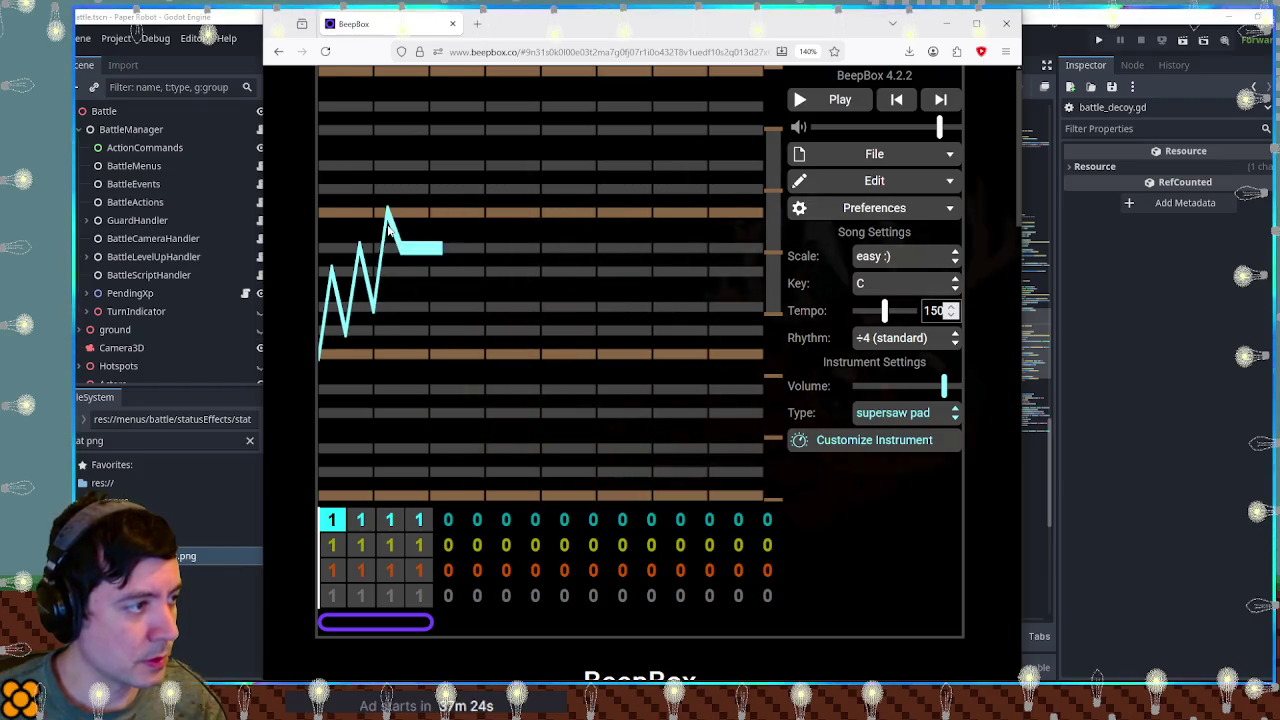
Duplicate the zigzag melody note and place the copy above the original.
{"action": "key", "text": "space"}
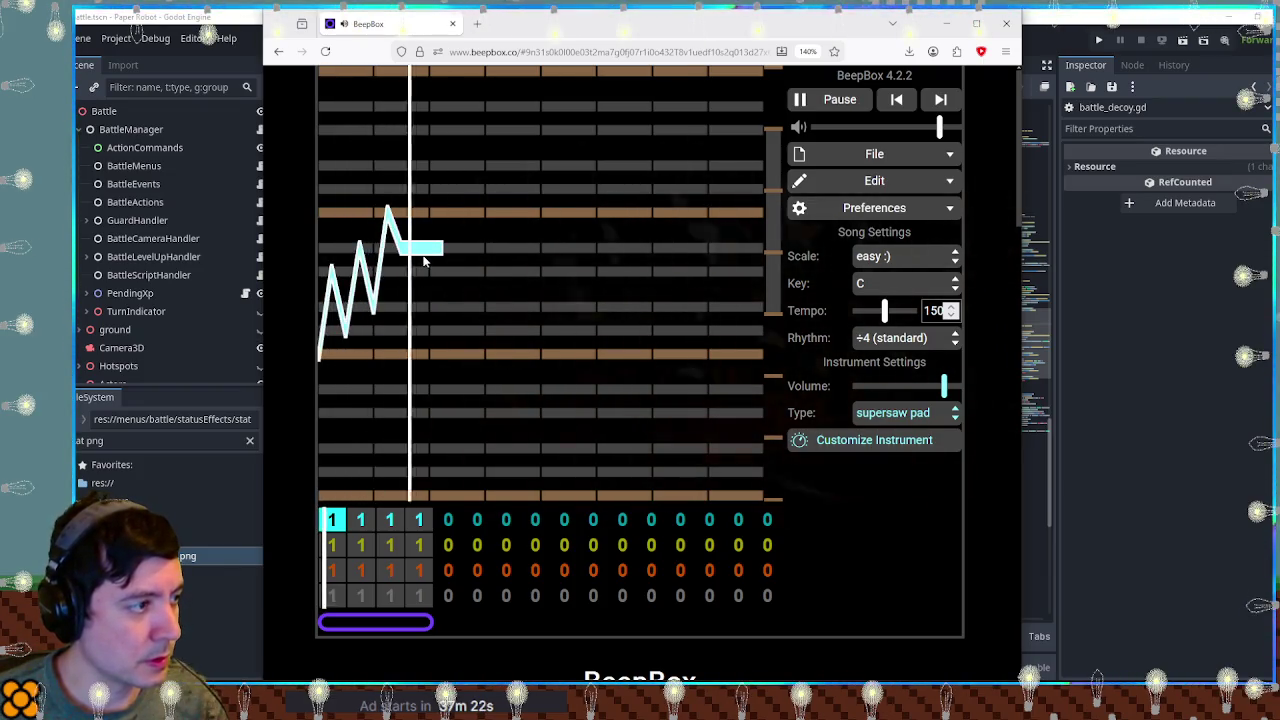
{"action": "key", "text": "space"}
{"action": "mouse_move", "coordinate": [434, 255]}
{"action": "left_mouse_down"}
{"action": "mouse_move", "coordinate": [374, 370]}
{"action": "mouse_move", "coordinate": [374, 230]}
{"action": "left_mouse_up"}
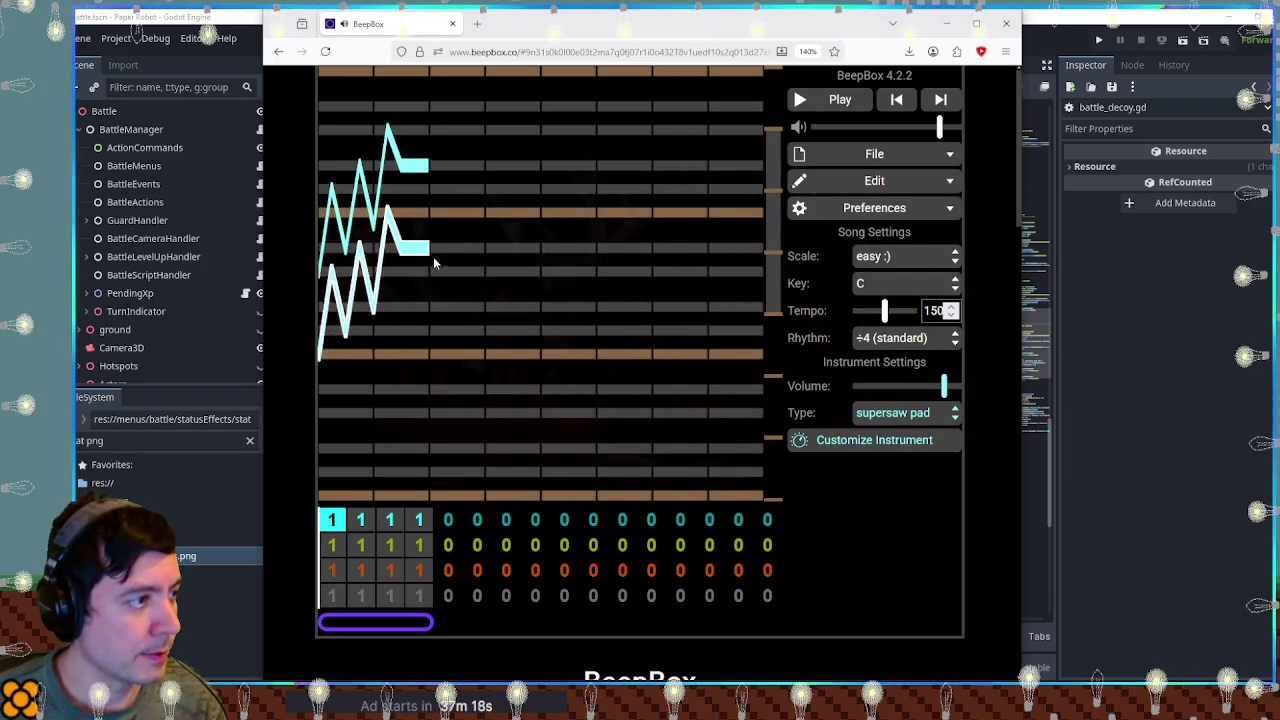
{"action": "key", "text": "space"}
{"action": "key", "text": "space"}
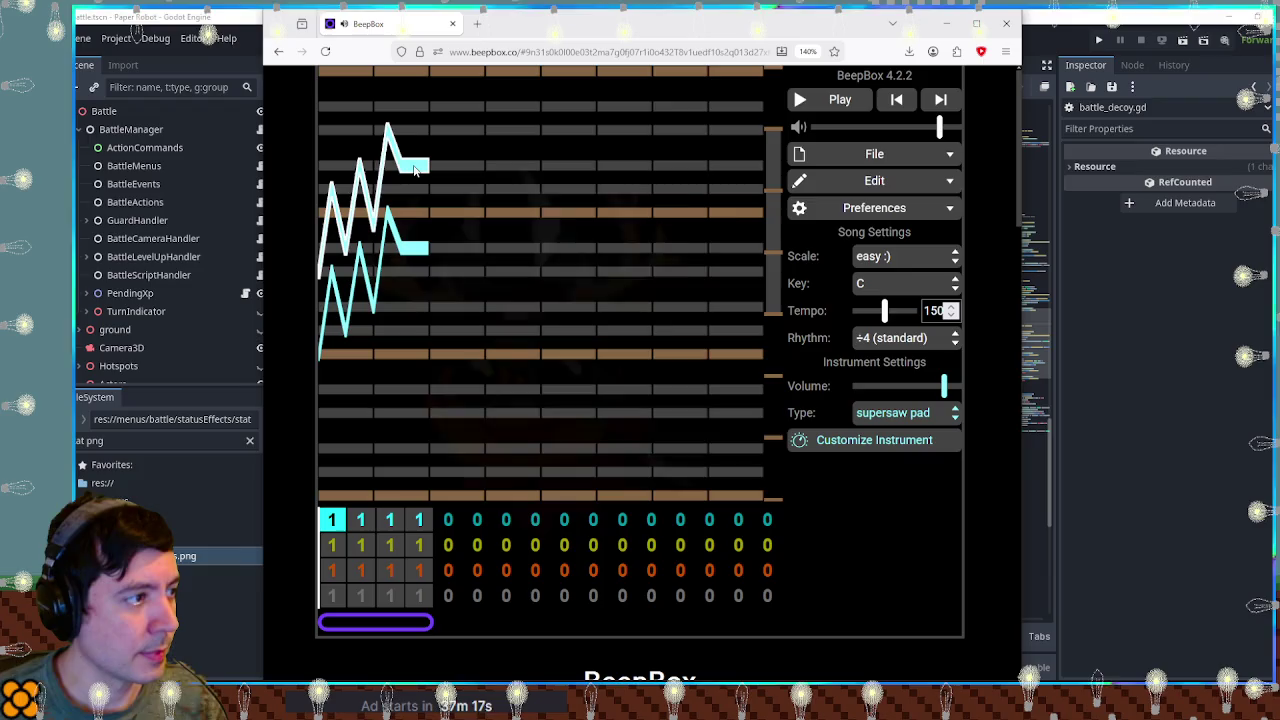
Switch the instrument type to sci-fi, keeping the standard rhythm.
{"action": "left_click", "coordinate": [902, 413]}
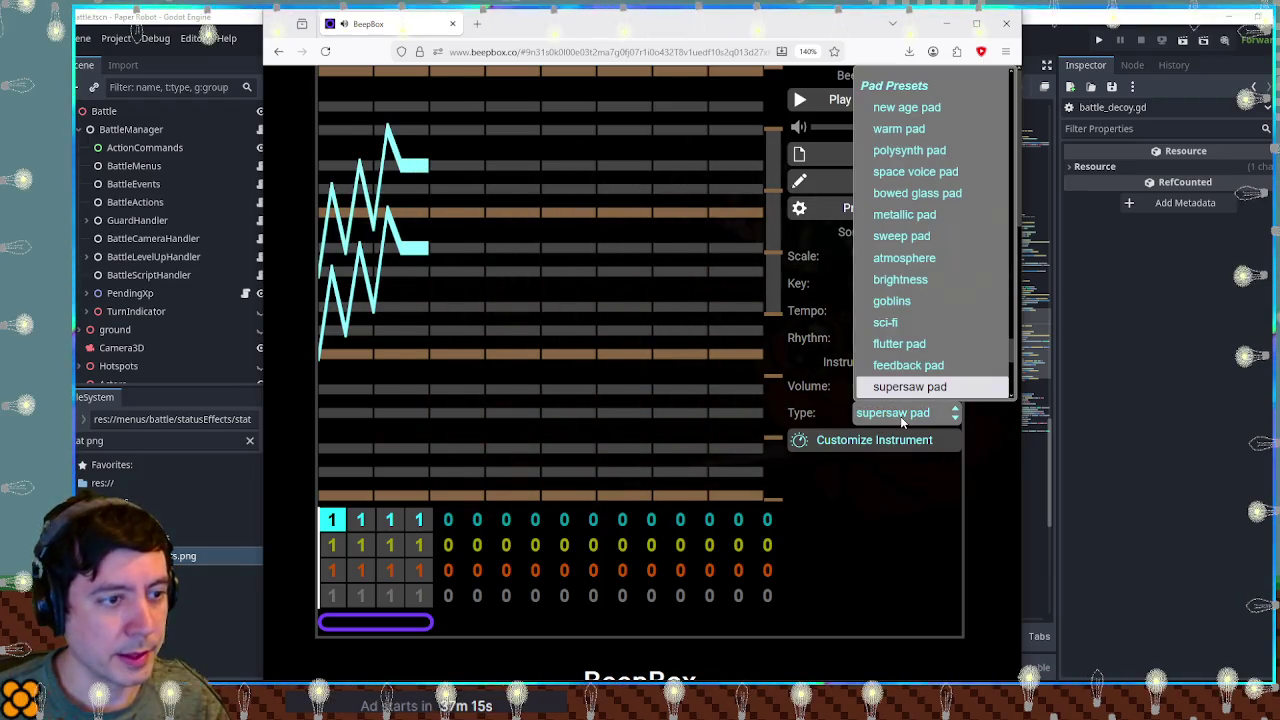
{"action": "left_click", "coordinate": [905, 330]}
{"action": "key", "text": "space"}
{"action": "key", "text": "space"}
{"action": "left_click", "coordinate": [905, 337]}
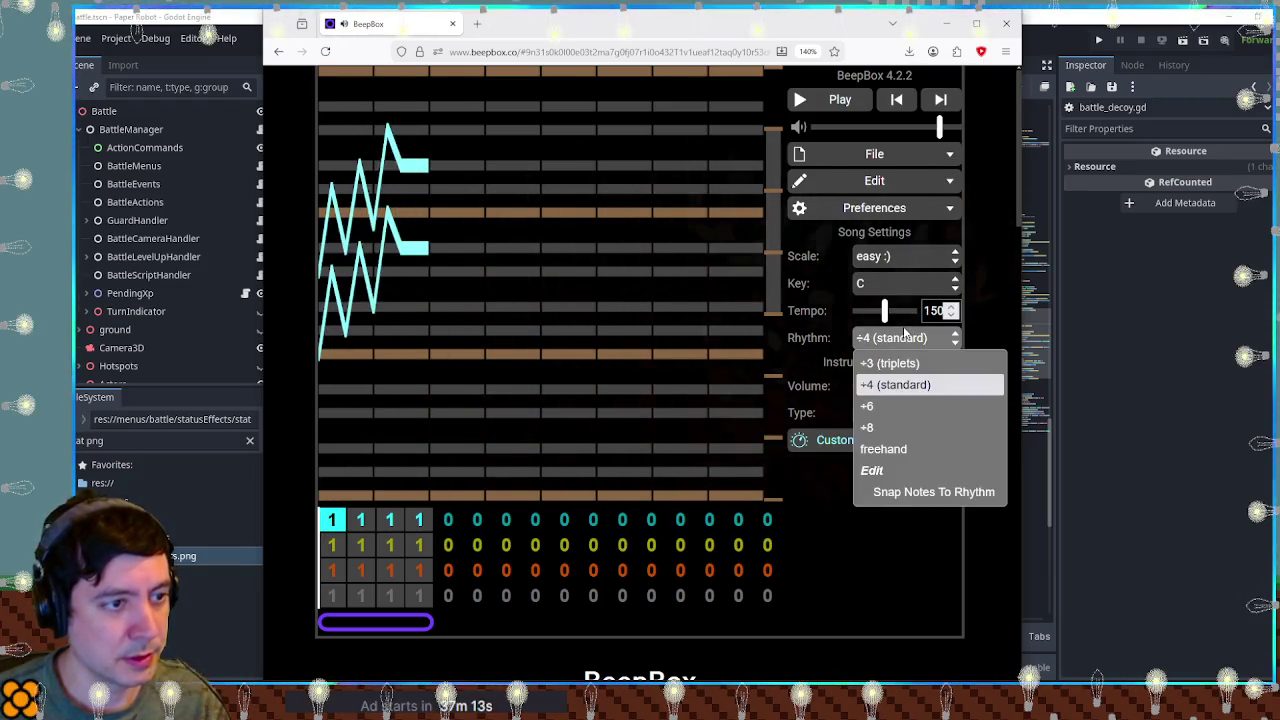
{"action": "left_click", "coordinate": [895, 380]}
{"action": "left_click", "coordinate": [897, 412]}
{"action": "left_click", "coordinate": [897, 411]}
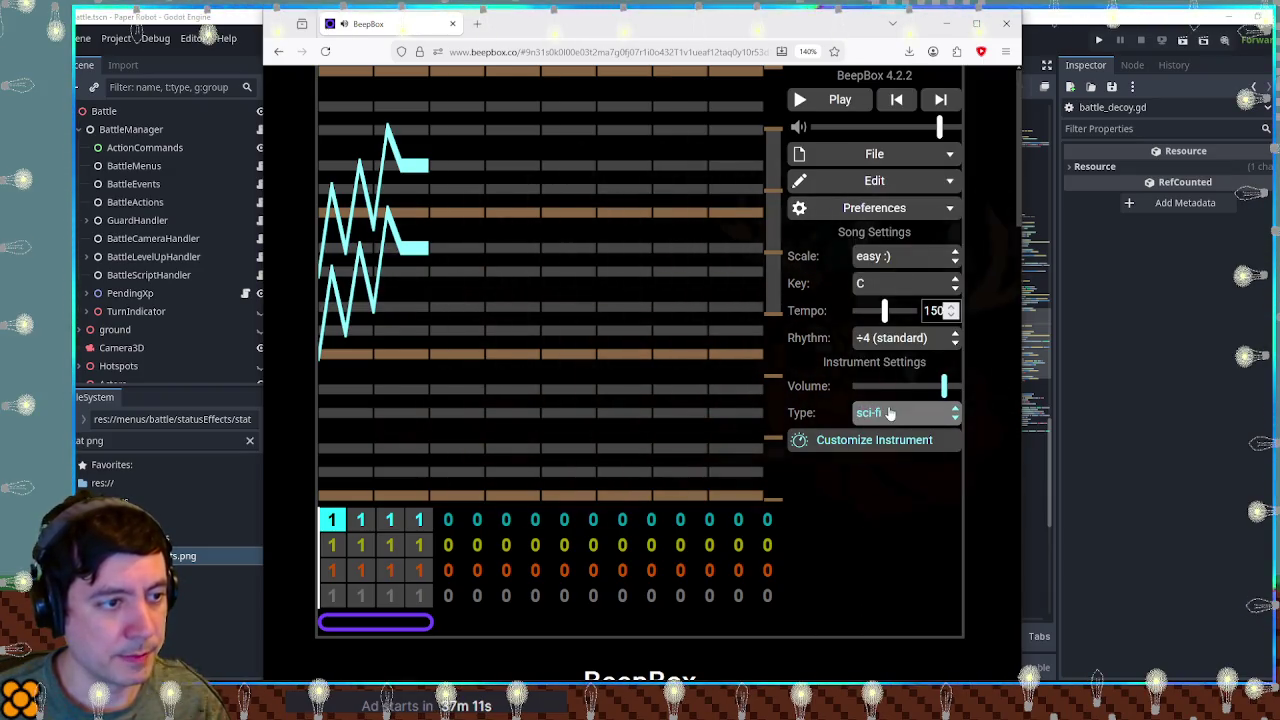
Lower the song tempo from 150 to 60.
{"action": "double_click", "coordinate": [930, 311]}
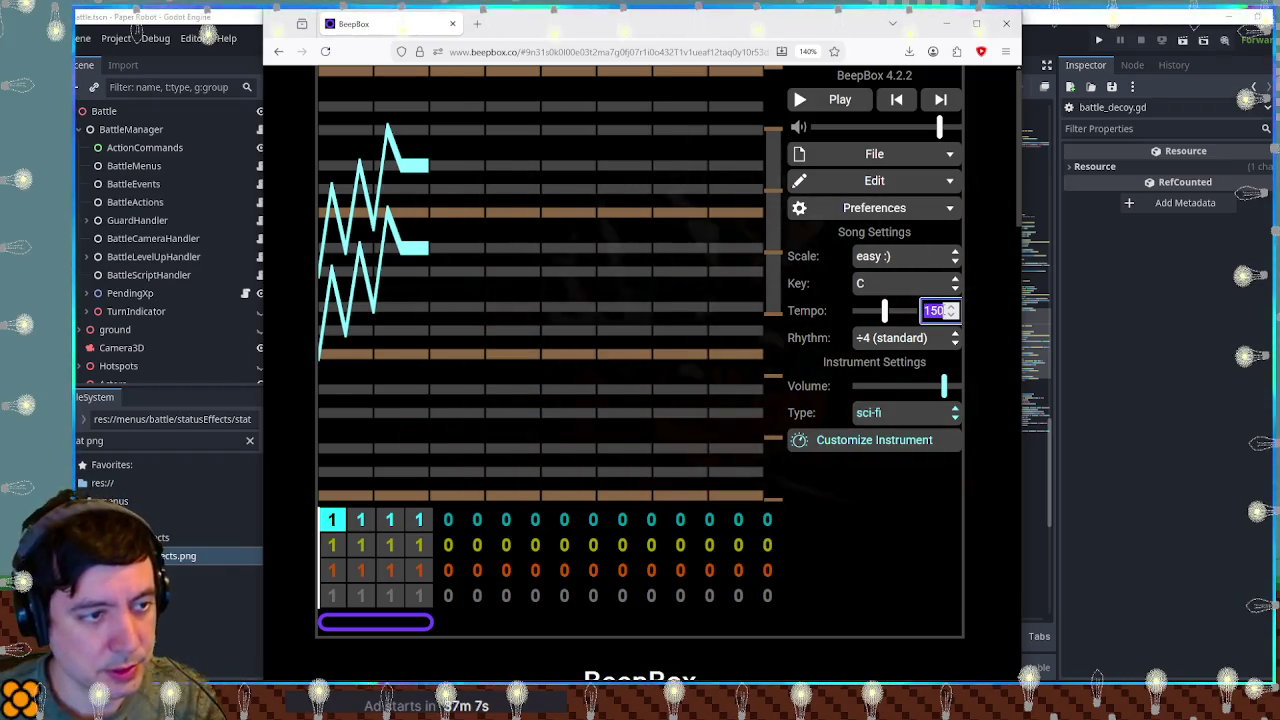
{"action": "type", "text": "60"}
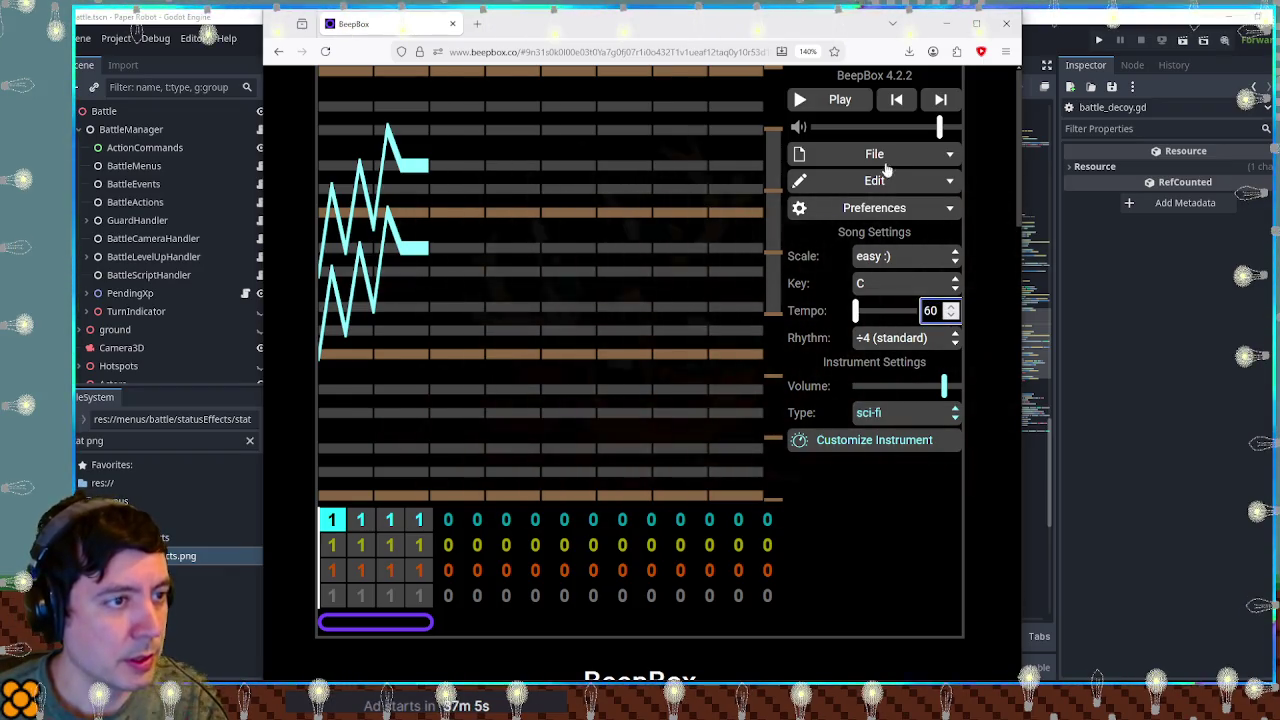
{"action": "left_click", "coordinate": [885, 160]}
{"action": "left_click", "coordinate": [886, 162]}
Delete every bar from bar 2 to the end, leaving a single bar.
{"action": "left_click_drag", "start_coordinate": [767, 520], "coordinate": [651, 570]}
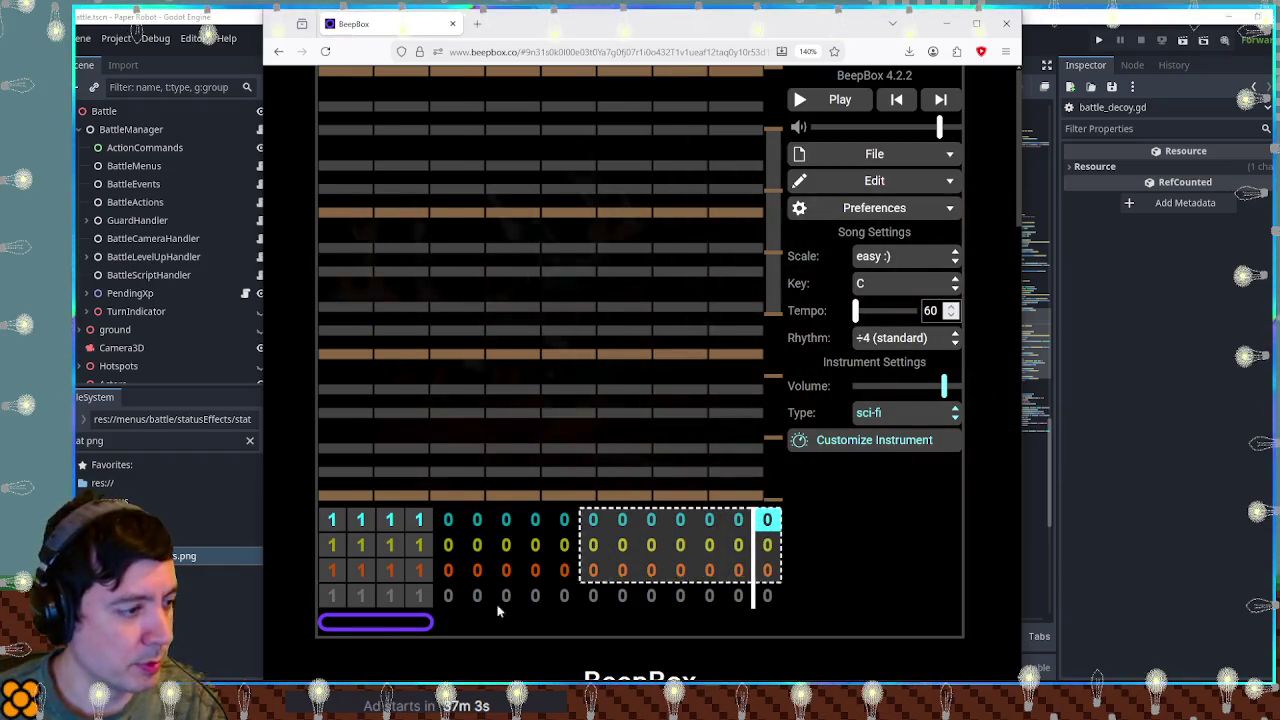
{"action": "left_click_drag", "start_coordinate": [540, 597], "coordinate": [360, 597]}
{"action": "key", "text": "BackSpace"}
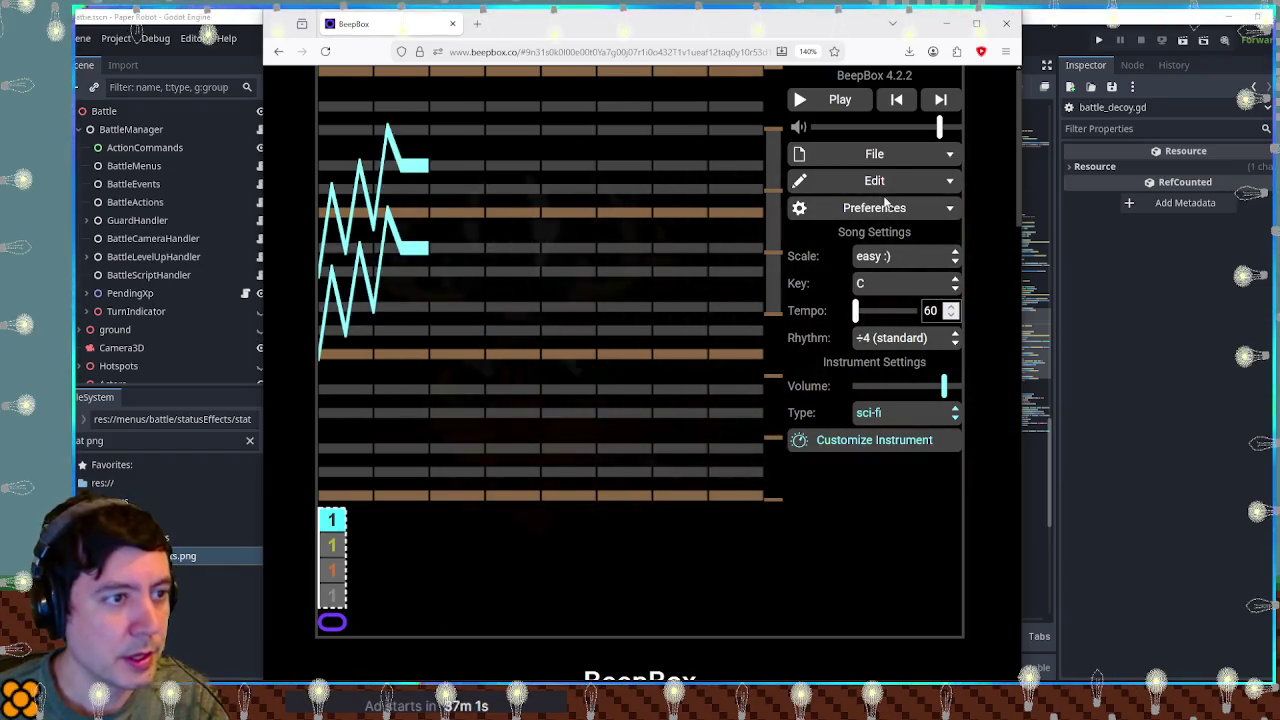
Change the song to 3 beats per bar and bring up Channel Settings.
{"action": "left_click", "coordinate": [885, 185]}
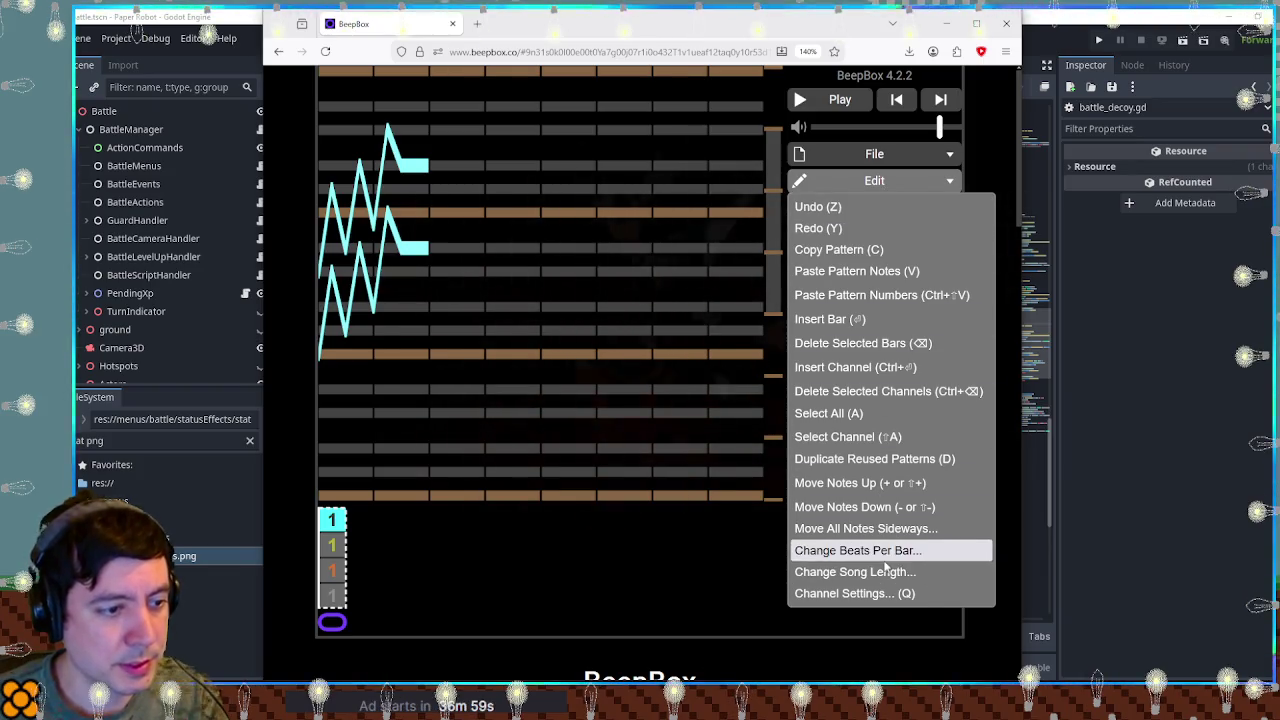
{"action": "left_click", "coordinate": [885, 550]}
{"action": "key", "text": "Return"}
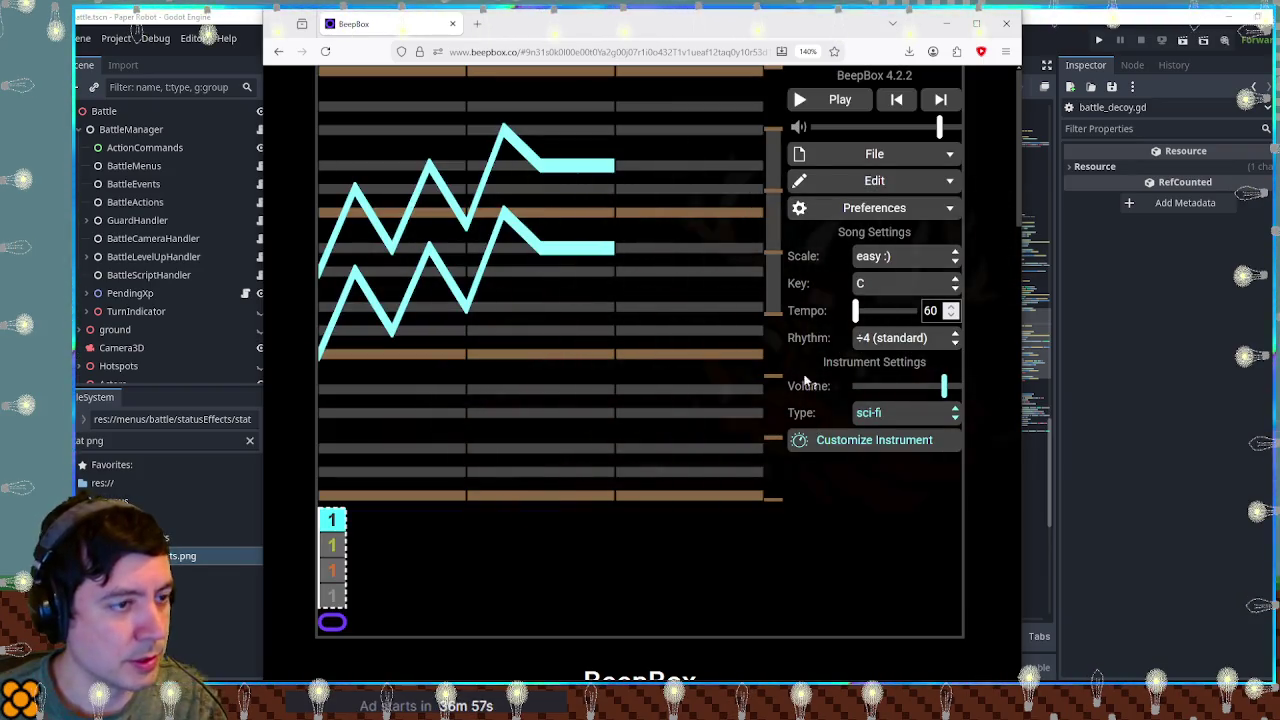
{"action": "left_click", "coordinate": [880, 182]}
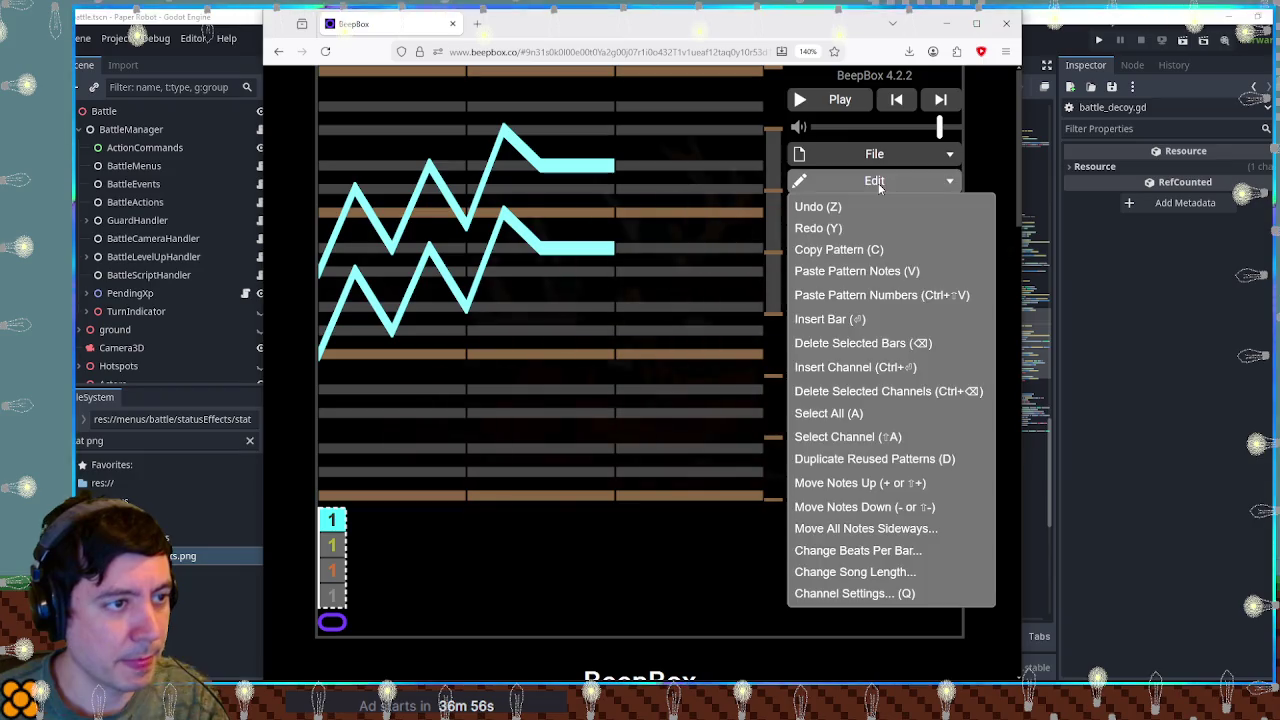
{"action": "left_click", "coordinate": [885, 592]}
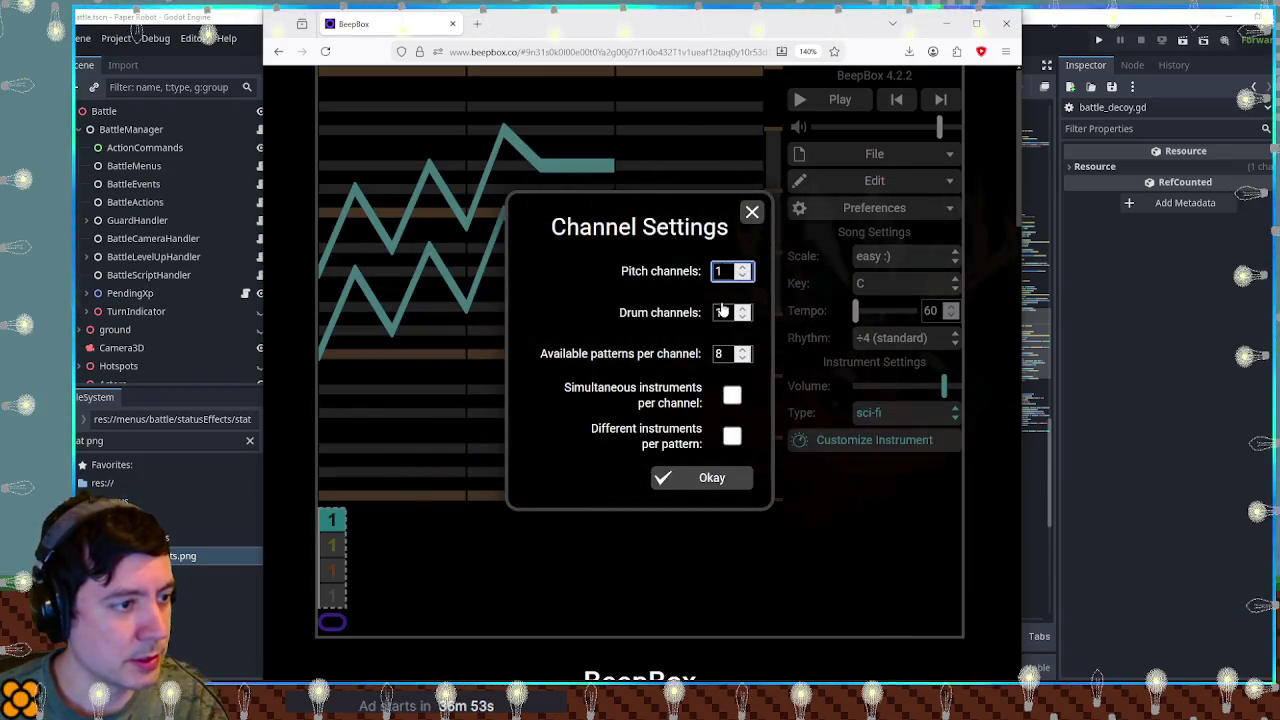
Set the drum channel count to 0 and confirm.
{"action": "left_click", "coordinate": [725, 312]}
{"action": "type", "text": "0"}
{"action": "left_click", "coordinate": [705, 477]}
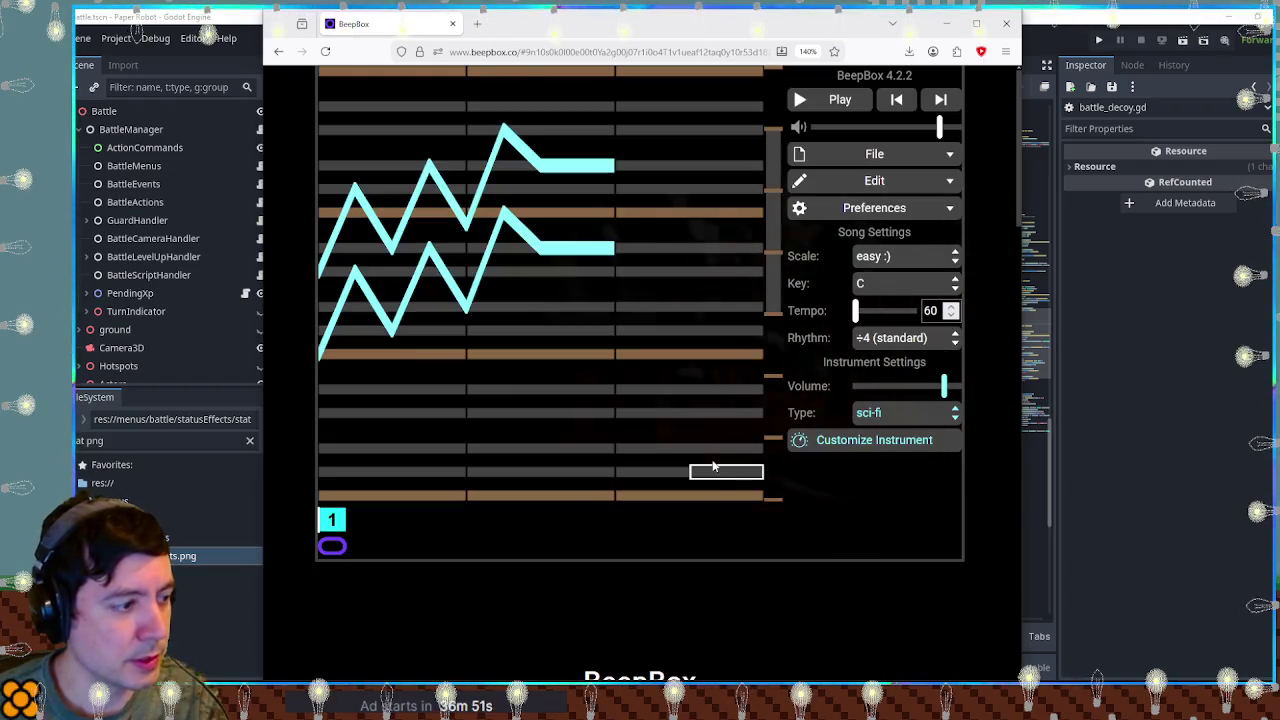
Play back the melody and raise the tempo to 120.
{"action": "key", "text": "space"}
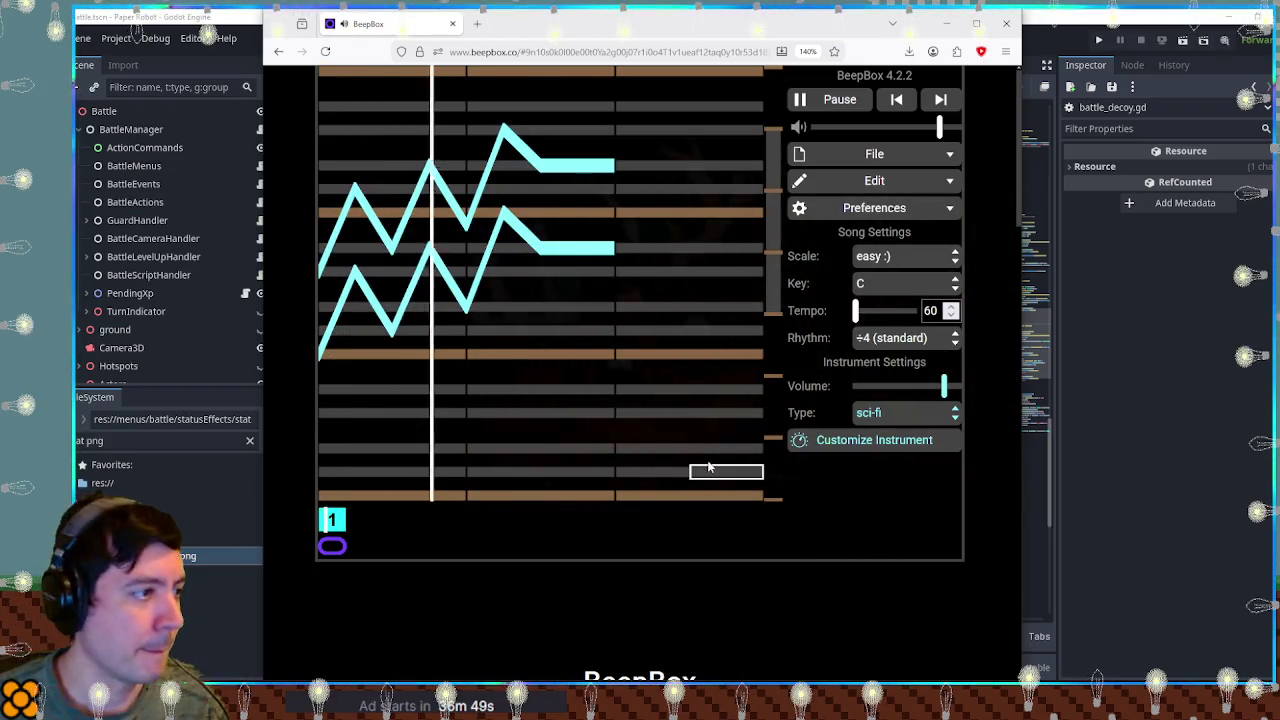
{"action": "key", "text": "space"}
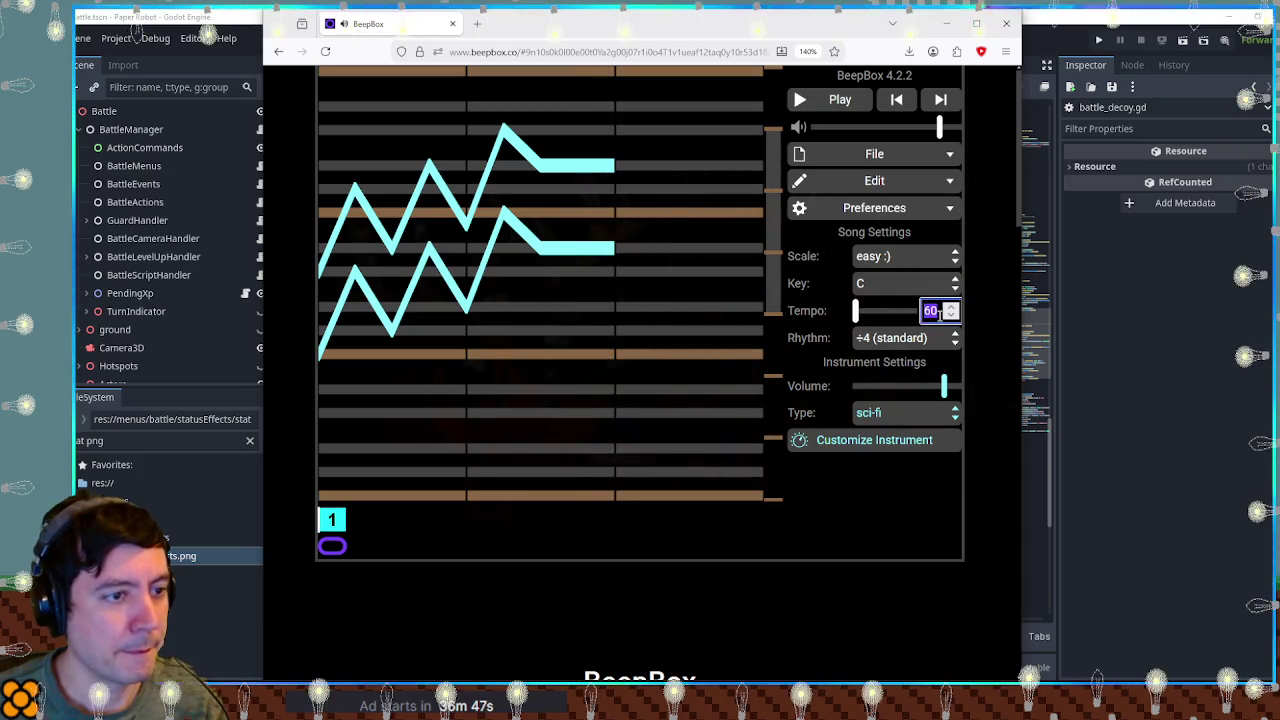
{"action": "type", "text": "120"}
{"action": "key", "text": "space"}
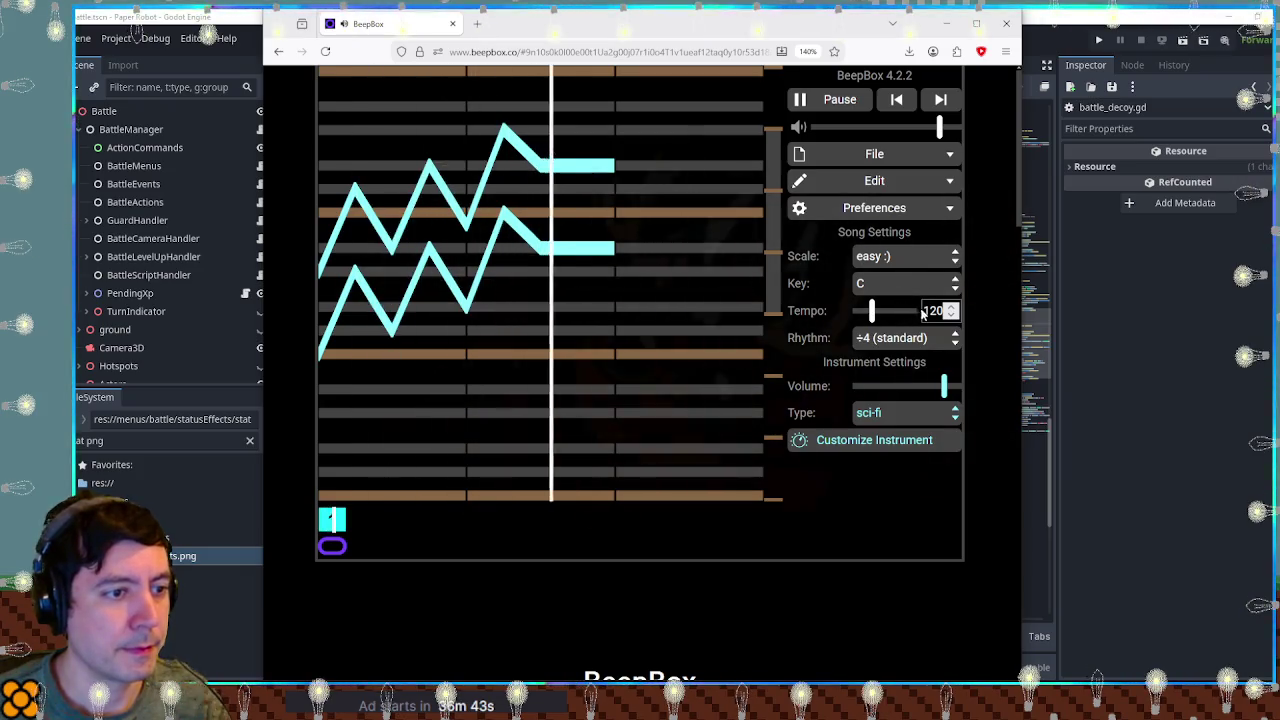
Try sweep pad, settle on warm pad, and add a third zigzag note between the two.
{"action": "key", "text": "space"}
{"action": "left_click", "coordinate": [899, 413]}
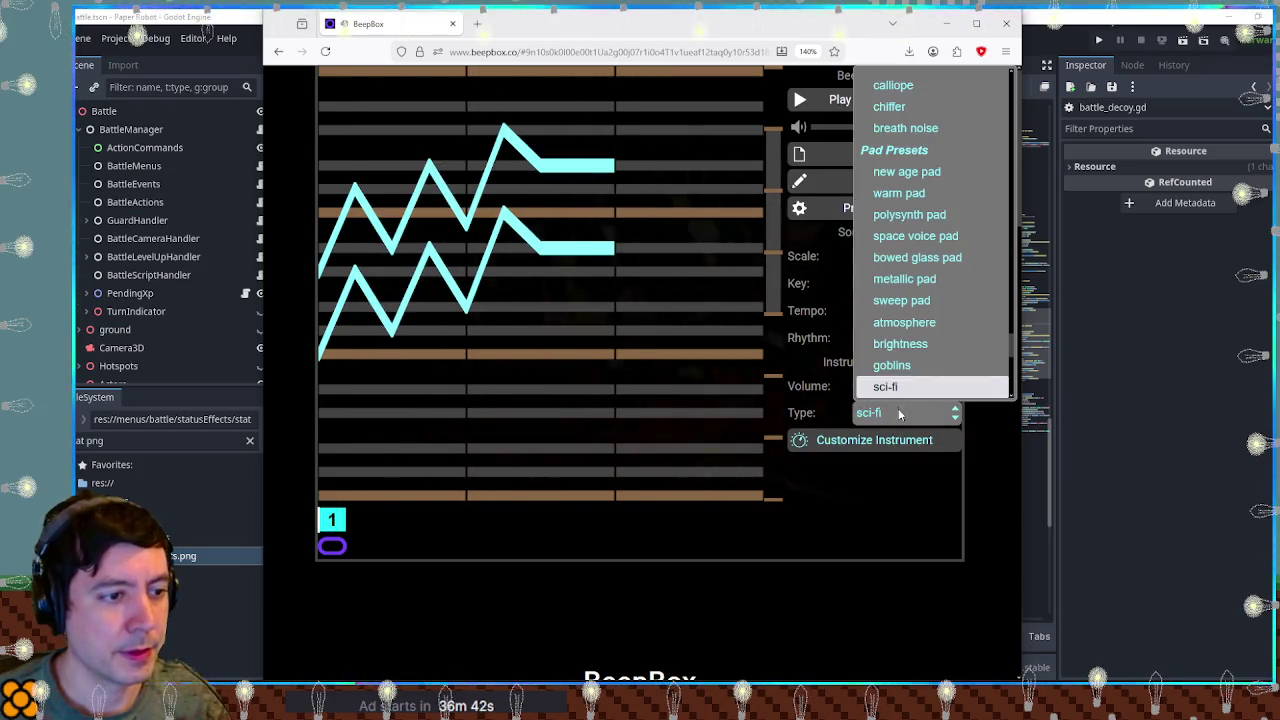
{"action": "left_click", "coordinate": [901, 300]}
{"action": "key", "text": "space"}
{"action": "key", "text": "space"}
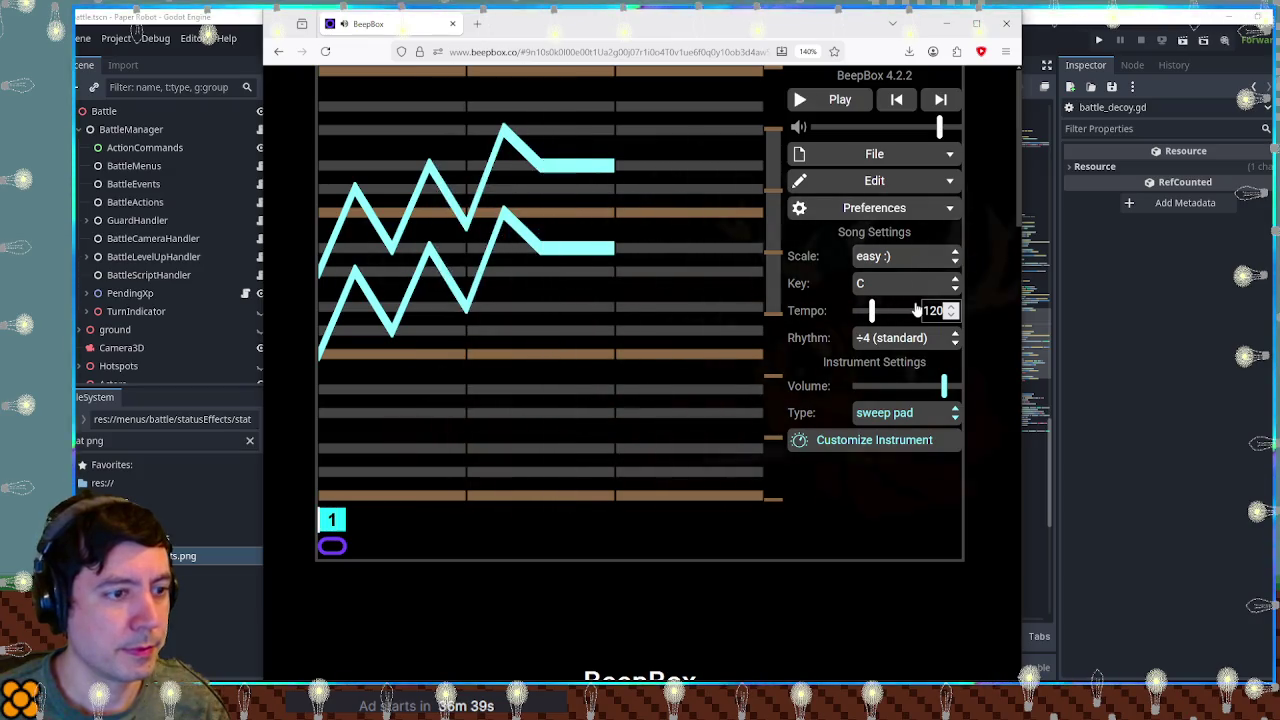
{"action": "left_click", "coordinate": [905, 412]}
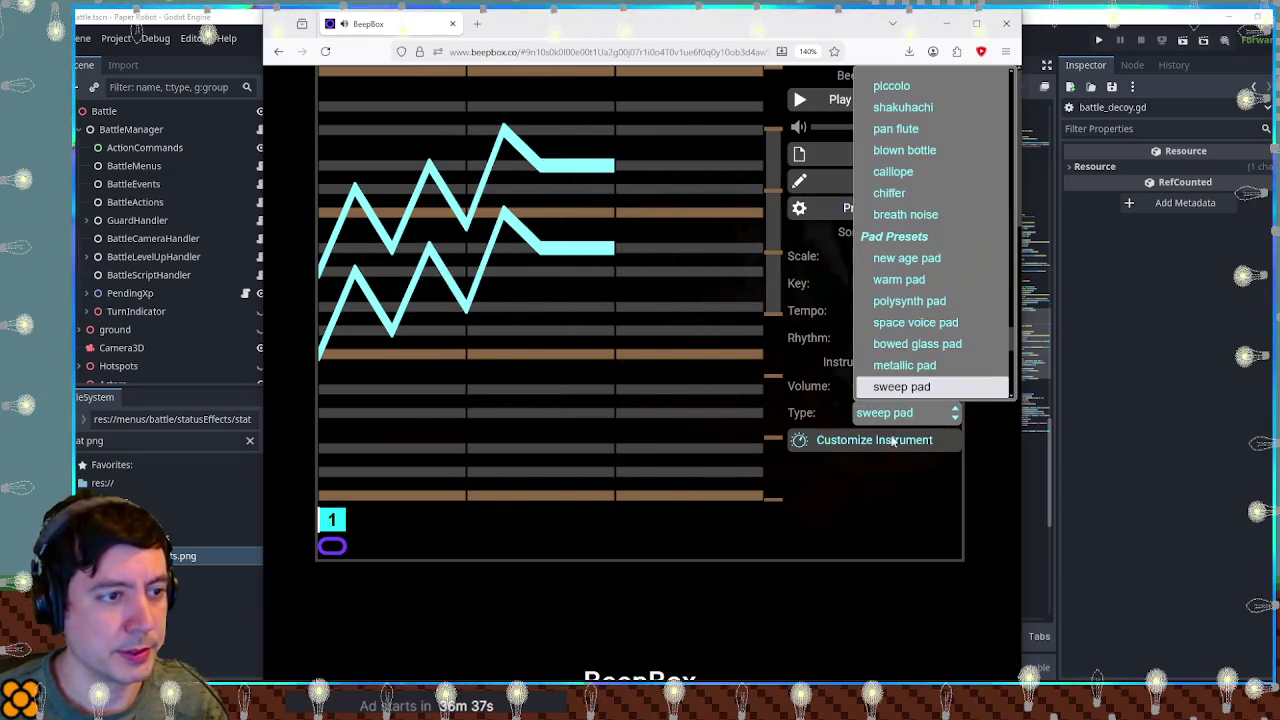
{"action": "left_click", "coordinate": [922, 280]}
{"action": "key", "text": "space"}
{"action": "key", "text": "space"}
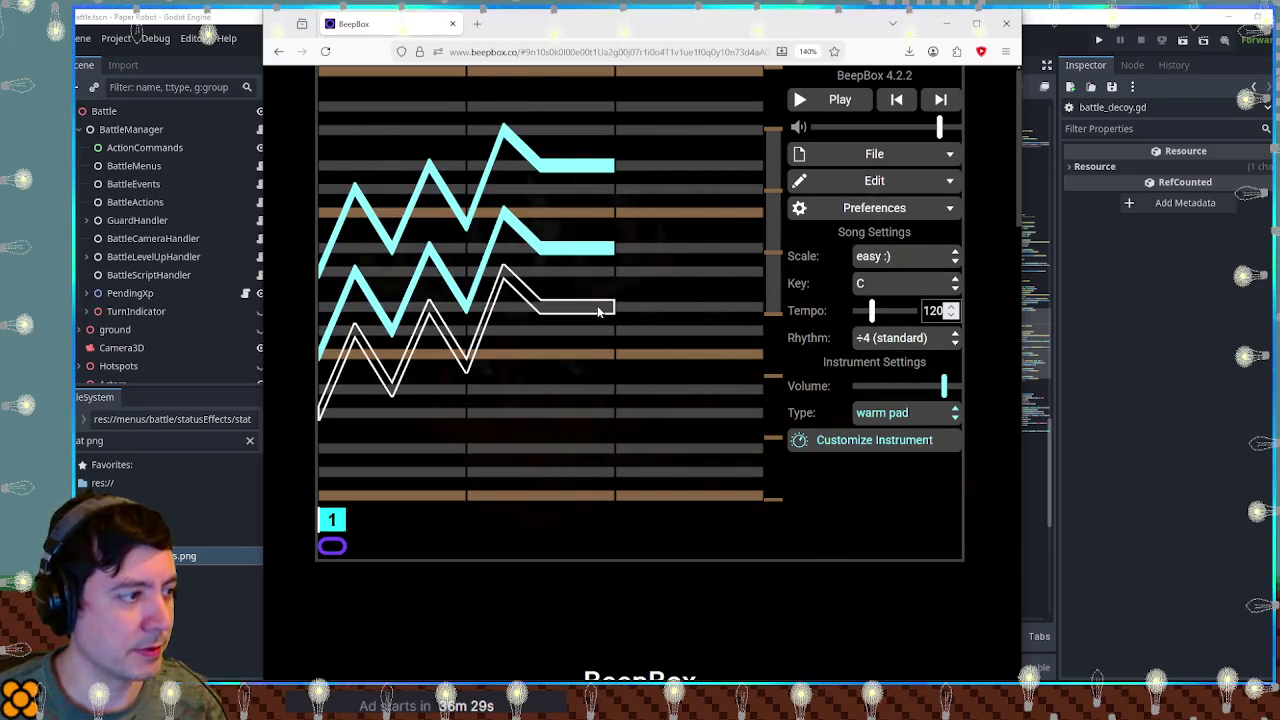
{"action": "left_click", "coordinate": [598, 201]}
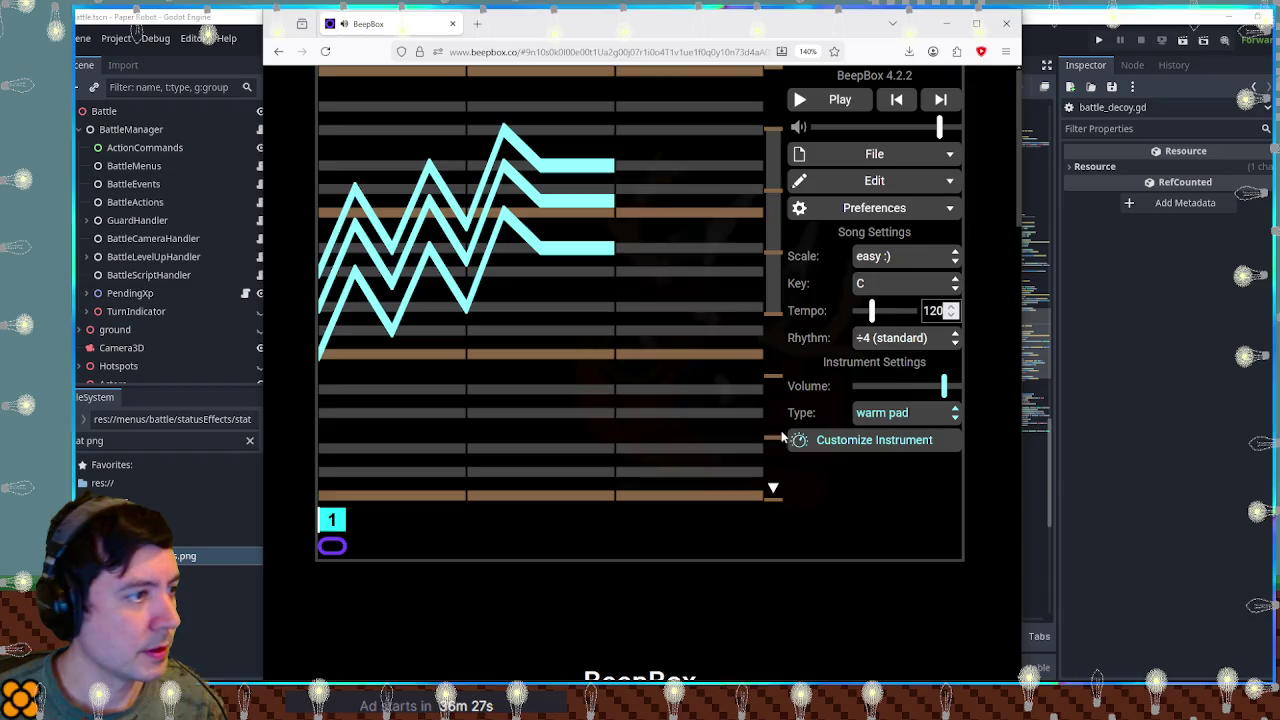
Play the three-note pattern, then try the chiffer instrument at lower volume.
{"action": "key", "text": "space"}
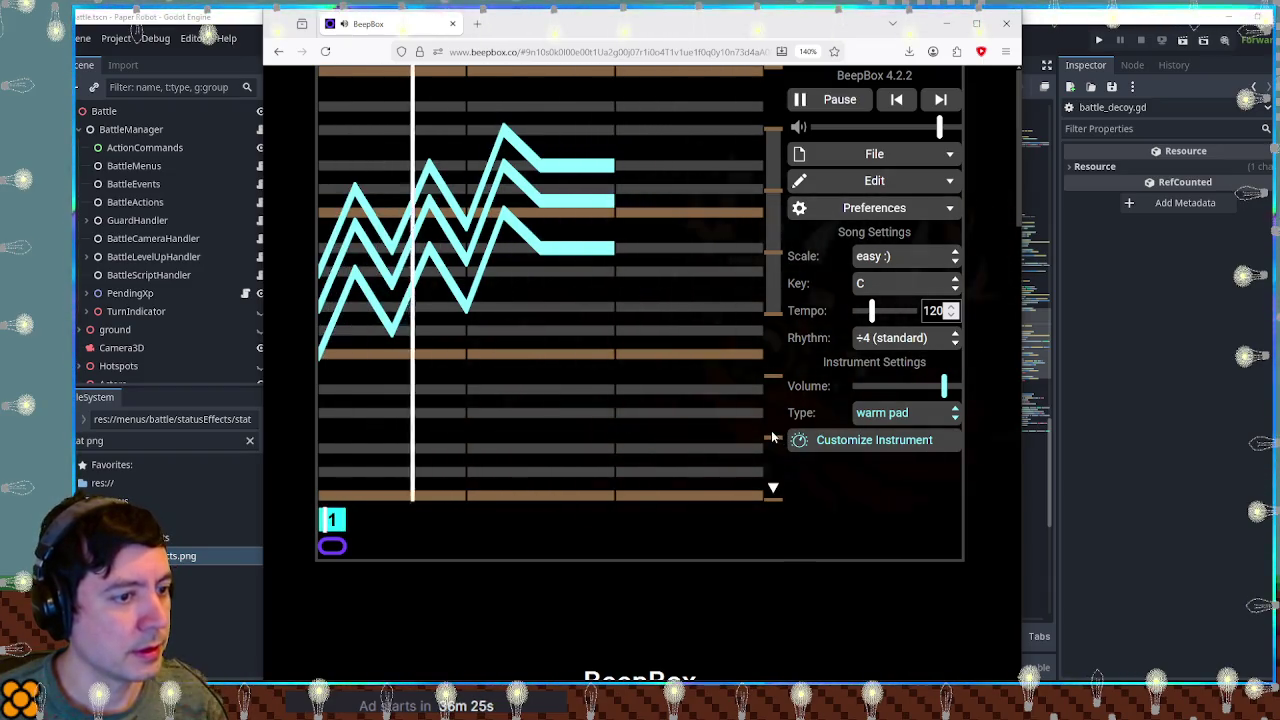
{"action": "key", "text": "space"}
{"action": "left_click", "coordinate": [919, 418]}
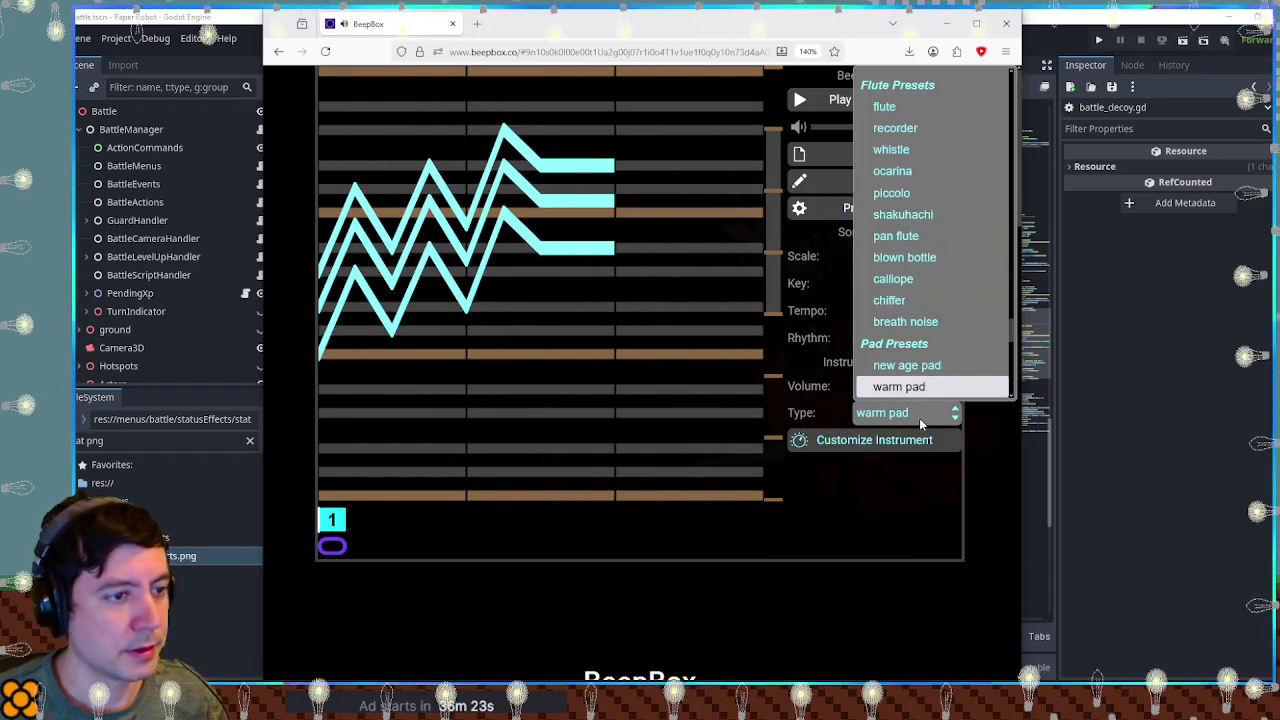
{"action": "left_click", "coordinate": [889, 300]}
{"action": "key", "text": "space"}
{"action": "key", "text": "space"}
{"action": "mouse_move", "coordinate": [943, 386]}
{"action": "left_mouse_down"}
{"action": "mouse_move", "coordinate": [916, 390]}
{"action": "mouse_move", "coordinate": [944, 388]}
{"action": "left_mouse_up"}
Audition the shakuhachi and ocarina instruments.
{"action": "left_click", "coordinate": [905, 413]}
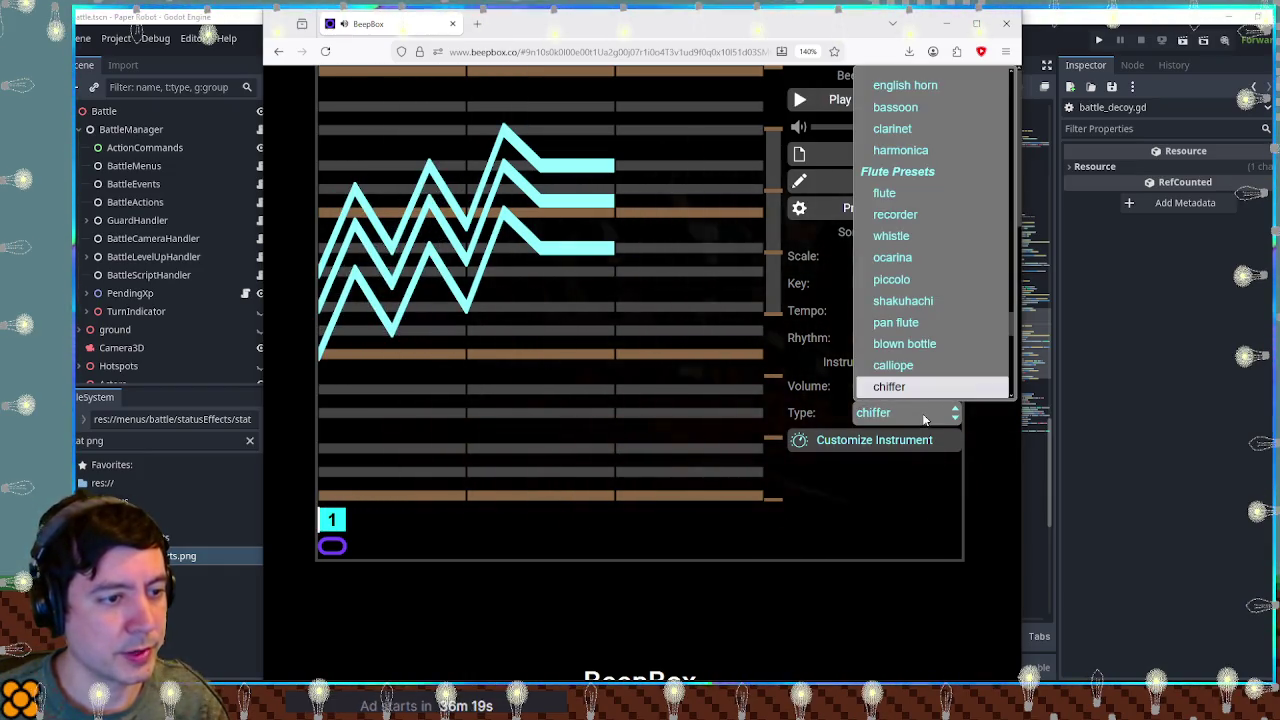
{"action": "left_click", "coordinate": [912, 309]}
{"action": "key", "text": "space"}
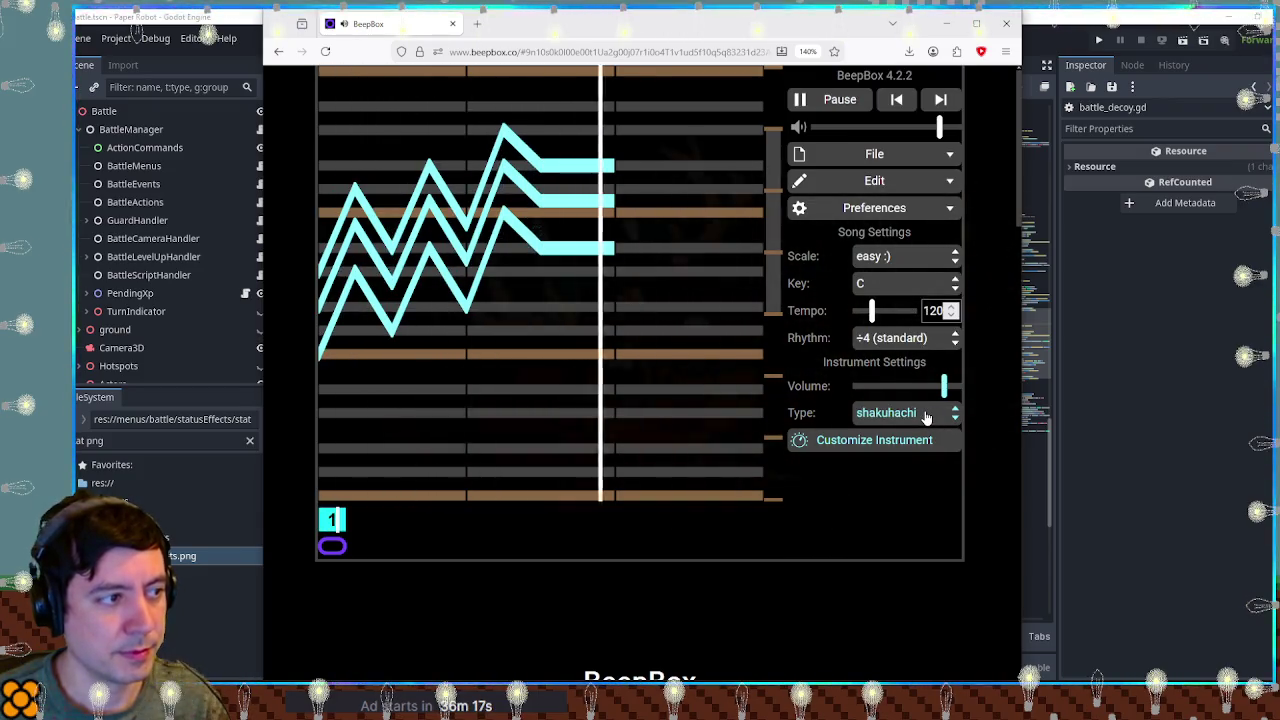
{"action": "key", "text": "space"}
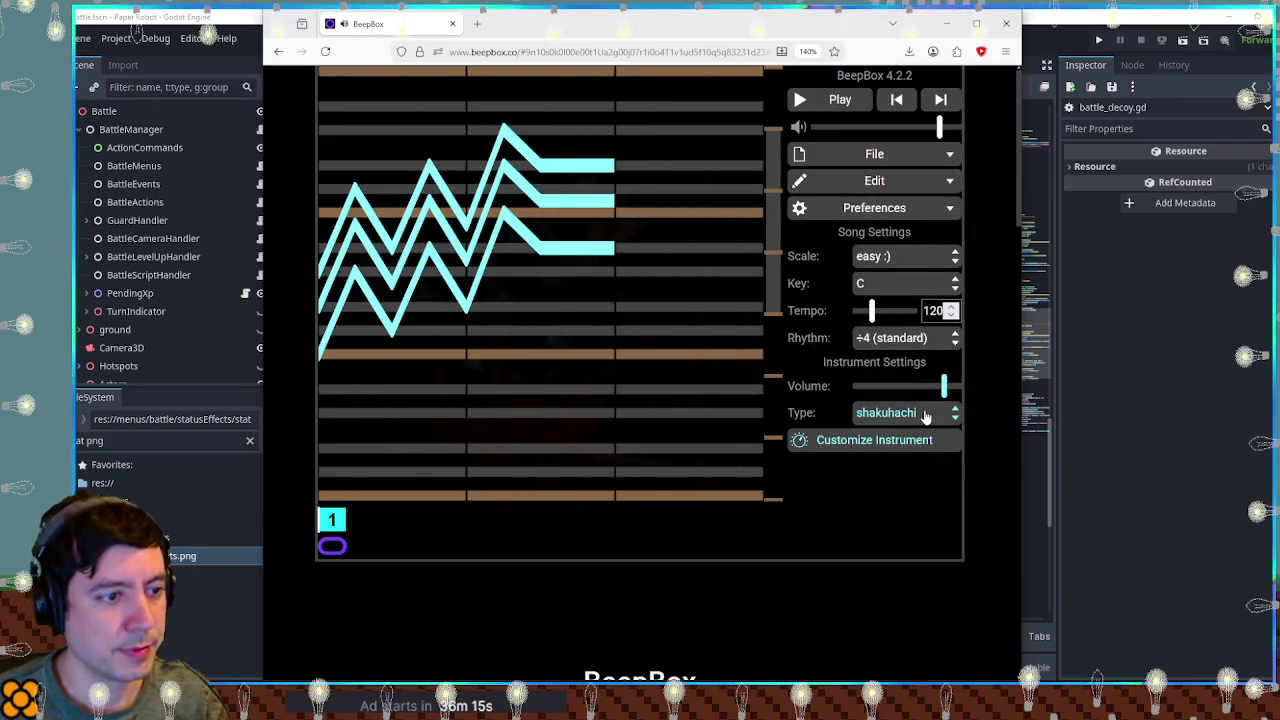
{"action": "left_click", "coordinate": [925, 413]}
{"action": "left_click", "coordinate": [925, 413]}
{"action": "left_click", "coordinate": [925, 413]}
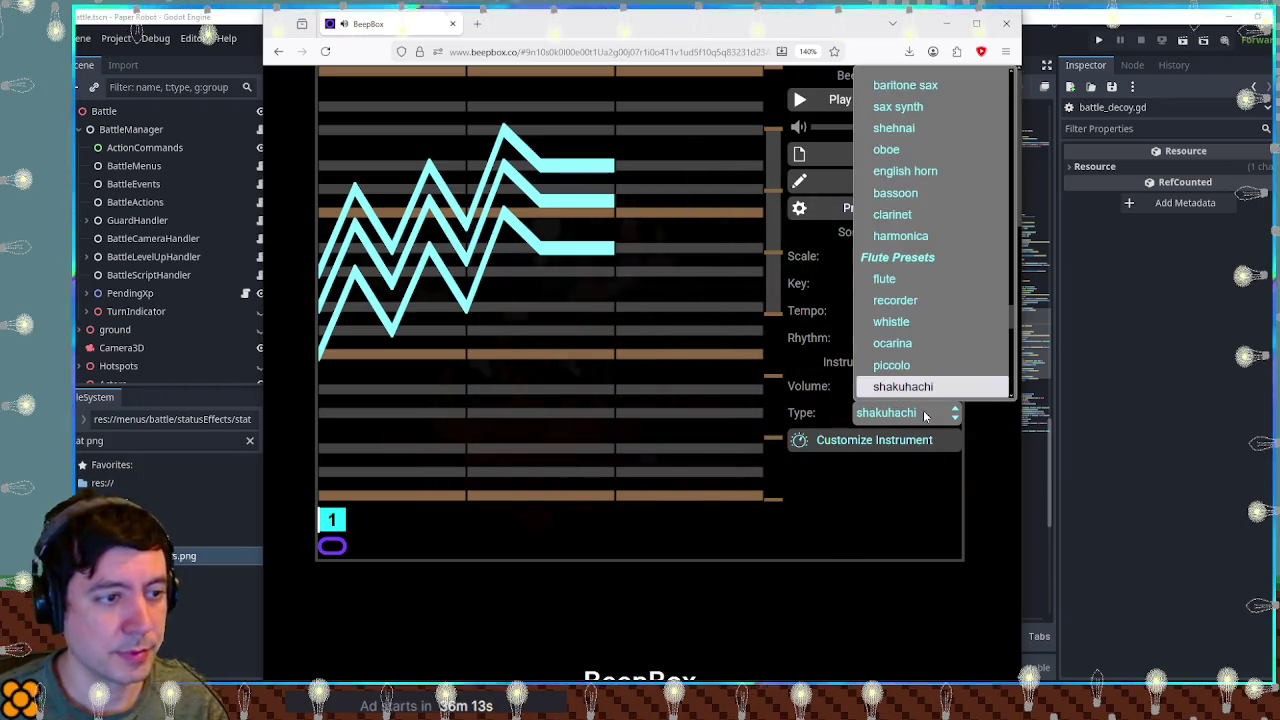
{"action": "left_click", "coordinate": [907, 346]}
{"action": "key", "text": "space"}
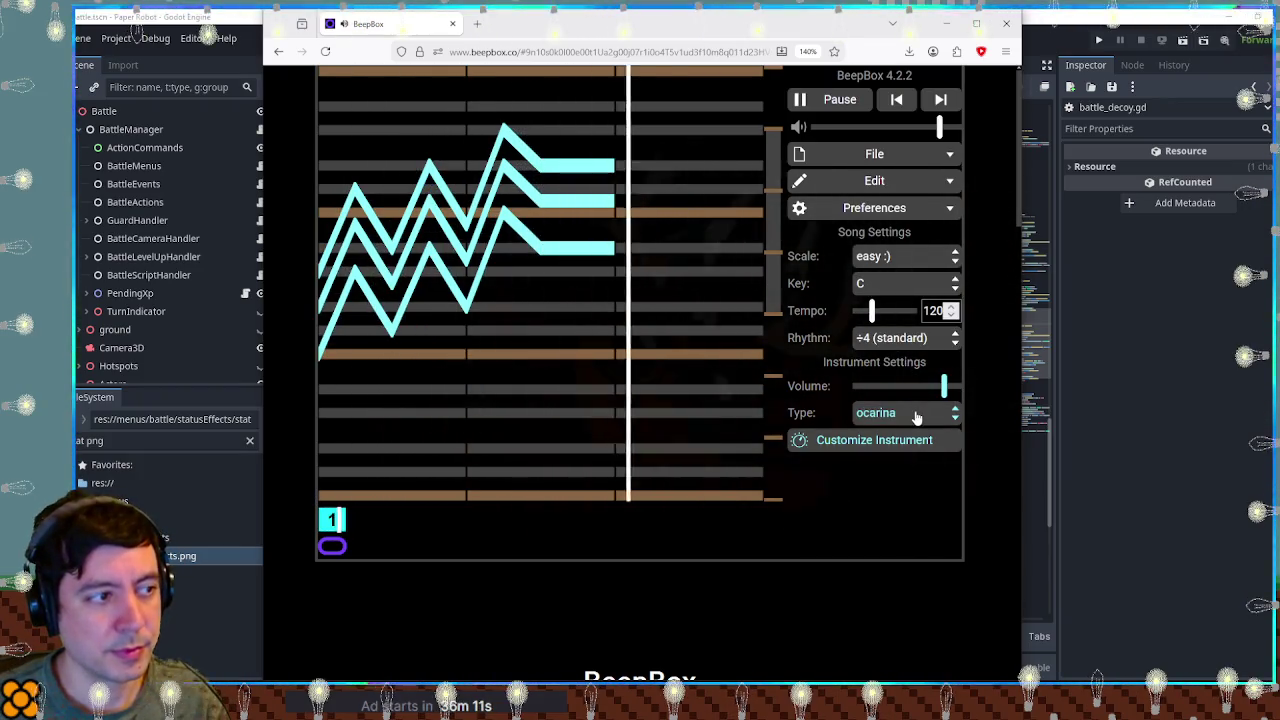
{"action": "key", "text": "space"}
Settle on shakuhachi, select the song URL, and return to Godot.
{"action": "left_click", "coordinate": [920, 413]}
{"action": "scroll", "coordinate": [918, 372], "scroll_direction": "down", "scroll_amount": 2}
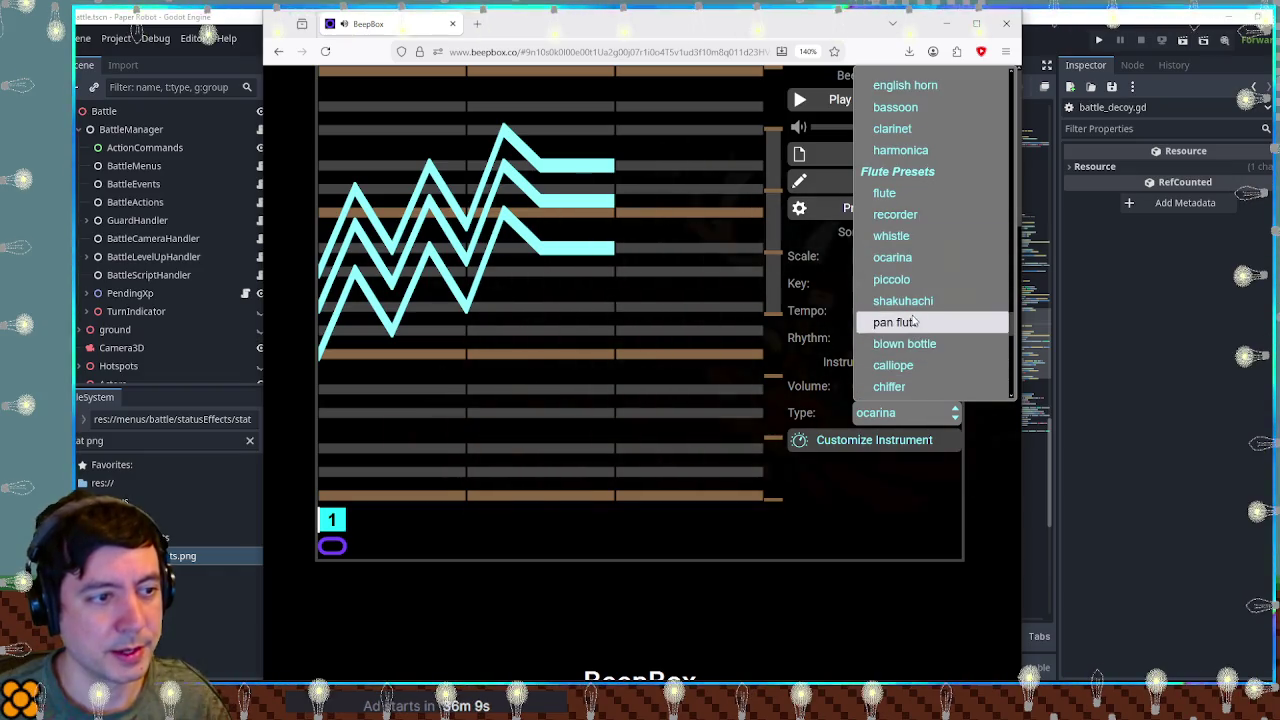
{"action": "left_click", "coordinate": [905, 303]}
{"action": "key", "text": "space"}
{"action": "key", "text": "space"}
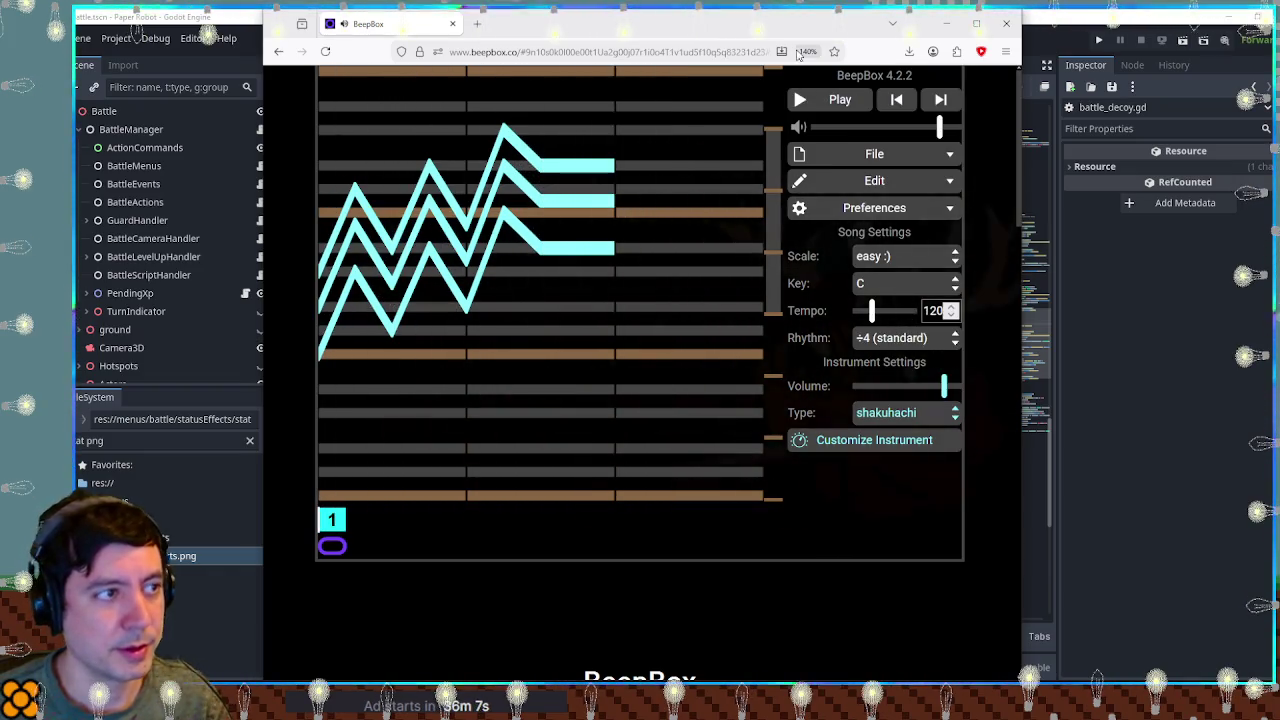
{"action": "left_click", "coordinate": [610, 51]}
{"action": "left_click", "coordinate": [895, 567]}
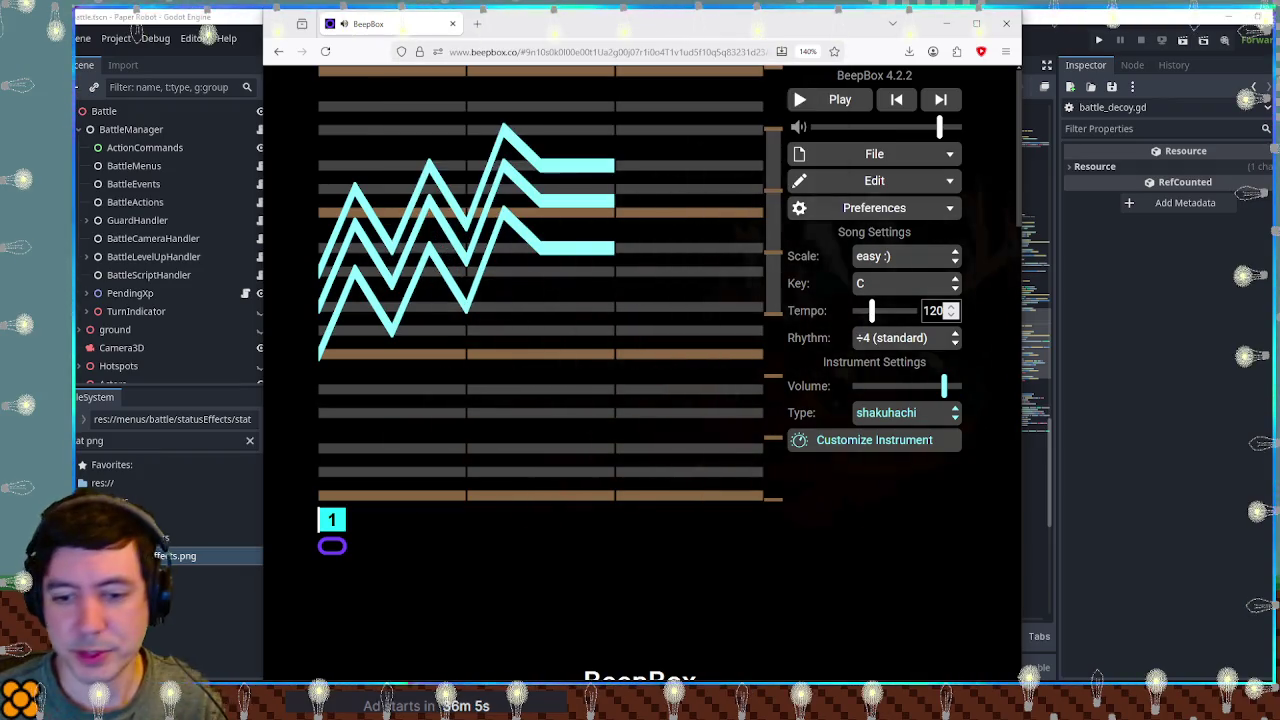
{"action": "key", "text": "alt+Tab"}
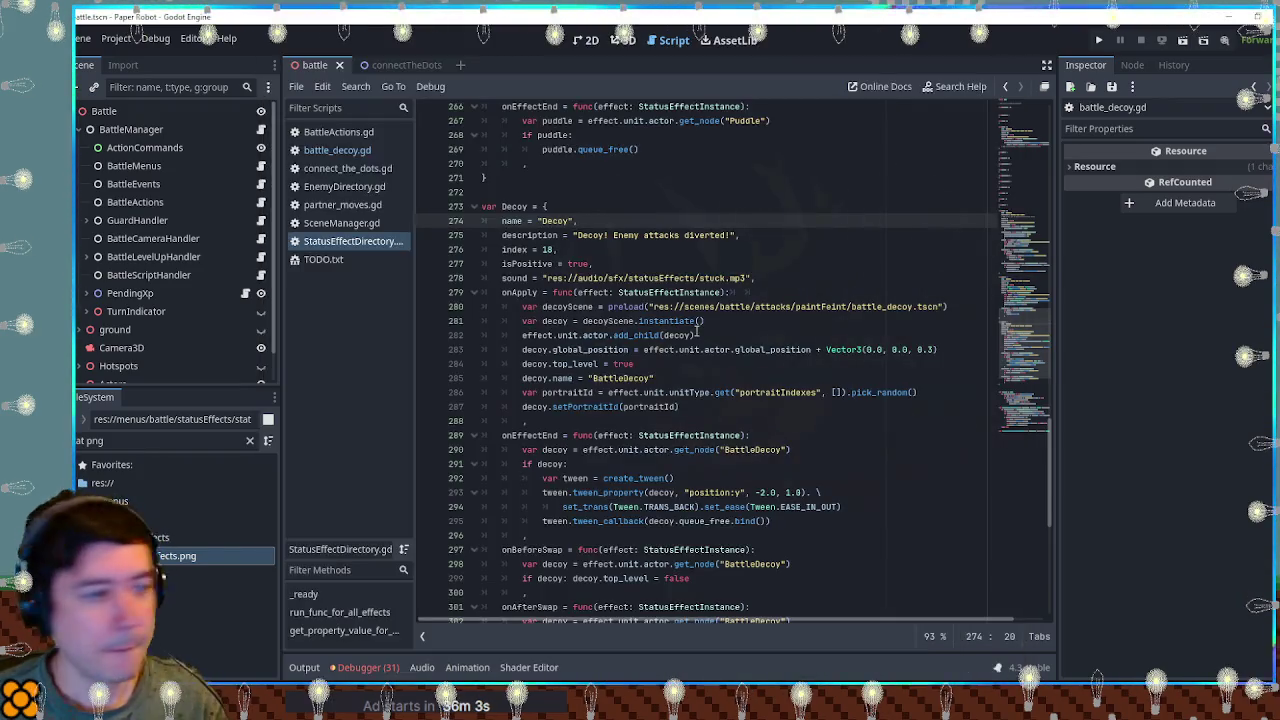
Filter the FileSystem for 'eep' and open beepboxes.txt.
{"action": "left_click", "coordinate": [131, 440]}
{"action": "type", "text": "eep"}
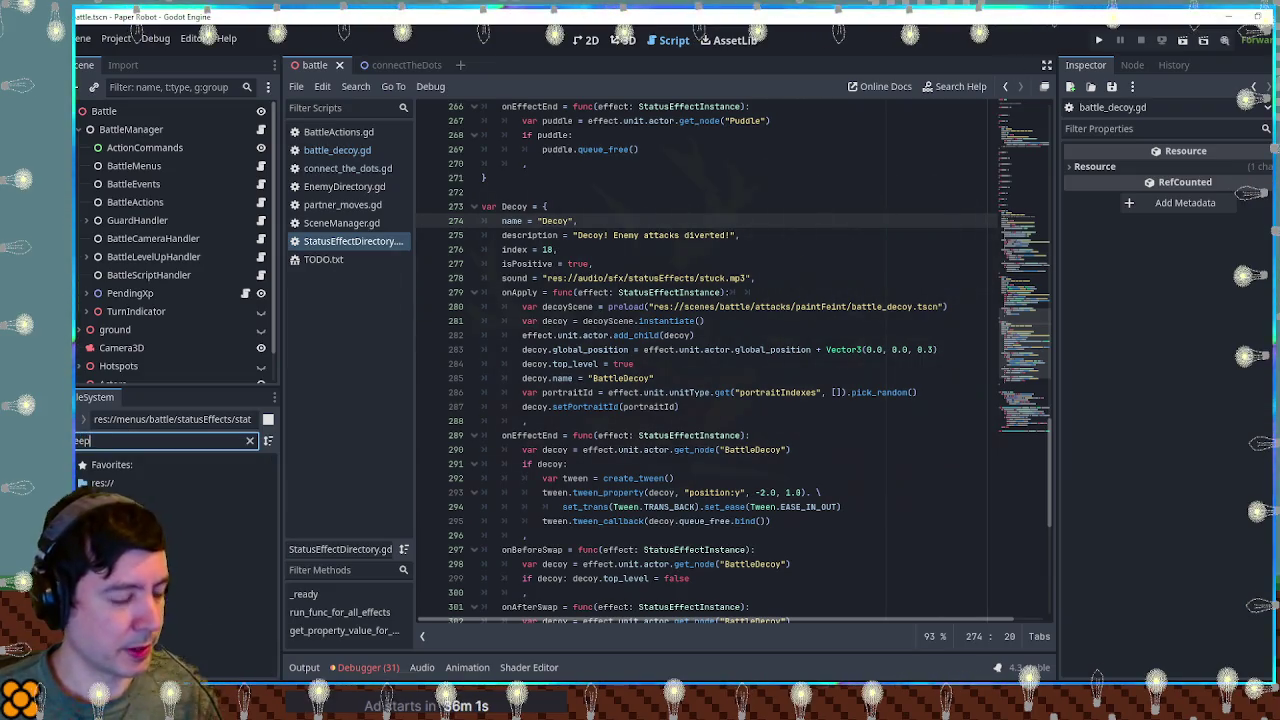
{"action": "double_click", "coordinate": [170, 573]}
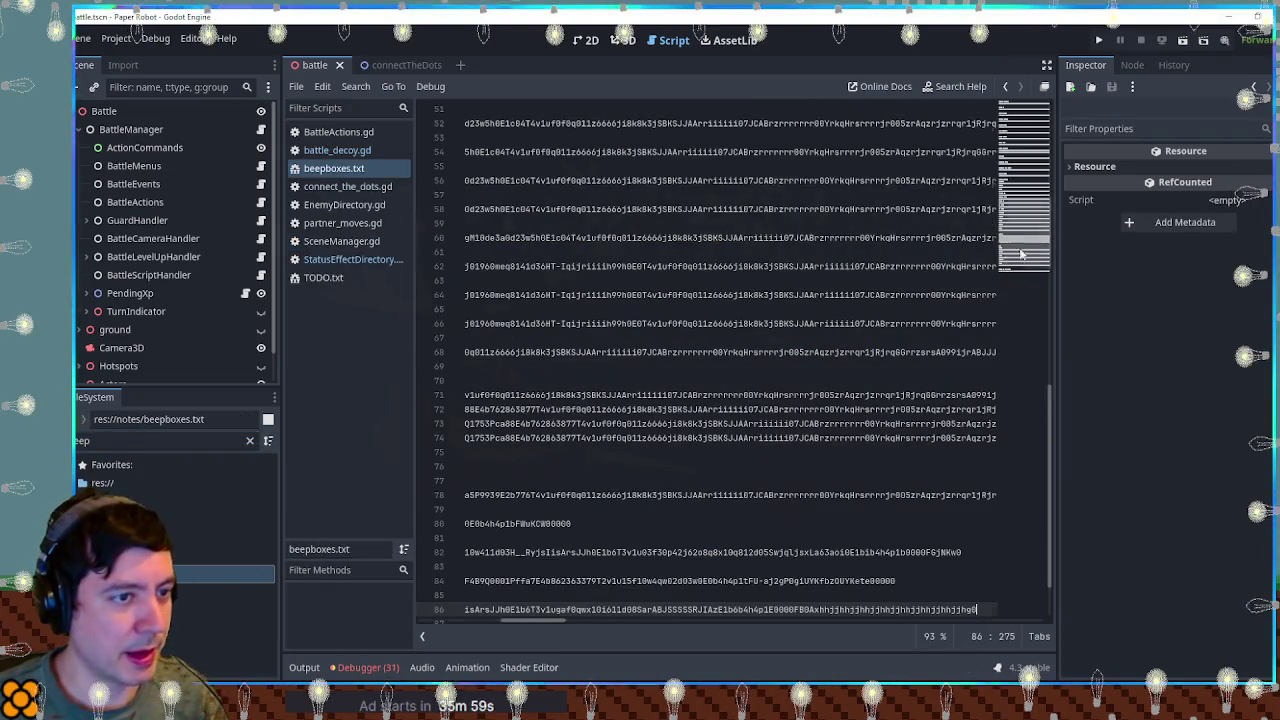
{"action": "scroll", "coordinate": [901, 377], "scroll_direction": "down", "scroll_amount": 2}
{"action": "left_click_drag", "start_coordinate": [540, 621], "coordinate": [460, 621]}
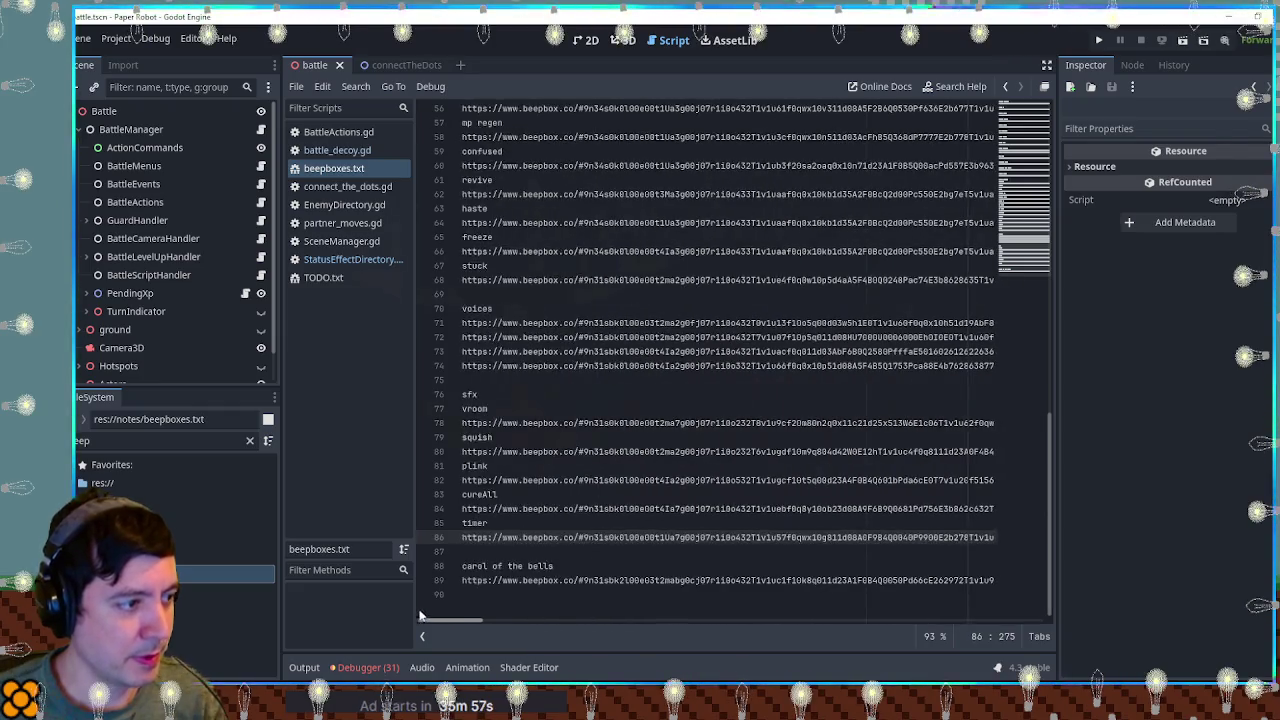
Add a 'decoy' label on line 69 with the pasted song link below, and save.
{"action": "left_click", "coordinate": [491, 292]}
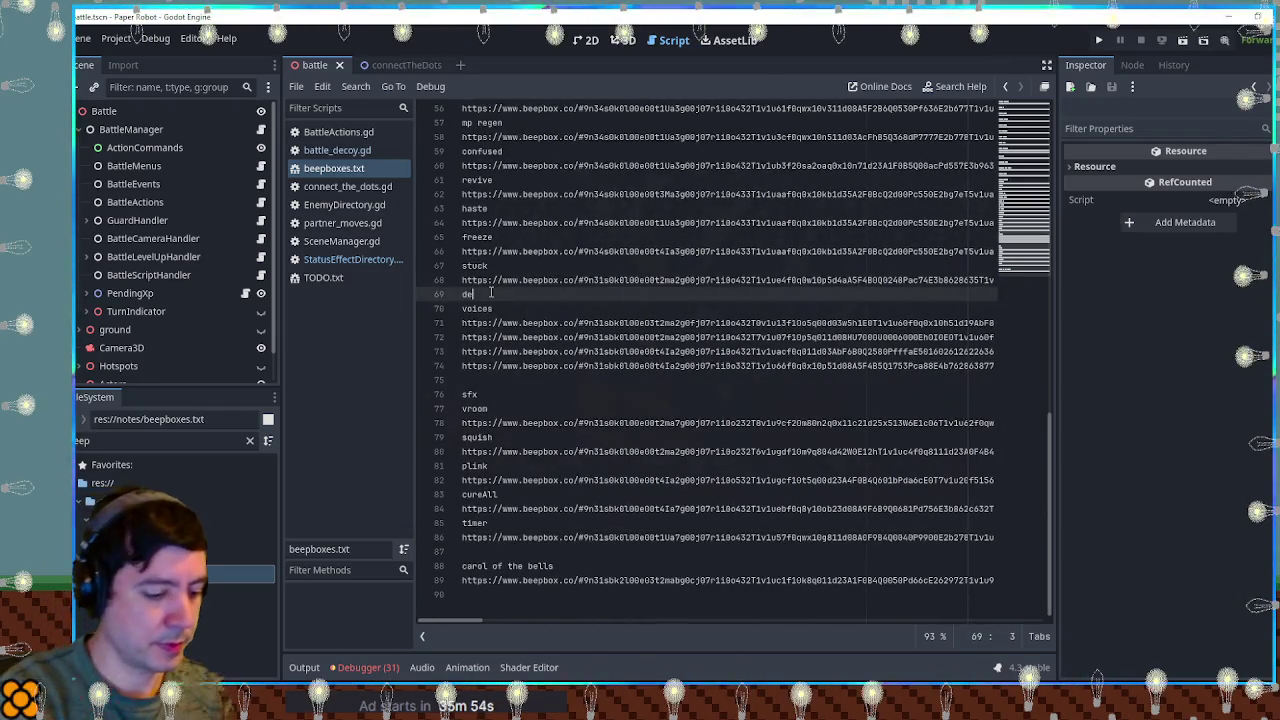
{"action": "type", "text": "coy"}
{"action": "key", "text": "Return"}
{"action": "key", "text": "ctrl+v"}
{"action": "key", "text": "Return"}
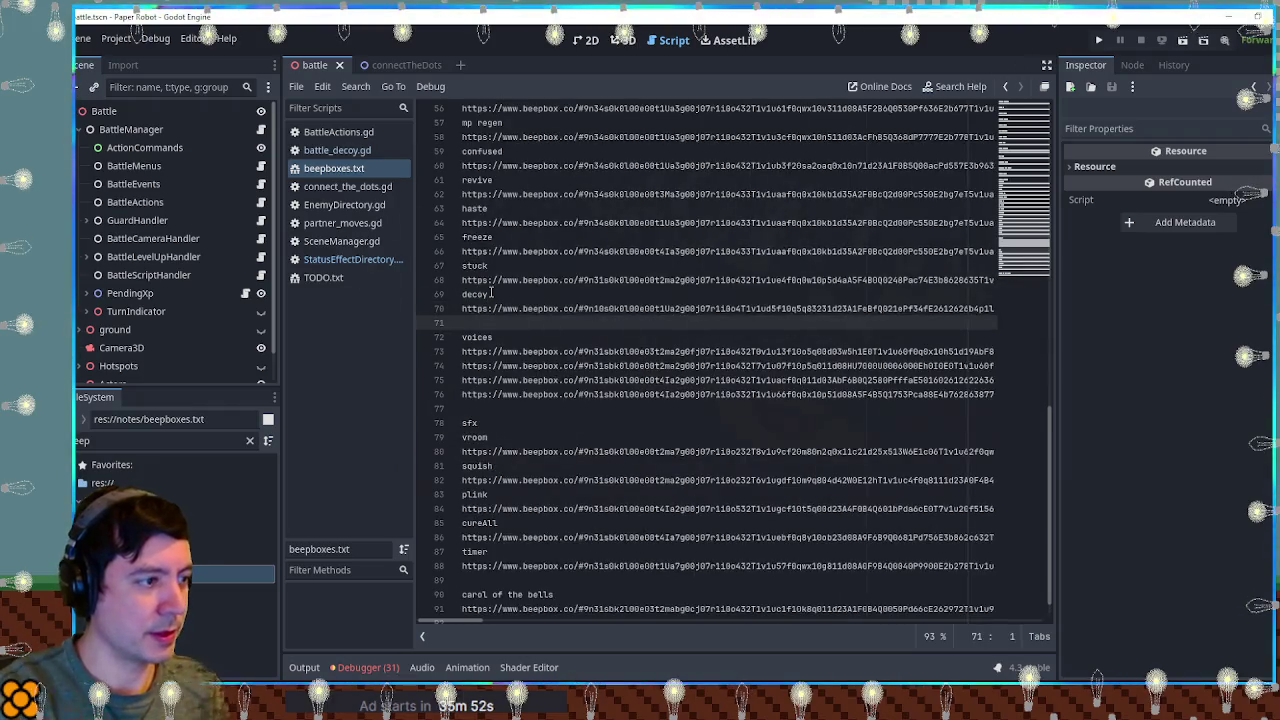
{"action": "left_click", "coordinate": [631, 308]}
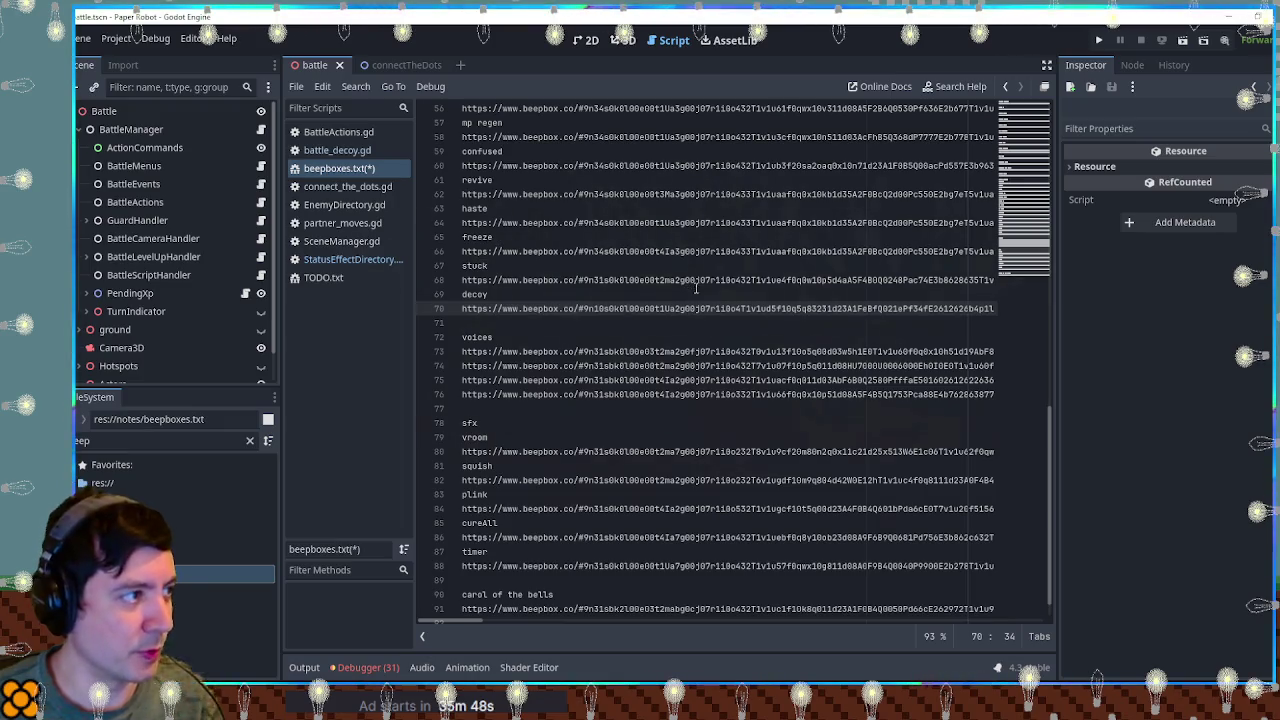
{"action": "key", "text": "ctrl+s"}
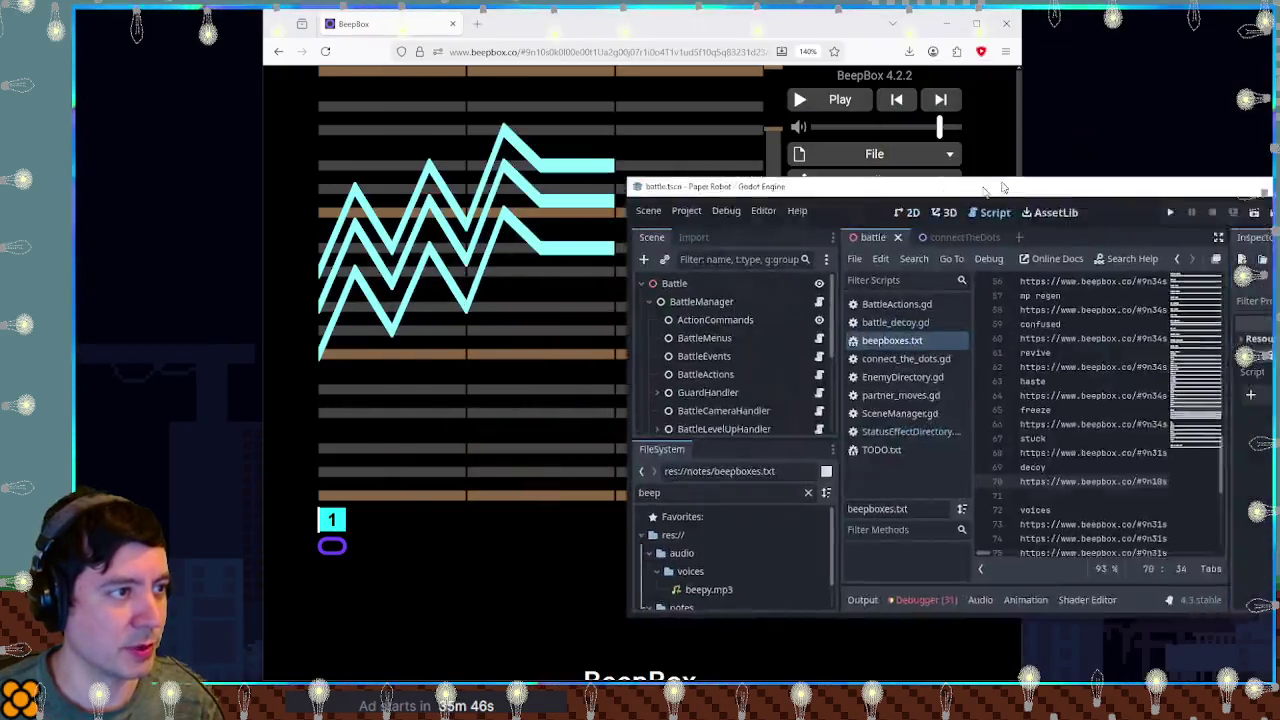
Shrink the editor window and close the BeepBox browser.
{"action": "left_click_drag", "start_coordinate": [700, 156], "coordinate": [420, 200]}
{"action": "left_click", "coordinate": [1003, 95]}
{"action": "key", "text": "super+Down"}
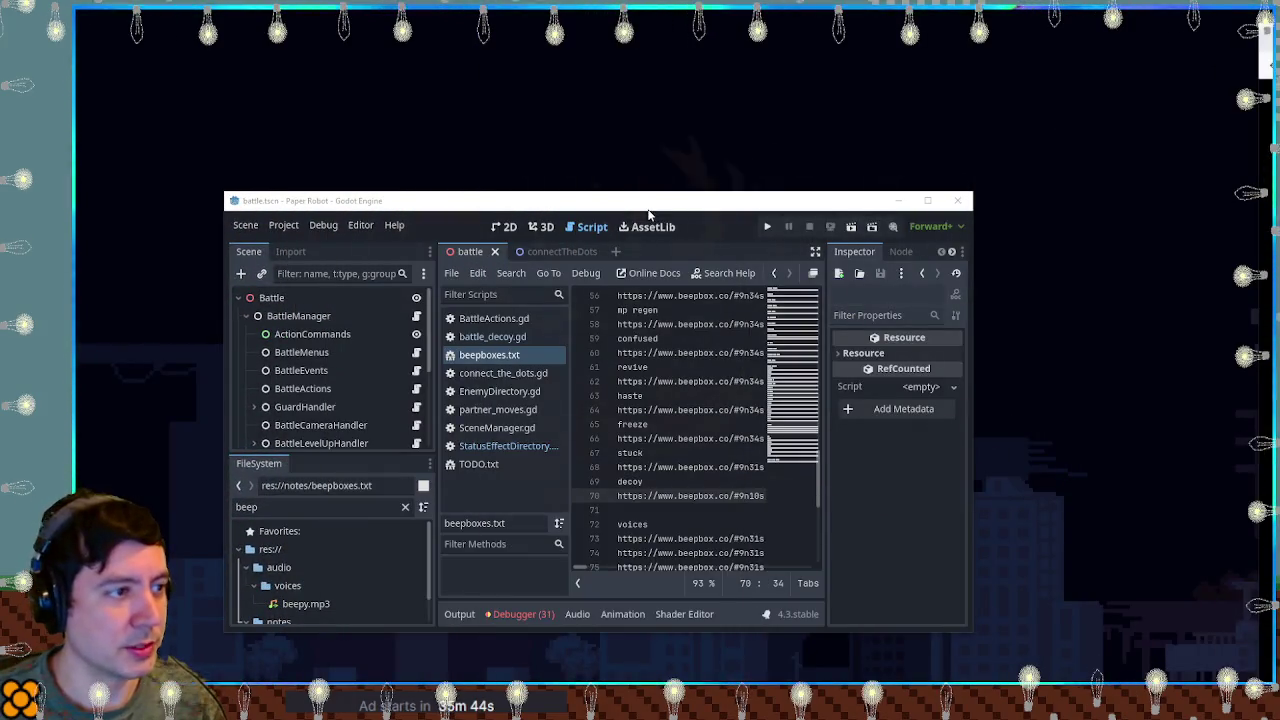
Maximize the Godot editor with beepboxes.txt still displayed.
{"action": "left_click", "coordinate": [928, 200]}
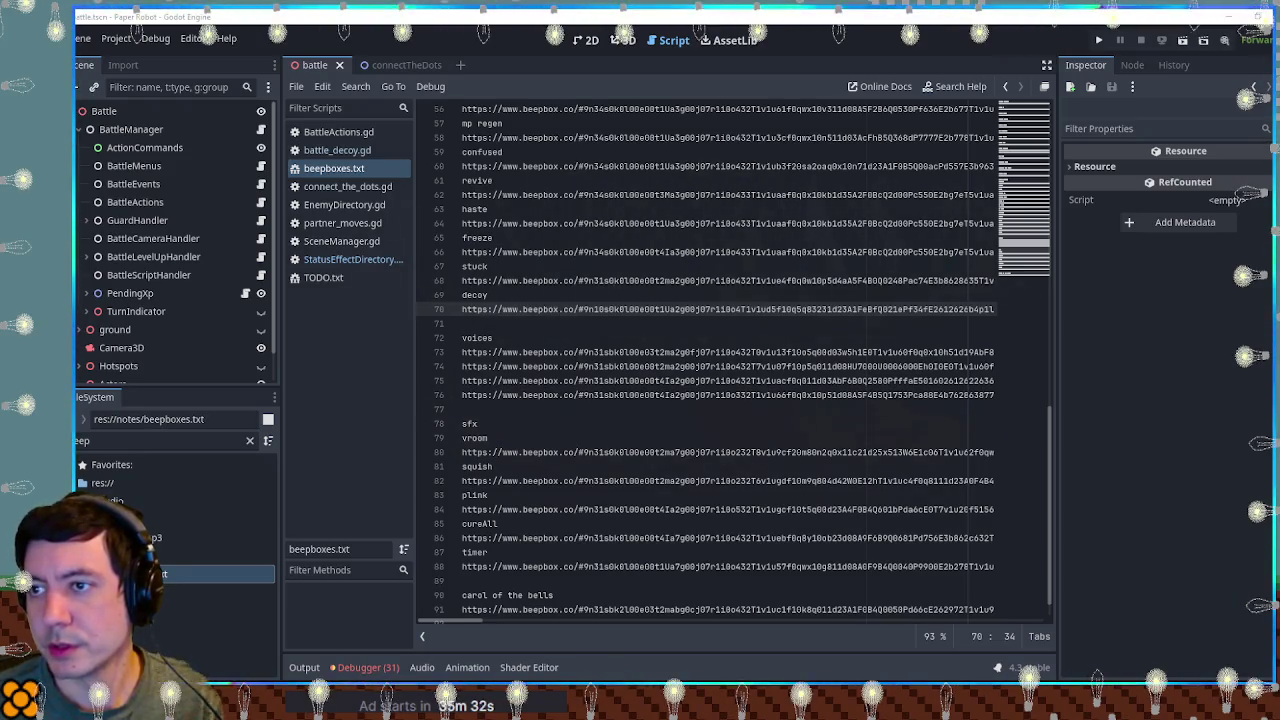
{"action": "key", "text": "alt+Tab"}
{"action": "key", "text": "alt+Tab"}
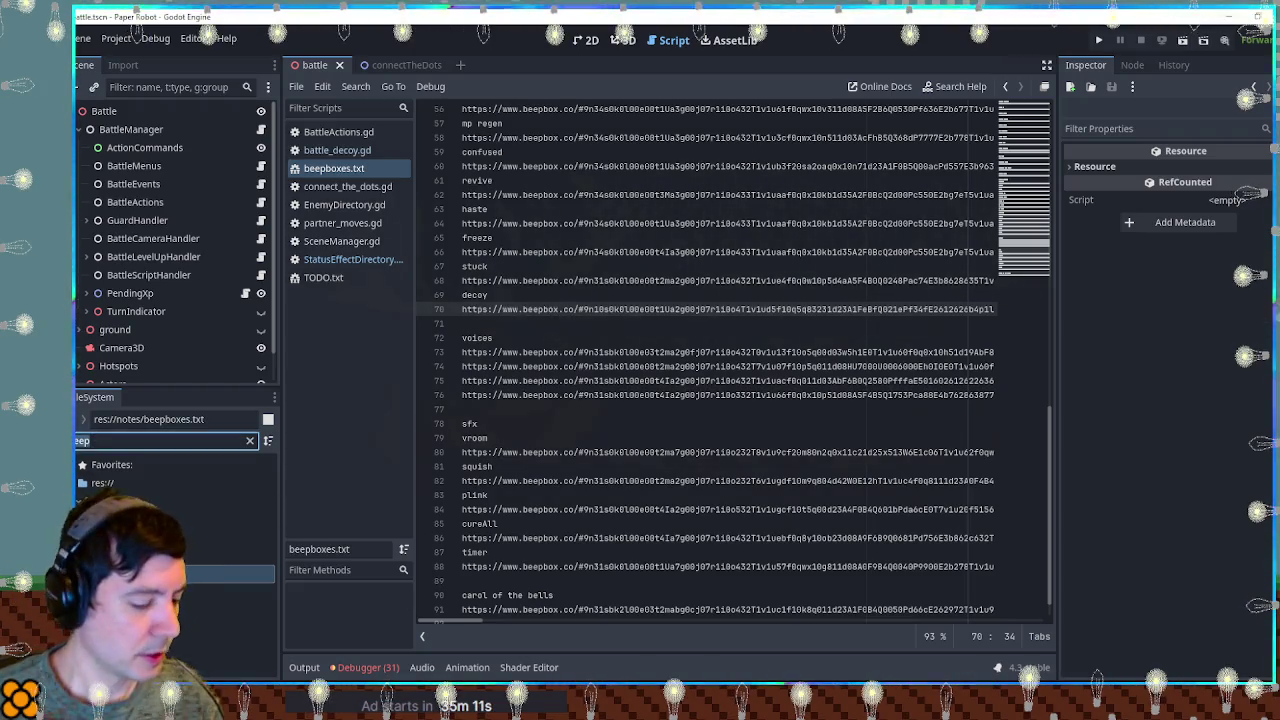
Search 'uck', open res://audio/sfx/statusEffects, clear the filter, and select decoy.mp3.
{"action": "key", "text": "BackSpace"}
{"action": "key", "text": "BackSpace"}
{"action": "key", "text": "BackSpace"}
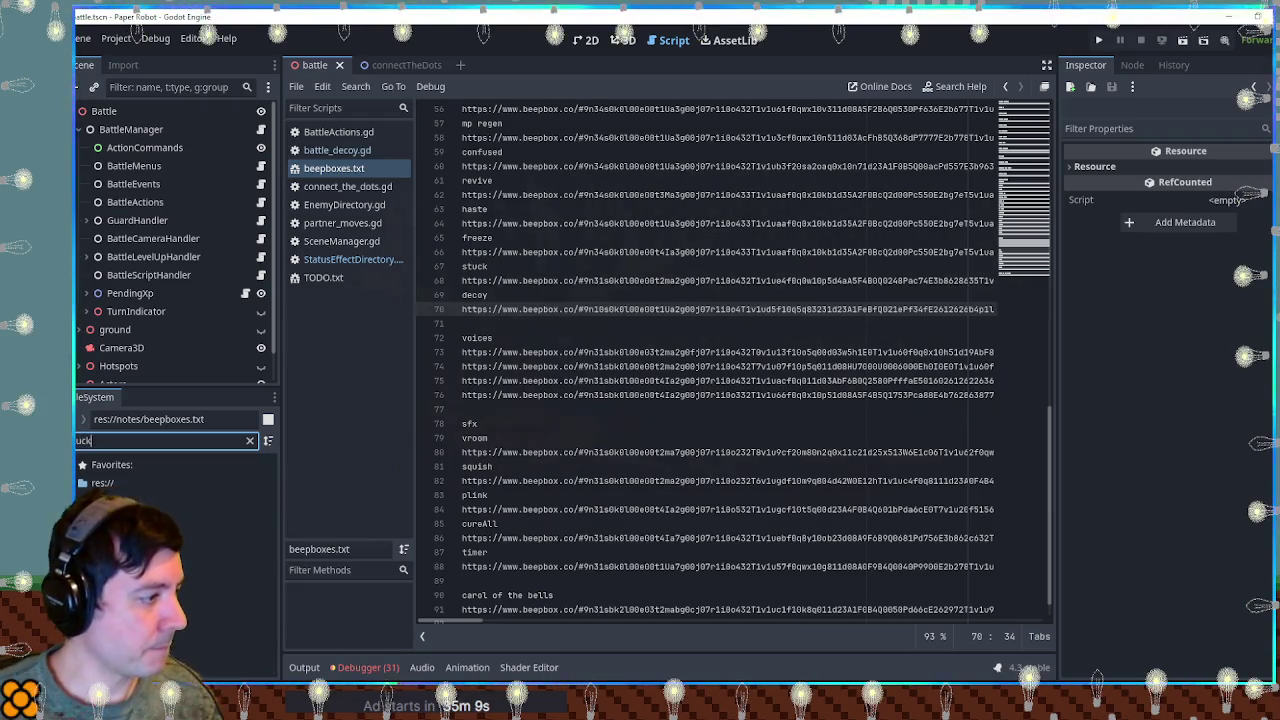
{"action": "key", "text": "Down"}
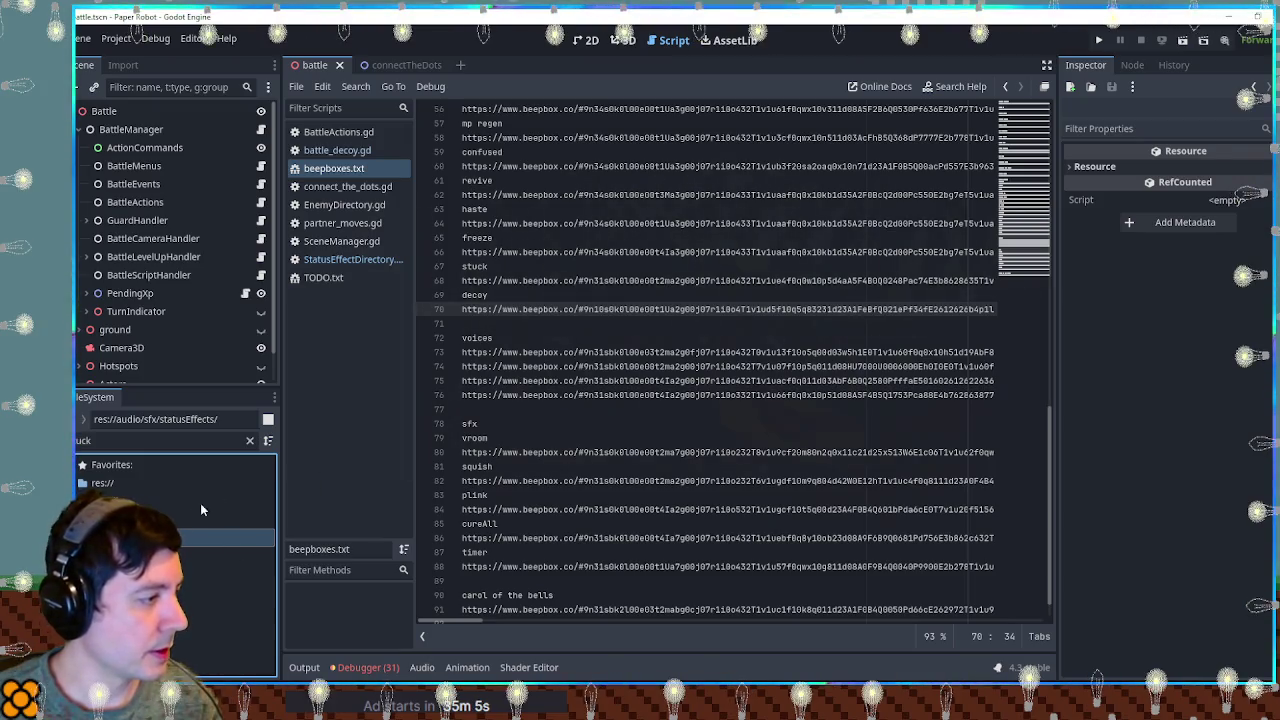
{"action": "left_click", "coordinate": [251, 441]}
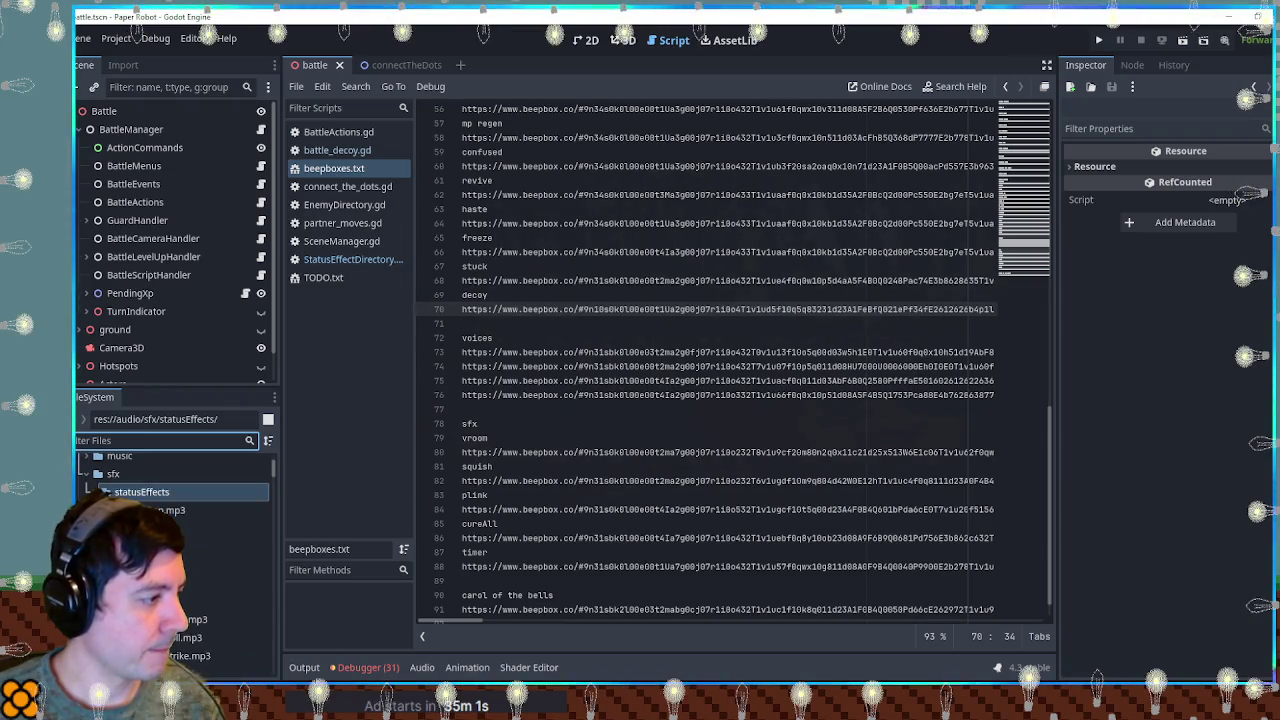
{"action": "left_click", "coordinate": [230, 546]}
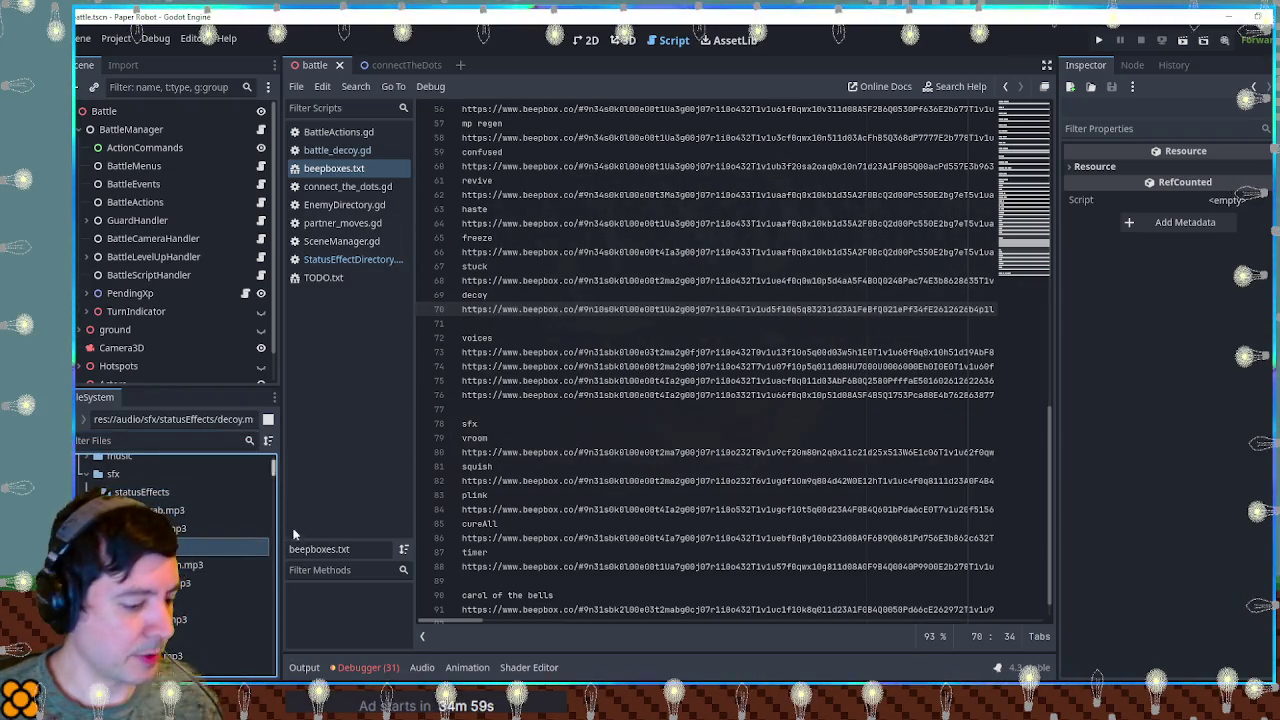
Close beepboxes.txt and battle_decoy.gd, and replace line 278's sound path with decoy.mp3.
{"action": "middle_click", "coordinate": [334, 168]}
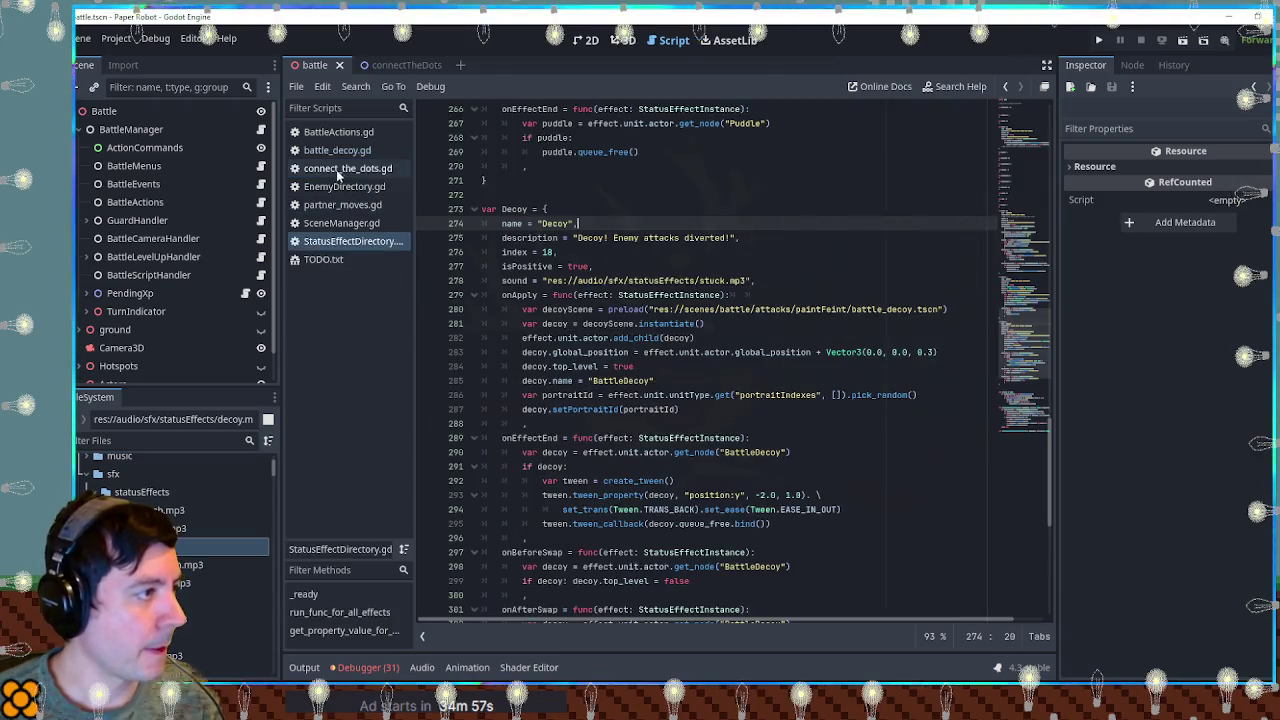
{"action": "middle_click", "coordinate": [336, 150]}
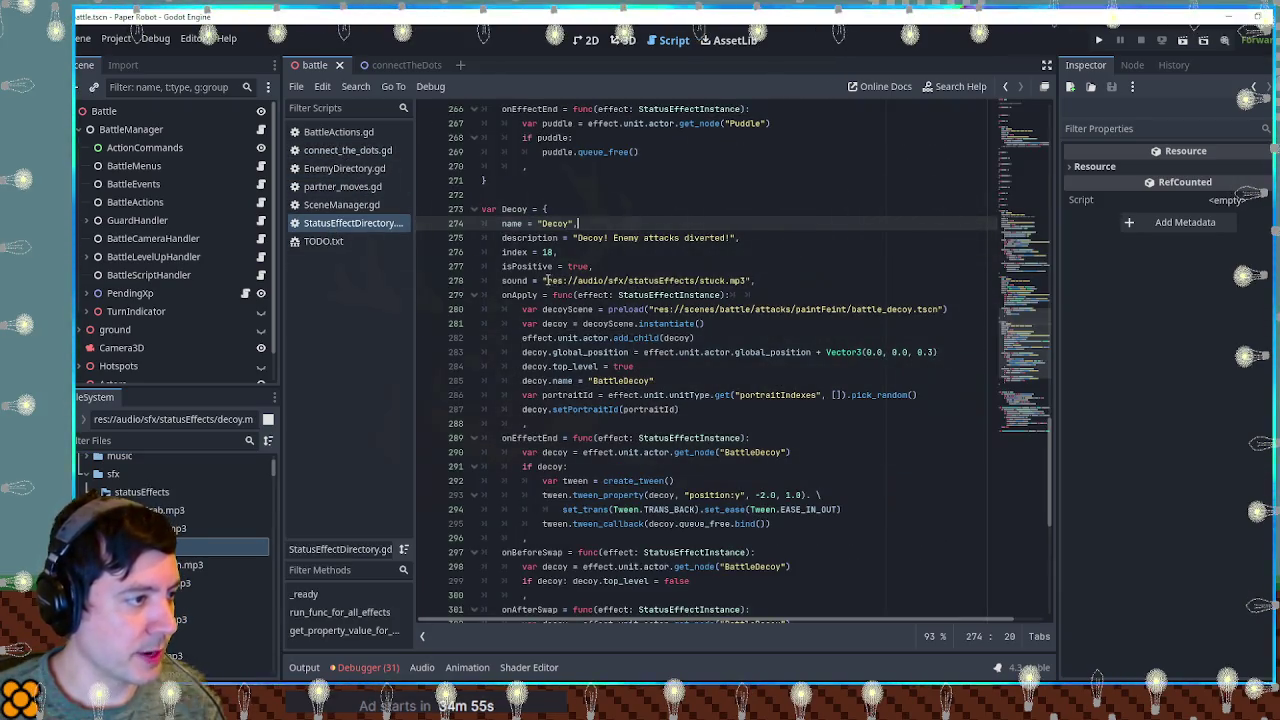
{"action": "left_click_drag", "start_coordinate": [548, 281], "coordinate": [688, 281]}
{"action": "type", "text": "res://audio/sfx/statusEffects/decoy.mp3"}
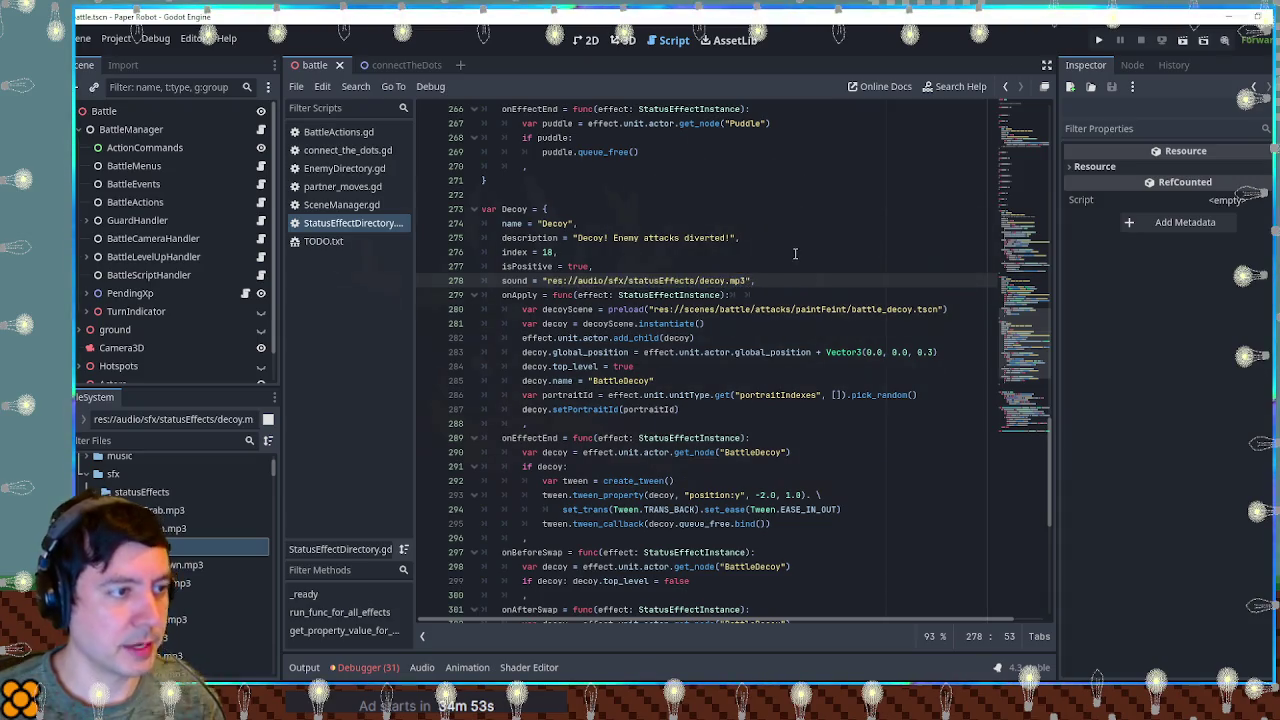
Save the status effect script and launch the game with F5.
{"action": "left_click", "coordinate": [783, 252]}
{"action": "key", "text": "ctrl+s"}
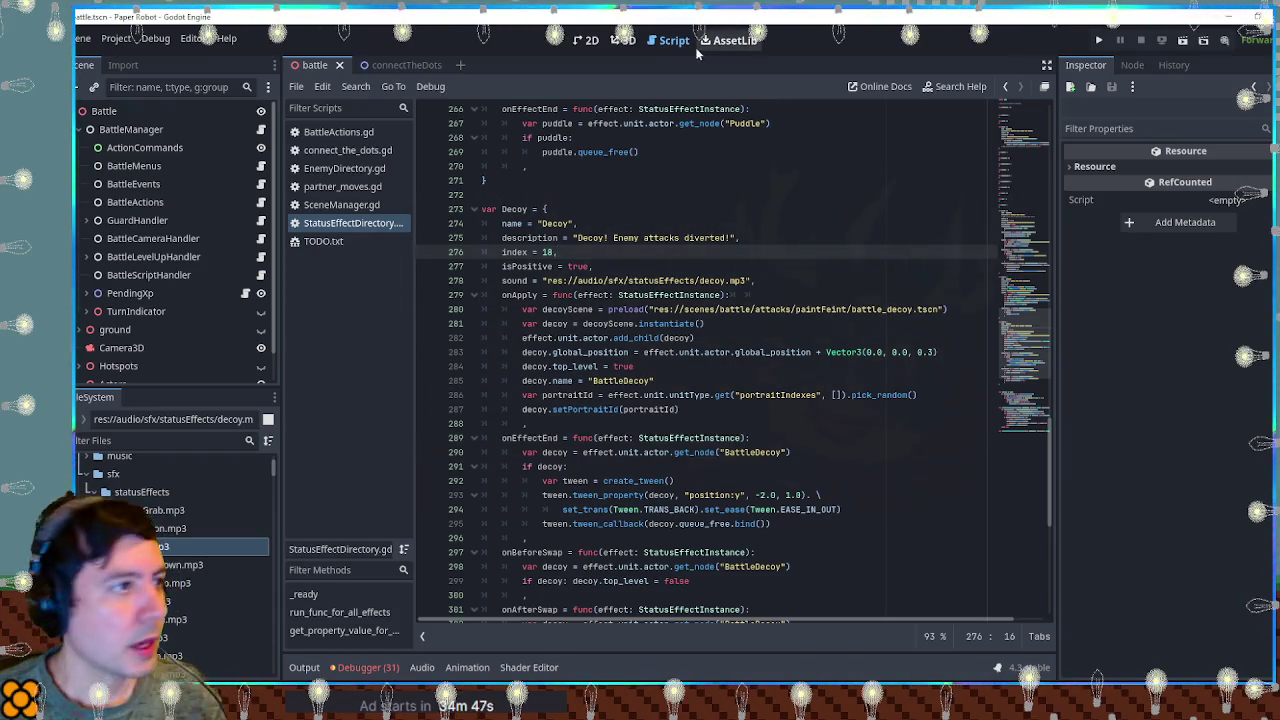
{"action": "key", "text": "F5"}
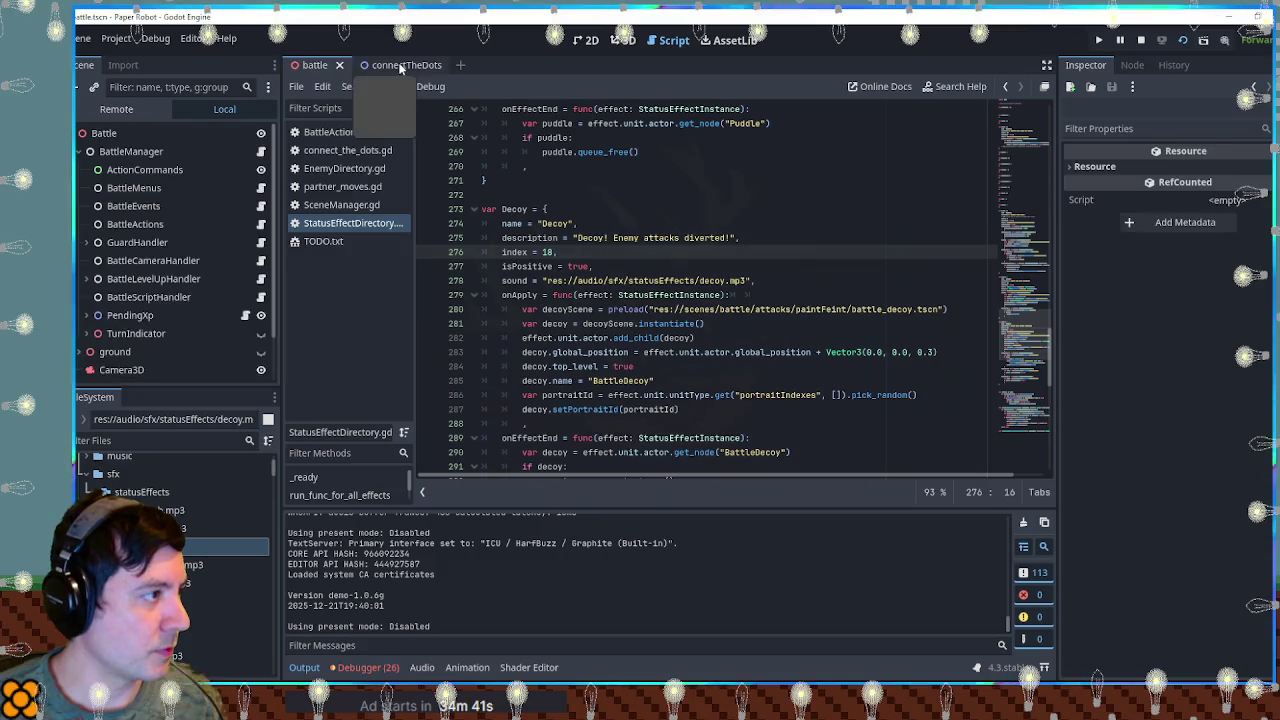
In connectTheDots, set the Error and Data sounds' Volume dB to 12.
{"action": "left_click", "coordinate": [400, 66]}
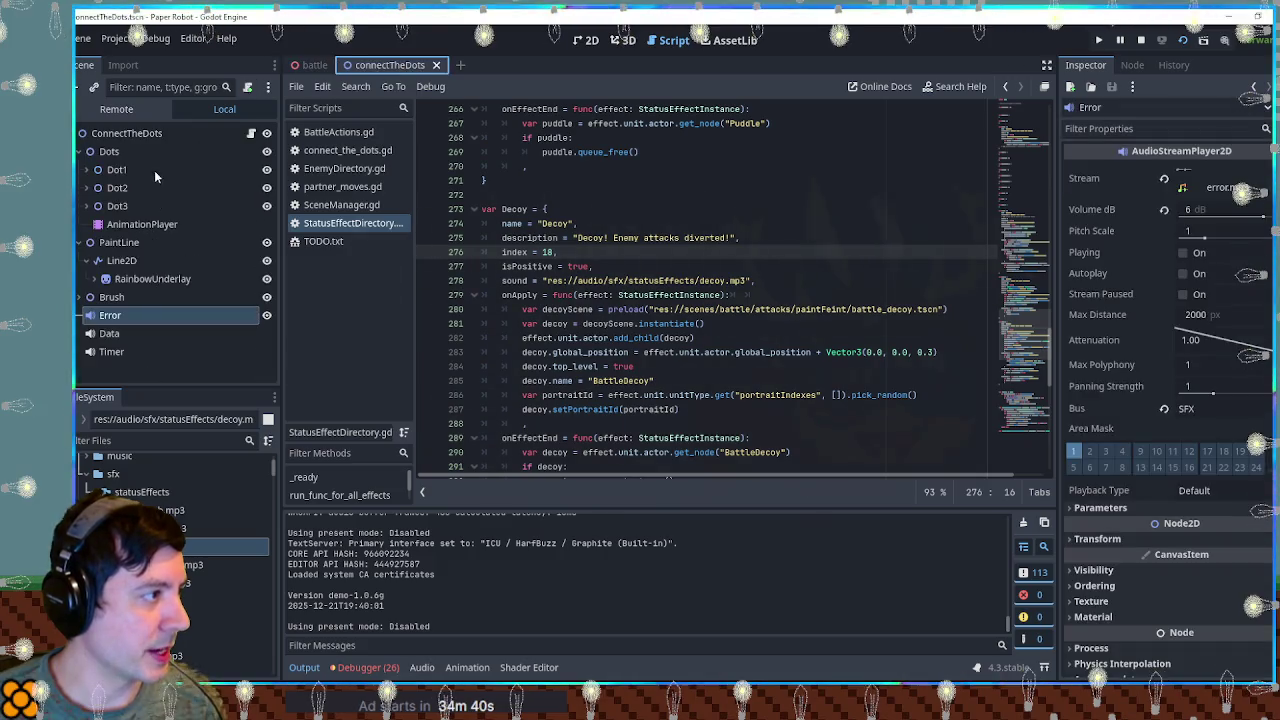
{"action": "left_click", "coordinate": [110, 334]}
{"action": "left_click", "coordinate": [112, 316]}
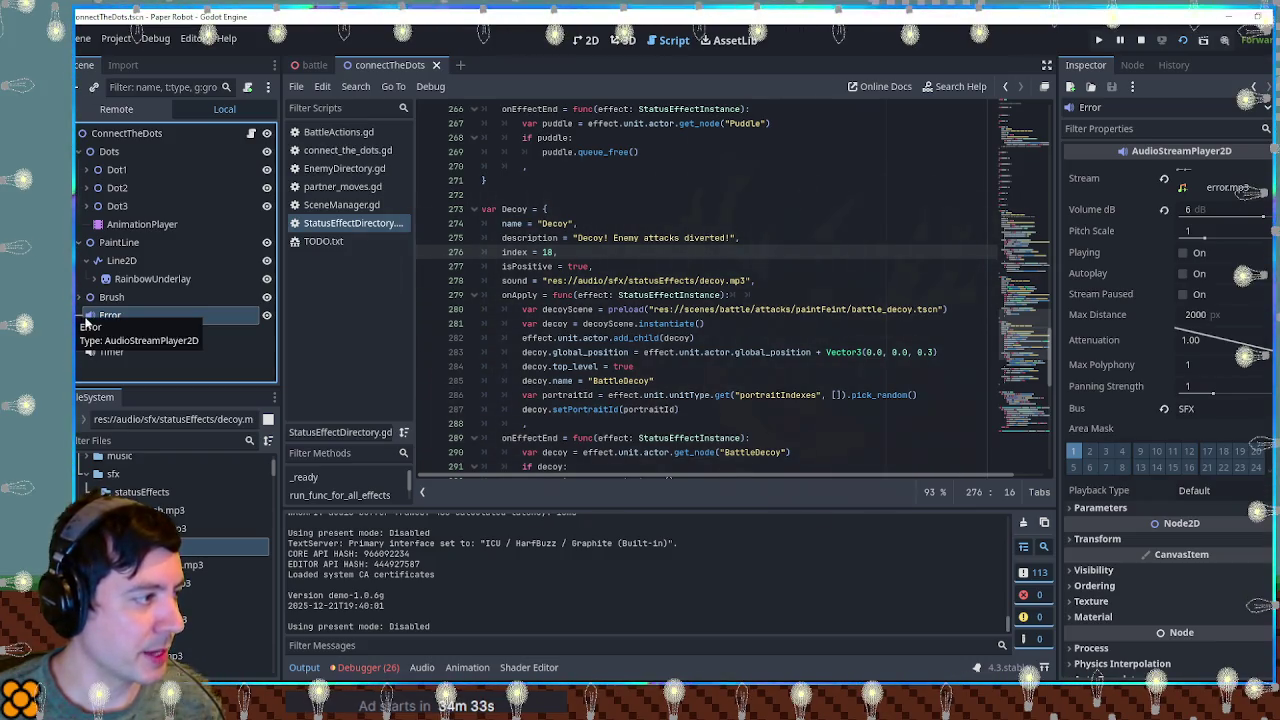
{"action": "left_click", "coordinate": [1226, 208]}
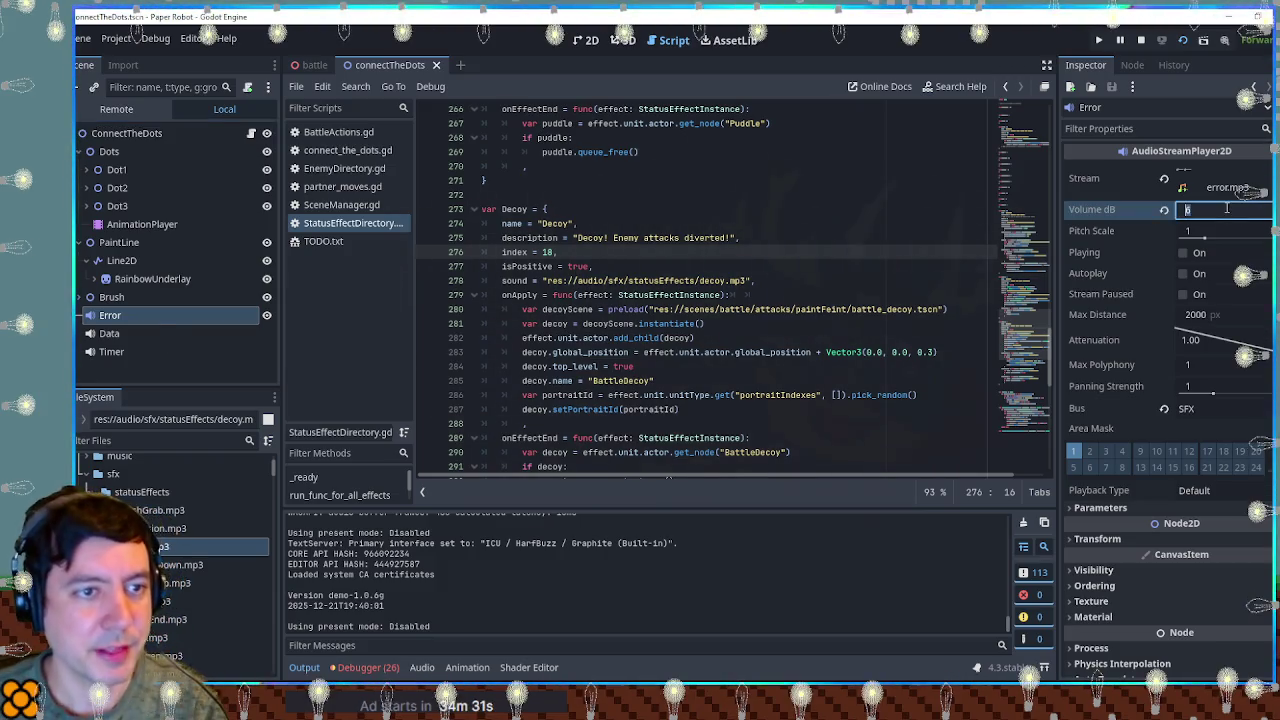
{"action": "type", "text": "12"}
{"action": "key", "text": "Return"}
{"action": "left_click", "coordinate": [170, 333]}
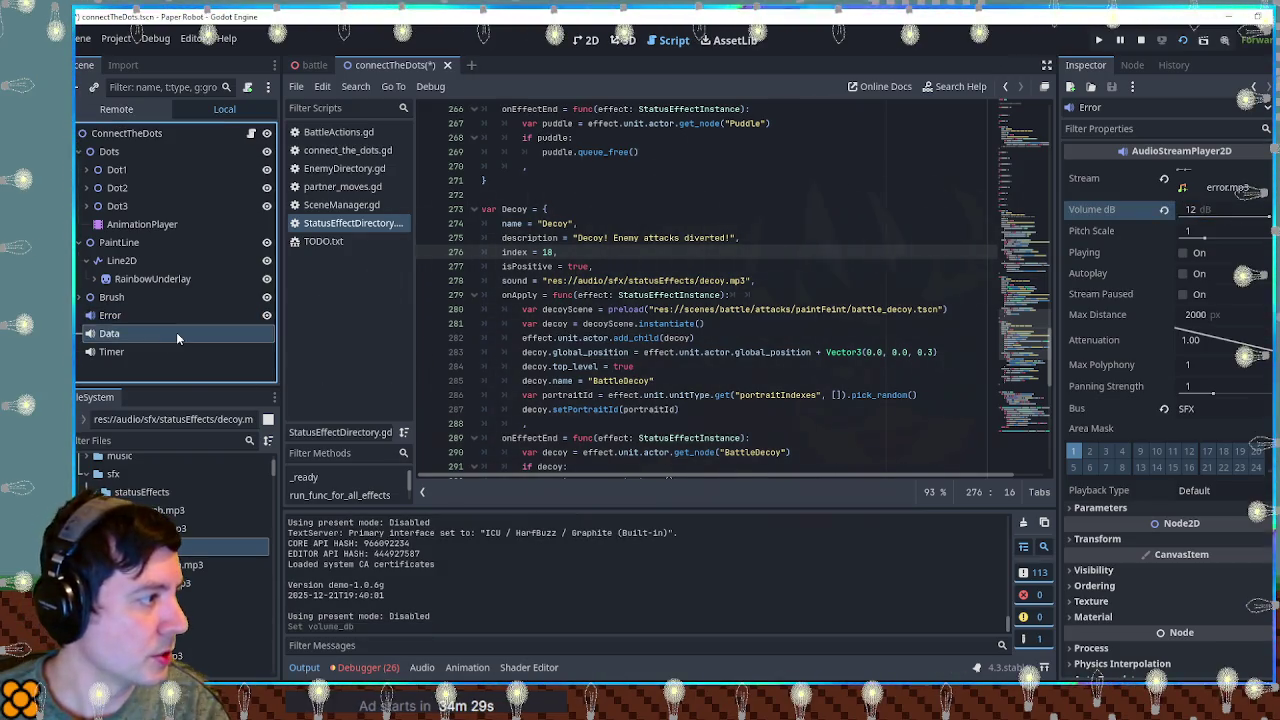
{"action": "left_click", "coordinate": [1233, 210]}
{"action": "type", "text": "12"}
{"action": "key", "text": "Return"}
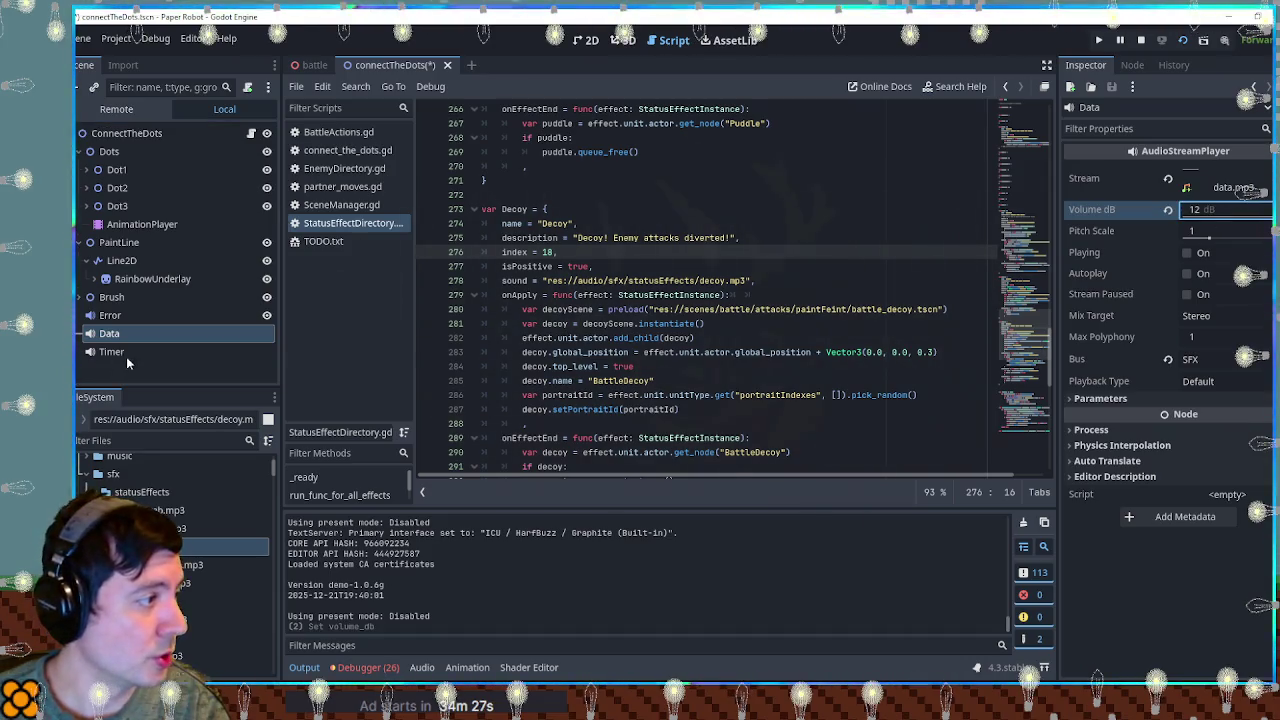
Set the Timer sound to 18 dB, save, and run the battle scene with F6.
{"action": "left_click", "coordinate": [115, 352]}
{"action": "left_click", "coordinate": [1193, 210]}
{"action": "type", "text": "1"}
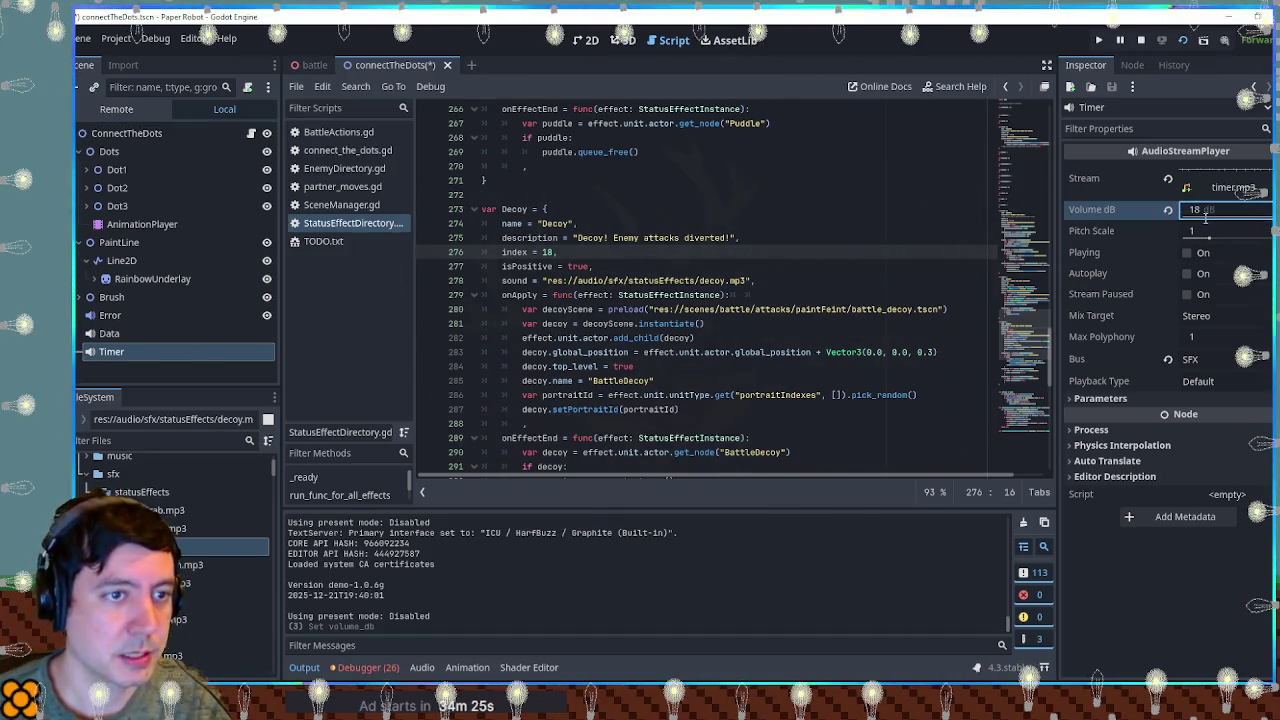
{"action": "key", "text": "ctrl+s"}
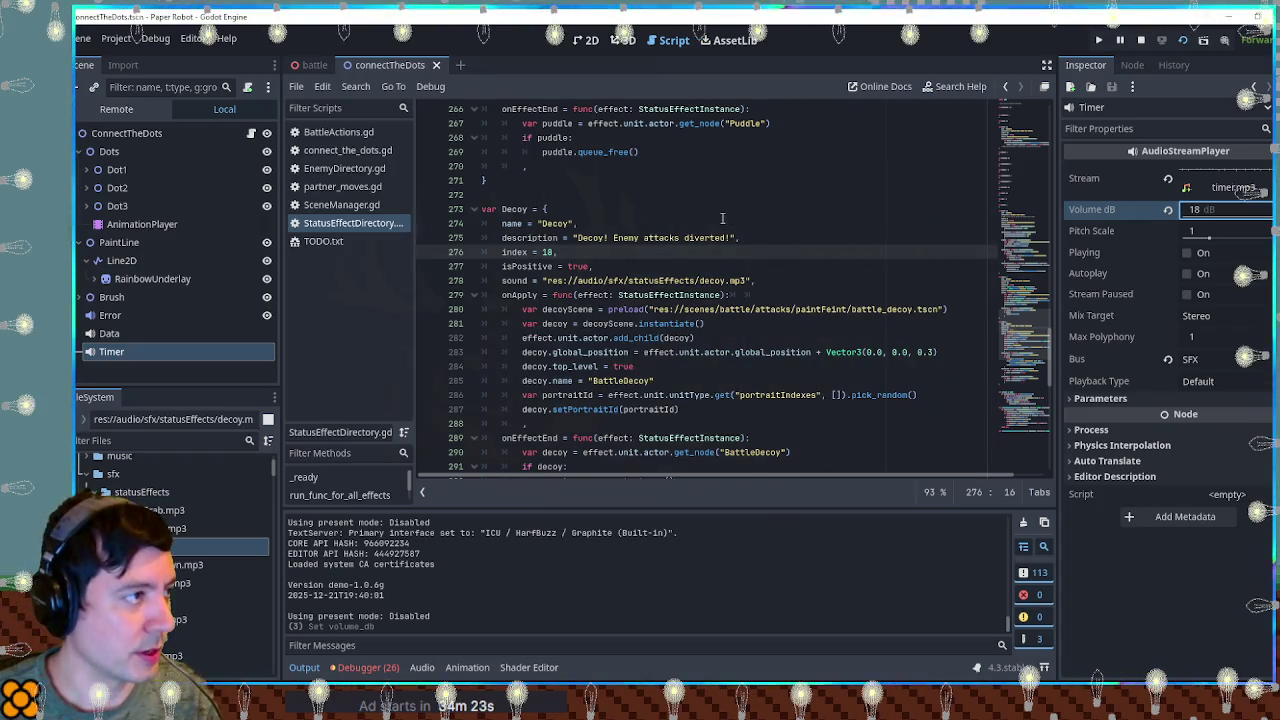
{"action": "left_click", "coordinate": [307, 64]}
{"action": "key", "text": "F6"}
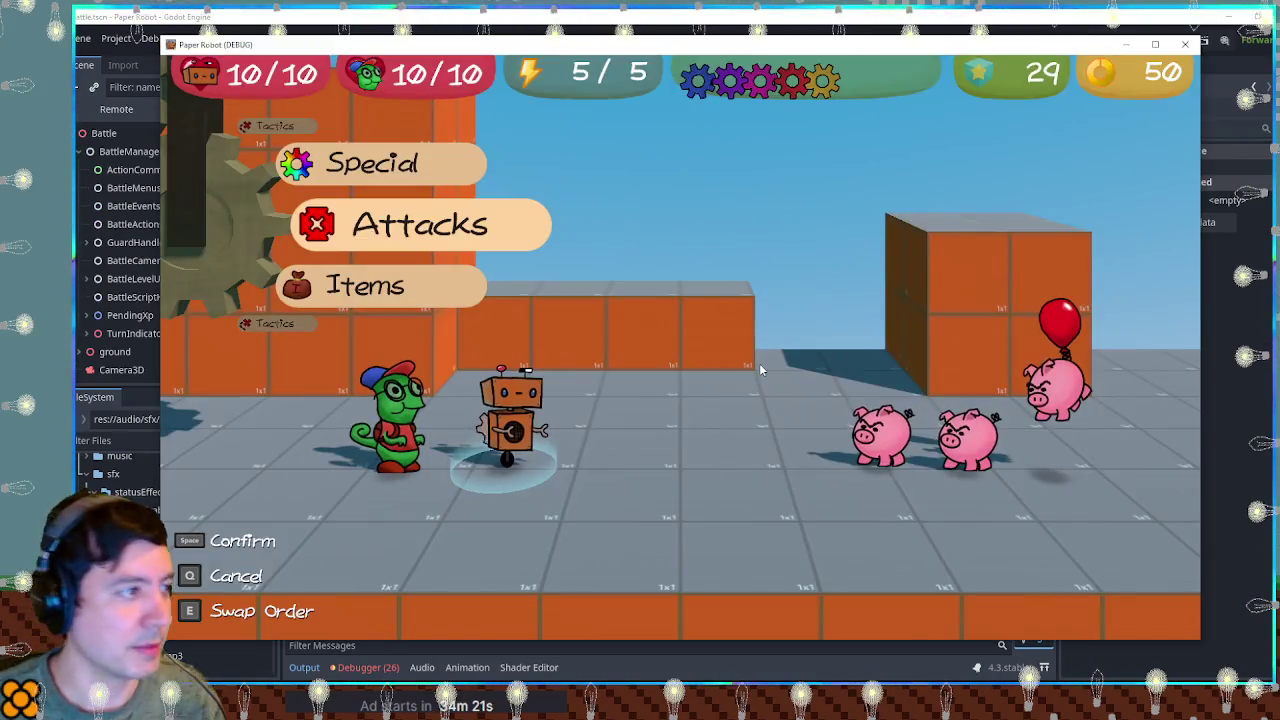
Play Paint Feint's connect-the-dots attack in the test battle, then close the game and return to connectTheDots.
{"action": "key", "text": "e"}
{"action": "key", "text": "space"}
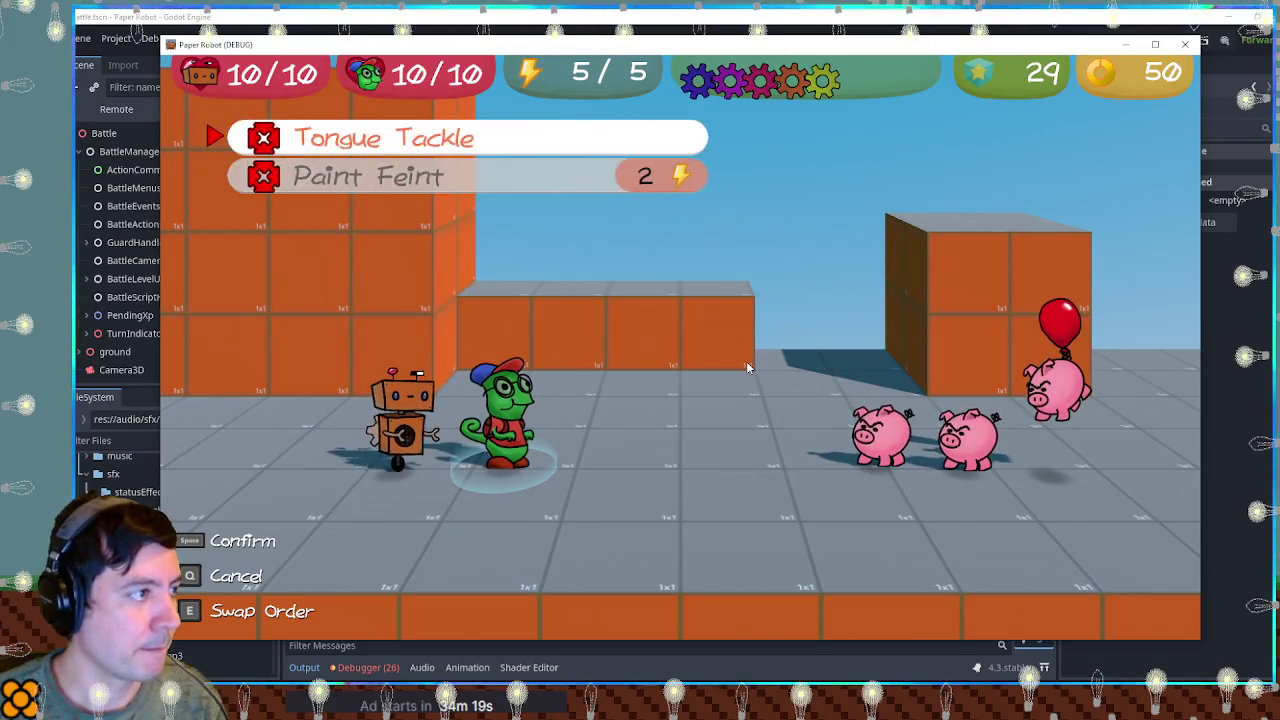
{"action": "key", "text": "Down"}
{"action": "key", "text": "space"}
{"action": "key", "text": "space"}
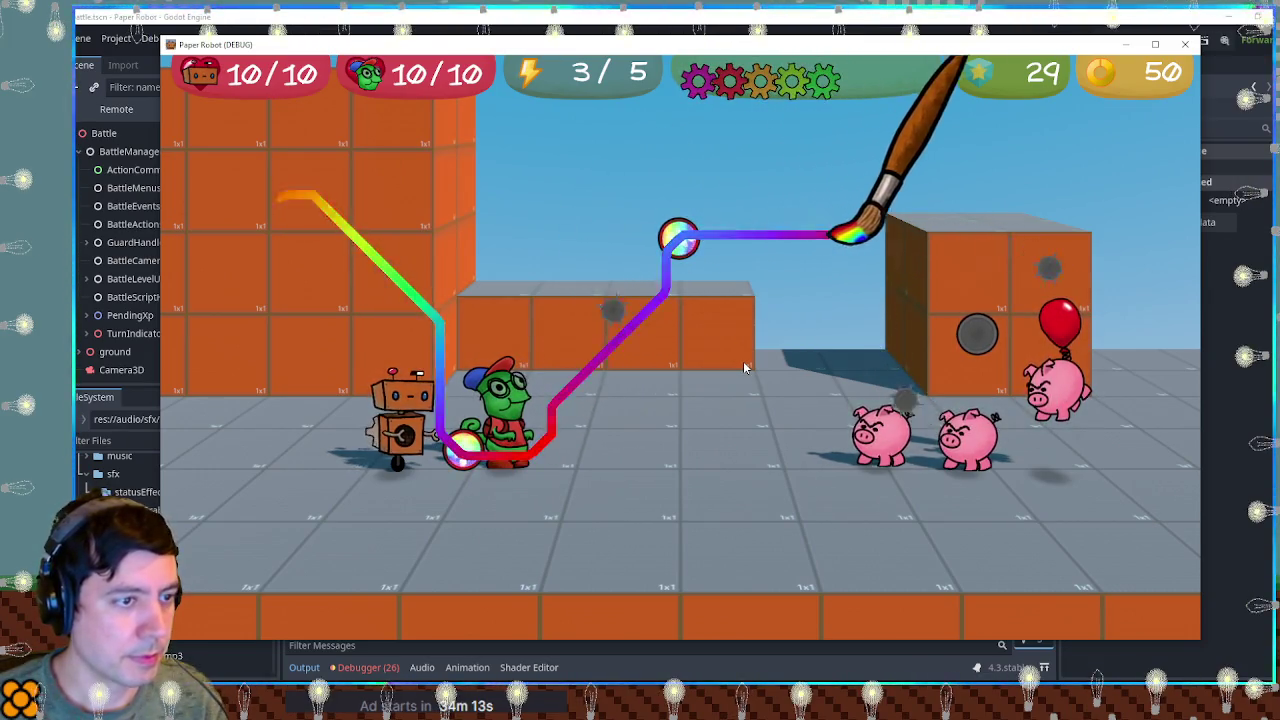
{"action": "left_click", "coordinate": [1187, 46]}
{"action": "left_click", "coordinate": [400, 64]}
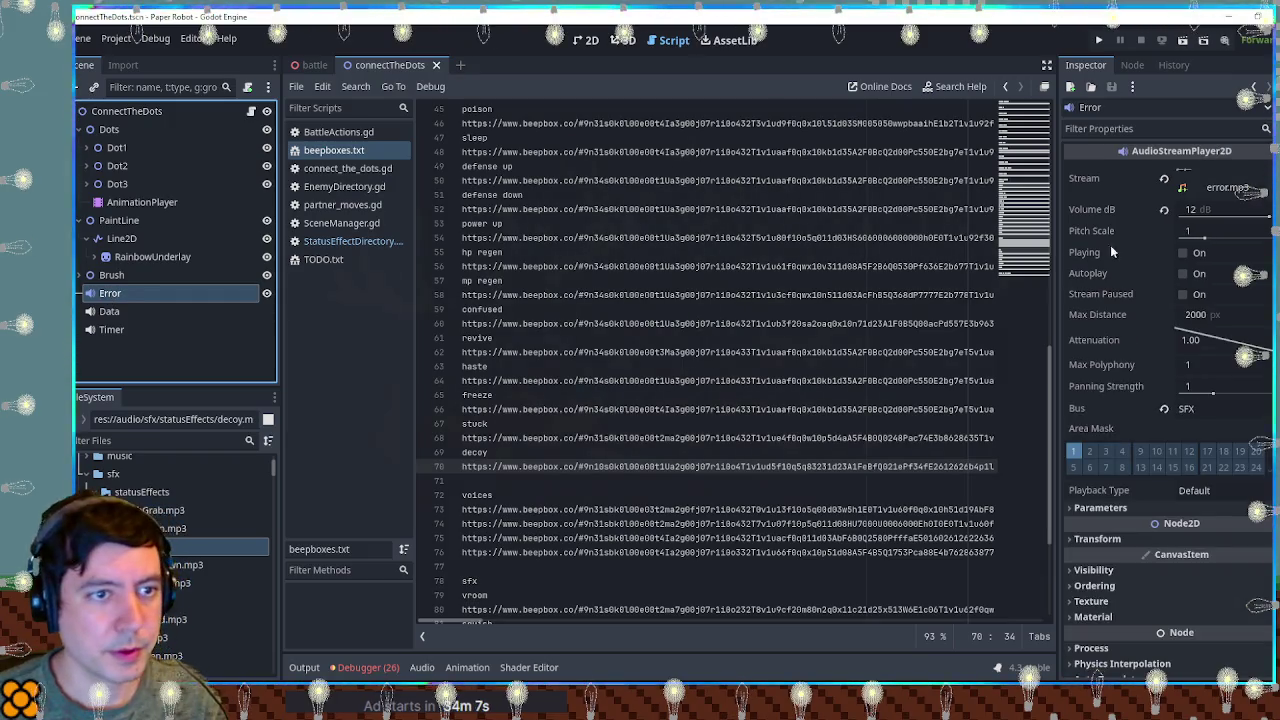
Change the Error node's type from AudioStreamPlayer2D to plain AudioStreamPlayer.
{"action": "left_click", "coordinate": [144, 441]}
{"action": "type", "text": "error"}
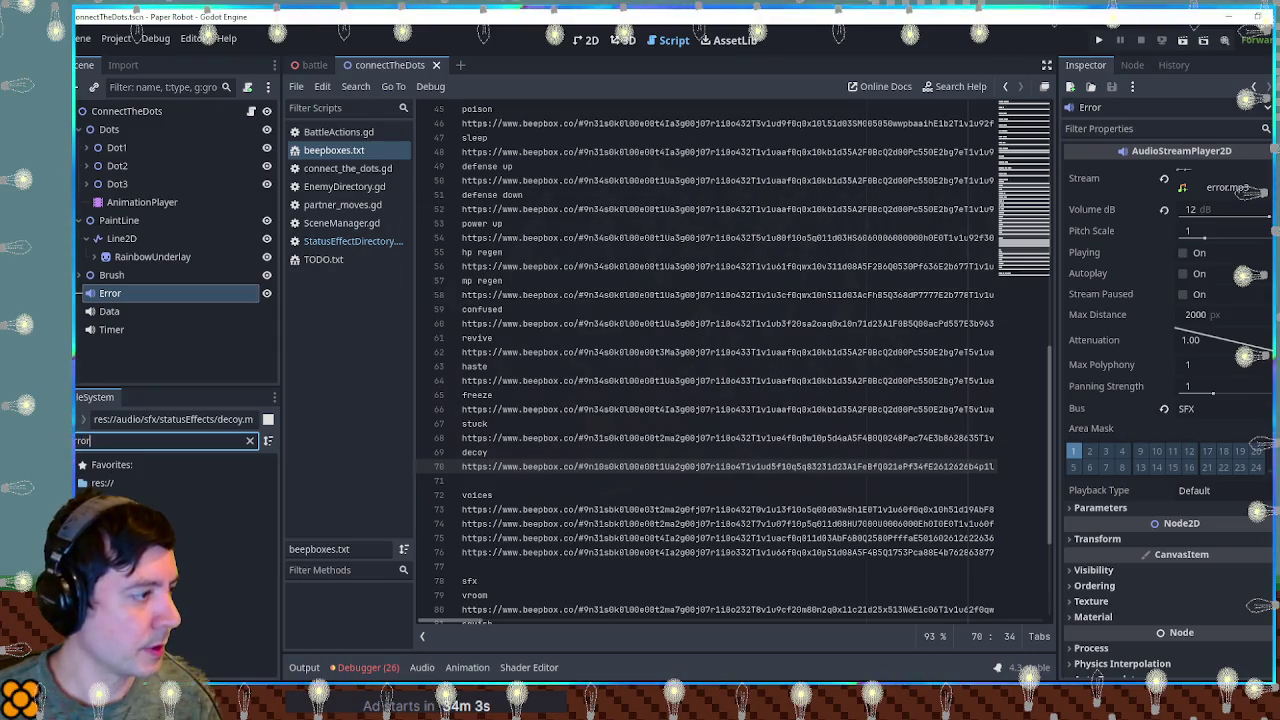
{"action": "right_click", "coordinate": [105, 293]}
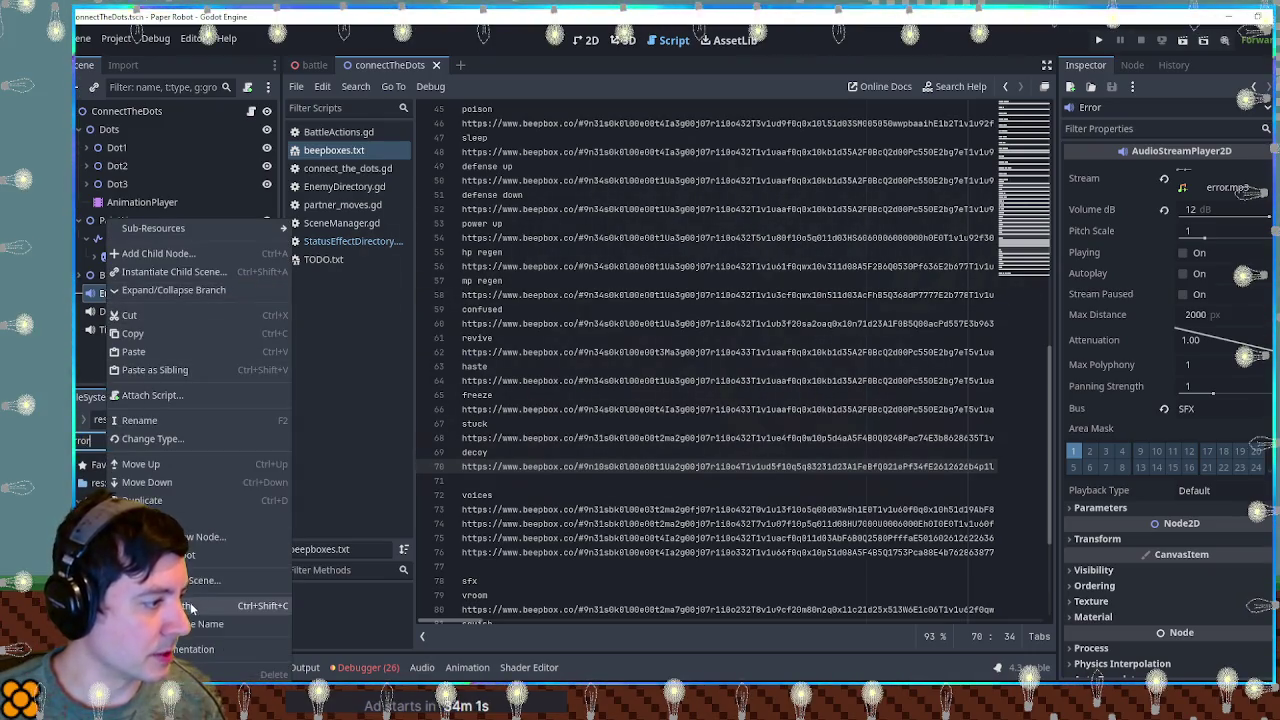
{"action": "left_click", "coordinate": [177, 440]}
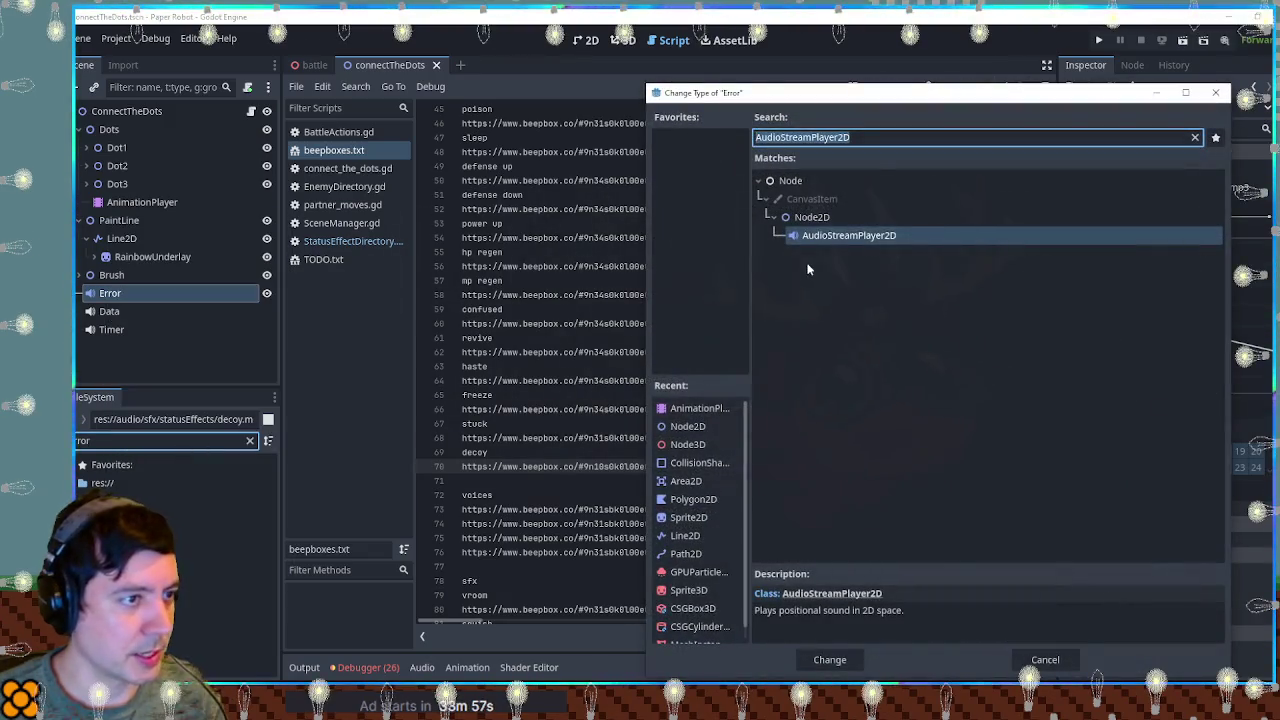
{"action": "left_click", "coordinate": [816, 220]}
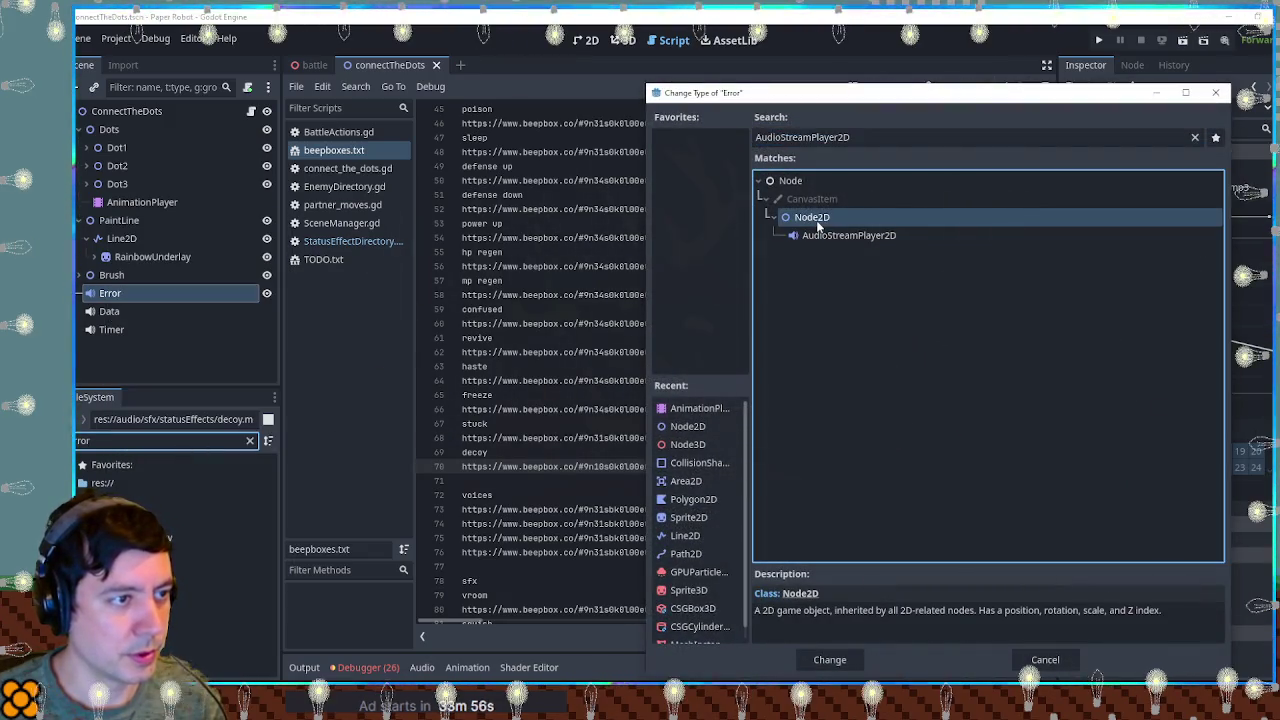
{"action": "left_click", "coordinate": [867, 140]}
{"action": "key", "text": "BackSpace"}
{"action": "key", "text": "BackSpace"}
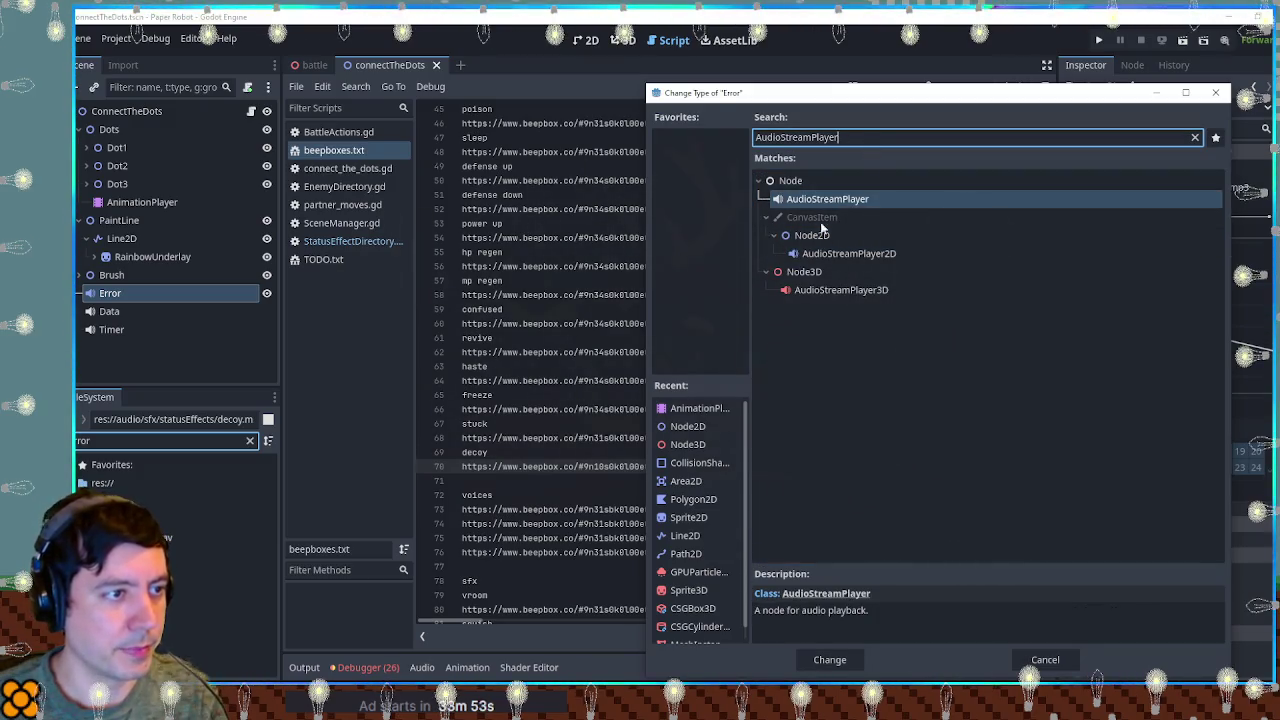
{"action": "key", "text": "Return"}
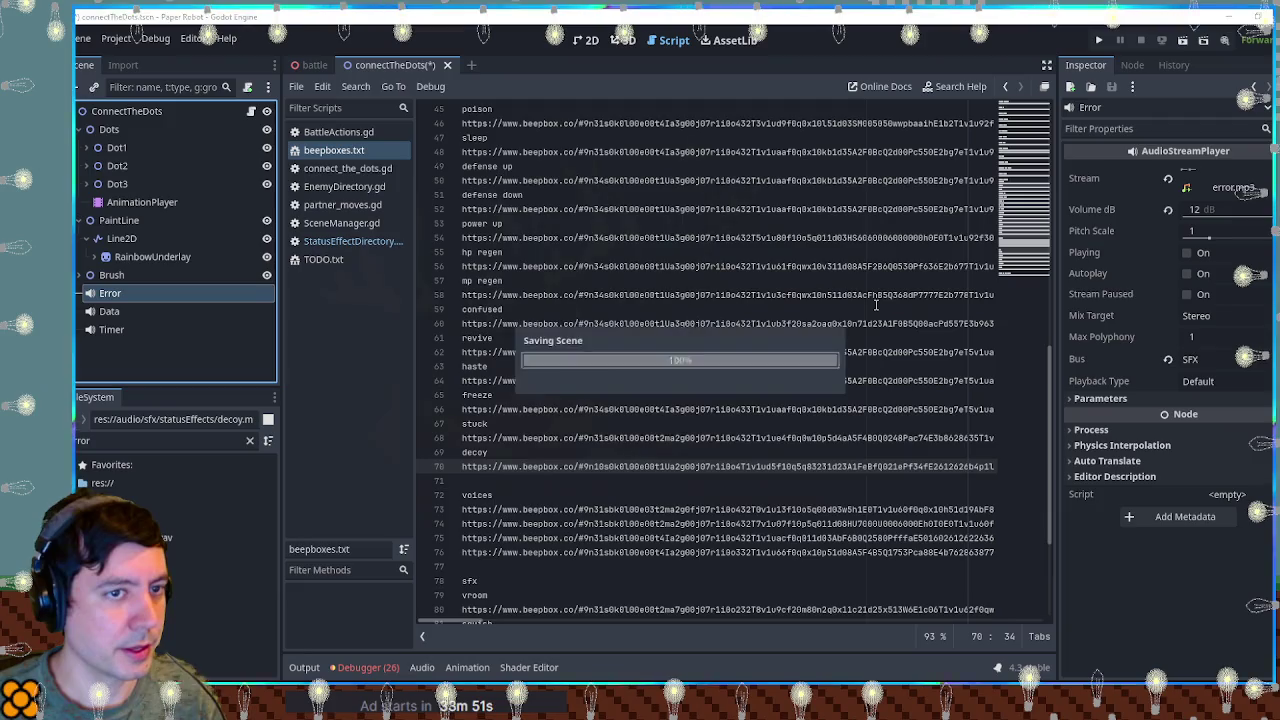
Set Error's volume to 18 dB, save, and launch the battle scene with F6.
{"action": "left_click", "coordinate": [1204, 210]}
{"action": "type", "text": "18"}
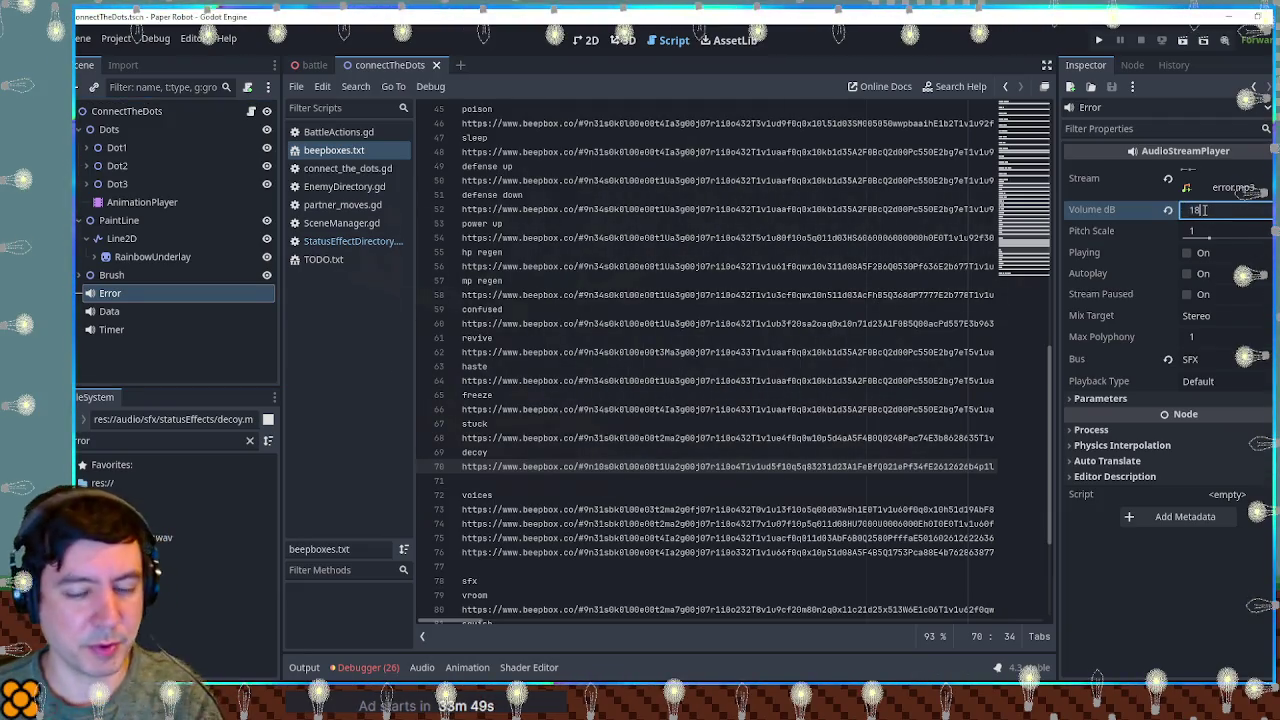
{"action": "key", "text": "ctrl+s"}
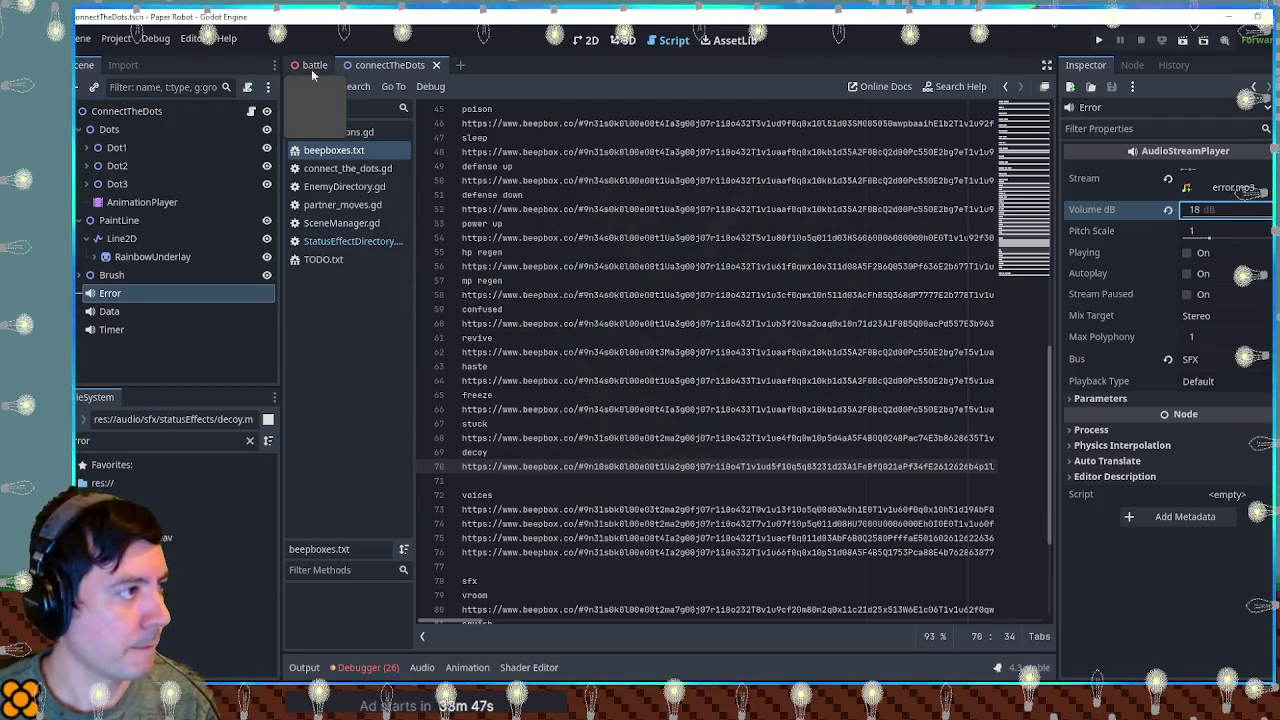
{"action": "left_click", "coordinate": [315, 66]}
{"action": "key", "text": "F6"}
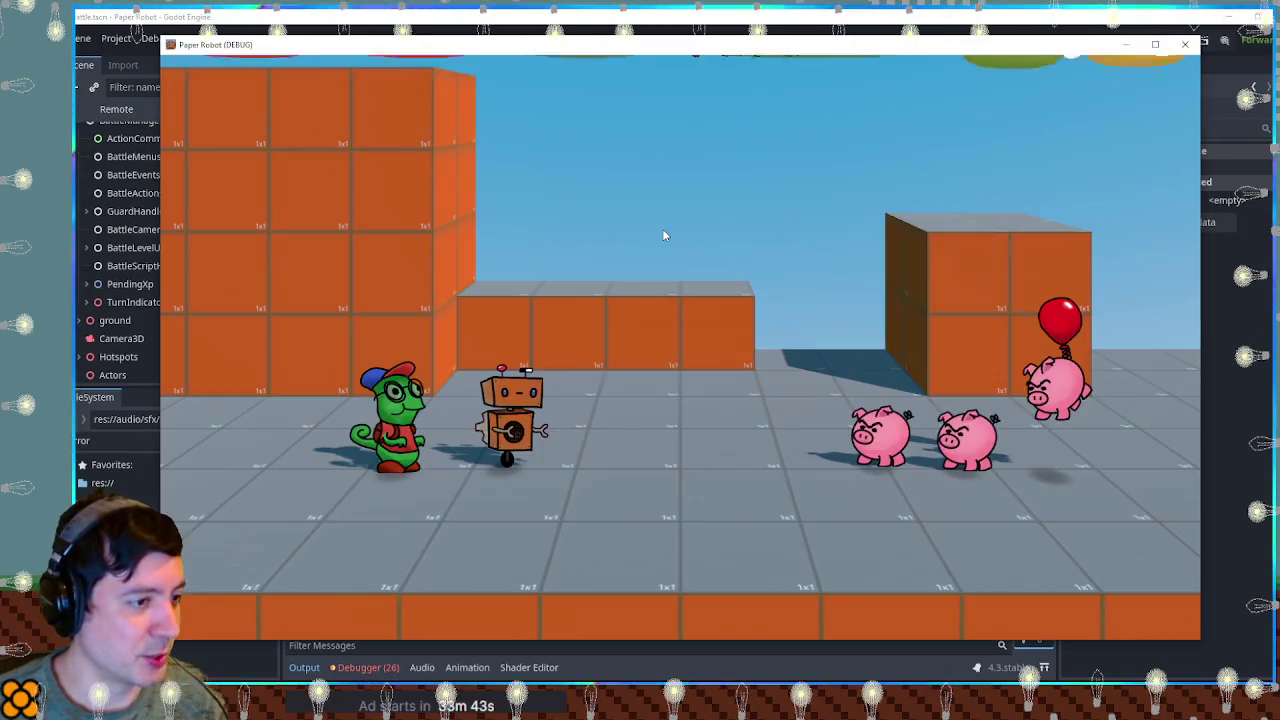
Try the attack, then change line 14's error type from AudioStreamPlayer2D to AudioStreamPlayer.
{"action": "key", "text": "e"}
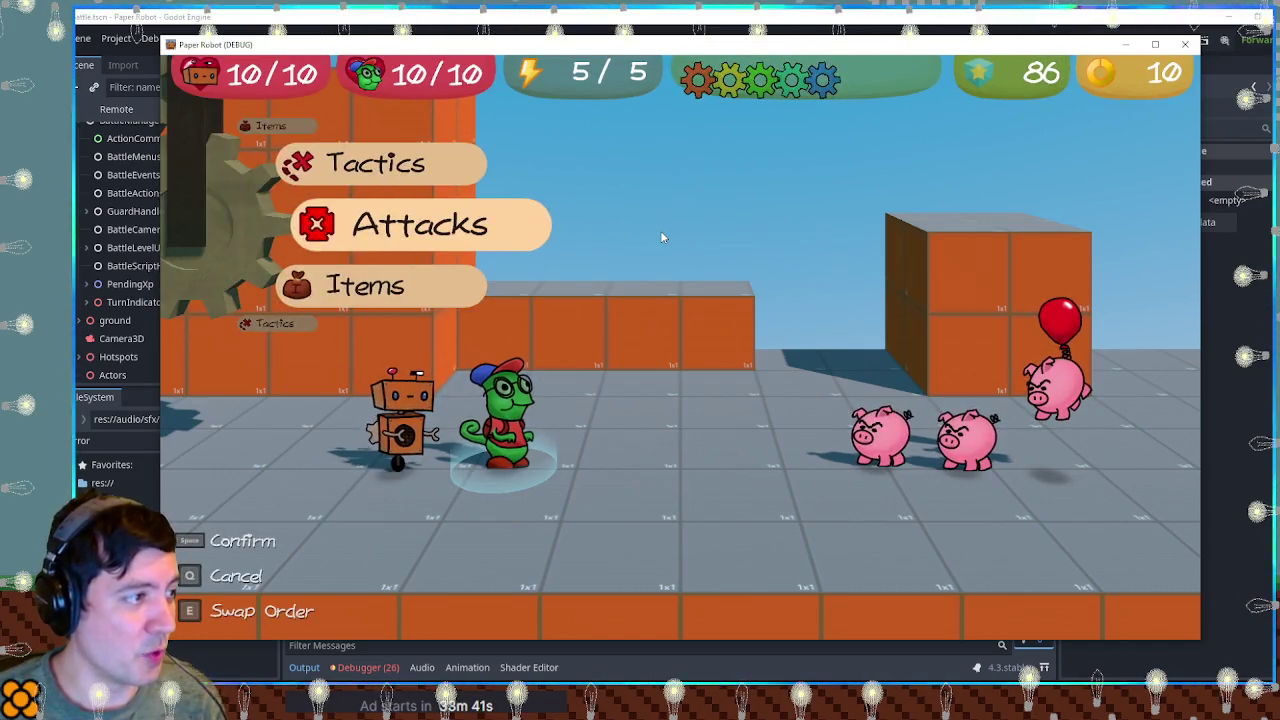
{"action": "key", "text": "space"}
{"action": "key", "text": "space"}
{"action": "key", "text": "space"}
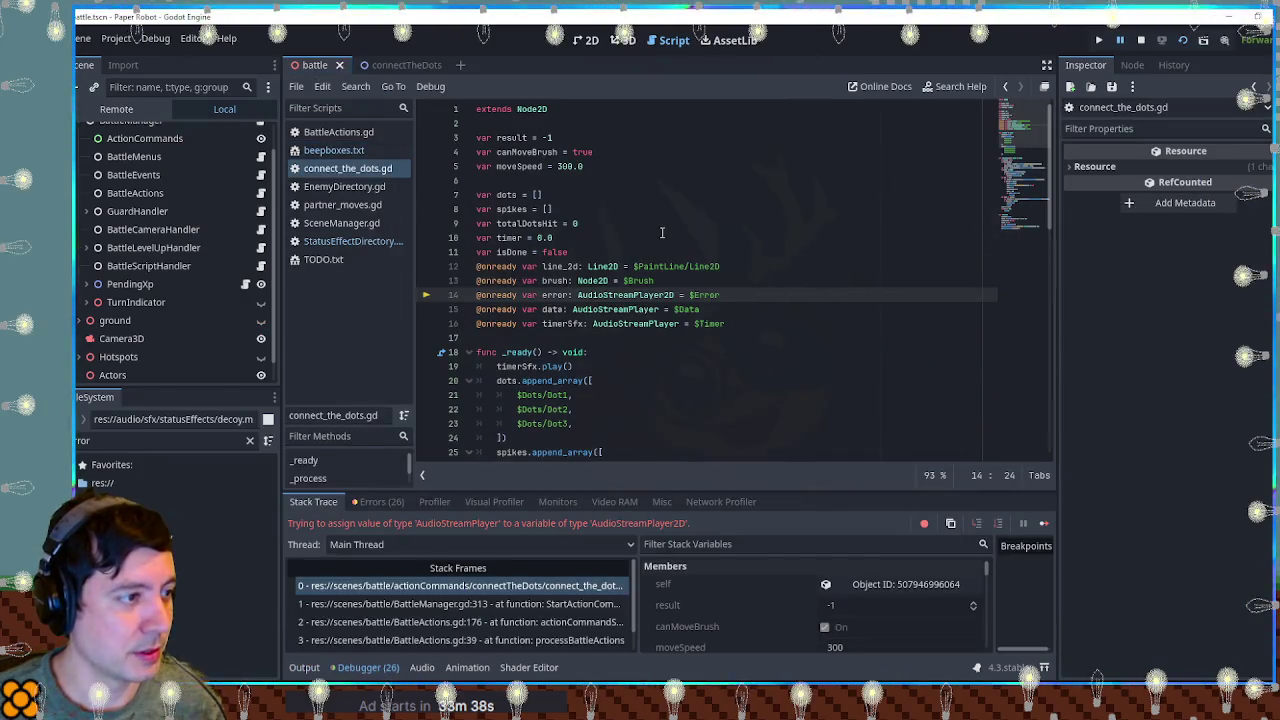
{"action": "left_click", "coordinate": [674, 294]}
{"action": "key", "text": "BackSpace"}
{"action": "key", "text": "BackSpace"}
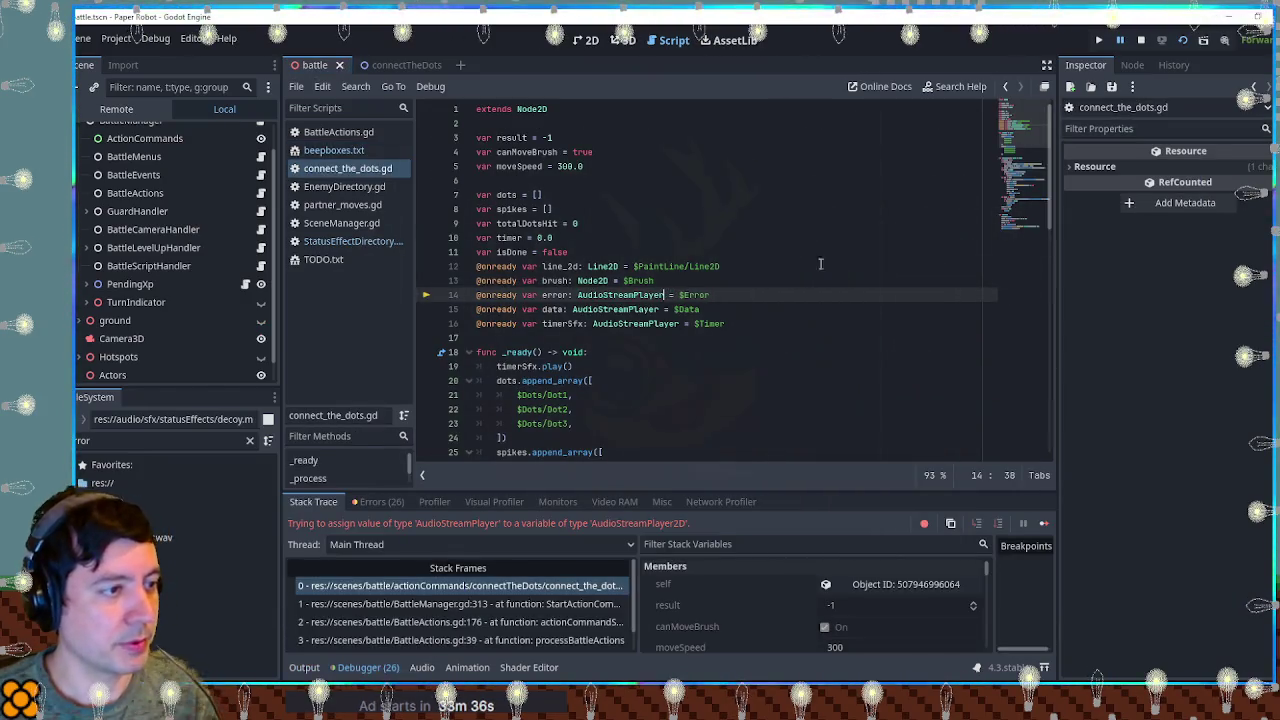
Relaunch the game, retest the paintbrush attack and battle menu, then close it.
{"action": "left_click", "coordinate": [1186, 39]}
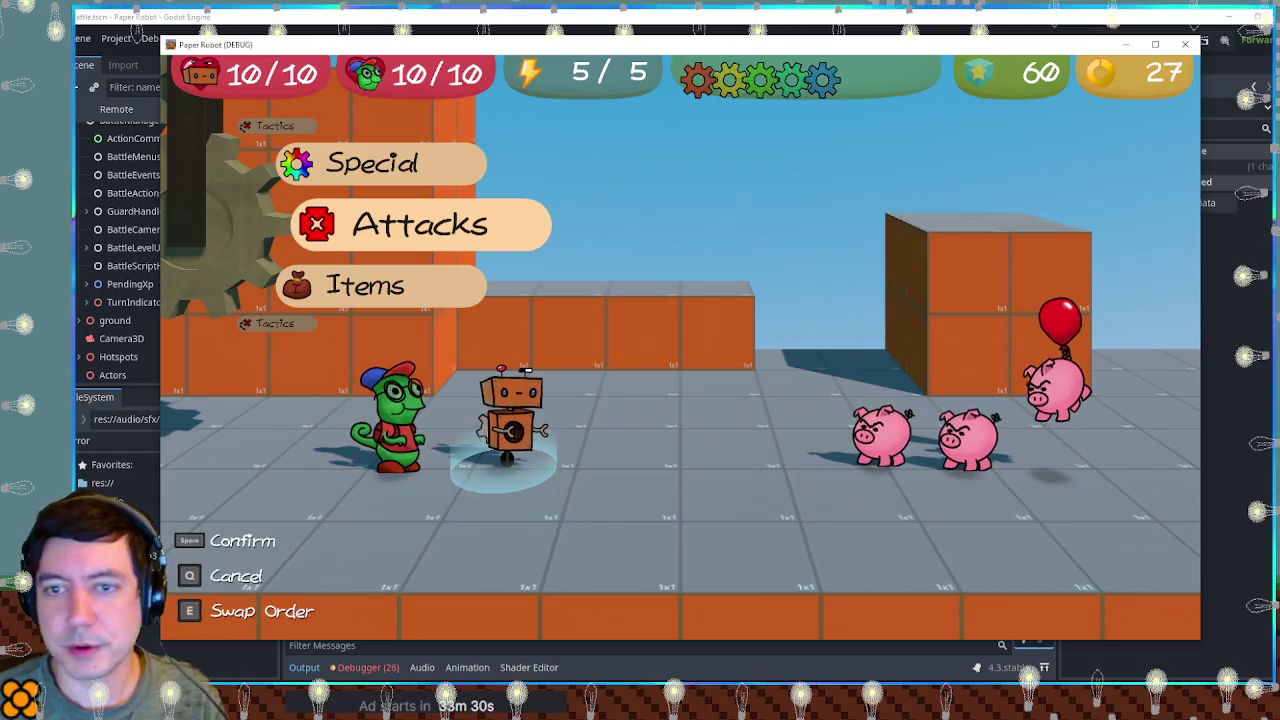
{"action": "key", "text": "e"}
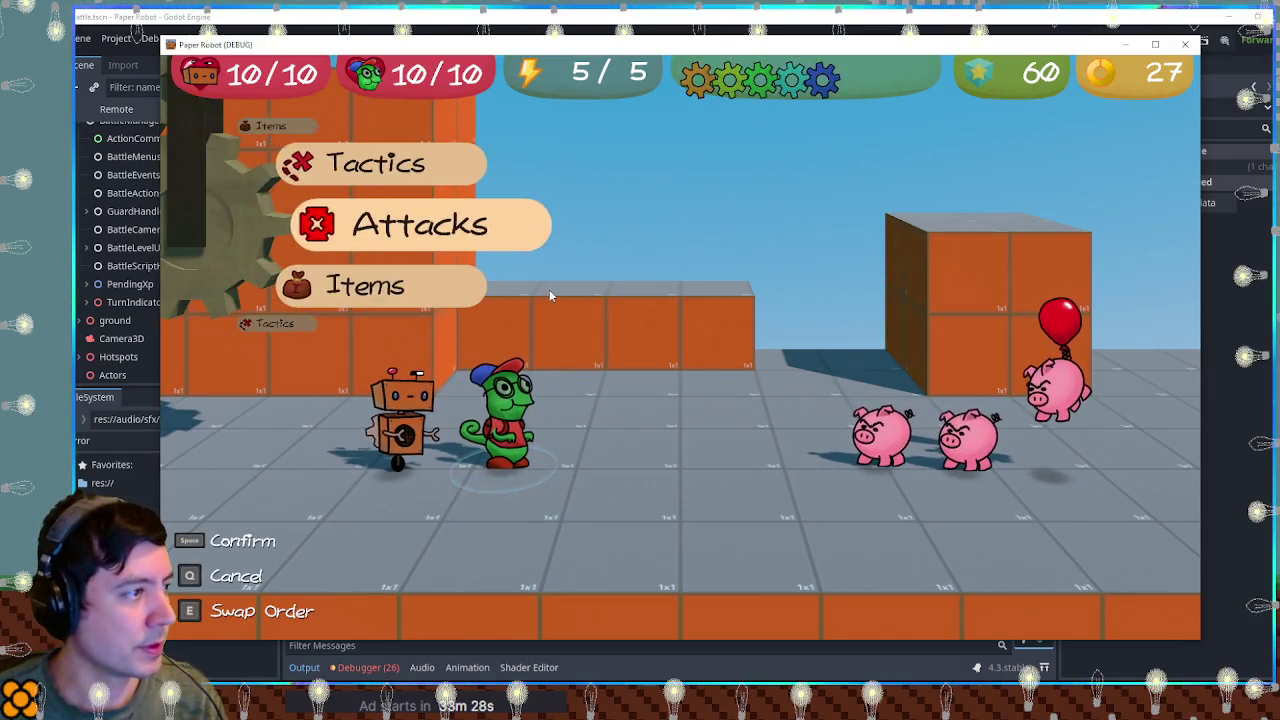
{"action": "key", "text": "space"}
{"action": "key", "text": "space"}
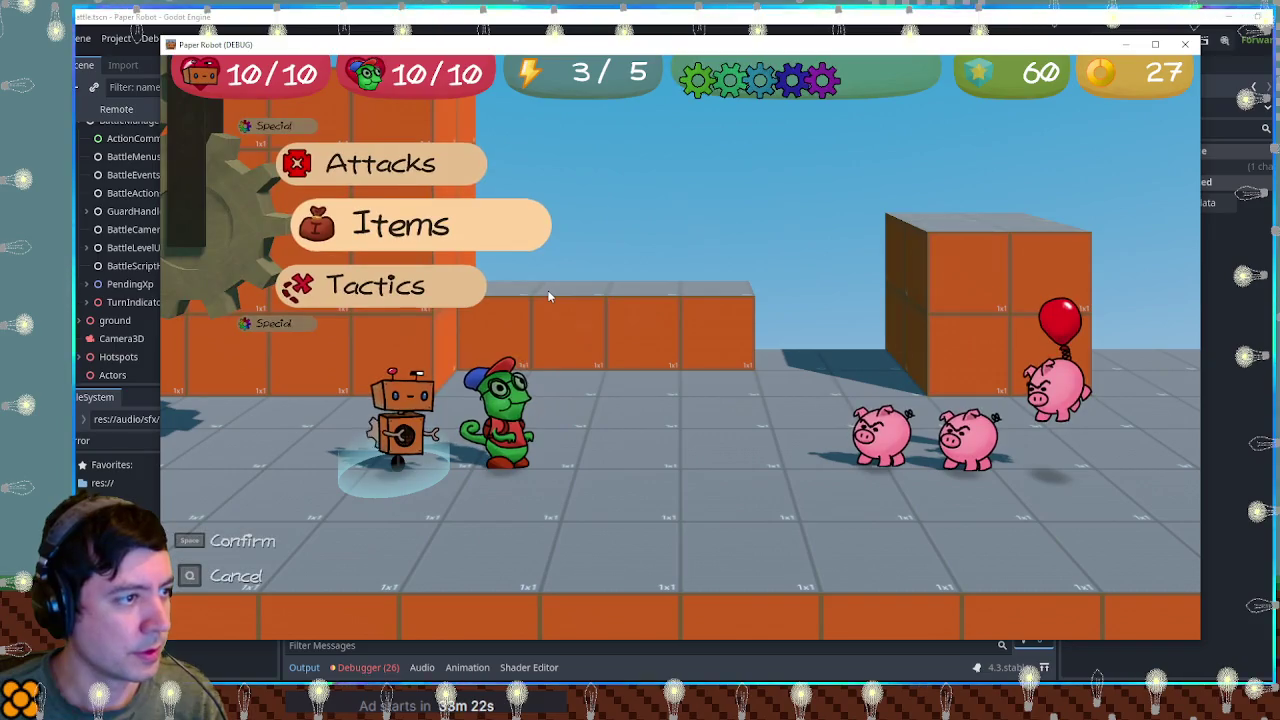
{"action": "key", "text": "s"}
{"action": "key", "text": "w"}
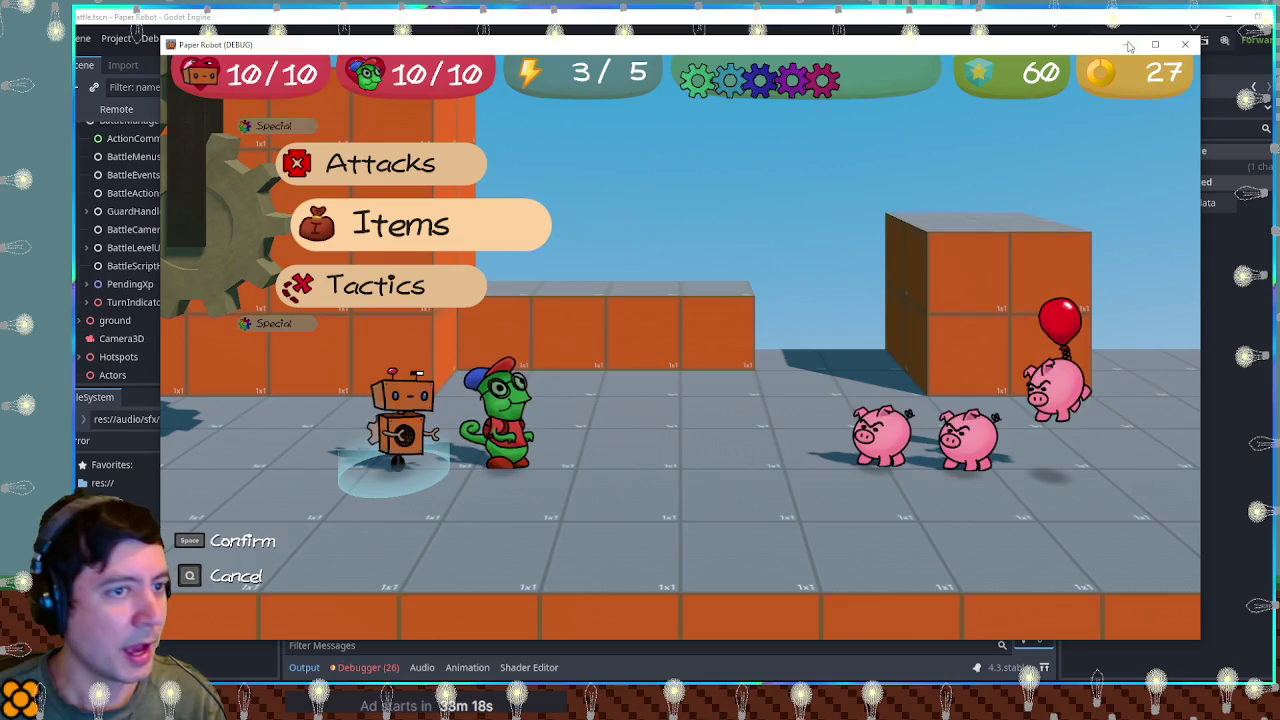
{"action": "left_click", "coordinate": [1184, 45]}
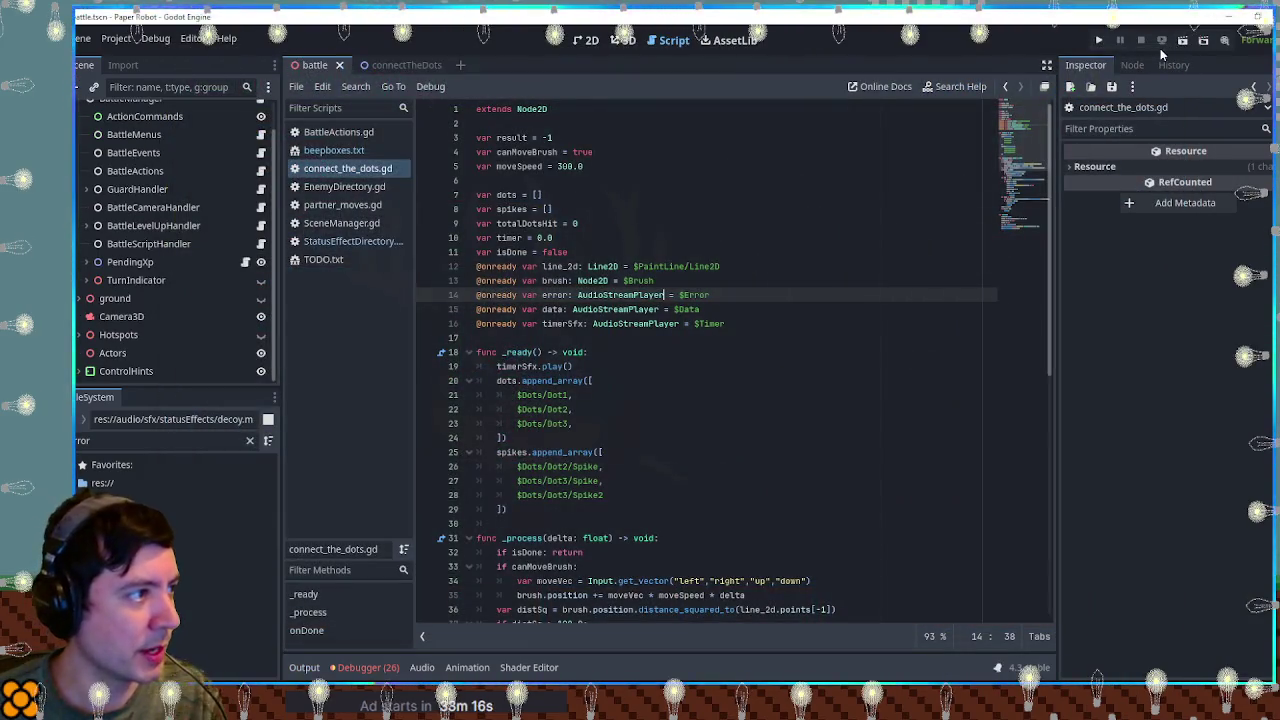
Save, then playtest Paint Feint on the party until the Decoy message appears, and close the game.
{"action": "key", "text": "ctrl+s"}
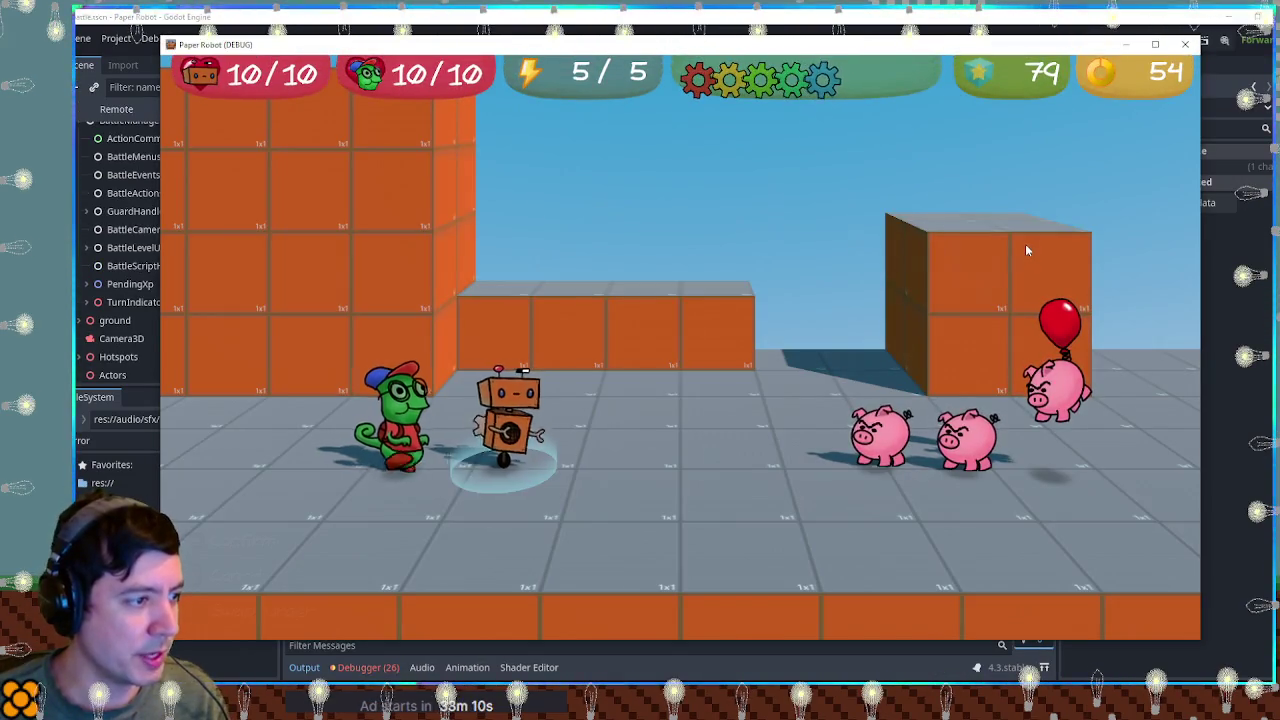
{"action": "key", "text": "space"}
{"action": "key", "text": "space"}
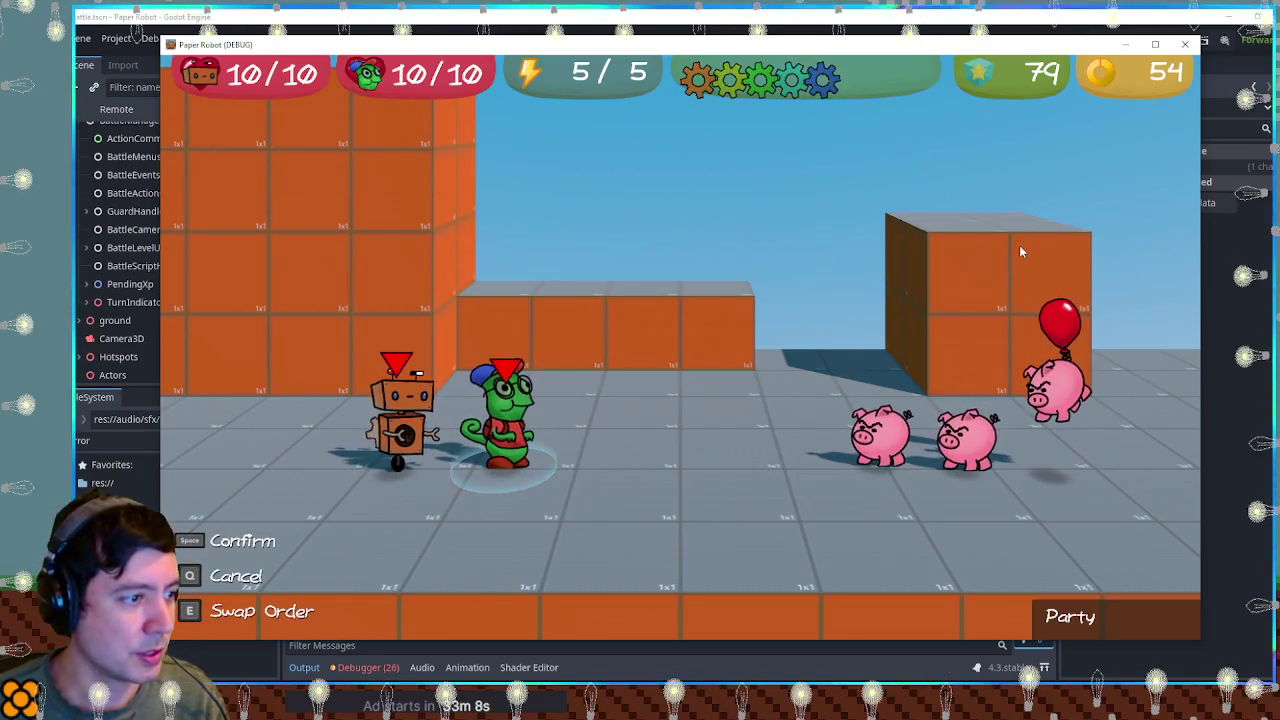
{"action": "key", "text": "space"}
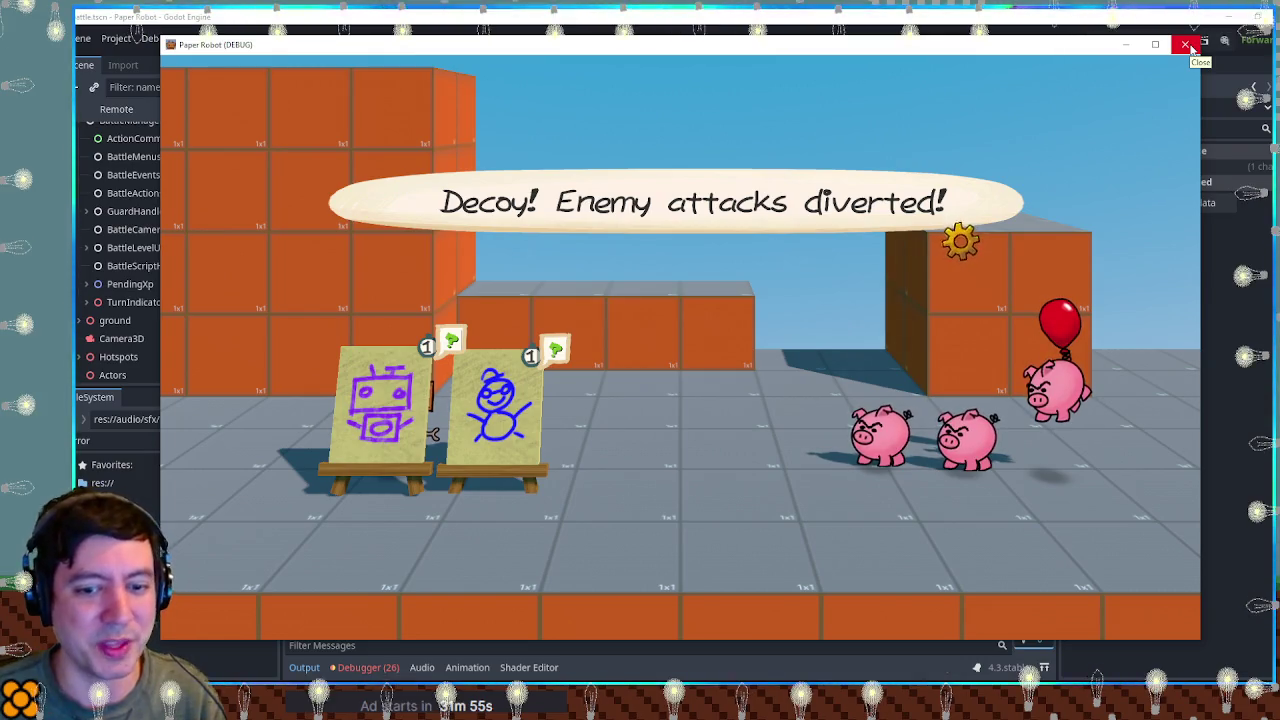
{"action": "left_click", "coordinate": [1187, 46]}
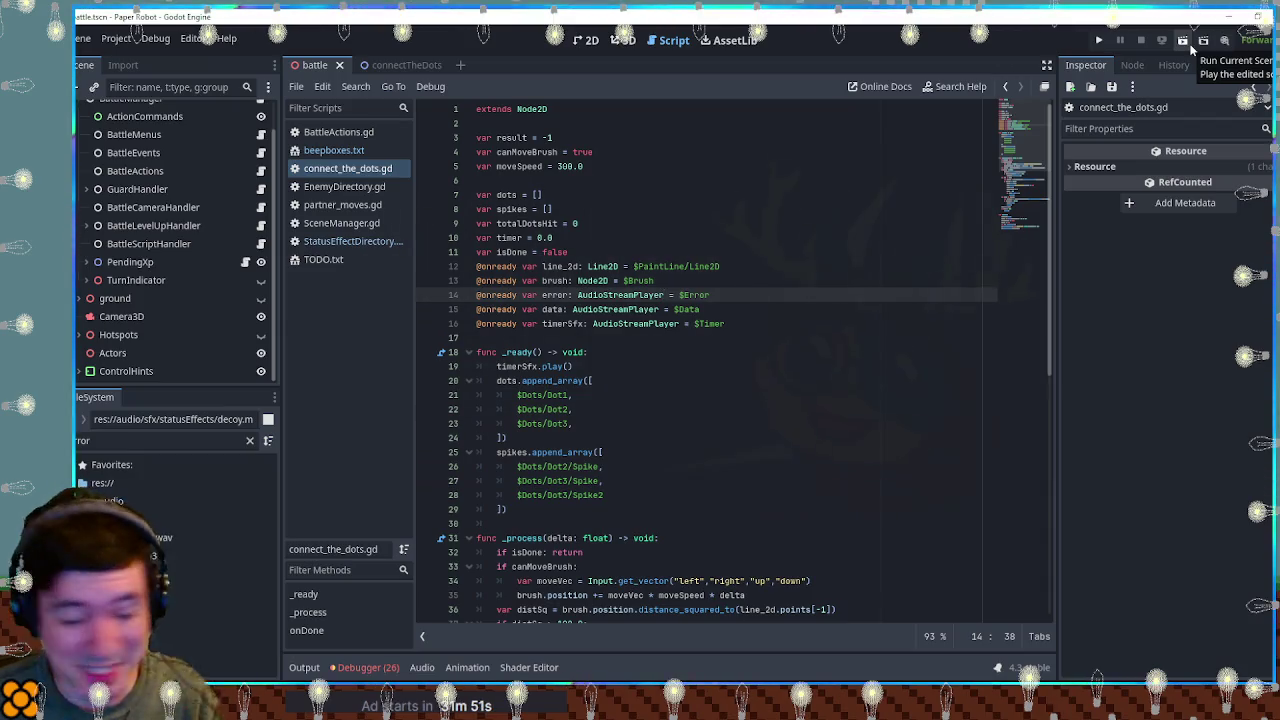
Leave the totalDotsHit line in connect_the_dots.gd and switch to Krita showing leon.png.
{"action": "left_click", "coordinate": [897, 227]}
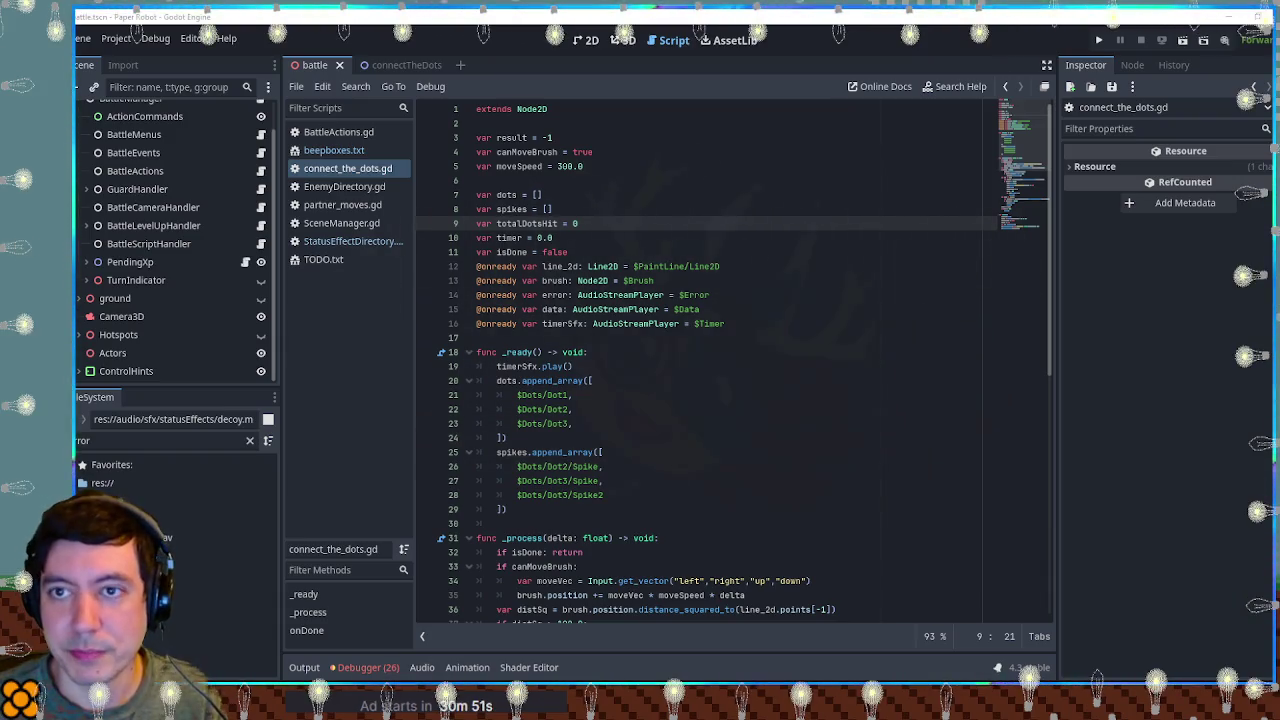
{"action": "key", "text": "alt+Tab"}
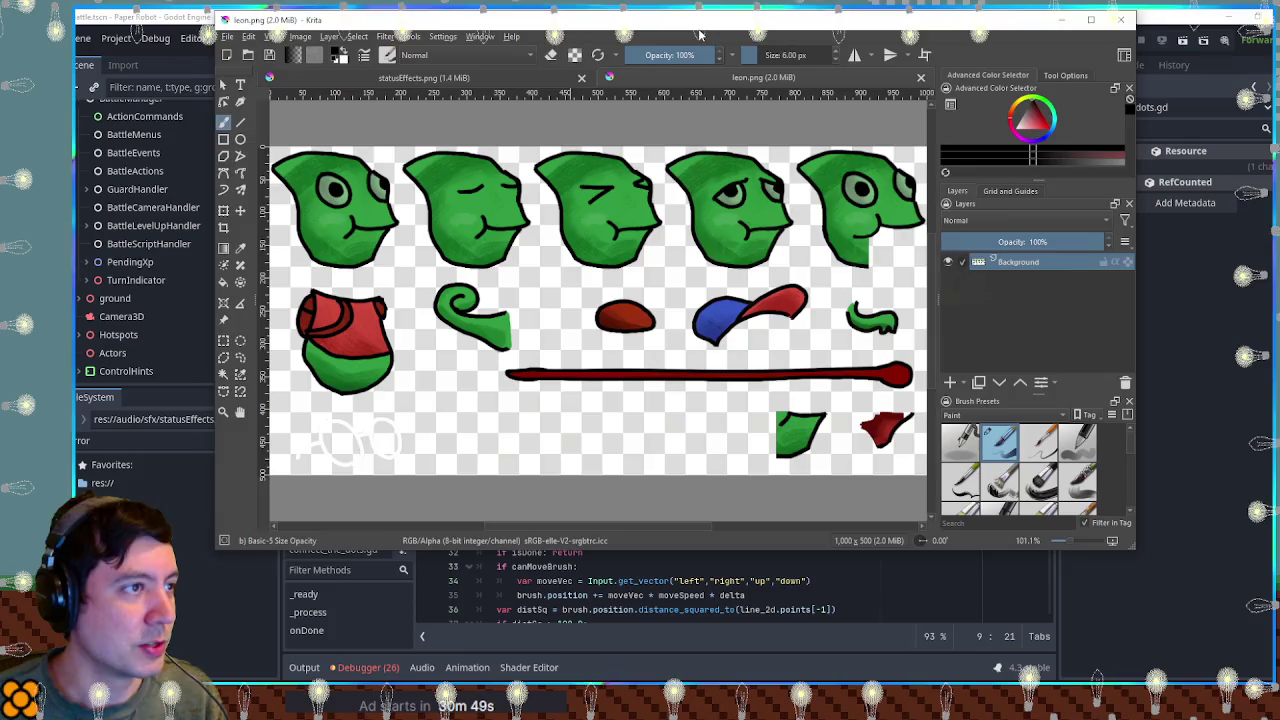
Maximize Krita, pan the sprite sheet, and add Paint Layer 1 above Background.
{"action": "double_click", "coordinate": [700, 35]}
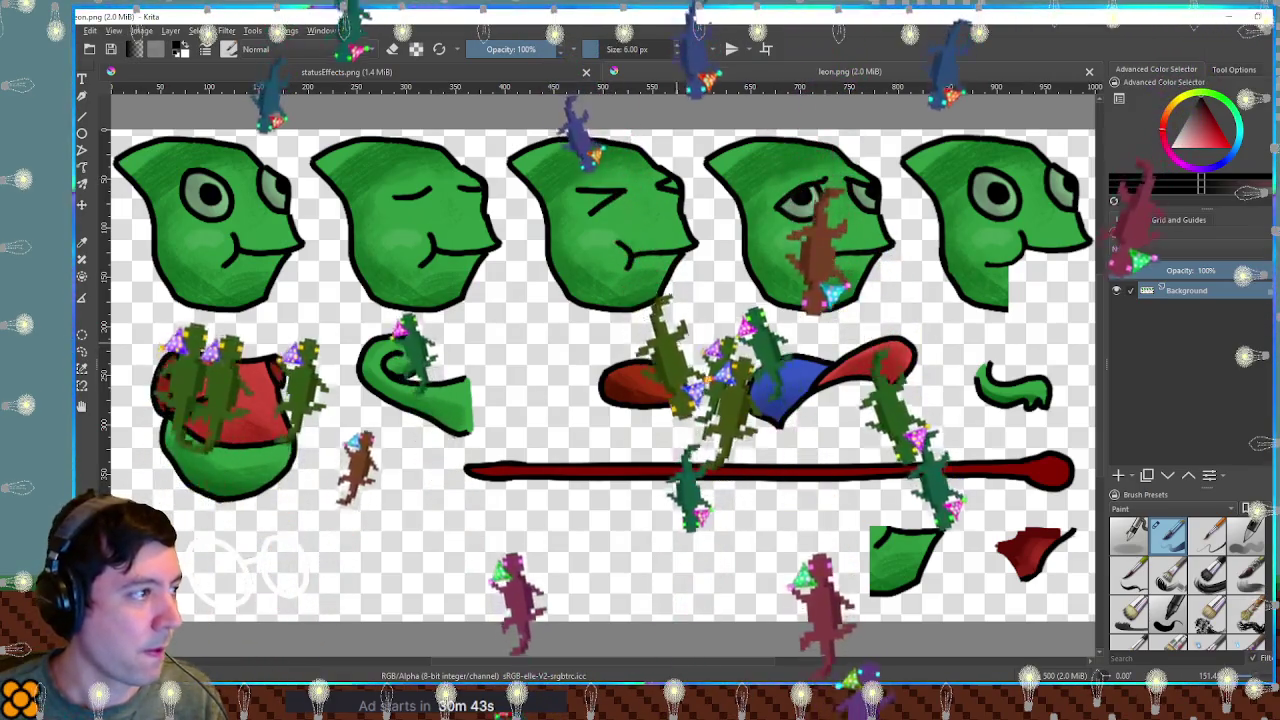
{"action": "left_click_drag", "start_coordinate": [600, 380], "coordinate": [740, 395]}
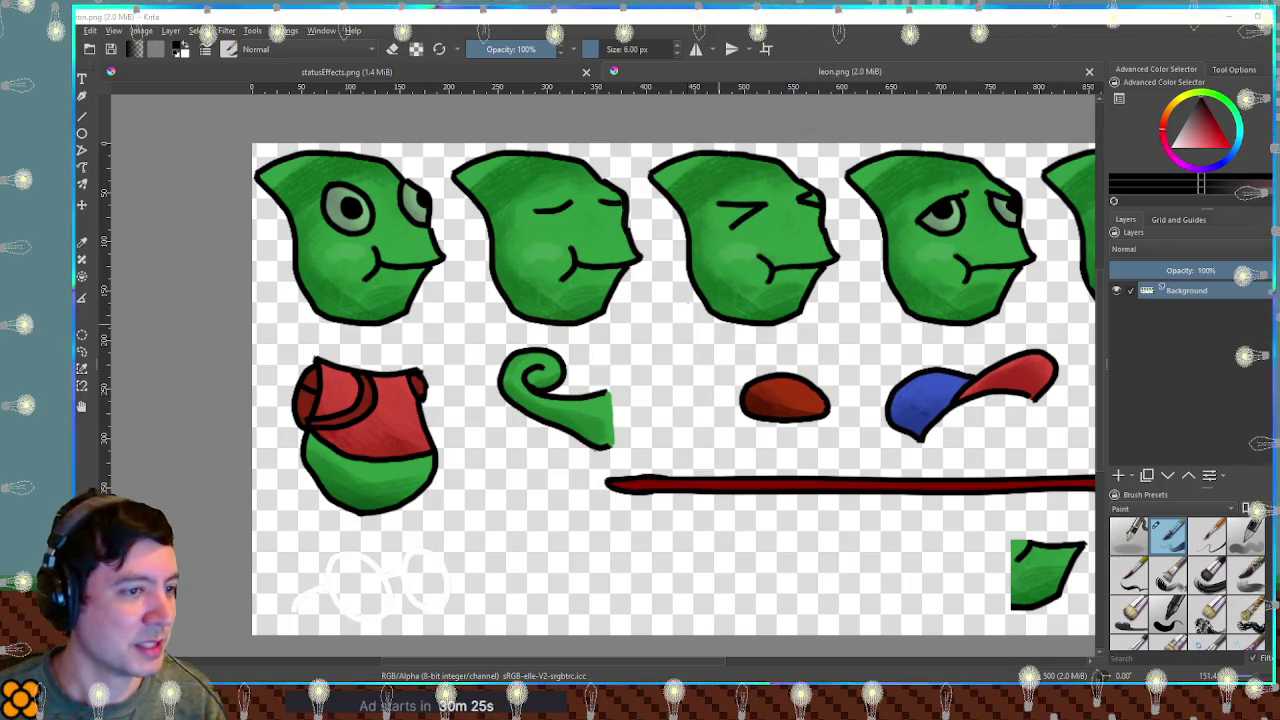
{"action": "left_click_drag", "start_coordinate": [688, 300], "coordinate": [811, 298]}
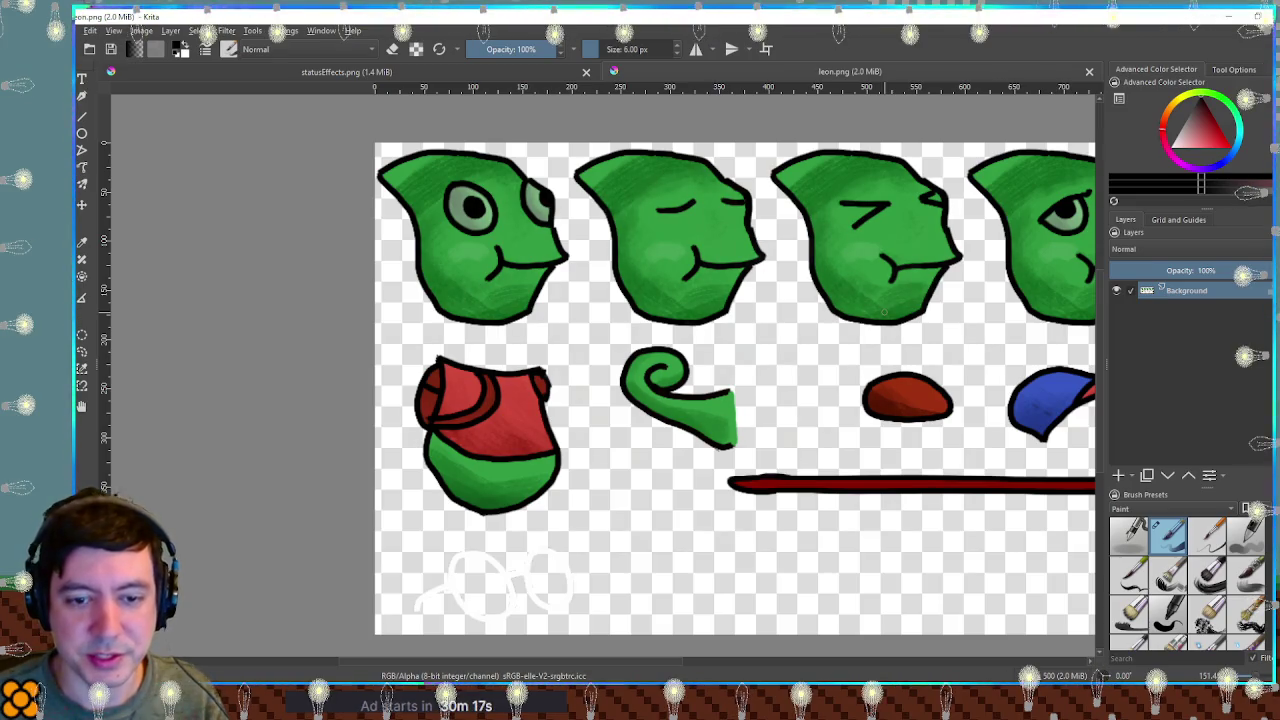
{"action": "left_click", "coordinate": [1119, 476]}
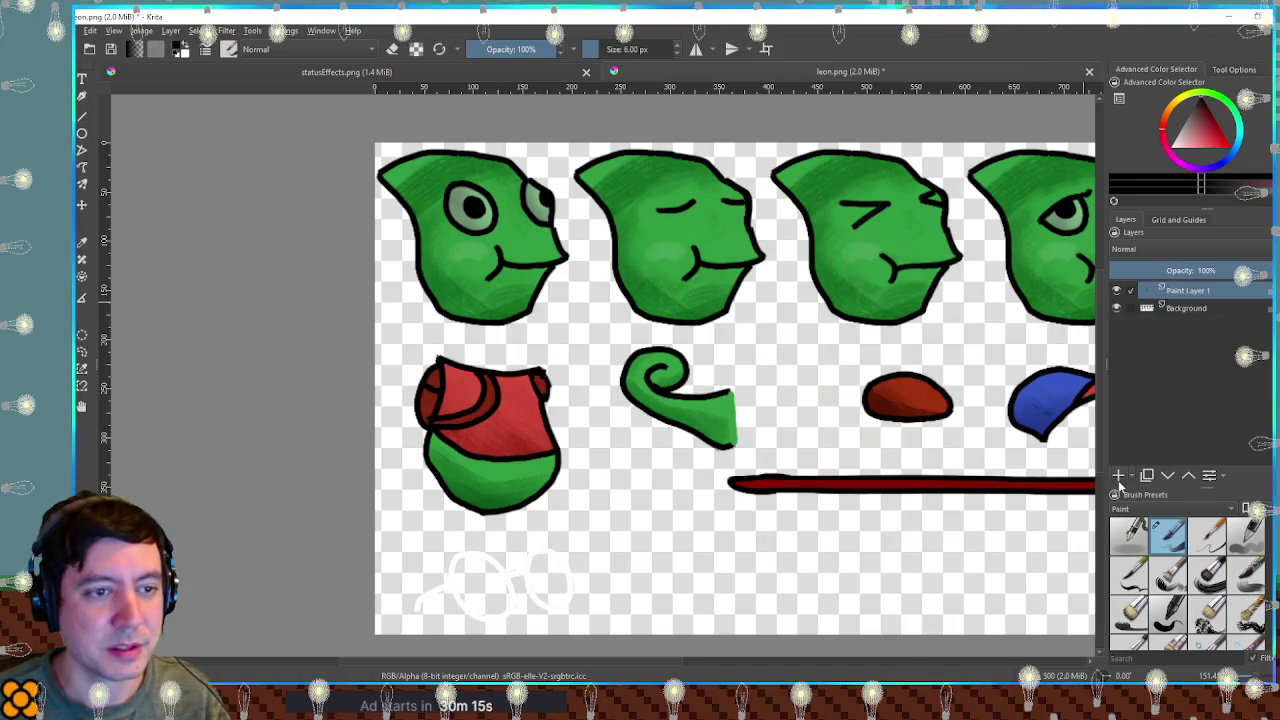
{"action": "scroll", "coordinate": [597, 453], "scroll_direction": "up", "scroll_amount": 1}
{"action": "scroll", "coordinate": [490, 466], "scroll_direction": "up", "scroll_amount": 1}
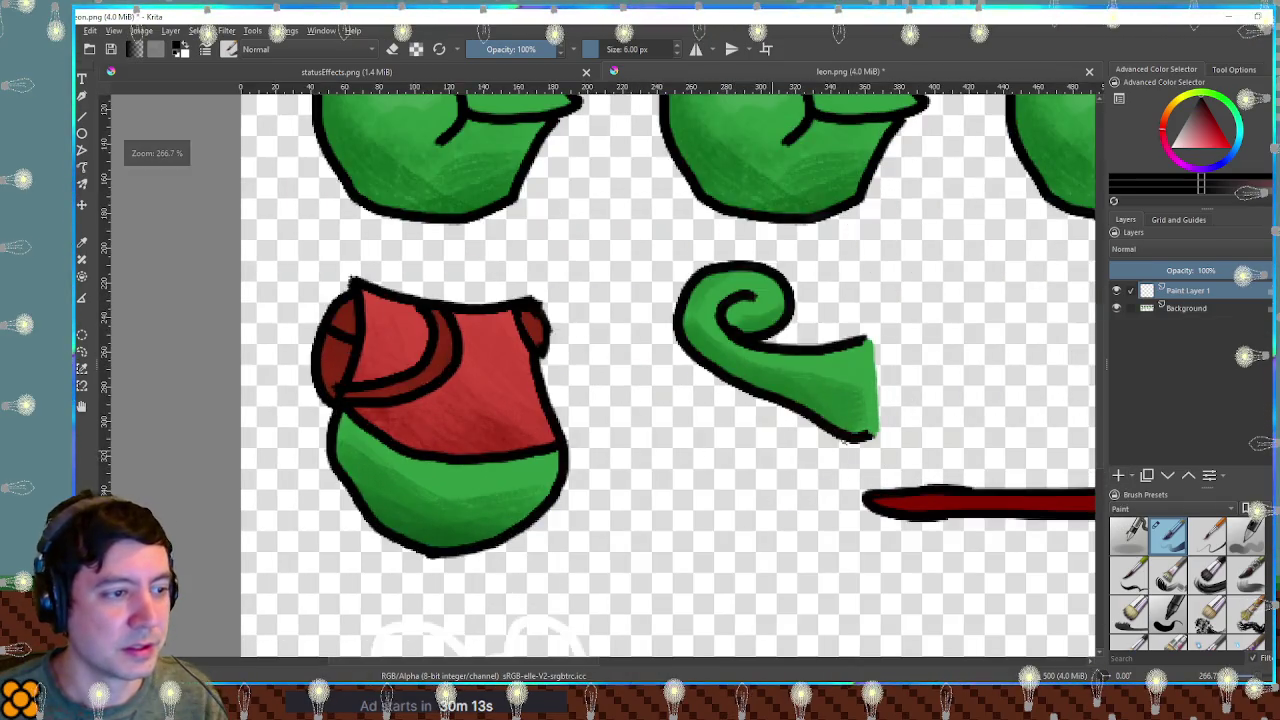
{"action": "left_click_drag", "start_coordinate": [729, 386], "coordinate": [755, 425]}
{"action": "key", "text": "ctrl+z"}
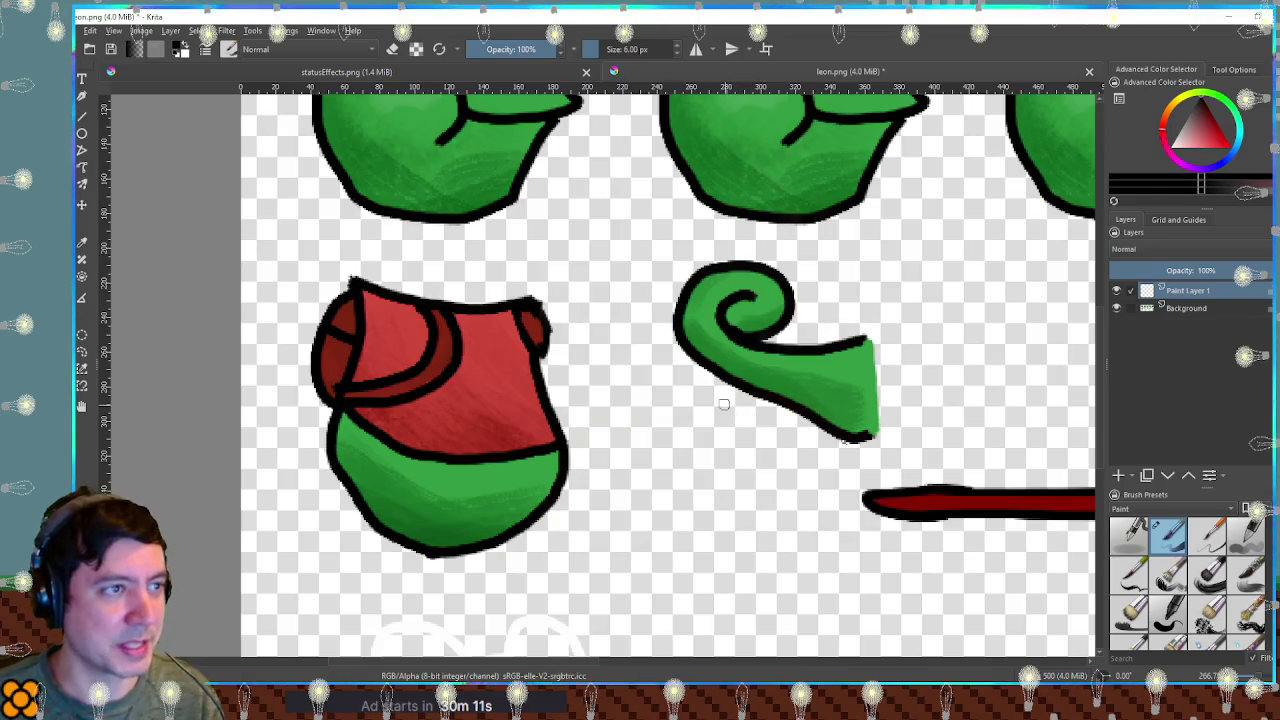
{"action": "key", "text": "bracketright"}
{"action": "left_click_drag", "start_coordinate": [735, 300], "coordinate": [612, 296]}
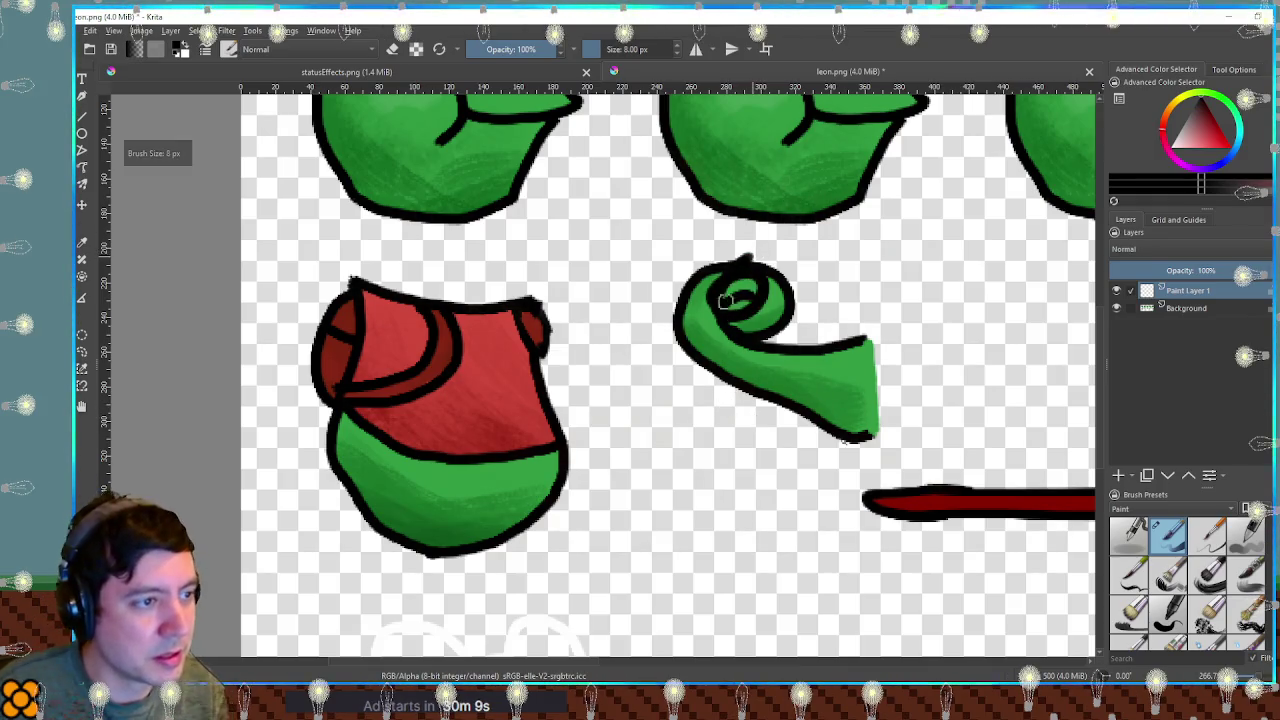
{"action": "key", "text": "ctrl+z"}
{"action": "key", "text": "bracketleft"}
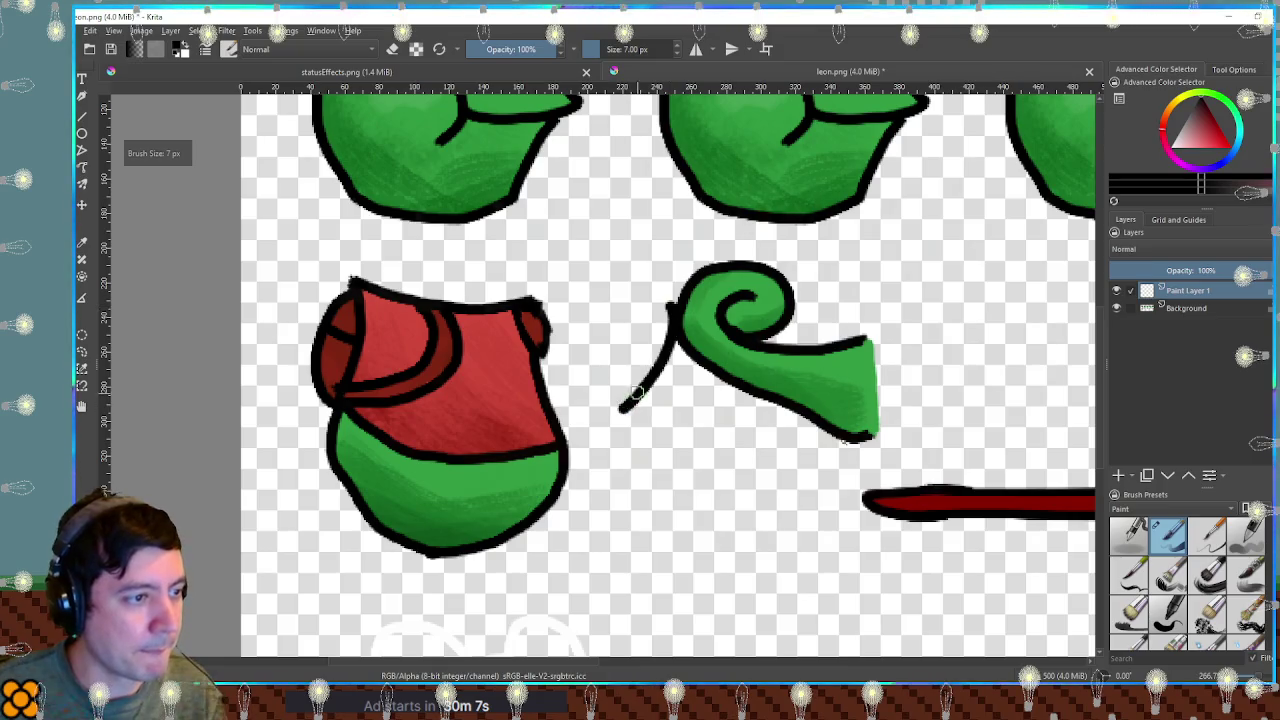
{"action": "key", "text": "ctrl+z"}
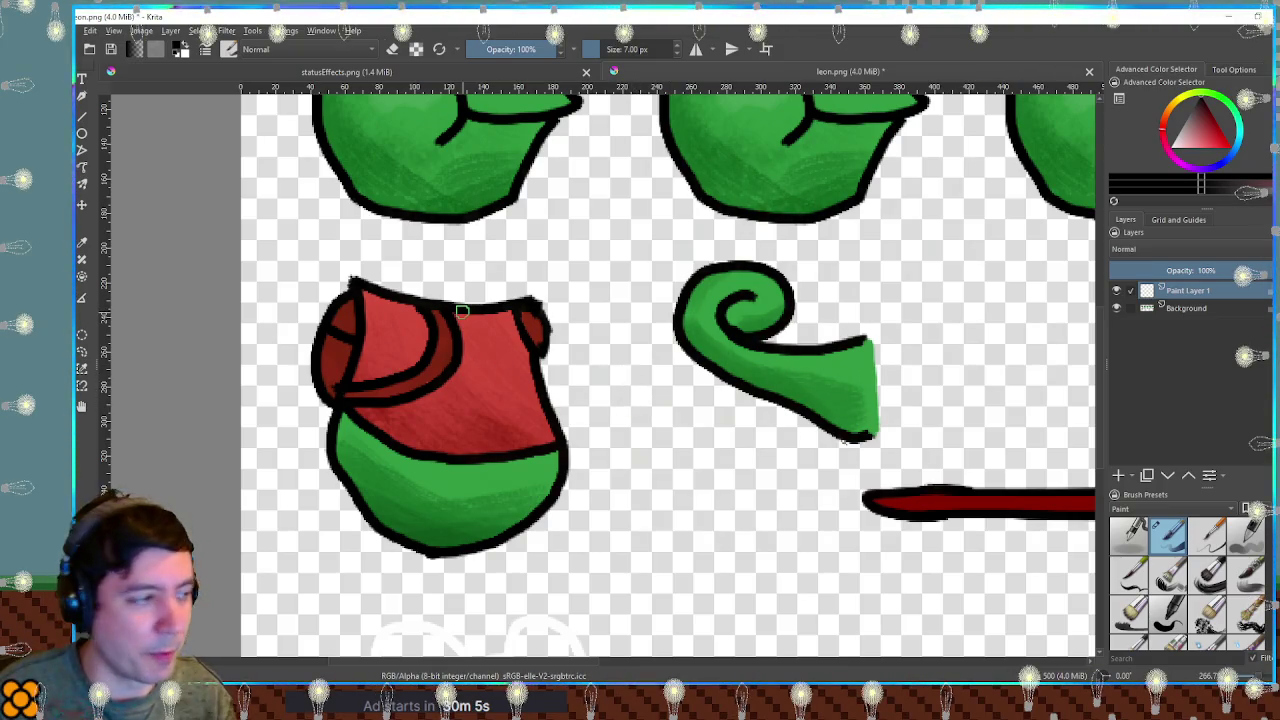
{"action": "left_click", "coordinate": [1180, 270]}
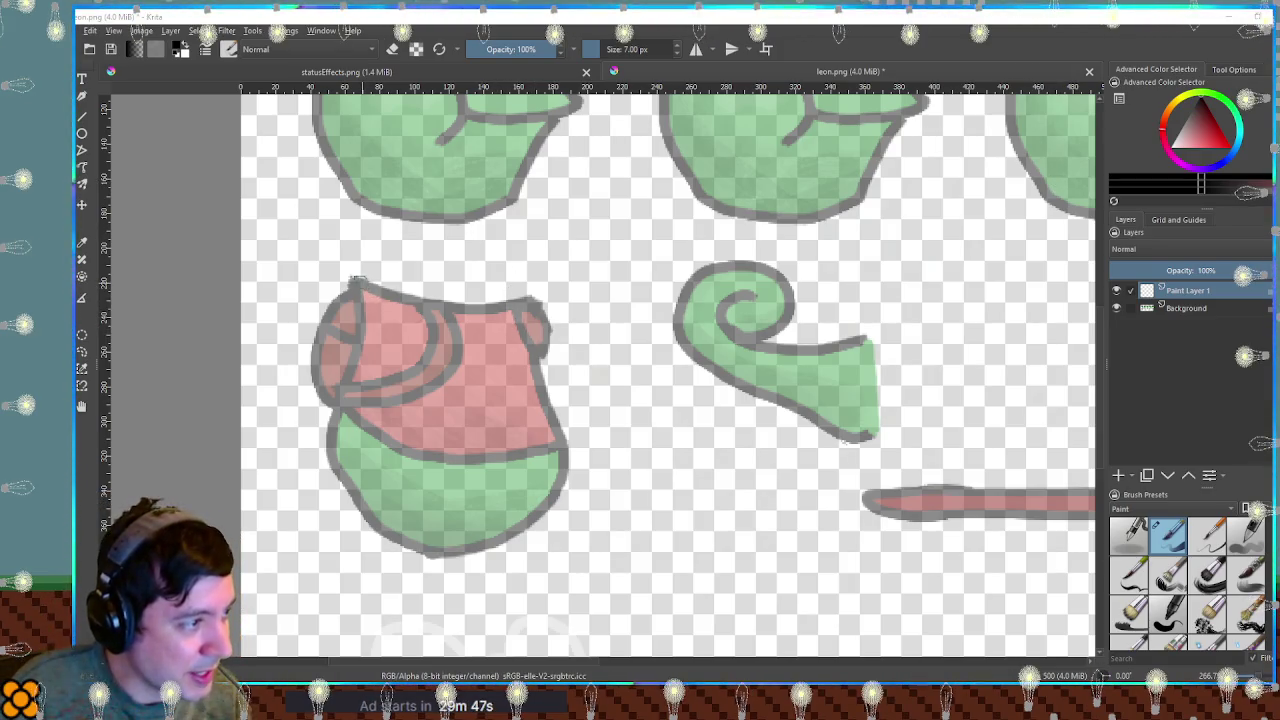
Outline the smock's top edge and right side in black, redoing shaky strokes.
{"action": "mouse_move", "coordinate": [397, 299]}
{"action": "left_mouse_down"}
{"action": "mouse_move", "coordinate": [438, 316]}
{"action": "mouse_move", "coordinate": [436, 299]}
{"action": "mouse_move", "coordinate": [514, 306]}
{"action": "left_mouse_up"}
{"action": "key", "text": "ctrl+z"}
{"action": "key", "text": "ctrl+z"}
{"action": "mouse_move", "coordinate": [350, 276]}
{"action": "left_mouse_down"}
{"action": "mouse_move", "coordinate": [460, 305]}
{"action": "mouse_move", "coordinate": [528, 304]}
{"action": "left_mouse_up"}
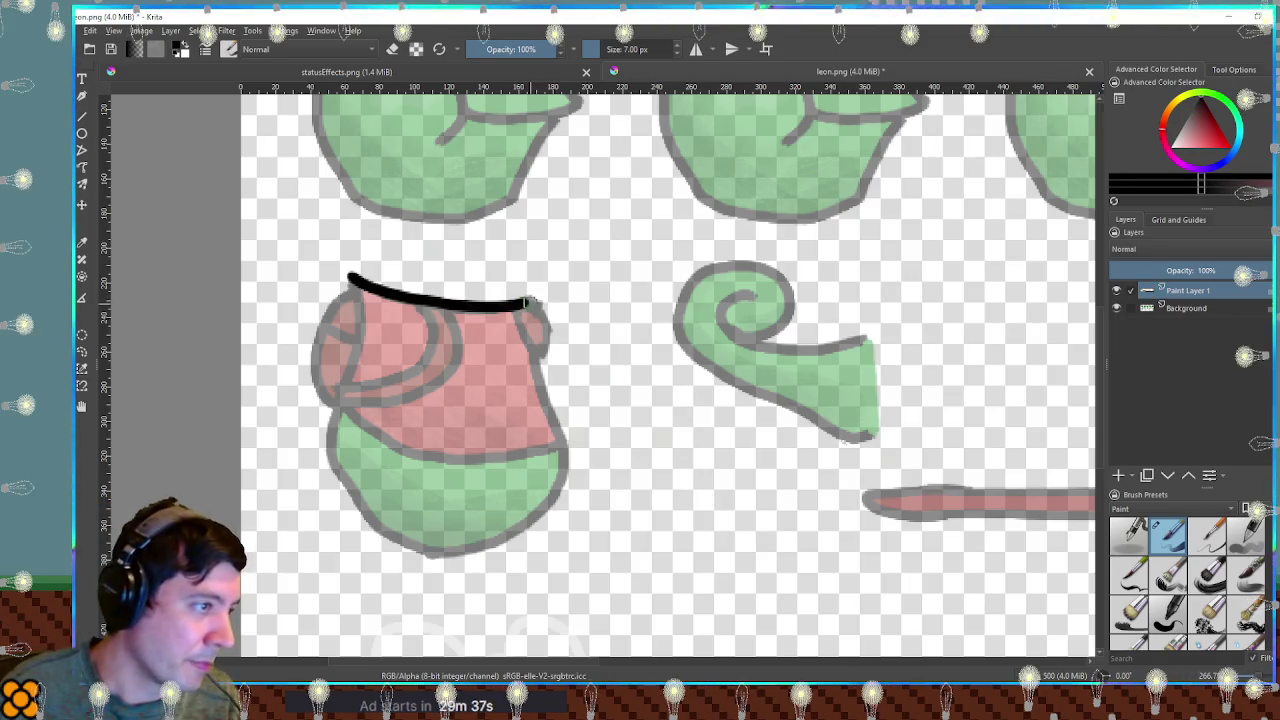
{"action": "left_click_drag", "start_coordinate": [537, 303], "coordinate": [606, 488]}
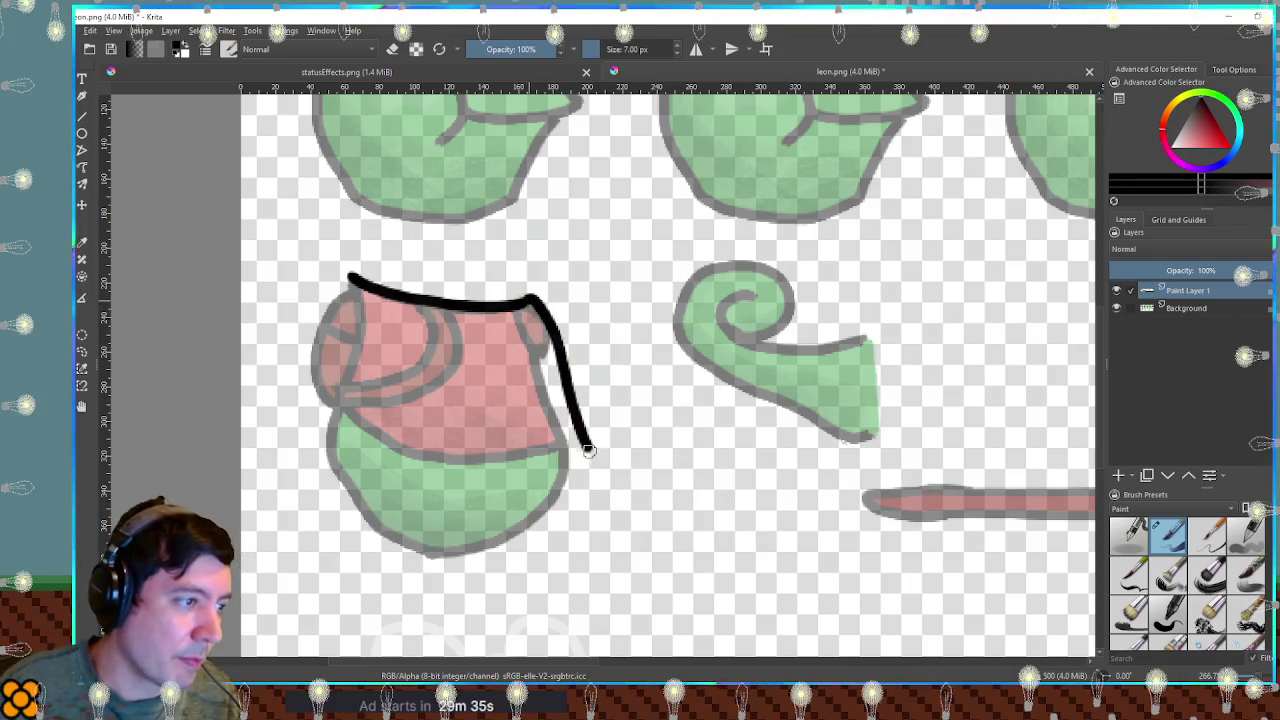
{"action": "key", "text": "ctrl+z"}
{"action": "left_click_drag", "start_coordinate": [535, 300], "coordinate": [592, 516]}
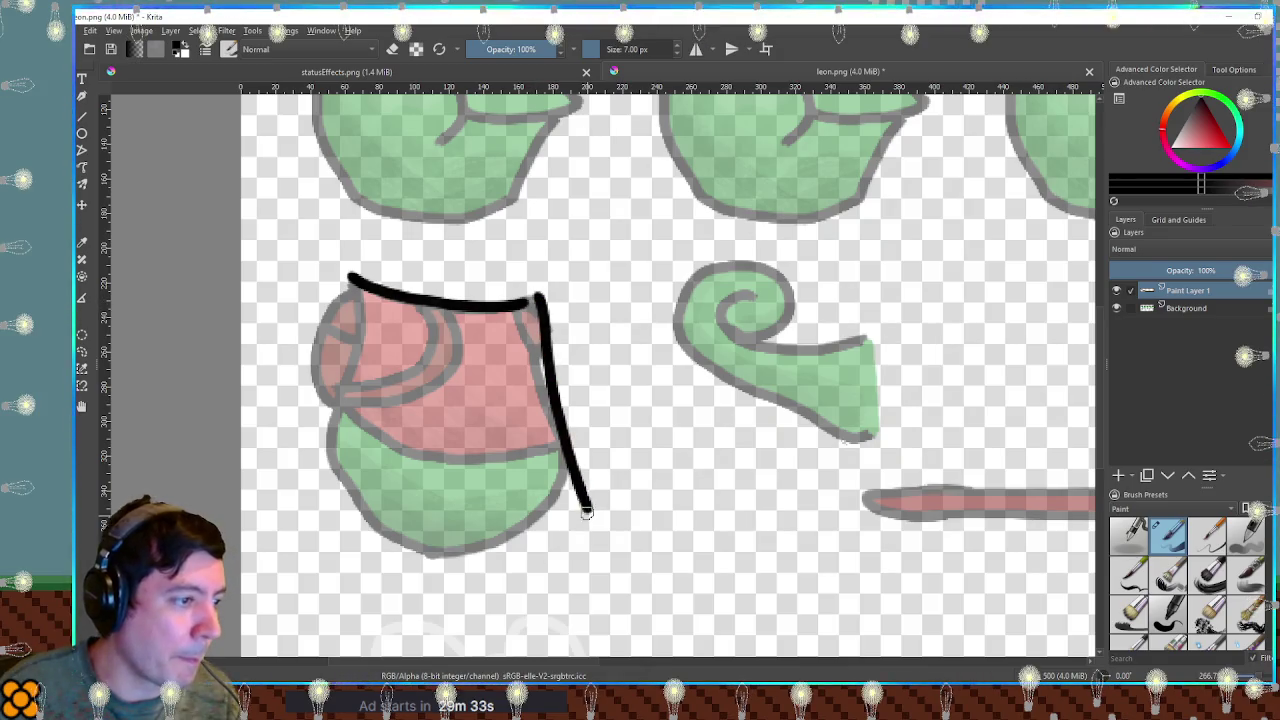
{"action": "key", "text": "ctrl+z"}
{"action": "left_click_drag", "start_coordinate": [535, 298], "coordinate": [578, 518]}
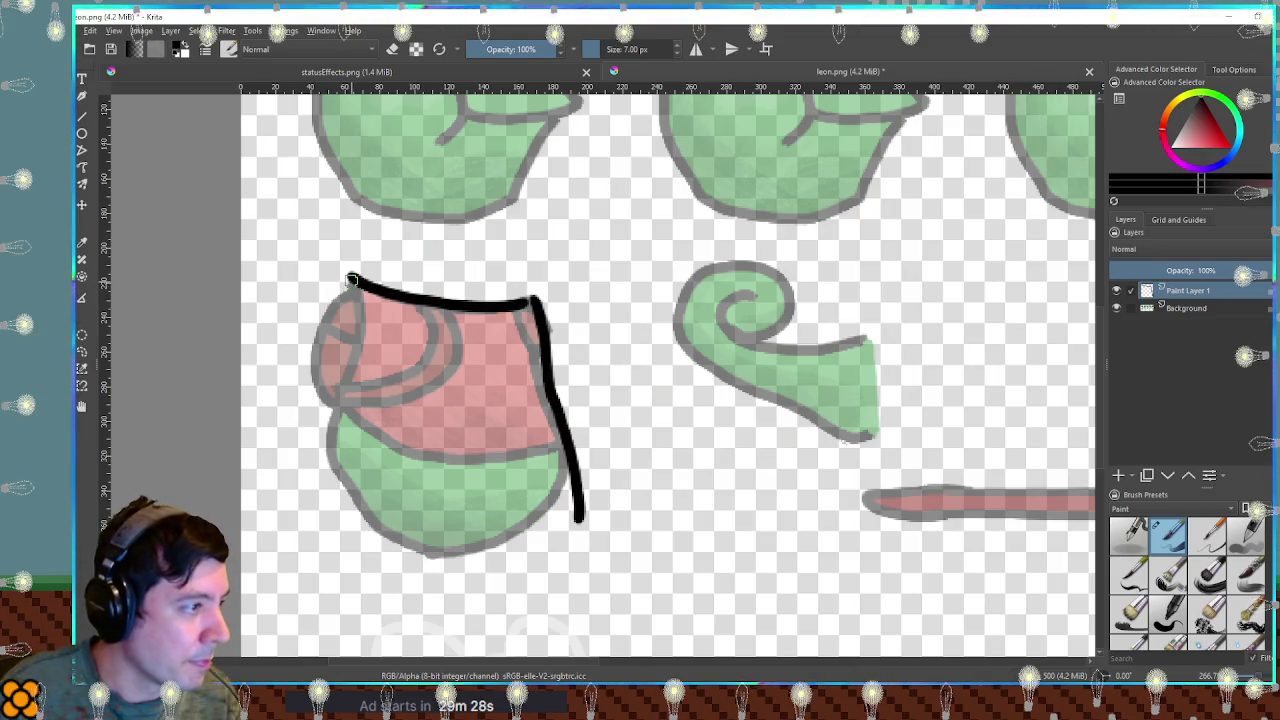
Outline the smock's left side from the top corner down, redoing shaky strokes.
{"action": "left_click_drag", "start_coordinate": [352, 288], "coordinate": [330, 458]}
{"action": "key", "text": "ctrl+z"}
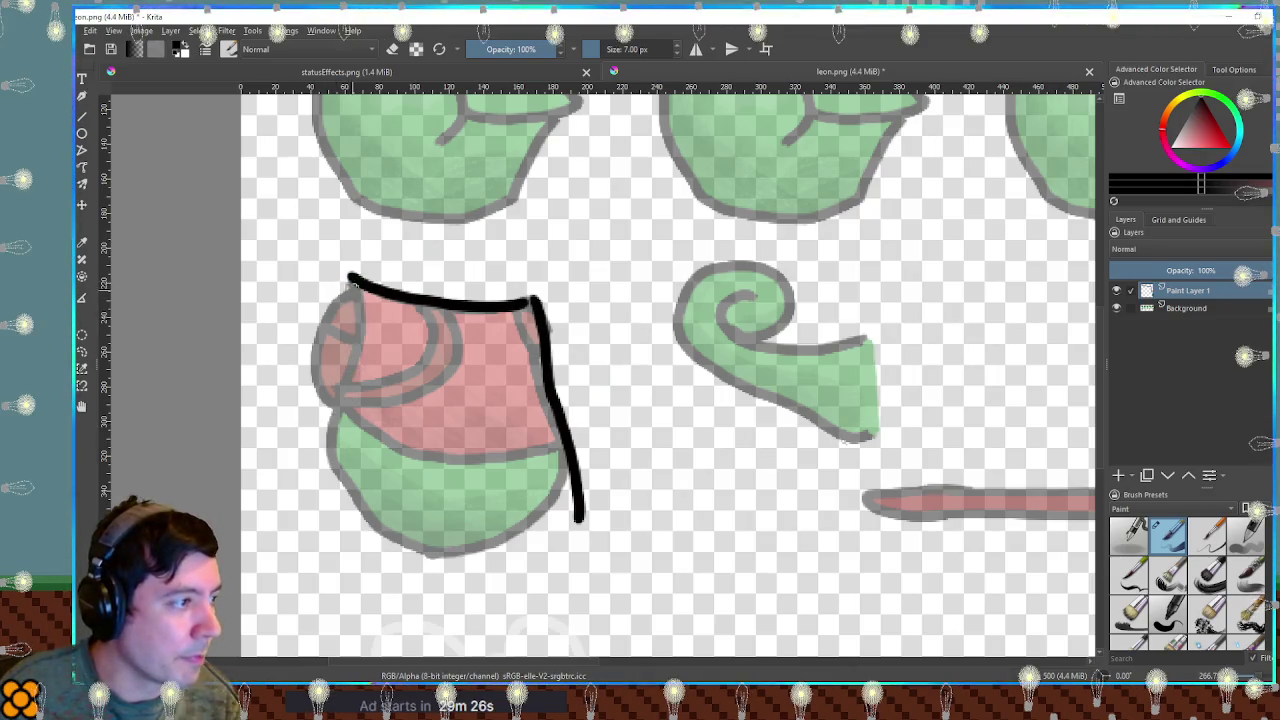
{"action": "left_click_drag", "start_coordinate": [352, 358], "coordinate": [350, 400]}
{"action": "key", "text": "ctrl+z"}
{"action": "left_click_drag", "start_coordinate": [352, 282], "coordinate": [334, 402]}
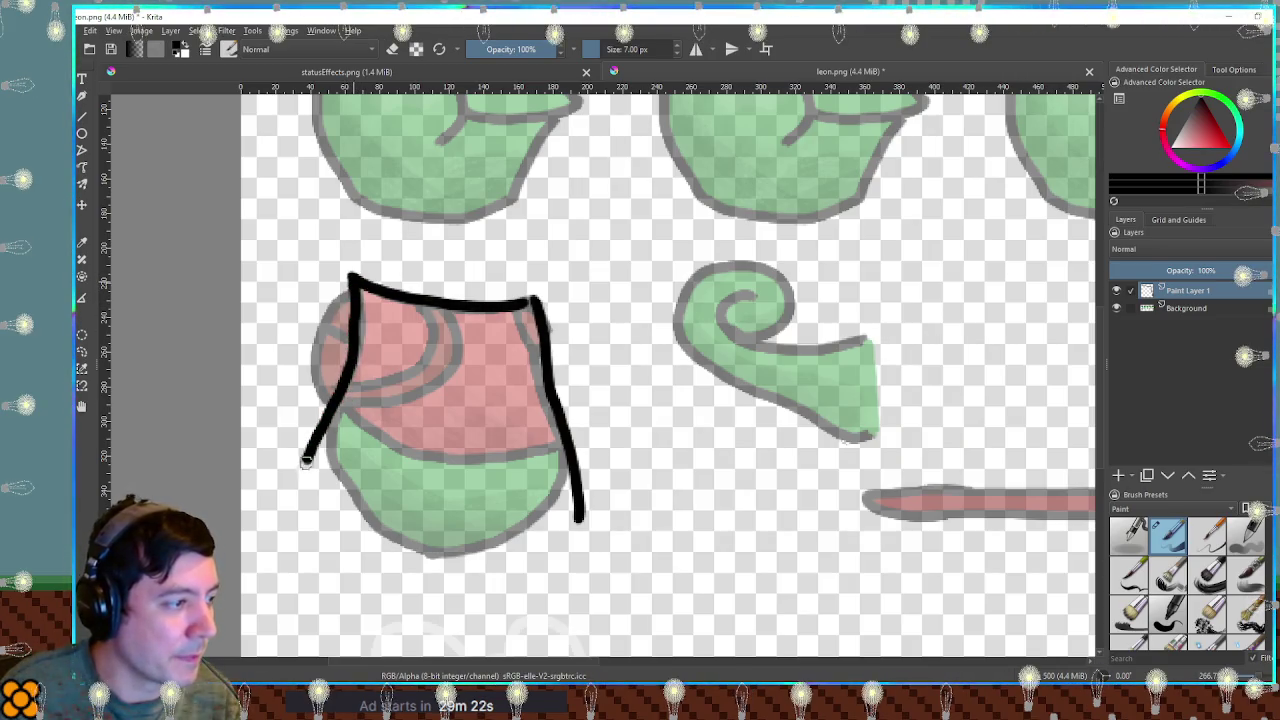
{"action": "left_click_drag", "start_coordinate": [307, 458], "coordinate": [286, 543]}
{"action": "key", "text": "ctrl+z"}
{"action": "mouse_move", "coordinate": [351, 280]}
{"action": "left_mouse_down"}
{"action": "mouse_move", "coordinate": [357, 362]}
{"action": "mouse_move", "coordinate": [336, 432]}
{"action": "left_mouse_up"}
{"action": "key", "text": "ctrl+z"}
{"action": "left_click_drag", "start_coordinate": [351, 279], "coordinate": [355, 306]}
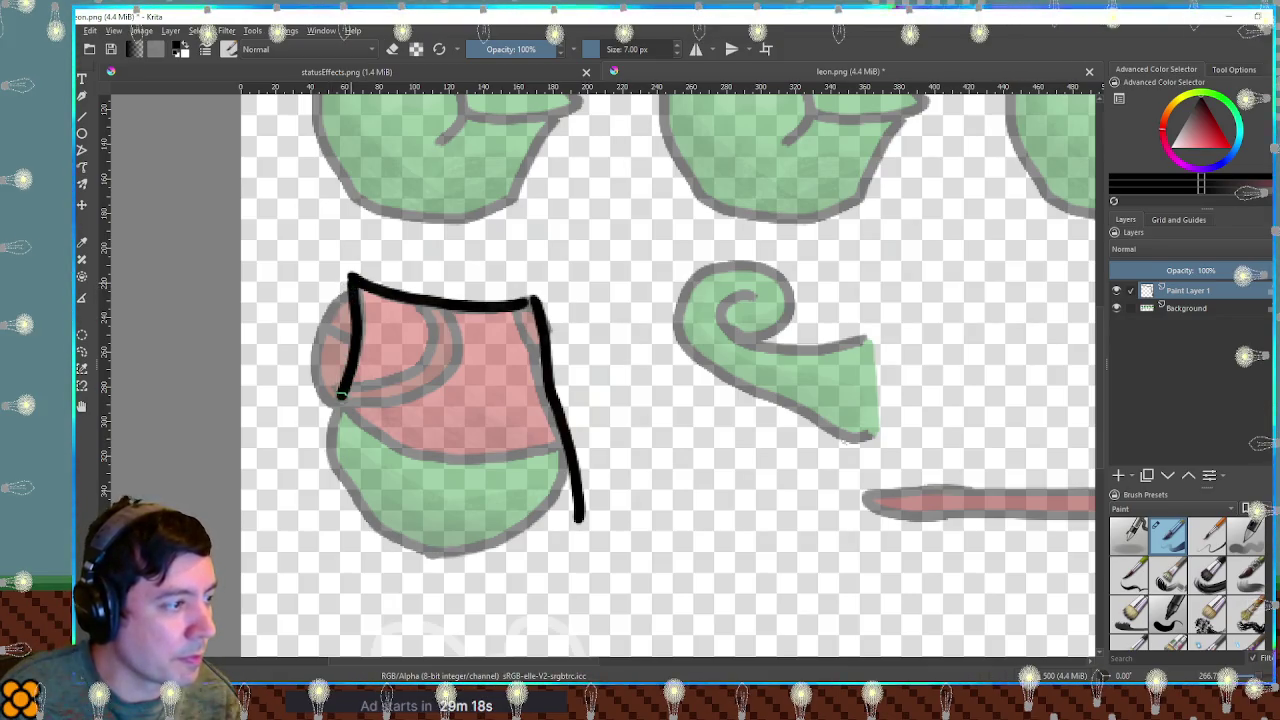
{"action": "left_click_drag", "start_coordinate": [341, 393], "coordinate": [314, 471]}
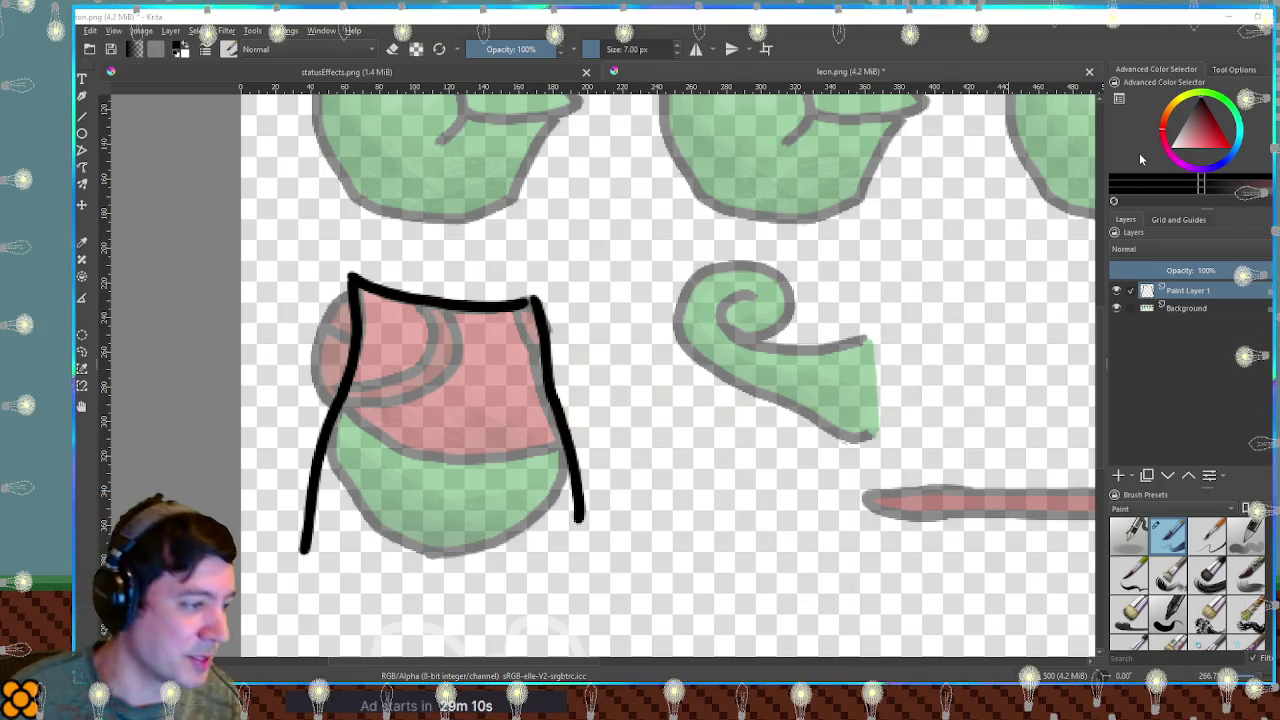
Close the outline along the bottom hem with two slits.
{"action": "mouse_move", "coordinate": [305, 567]}
{"action": "left_mouse_down"}
{"action": "mouse_move", "coordinate": [327, 578]}
{"action": "mouse_move", "coordinate": [373, 540]}
{"action": "mouse_move", "coordinate": [378, 583]}
{"action": "mouse_move", "coordinate": [420, 589]}
{"action": "left_mouse_up"}
{"action": "key", "text": "ctrl+z"}
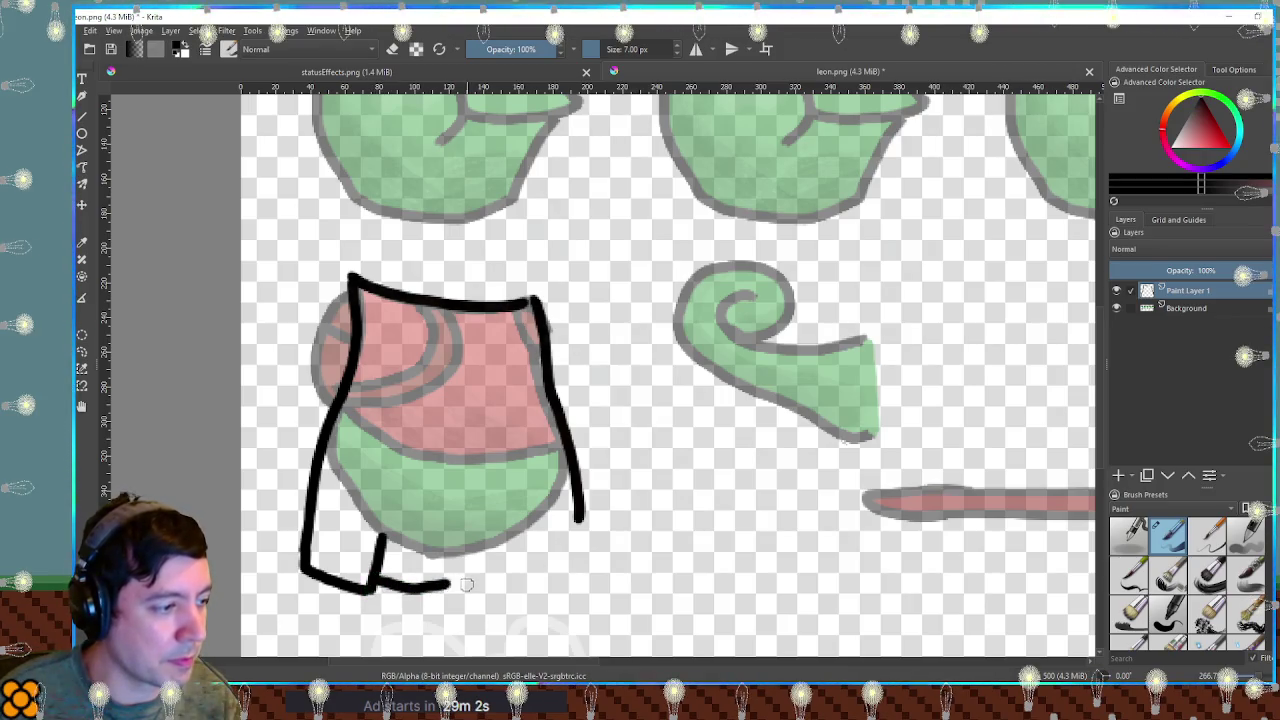
{"action": "key", "text": "ctrl+z"}
{"action": "key", "text": "ctrl+z"}
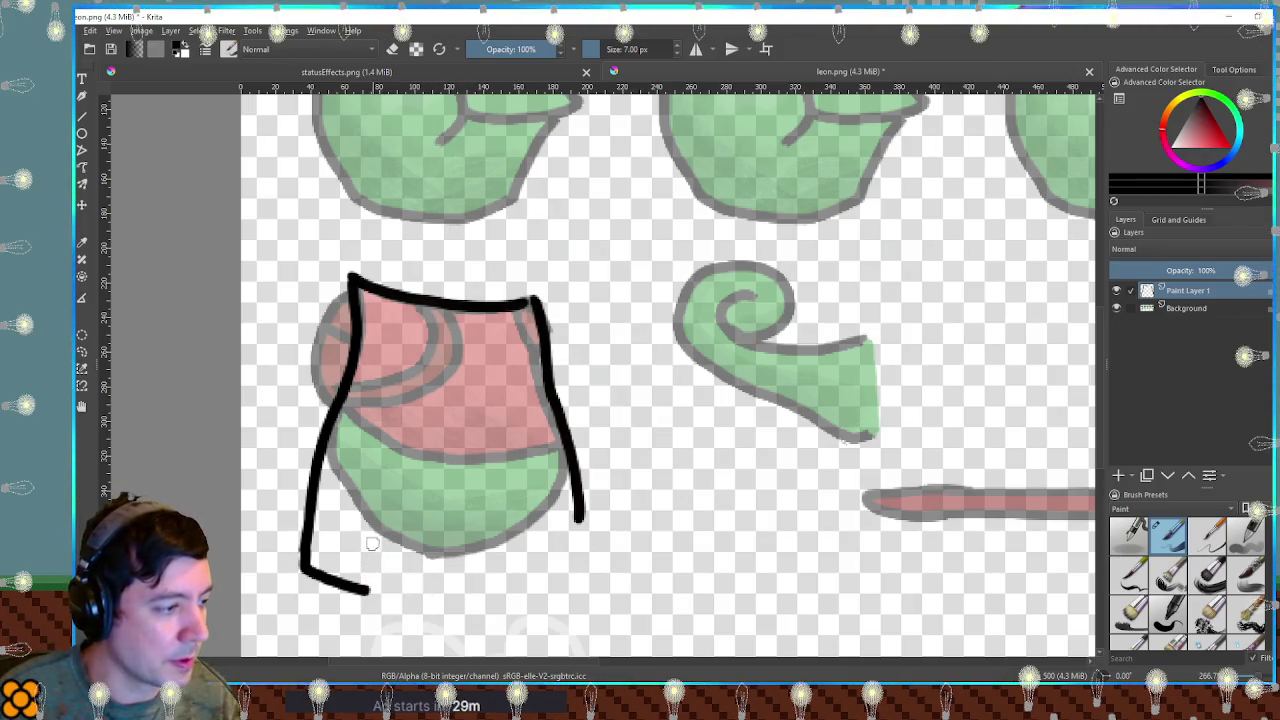
{"action": "left_click_drag", "start_coordinate": [372, 543], "coordinate": [443, 599]}
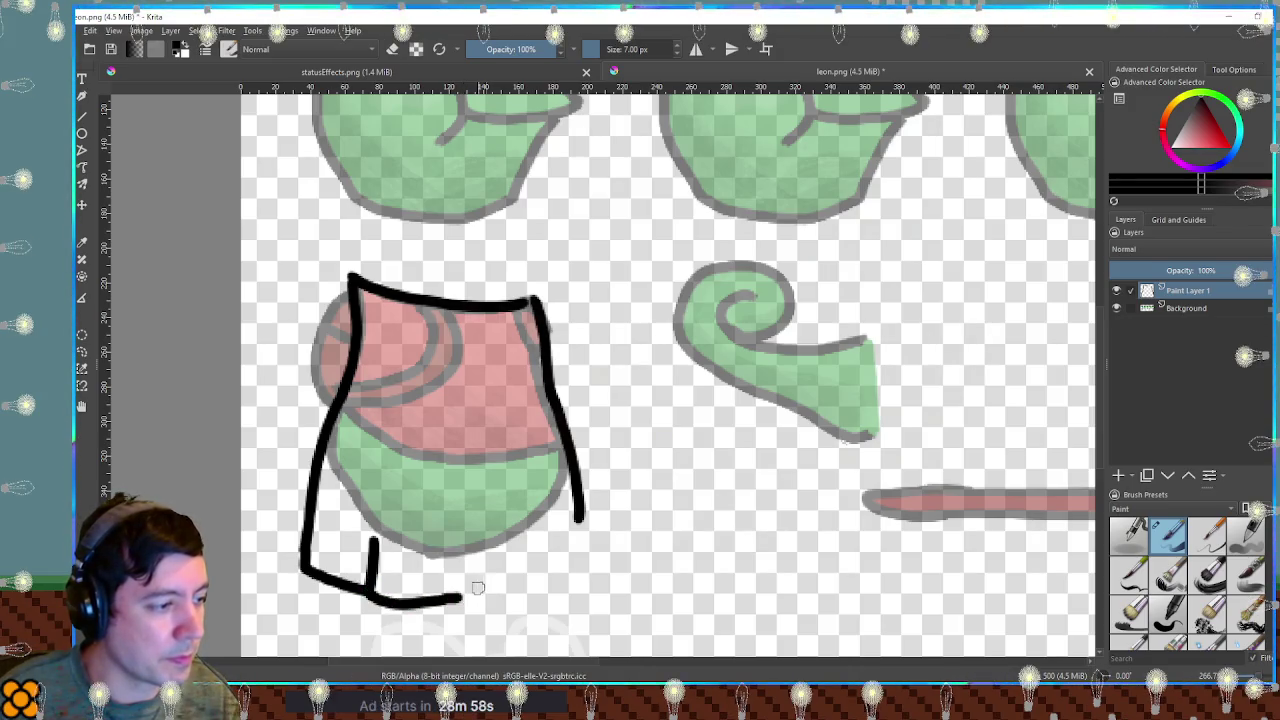
{"action": "mouse_move", "coordinate": [462, 598]}
{"action": "left_mouse_down"}
{"action": "mouse_move", "coordinate": [471, 554]}
{"action": "mouse_move", "coordinate": [518, 584]}
{"action": "mouse_move", "coordinate": [578, 522]}
{"action": "left_mouse_up"}
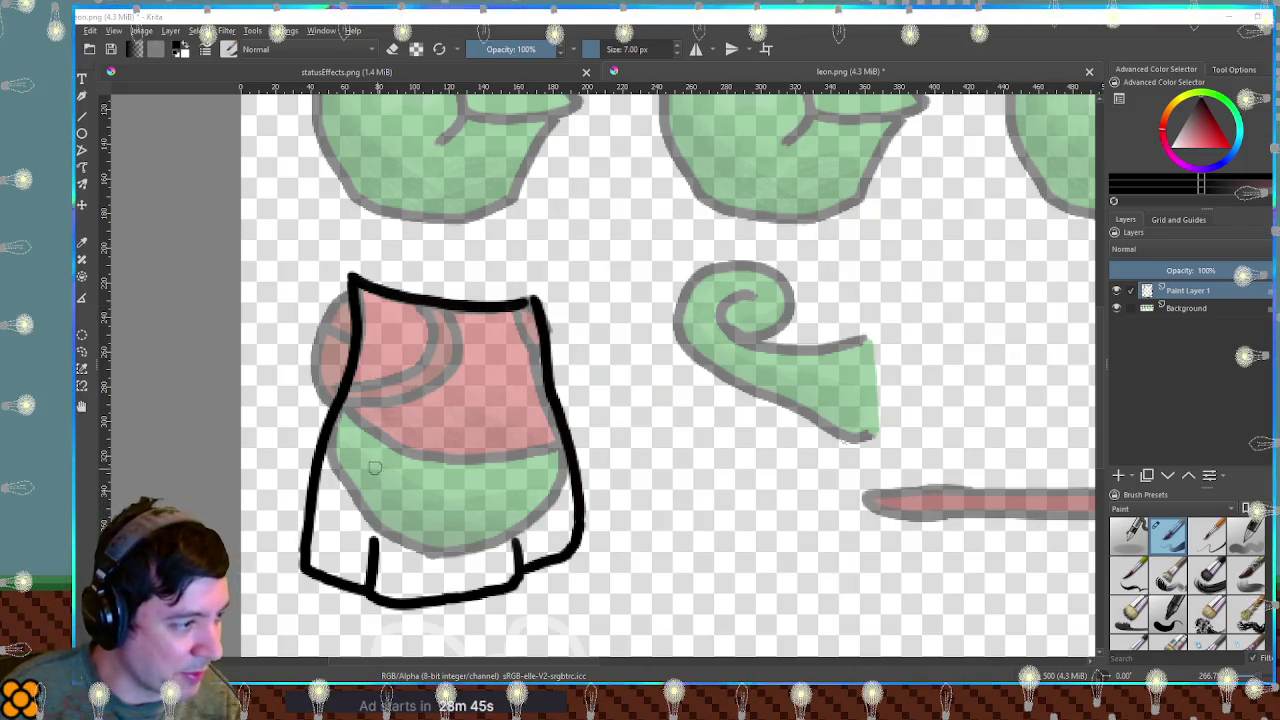
Draw a pocket line across the smock with three paintbrush handles and tips poking out.
{"action": "left_click_drag", "start_coordinate": [371, 462], "coordinate": [448, 482]}
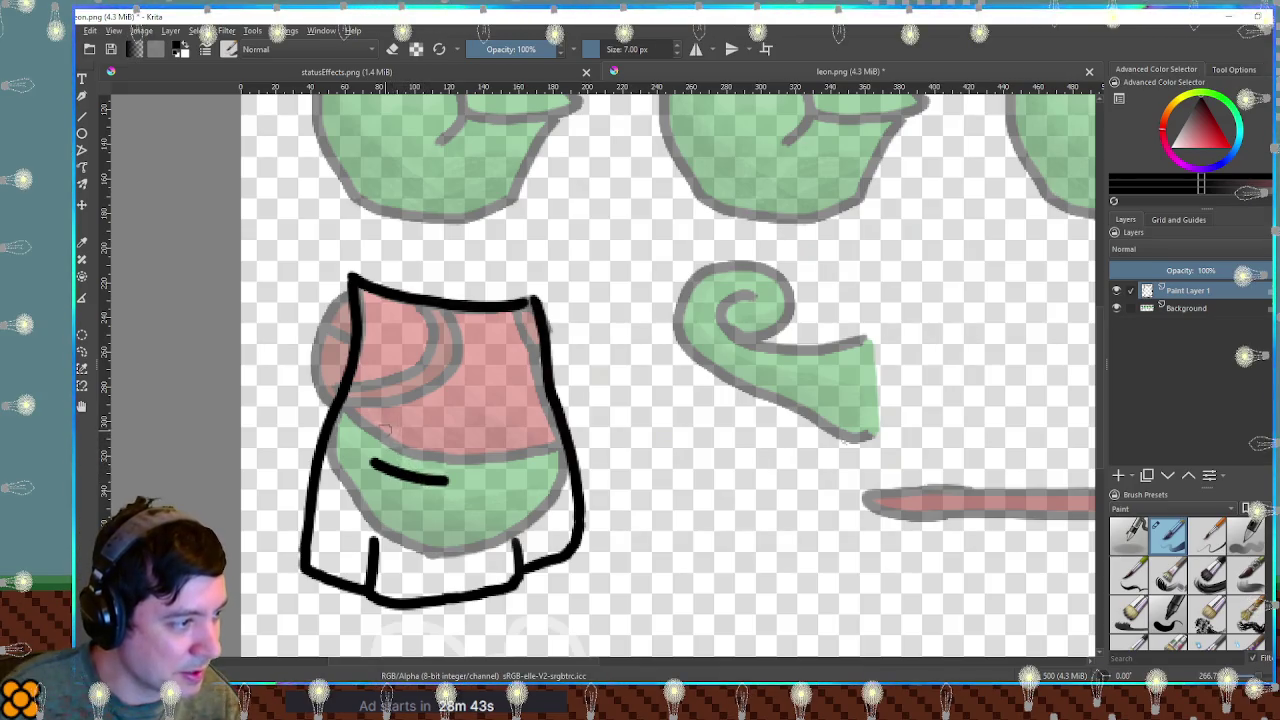
{"action": "left_click_drag", "start_coordinate": [380, 468], "coordinate": [386, 430]}
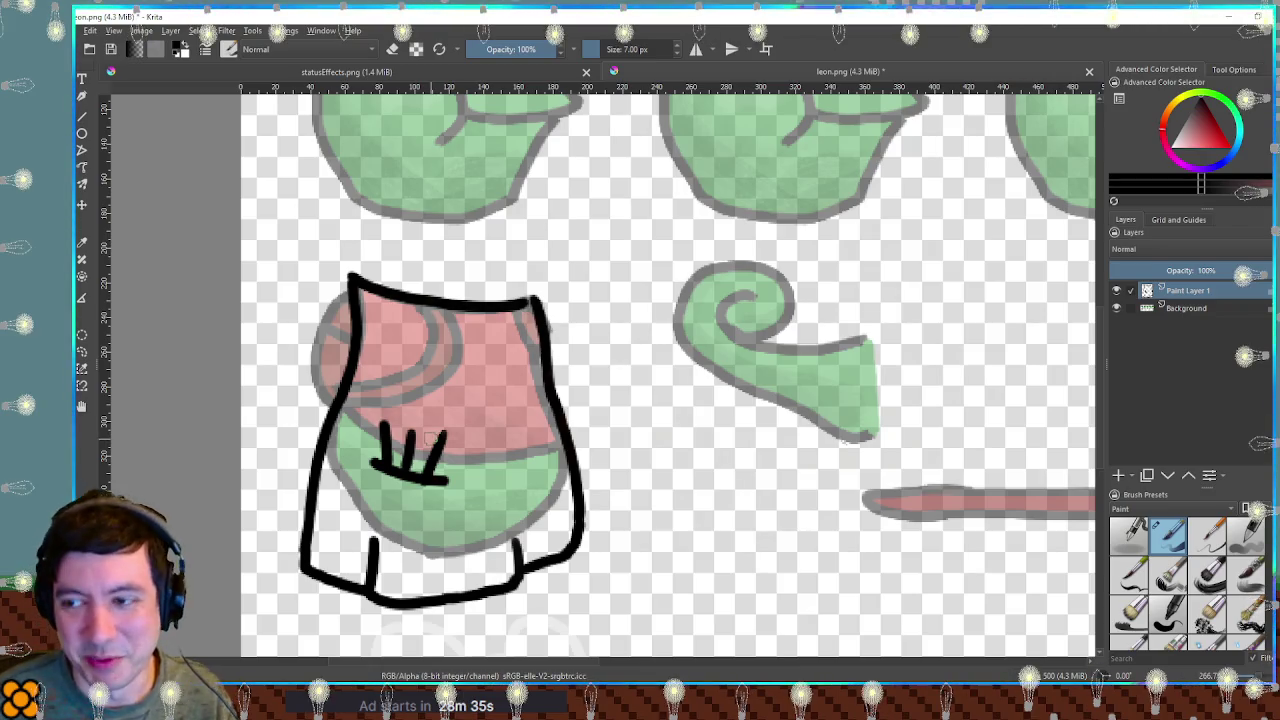
{"action": "left_click_drag", "start_coordinate": [377, 392], "coordinate": [394, 426]}
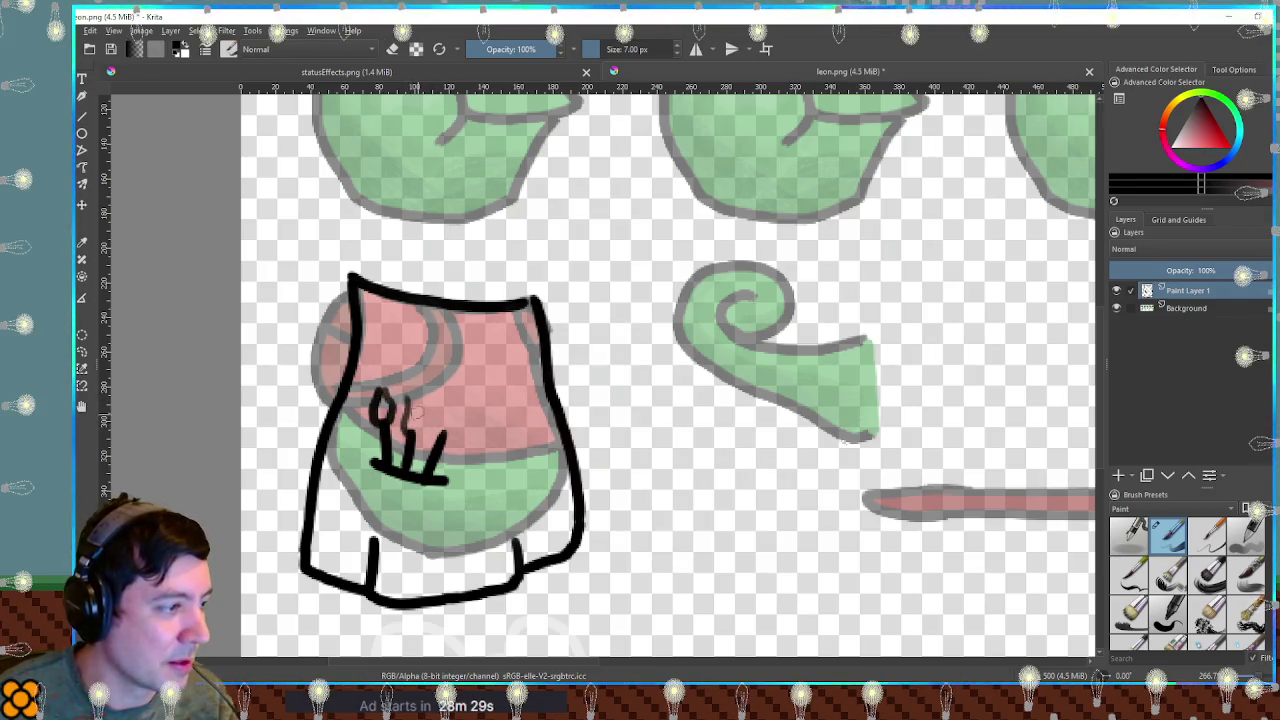
{"action": "left_click_drag", "start_coordinate": [441, 432], "coordinate": [442, 440]}
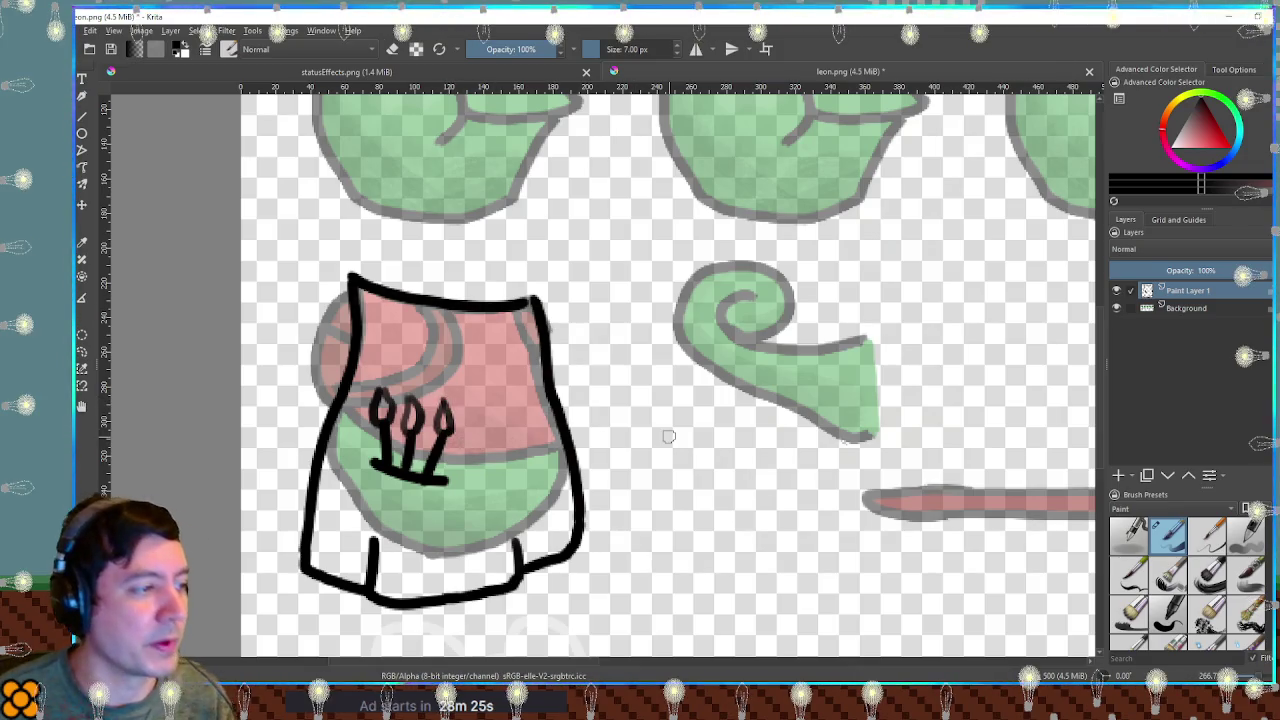
{"action": "left_click_drag", "start_coordinate": [538, 398], "coordinate": [466, 438]}
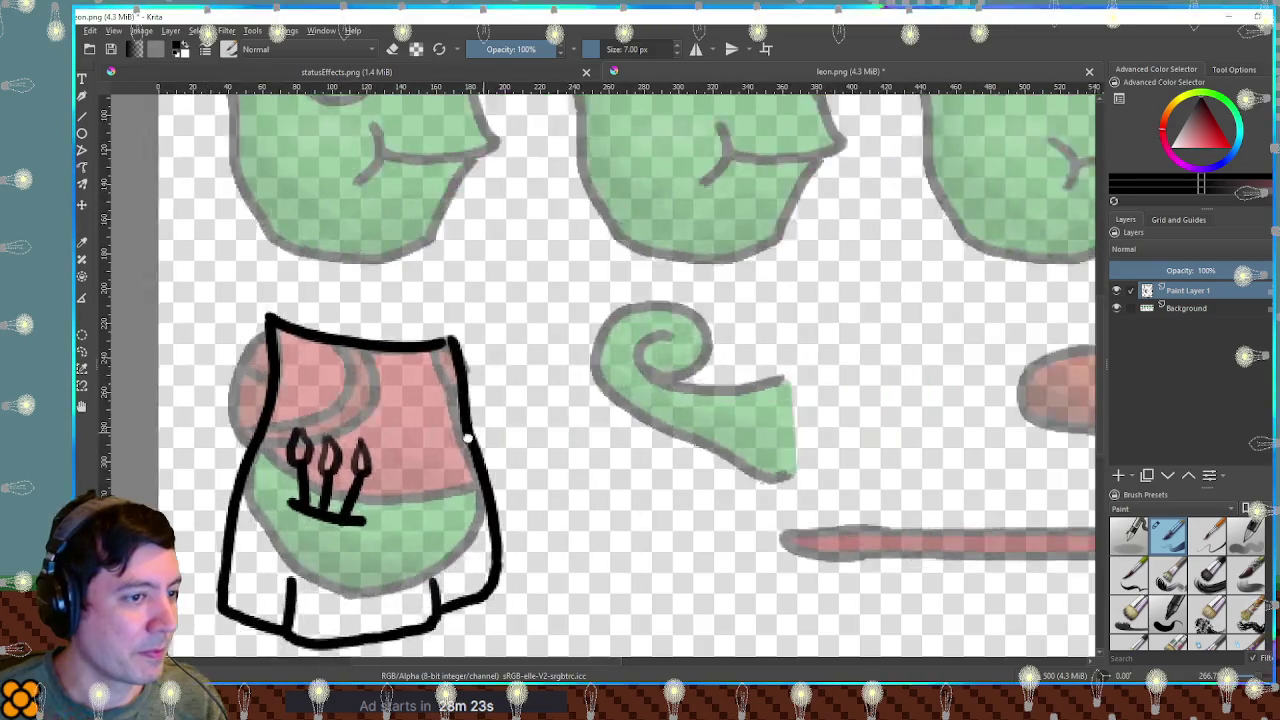
Add Paint Layer 2 beneath the lineart layer and make it active.
{"action": "scroll", "coordinate": [500, 425], "scroll_direction": "down", "scroll_amount": 3}
{"action": "scroll", "coordinate": [500, 425], "scroll_direction": "up", "scroll_amount": 2}
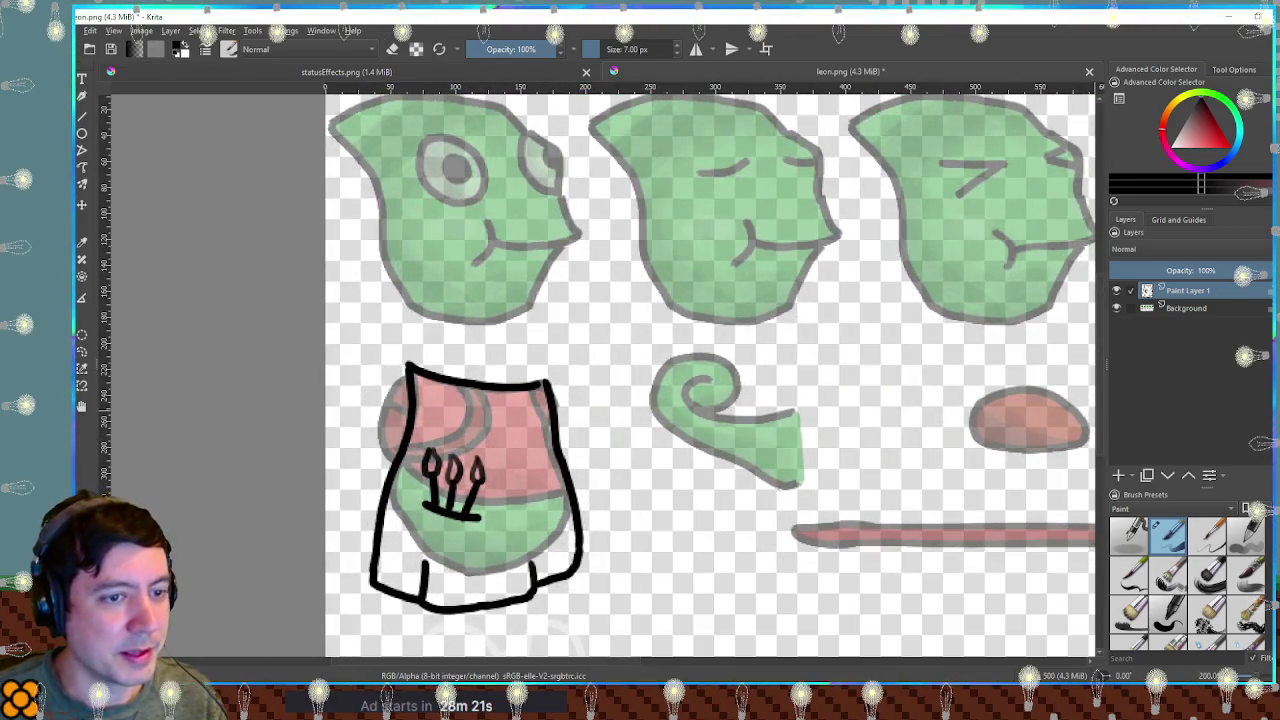
{"action": "left_click", "coordinate": [1180, 308]}
{"action": "key", "text": "Insert"}
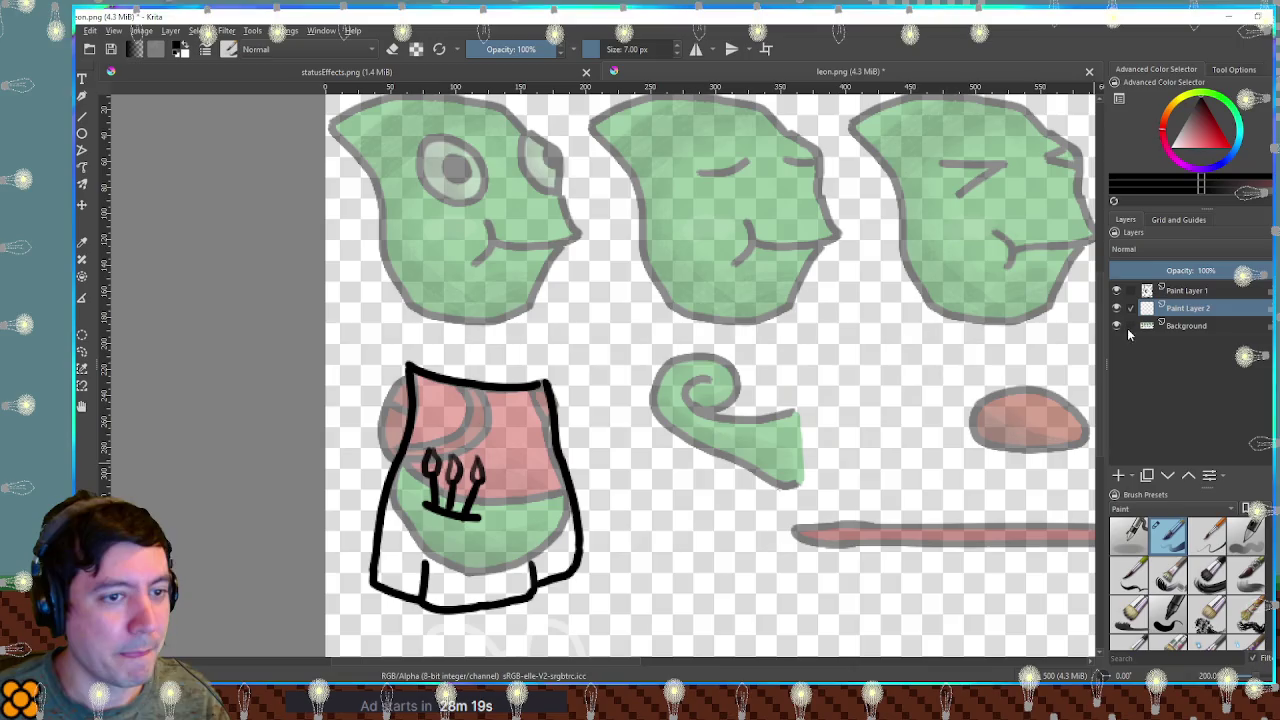
{"action": "scroll", "coordinate": [729, 343], "scroll_direction": "up", "scroll_amount": 4}
{"action": "scroll", "coordinate": [737, 306], "scroll_direction": "down", "scroll_amount": 1}
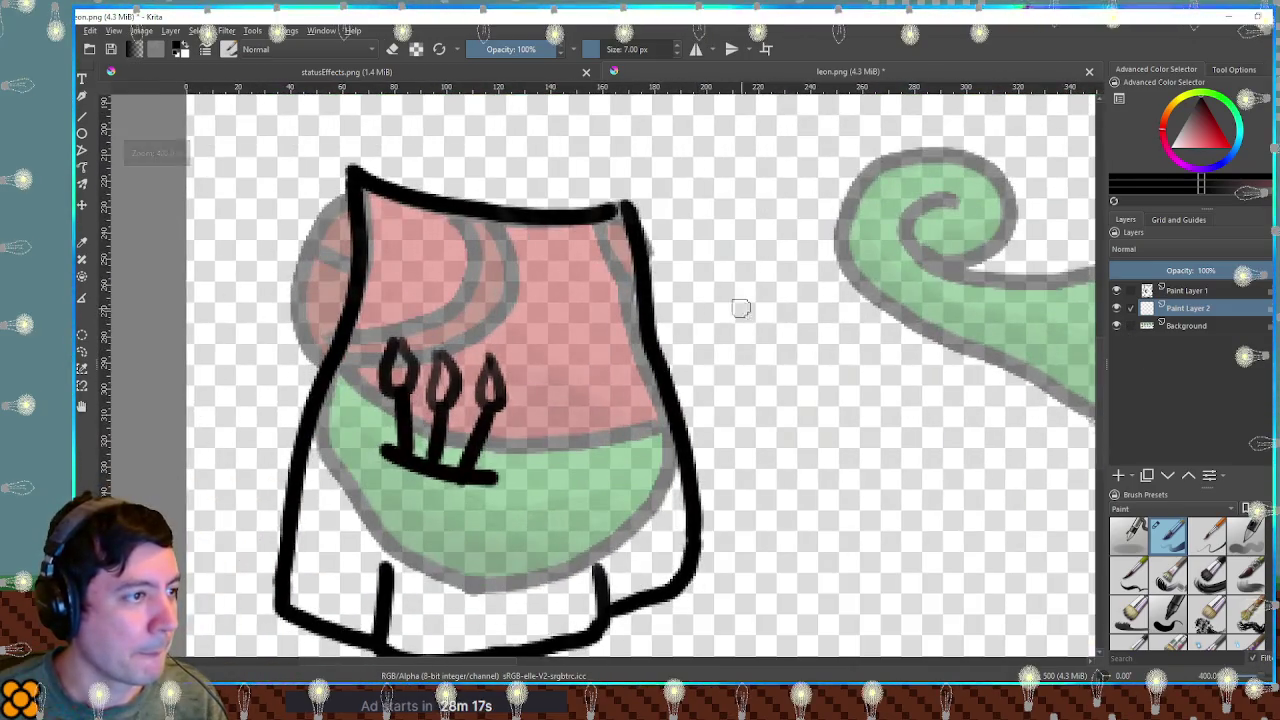
{"action": "left_click", "coordinate": [1180, 290]}
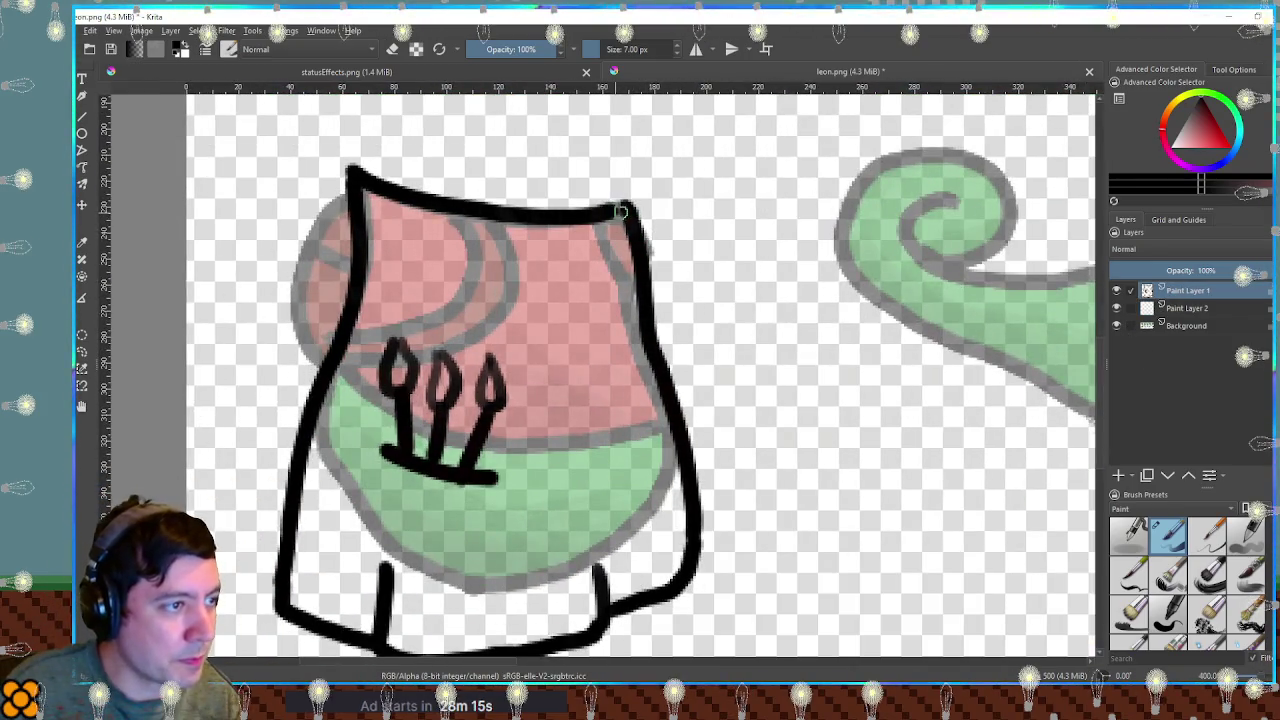
{"action": "left_click", "coordinate": [1186, 308]}
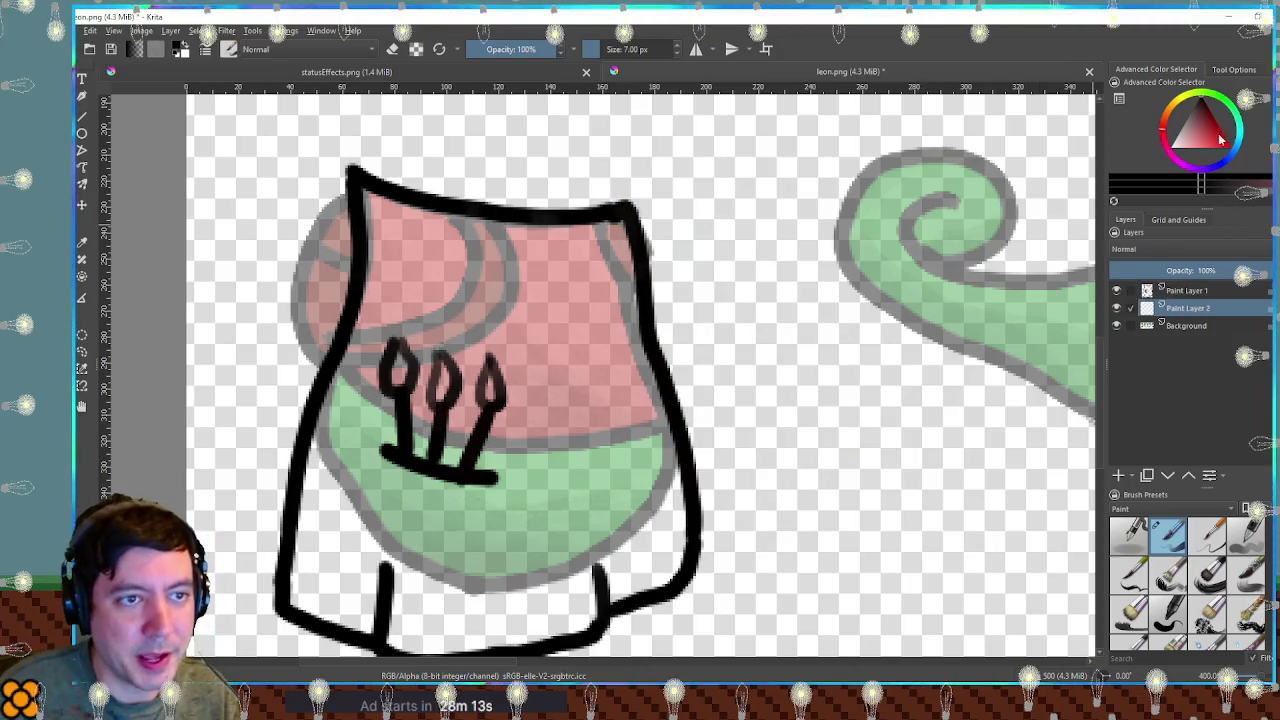
Pick a light peach colour and select the opaque smock lineart on Paint Layer 1.
{"action": "left_click", "coordinate": [1195, 142]}
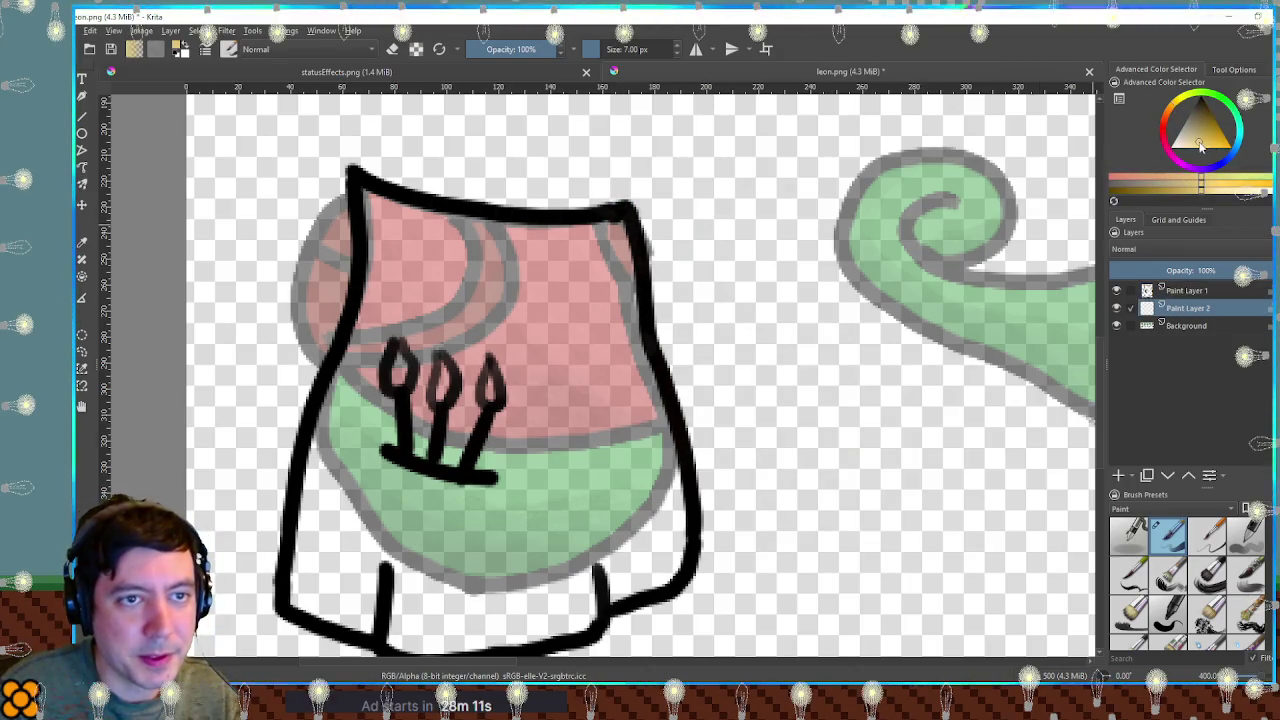
{"action": "mouse_move", "coordinate": [361, 189]}
{"action": "left_mouse_down"}
{"action": "mouse_move", "coordinate": [482, 224]}
{"action": "mouse_move", "coordinate": [617, 227]}
{"action": "left_mouse_up"}
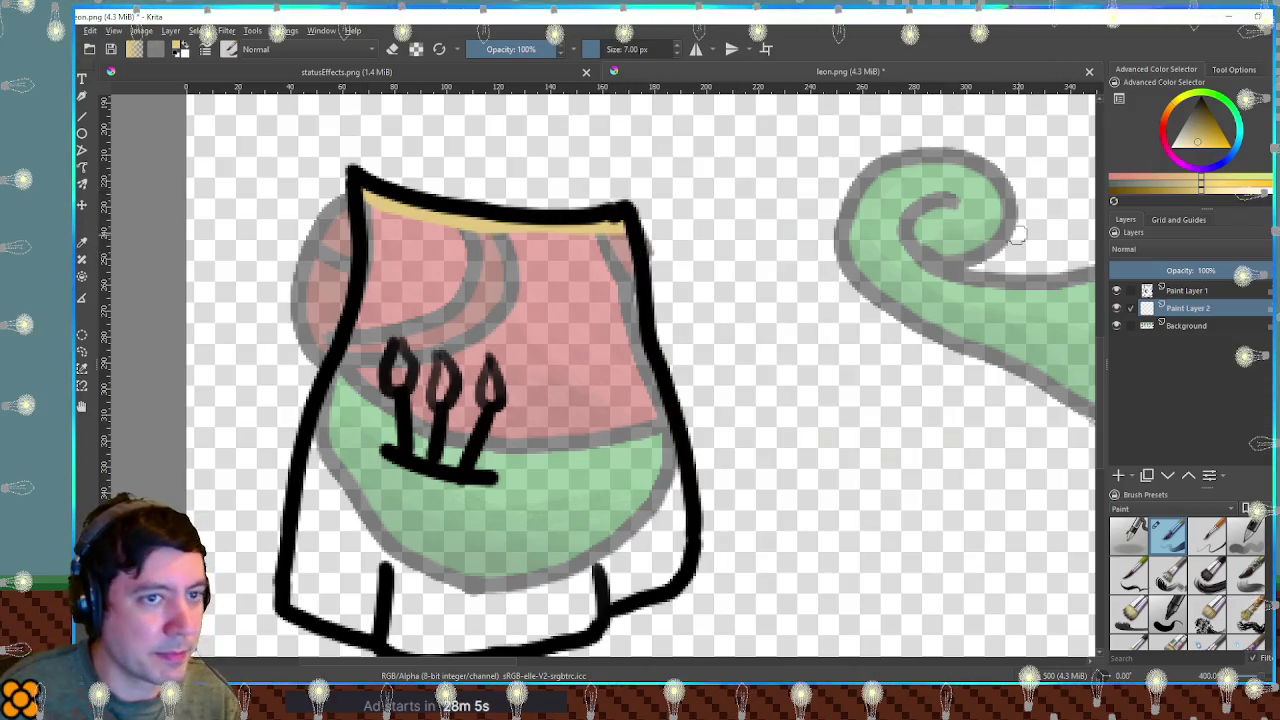
{"action": "key", "text": "ctrl+z"}
{"action": "left_click", "coordinate": [1187, 290]}
{"action": "left_click", "coordinate": [1147, 290], "text": "ctrl"}
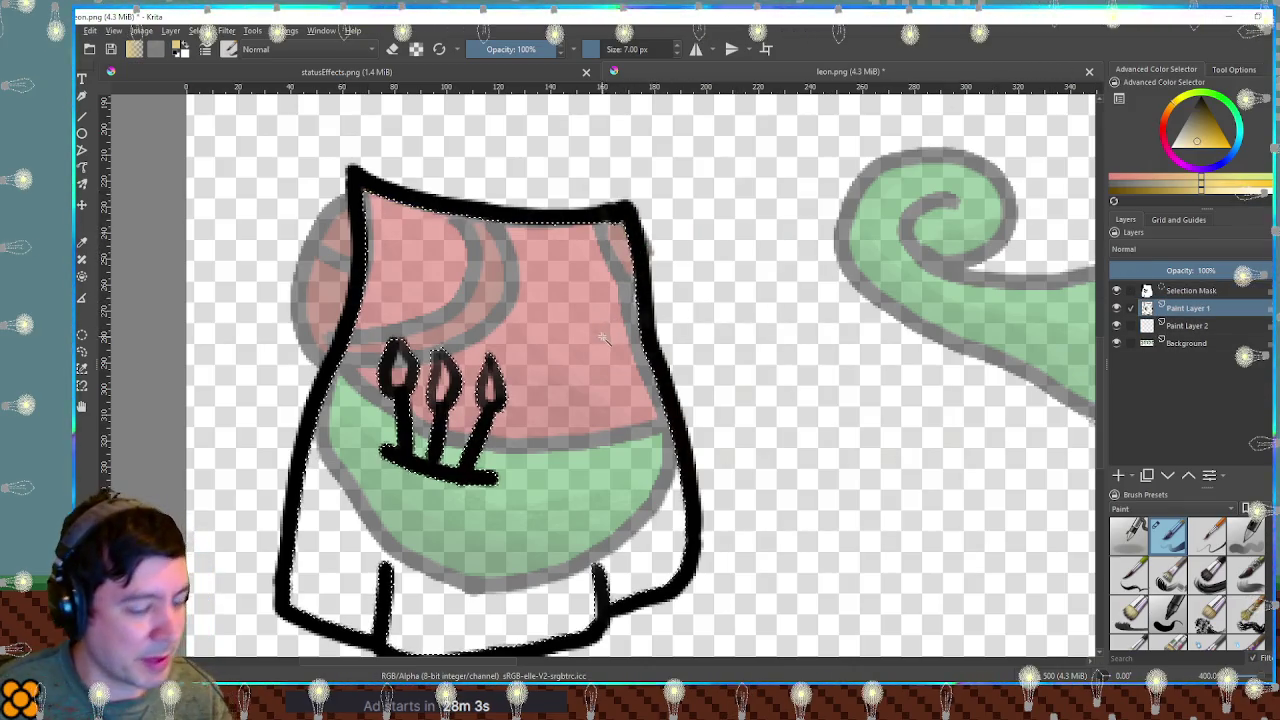
Grow the selection and fill the smock's interior with tan on Paint Layer 2.
{"action": "key", "text": "Return"}
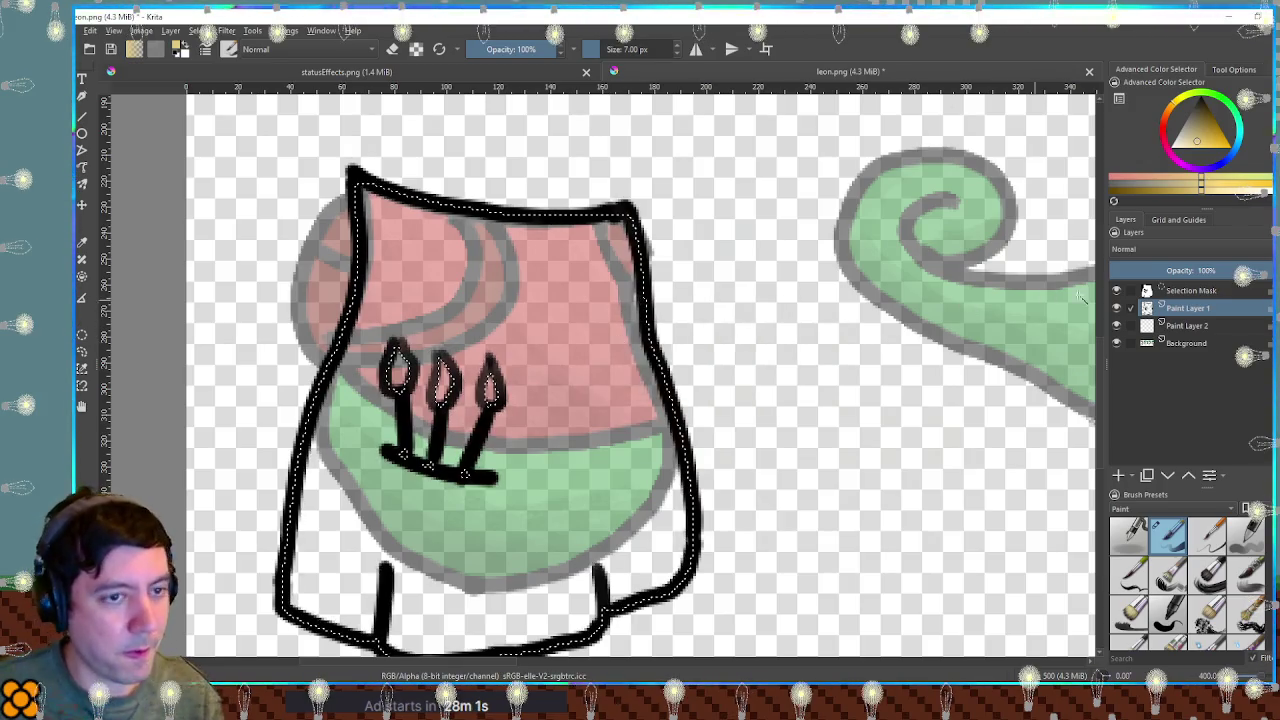
{"action": "left_click", "coordinate": [1187, 325]}
{"action": "left_click", "coordinate": [567, 355]}
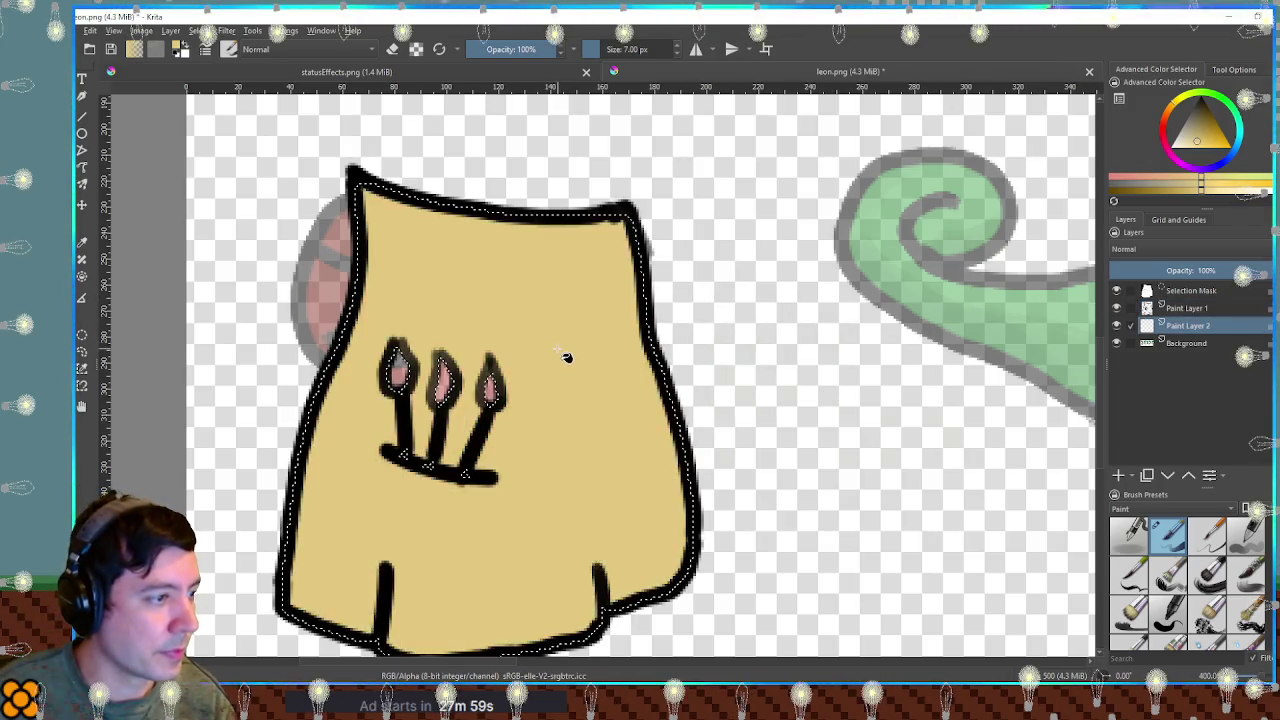
{"action": "key", "text": "ctrl+shift+a"}
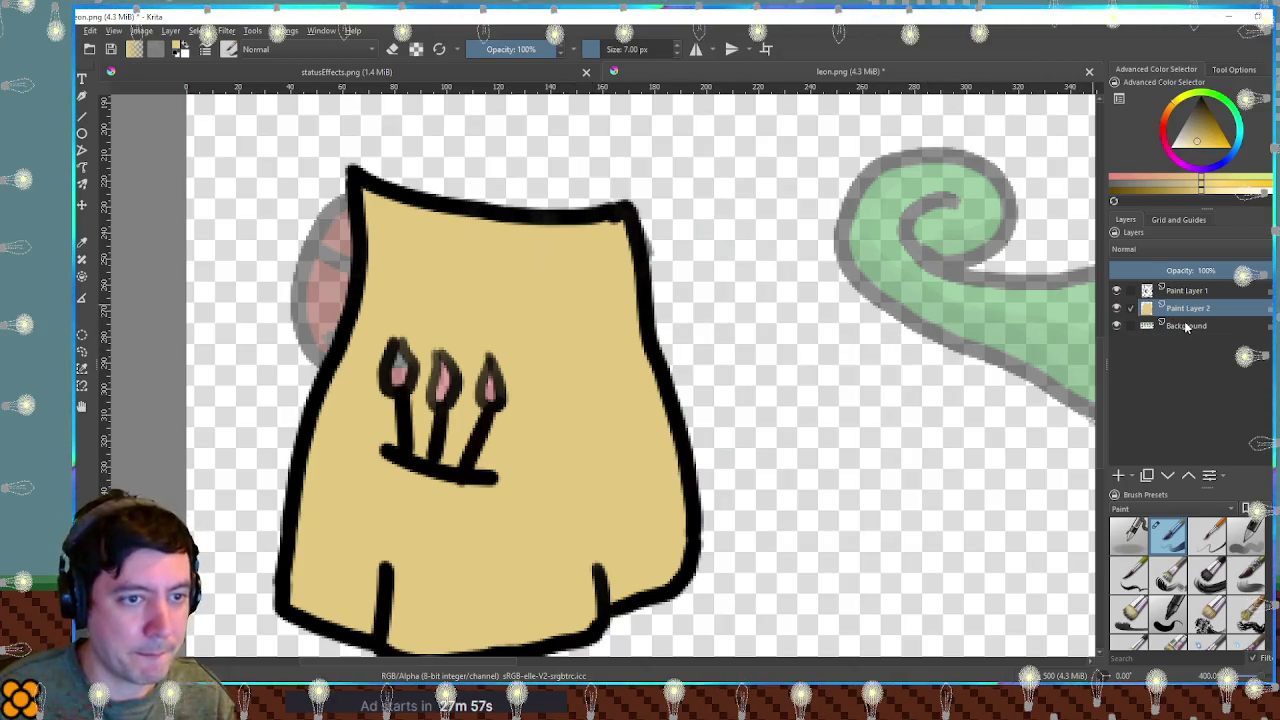
Paint the pocket brushes' tips red, blue and yellow outside the smock fill, then deselect.
{"action": "left_click", "coordinate": [1215, 145]}
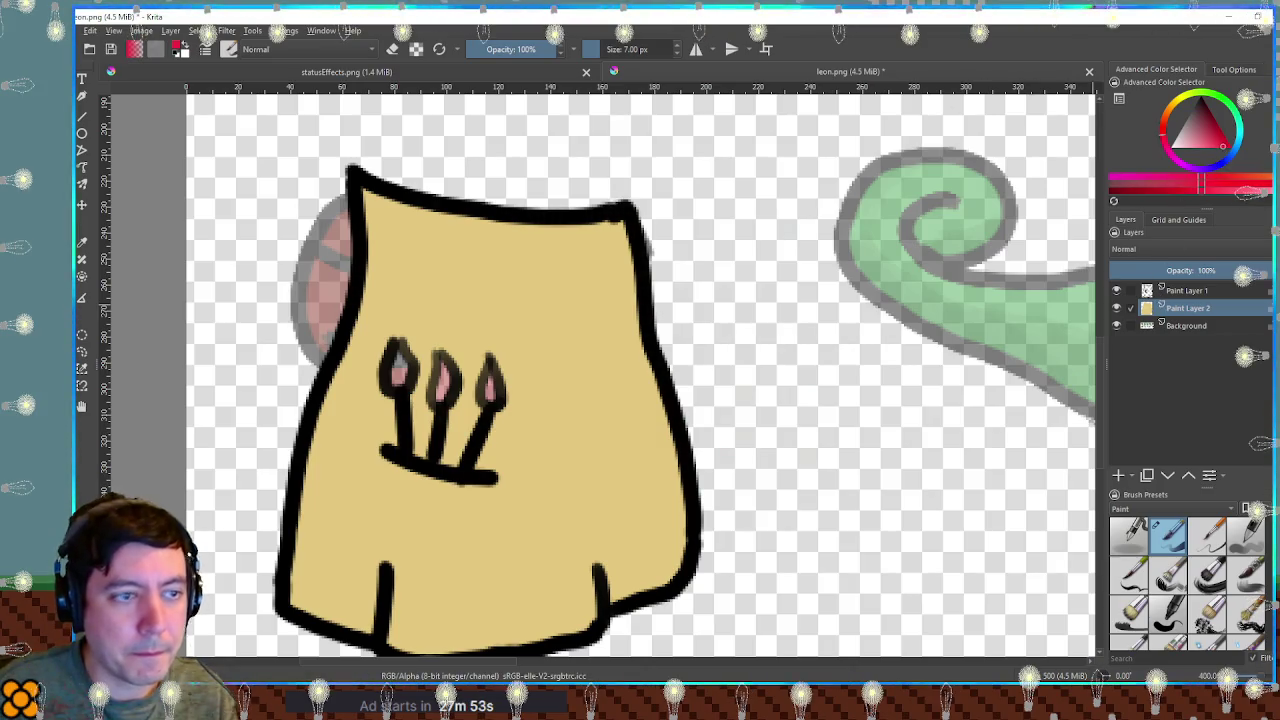
{"action": "left_click", "coordinate": [574, 335]}
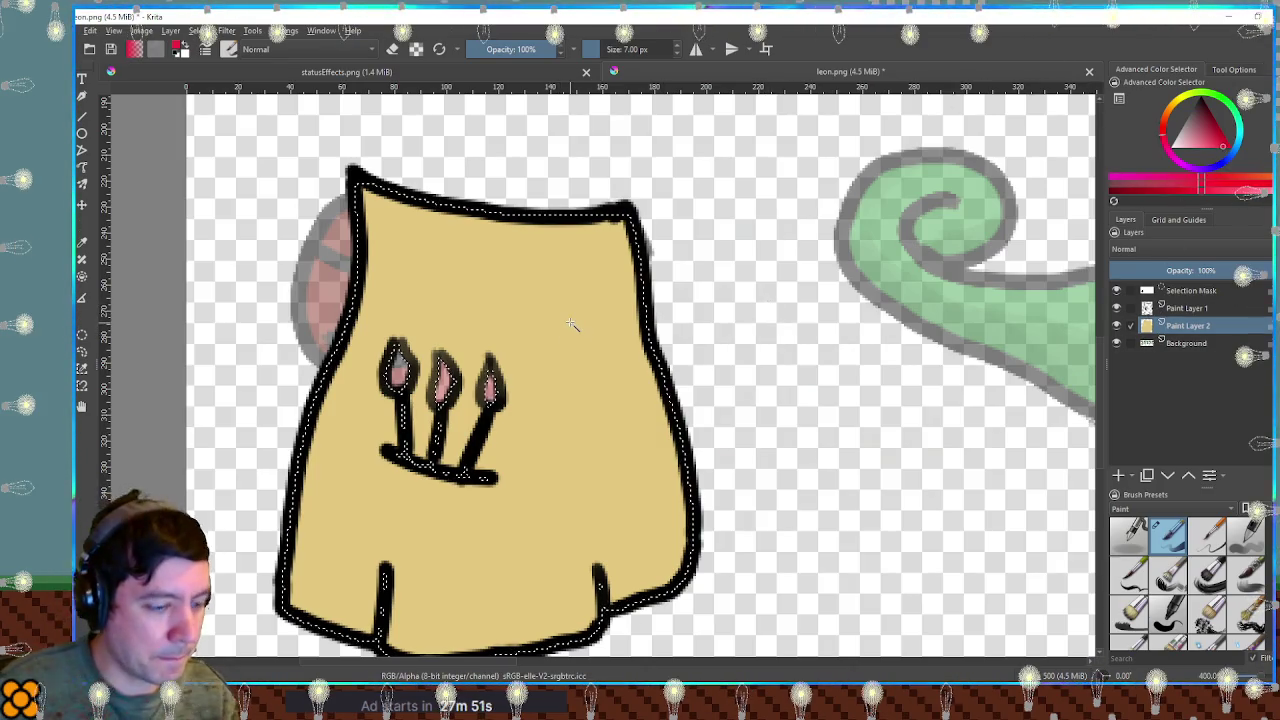
{"action": "key", "text": "ctrl+shift+i"}
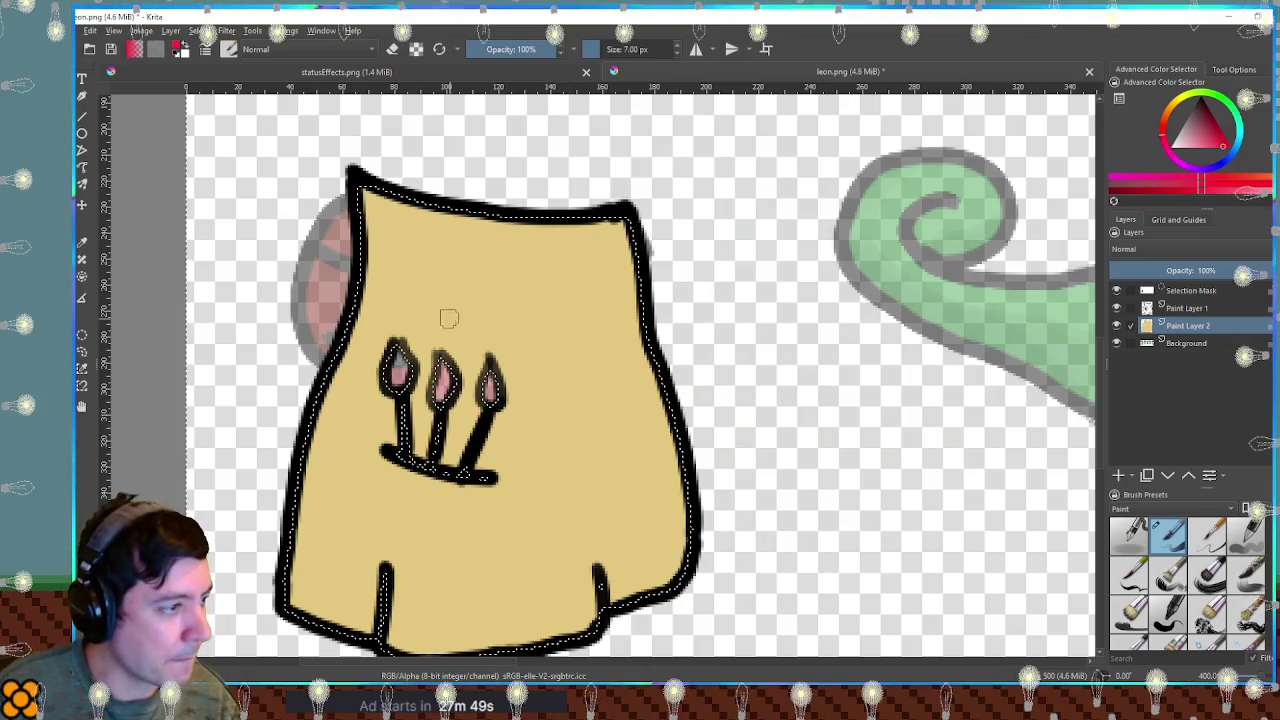
{"action": "left_click_drag", "start_coordinate": [399, 358], "coordinate": [395, 370]}
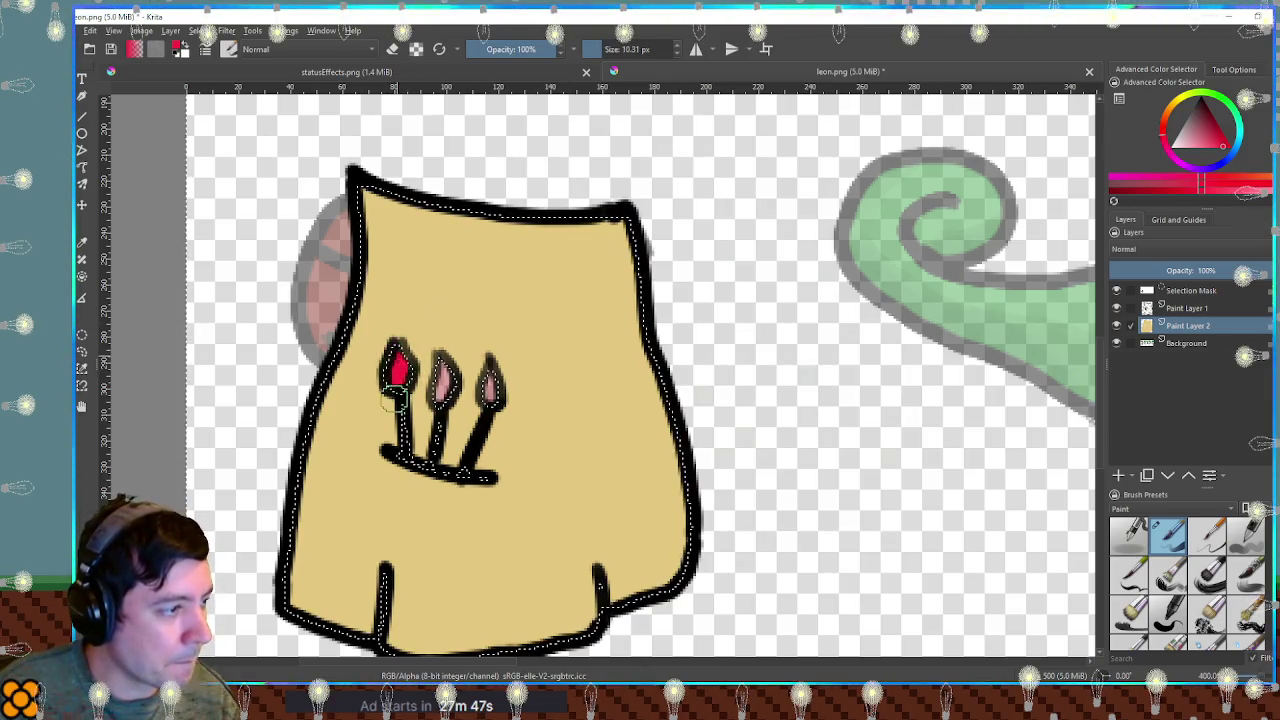
{"action": "key", "text": "x"}
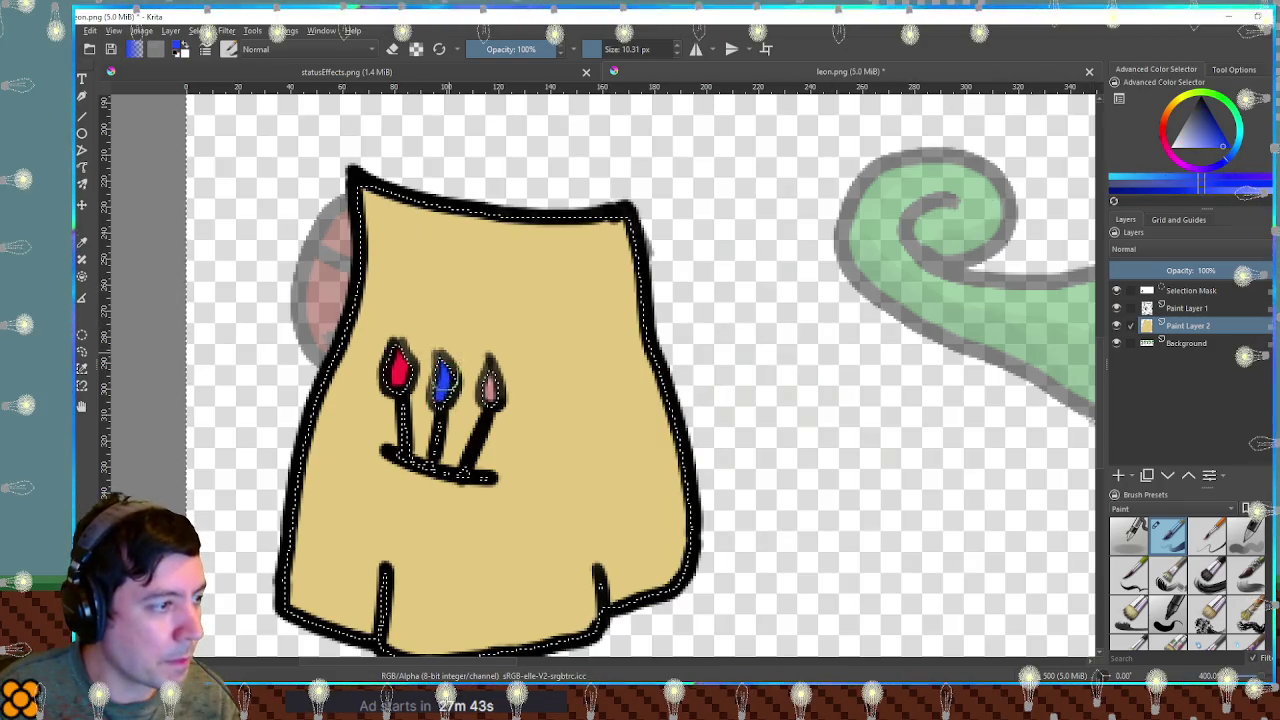
{"action": "left_click", "coordinate": [1232, 118]}
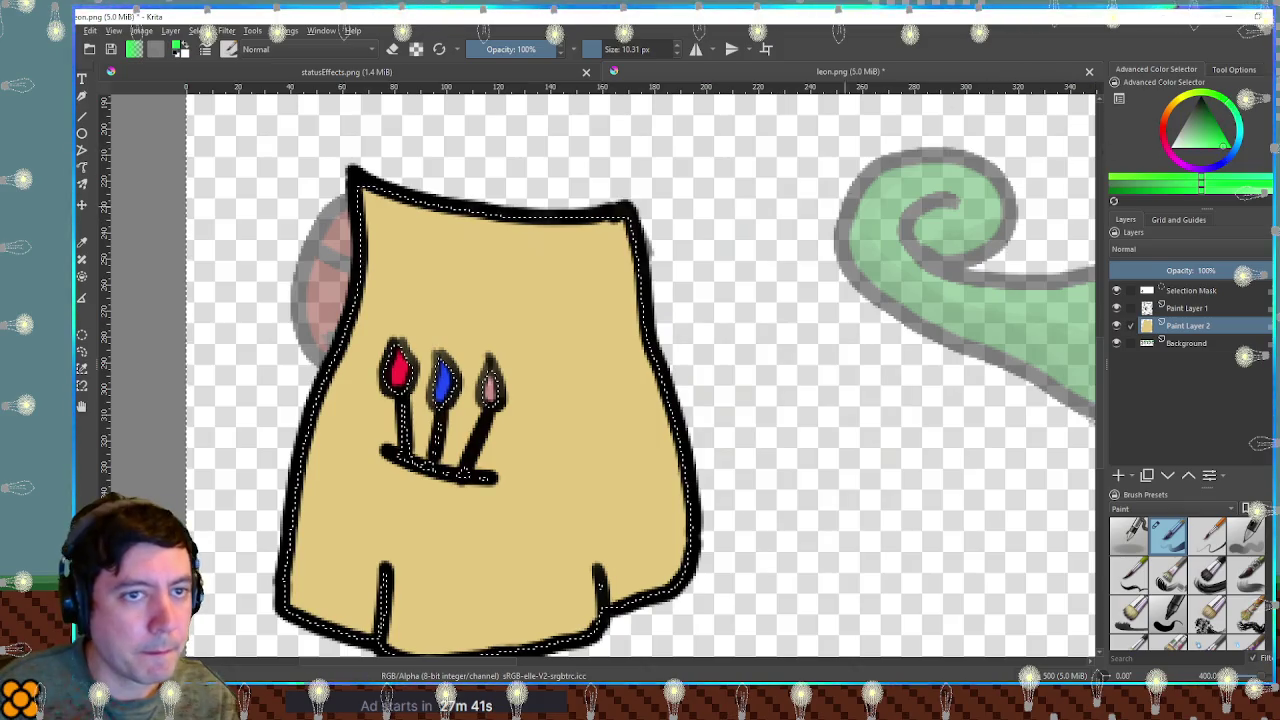
{"action": "left_click", "coordinate": [1219, 160]}
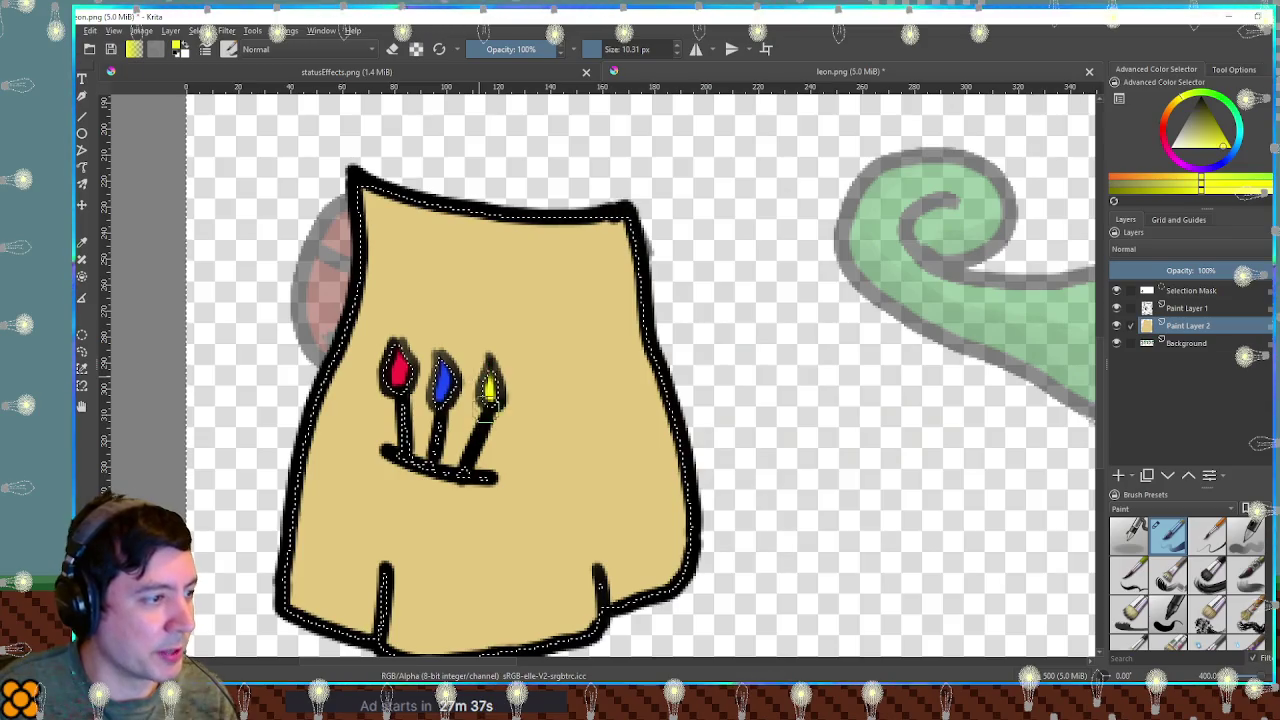
{"action": "key", "text": "ctrl+shift+a"}
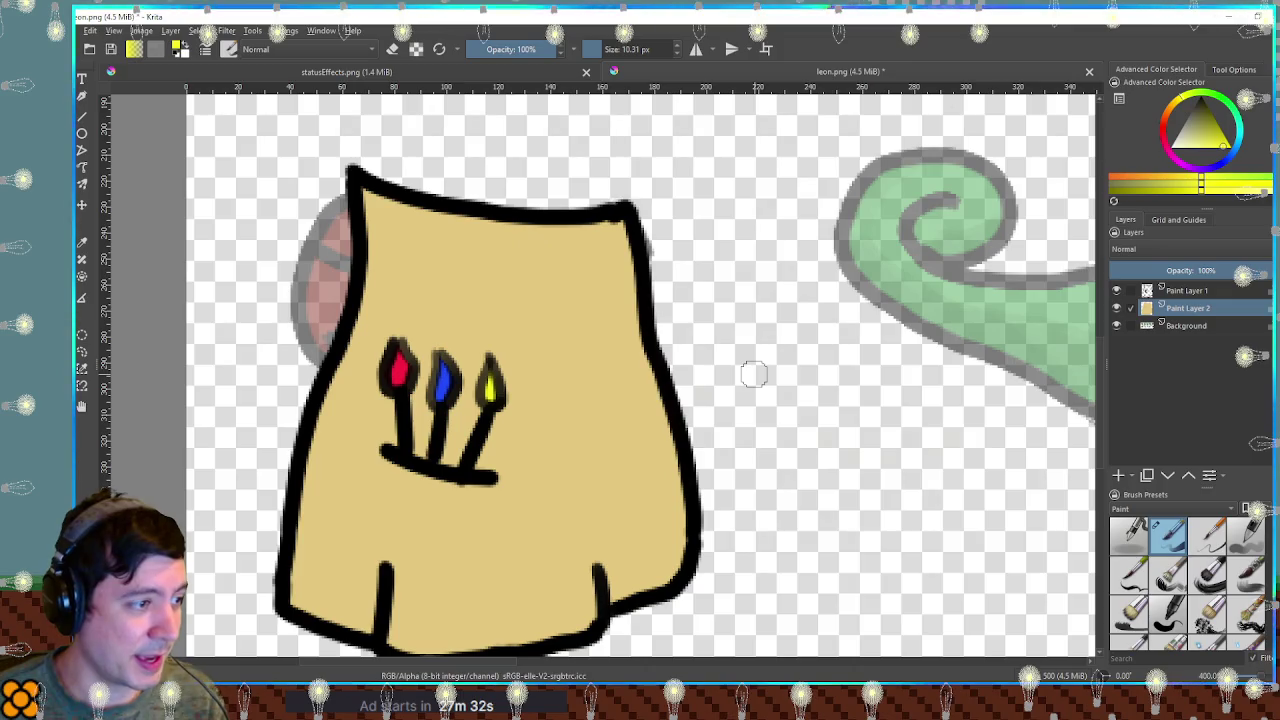
{"action": "left_click", "coordinate": [491, 311], "text": "ctrl"}
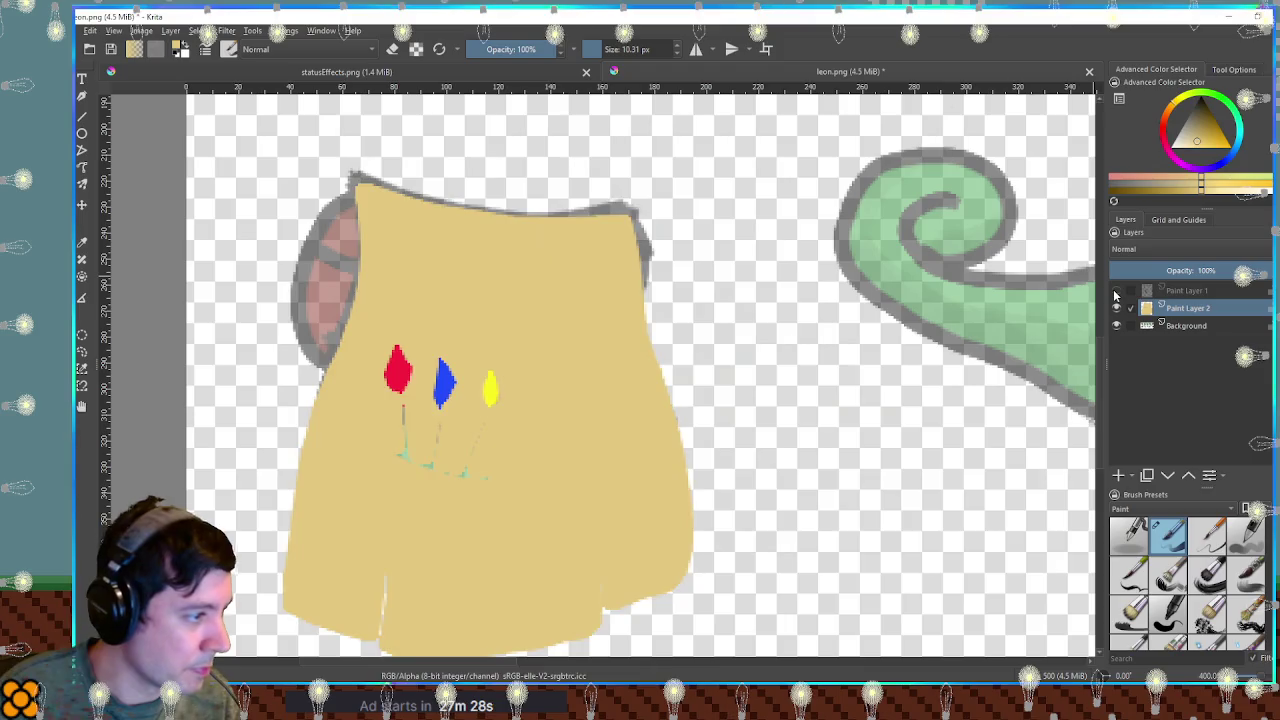
Show the line art again and merge the smock colour into a new layer beneath it.
{"action": "left_click", "coordinate": [1116, 291]}
{"action": "left_click", "coordinate": [1118, 475]}
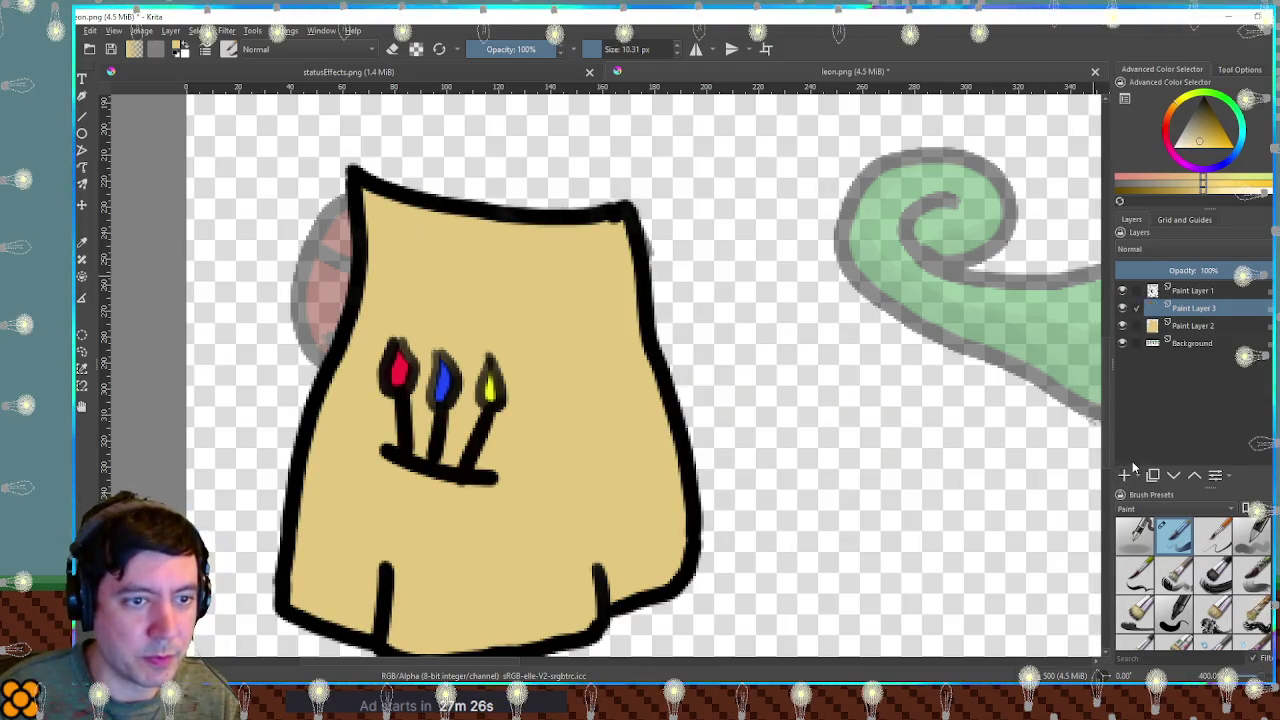
{"action": "left_click", "coordinate": [1193, 308]}
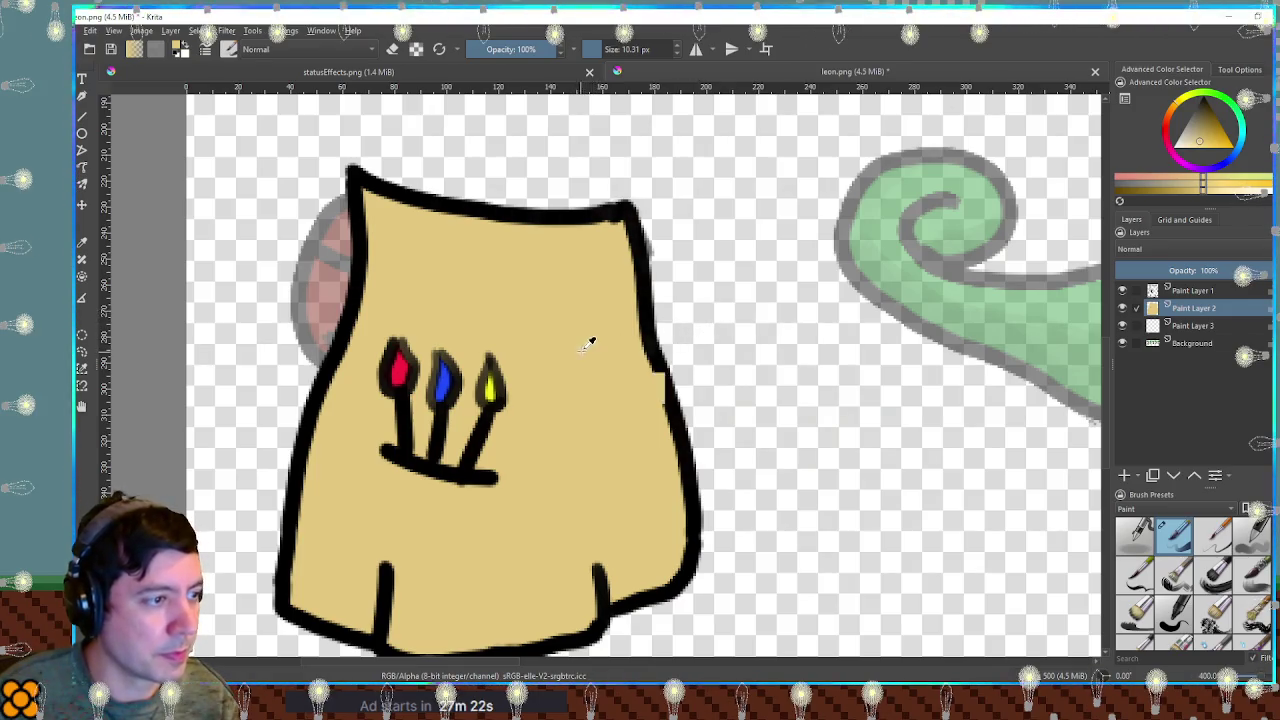
{"action": "key", "text": "Page_Down"}
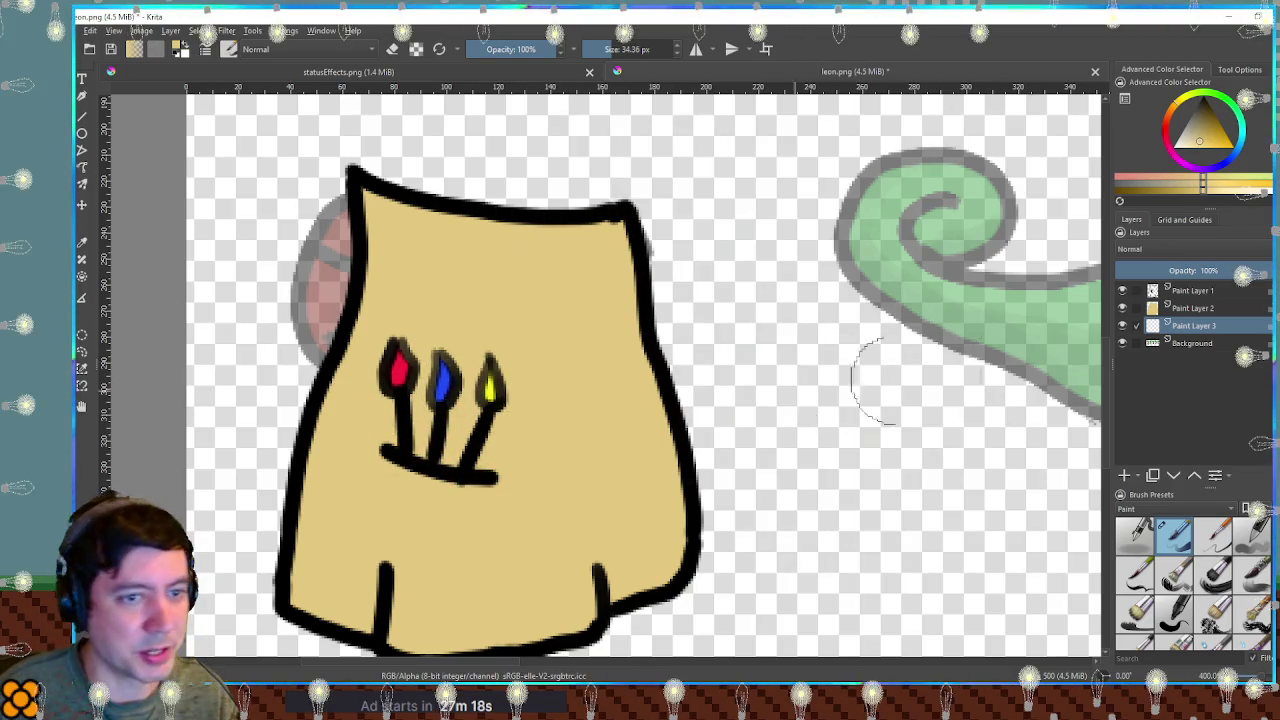
{"action": "left_click", "coordinate": [1163, 308]}
{"action": "key", "text": "ctrl+e"}
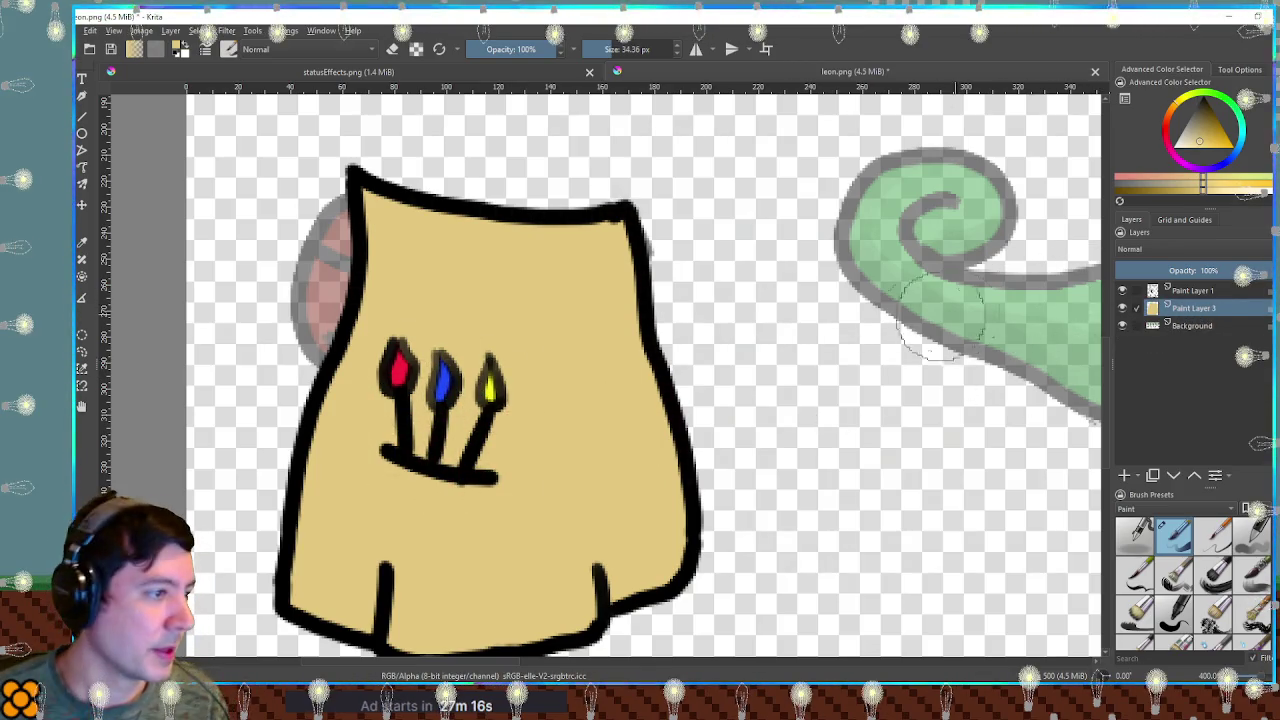
Bring the sprite sheet's left edge into view and pick a darker shading colour.
{"action": "scroll", "coordinate": [606, 343], "scroll_direction": "down", "scroll_amount": 4}
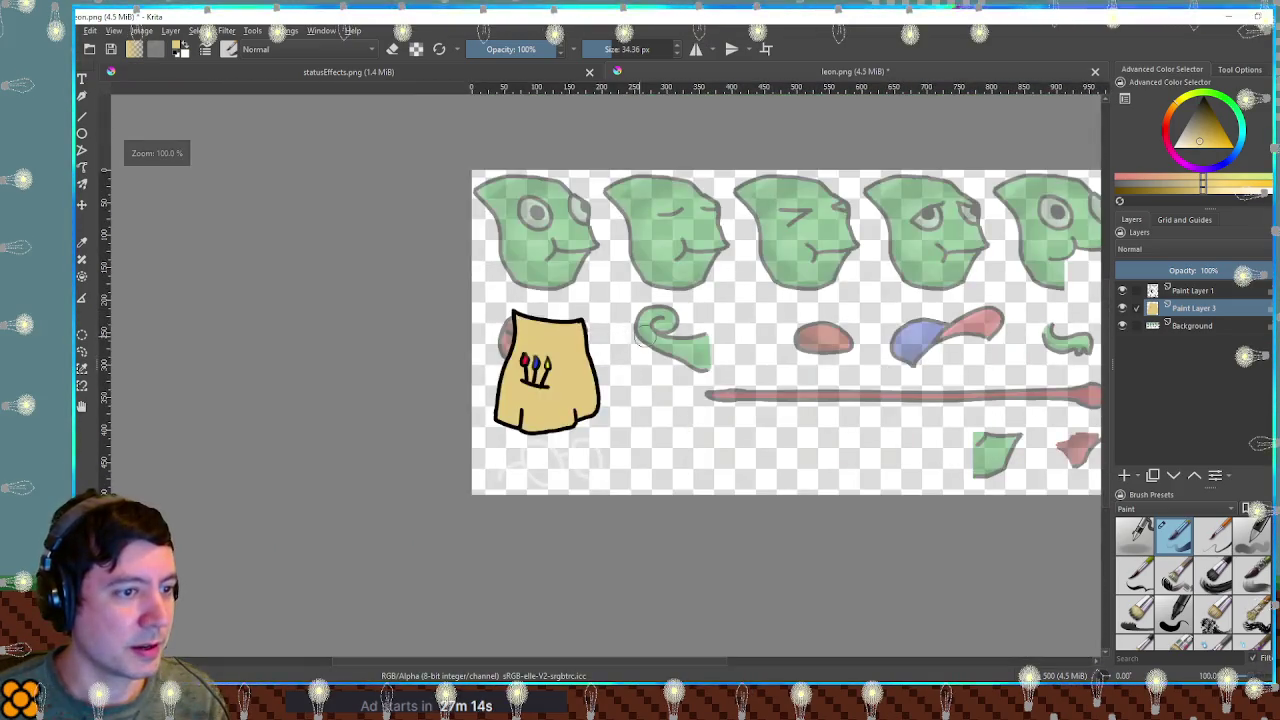
{"action": "scroll", "coordinate": [383, 347], "scroll_direction": "up", "scroll_amount": 1}
{"action": "left_click_drag", "start_coordinate": [383, 347], "coordinate": [660, 357]}
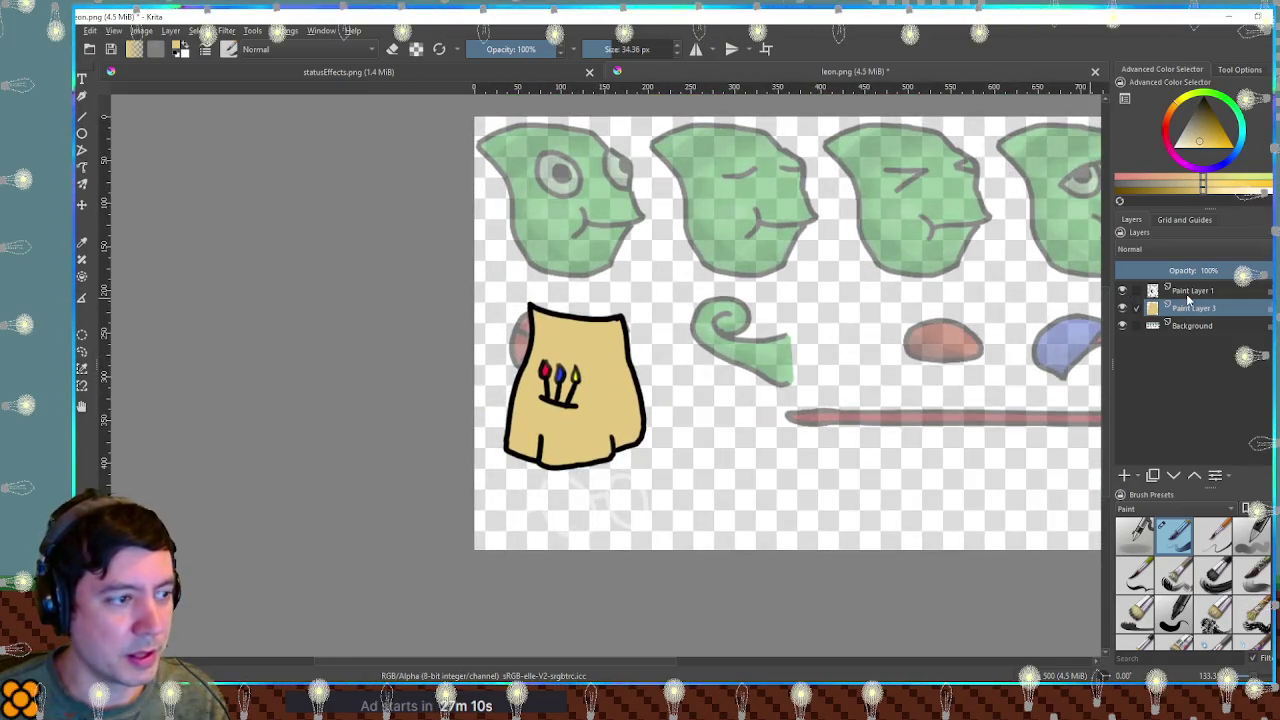
{"action": "scroll", "coordinate": [903, 363], "scroll_direction": "up", "scroll_amount": 1}
{"action": "scroll", "coordinate": [903, 363], "scroll_direction": "up", "scroll_amount": 1}
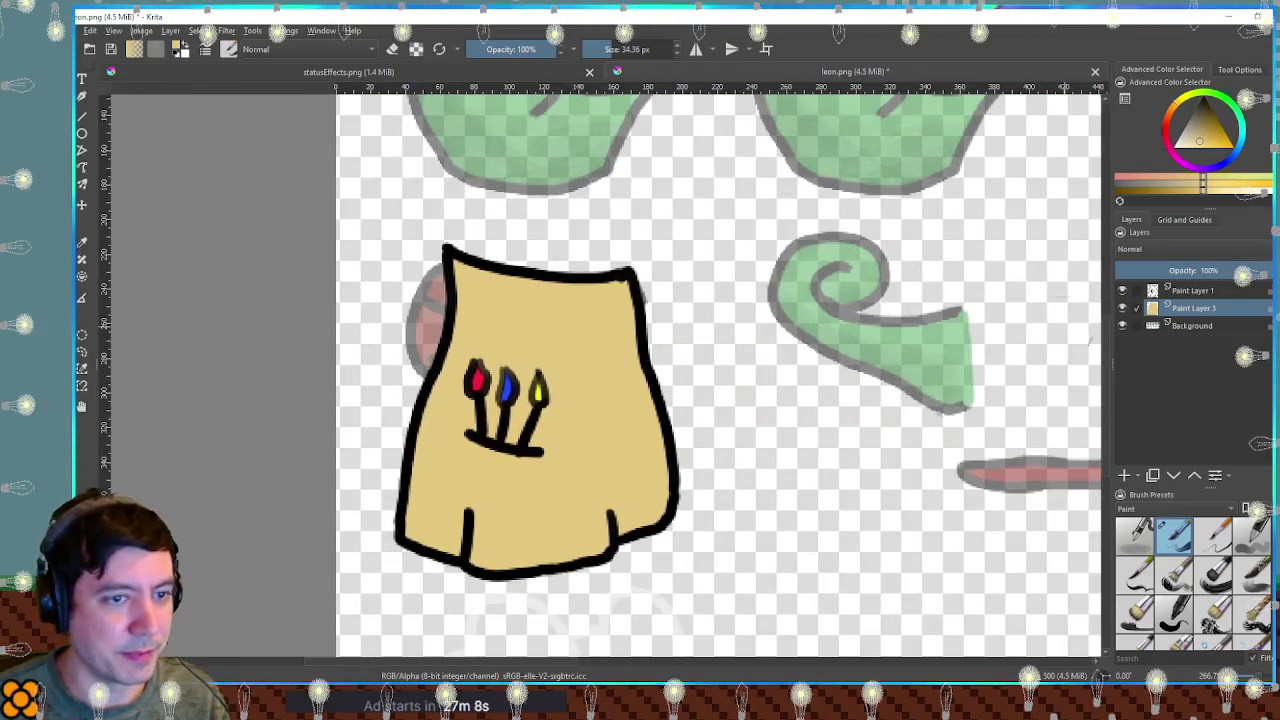
{"action": "left_click", "coordinate": [1205, 125]}
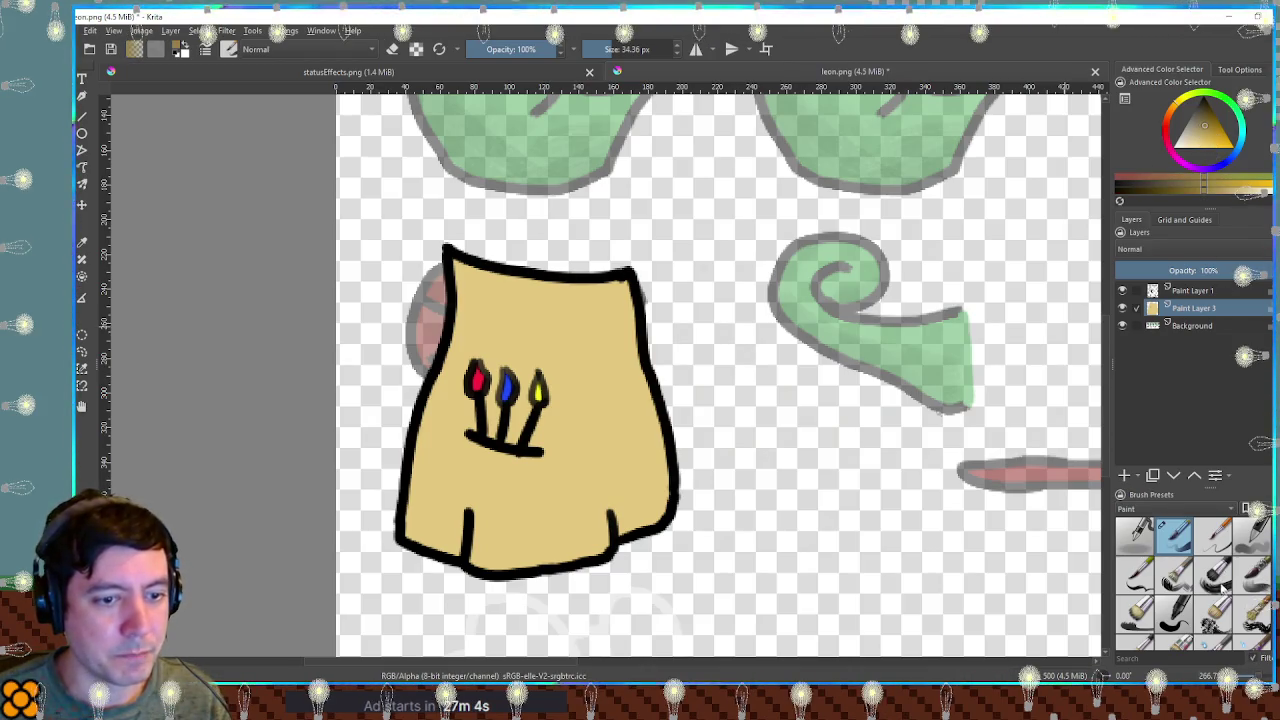
Set up a textured brush at lower opacity and about 62 px, and select the smock's painted area.
{"action": "left_click", "coordinate": [1213, 612]}
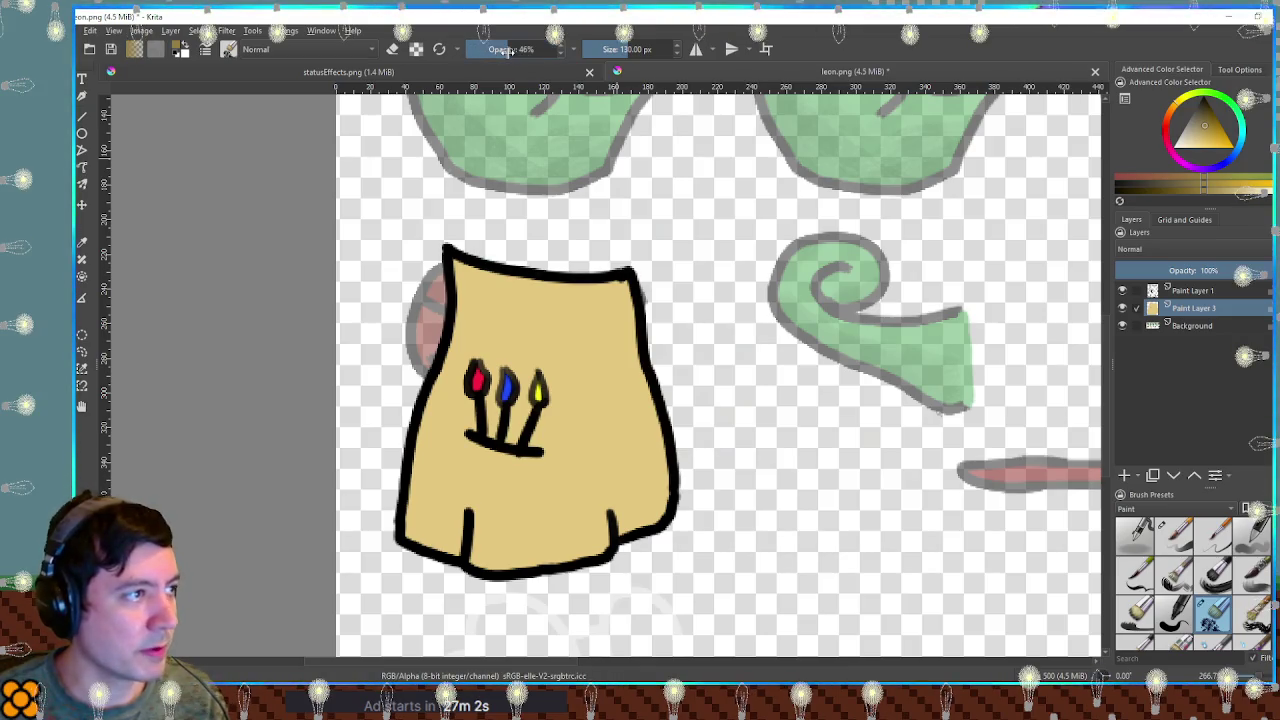
{"action": "left_click_drag", "start_coordinate": [508, 52], "coordinate": [500, 52]}
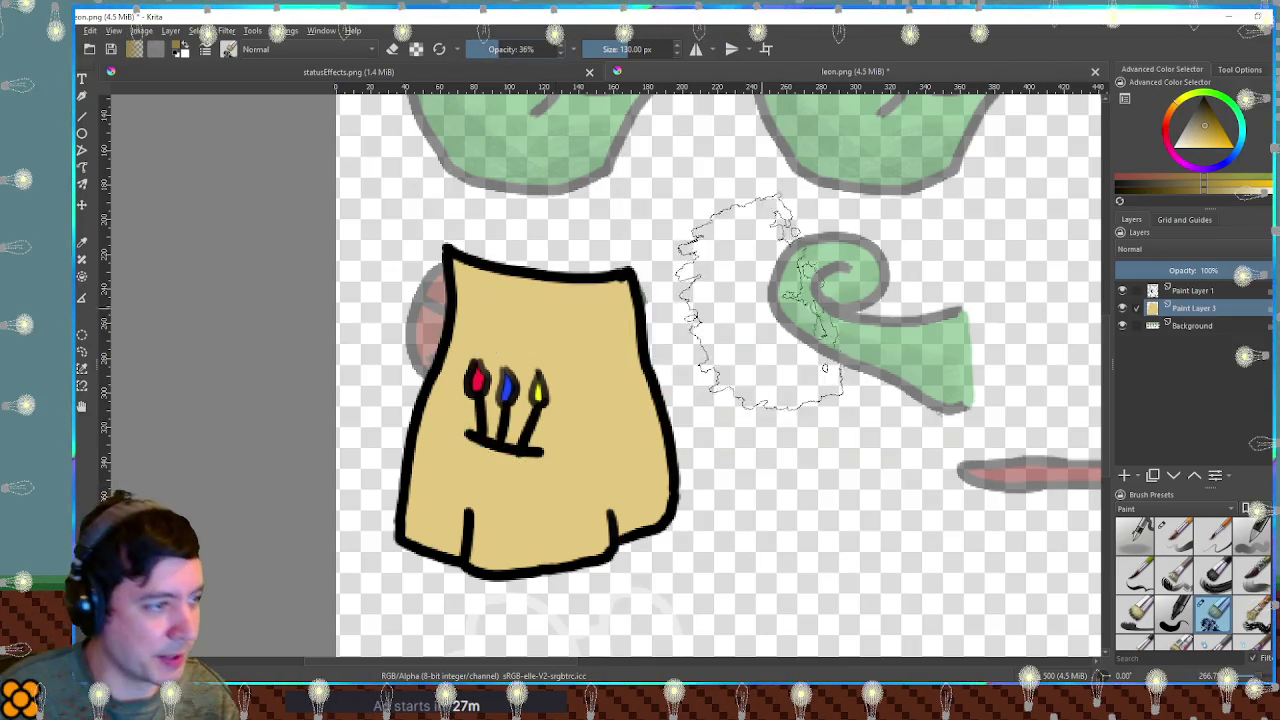
{"action": "left_click_drag", "start_coordinate": [743, 286], "coordinate": [725, 300]}
{"action": "key", "text": "ctrl+shift+a"}
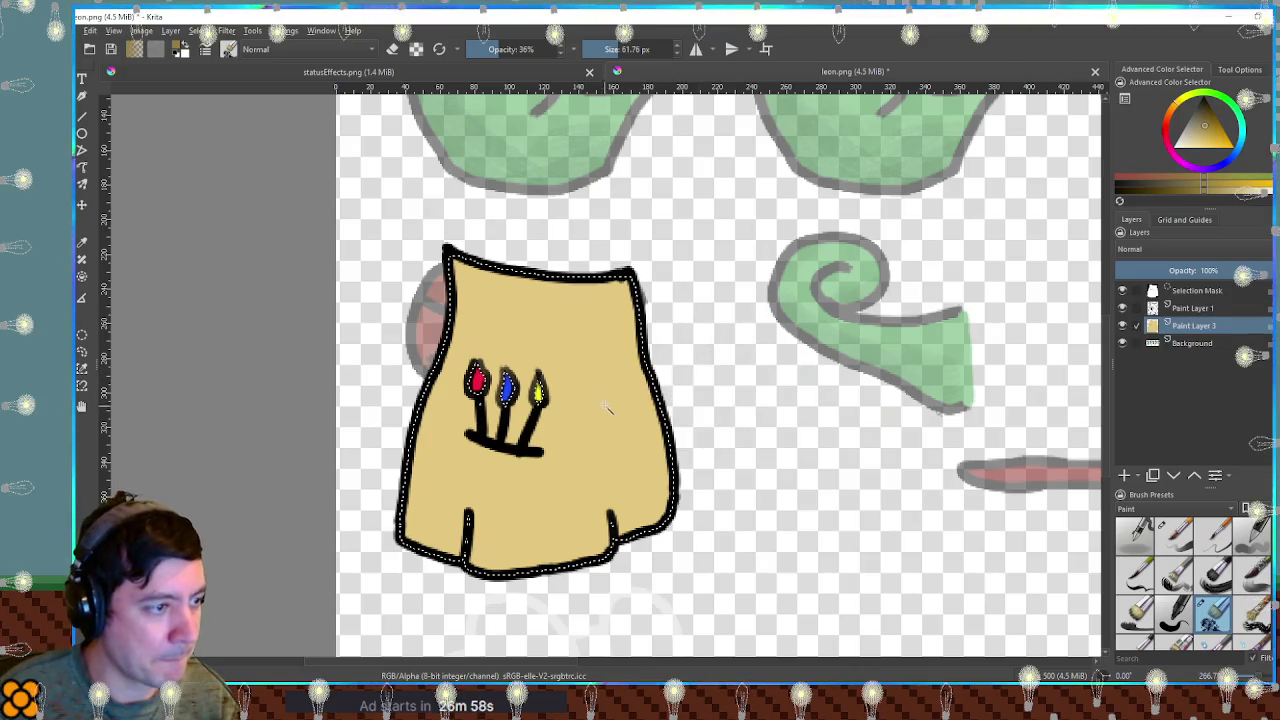
Paint darker tan shading on the smock's lower half, top and lower-left edge, undoing a stray patch.
{"action": "mouse_move", "coordinate": [632, 485]}
{"action": "left_mouse_down"}
{"action": "mouse_move", "coordinate": [434, 520]}
{"action": "mouse_move", "coordinate": [410, 480]}
{"action": "mouse_move", "coordinate": [570, 495]}
{"action": "mouse_move", "coordinate": [630, 420]}
{"action": "mouse_move", "coordinate": [420, 440]}
{"action": "mouse_move", "coordinate": [600, 392]}
{"action": "left_mouse_up"}
{"action": "left_click_drag", "start_coordinate": [590, 310], "coordinate": [470, 325]}
{"action": "mouse_move", "coordinate": [415, 430]}
{"action": "left_mouse_down"}
{"action": "mouse_move", "coordinate": [372, 500]}
{"action": "mouse_move", "coordinate": [390, 525]}
{"action": "mouse_move", "coordinate": [372, 390]}
{"action": "mouse_move", "coordinate": [430, 485]}
{"action": "left_mouse_up"}
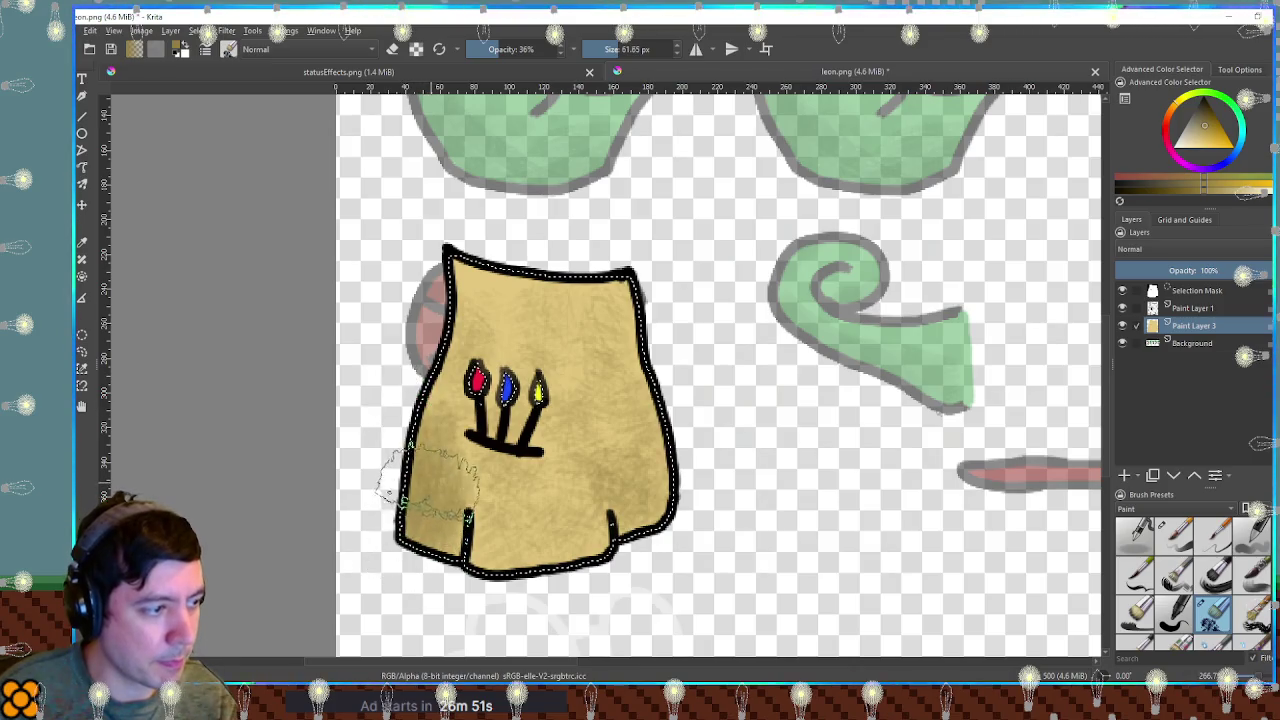
{"action": "key", "text": "bracketleft"}
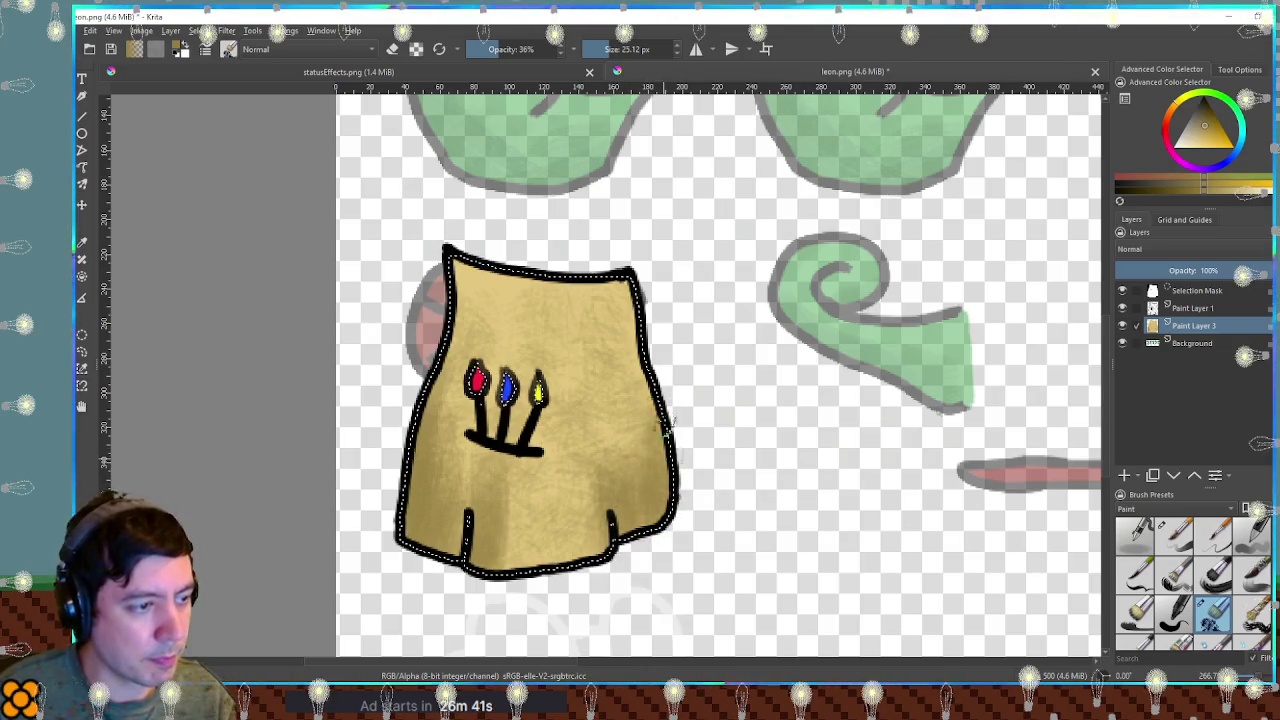
{"action": "key", "text": "ctrl+z"}
{"action": "left_click", "coordinate": [488, 376], "text": "ctrl"}
Dab blue and faint yellow splotches on the smock, sampling colours from the brush tips.
{"action": "left_click_drag", "start_coordinate": [556, 345], "coordinate": [587, 348]}
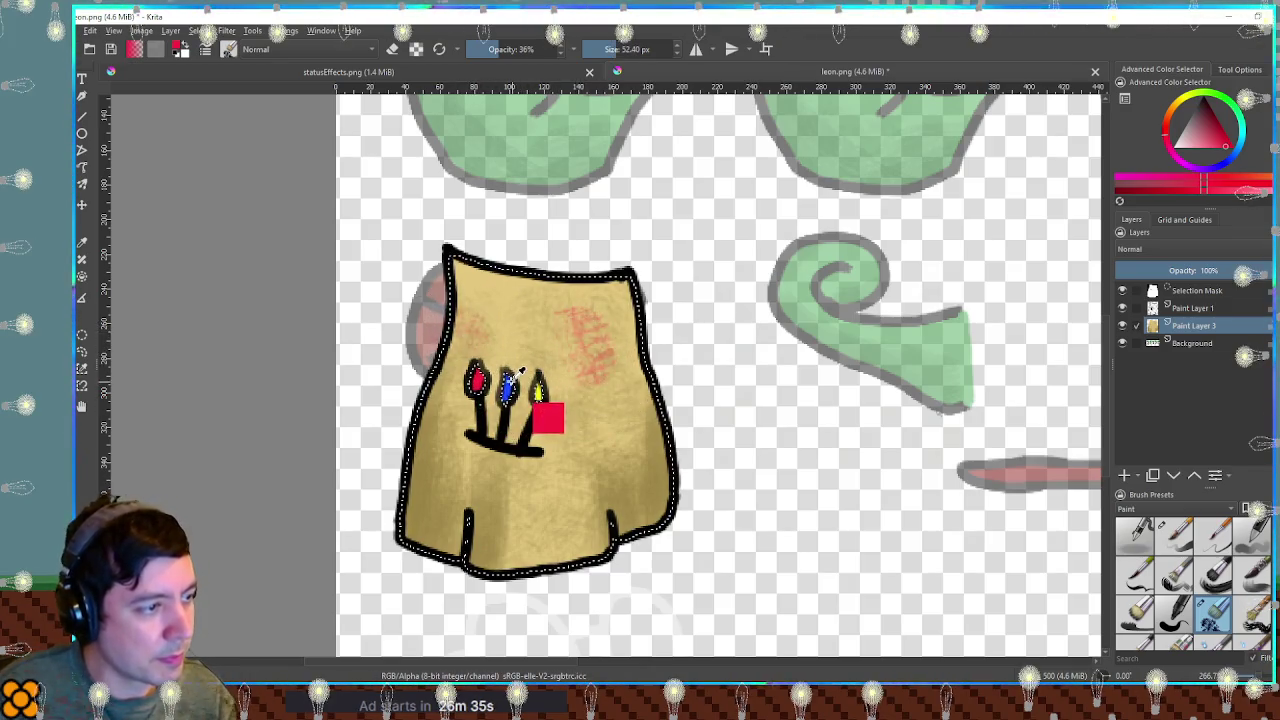
{"action": "left_click", "coordinate": [508, 386], "text": "ctrl"}
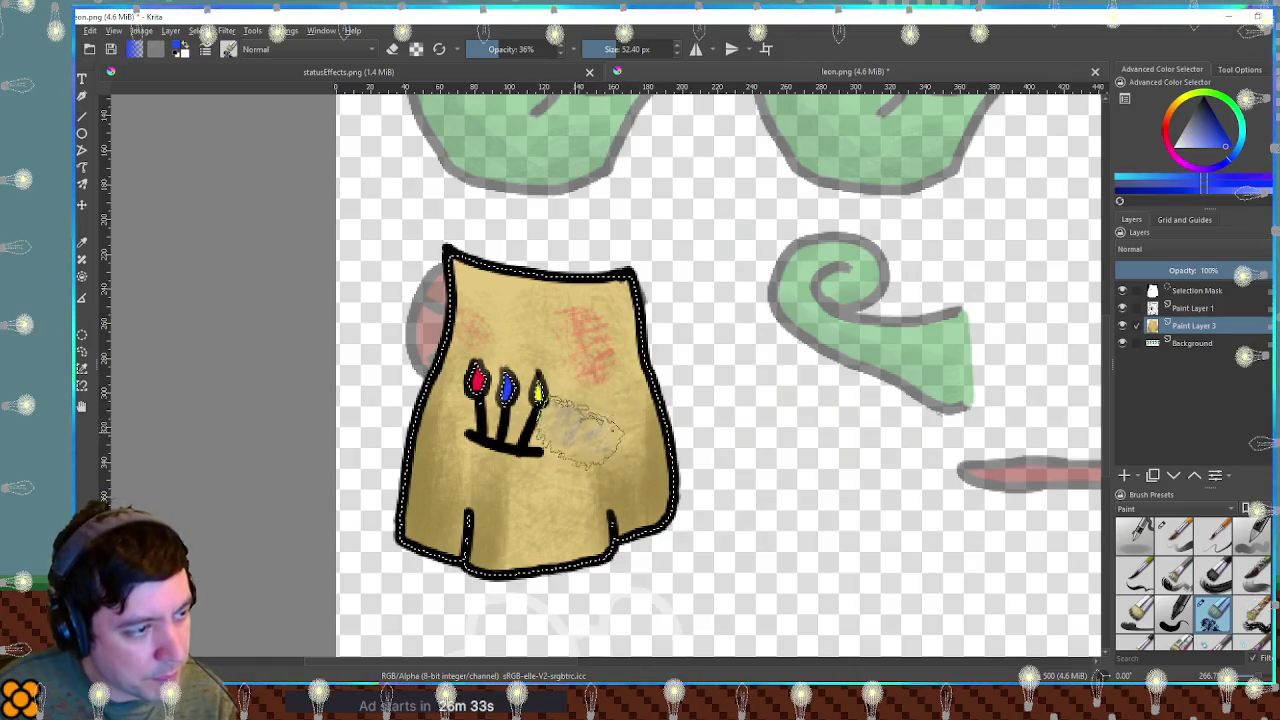
{"action": "key", "text": "bracketleft"}
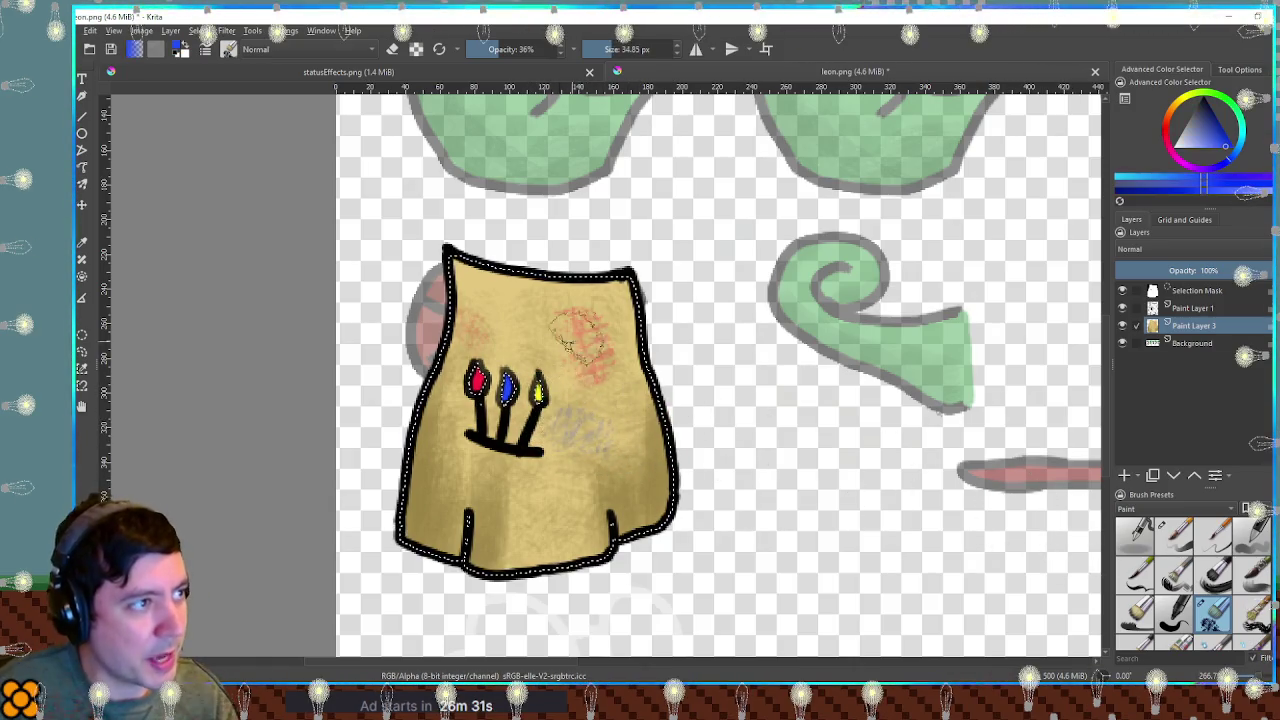
{"action": "left_click_drag", "start_coordinate": [575, 420], "coordinate": [585, 432]}
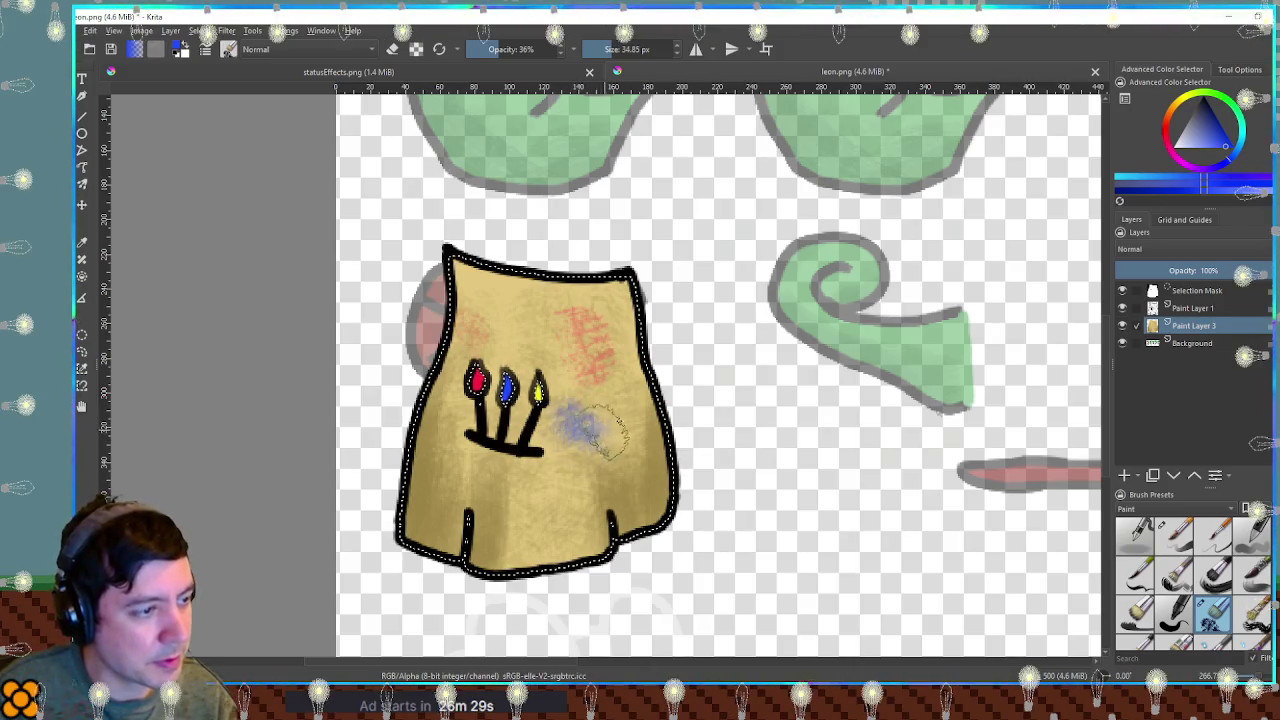
{"action": "left_click", "coordinate": [540, 385], "text": "ctrl"}
{"action": "mouse_move", "coordinate": [505, 330]}
{"action": "left_mouse_down"}
{"action": "mouse_move", "coordinate": [540, 300]}
{"action": "mouse_move", "coordinate": [520, 318]}
{"action": "left_mouse_up"}
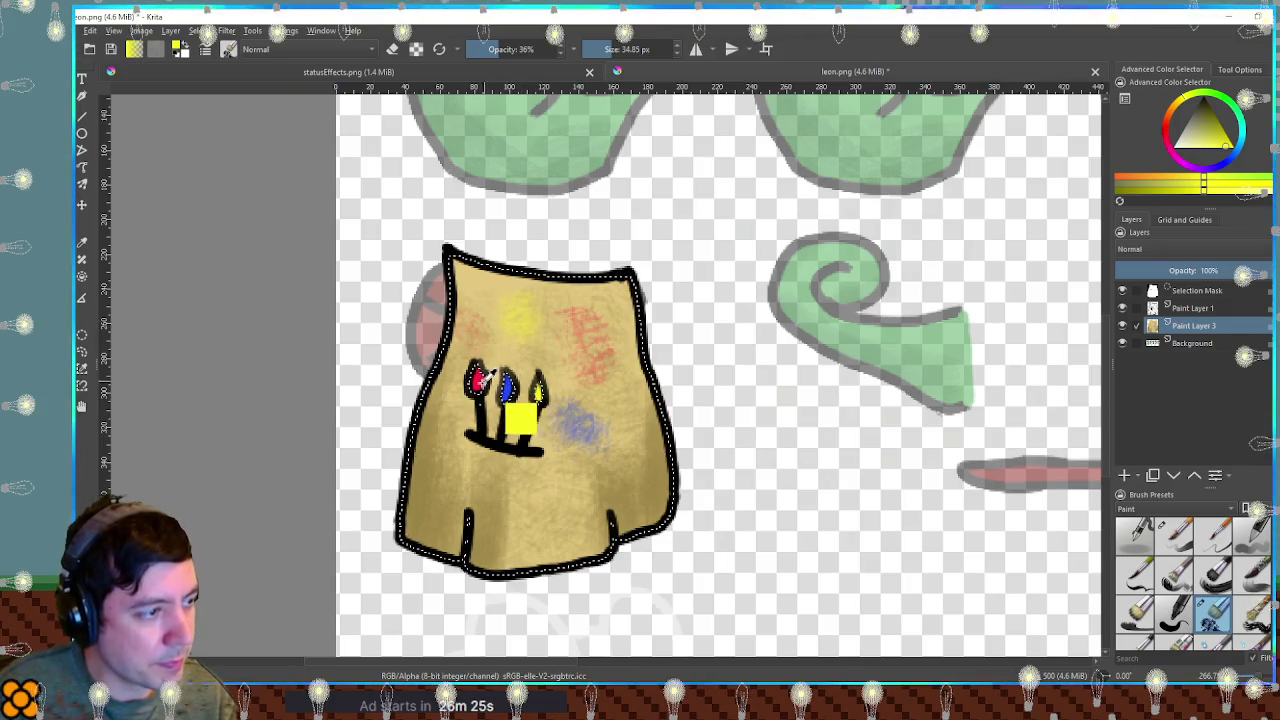
Build up a pinkish-red splotch on the cloth and right edge, then clear the selection.
{"action": "left_click", "coordinate": [479, 378], "text": "ctrl"}
{"action": "left_click_drag", "start_coordinate": [588, 340], "coordinate": [568, 370]}
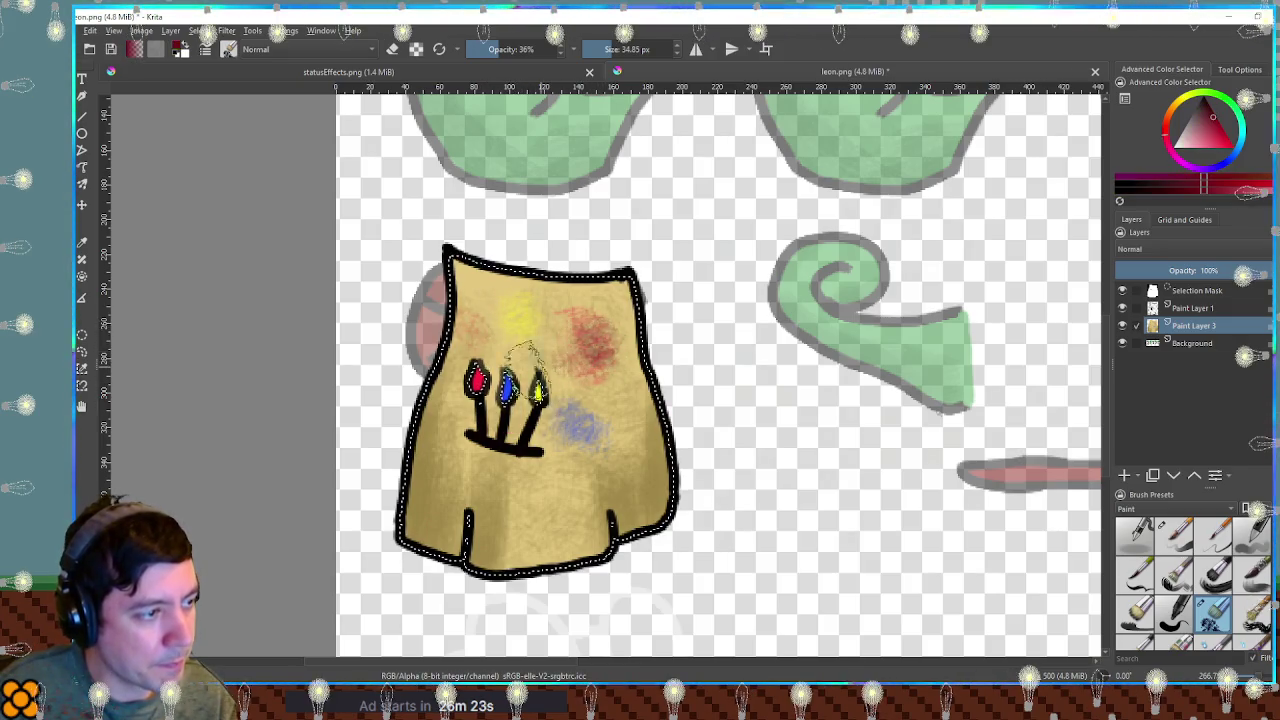
{"action": "left_click", "coordinate": [528, 403], "text": "ctrl"}
{"action": "mouse_move", "coordinate": [596, 320]}
{"action": "left_mouse_down"}
{"action": "mouse_move", "coordinate": [578, 356]}
{"action": "mouse_move", "coordinate": [612, 350]}
{"action": "left_mouse_up"}
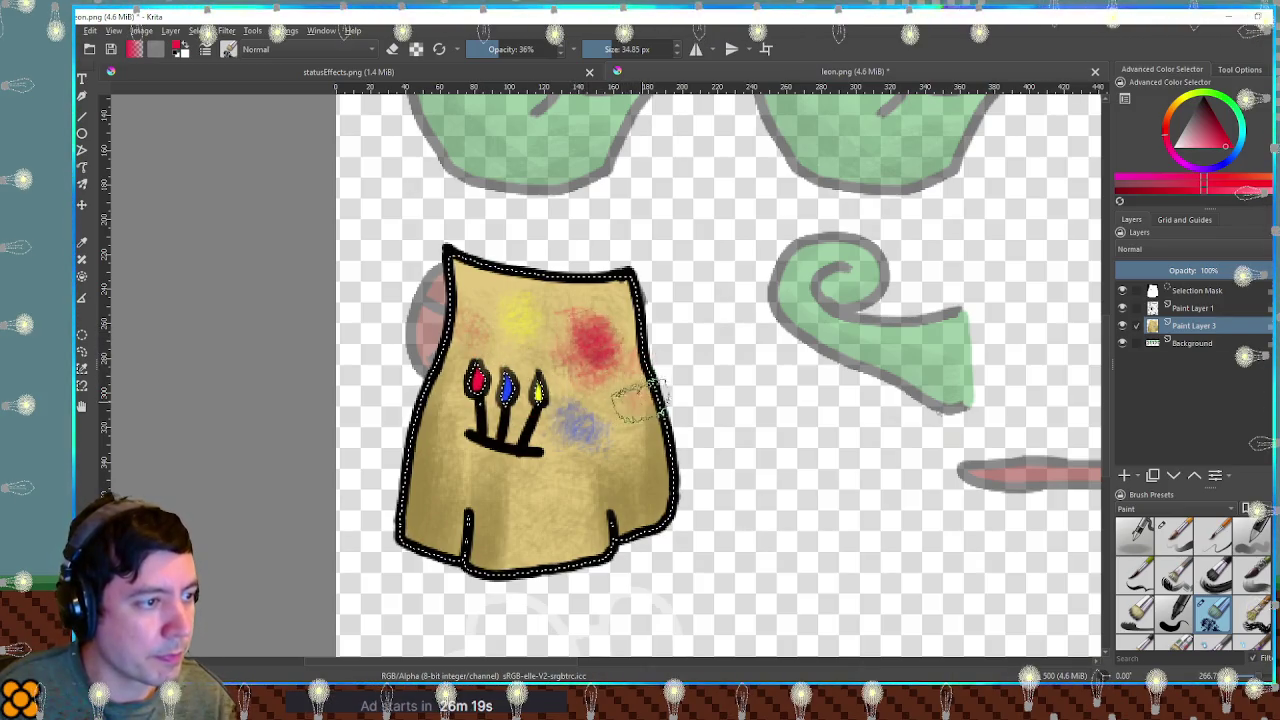
{"action": "left_click_drag", "start_coordinate": [638, 400], "coordinate": [634, 406]}
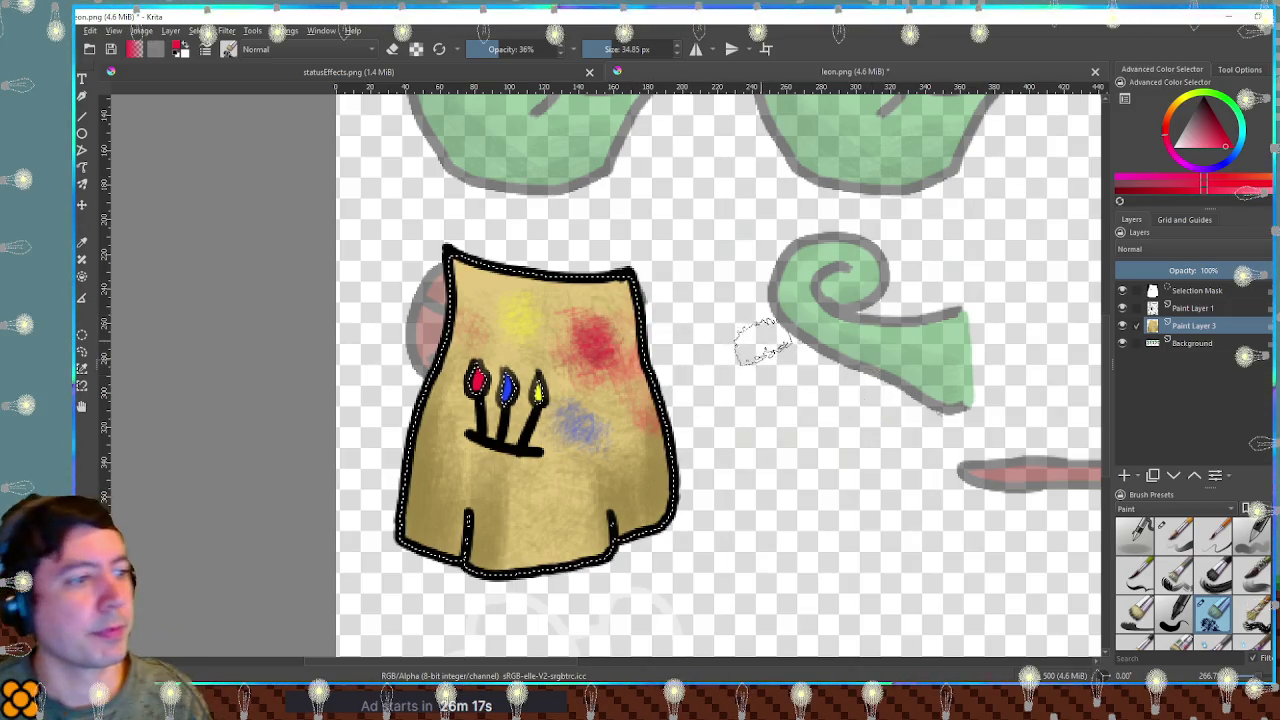
{"action": "scroll", "coordinate": [757, 337], "scroll_direction": "down", "scroll_amount": 2}
{"action": "key", "text": "ctrl+shift+a"}
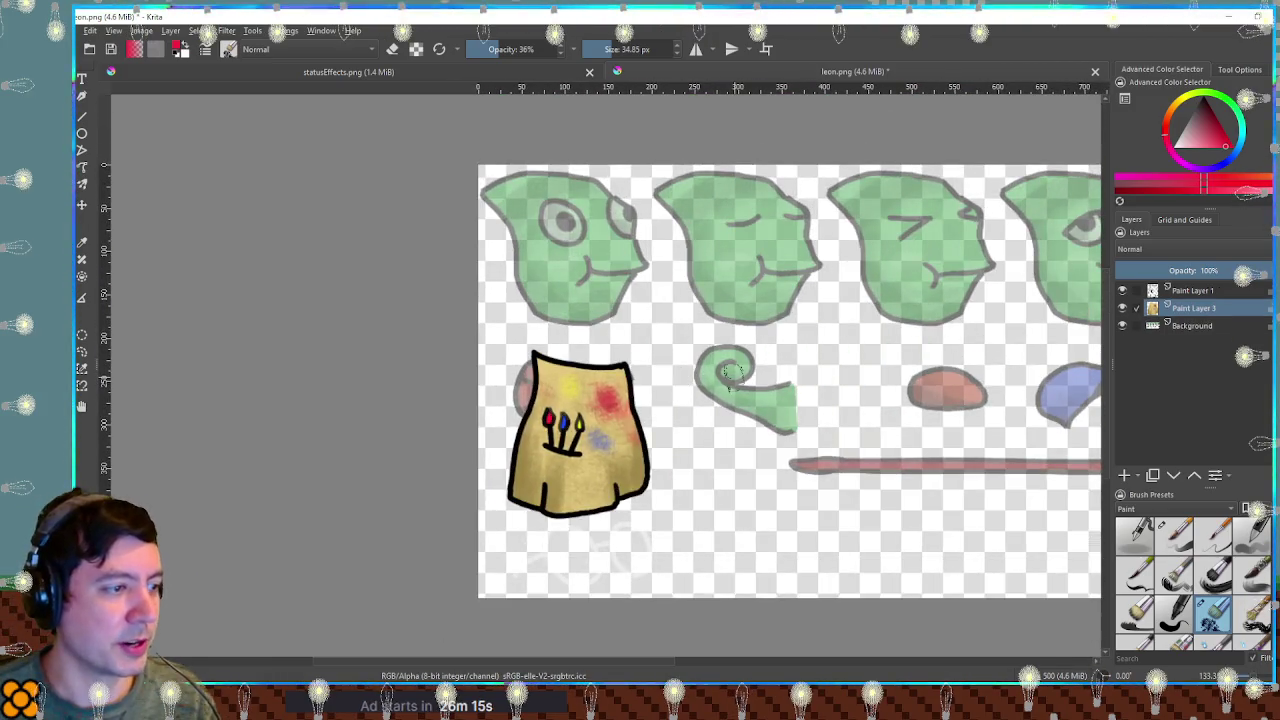
Merge the line art down into the smock layer and add a new empty layer on top.
{"action": "left_click", "coordinate": [1193, 290]}
{"action": "key", "text": "ctrl+e"}
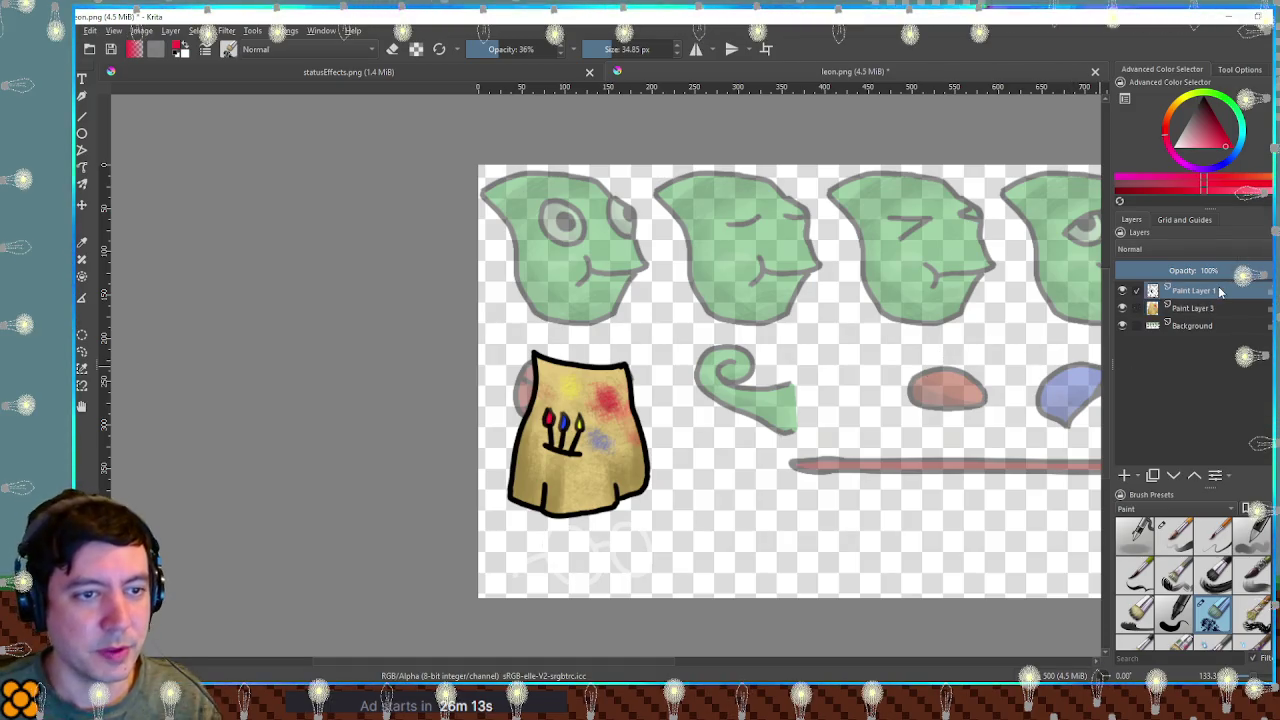
{"action": "left_click", "coordinate": [1124, 476]}
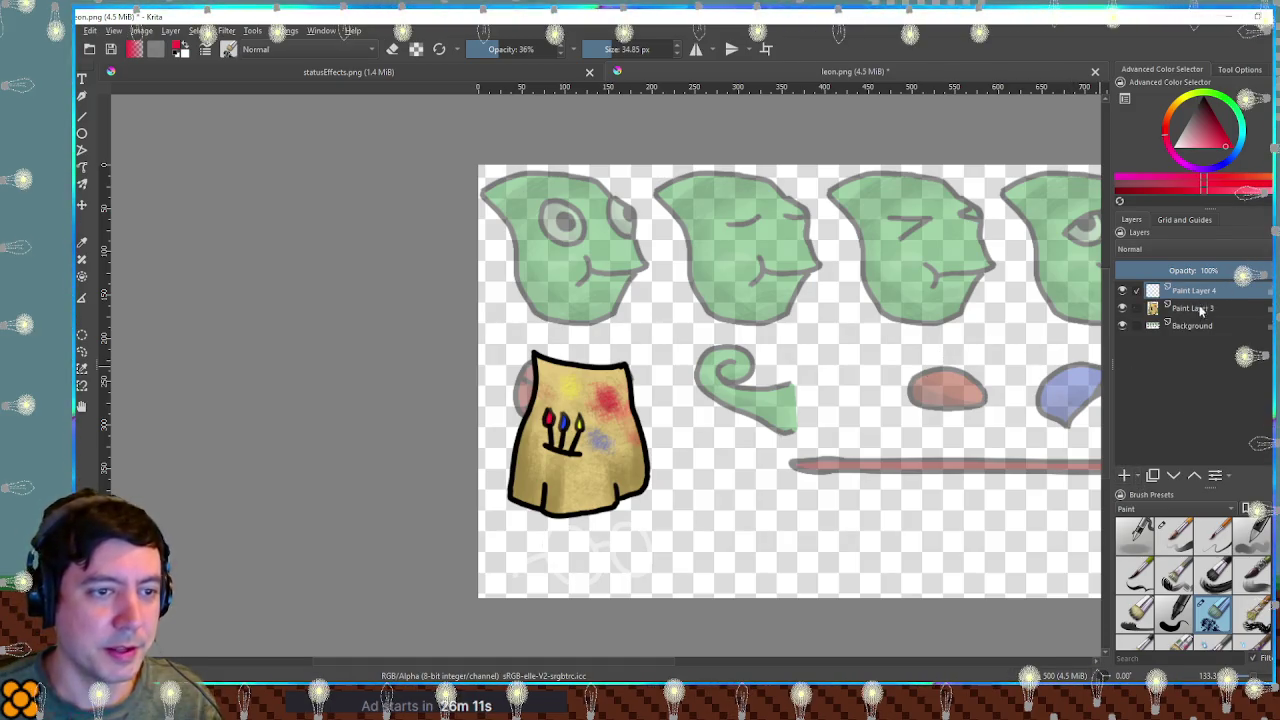
{"action": "left_click_drag", "start_coordinate": [832, 457], "coordinate": [866, 417]}
{"action": "scroll", "coordinate": [850, 415], "scroll_direction": "up", "scroll_amount": 1}
{"action": "scroll", "coordinate": [800, 412], "scroll_direction": "up", "scroll_amount": 2}
{"action": "scroll", "coordinate": [777, 410], "scroll_direction": "up", "scroll_amount": 2}
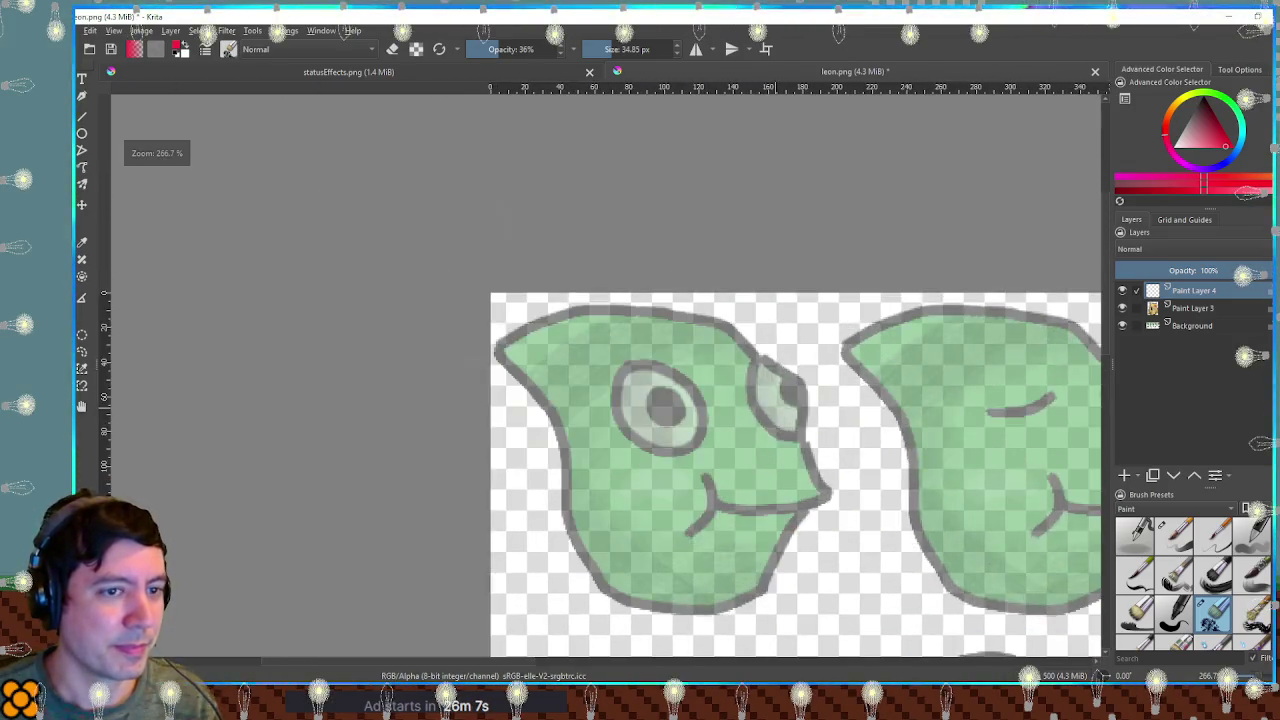
Switch to a full-opacity brush and shrink it to 6 px for fine outlines.
{"action": "left_click", "coordinate": [1174, 535]}
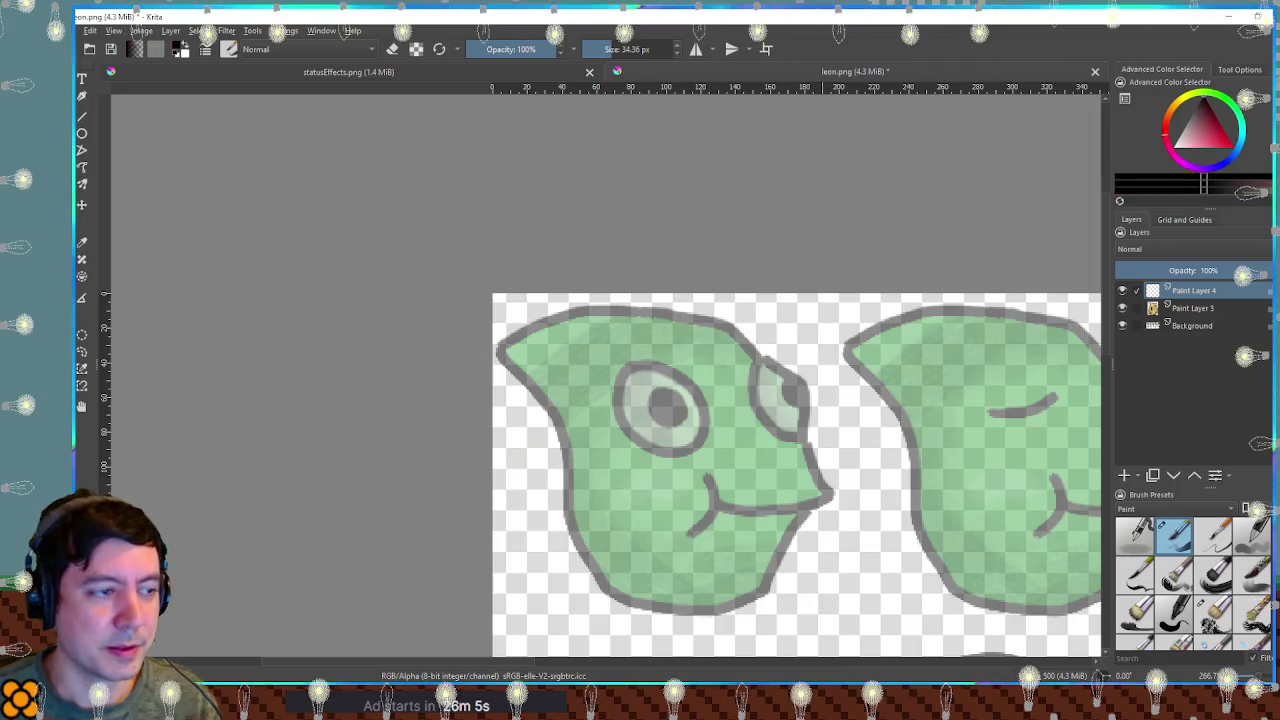
{"action": "scroll", "coordinate": [760, 340], "scroll_direction": "up", "scroll_amount": 1}
{"action": "scroll", "coordinate": [742, 355], "scroll_direction": "up", "scroll_amount": 1}
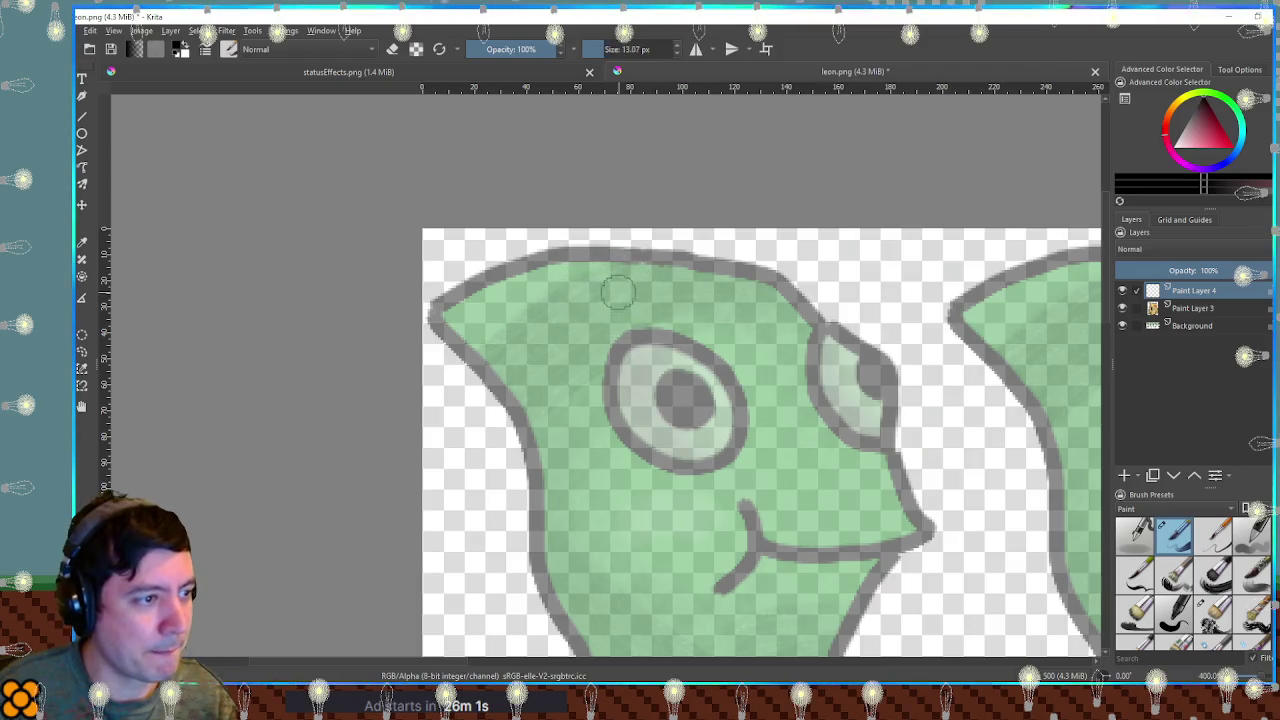
{"action": "left_click_drag", "start_coordinate": [618, 291], "coordinate": [595, 291]}
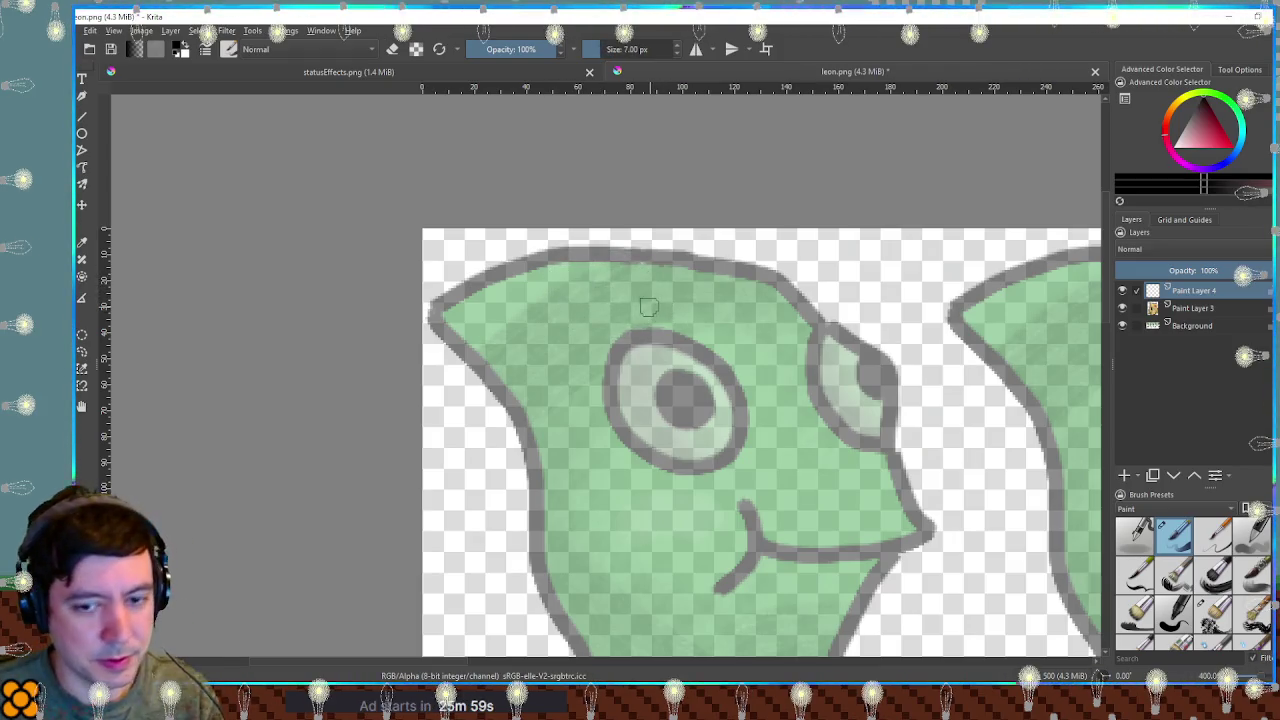
{"action": "key", "text": "bracketleft"}
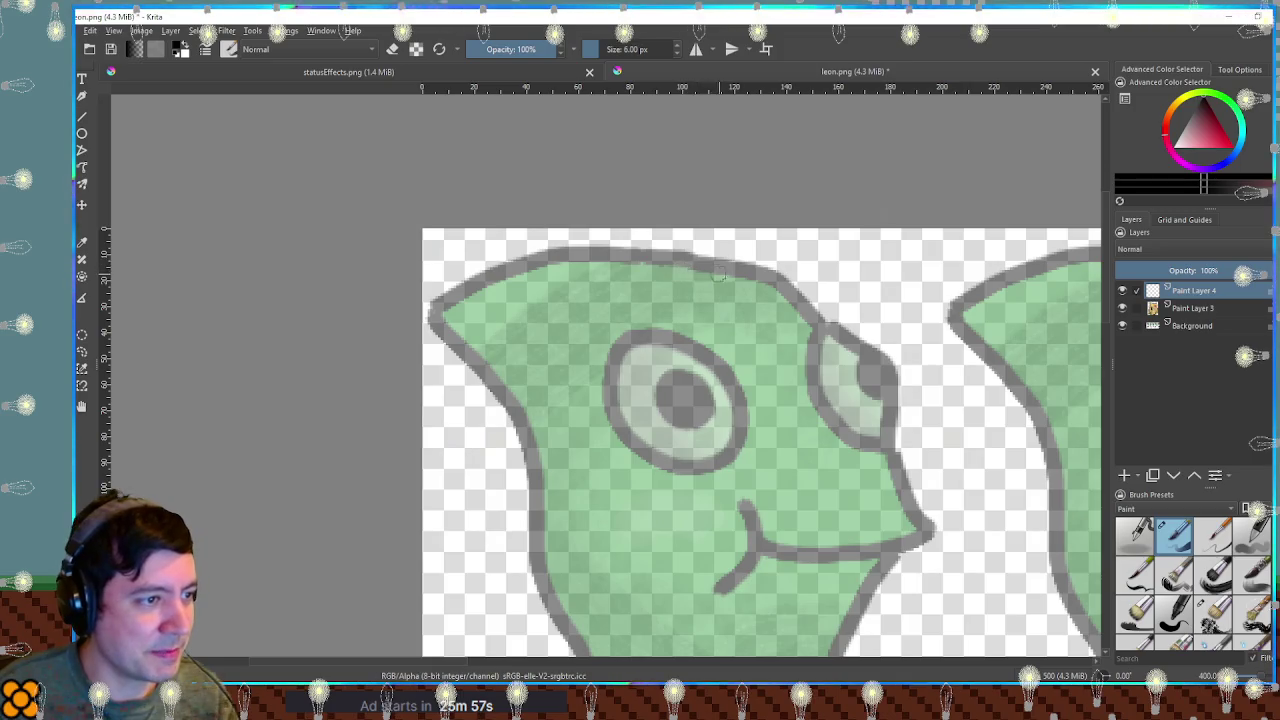
Draw a black brim curve along the head's top edge, undoing one misstroke.
{"action": "left_click_drag", "start_coordinate": [717, 266], "coordinate": [637, 265]}
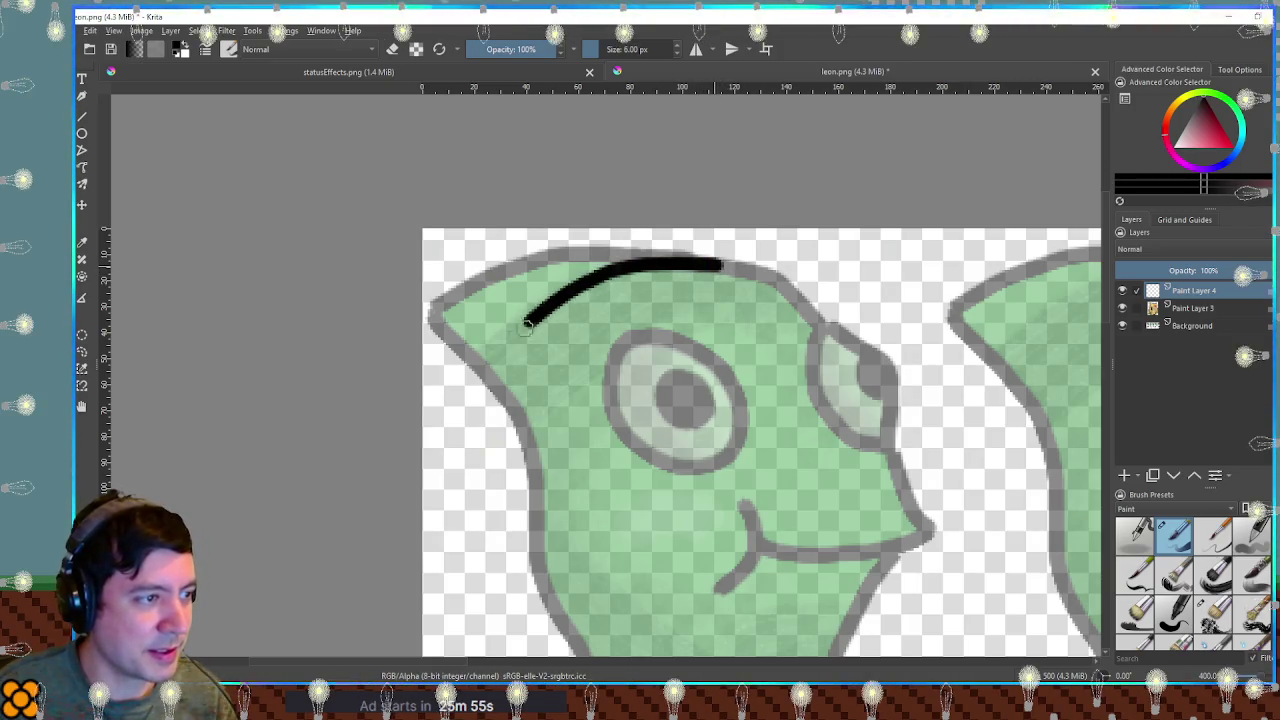
{"action": "left_click_drag", "start_coordinate": [532, 320], "coordinate": [491, 380]}
{"action": "key", "text": "ctrl+z"}
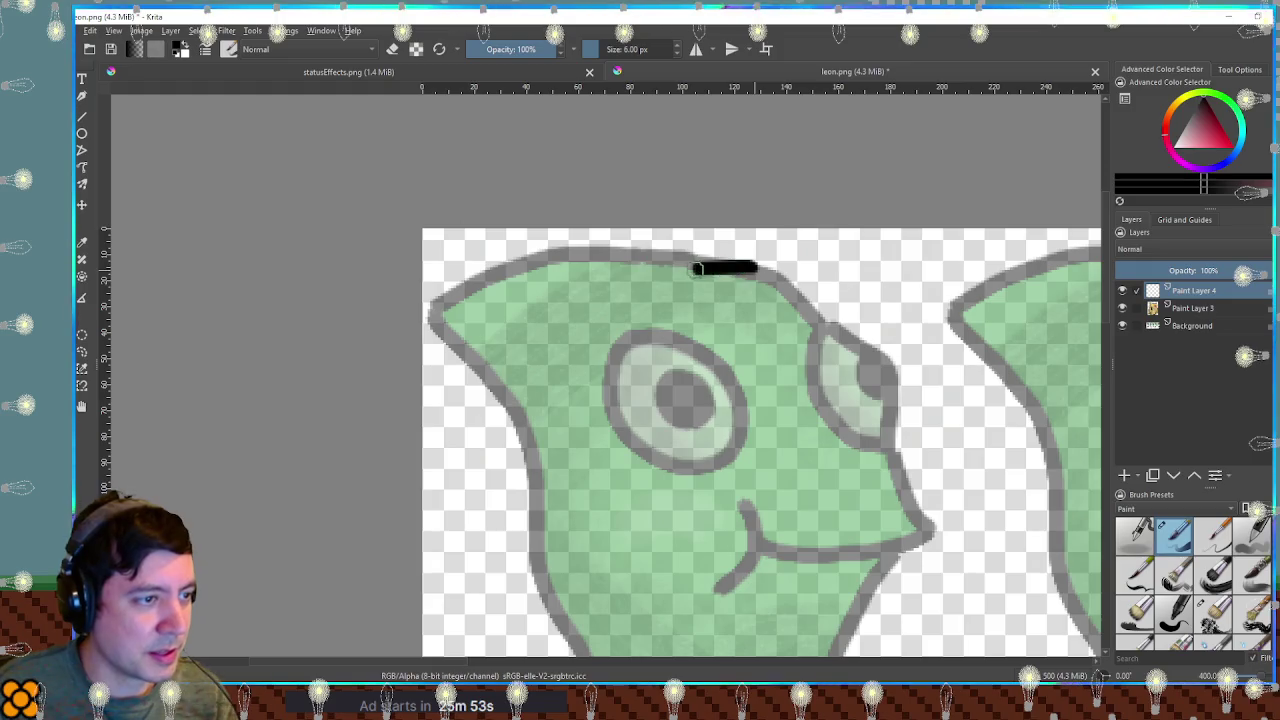
{"action": "left_click_drag", "start_coordinate": [700, 268], "coordinate": [591, 302]}
{"action": "left_click_drag", "start_coordinate": [521, 364], "coordinate": [504, 395]}
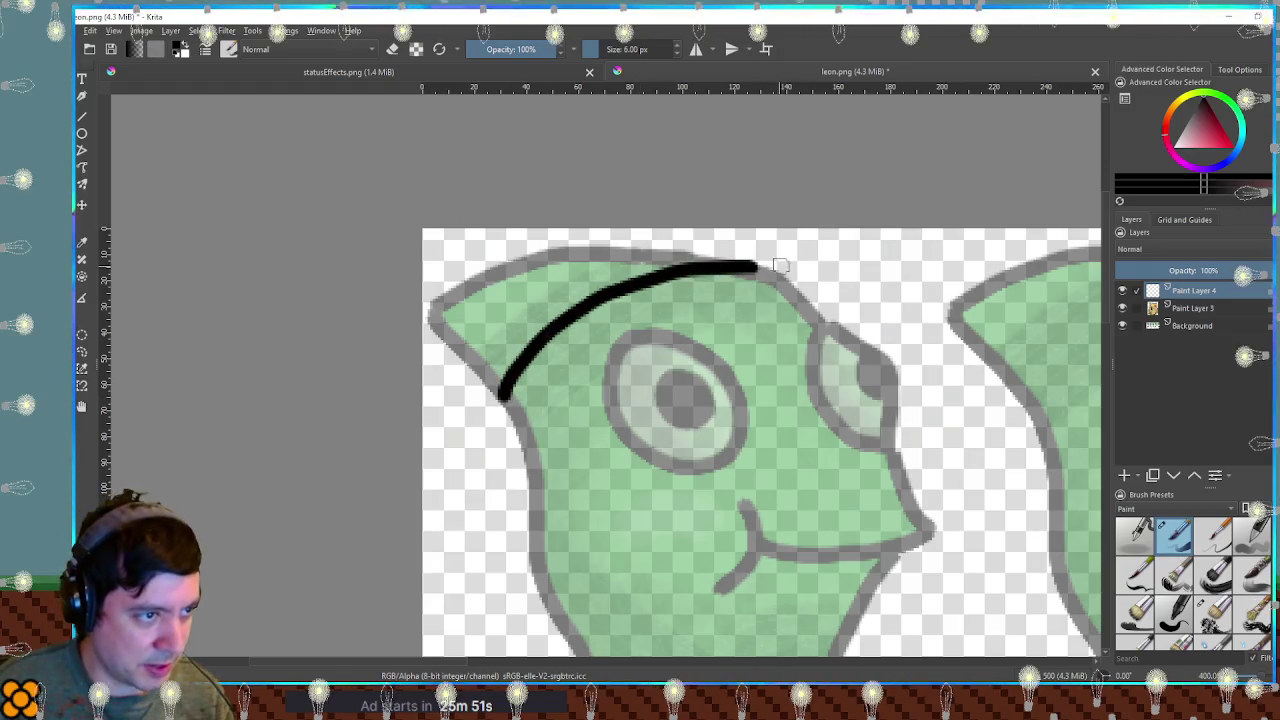
{"action": "mouse_move", "coordinate": [776, 273]}
{"action": "left_mouse_down"}
{"action": "mouse_move", "coordinate": [788, 280]}
{"action": "mouse_move", "coordinate": [796, 230]}
{"action": "left_mouse_up"}
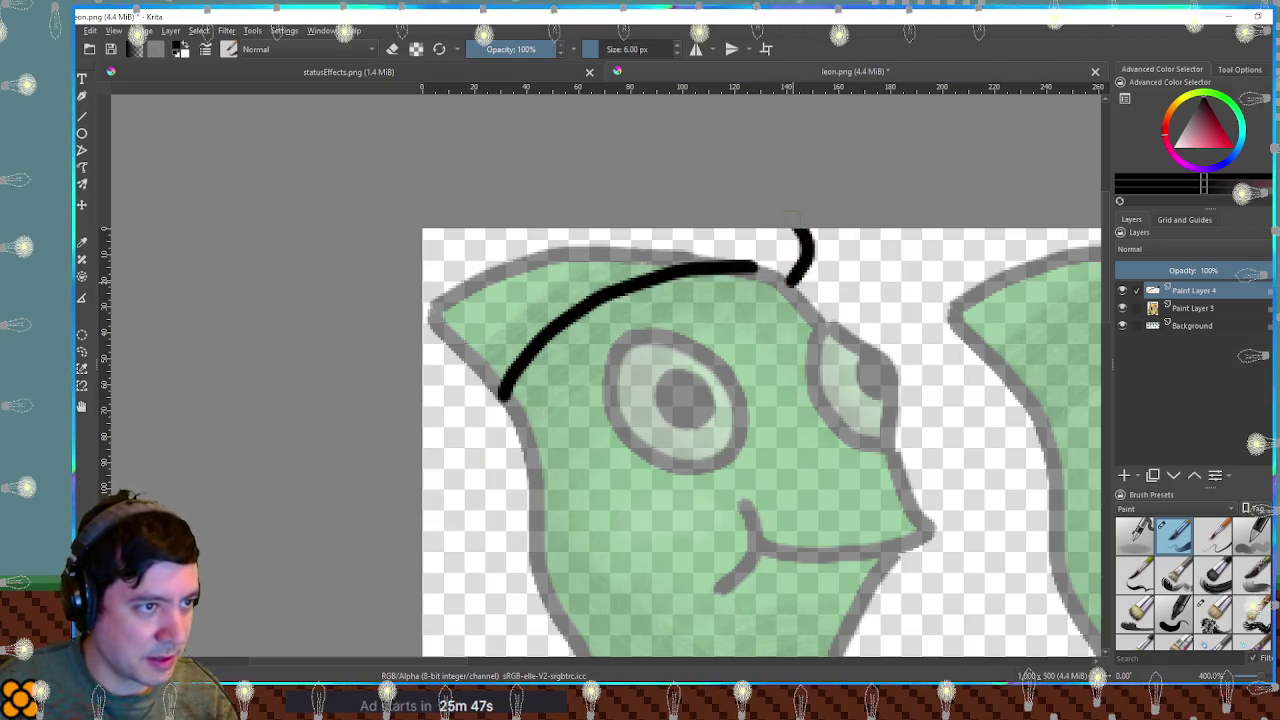
Duplicate Background, hide the original, and shift the copy's head sprites down and right.
{"action": "left_click", "coordinate": [1200, 327]}
{"action": "key", "text": "ctrl+j"}
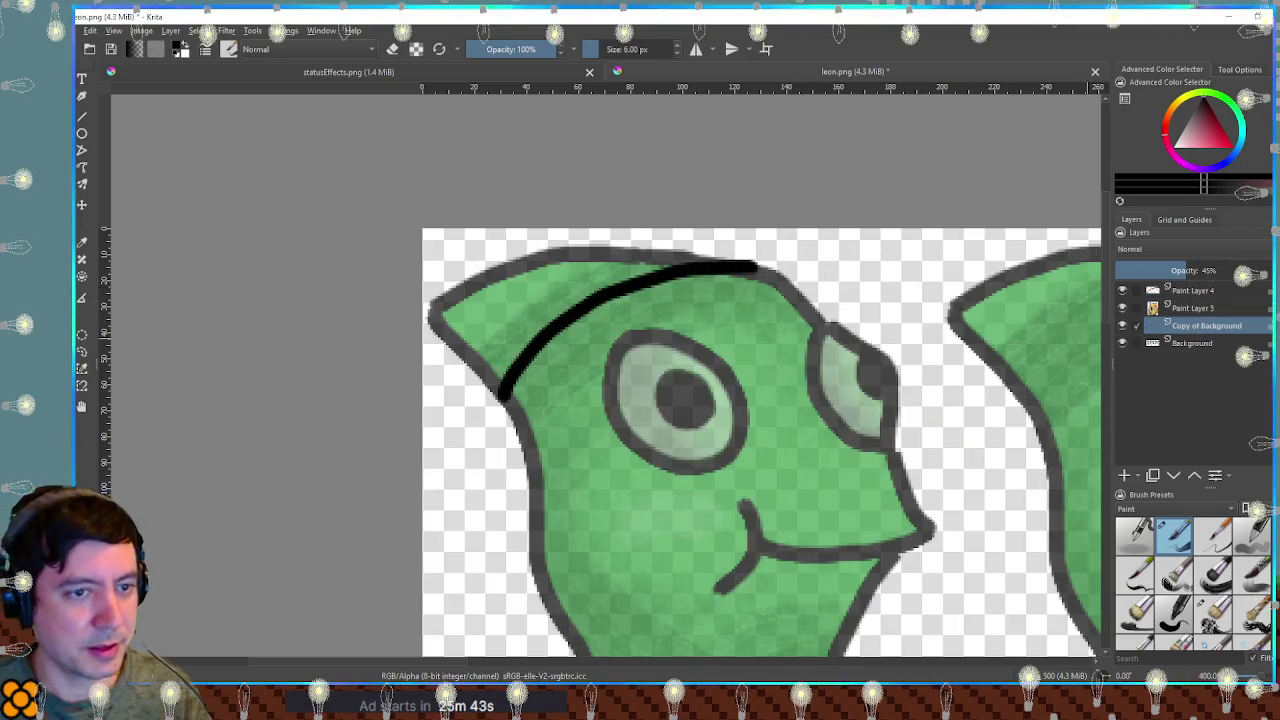
{"action": "key", "text": "minus"}
{"action": "key", "text": "minus"}
{"action": "key", "text": "minus"}
{"action": "key", "text": "equal"}
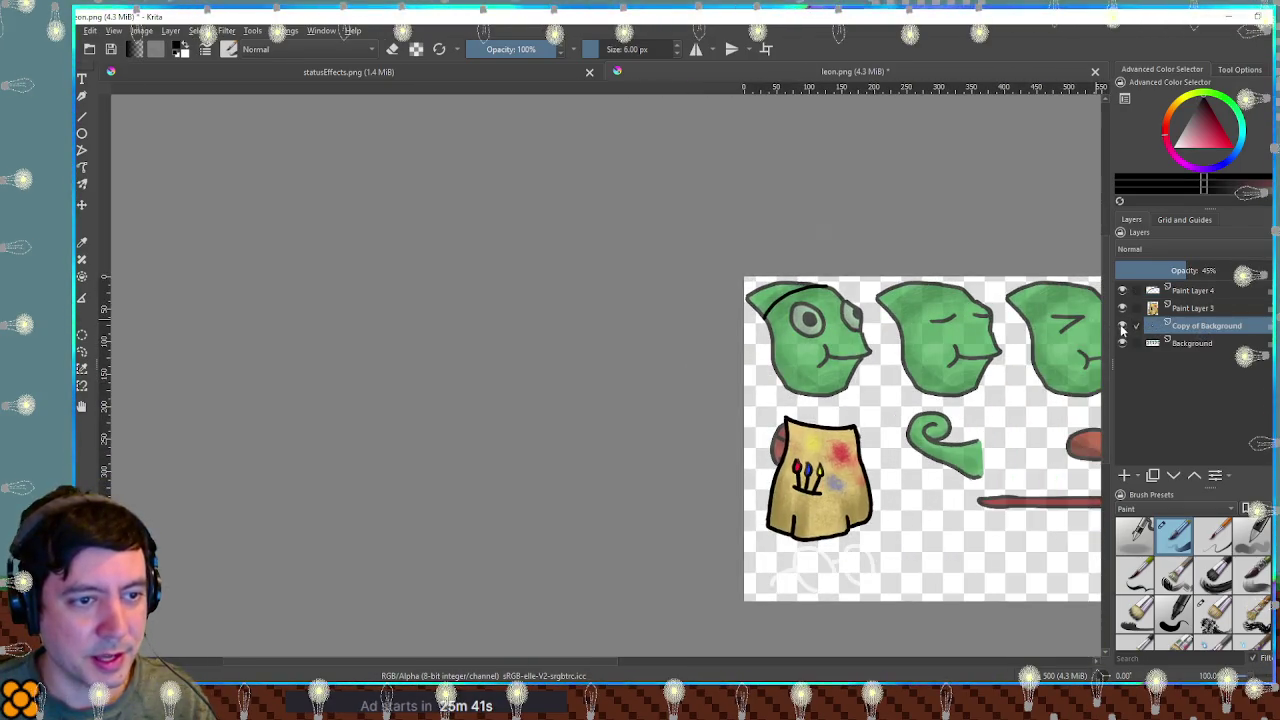
{"action": "left_click", "coordinate": [1122, 343]}
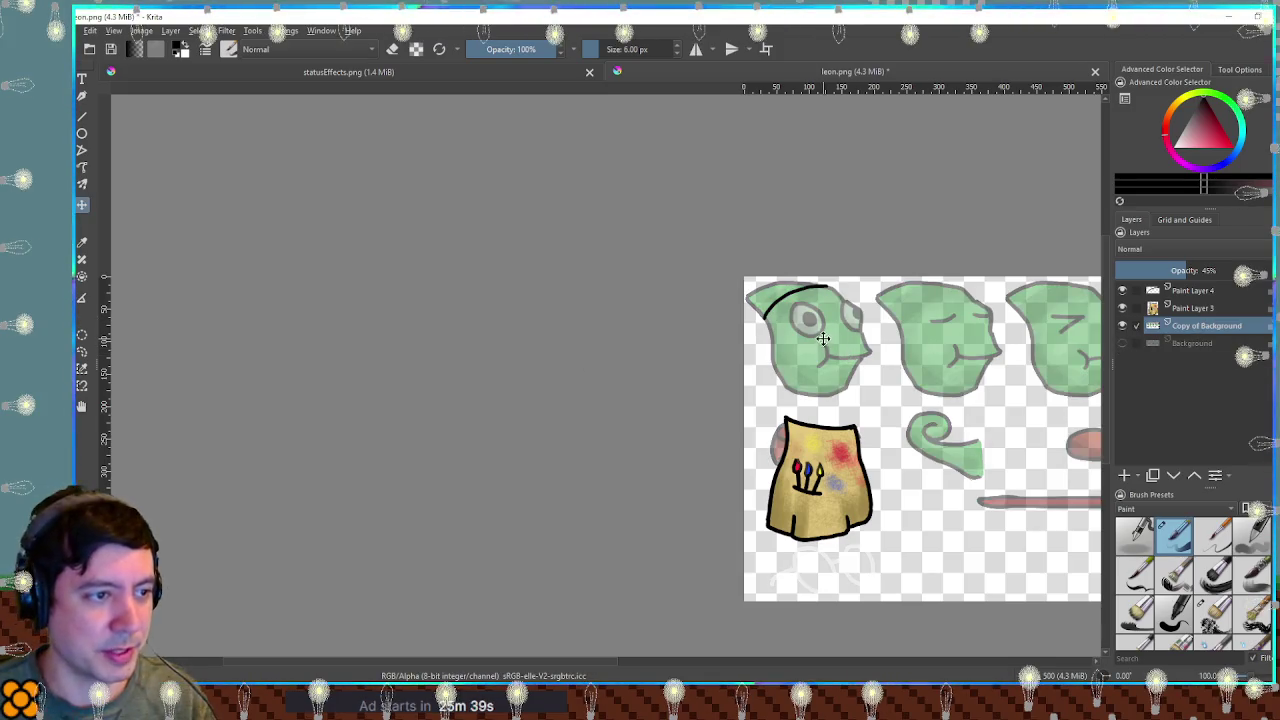
{"action": "left_click_drag", "start_coordinate": [1057, 339], "coordinate": [967, 404]}
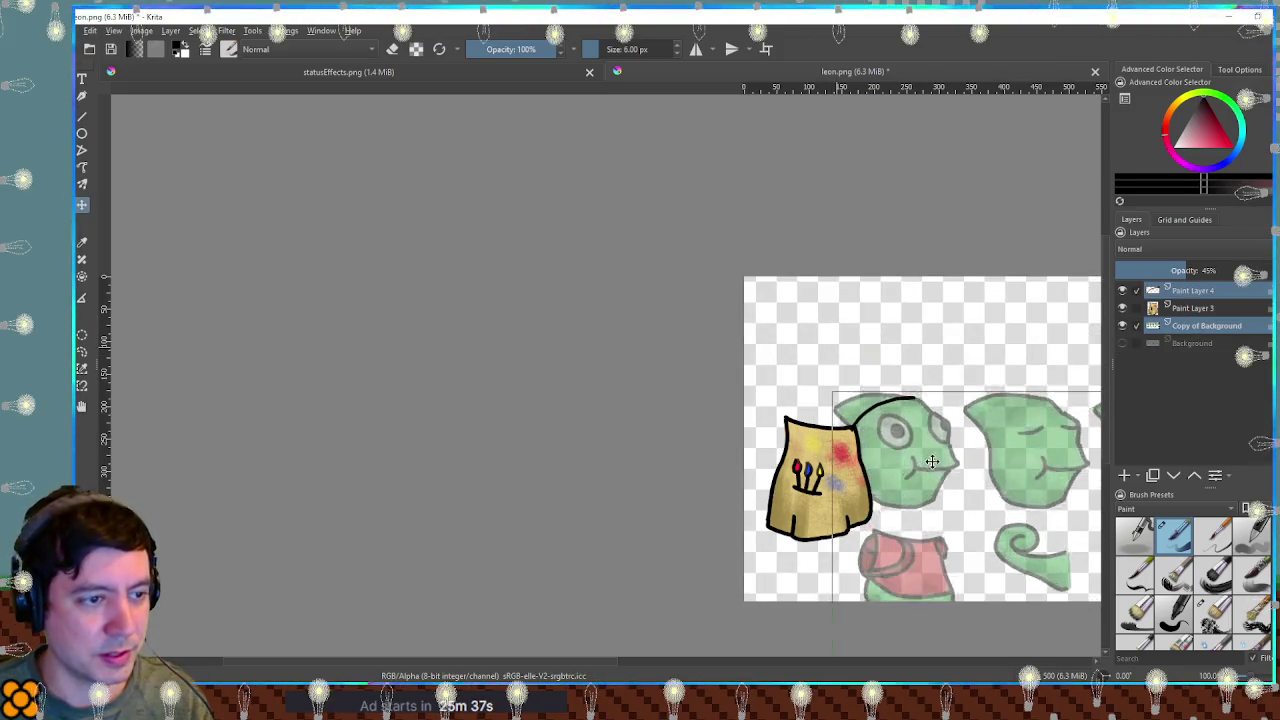
Select Paint Layer 4 and sketch a stroke curving up above the head.
{"action": "scroll", "coordinate": [967, 404], "scroll_direction": "up", "scroll_amount": 3}
{"action": "scroll", "coordinate": [837, 363], "scroll_direction": "up", "scroll_amount": 2}
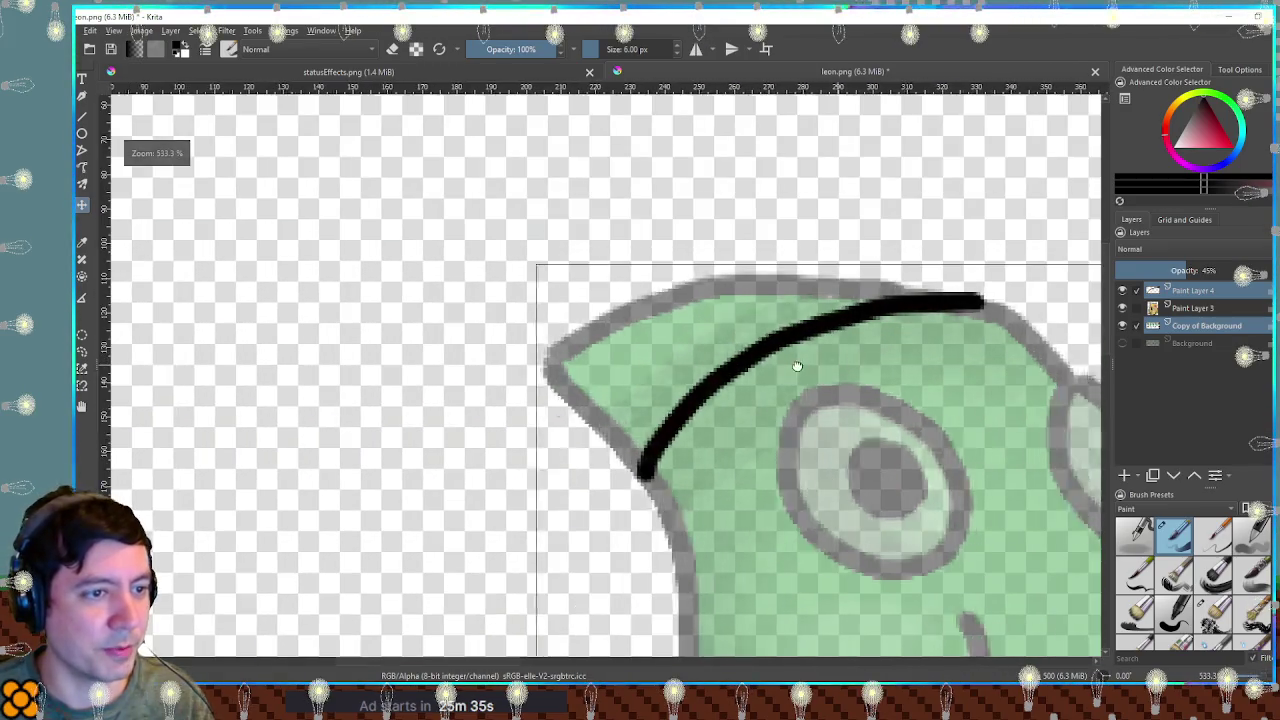
{"action": "left_click", "coordinate": [1127, 294]}
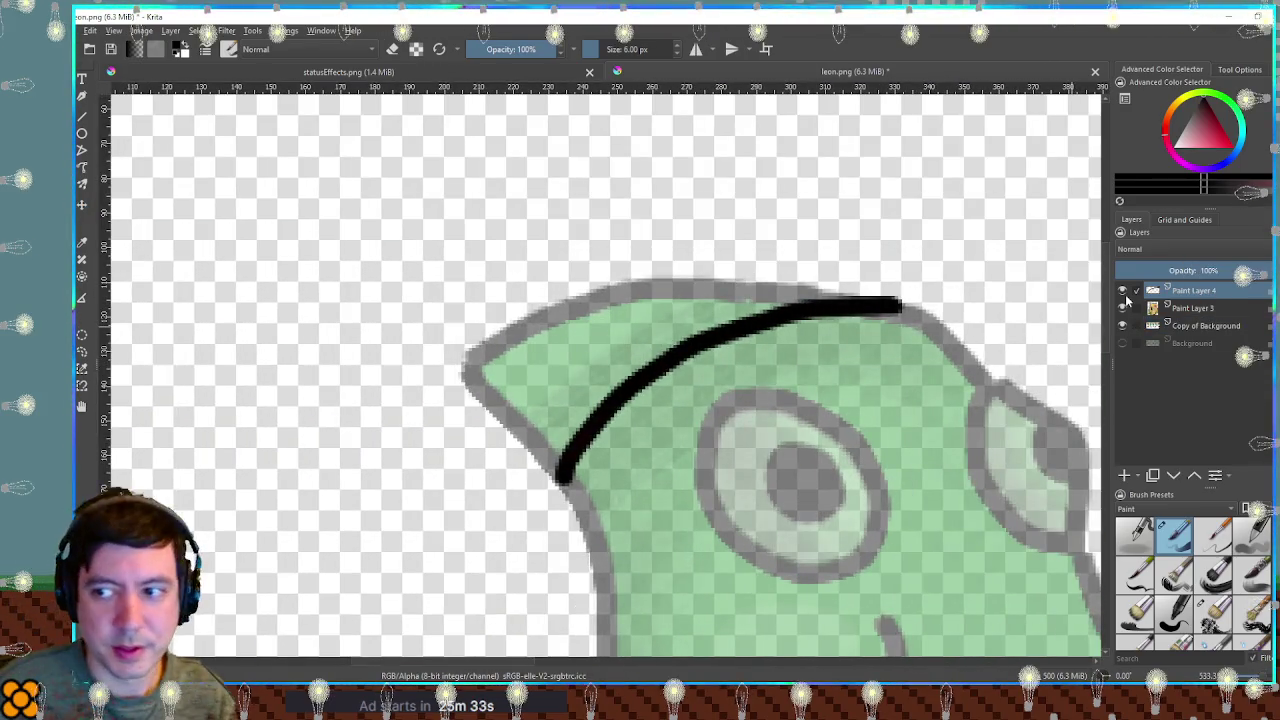
{"action": "left_click_drag", "start_coordinate": [560, 245], "coordinate": [590, 255]}
Draw the beret's top edge, left side and stalk in black, undoing stray strokes and leaving eraser mode.
{"action": "key", "text": "ctrl+z"}
{"action": "mouse_move", "coordinate": [895, 301]}
{"action": "left_mouse_down"}
{"action": "mouse_move", "coordinate": [906, 301]}
{"action": "mouse_move", "coordinate": [862, 214]}
{"action": "left_mouse_up"}
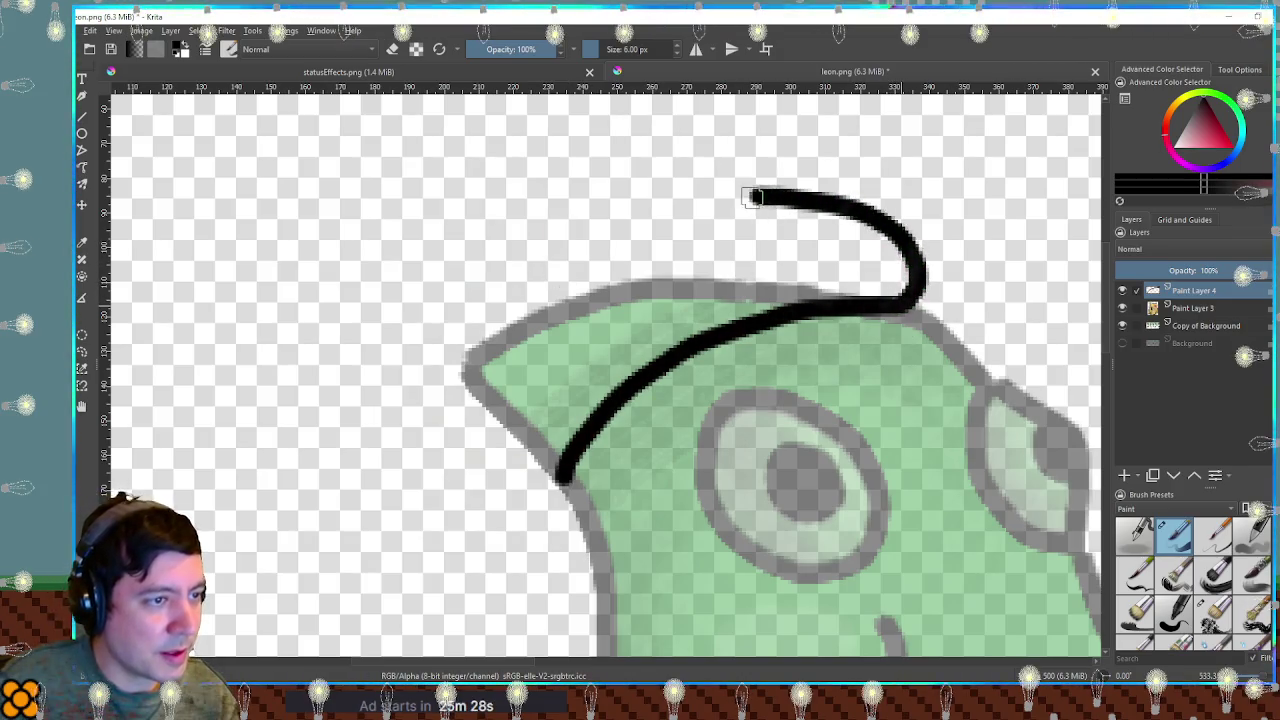
{"action": "left_click_drag", "start_coordinate": [759, 197], "coordinate": [645, 205]}
{"action": "left_click_drag", "start_coordinate": [560, 233], "coordinate": [478, 307]}
{"action": "mouse_move", "coordinate": [447, 397]}
{"action": "left_mouse_down"}
{"action": "mouse_move", "coordinate": [470, 461]}
{"action": "mouse_move", "coordinate": [569, 459]}
{"action": "left_mouse_up"}
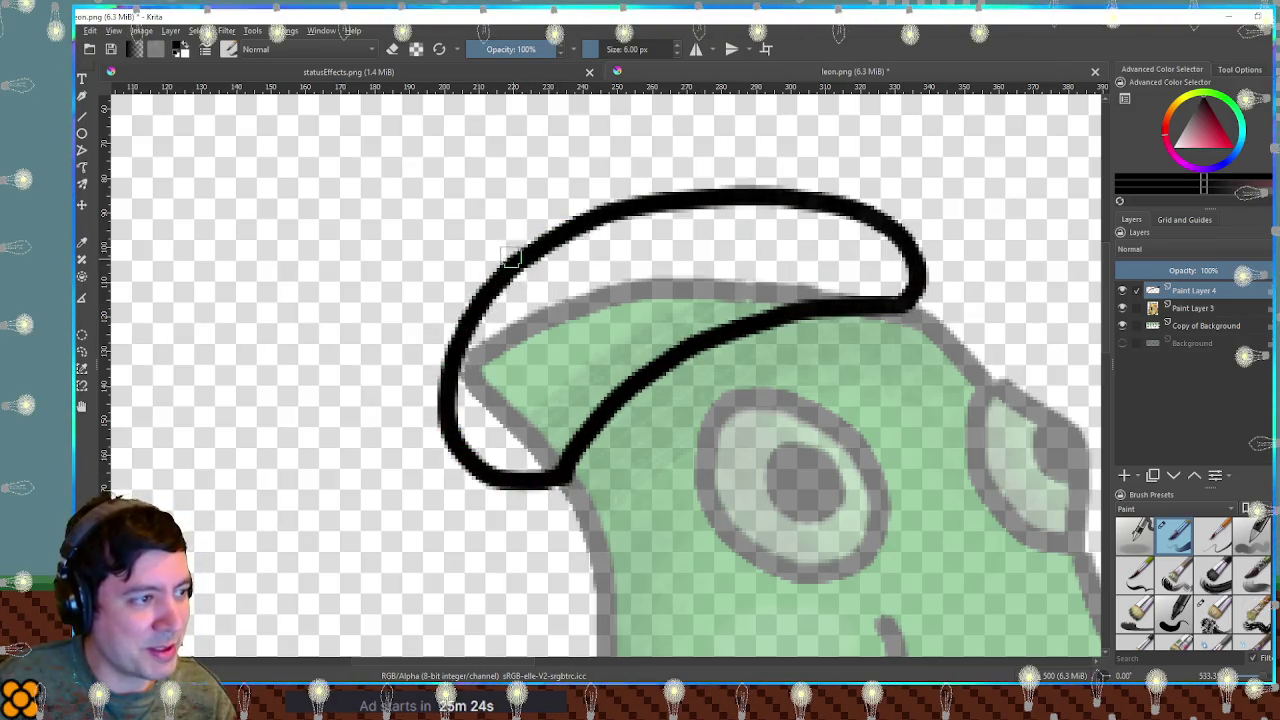
{"action": "left_click_drag", "start_coordinate": [440, 245], "coordinate": [531, 265]}
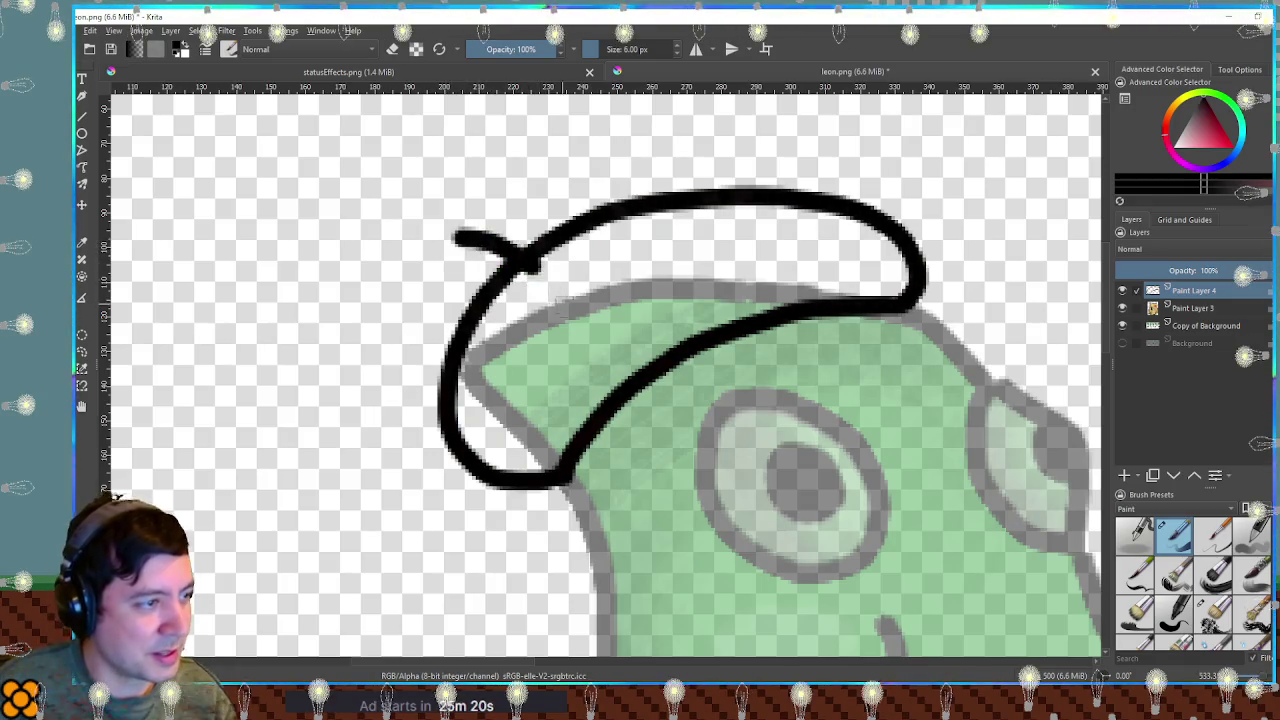
{"action": "key", "text": "ctrl+z"}
{"action": "left_click_drag", "start_coordinate": [484, 303], "coordinate": [592, 229]}
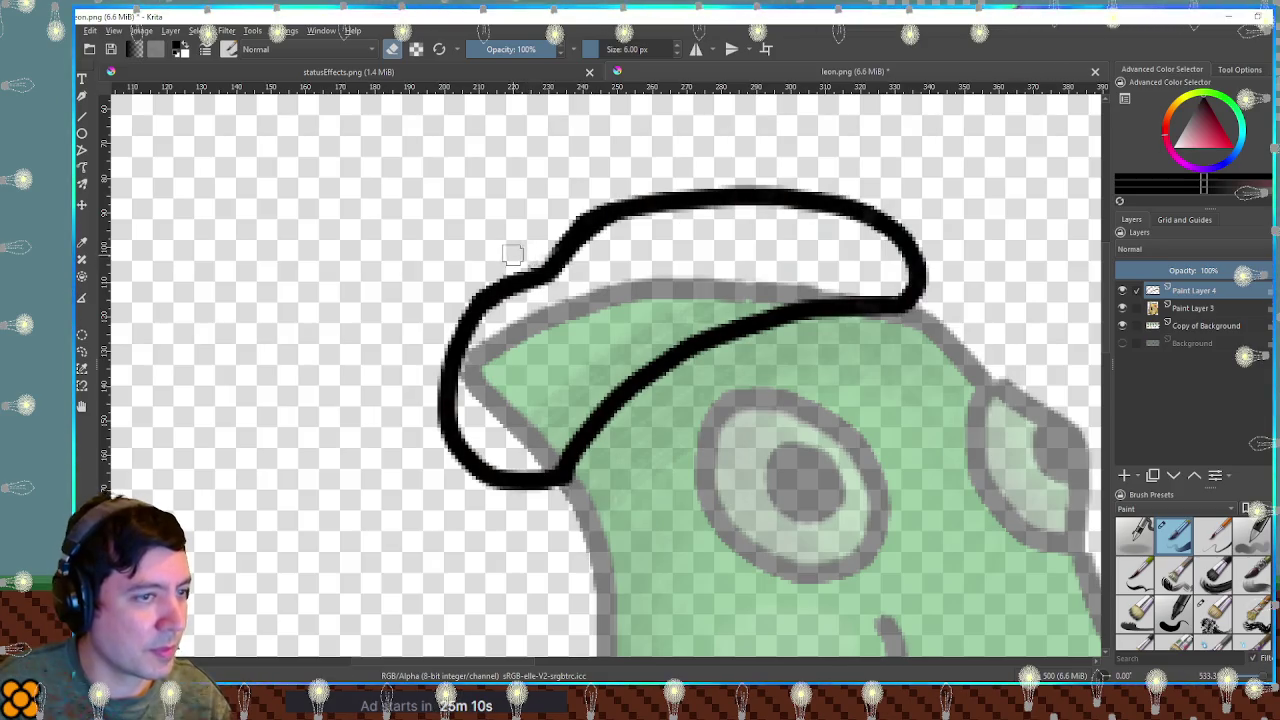
{"action": "key", "text": "e"}
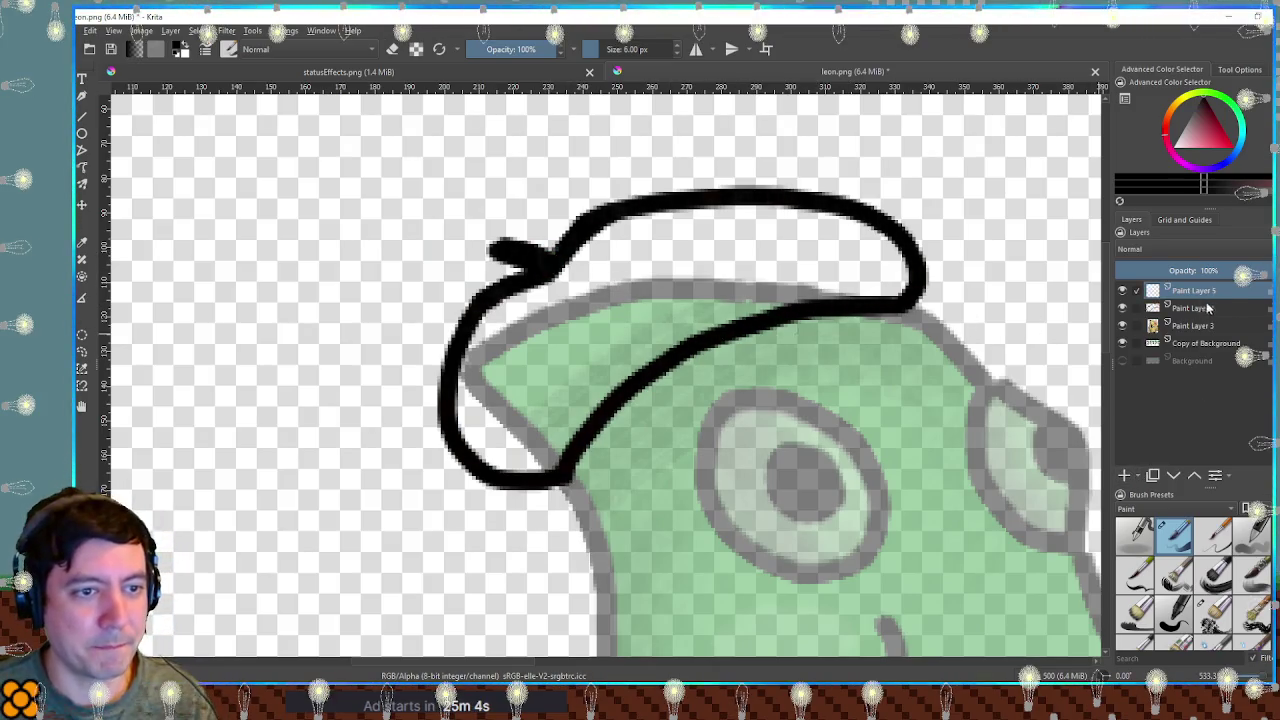
Add Paint Layer 5 and select the beret outline's area as the fill region.
{"action": "left_click", "coordinate": [1204, 308]}
{"action": "key", "text": "Insert"}
{"action": "left_click", "coordinate": [1207, 290]}
{"action": "right_click", "coordinate": [1207, 290]}
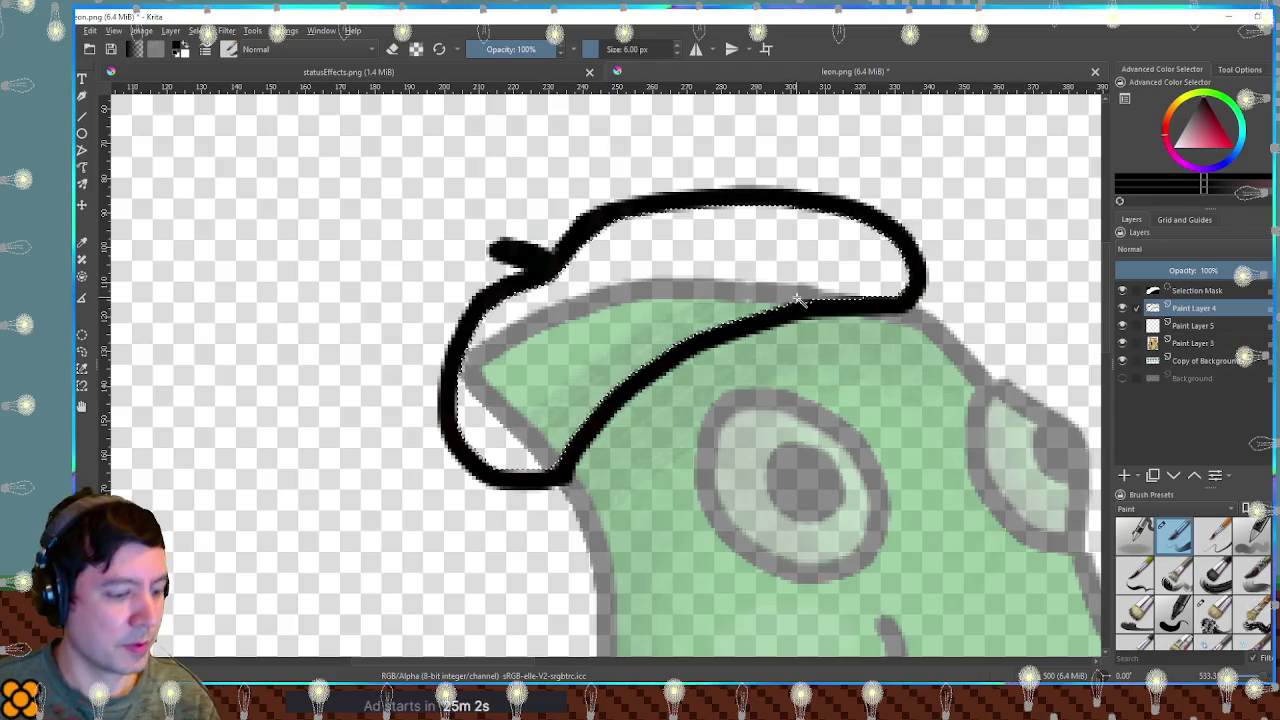
{"action": "key", "text": "Return"}
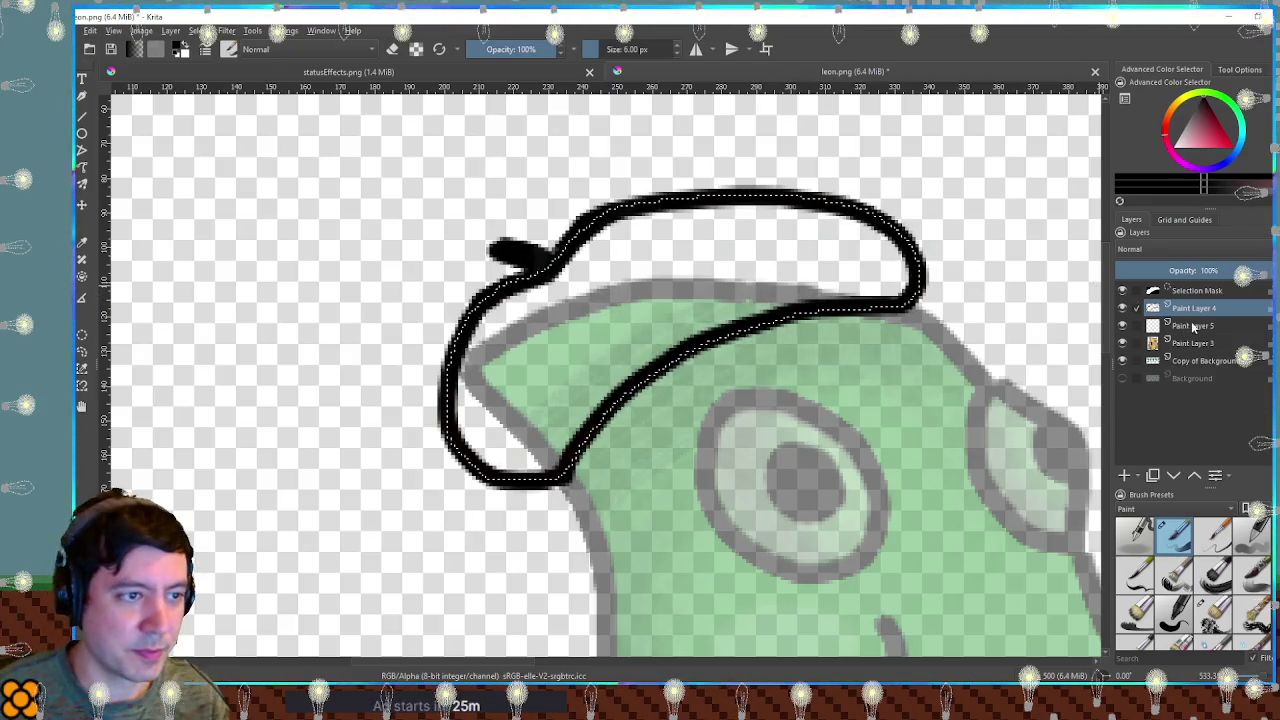
{"action": "left_click", "coordinate": [1193, 325]}
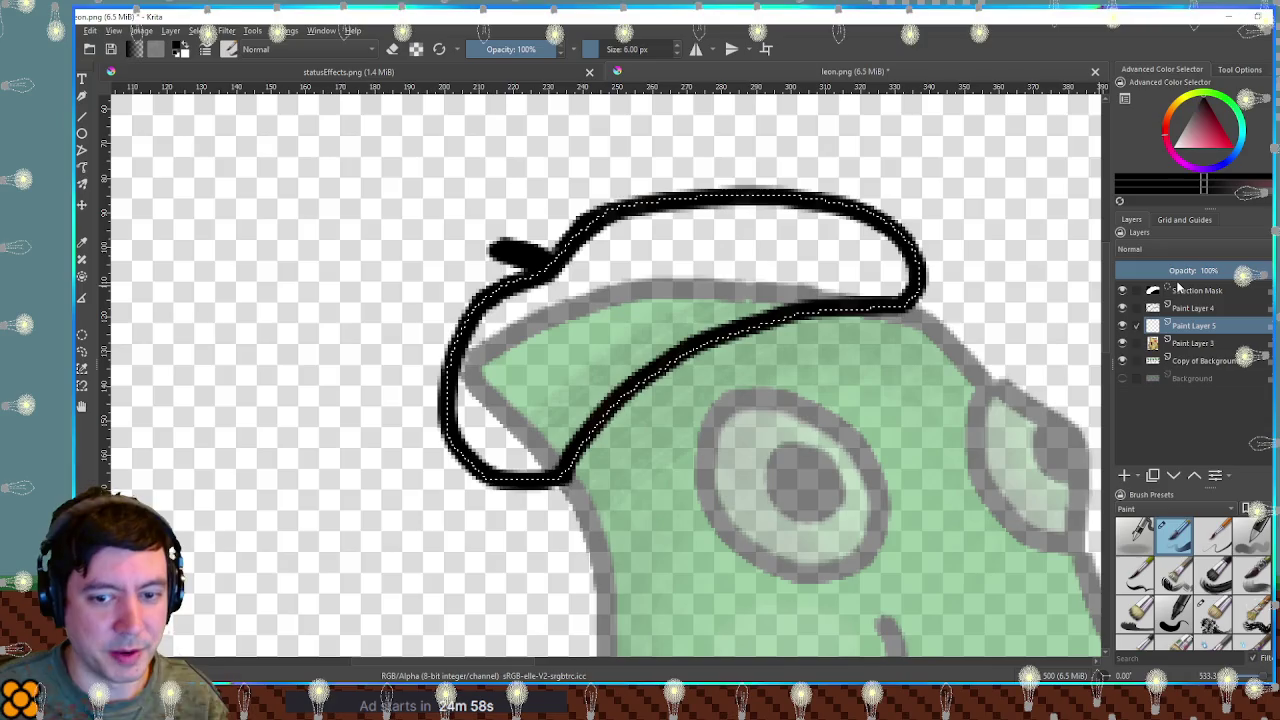
Try filling the beret selection with tan sampled from the pouch, then undo it.
{"action": "left_click", "coordinate": [1206, 128]}
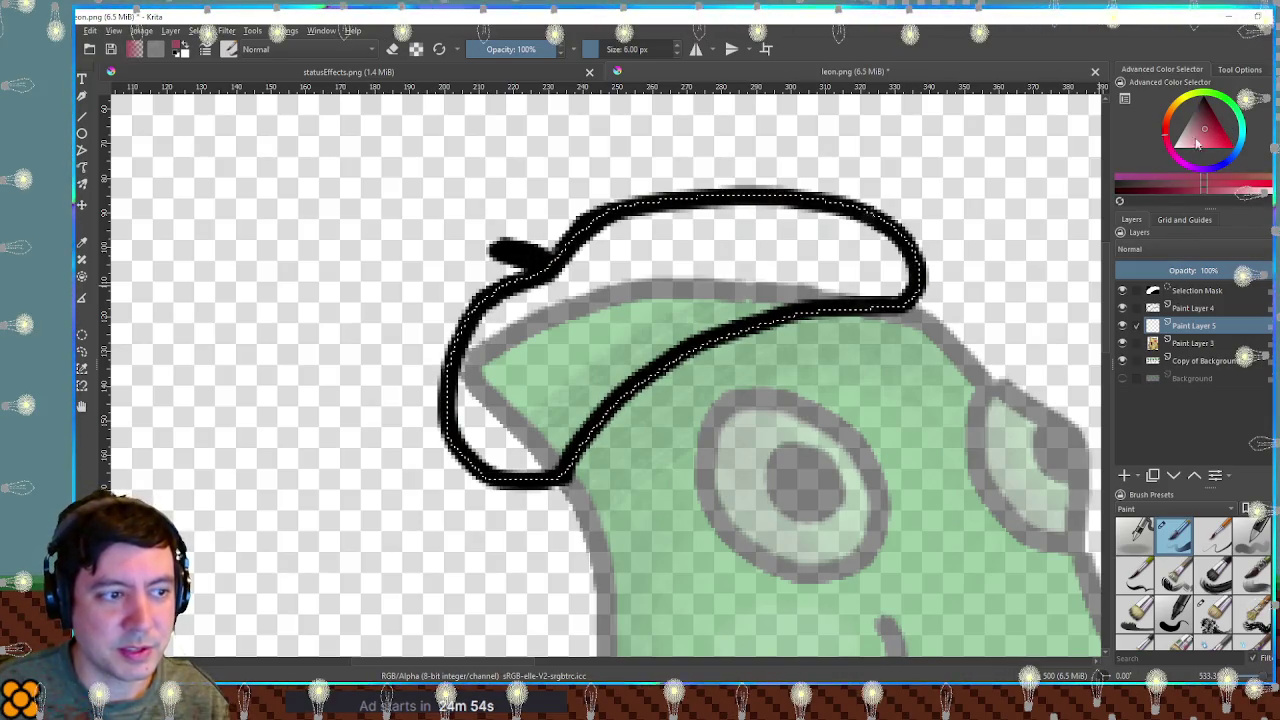
{"action": "scroll", "coordinate": [810, 265], "scroll_direction": "down", "scroll_amount": 4}
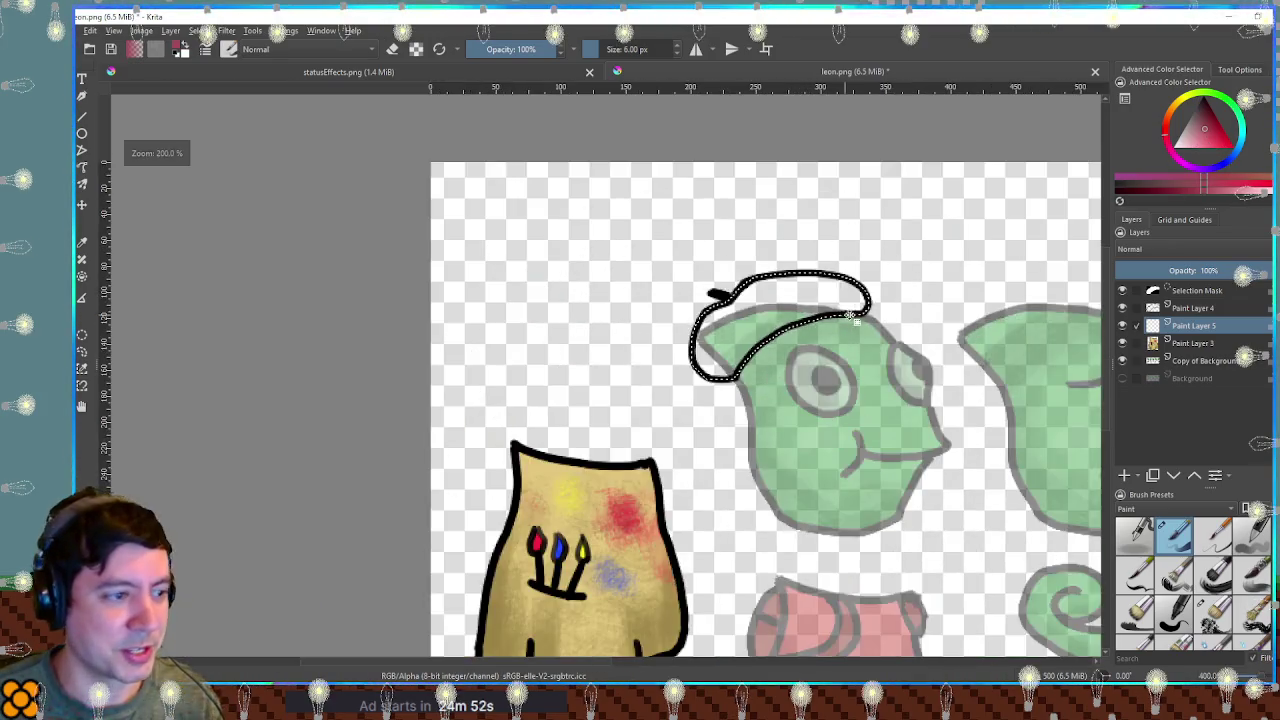
{"action": "scroll", "coordinate": [810, 265], "scroll_direction": "up", "scroll_amount": 1}
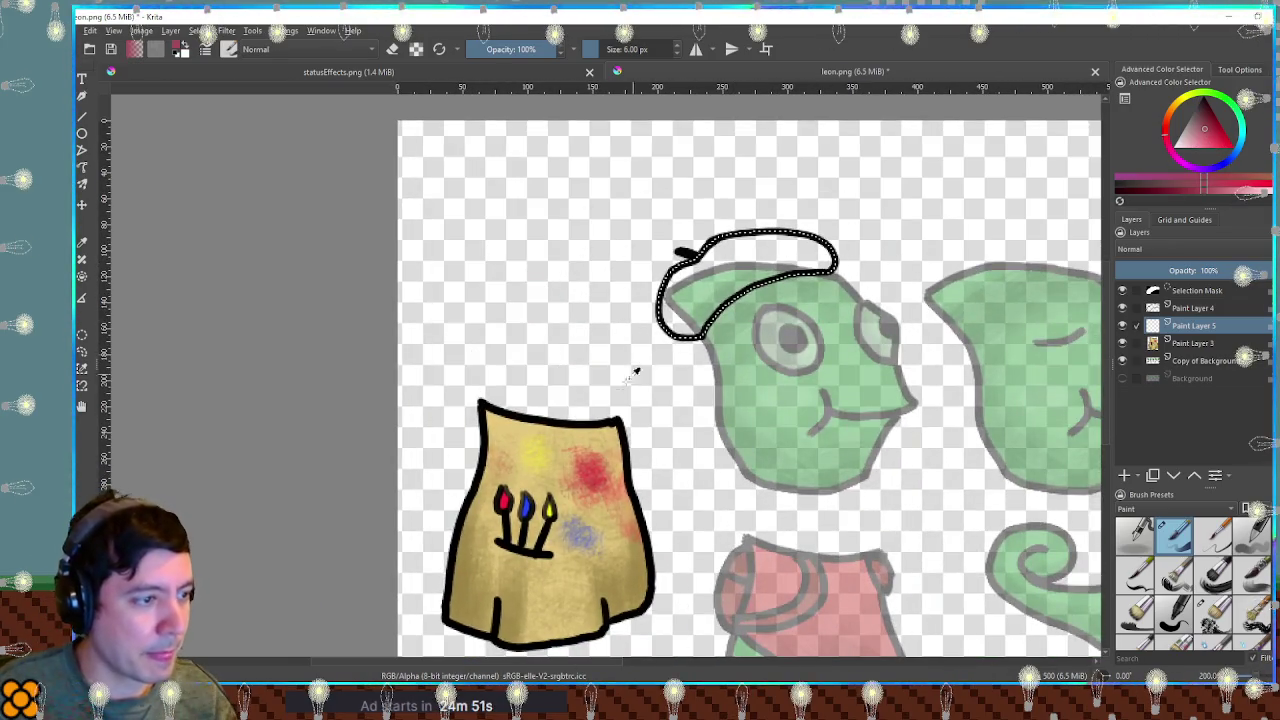
{"action": "left_click", "coordinate": [570, 568], "text": "ctrl"}
{"action": "key", "text": "shift+BackSpace"}
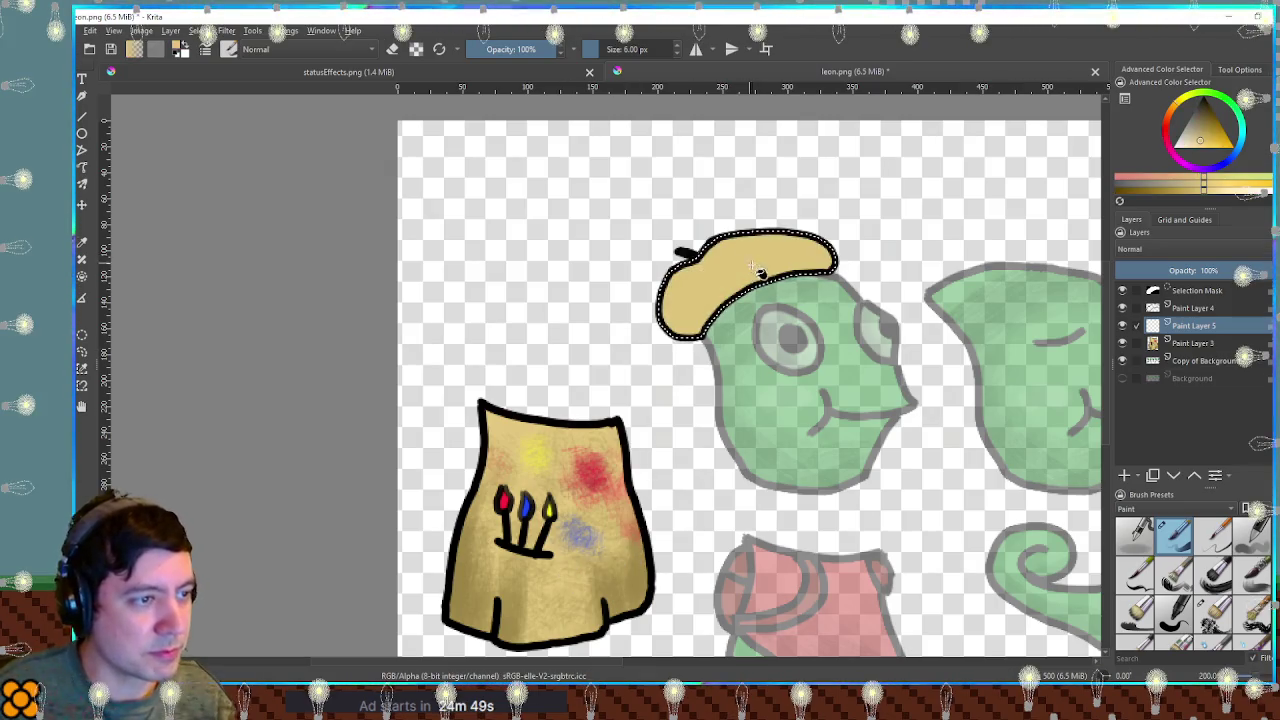
{"action": "key", "text": "ctrl+z"}
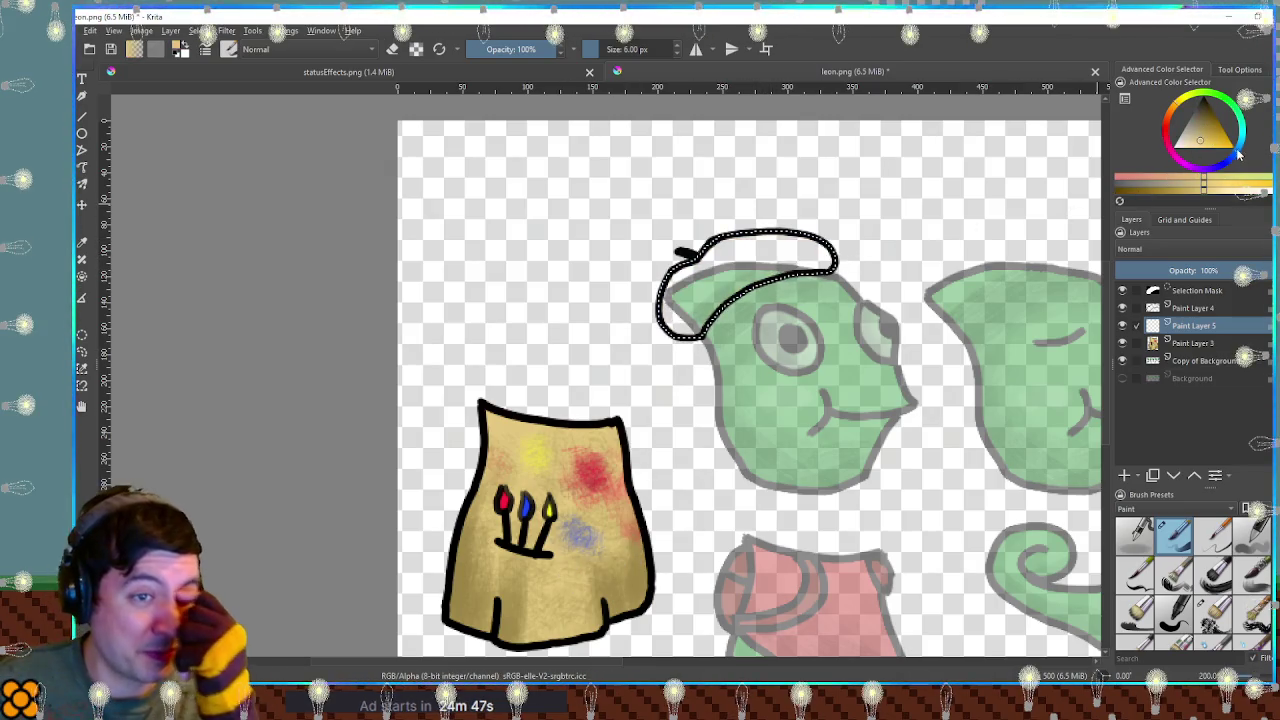
Fill the beret selection with solid blue.
{"action": "left_click", "coordinate": [1145, 188]}
{"action": "left_click_drag", "start_coordinate": [1006, 277], "coordinate": [578, 243]}
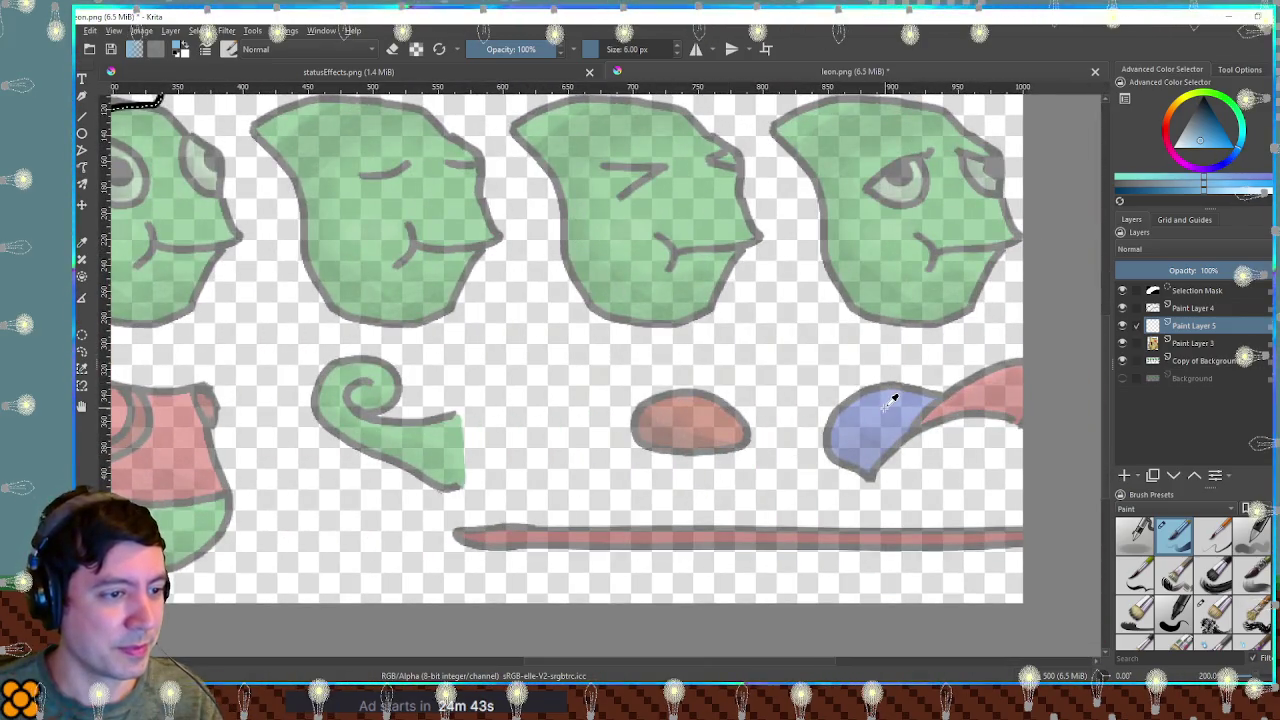
{"action": "key", "text": "shift+BackSpace"}
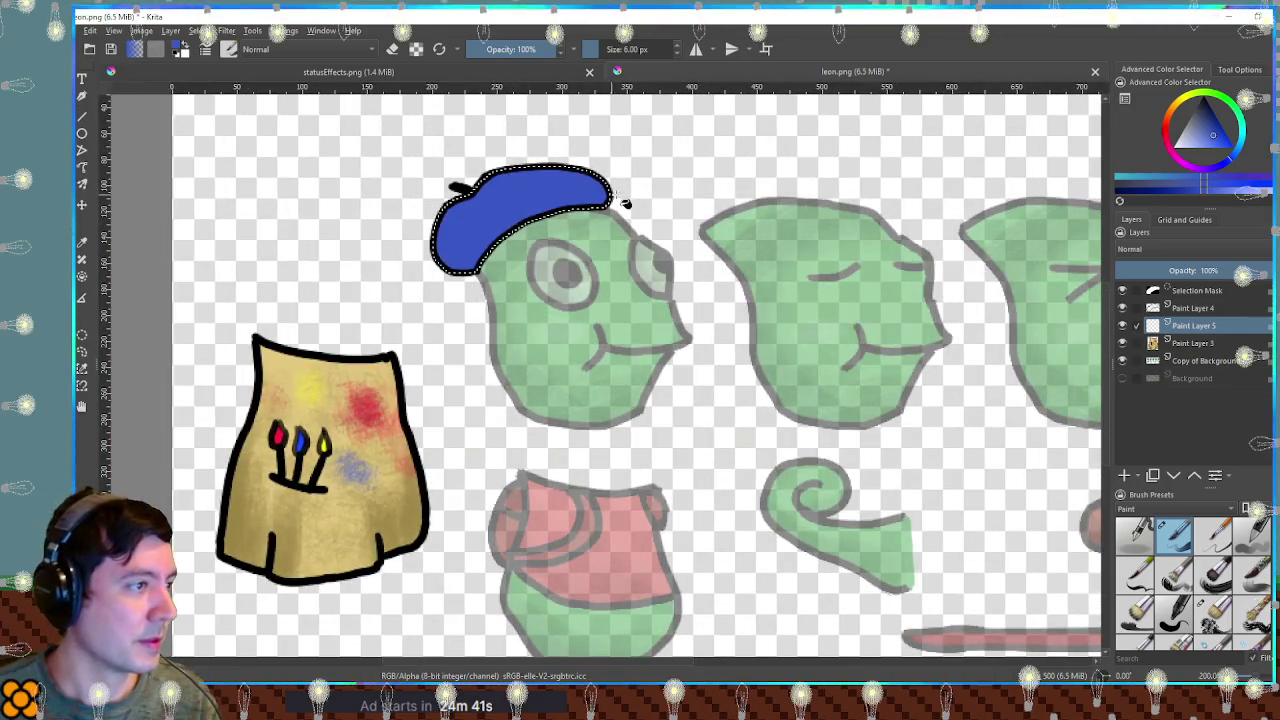
{"action": "scroll", "coordinate": [663, 214], "scroll_direction": "up", "scroll_amount": 1}
{"action": "scroll", "coordinate": [634, 271], "scroll_direction": "up", "scroll_amount": 2}
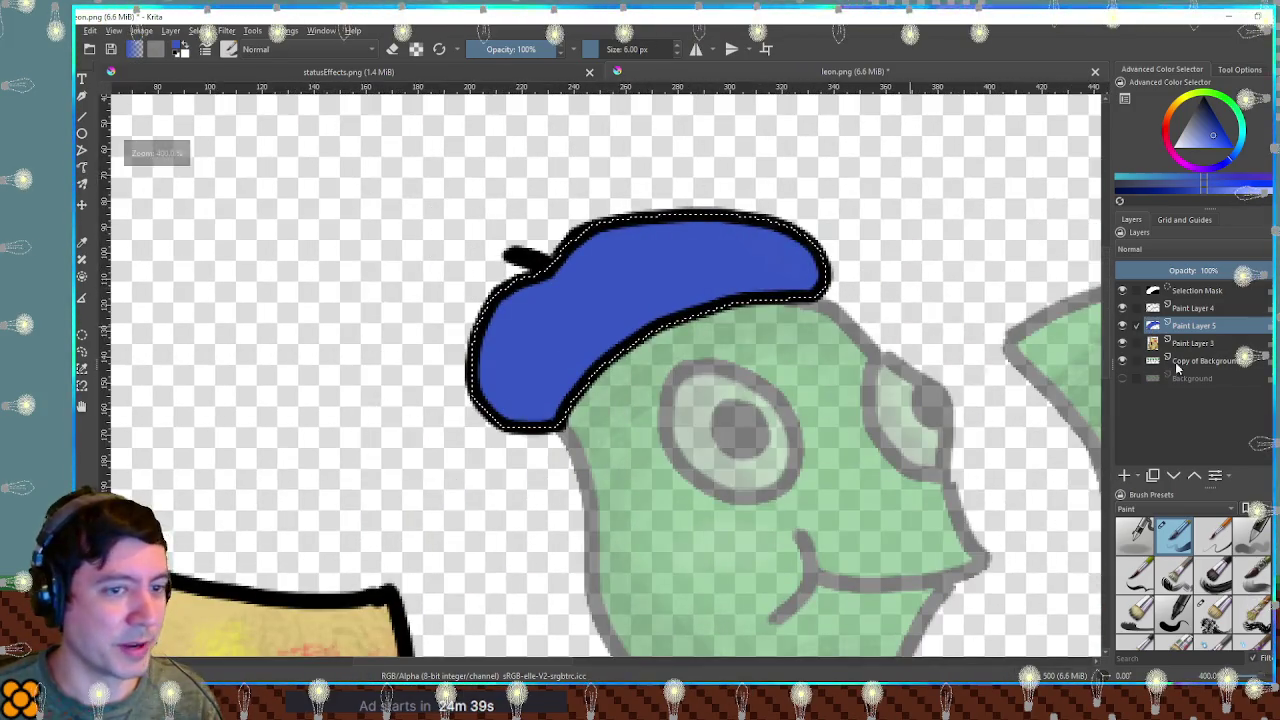
Shade the beret's left side and lower edge with darker blue using a soft textured brush.
{"action": "key", "text": "ctrl+shift+a"}
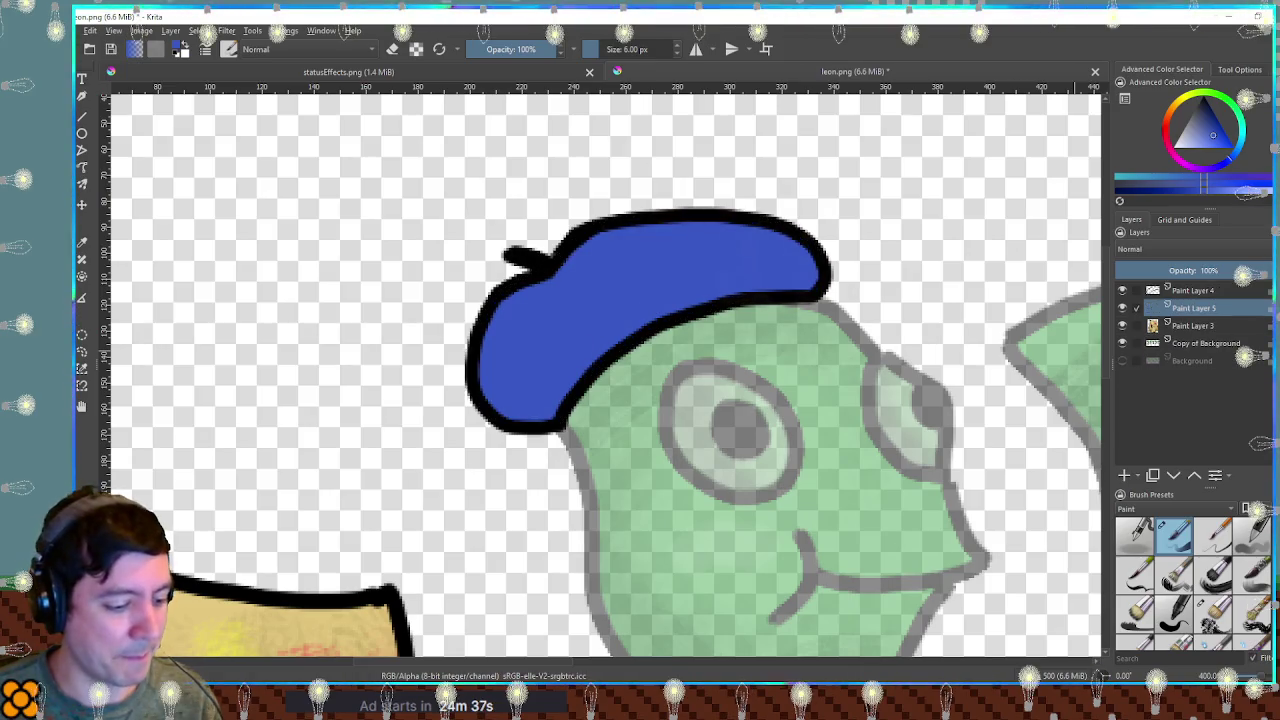
{"action": "left_click", "coordinate": [1213, 117]}
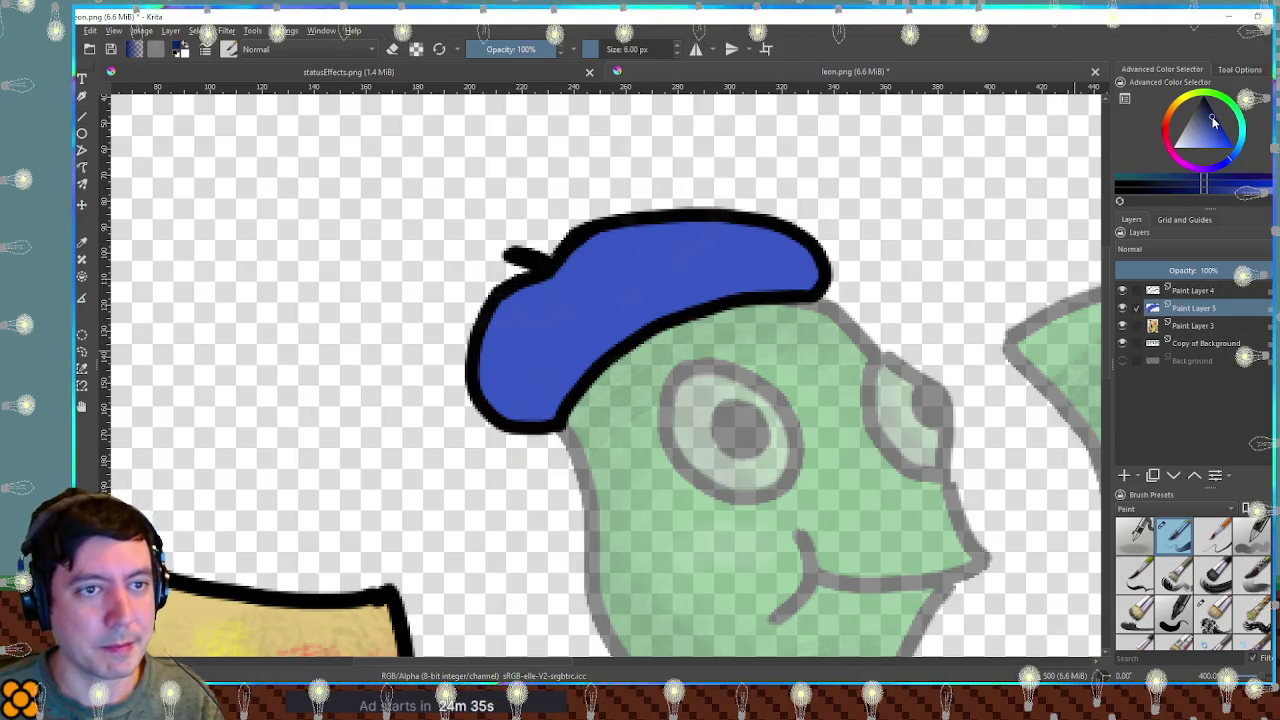
{"action": "left_click", "coordinate": [1213, 612]}
{"action": "mouse_move", "coordinate": [645, 235]}
{"action": "left_mouse_down"}
{"action": "mouse_move", "coordinate": [520, 410]}
{"action": "mouse_move", "coordinate": [730, 308]}
{"action": "mouse_move", "coordinate": [514, 371]}
{"action": "mouse_move", "coordinate": [835, 315]}
{"action": "mouse_move", "coordinate": [600, 243]}
{"action": "mouse_move", "coordinate": [714, 243]}
{"action": "mouse_move", "coordinate": [773, 302]}
{"action": "left_mouse_up"}
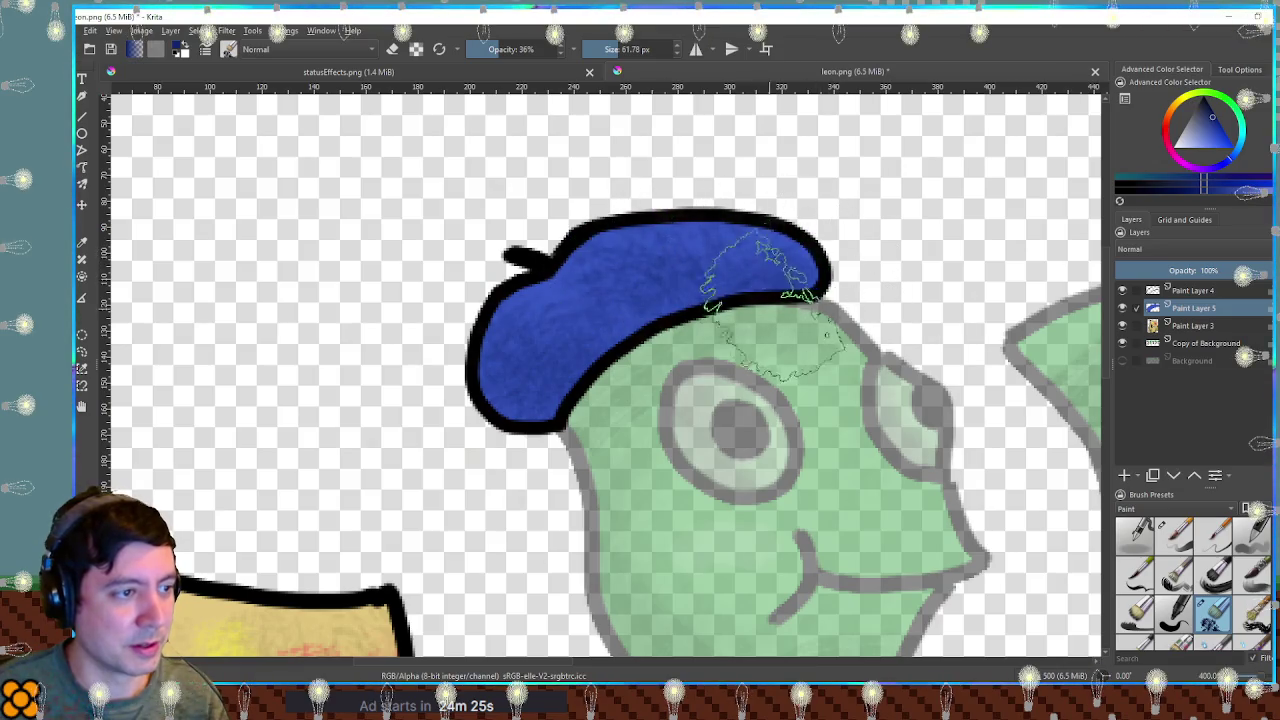
{"action": "key", "text": "bracketleft"}
{"action": "key", "text": "bracketleft"}
{"action": "key", "text": "bracketleft"}
{"action": "key", "text": "bracketleft"}
{"action": "key", "text": "bracketleft"}
{"action": "mouse_move", "coordinate": [624, 313]}
{"action": "left_mouse_down"}
{"action": "mouse_move", "coordinate": [523, 400]}
{"action": "mouse_move", "coordinate": [600, 349]}
{"action": "mouse_move", "coordinate": [565, 393]}
{"action": "left_mouse_up"}
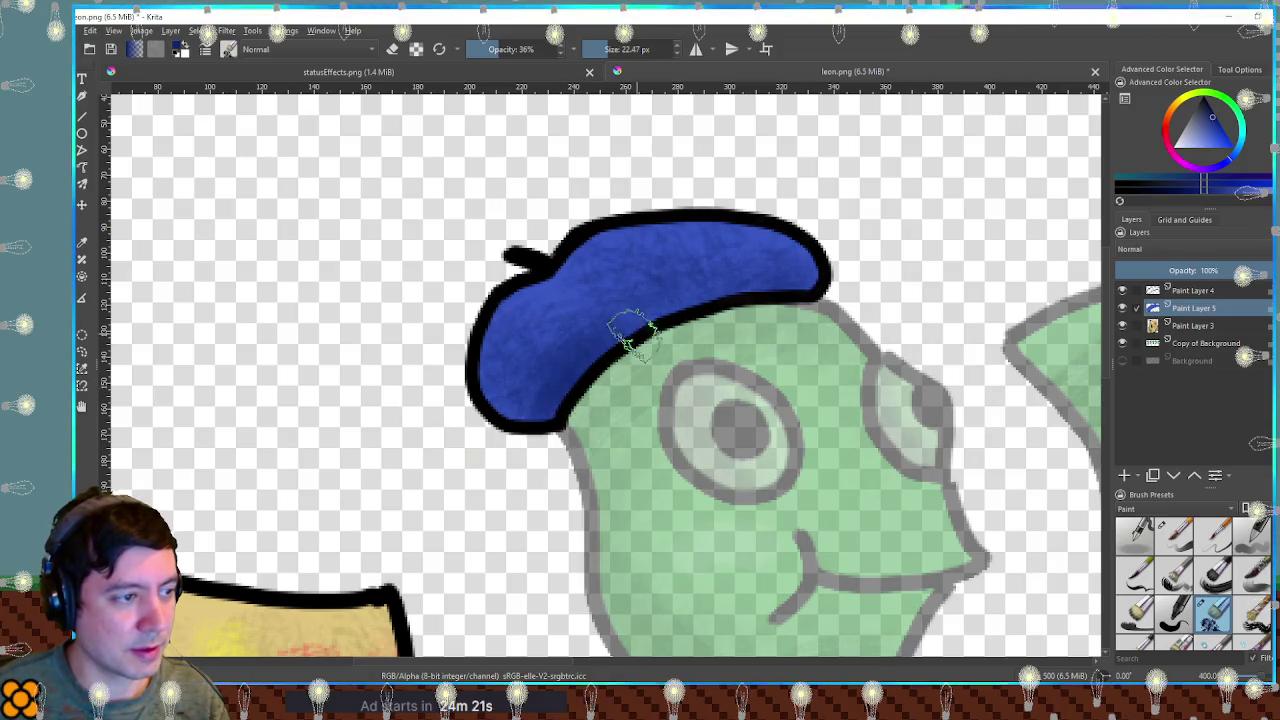
{"action": "left_click_drag", "start_coordinate": [600, 352], "coordinate": [632, 335]}
{"action": "left_click_drag", "start_coordinate": [731, 293], "coordinate": [800, 283]}
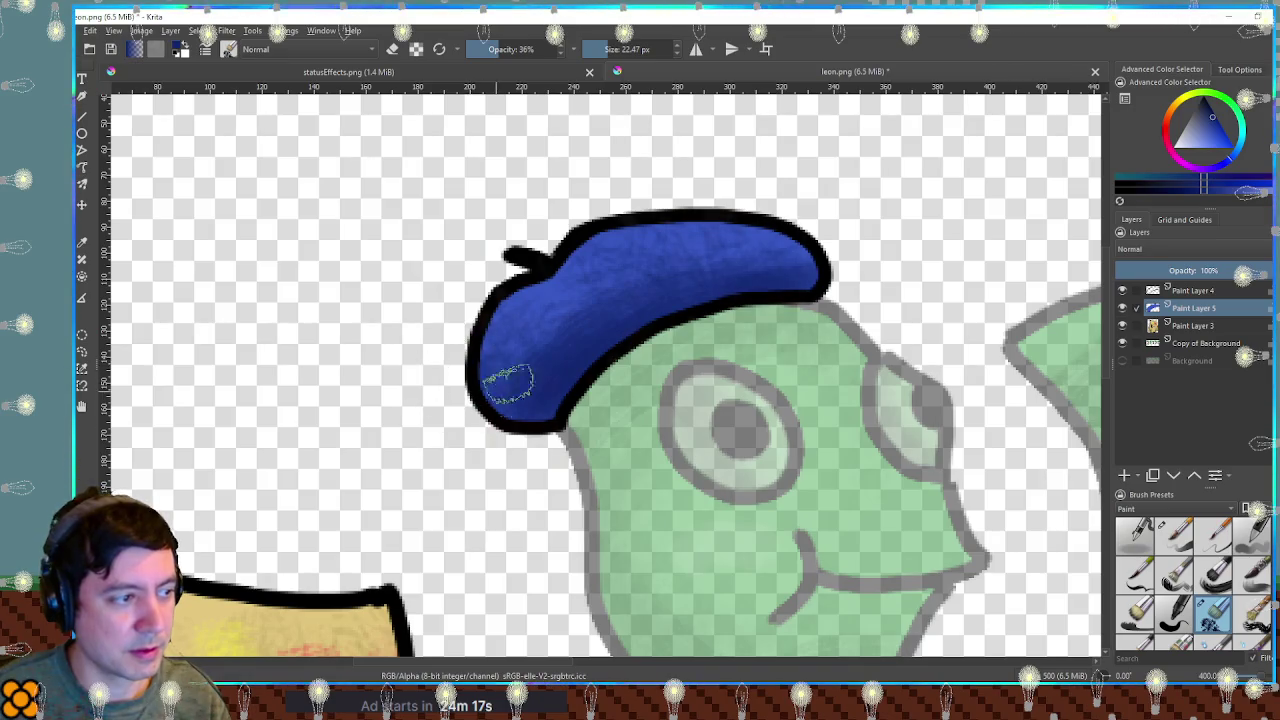
{"action": "left_click", "coordinate": [590, 405], "text": "ctrl"}
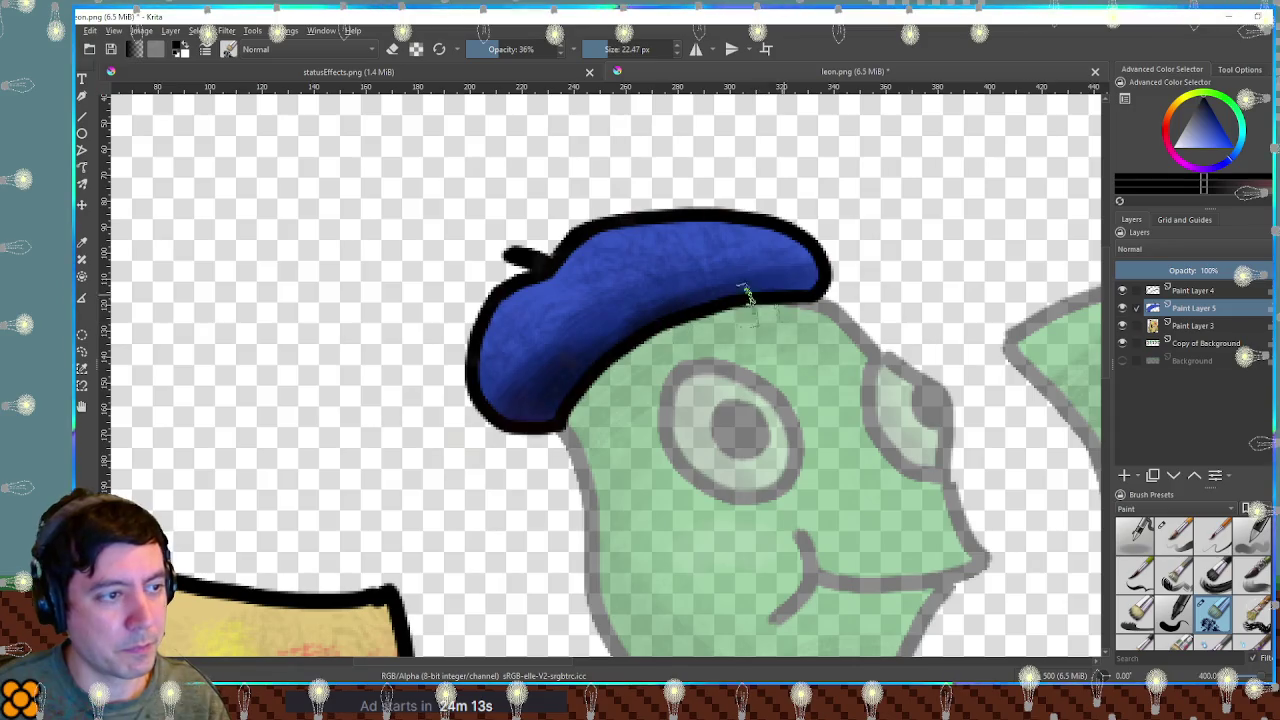
{"action": "scroll", "coordinate": [878, 285], "scroll_direction": "down", "scroll_amount": 2}
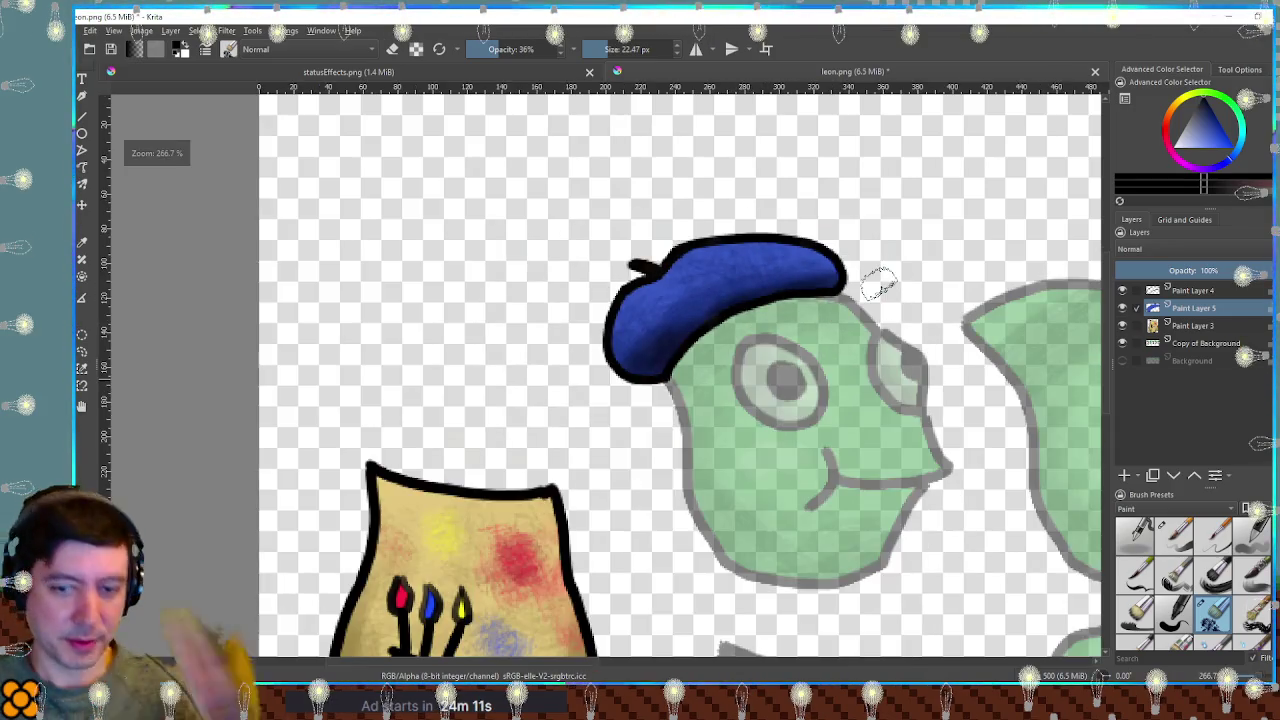
Shift the beret's hue from blue to magenta with the HSV/HSL Adjustment (Ctrl+U).
{"action": "scroll", "coordinate": [885, 293], "scroll_direction": "down", "scroll_amount": 3}
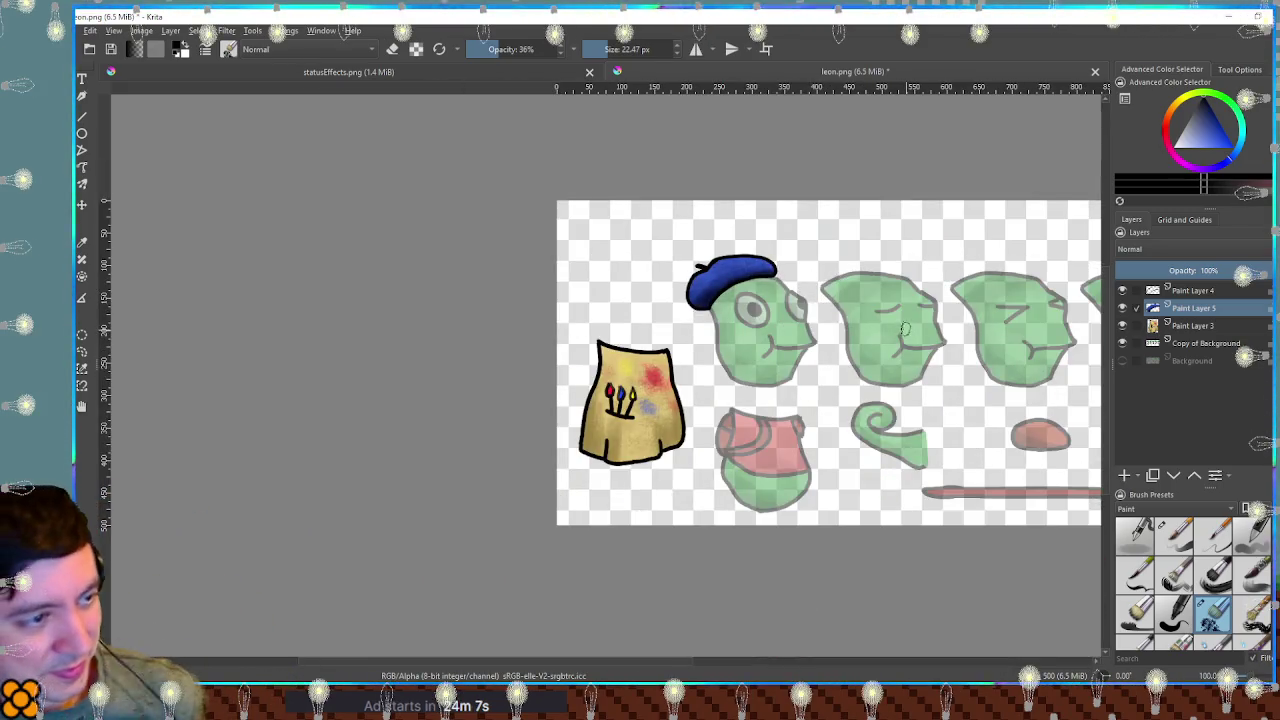
{"action": "left_click_drag", "start_coordinate": [905, 330], "coordinate": [840, 313]}
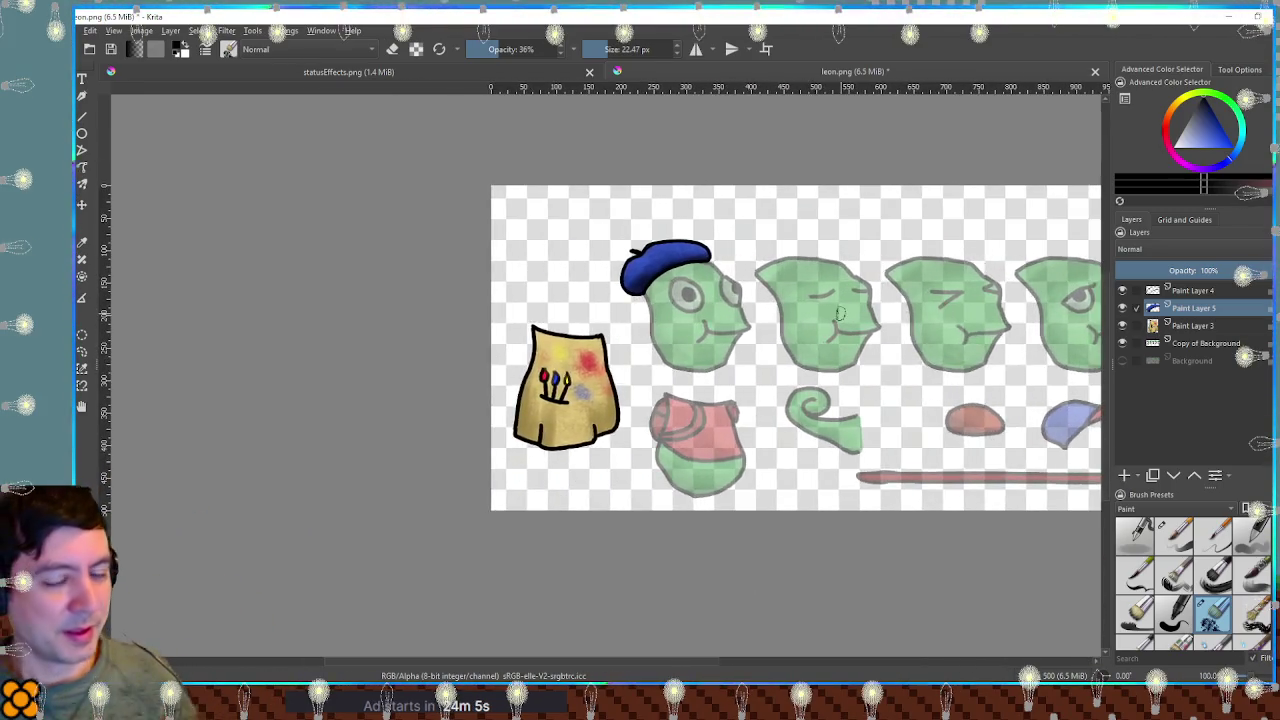
{"action": "scroll", "coordinate": [916, 363], "scroll_direction": "up", "scroll_amount": 2}
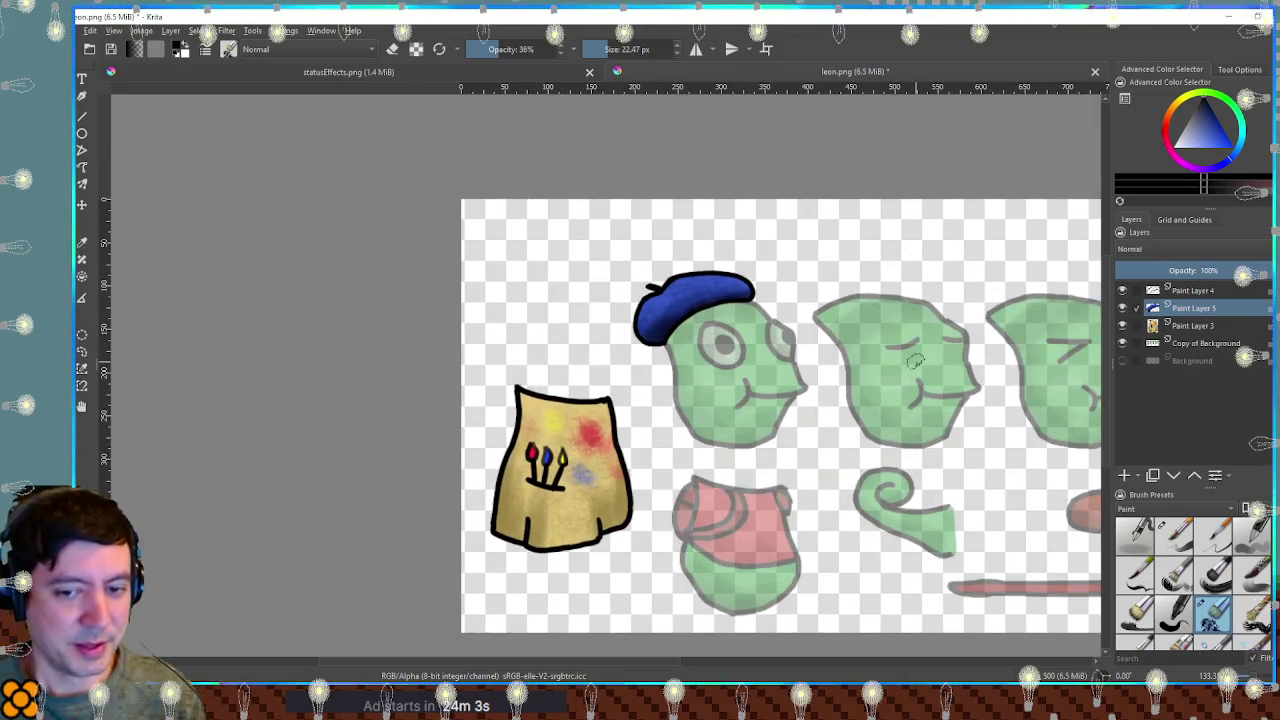
{"action": "key", "text": "ctrl+u"}
{"action": "mouse_move", "coordinate": [1090, 147]}
{"action": "left_mouse_down"}
{"action": "mouse_move", "coordinate": [962, 150]}
{"action": "mouse_move", "coordinate": [1178, 149]}
{"action": "left_mouse_up"}
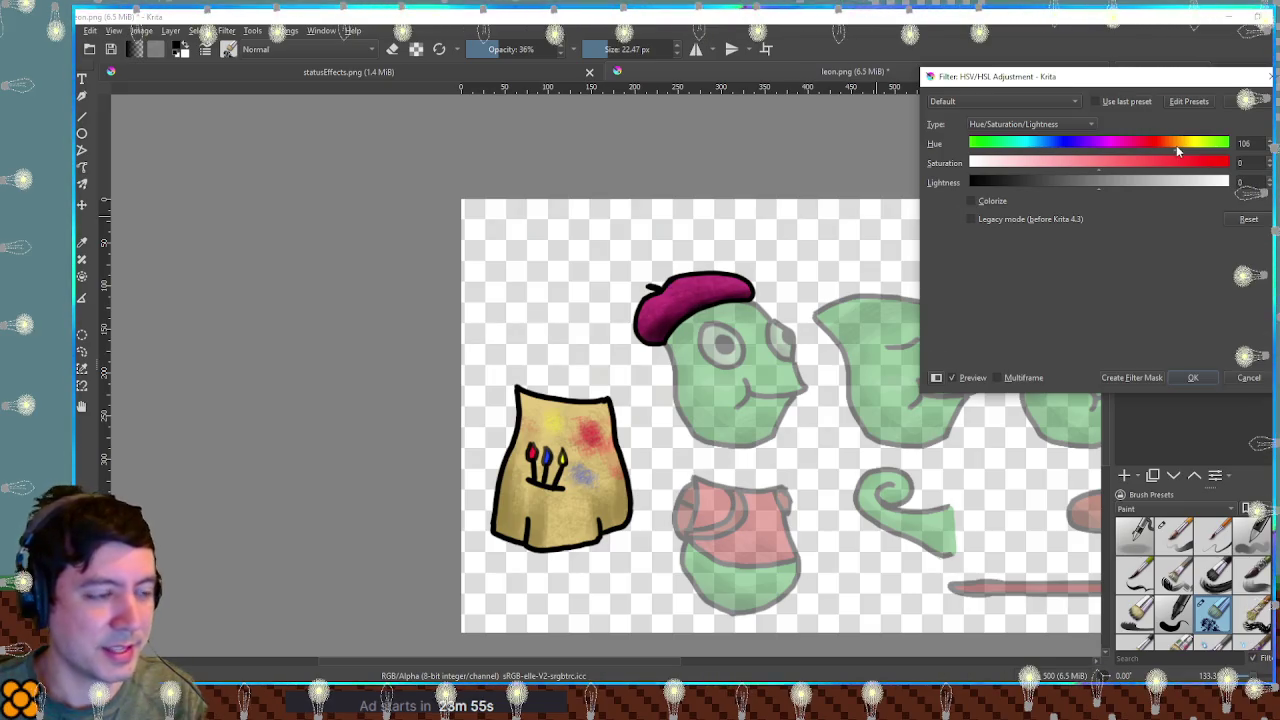
{"action": "key", "text": "Return"}
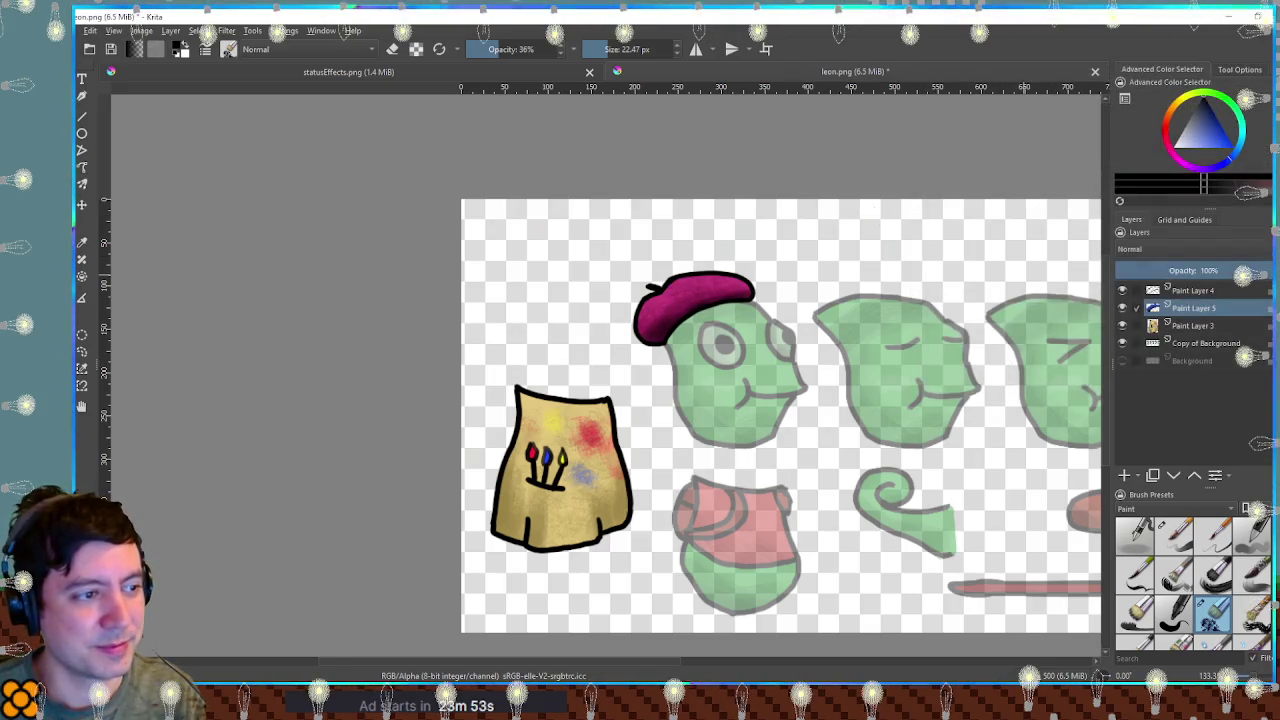
Pan to the sprites on the right and select Paint Layer 4.
{"action": "left_click_drag", "start_coordinate": [1023, 273], "coordinate": [677, 245]}
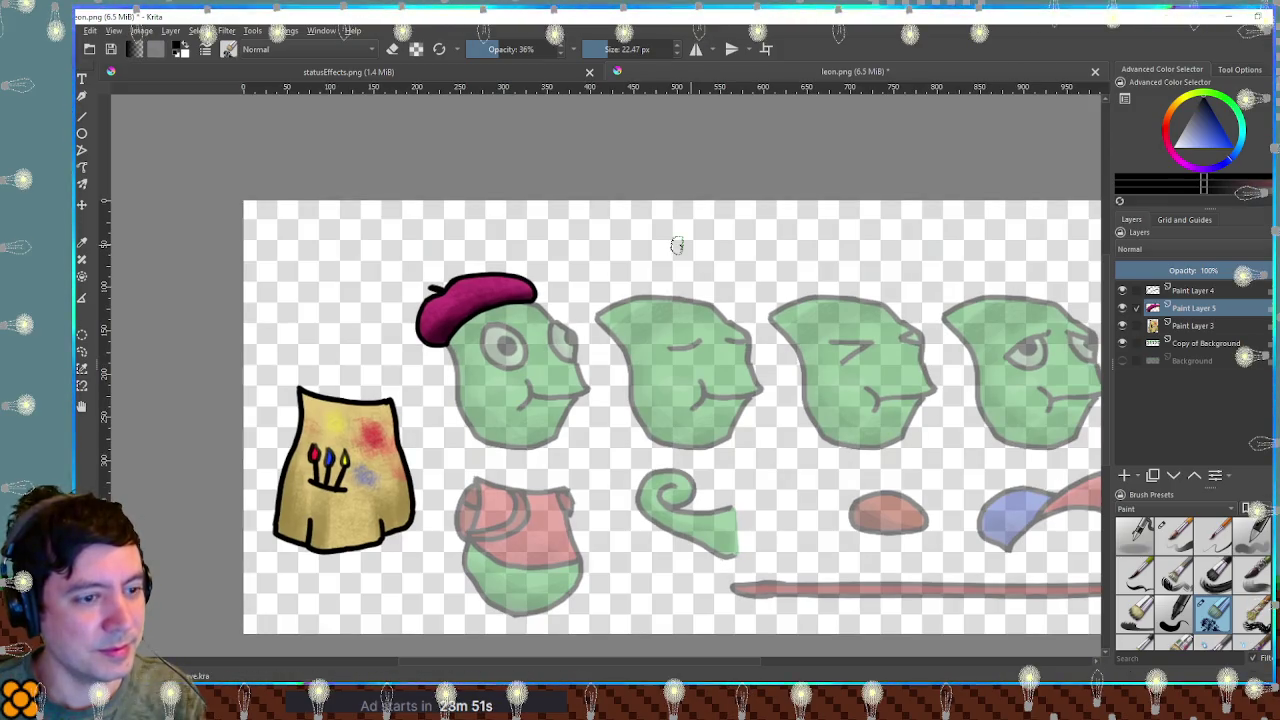
{"action": "scroll", "coordinate": [677, 245], "scroll_direction": "down", "scroll_amount": 1}
{"action": "scroll", "coordinate": [700, 243], "scroll_direction": "down", "scroll_amount": 1}
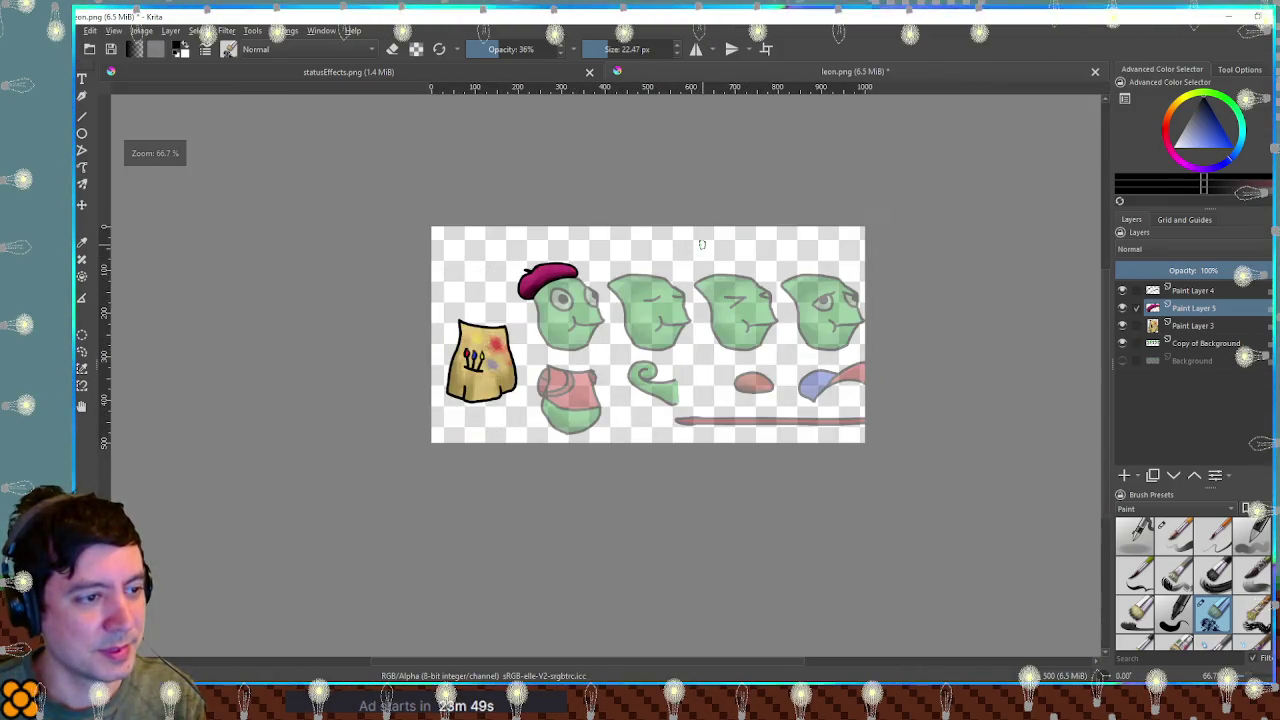
{"action": "scroll", "coordinate": [702, 244], "scroll_direction": "up", "scroll_amount": 1}
{"action": "left_click", "coordinate": [1183, 294]}
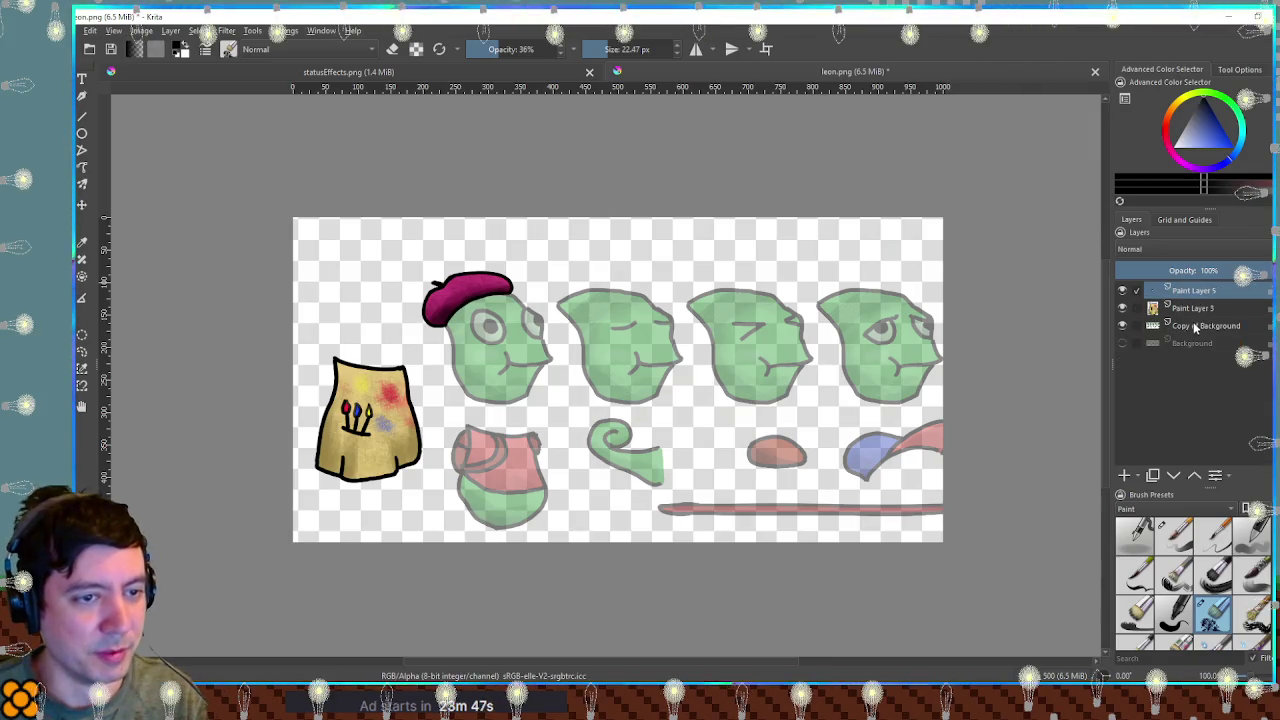
Set the Background layer to 100% opacity and open Resize Canvas at 1000 × 500 px.
{"action": "left_click", "coordinate": [1197, 328]}
{"action": "key", "text": "Delete"}
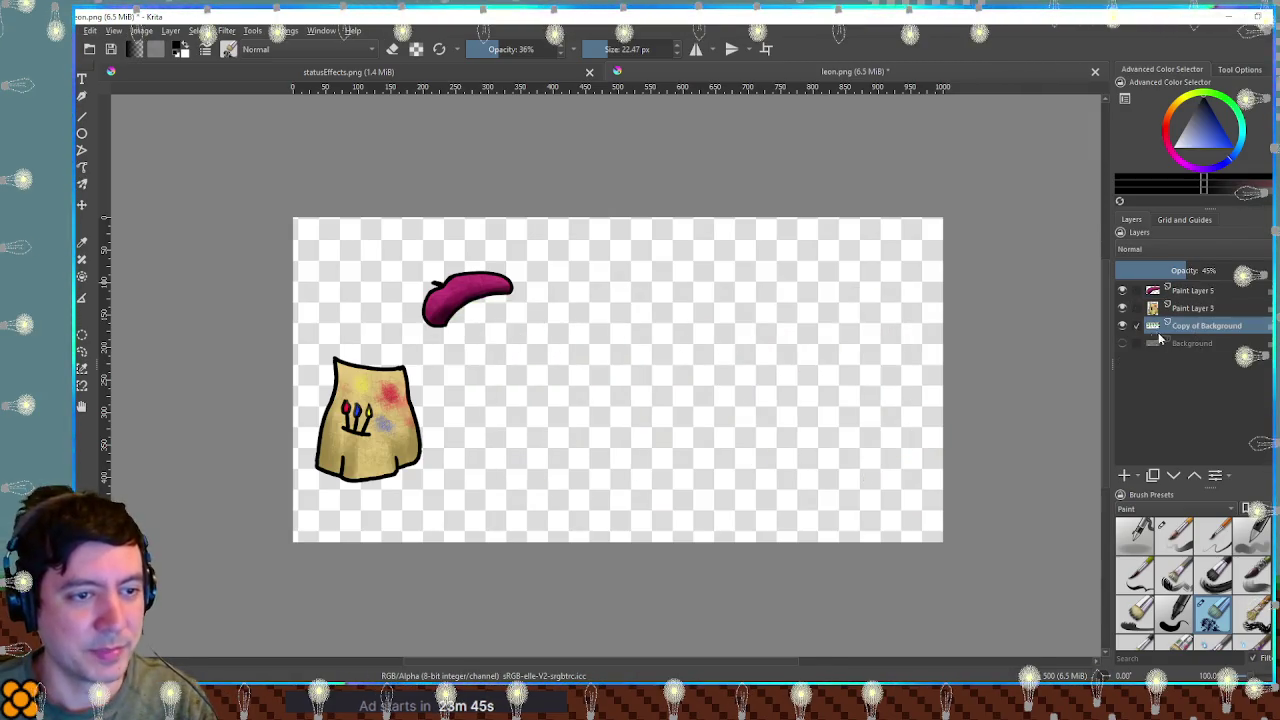
{"action": "key", "text": "ctrl+z"}
{"action": "left_click", "coordinate": [1198, 344]}
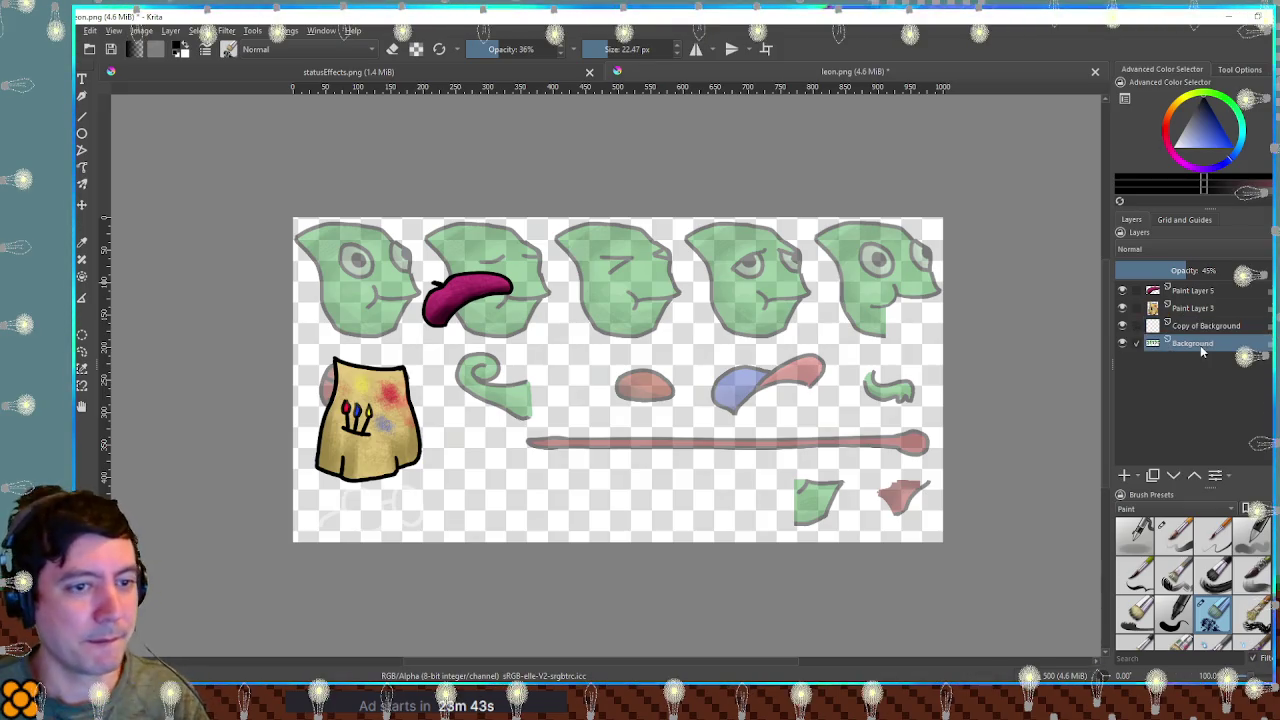
{"action": "left_click", "coordinate": [1245, 270]}
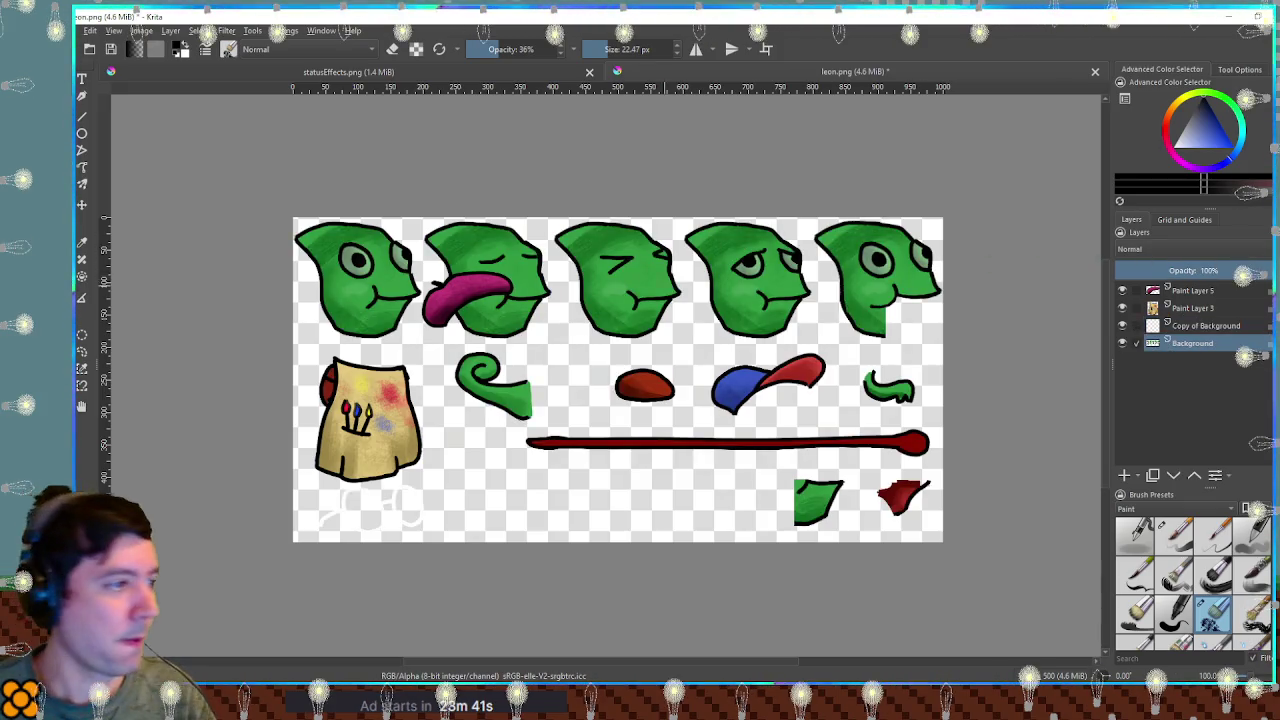
{"action": "left_click_drag", "start_coordinate": [617, 380], "coordinate": [679, 313]}
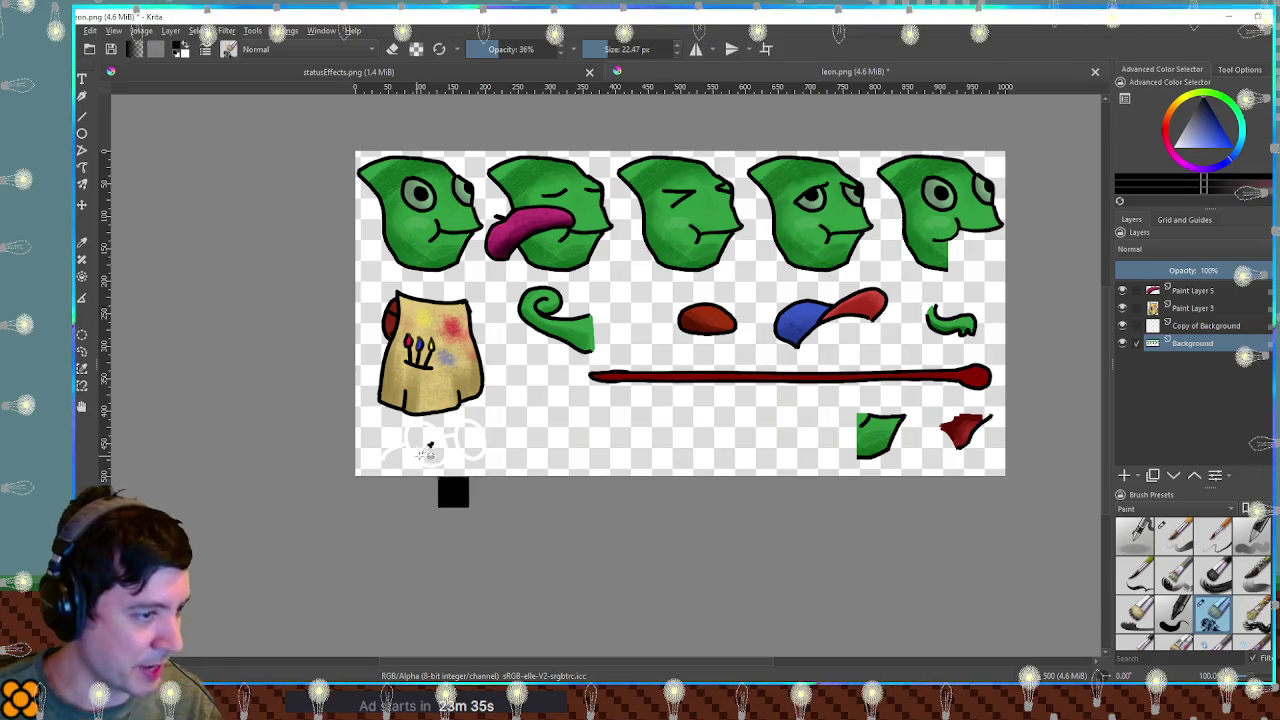
{"action": "key", "text": "ctrl+alt+c"}
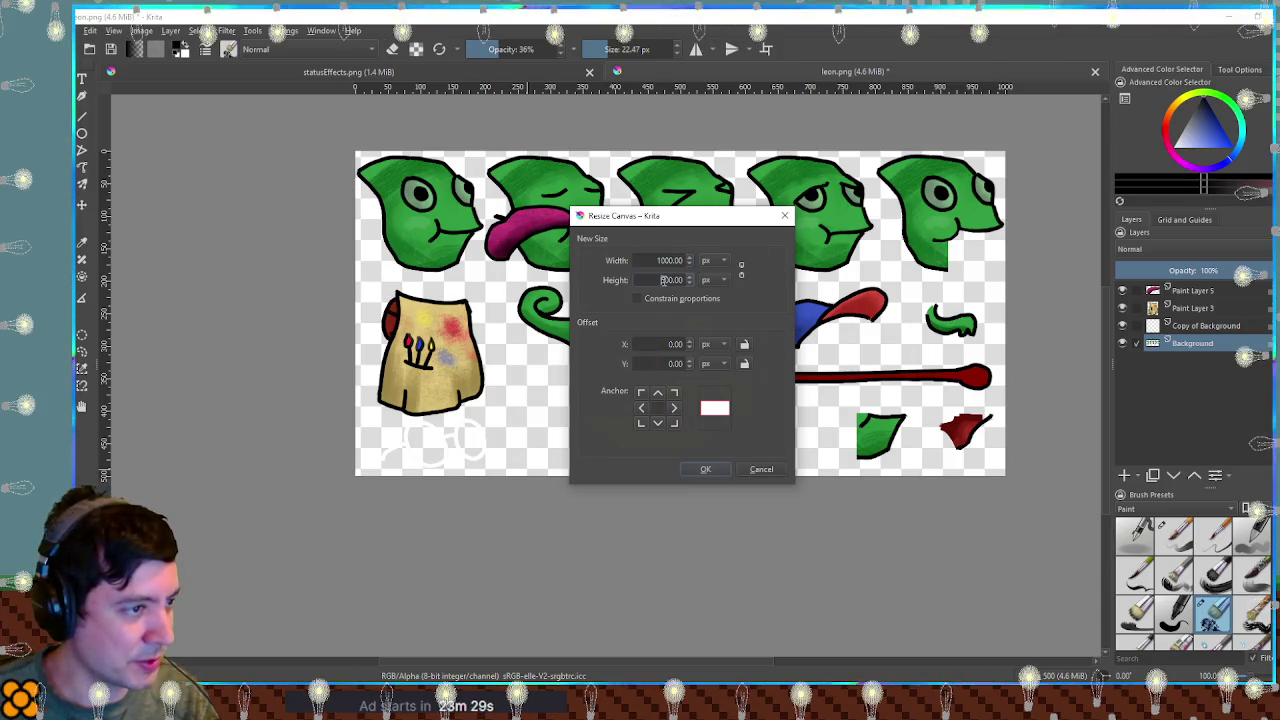
Resize the canvas to 700 px tall, keeping the art anchored at the top.
{"action": "left_click", "coordinate": [661, 280]}
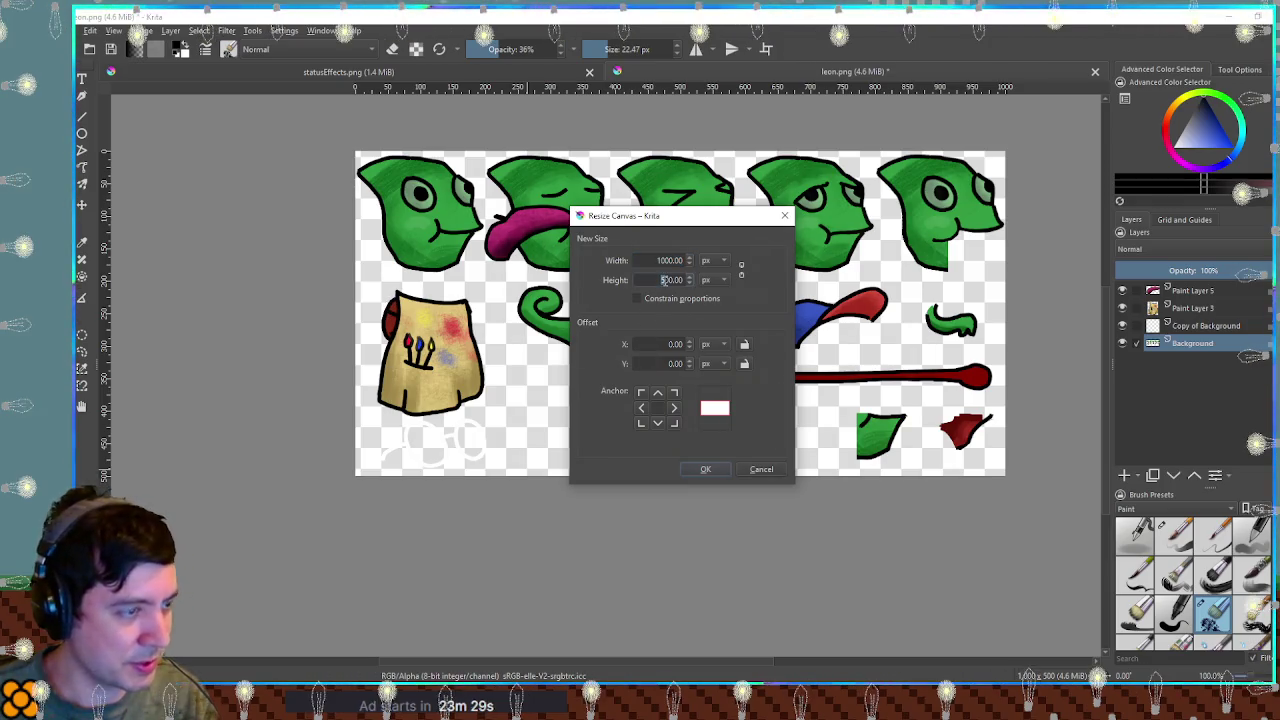
{"action": "left_click", "coordinate": [643, 392]}
{"action": "key", "text": "Return"}
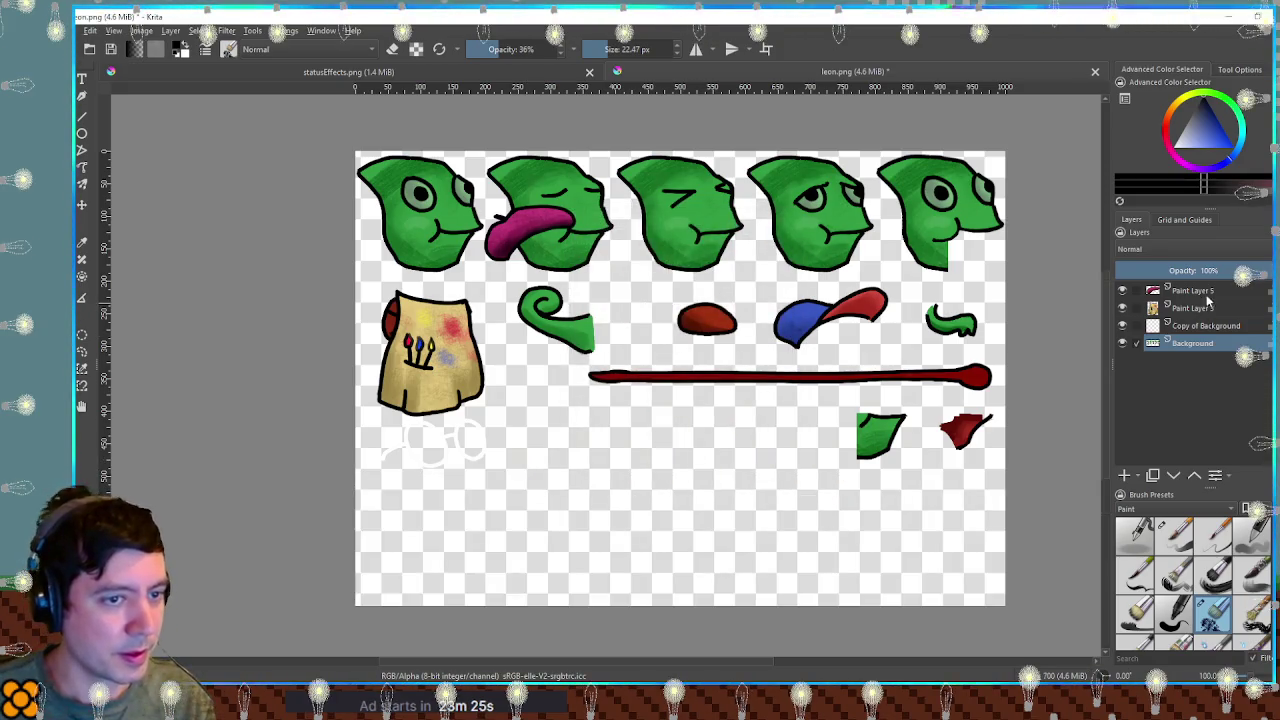
Move the smock and beret down into the new bottom space and merge their layers.
{"action": "left_click", "coordinate": [1202, 312]}
{"action": "key", "text": "t"}
{"action": "left_click_drag", "start_coordinate": [445, 341], "coordinate": [590, 519]}
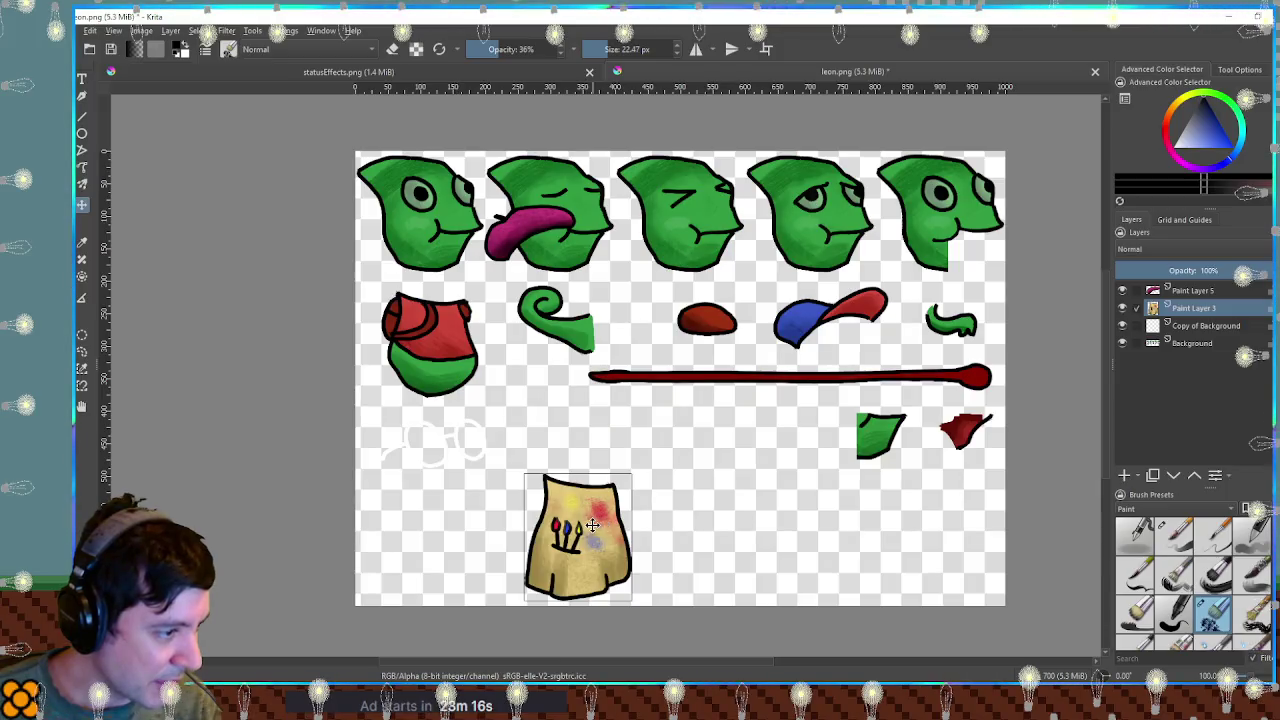
{"action": "left_click", "coordinate": [1192, 290]}
{"action": "mouse_move", "coordinate": [545, 225]}
{"action": "left_mouse_down"}
{"action": "mouse_move", "coordinate": [689, 451]}
{"action": "mouse_move", "coordinate": [693, 500]}
{"action": "left_mouse_up"}
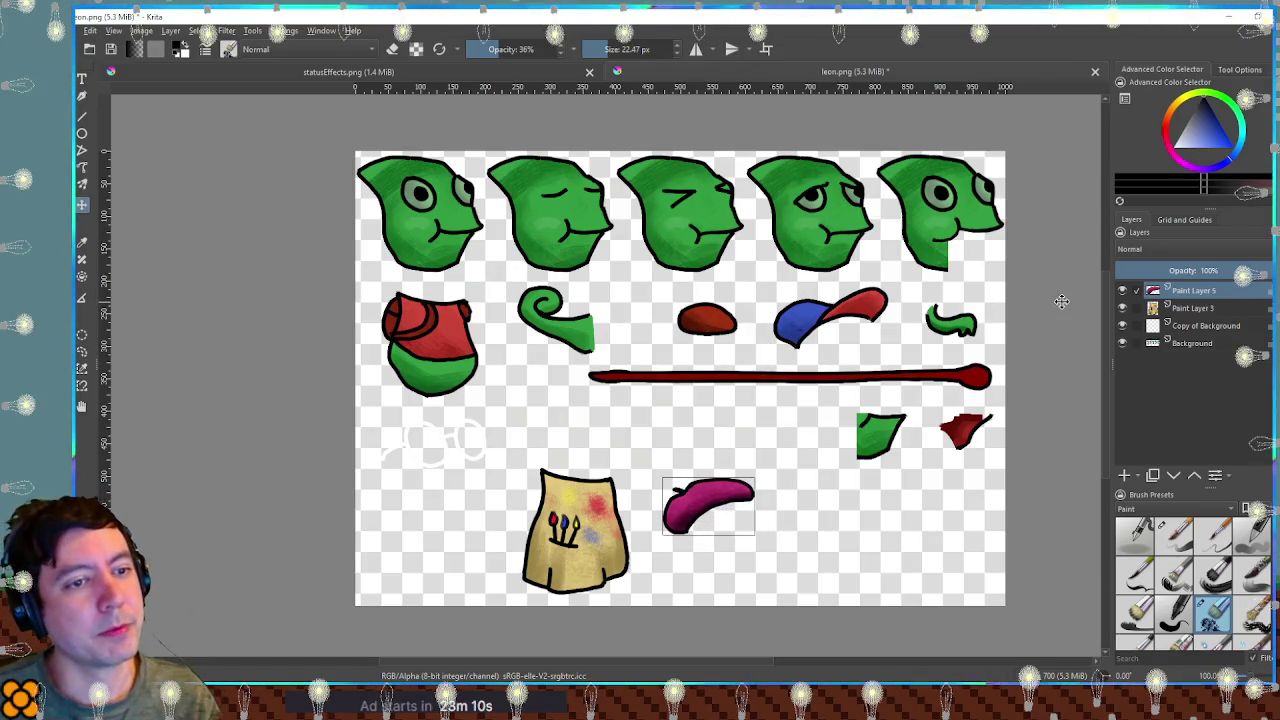
{"action": "key", "text": "ctrl+e"}
{"action": "key", "text": "ctrl+e"}
{"action": "key", "text": "alt+Tab"}
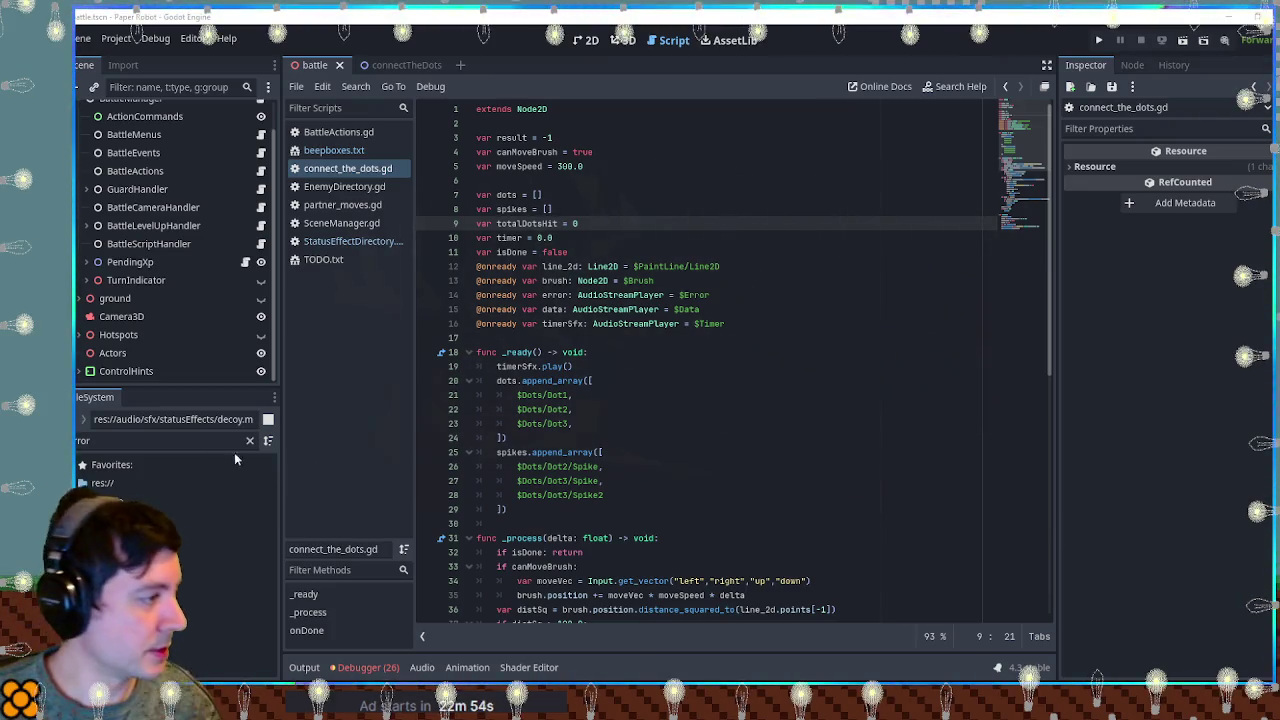
Find the leon folder and open actor_partner_leon.tscn in the 2D view.
{"action": "left_click", "coordinate": [165, 440]}
{"action": "type", "text": "on png"}
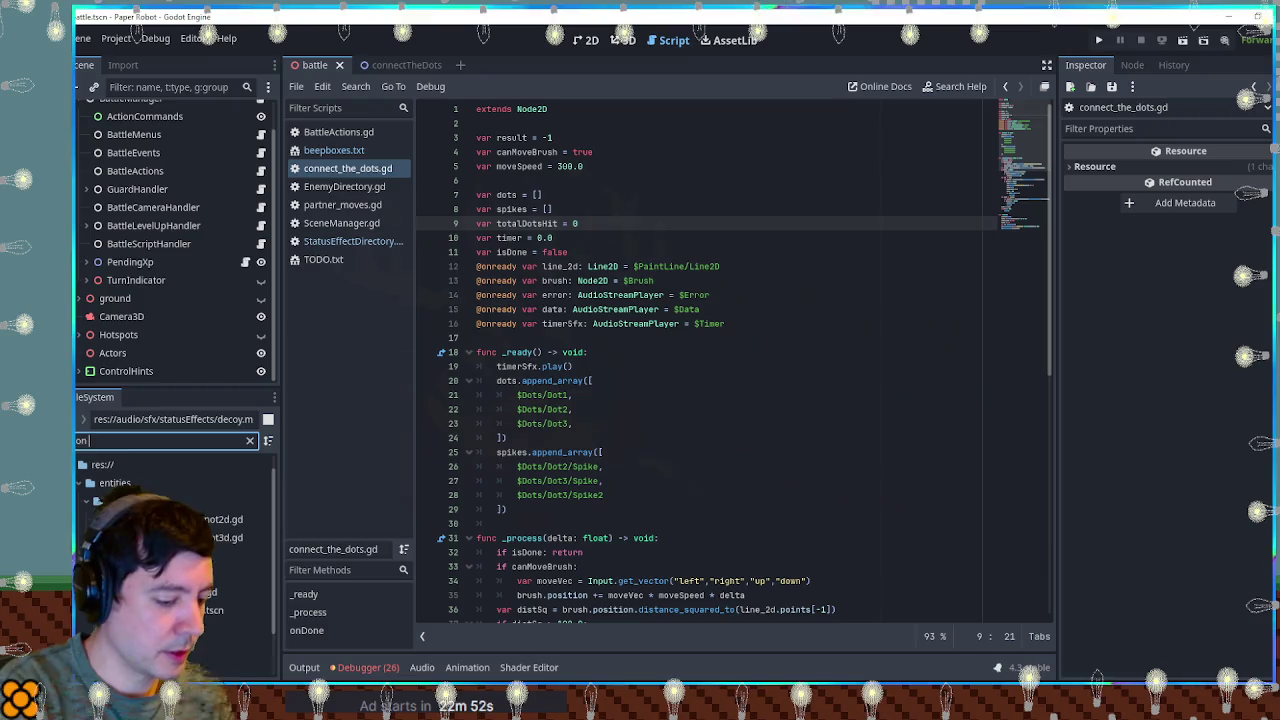
{"action": "left_click", "coordinate": [175, 537]}
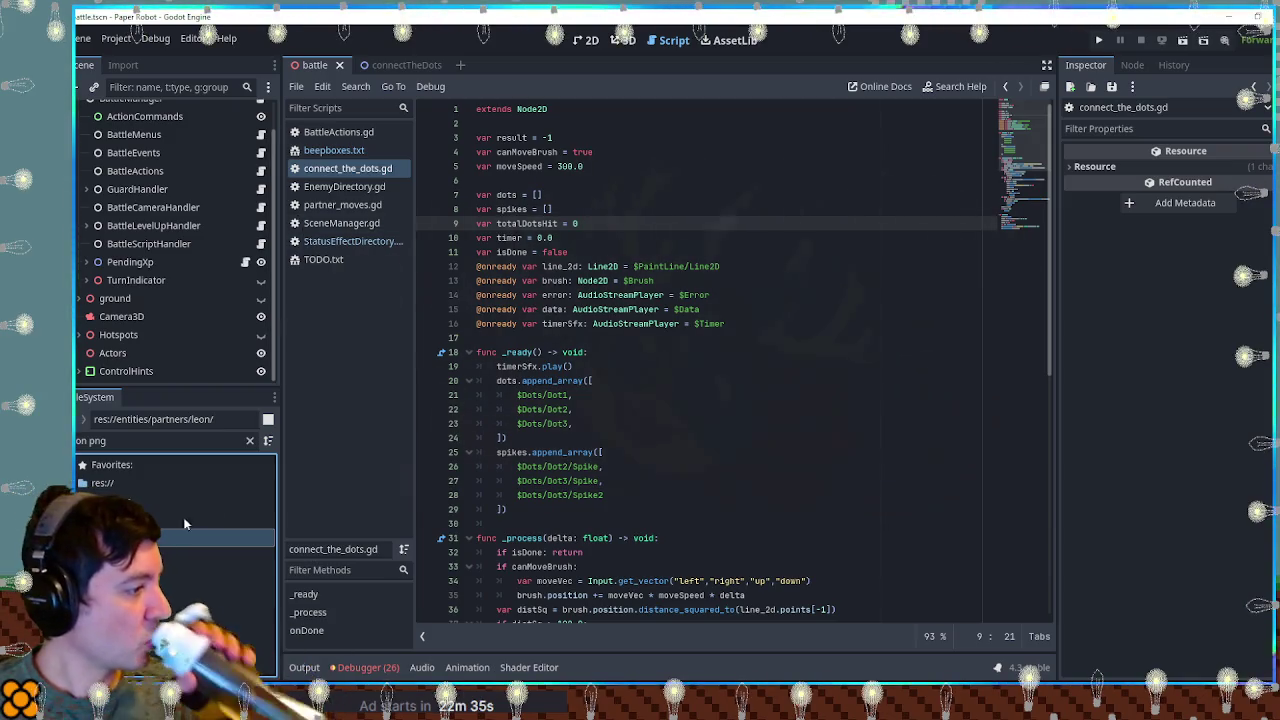
{"action": "left_click", "coordinate": [249, 441]}
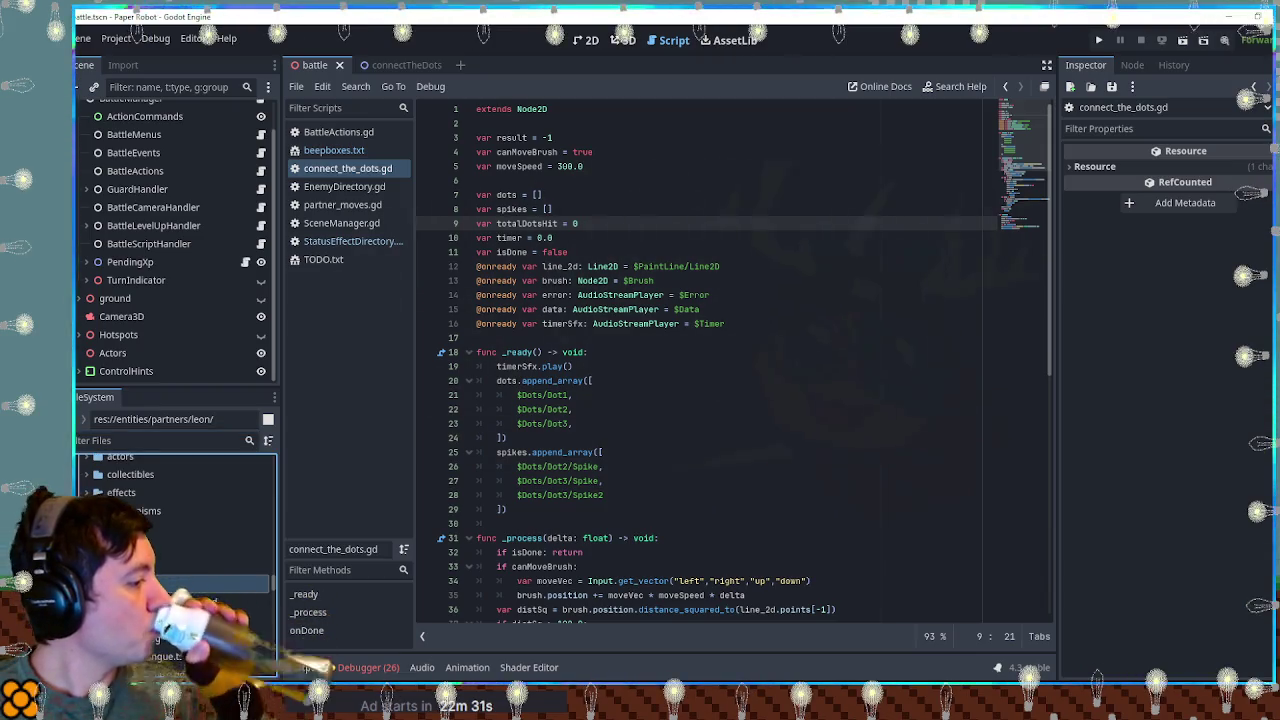
{"action": "double_click", "coordinate": [190, 620]}
{"action": "left_click", "coordinate": [586, 40]}
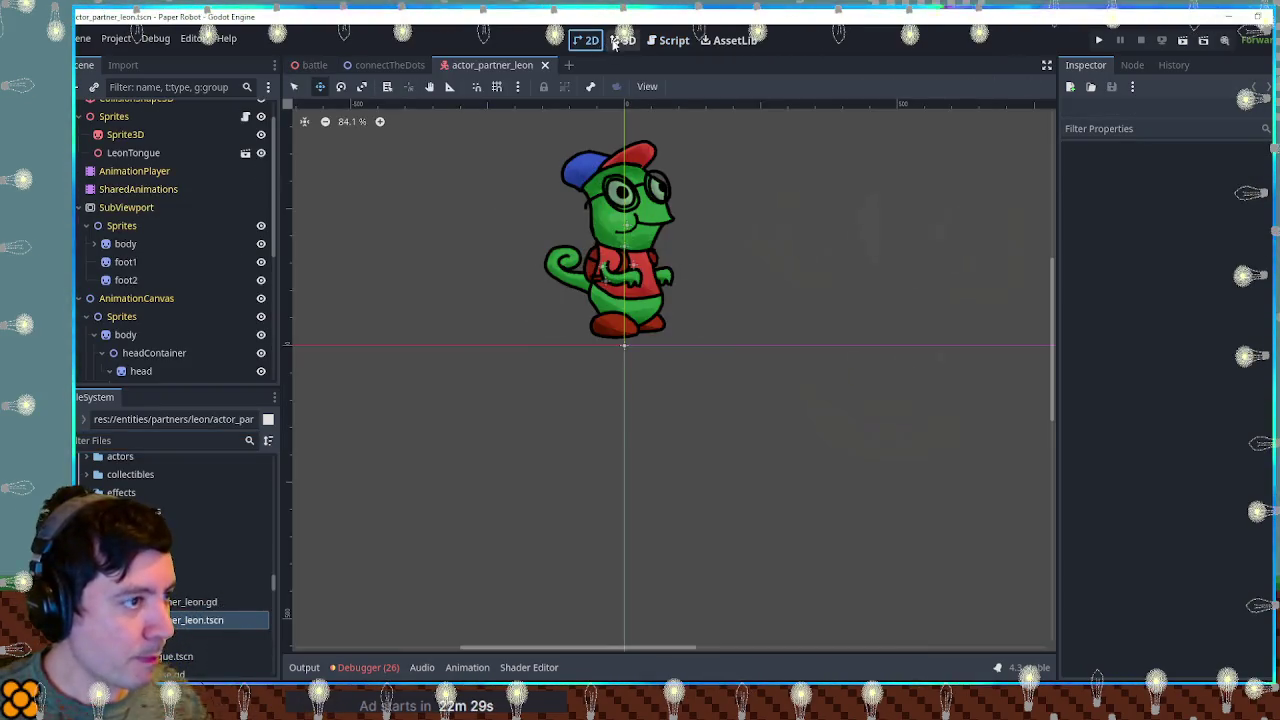
Duplicate the hat node and rename the copy 'beret'.
{"action": "left_click", "coordinate": [622, 40]}
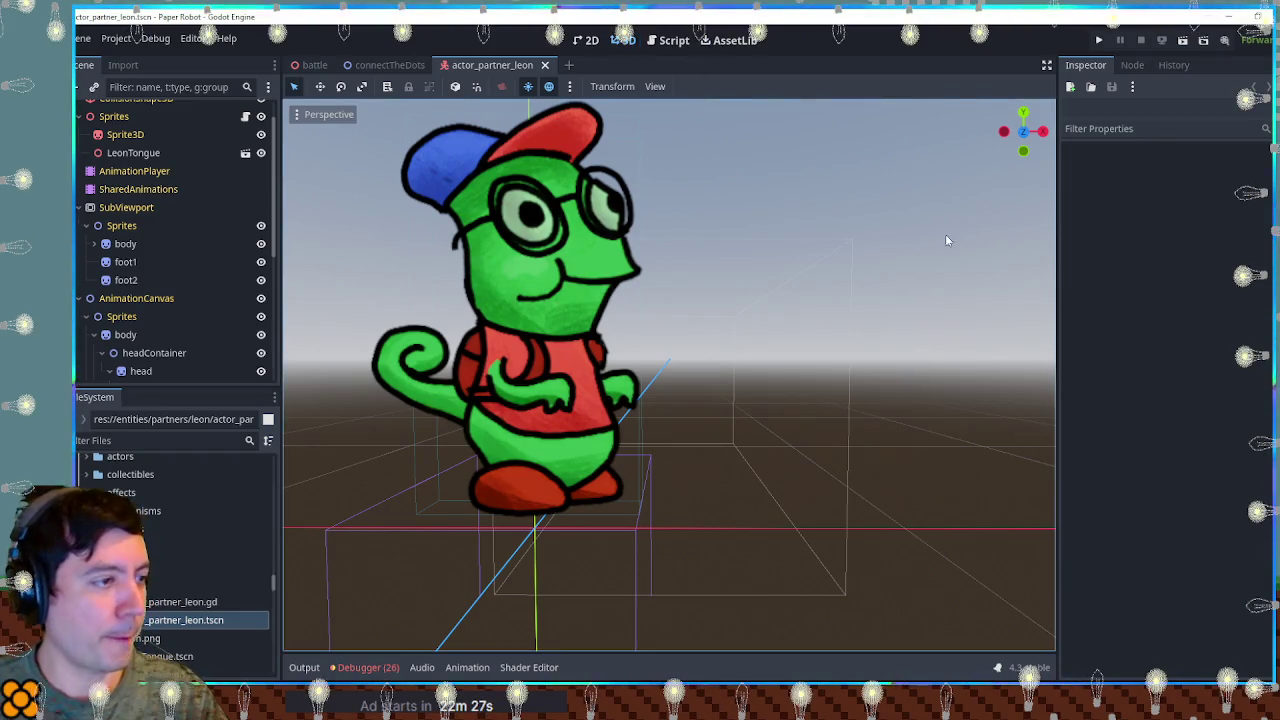
{"action": "left_click", "coordinate": [601, 41]}
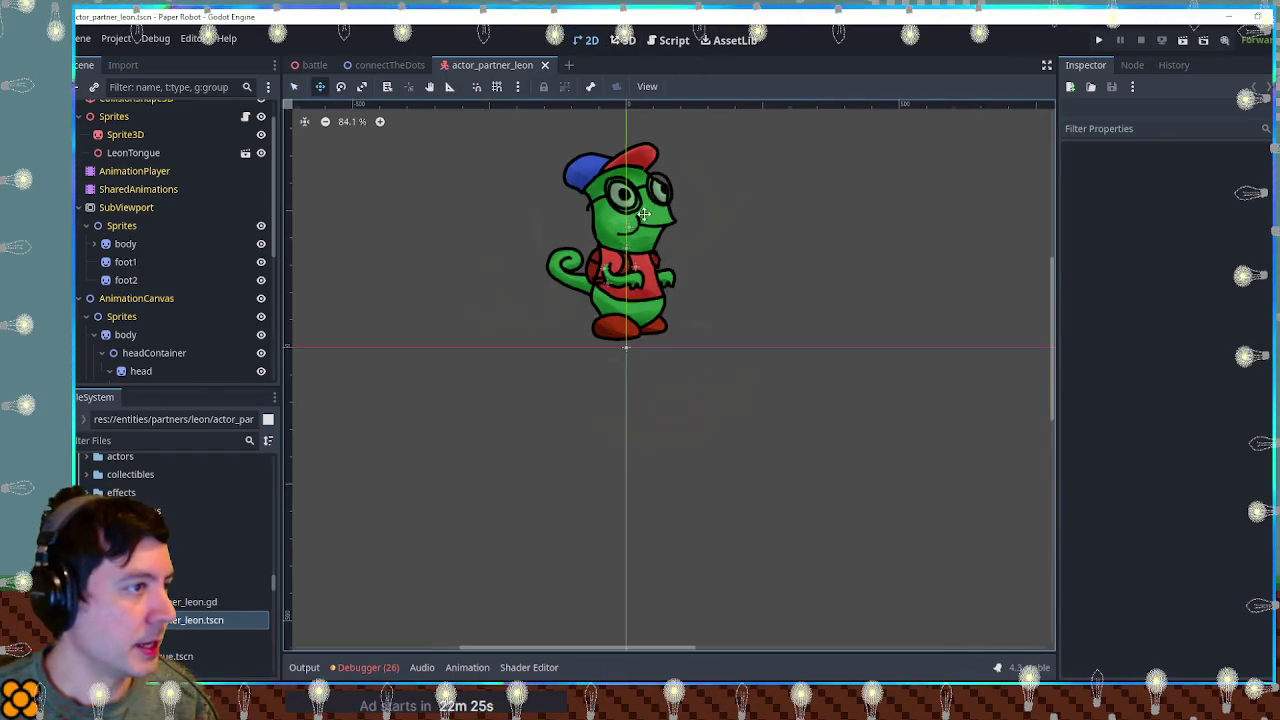
{"action": "scroll", "coordinate": [726, 318], "scroll_direction": "up", "scroll_amount": 2}
{"action": "scroll", "coordinate": [726, 318], "scroll_direction": "up", "scroll_amount": 2}
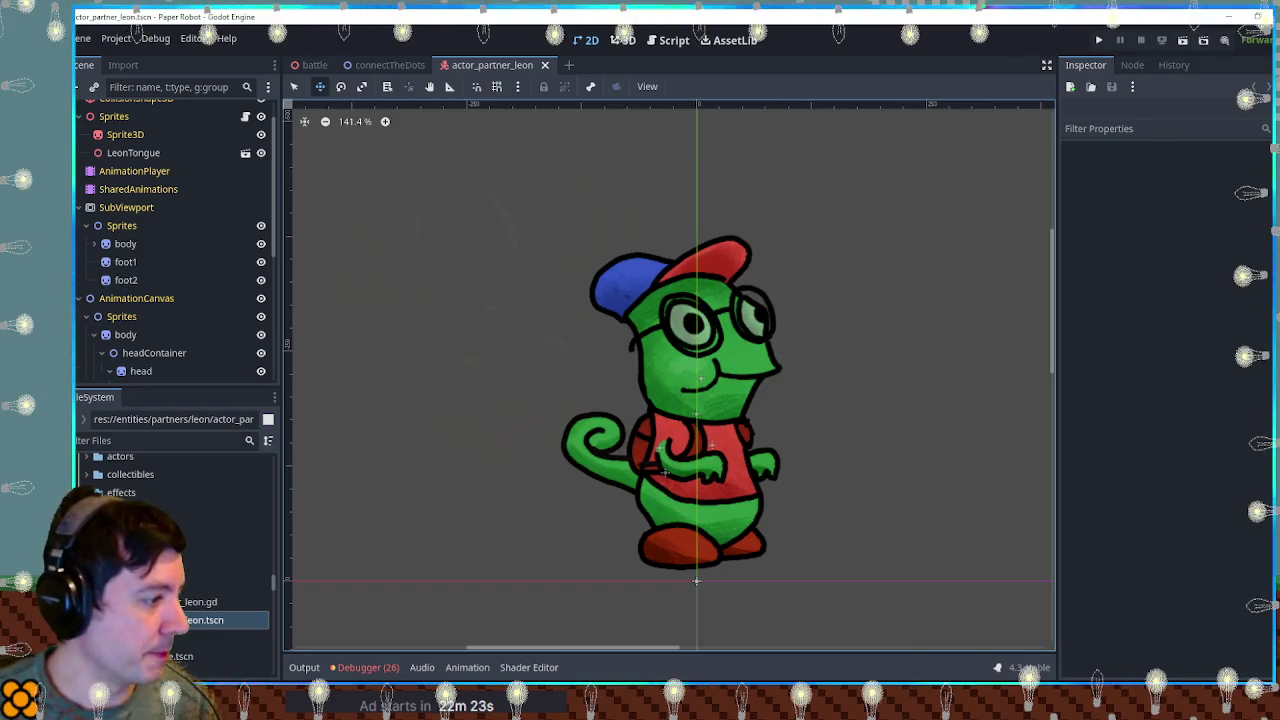
{"action": "scroll", "coordinate": [127, 283], "scroll_direction": "down", "scroll_amount": 5}
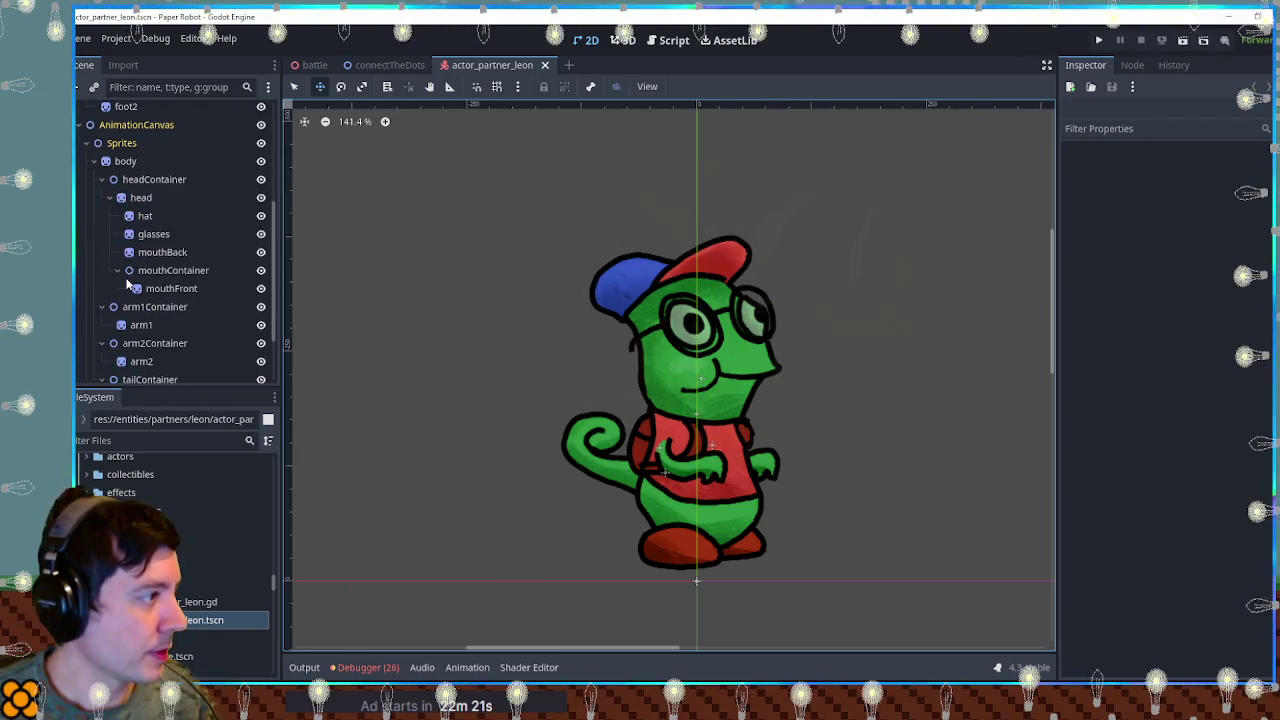
{"action": "left_click", "coordinate": [142, 216]}
{"action": "key", "text": "ctrl+d"}
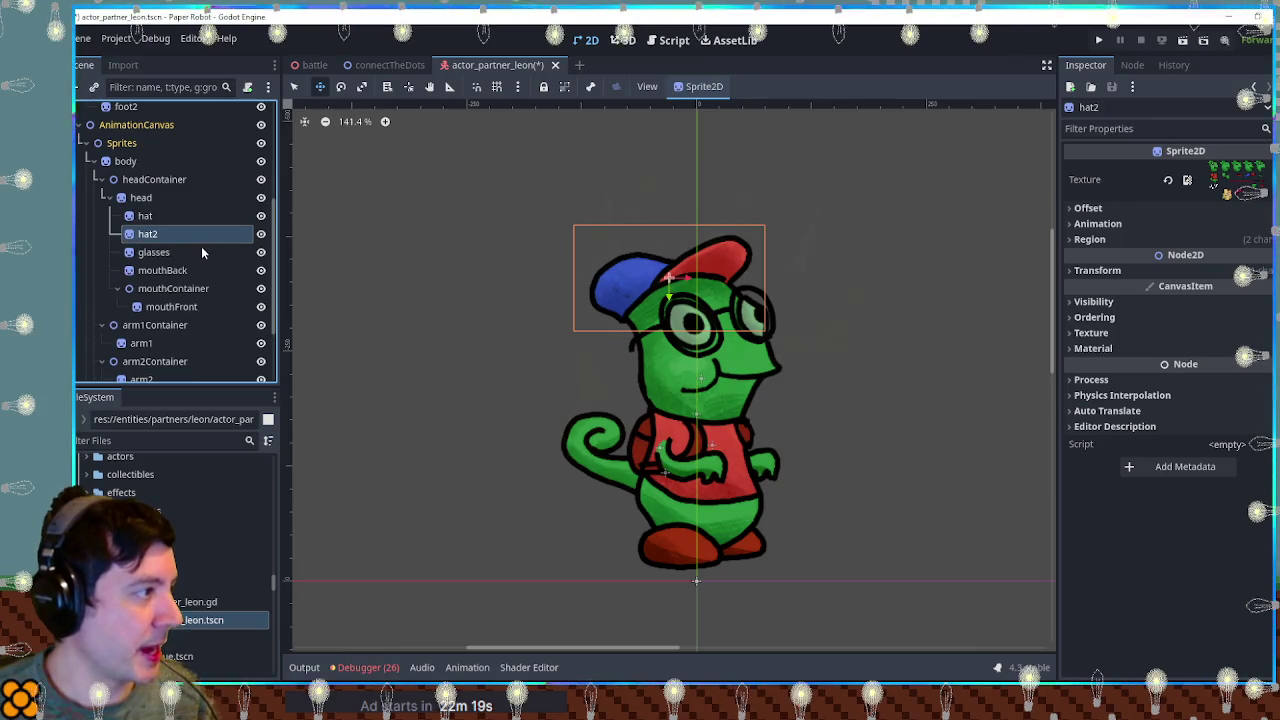
{"action": "key", "text": "F2"}
{"action": "type", "text": "beret"}
{"action": "key", "text": "Return"}
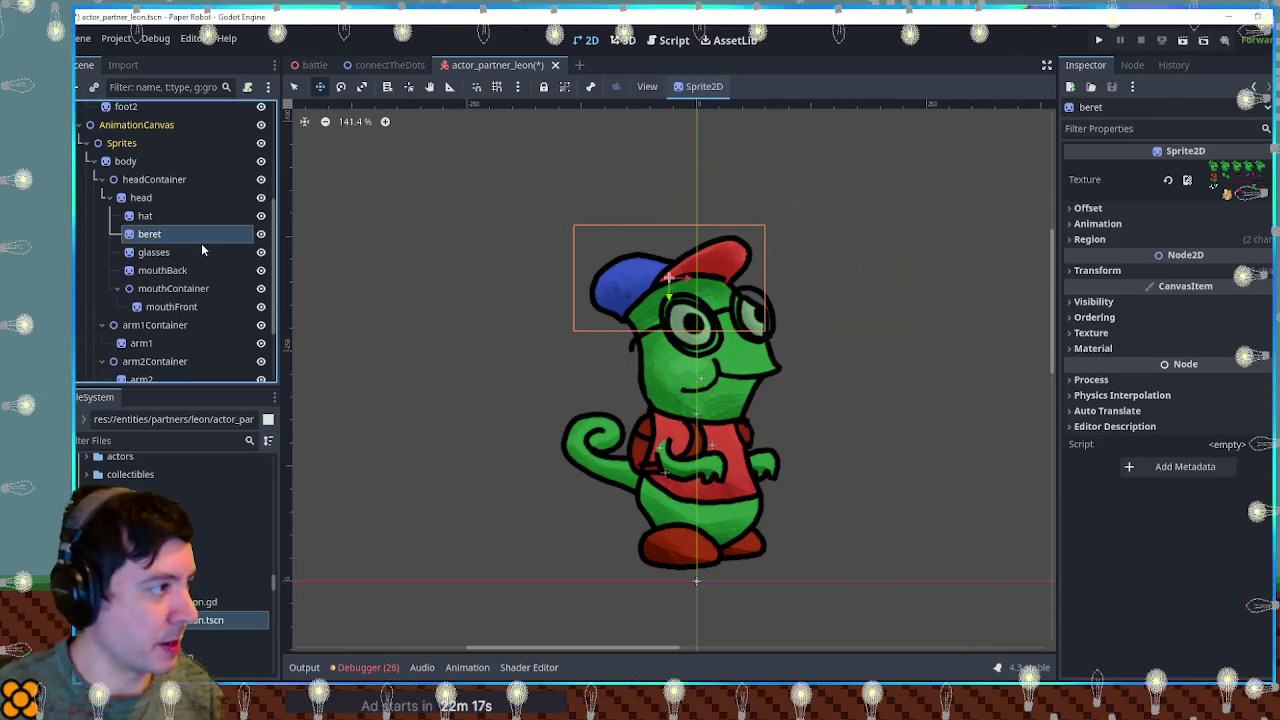
Crop the beret's region to the pink beret, move it onto Leon's head, and hide the old cap.
{"action": "left_click", "coordinate": [1089, 239]}
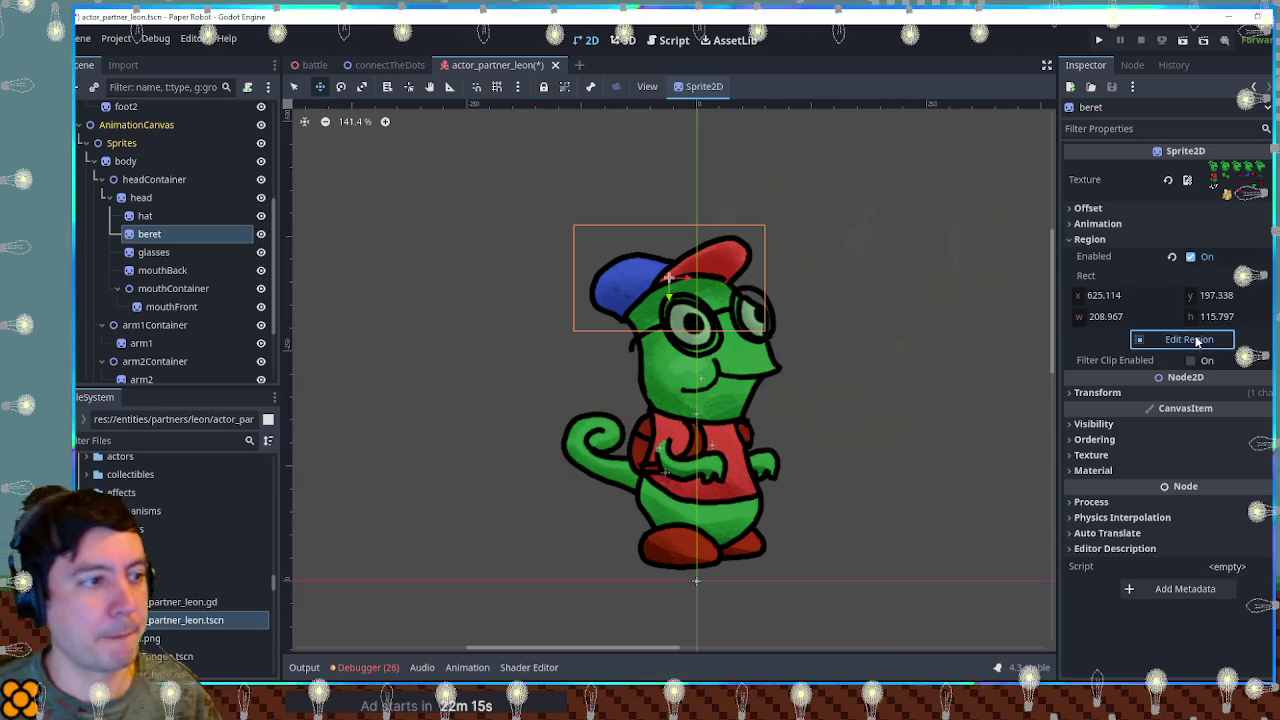
{"action": "left_click", "coordinate": [1190, 339]}
{"action": "scroll", "coordinate": [634, 404], "scroll_direction": "up", "scroll_amount": 2}
{"action": "scroll", "coordinate": [634, 404], "scroll_direction": "up", "scroll_amount": 1}
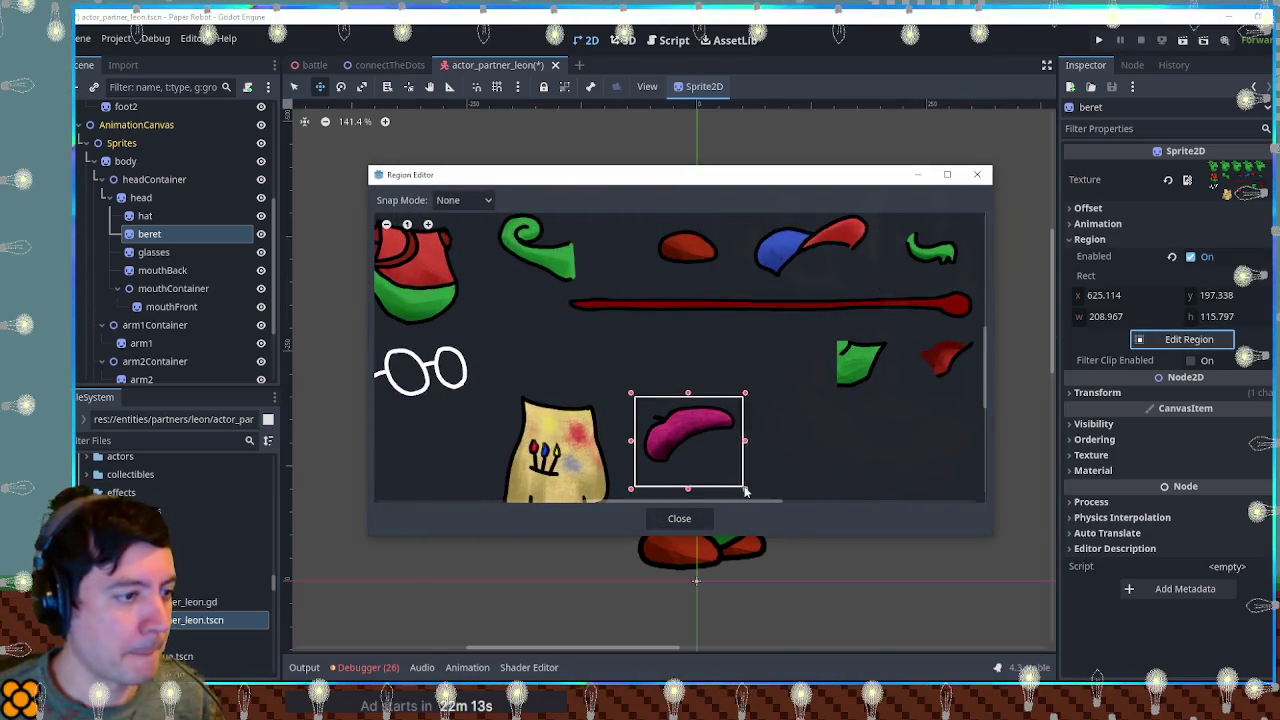
{"action": "left_click_drag", "start_coordinate": [745, 491], "coordinate": [741, 475]}
{"action": "left_click", "coordinate": [679, 518]}
{"action": "left_click_drag", "start_coordinate": [693, 281], "coordinate": [668, 285]}
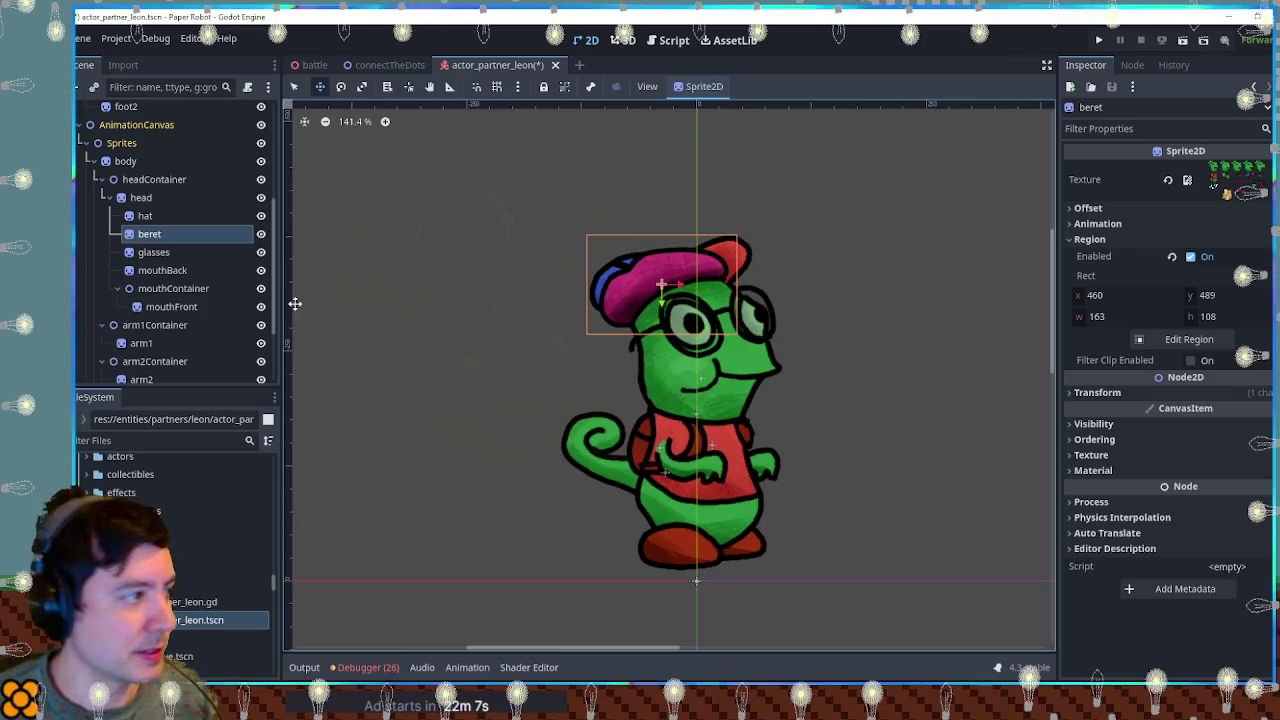
{"action": "left_click", "coordinate": [259, 216]}
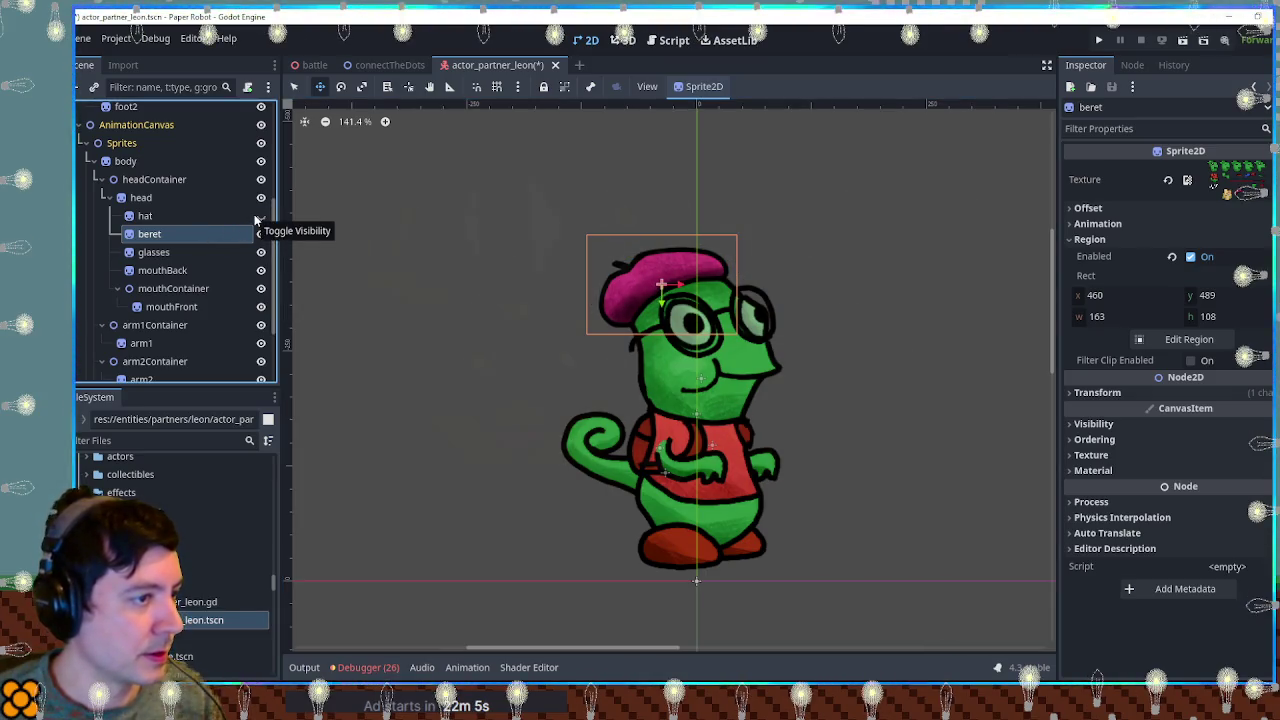
Show the red and blue cap, hide the pink beret, and select the body node.
{"action": "left_click", "coordinate": [258, 217]}
{"action": "left_click", "coordinate": [260, 235]}
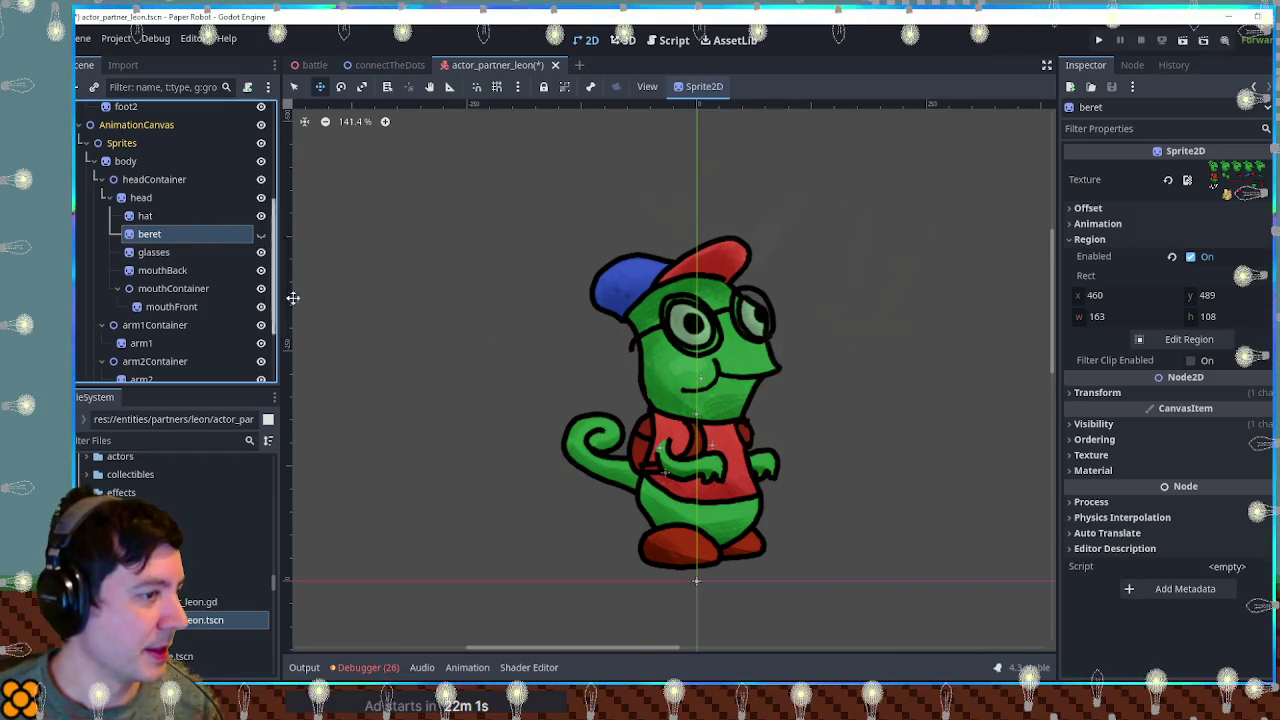
{"action": "left_click_drag", "start_coordinate": [735, 484], "coordinate": [675, 384]}
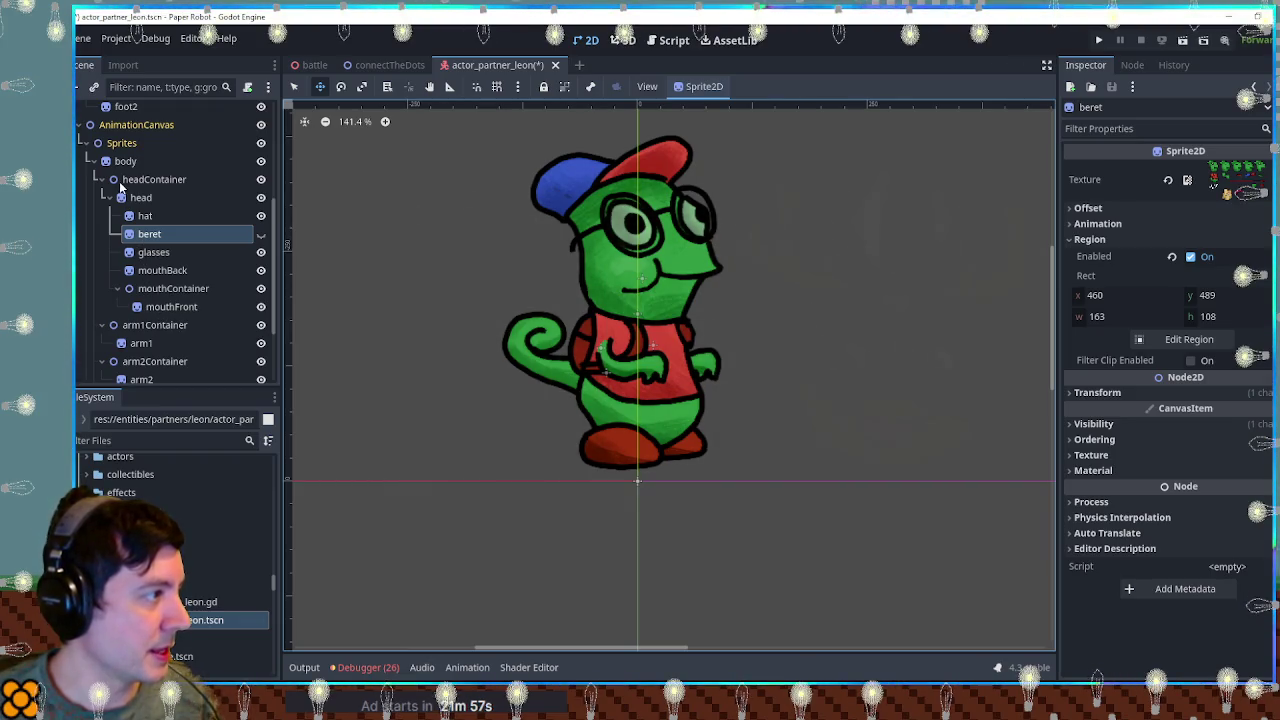
{"action": "scroll", "coordinate": [152, 331], "scroll_direction": "down", "scroll_amount": 2}
{"action": "scroll", "coordinate": [152, 331], "scroll_direction": "down", "scroll_amount": 1}
{"action": "scroll", "coordinate": [125, 210], "scroll_direction": "up", "scroll_amount": 4}
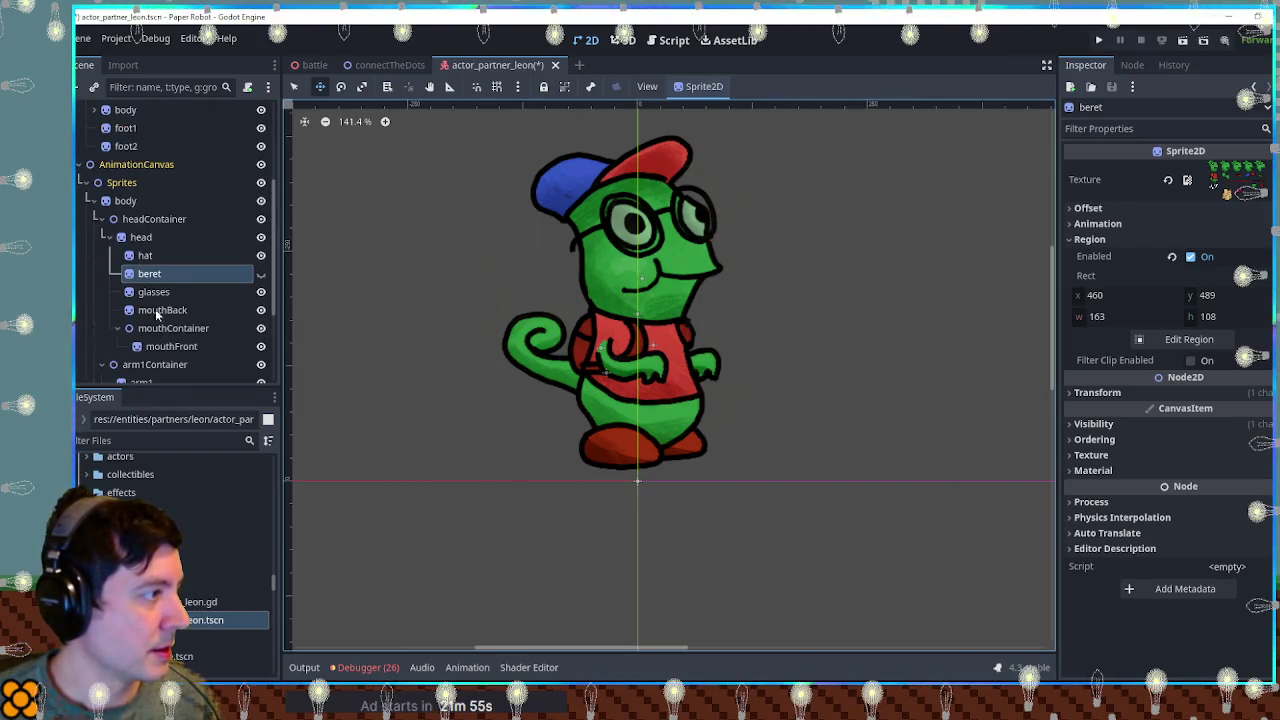
{"action": "left_click", "coordinate": [125, 201]}
{"action": "left_click", "coordinate": [101, 219]}
{"action": "left_click", "coordinate": [101, 238]}
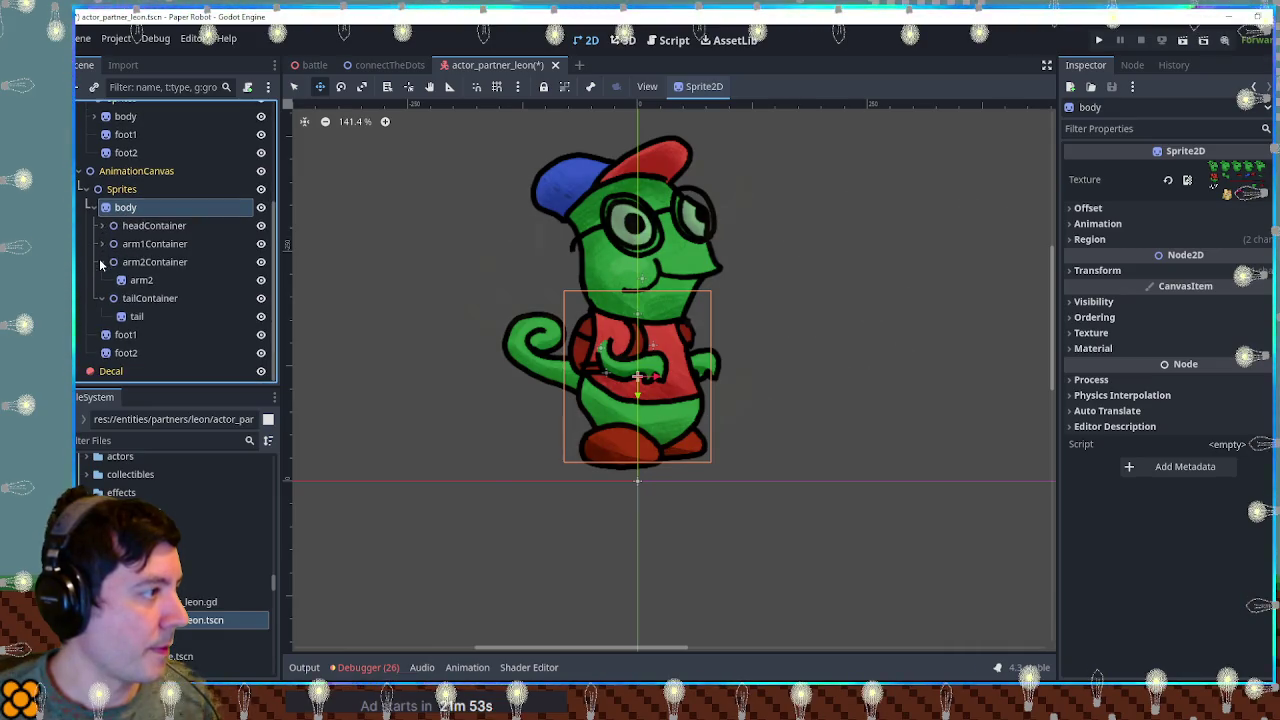
{"action": "left_click", "coordinate": [101, 262]}
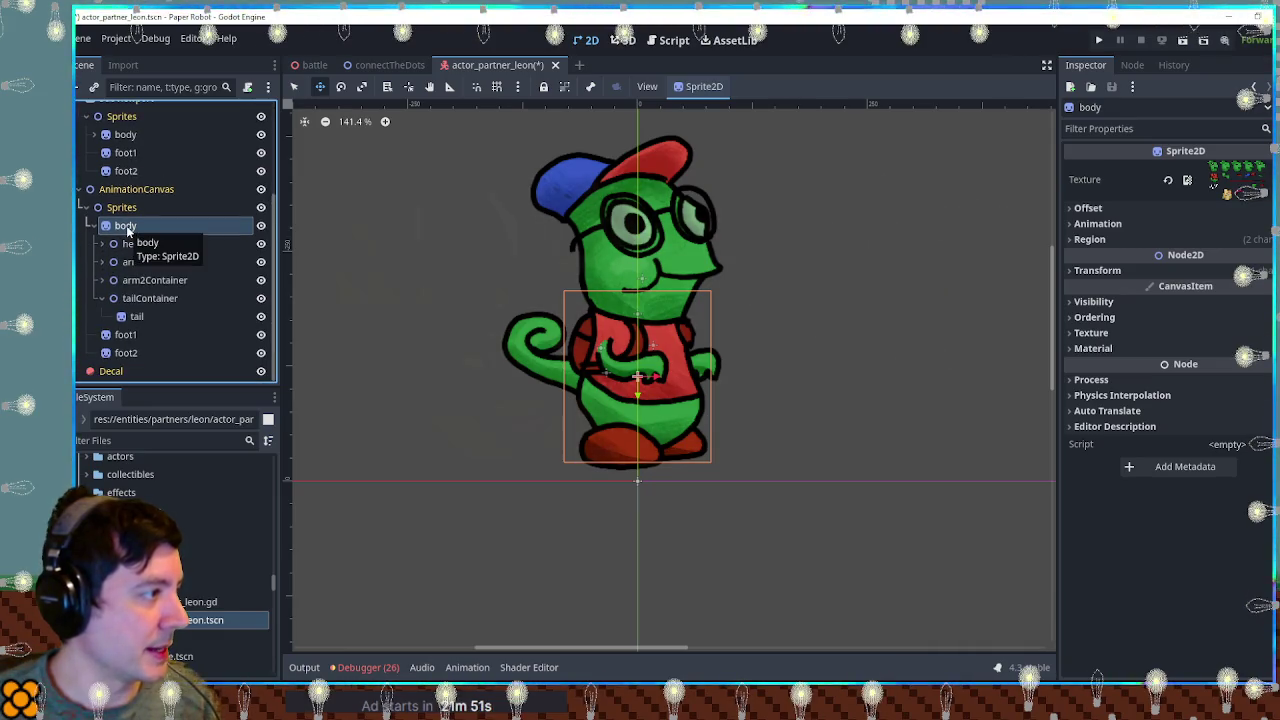
Add a Sprite2D child named 'smock' as body's first child.
{"action": "key", "text": "ctrl+a"}
{"action": "type", "text": "sprite"}
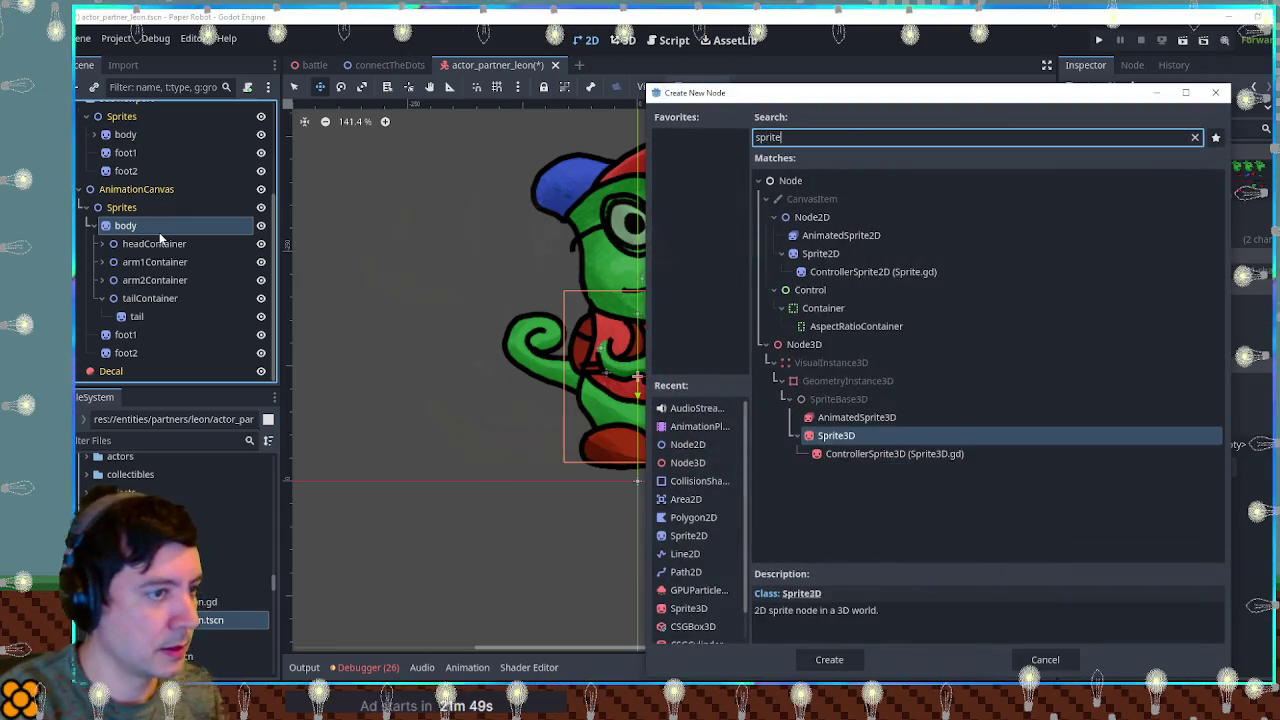
{"action": "type", "text": "2d"}
{"action": "key", "text": "Return"}
{"action": "key", "text": "F2"}
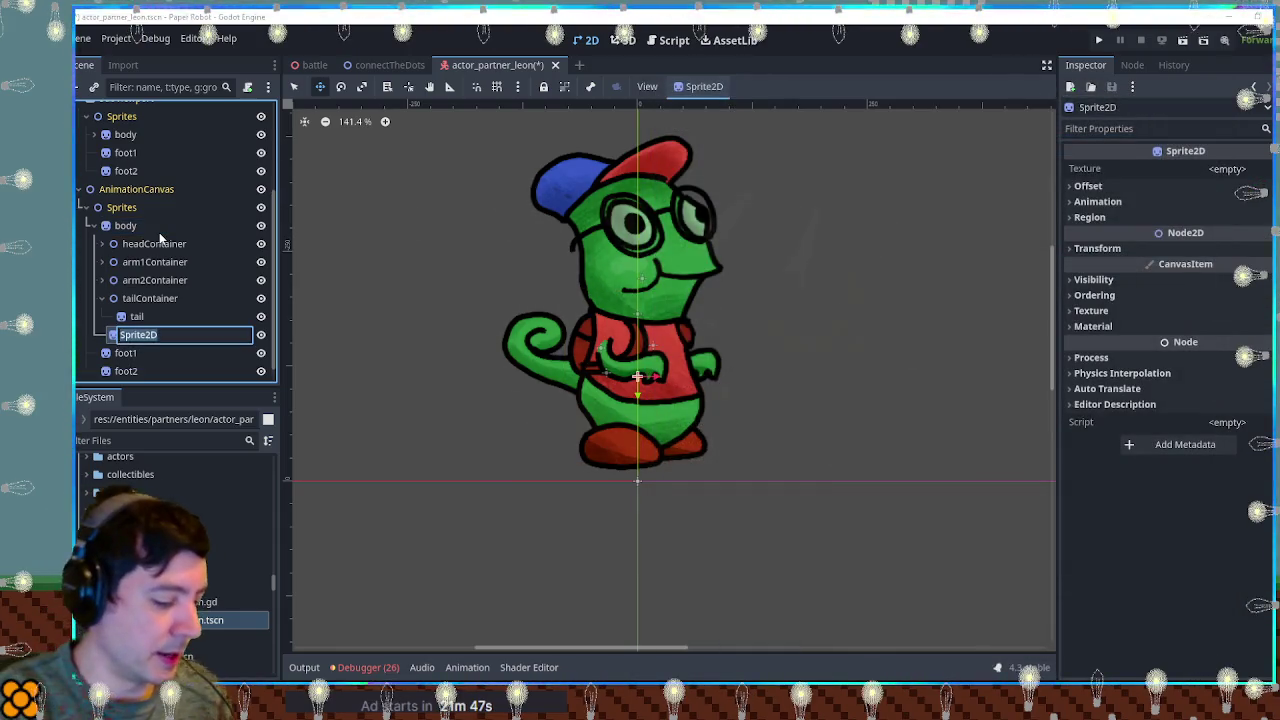
{"action": "type", "text": "smock"}
{"action": "key", "text": "Return"}
{"action": "mouse_move", "coordinate": [140, 338]}
{"action": "left_mouse_down"}
{"action": "mouse_move", "coordinate": [138, 228]}
{"action": "mouse_move", "coordinate": [134, 243]}
{"action": "left_mouse_up"}
Texture the smock with leon.png, crop its region to the smock (x 253, y 481, 175 × 206), and position it.
{"action": "mouse_move", "coordinate": [220, 639]}
{"action": "left_mouse_down"}
{"action": "mouse_move", "coordinate": [171, 256]}
{"action": "mouse_move", "coordinate": [1227, 169]}
{"action": "left_mouse_up"}
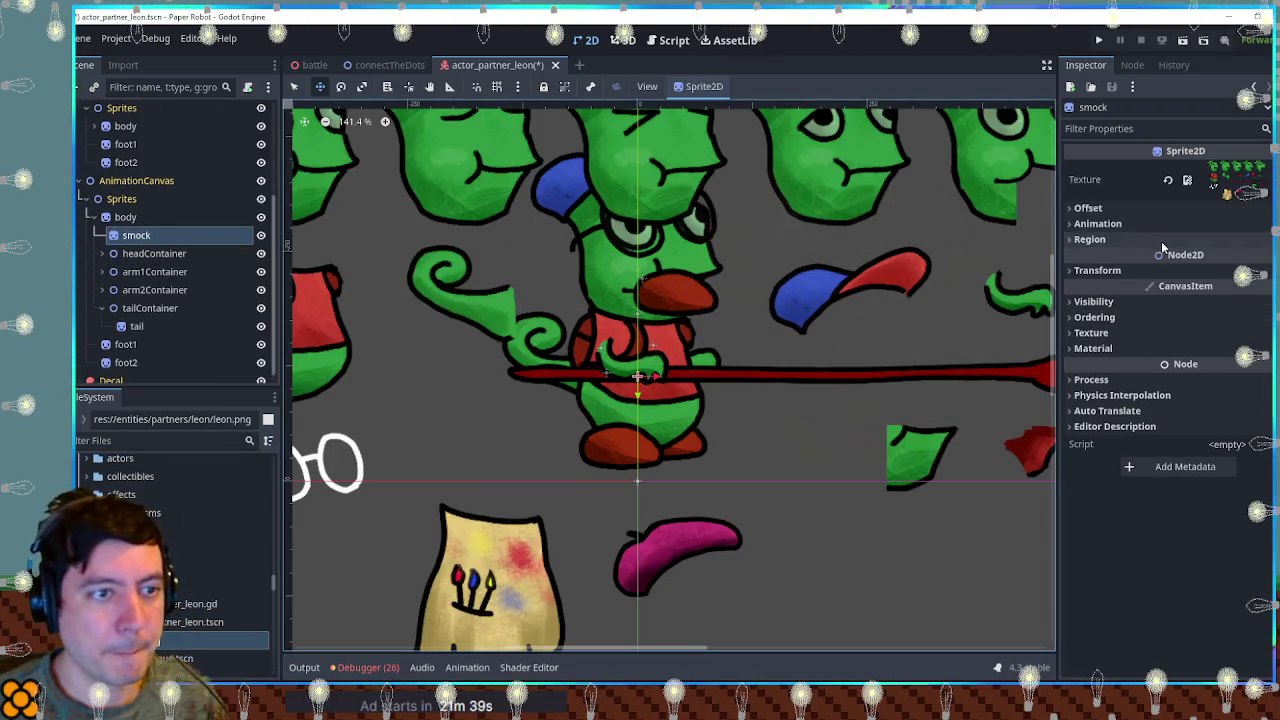
{"action": "left_click", "coordinate": [1160, 240]}
{"action": "left_click", "coordinate": [1191, 256]}
{"action": "left_click", "coordinate": [1189, 339]}
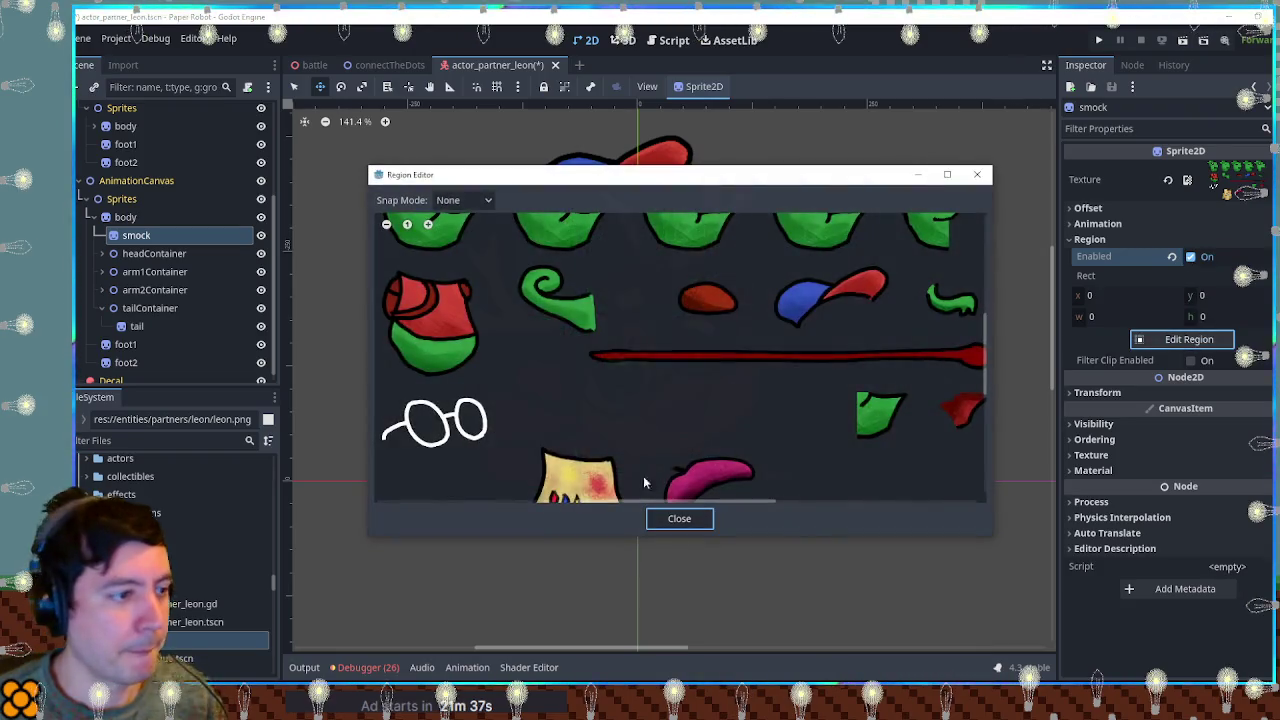
{"action": "scroll", "coordinate": [658, 465], "scroll_direction": "down", "scroll_amount": 3}
{"action": "left_click_drag", "start_coordinate": [588, 272], "coordinate": [703, 415]}
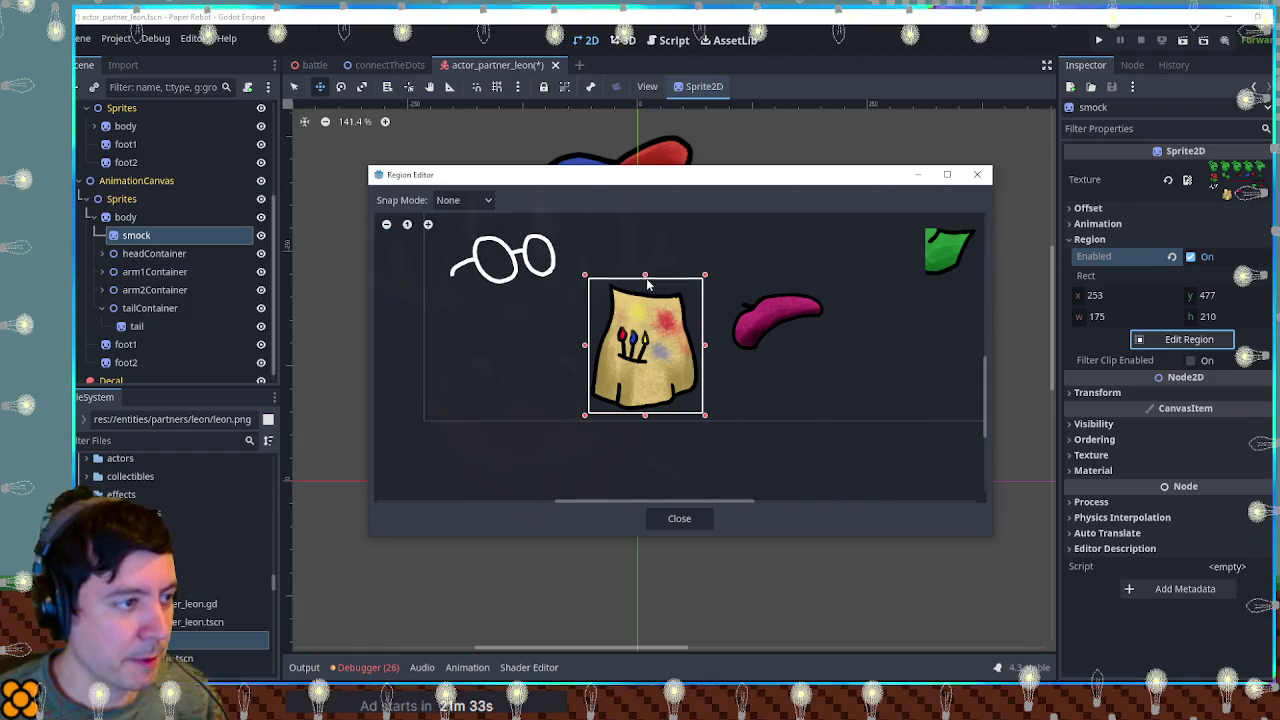
{"action": "left_click_drag", "start_coordinate": [647, 284], "coordinate": [647, 287]}
{"action": "left_click", "coordinate": [679, 518]}
{"action": "mouse_move", "coordinate": [657, 345]}
{"action": "left_mouse_down"}
{"action": "mouse_move", "coordinate": [632, 345]}
{"action": "mouse_move", "coordinate": [653, 355]}
{"action": "left_mouse_up"}
{"action": "left_click_drag", "start_coordinate": [737, 428], "coordinate": [675, 398]}
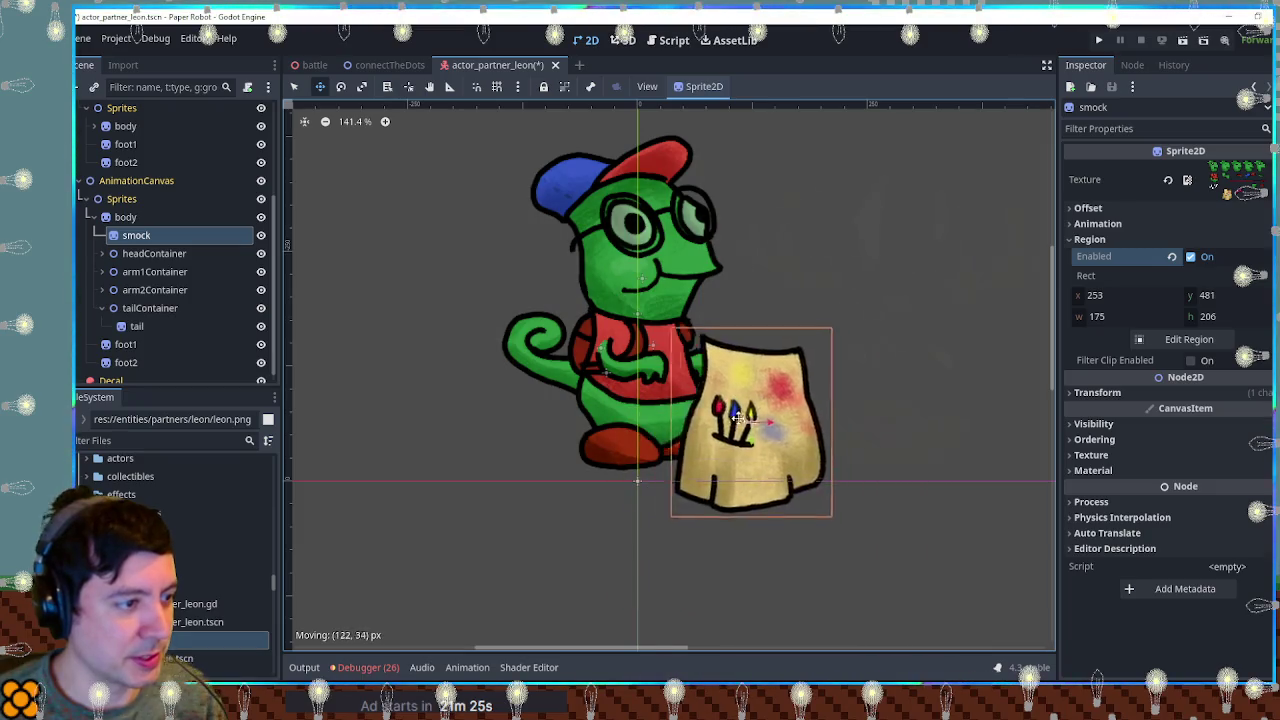
Move the smock over the torso and squash its vertical scale to around 0.75–0.82.
{"action": "left_click_drag", "start_coordinate": [675, 398], "coordinate": [675, 396]}
{"action": "left_click", "coordinate": [1097, 392]}
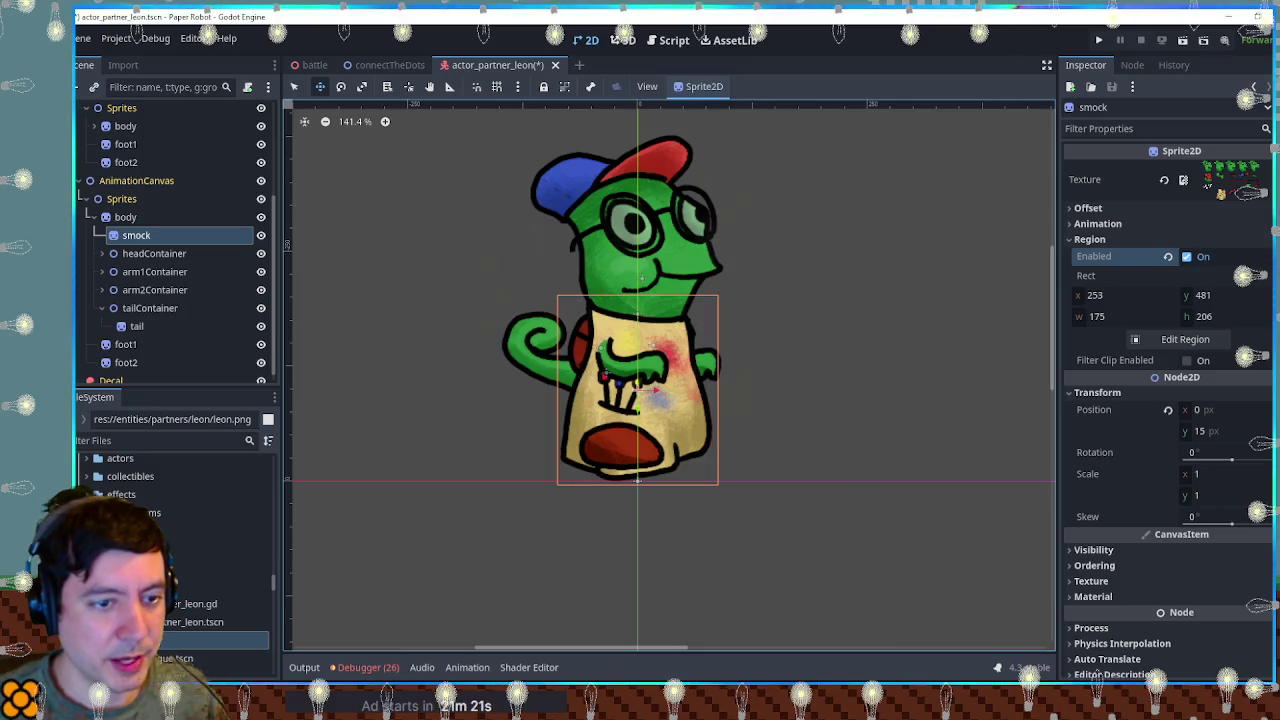
{"action": "left_click", "coordinate": [1225, 495]}
{"action": "type", "text": "0.75"}
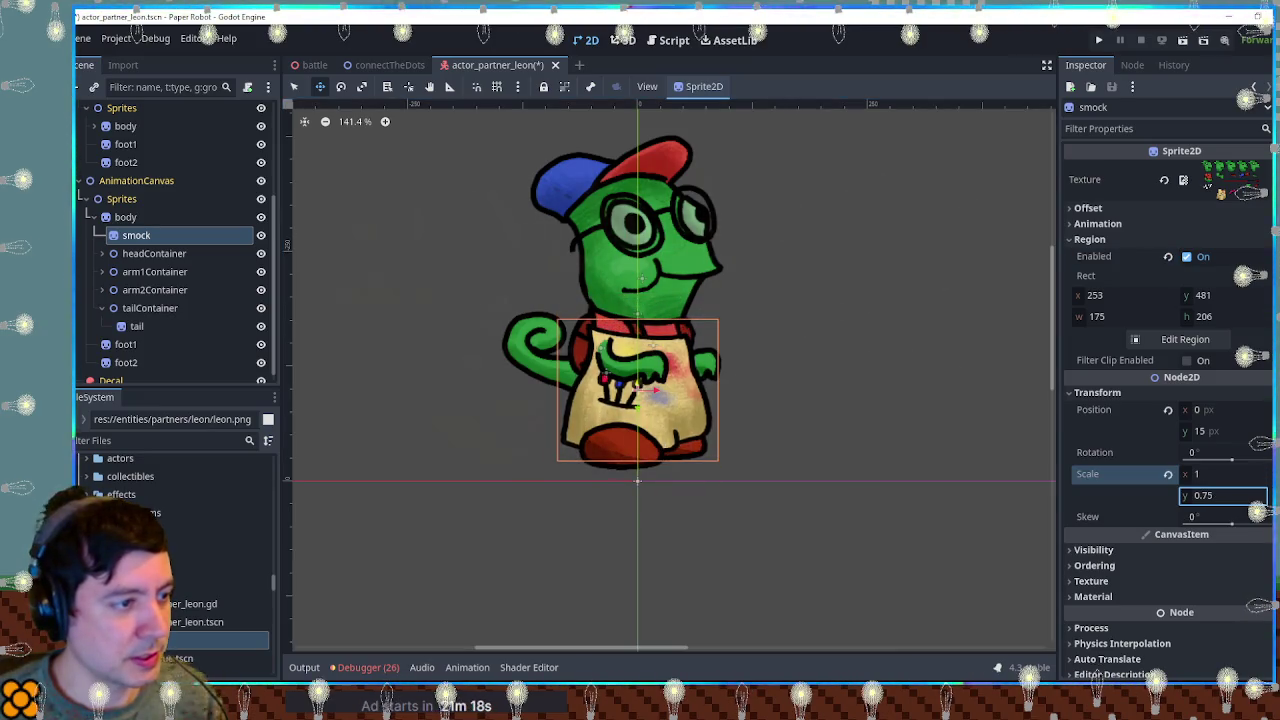
{"action": "left_click_drag", "start_coordinate": [683, 401], "coordinate": [685, 382]}
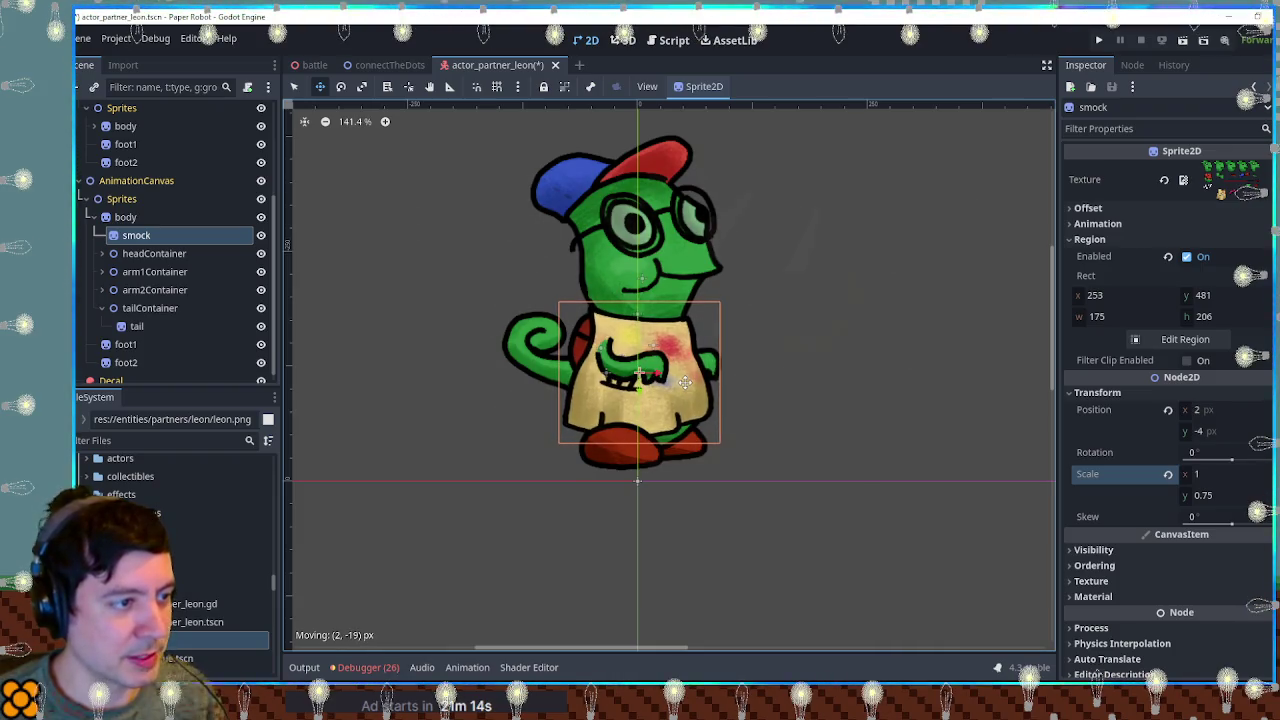
{"action": "left_click_drag", "start_coordinate": [1181, 489], "coordinate": [1200, 489]}
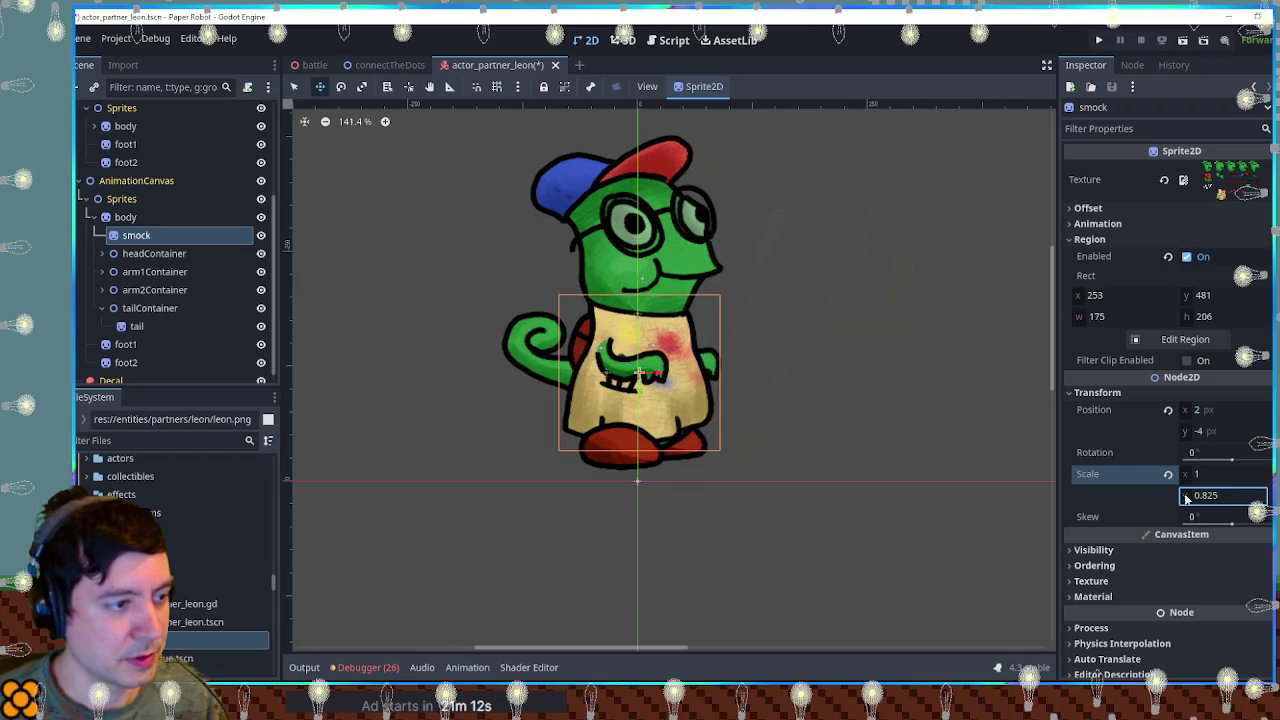
{"action": "left_click_drag", "start_coordinate": [648, 373], "coordinate": [648, 380]}
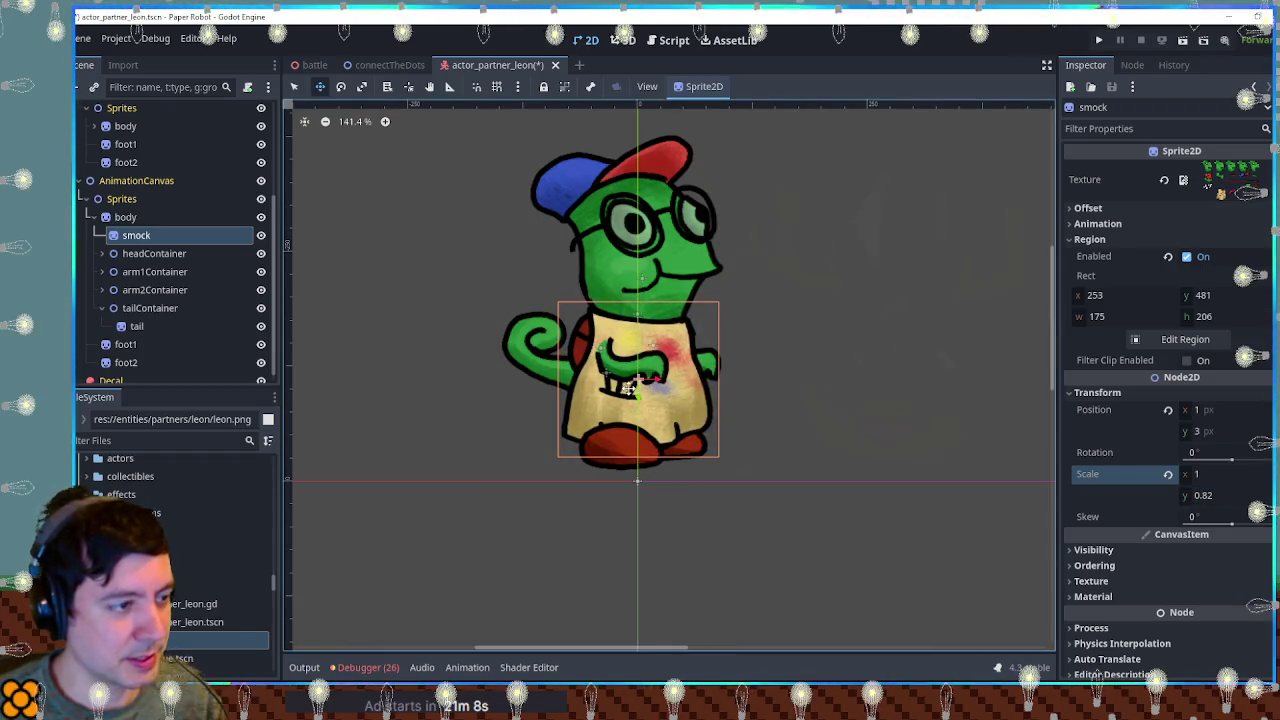
Fine-tune the smock to 0.79 vertical scale at position (2, -1), then deselect it.
{"action": "left_click", "coordinate": [1208, 478]}
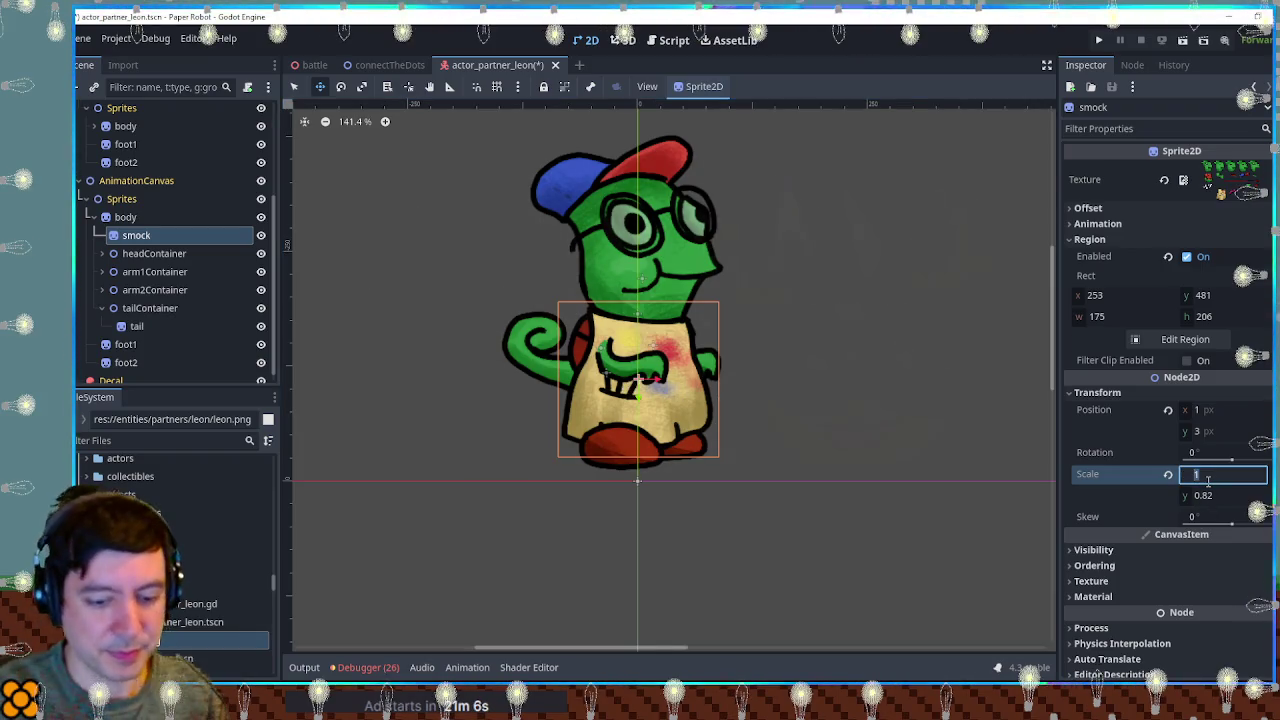
{"action": "type", "text": "-1"}
{"action": "key", "text": "Return"}
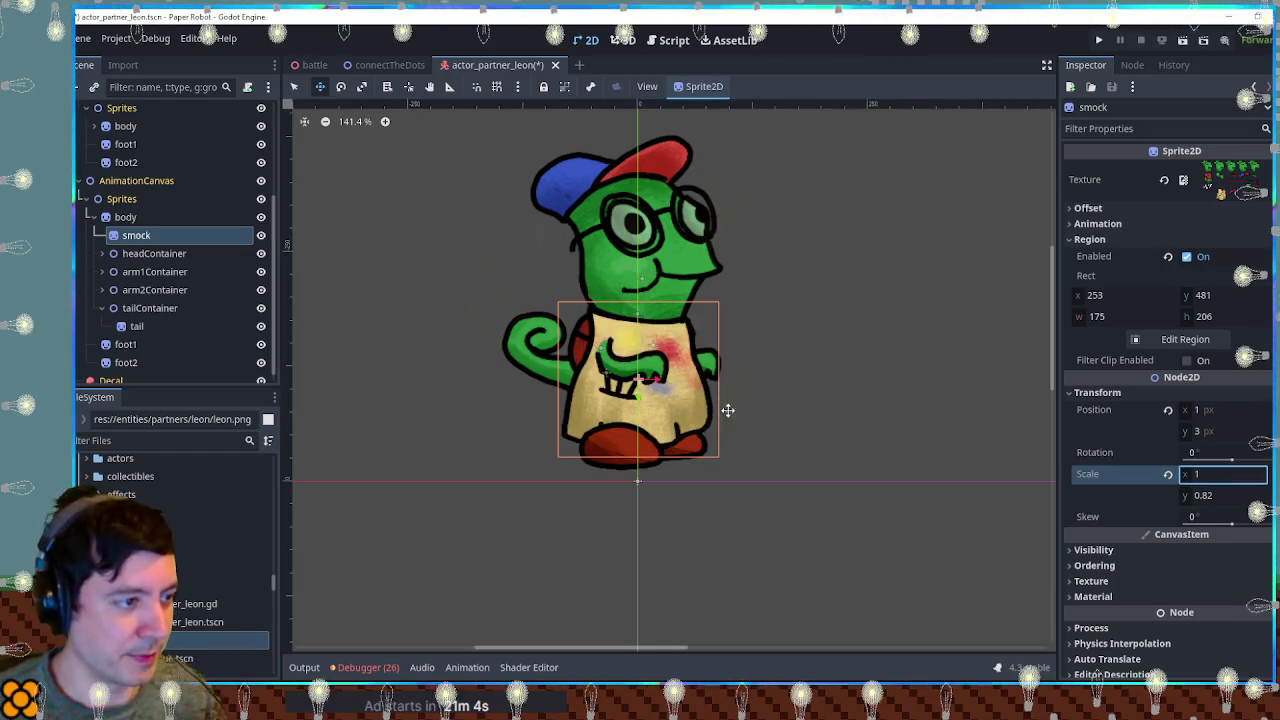
{"action": "mouse_move", "coordinate": [1200, 495]}
{"action": "left_mouse_down"}
{"action": "mouse_move", "coordinate": [1160, 495]}
{"action": "mouse_move", "coordinate": [1175, 495]}
{"action": "left_mouse_up"}
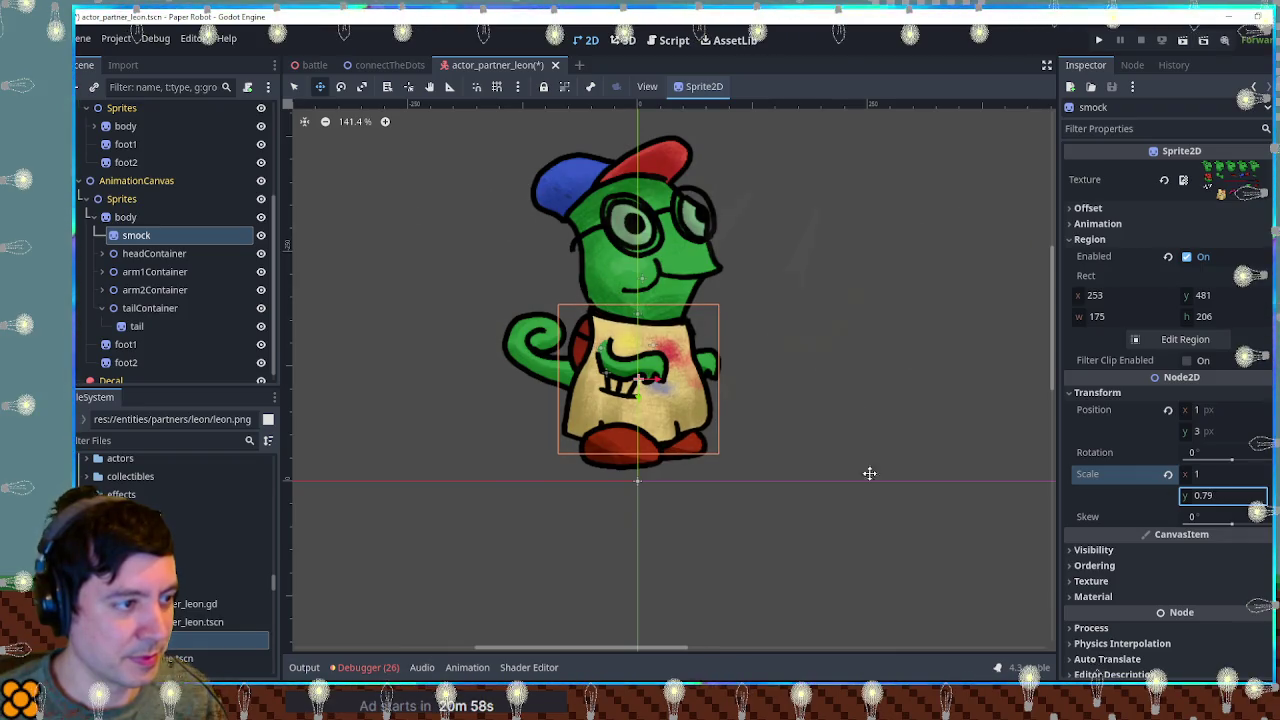
{"action": "left_click_drag", "start_coordinate": [721, 447], "coordinate": [724, 441]}
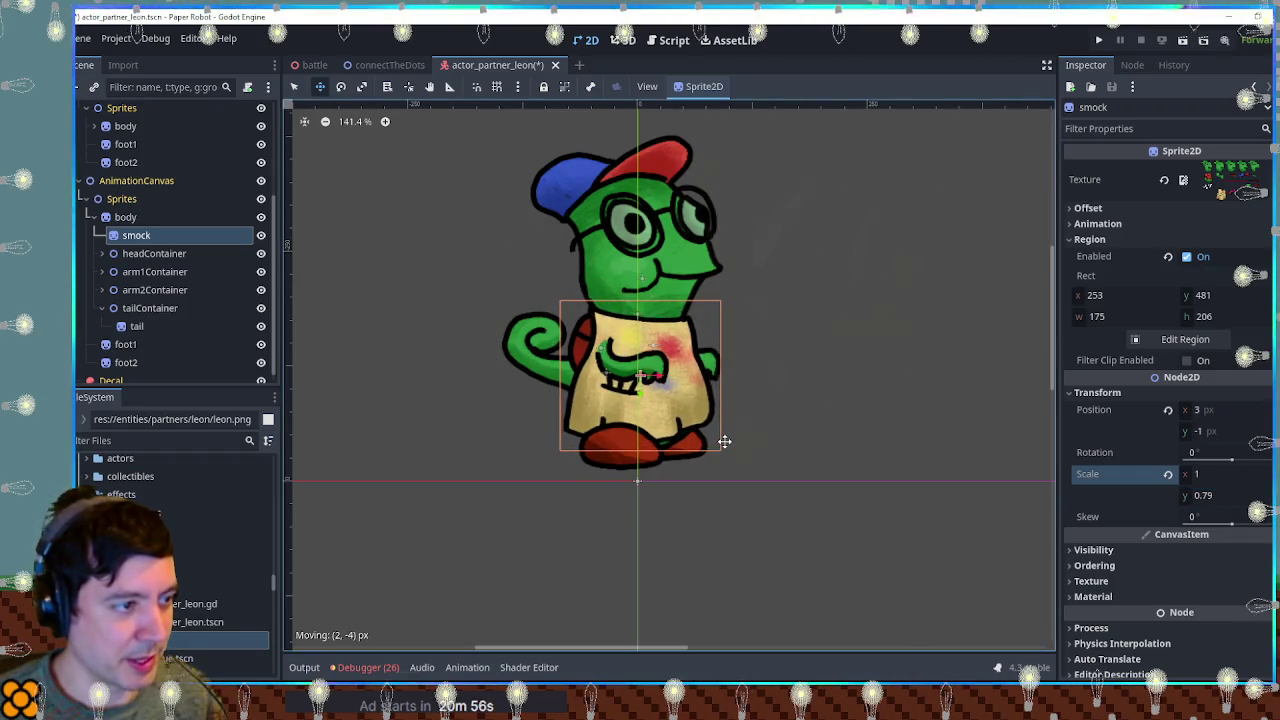
{"action": "left_click_drag", "start_coordinate": [724, 442], "coordinate": [724, 442]}
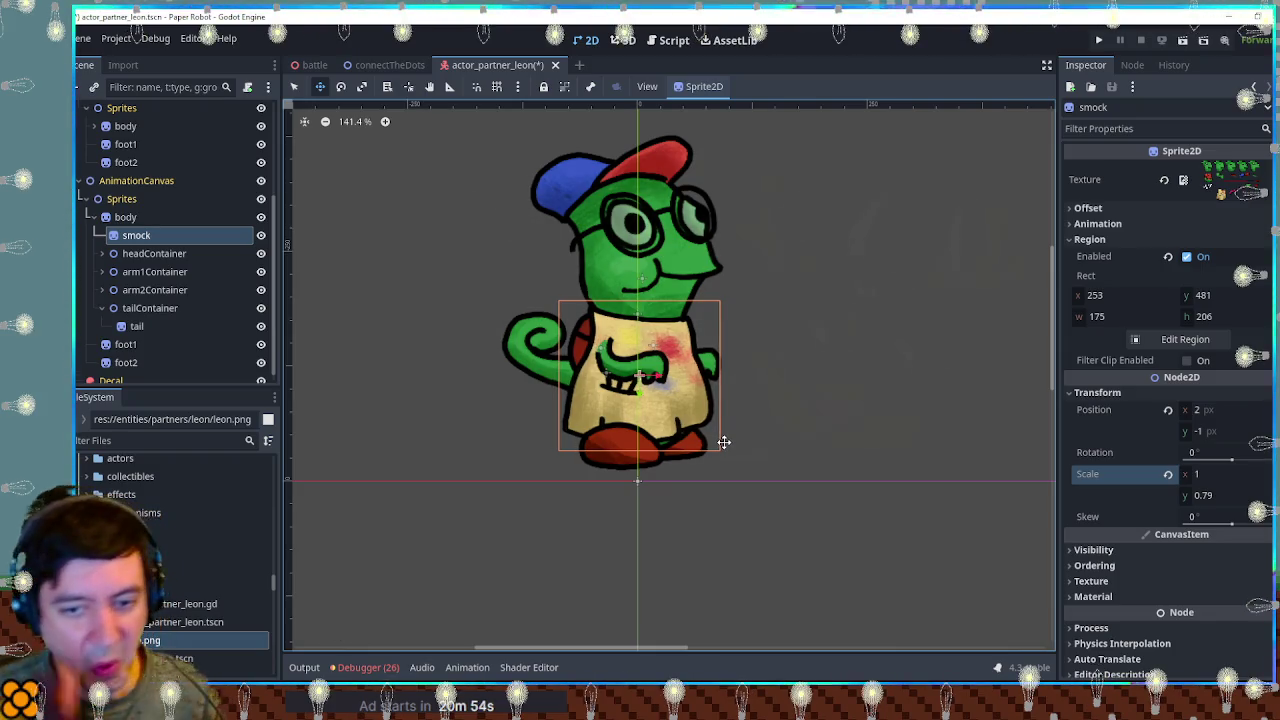
{"action": "key", "text": "q"}
{"action": "left_click", "coordinate": [807, 368]}
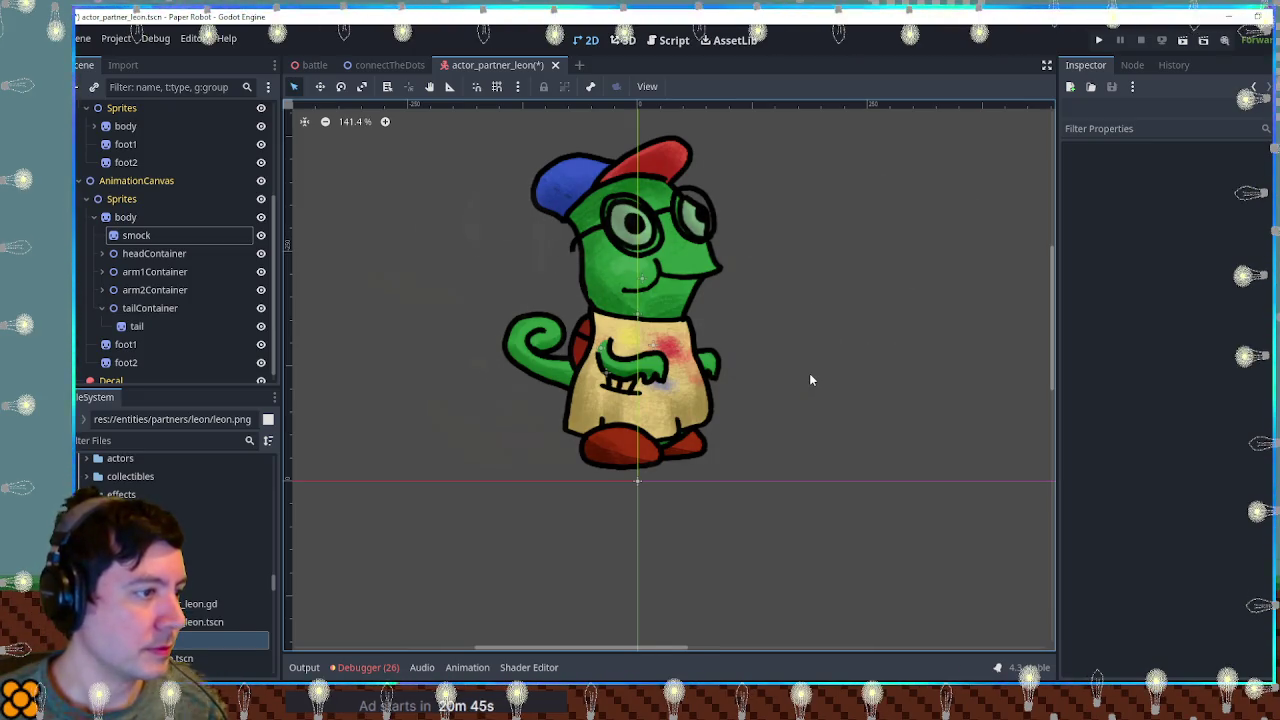
Hide the smock to reveal the red shirt and save the Leon scene.
{"action": "left_click", "coordinate": [260, 236]}
{"action": "left_click", "coordinate": [260, 236]}
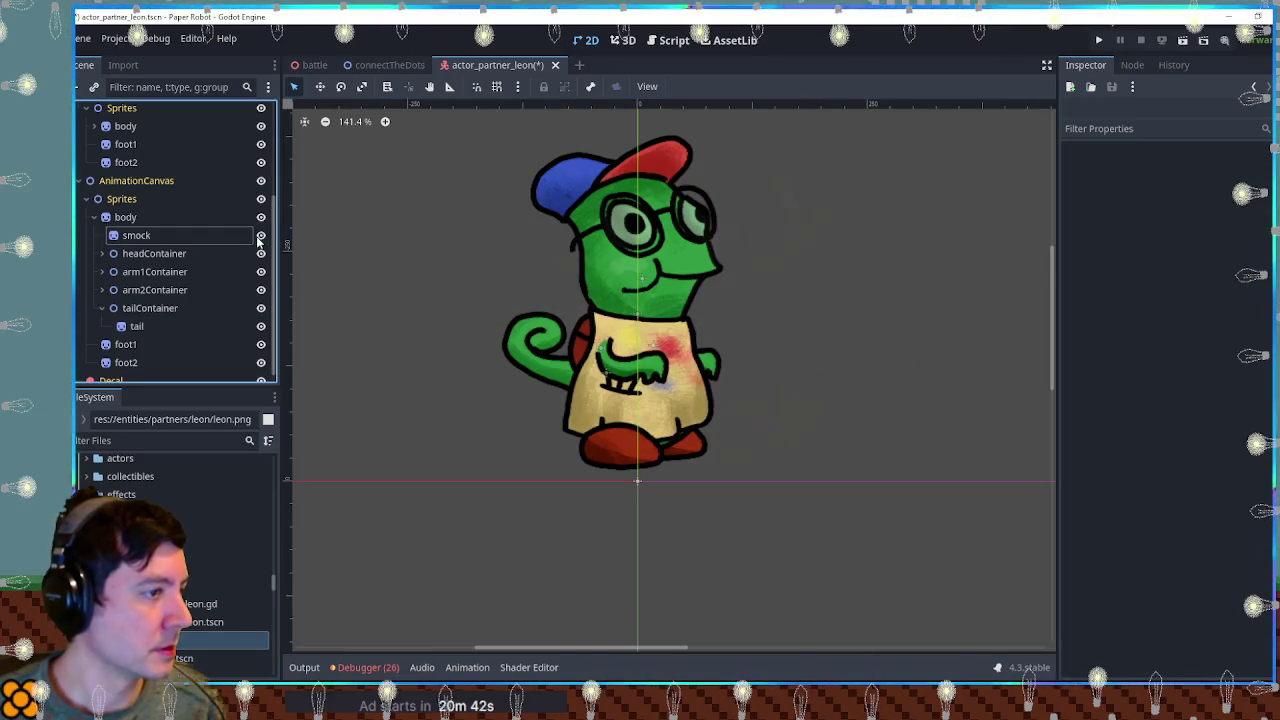
{"action": "left_click", "coordinate": [108, 218]}
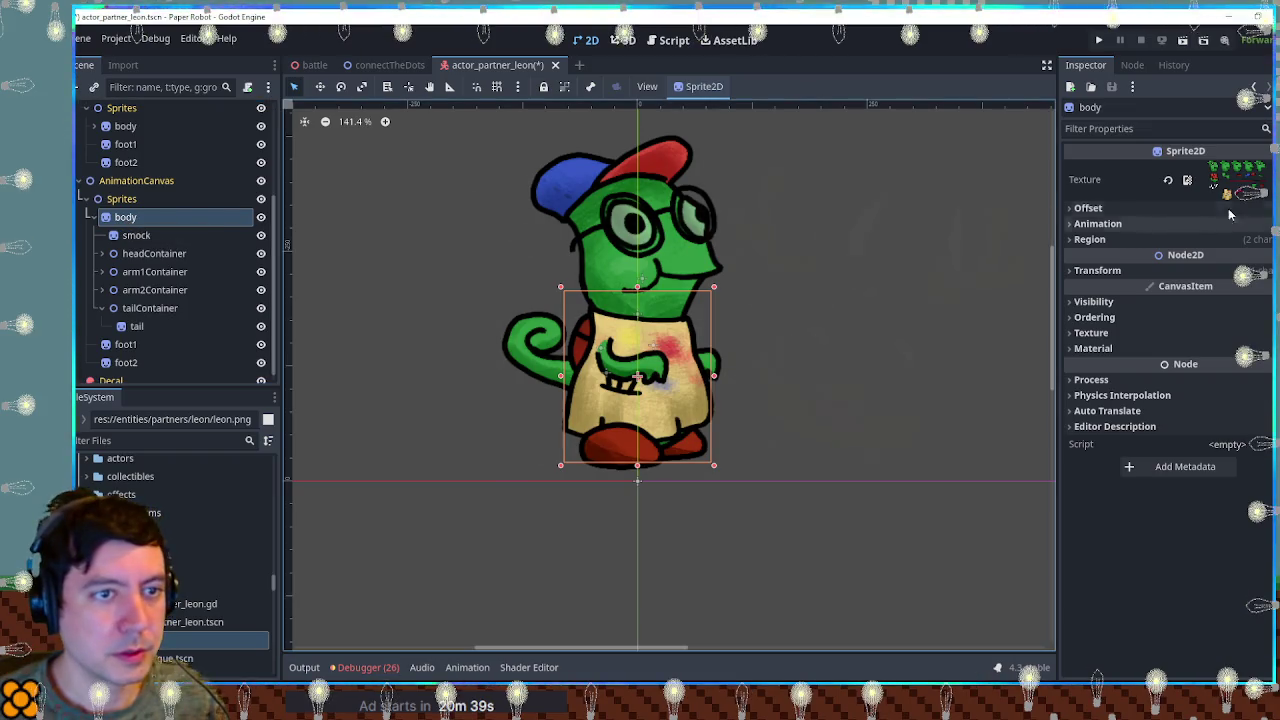
{"action": "left_click", "coordinate": [260, 236]}
{"action": "key", "text": "ctrl+s"}
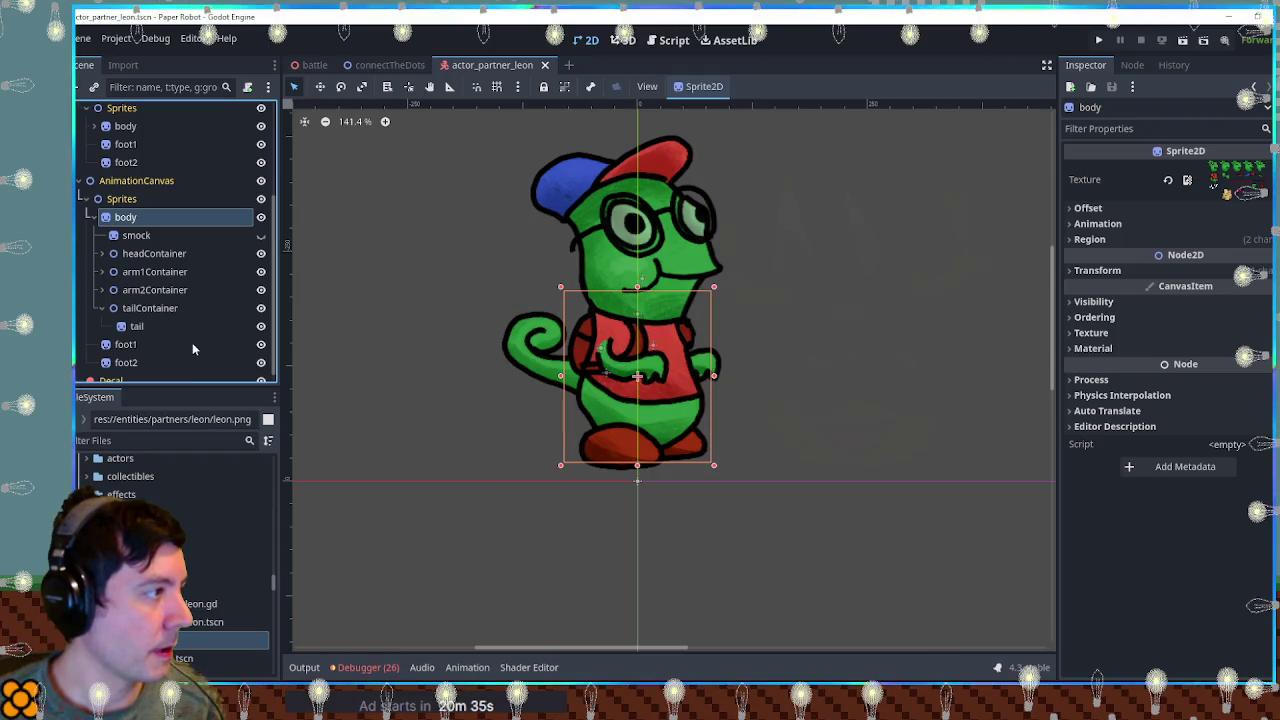
Collapse the AnimationCanvas Sprites, SubViewport and AnimationCanvas branches, then go back to Krita.
{"action": "left_click", "coordinate": [89, 199]}
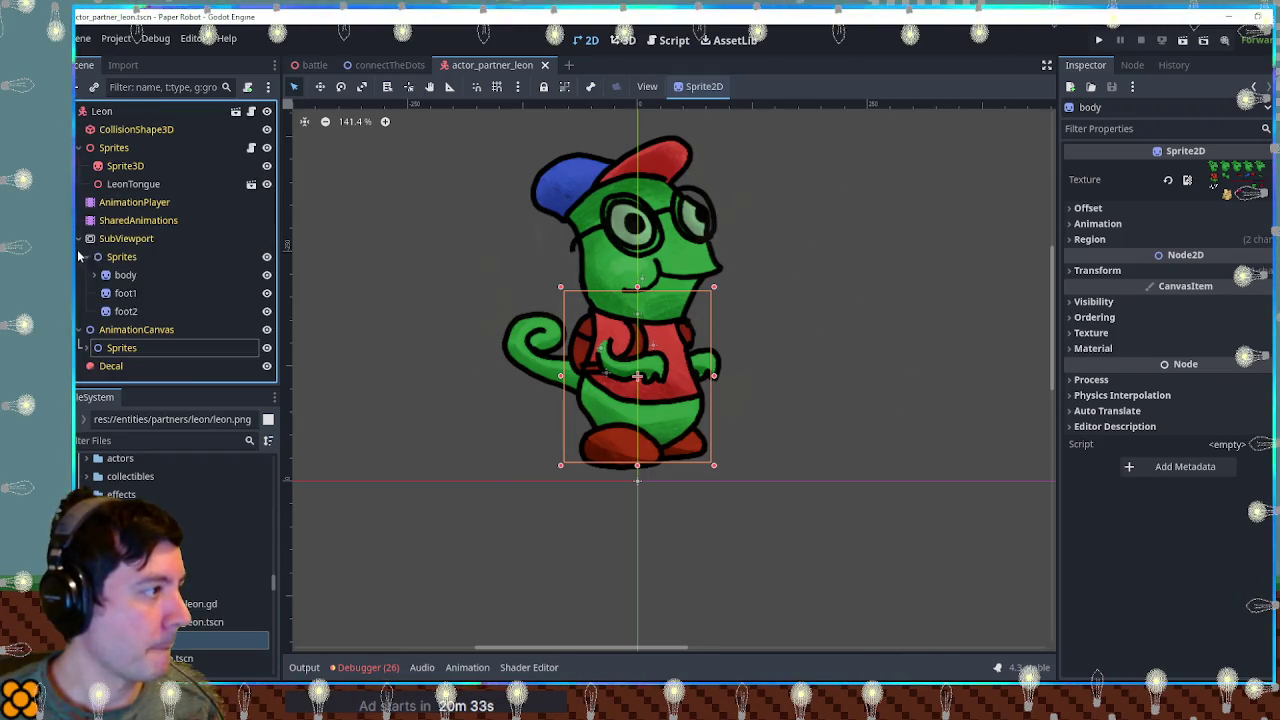
{"action": "left_click", "coordinate": [79, 240]}
{"action": "left_click", "coordinate": [85, 258]}
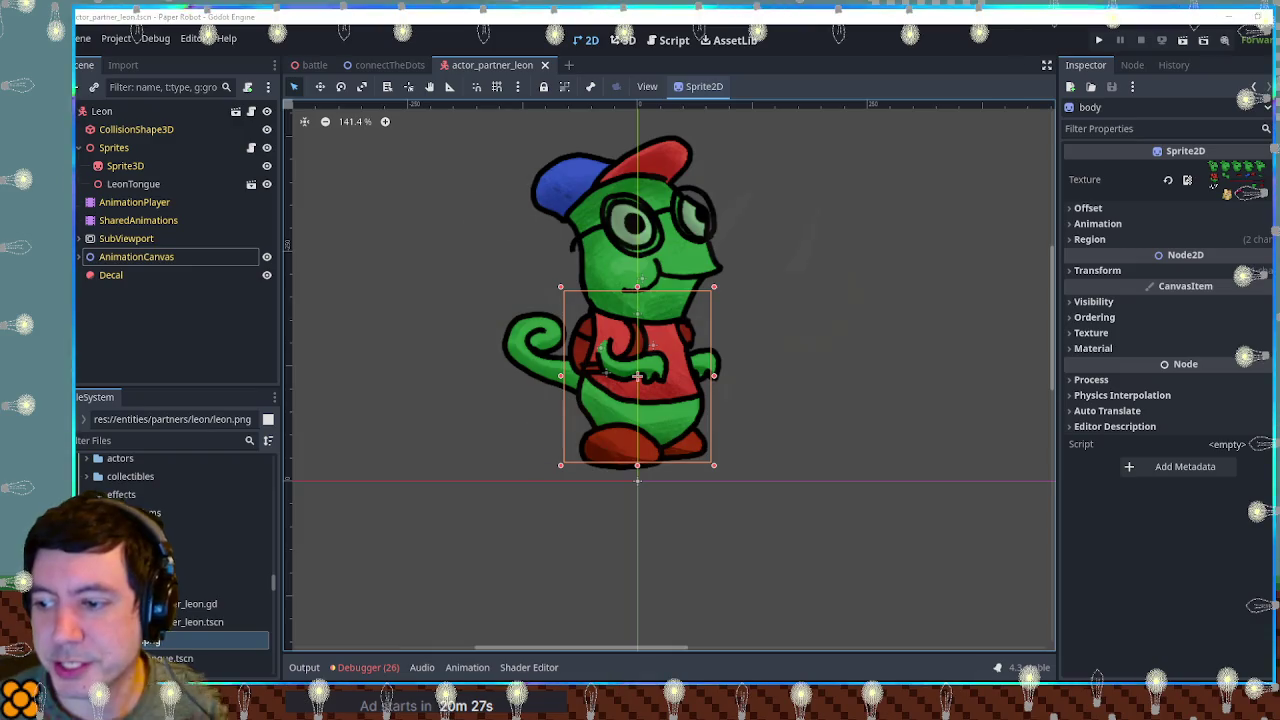
{"action": "key", "text": "alt+Tab"}
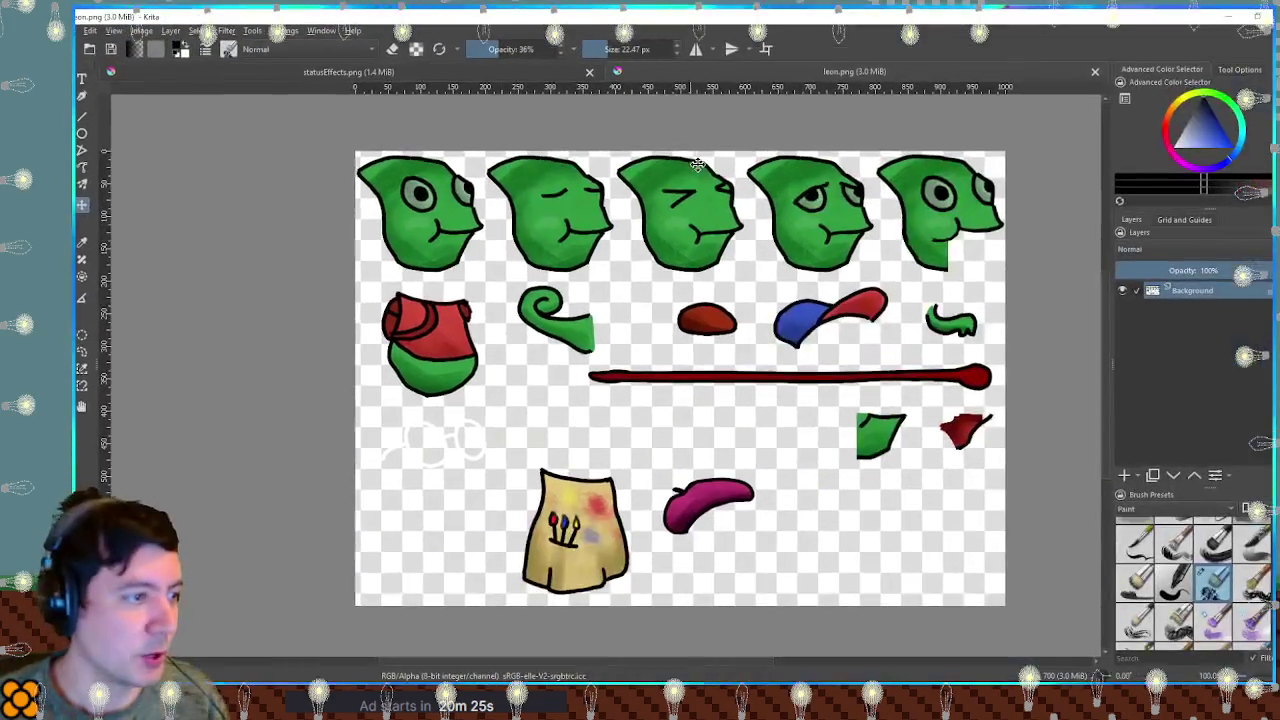
Add a new paint layer and choose a thin inking brush.
{"action": "scroll", "coordinate": [805, 450], "scroll_direction": "up", "scroll_amount": 5}
{"action": "scroll", "coordinate": [808, 457], "scroll_direction": "down", "scroll_amount": 5}
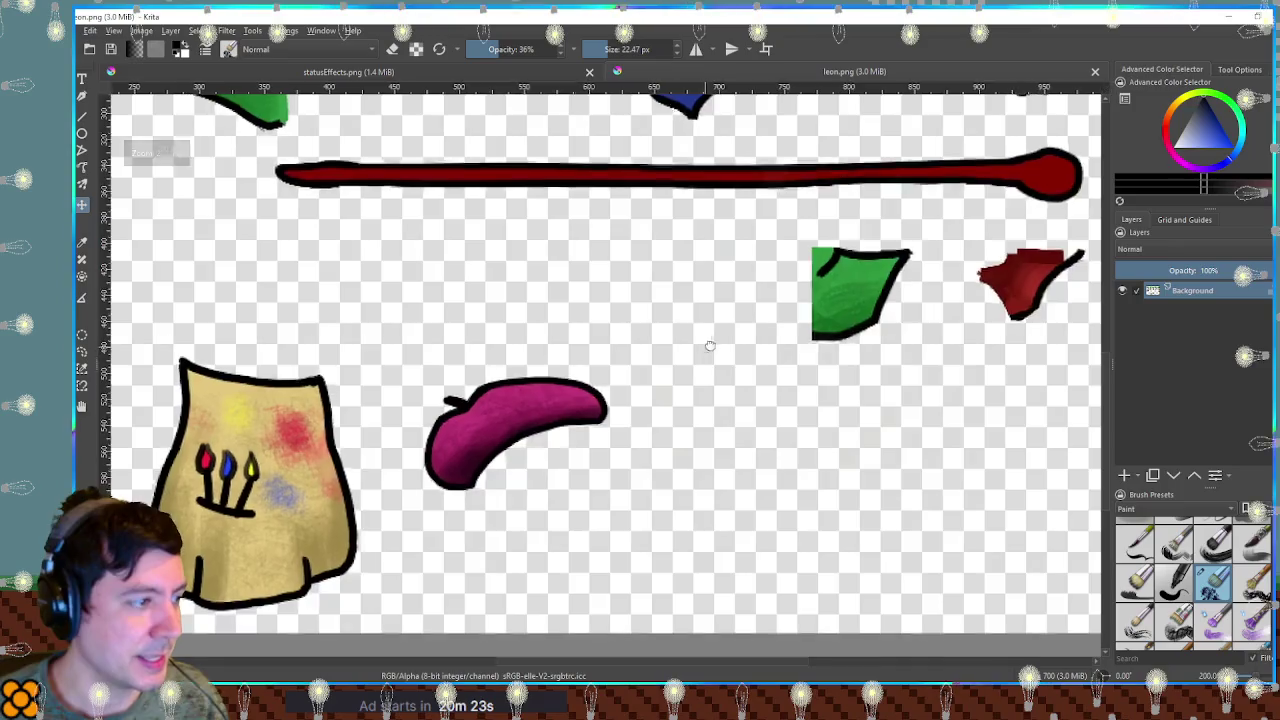
{"action": "scroll", "coordinate": [906, 396], "scroll_direction": "up", "scroll_amount": 1}
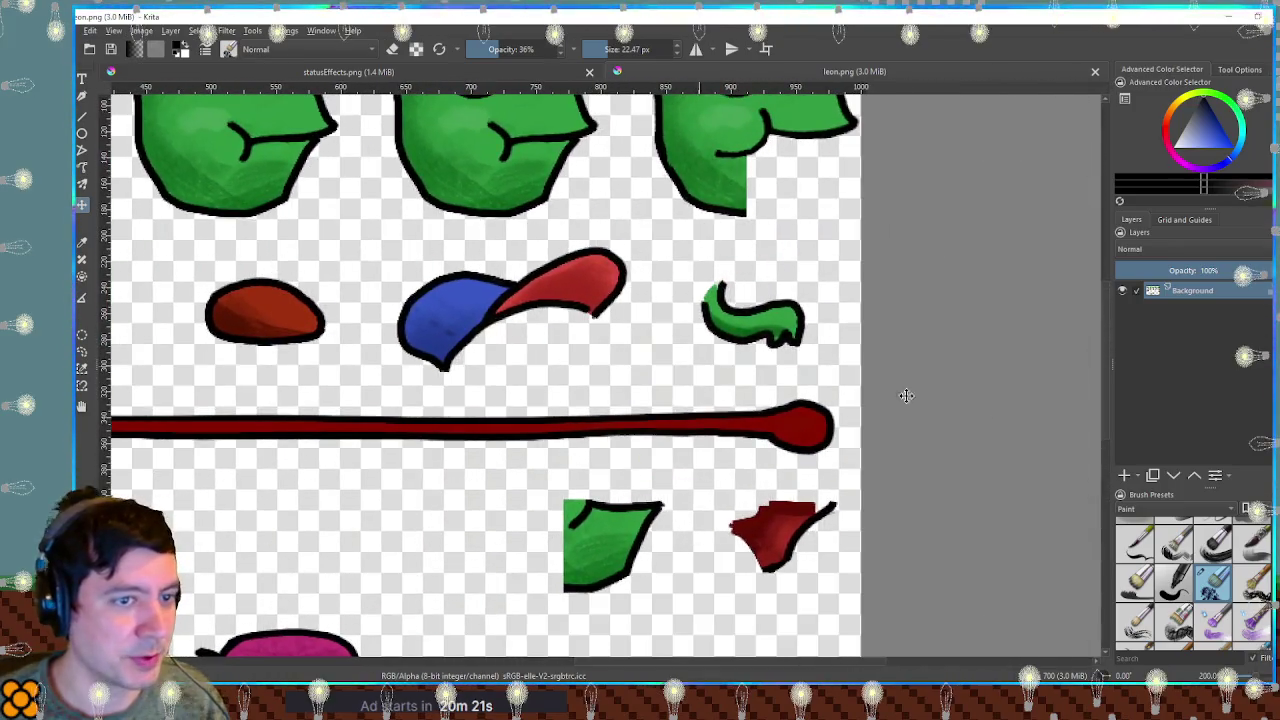
{"action": "left_click", "coordinate": [1123, 476]}
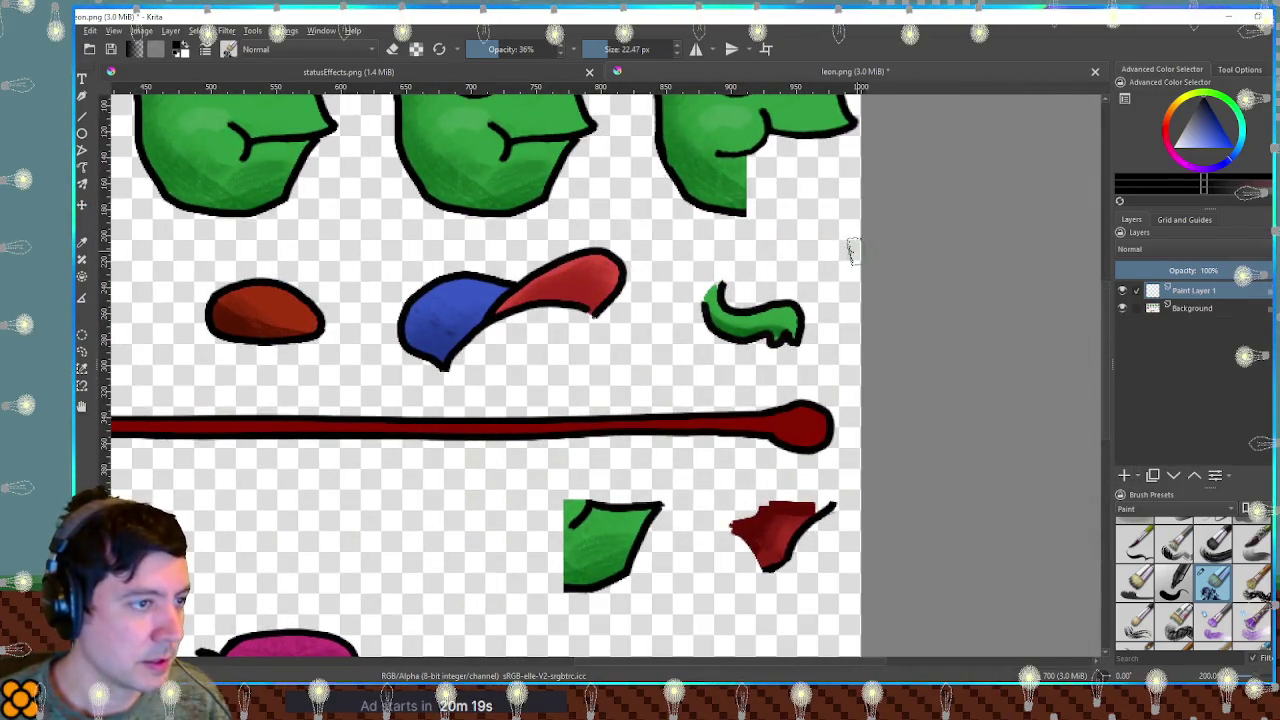
{"action": "scroll", "coordinate": [1190, 580], "scroll_direction": "up", "scroll_amount": 1}
{"action": "left_click", "coordinate": [1174, 535]}
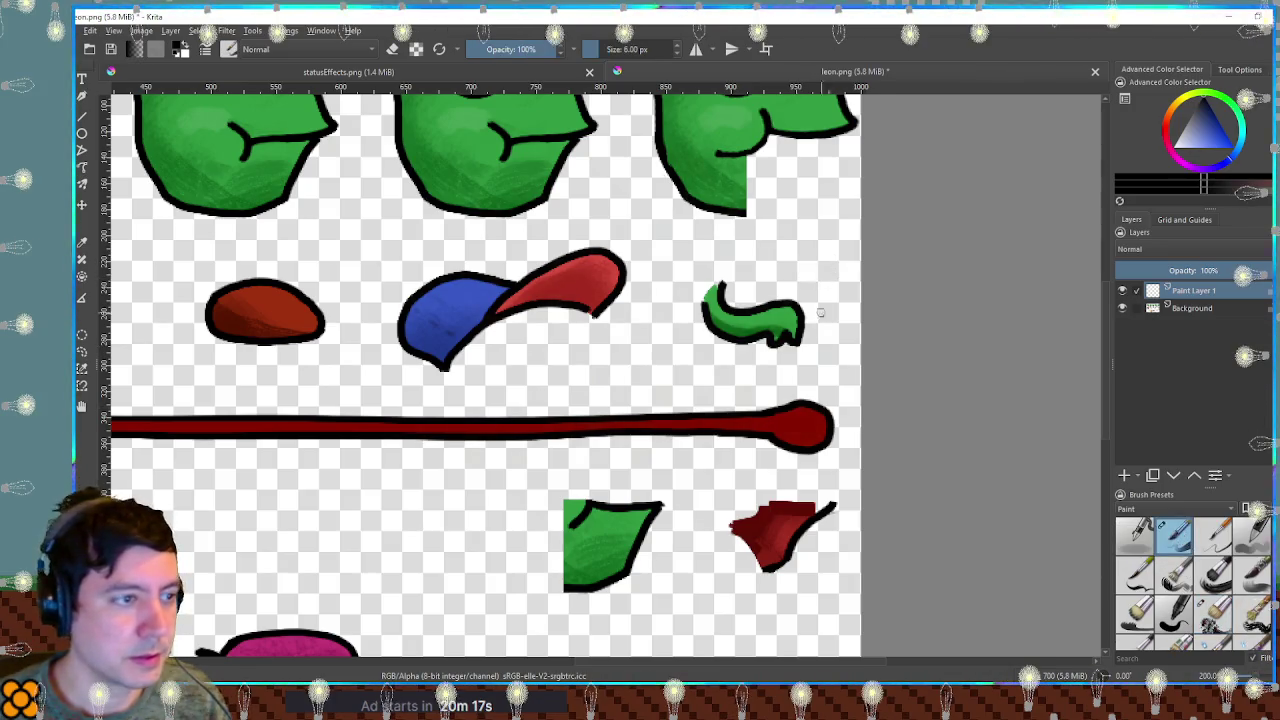
Draw a black paintbrush outline over the green curl and select its interior.
{"action": "scroll", "coordinate": [823, 310], "scroll_direction": "up", "scroll_amount": 1}
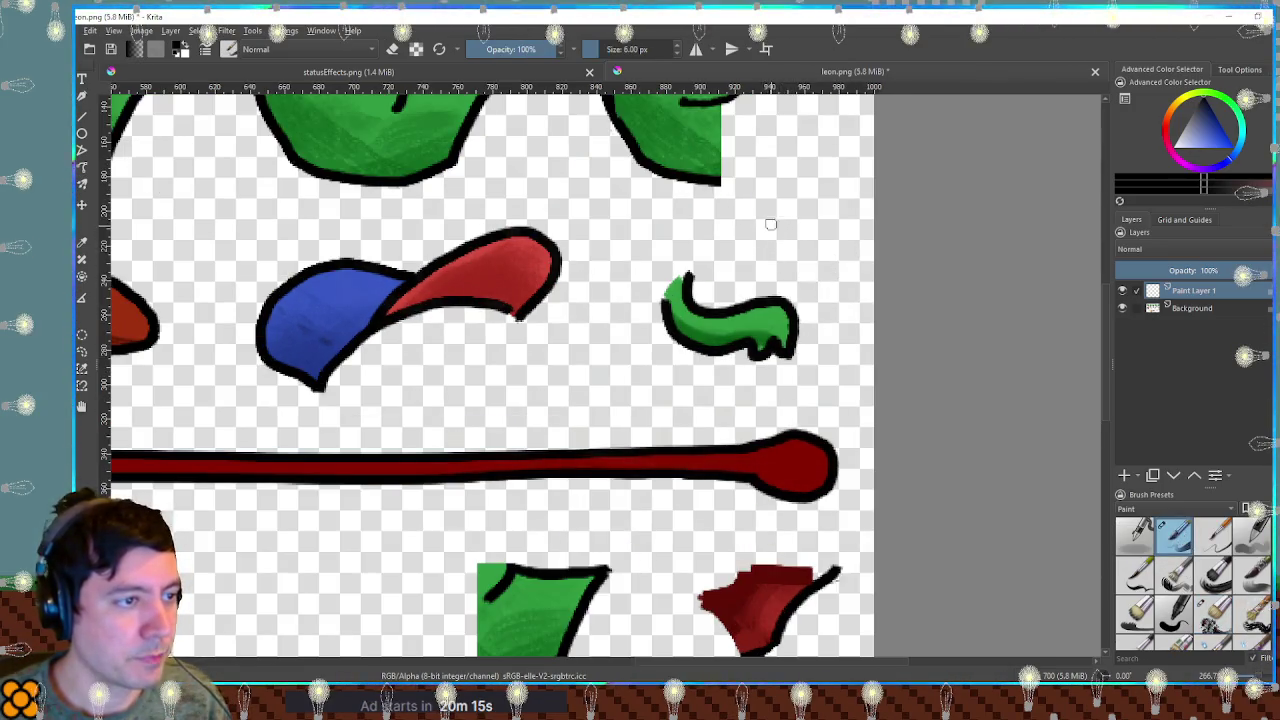
{"action": "left_click_drag", "start_coordinate": [745, 314], "coordinate": [735, 362]}
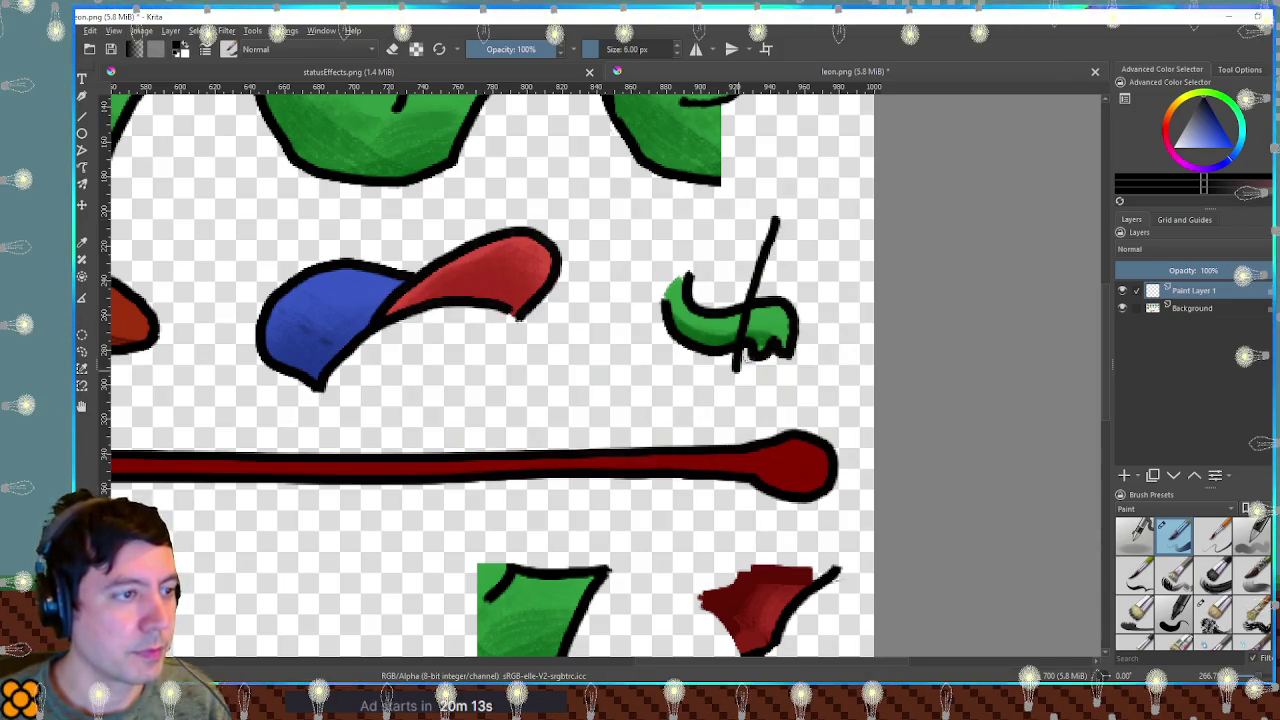
{"action": "mouse_move", "coordinate": [780, 287]}
{"action": "left_mouse_down"}
{"action": "mouse_move", "coordinate": [758, 357]}
{"action": "mouse_move", "coordinate": [738, 369]}
{"action": "left_mouse_up"}
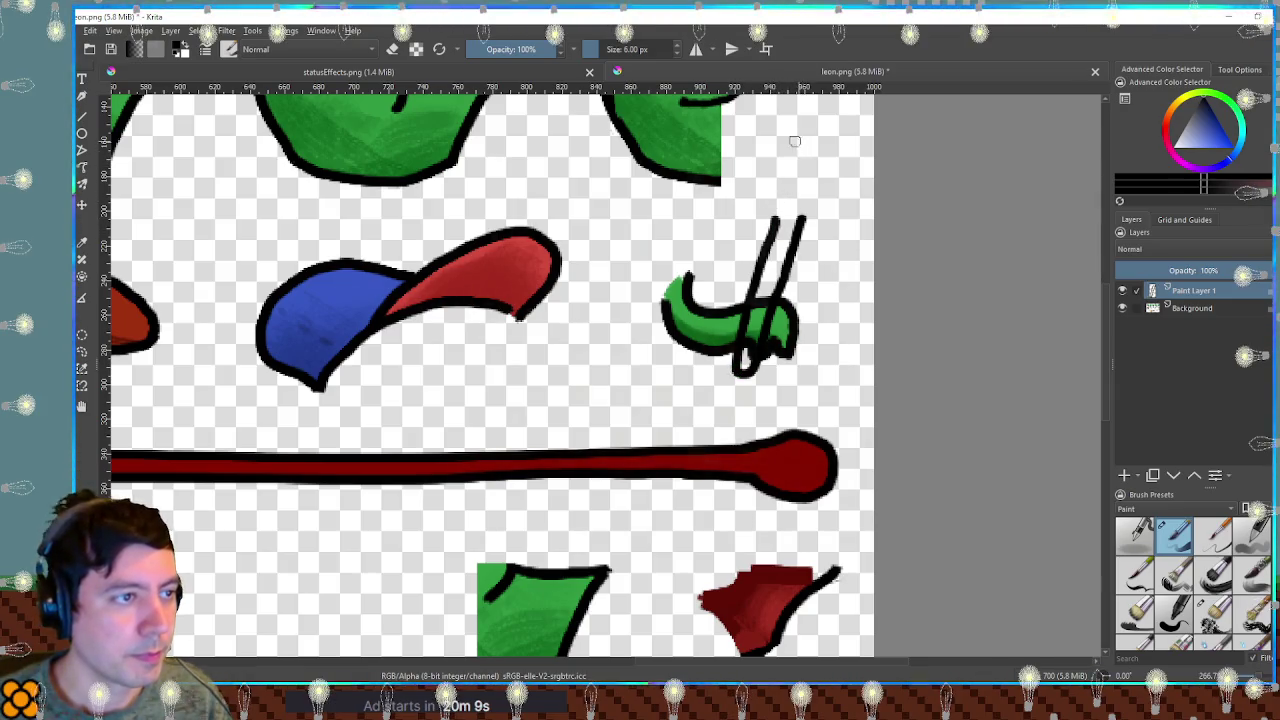
{"action": "mouse_move", "coordinate": [790, 148]}
{"action": "left_mouse_down"}
{"action": "mouse_move", "coordinate": [763, 188]}
{"action": "mouse_move", "coordinate": [803, 218]}
{"action": "mouse_move", "coordinate": [815, 171]}
{"action": "left_mouse_up"}
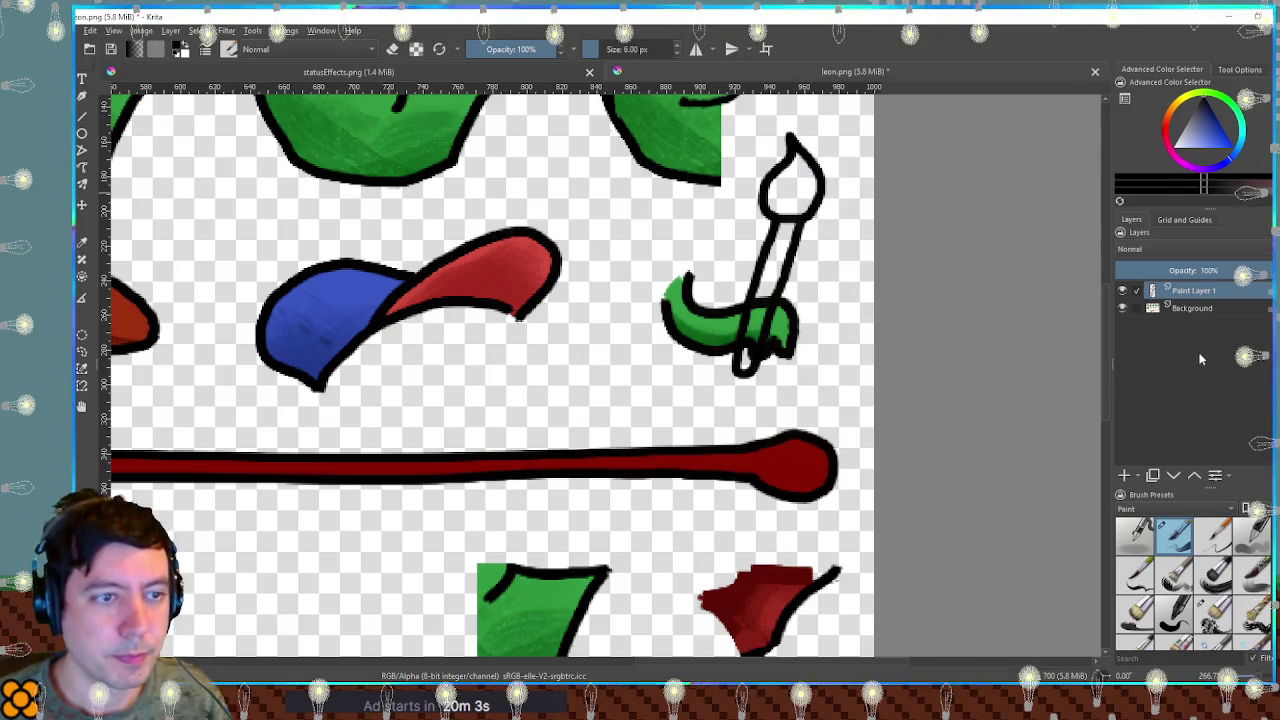
{"action": "left_click", "coordinate": [787, 240]}
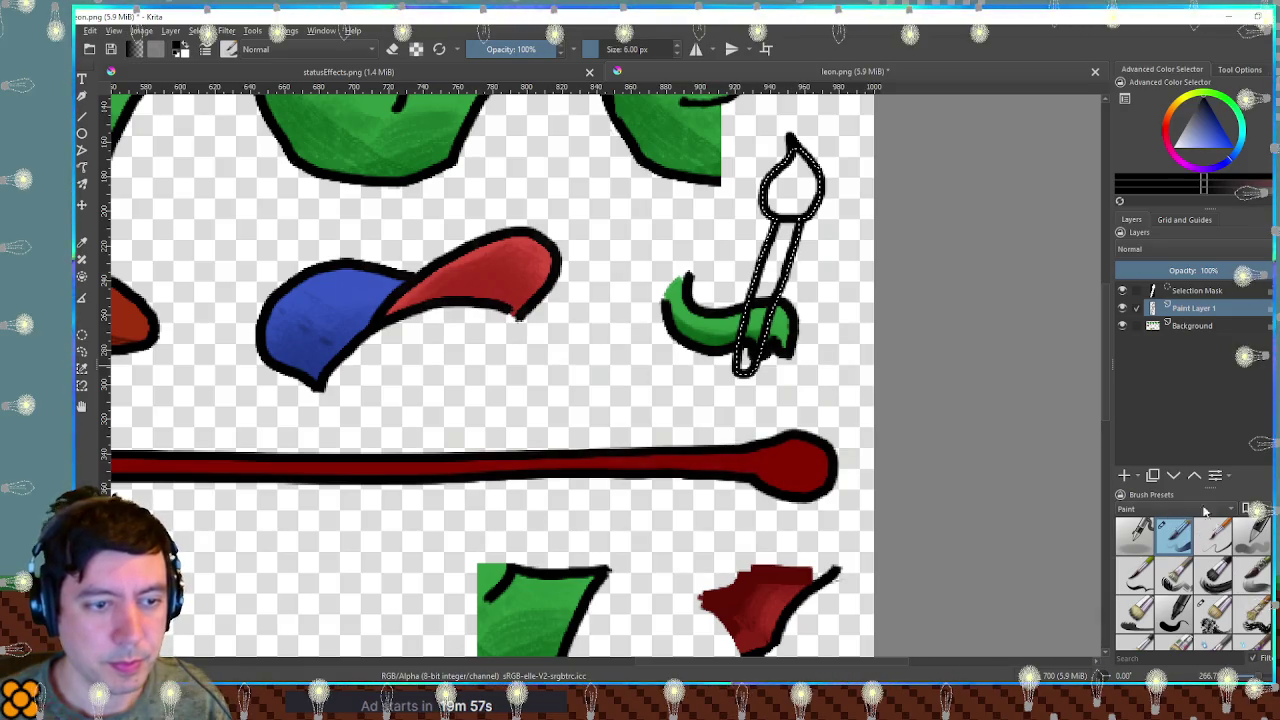
On Paint Layer 2, fill the paintbrush shape with tan and shade its bristle tip brown.
{"action": "left_click", "coordinate": [1124, 477]}
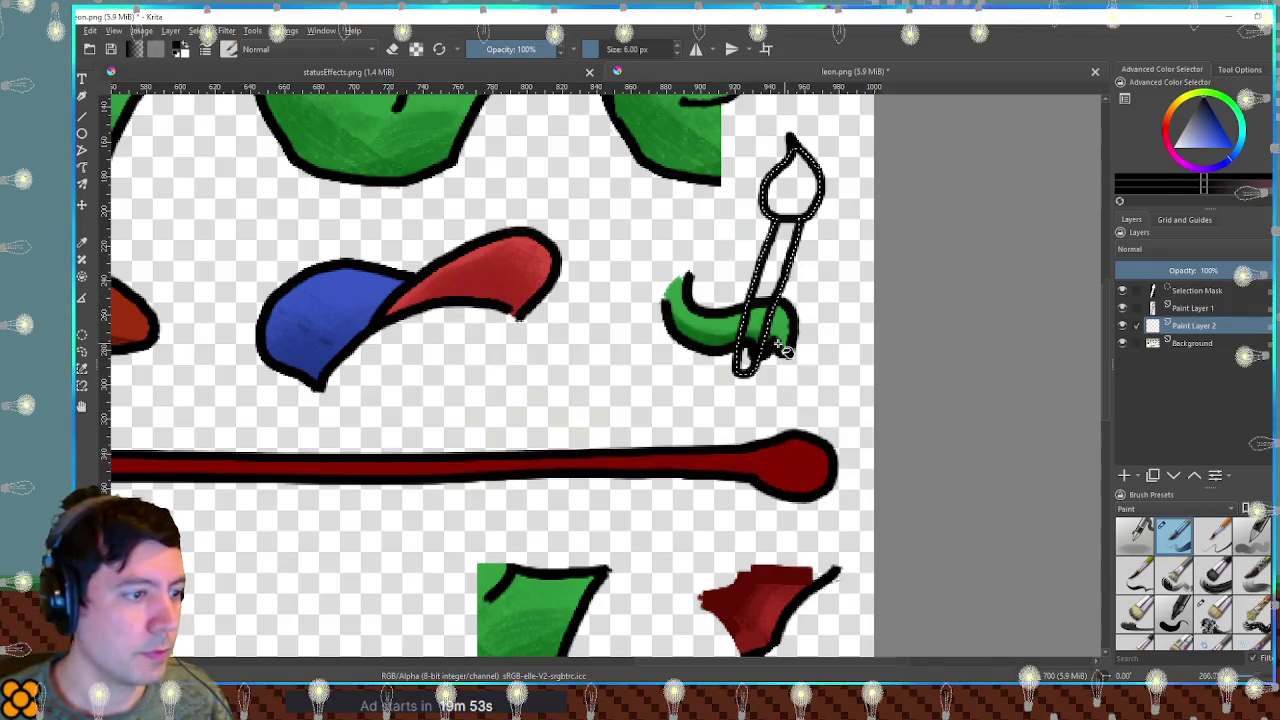
{"action": "scroll", "coordinate": [785, 350], "scroll_direction": "down", "scroll_amount": 5}
{"action": "scroll", "coordinate": [620, 421], "scroll_direction": "up", "scroll_amount": 2}
{"action": "scroll", "coordinate": [935, 233], "scroll_direction": "up", "scroll_amount": 3}
{"action": "scroll", "coordinate": [1073, 197], "scroll_direction": "up", "scroll_amount": 1}
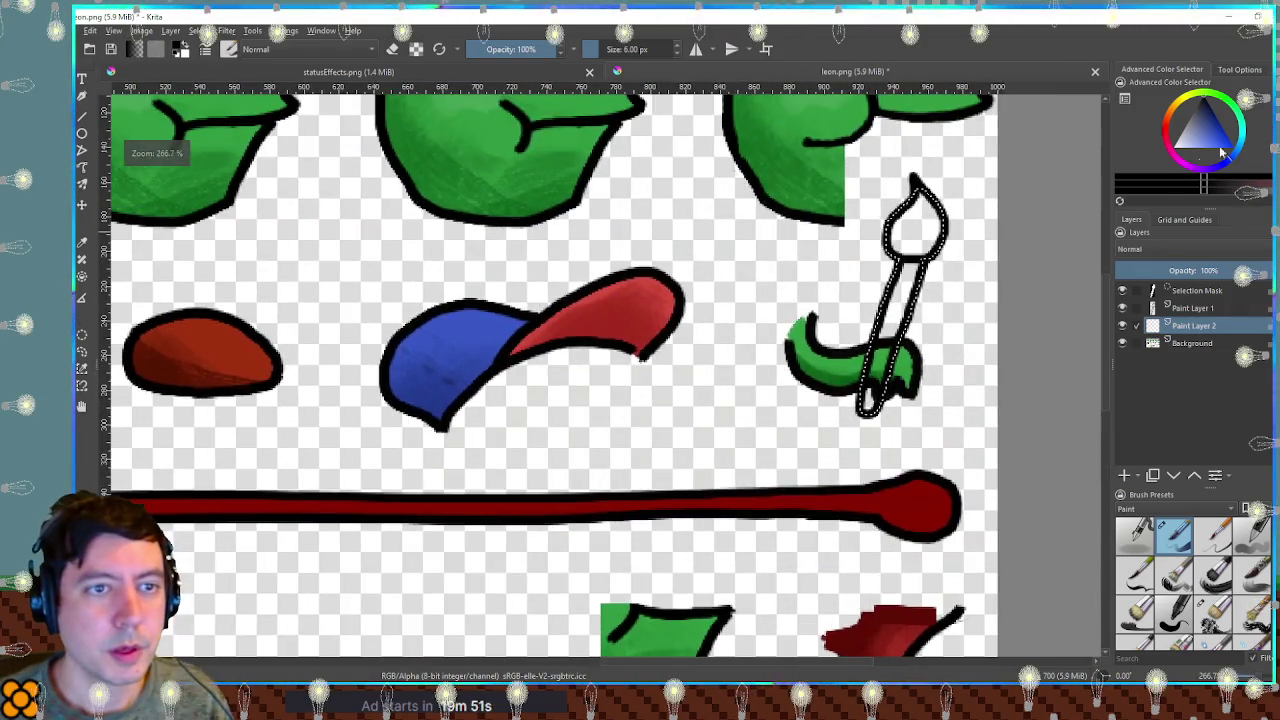
{"action": "left_click", "coordinate": [1205, 125]}
{"action": "key", "text": "shift+BackSpace"}
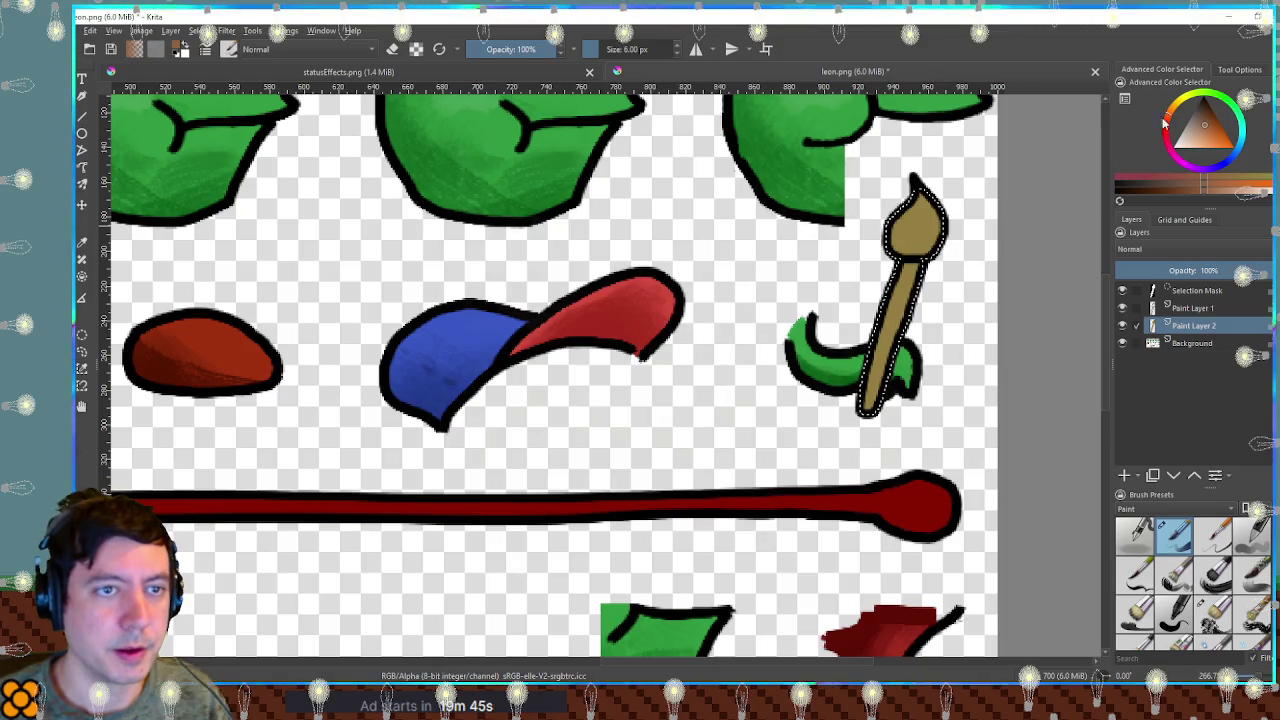
{"action": "left_click_drag", "start_coordinate": [914, 206], "coordinate": [925, 215]}
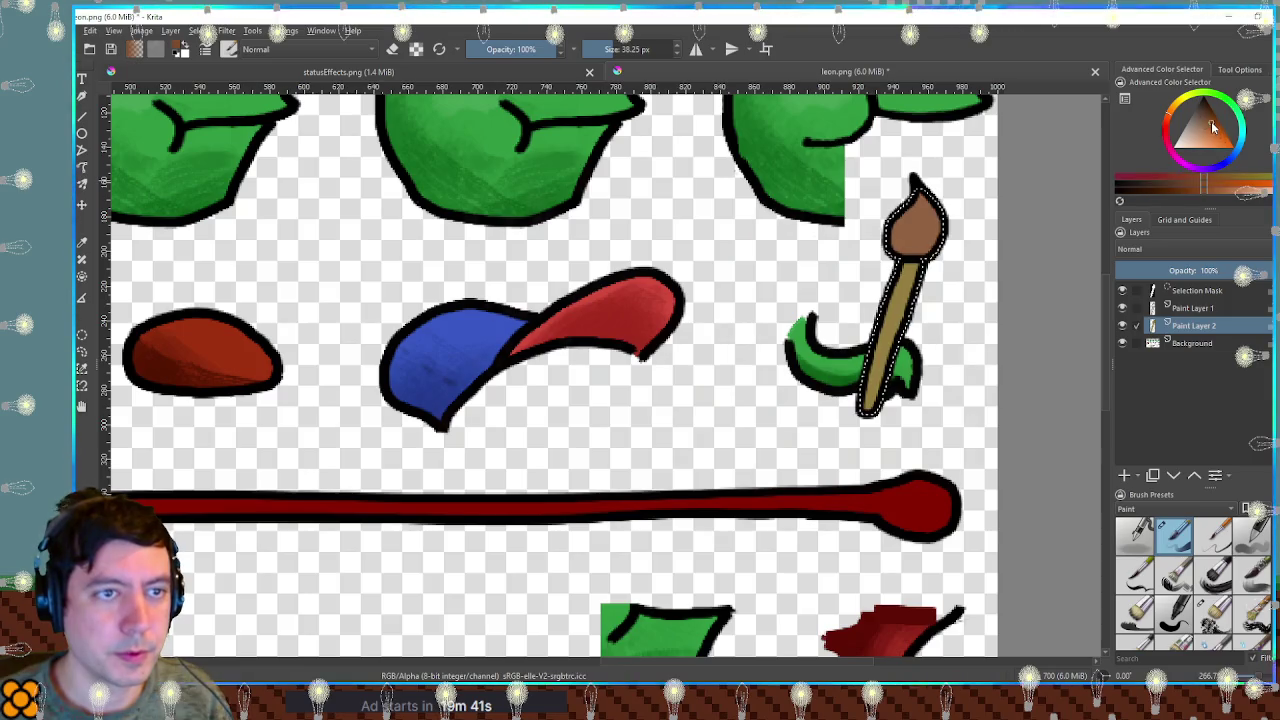
{"action": "mouse_move", "coordinate": [925, 218]}
{"action": "left_mouse_down"}
{"action": "mouse_move", "coordinate": [910, 212]}
{"action": "mouse_move", "coordinate": [936, 224]}
{"action": "left_mouse_up"}
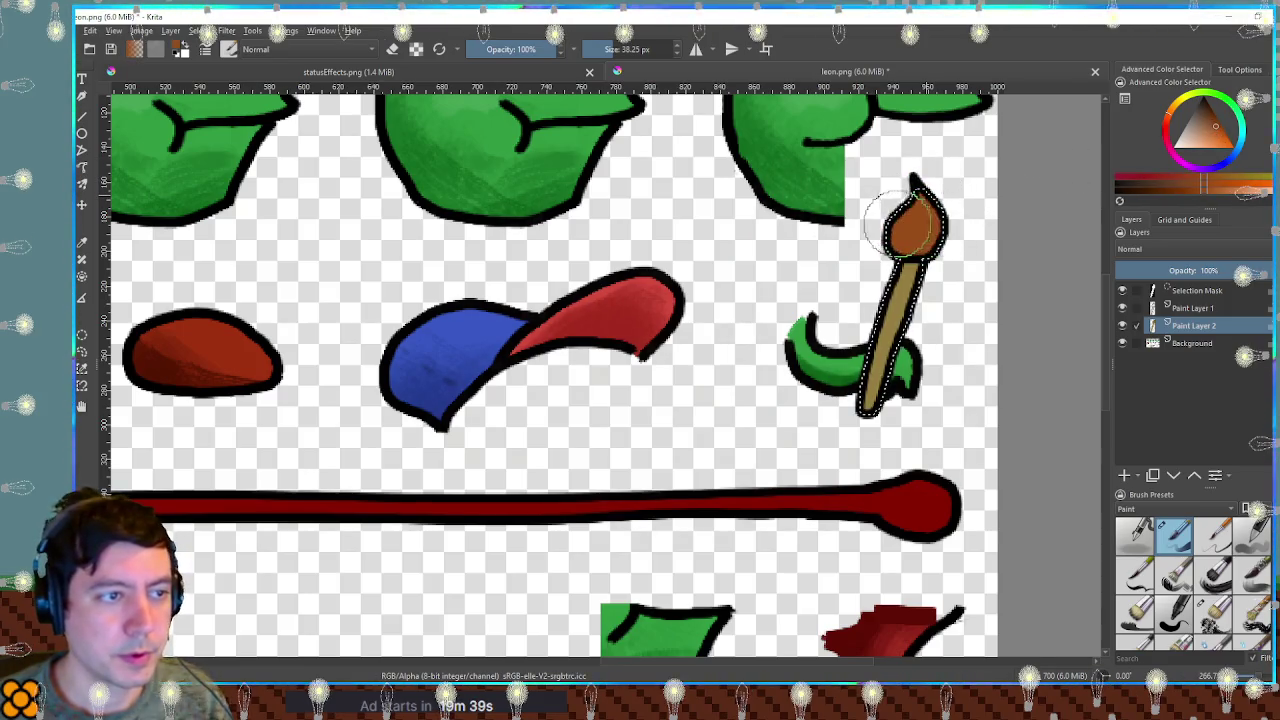
{"action": "scroll", "coordinate": [990, 222], "scroll_direction": "up", "scroll_amount": 2}
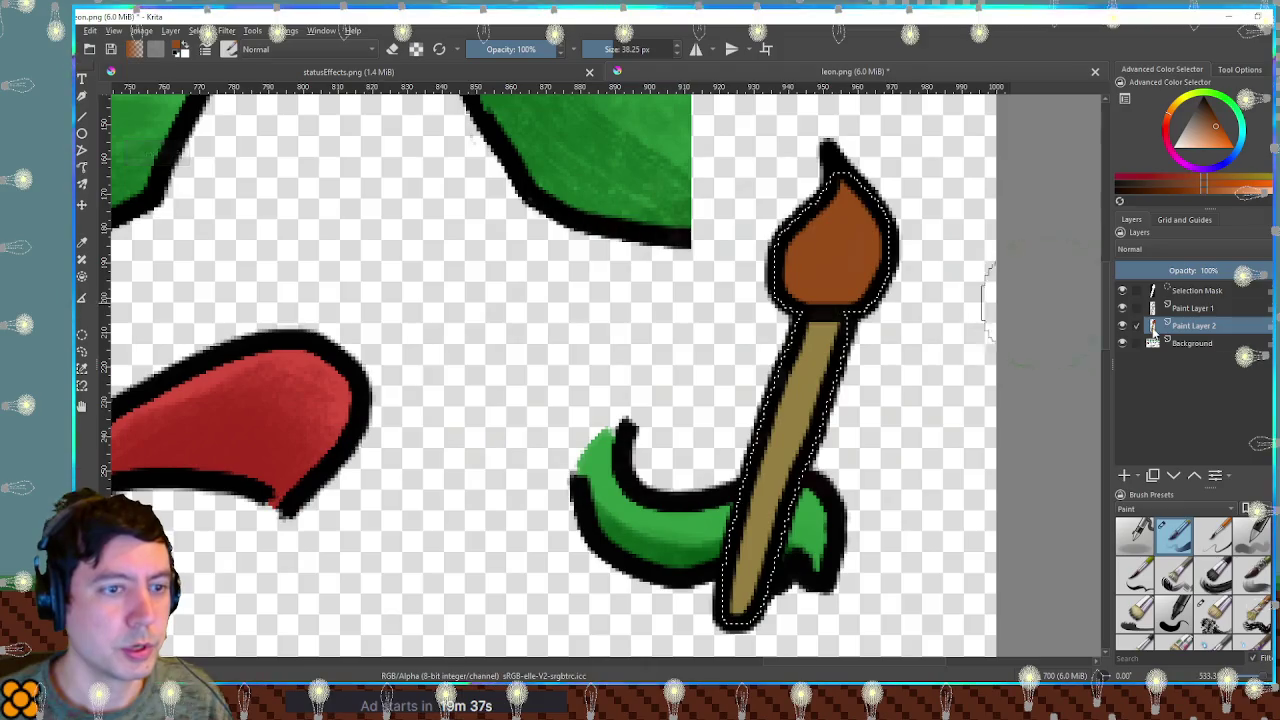
Deselect, then paint red and darker red over the upper bristle tip.
{"action": "key", "text": "ctrl+shift+a"}
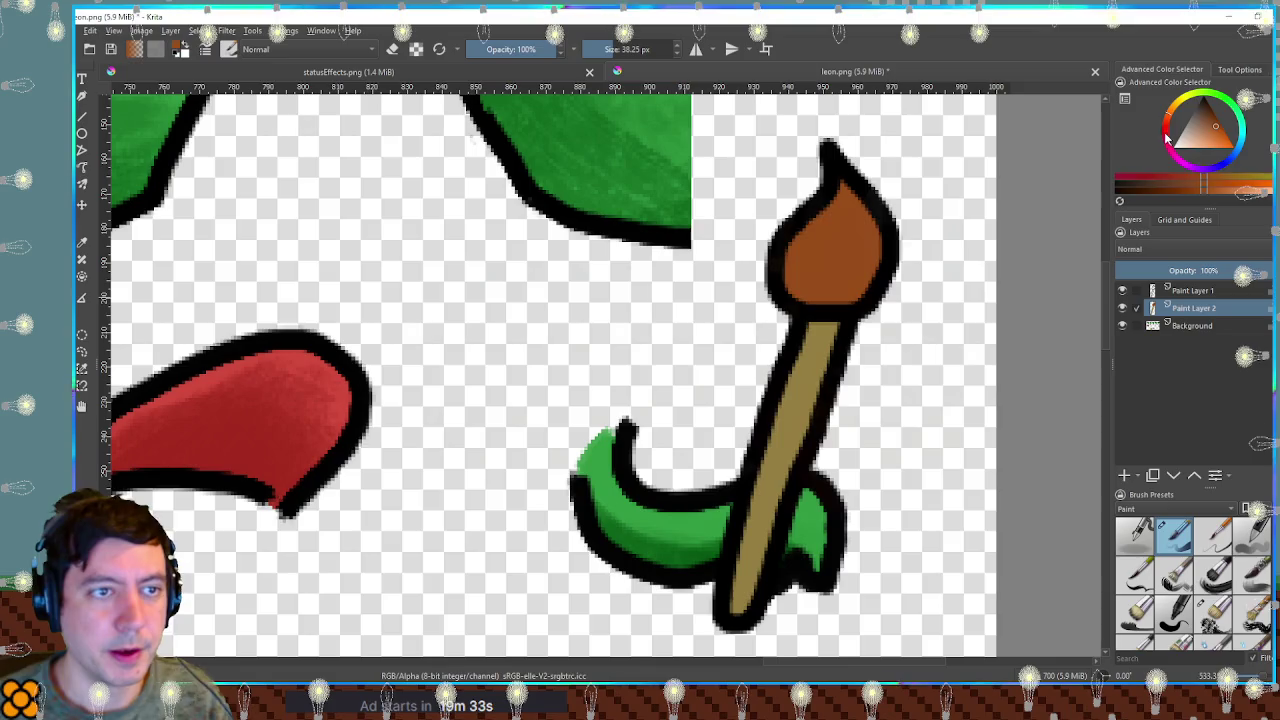
{"action": "left_click", "coordinate": [1167, 140]}
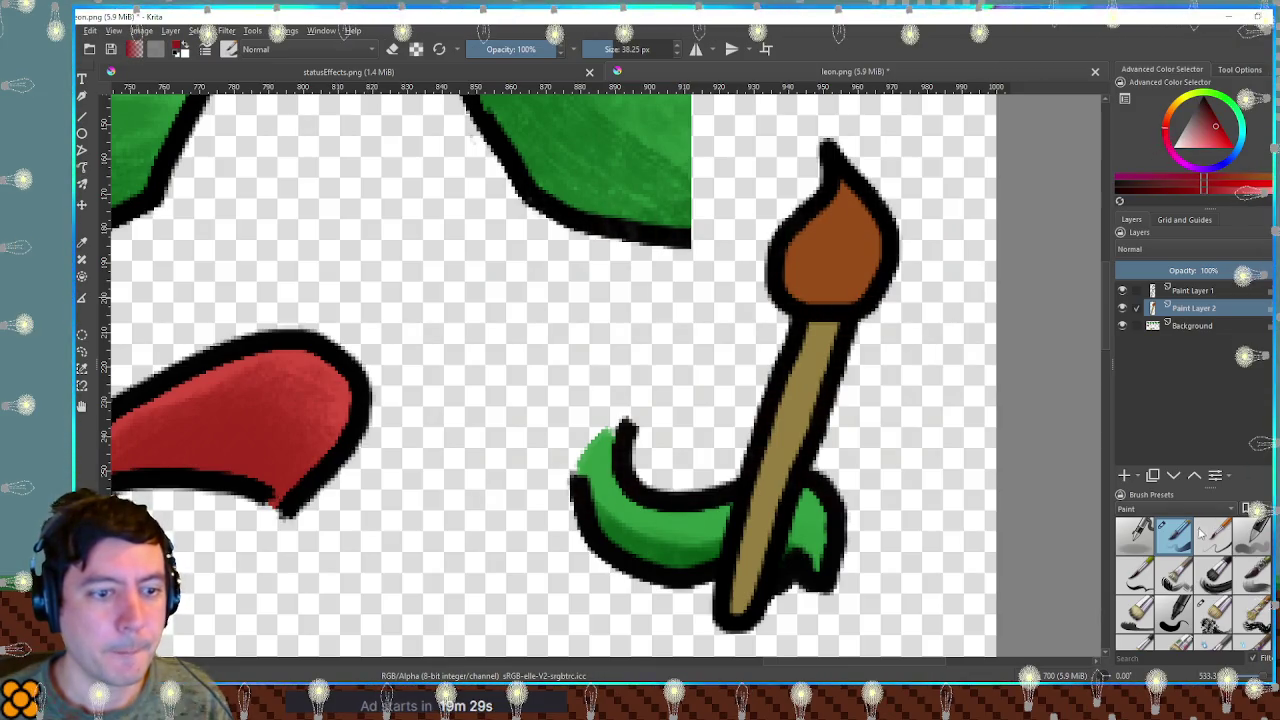
{"action": "mouse_move", "coordinate": [786, 200]}
{"action": "left_mouse_down"}
{"action": "mouse_move", "coordinate": [779, 221]}
{"action": "mouse_move", "coordinate": [766, 214]}
{"action": "left_mouse_up"}
{"action": "left_click", "coordinate": [1231, 148]}
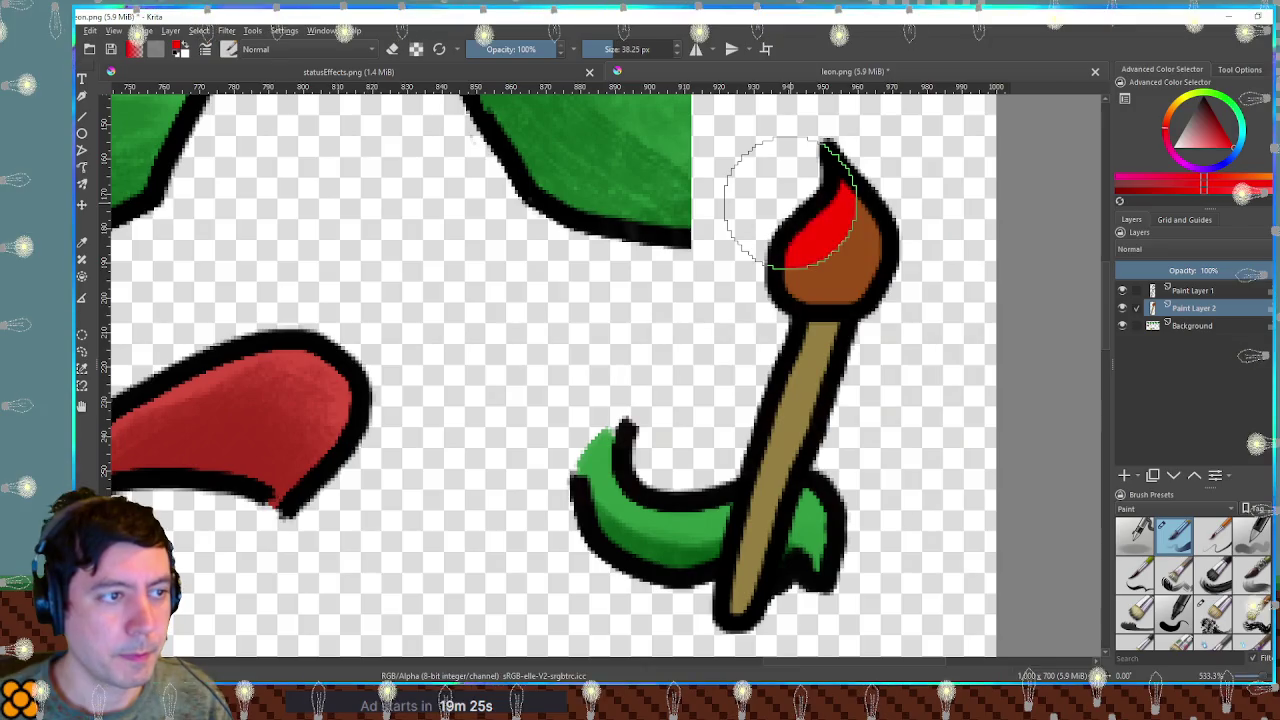
{"action": "left_click", "coordinate": [1179, 108]}
{"action": "key", "text": "bracketleft"}
{"action": "key", "text": "bracketleft"}
{"action": "key", "text": "bracketleft"}
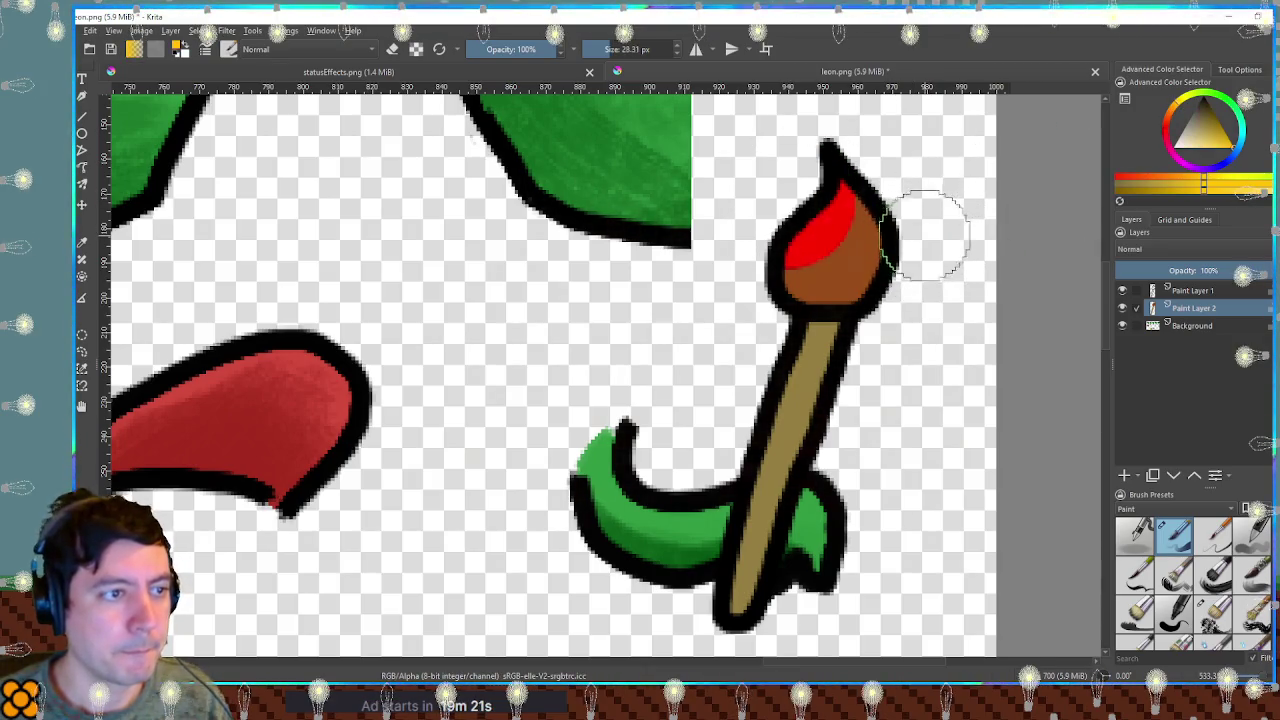
Paint magenta, blue and green bands across the bristles with a larger brush.
{"action": "left_click", "coordinate": [1176, 153]}
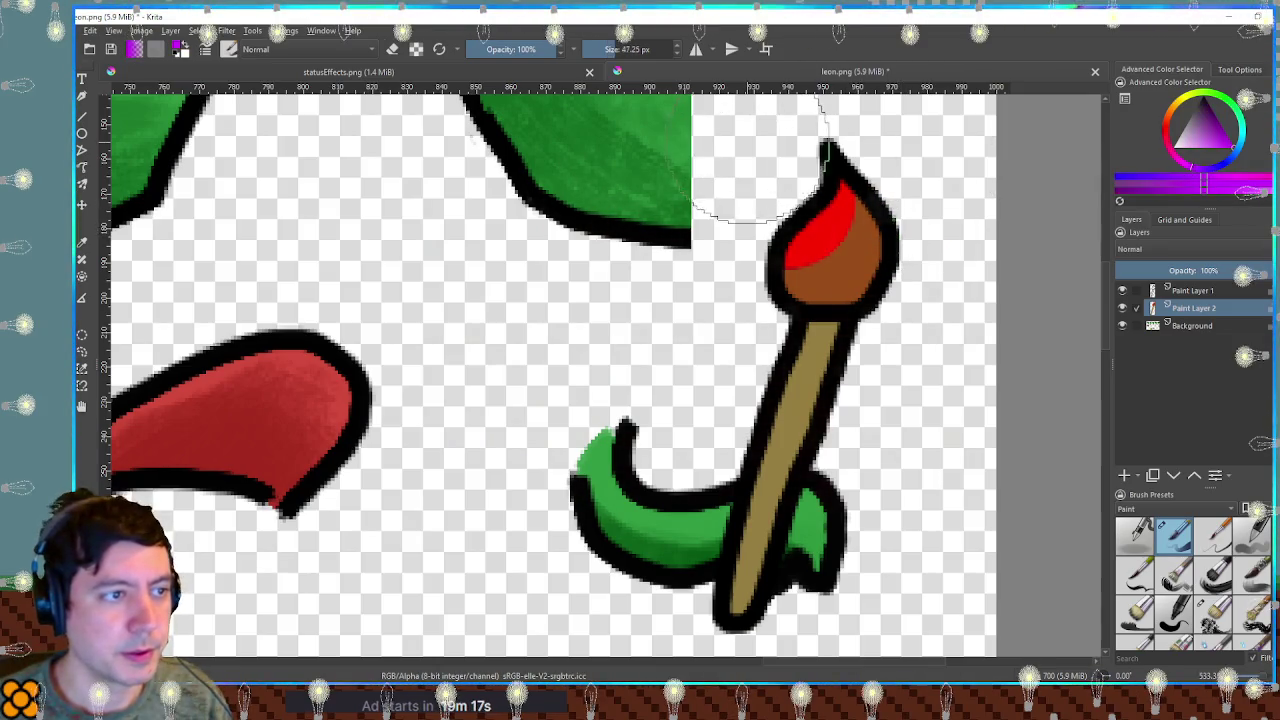
{"action": "key", "text": "bracketright"}
{"action": "key", "text": "bracketright"}
{"action": "key", "text": "bracketright"}
{"action": "left_click", "coordinate": [827, 172]}
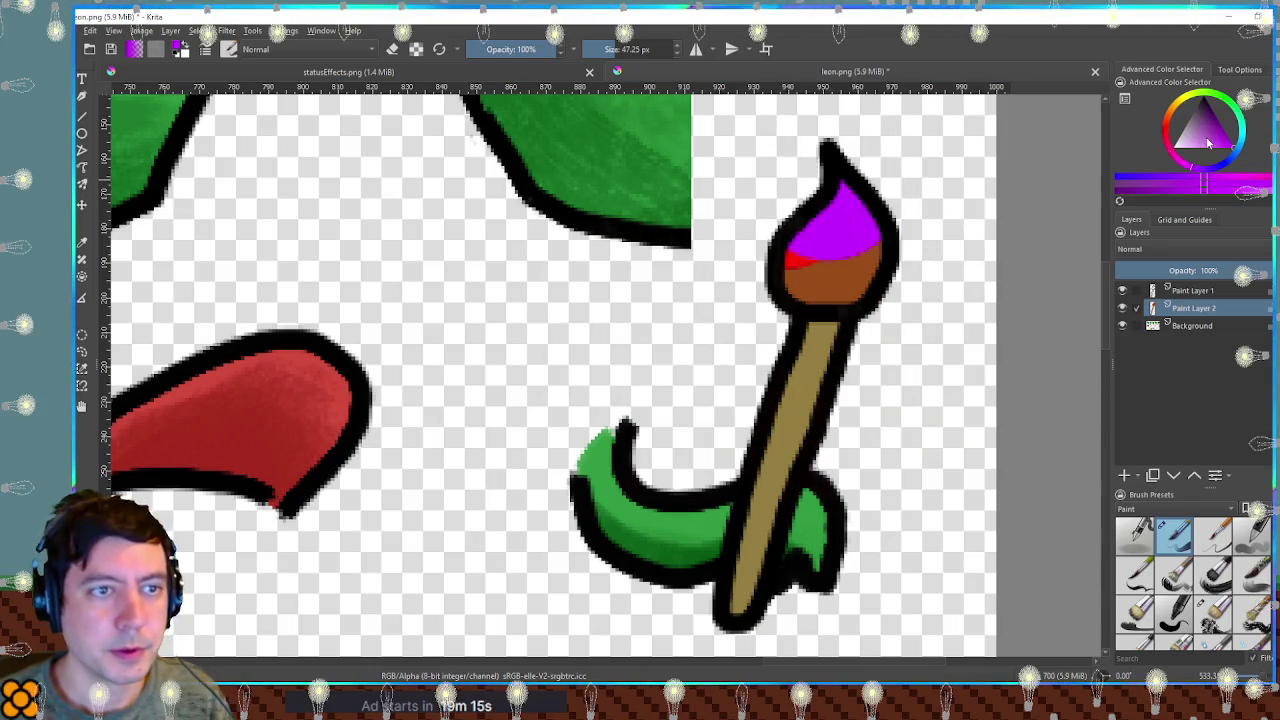
{"action": "left_click", "coordinate": [1237, 163]}
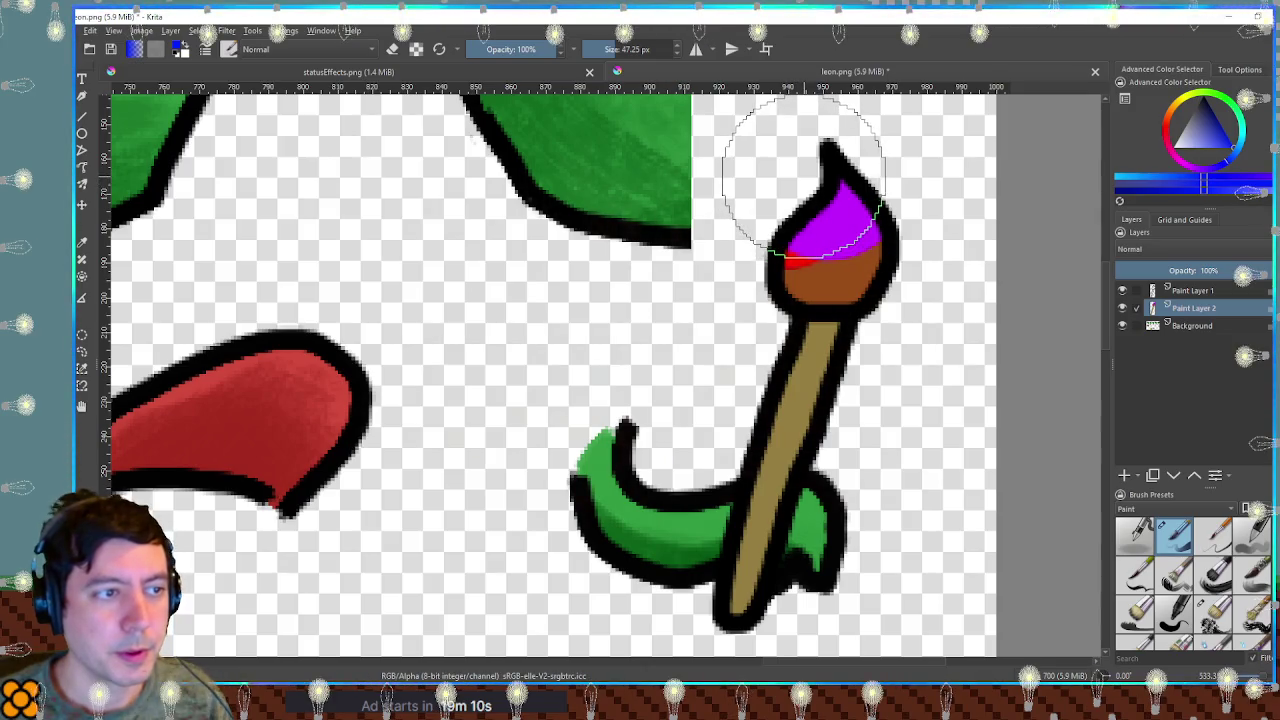
{"action": "left_click", "coordinate": [803, 175]}
{"action": "left_click", "coordinate": [1245, 122]}
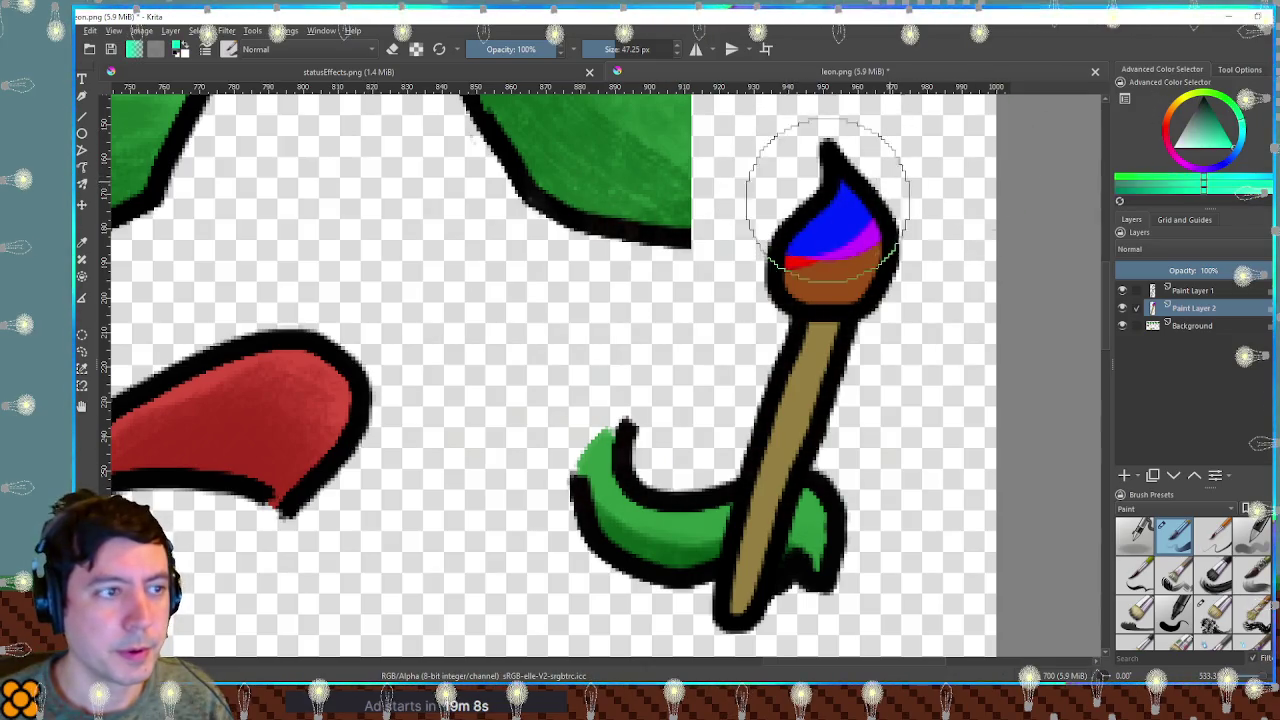
{"action": "left_click_drag", "start_coordinate": [786, 214], "coordinate": [776, 184]}
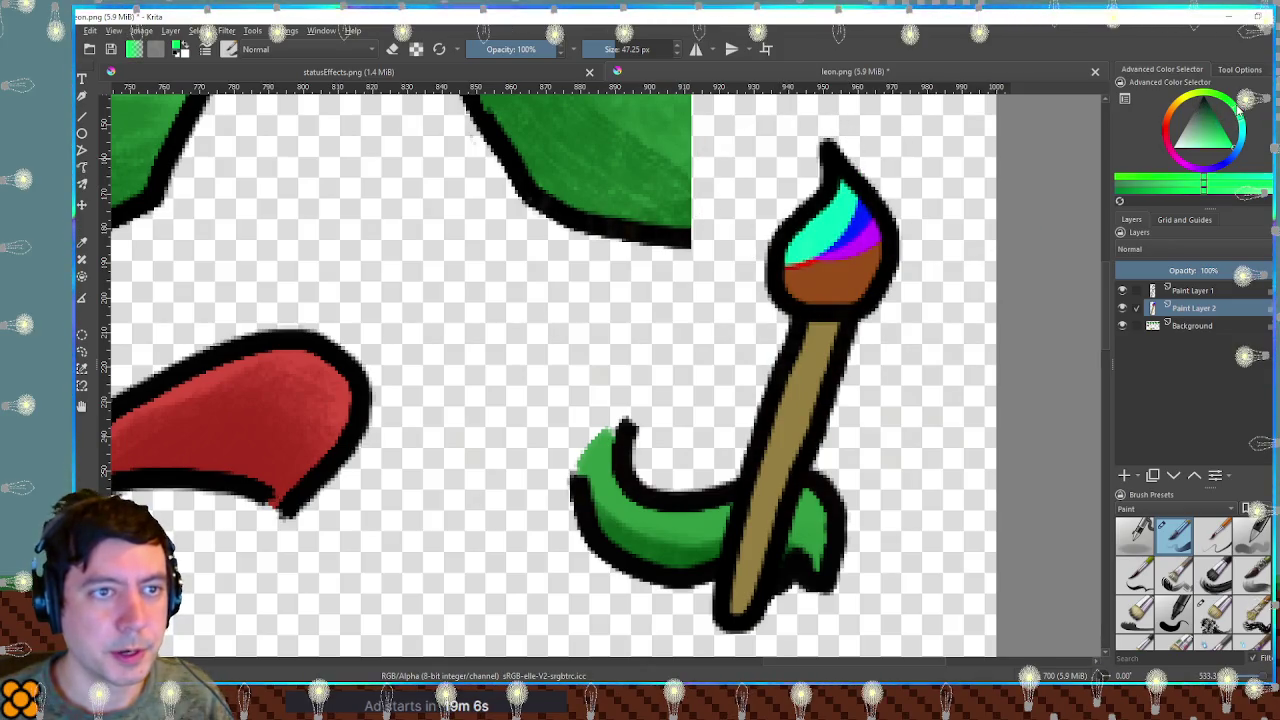
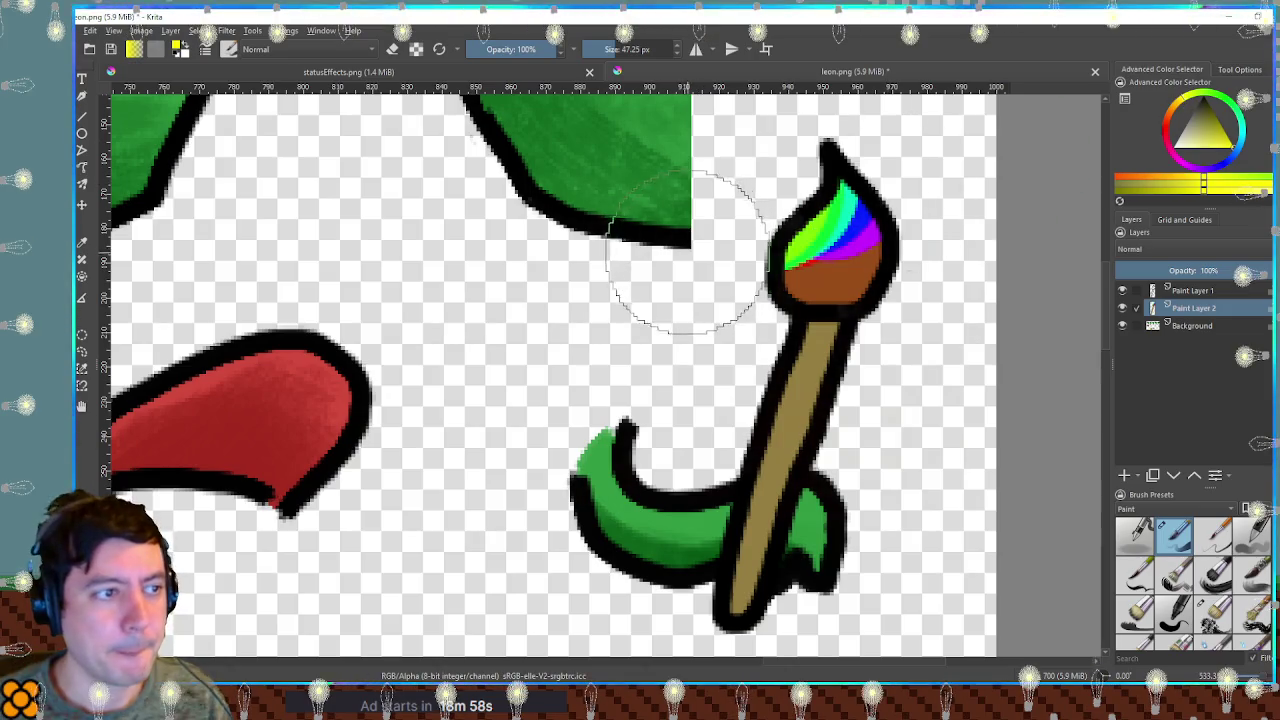
Pick orange and then red as the paint colour in the colour selector.
{"action": "left_click", "coordinate": [1176, 110]}
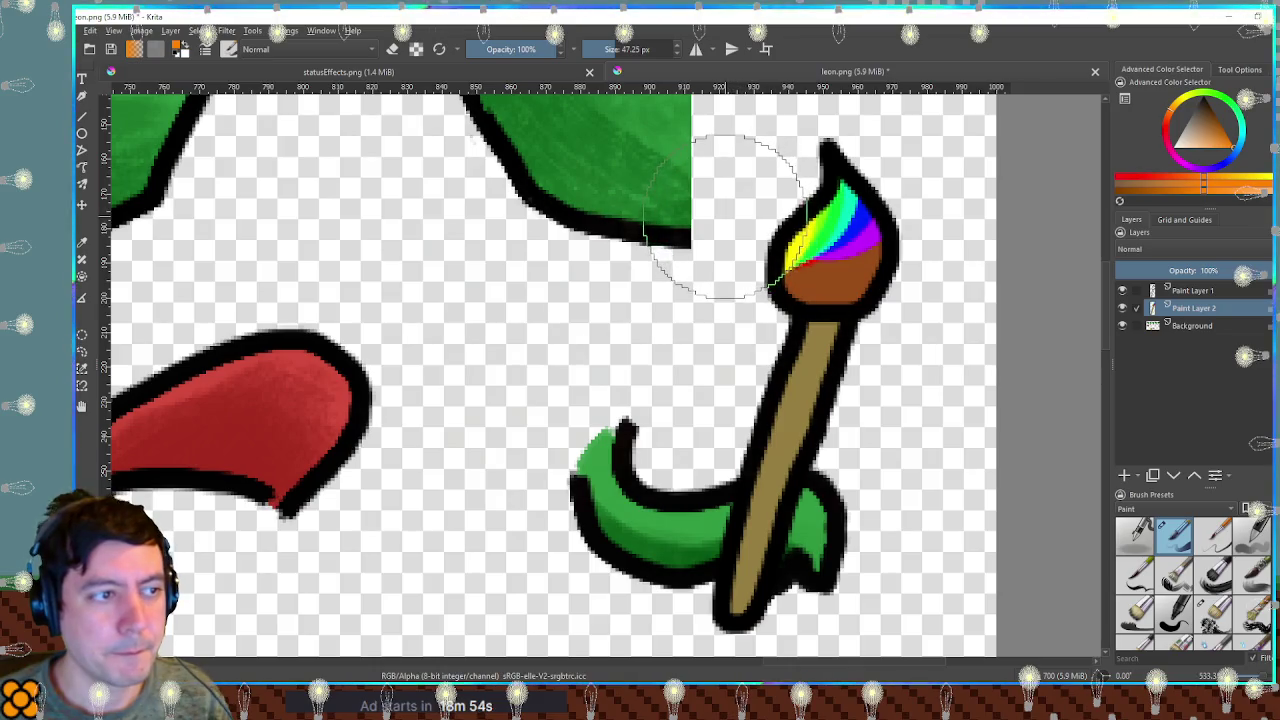
{"action": "left_click", "coordinate": [1130, 182]}
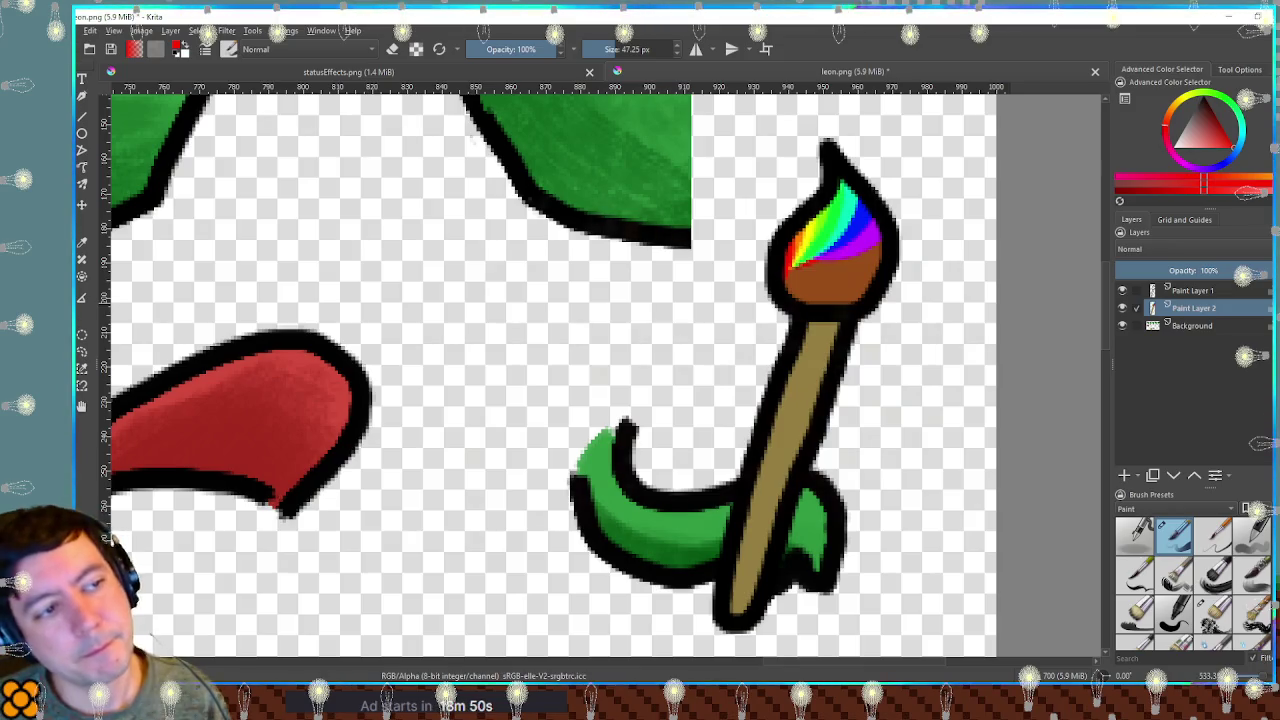
{"action": "scroll", "coordinate": [1005, 280], "scroll_direction": "down", "scroll_amount": 1}
{"action": "scroll", "coordinate": [1005, 280], "scroll_direction": "down", "scroll_amount": 1}
{"action": "scroll", "coordinate": [1011, 278], "scroll_direction": "up", "scroll_amount": 2}
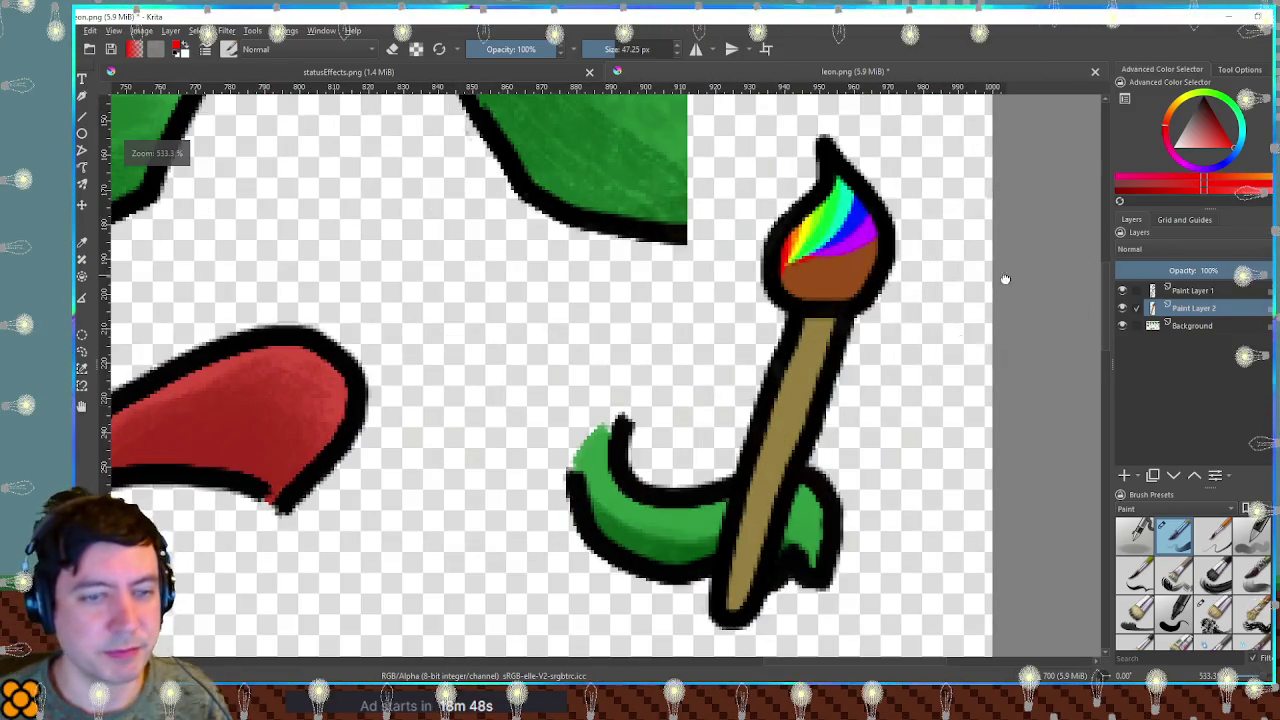
{"action": "scroll", "coordinate": [1005, 285], "scroll_direction": "down", "scroll_amount": 1}
{"action": "scroll", "coordinate": [1000, 290], "scroll_direction": "down", "scroll_amount": 1}
{"action": "scroll", "coordinate": [990, 295], "scroll_direction": "up", "scroll_amount": 1}
{"action": "scroll", "coordinate": [975, 305], "scroll_direction": "down", "scroll_amount": 1}
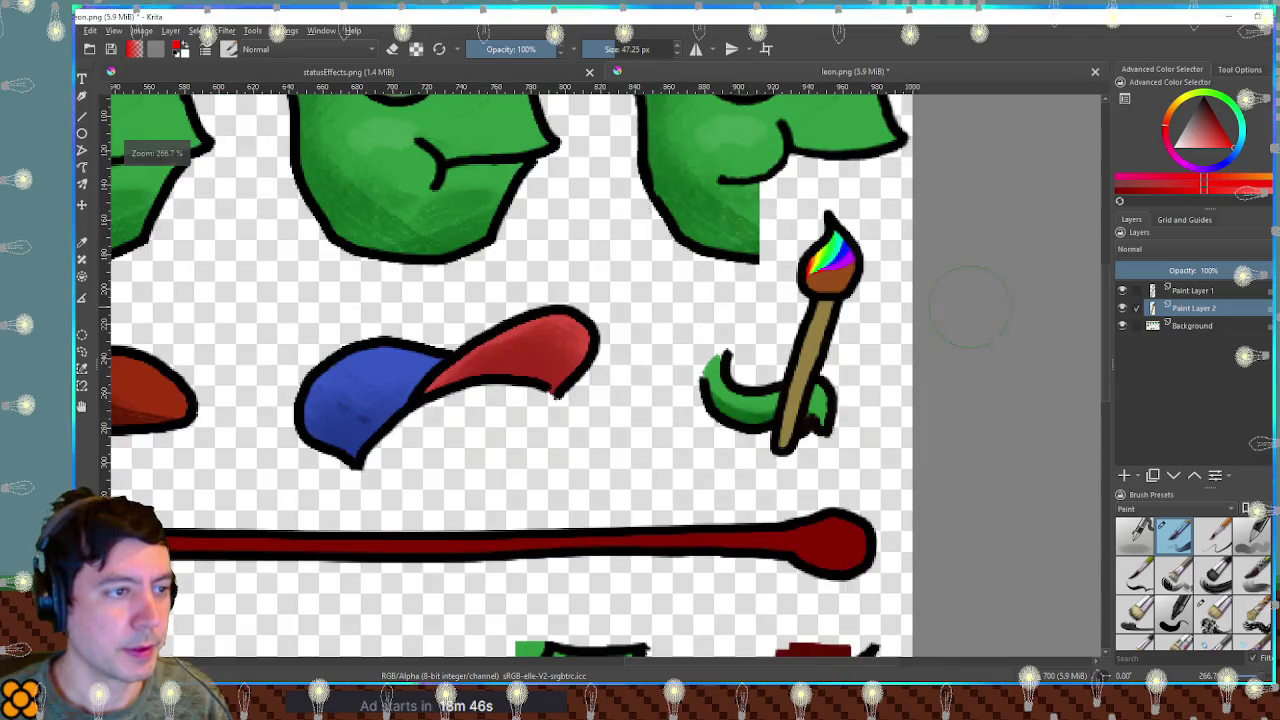
Delete Paint Layer 1, move the paintbrush down beside the magenta blob, and switch to Godot.
{"action": "key", "text": "Page_Up"}
{"action": "key", "text": "ctrl+e"}
{"action": "scroll", "coordinate": [900, 367], "scroll_direction": "down", "scroll_amount": 4}
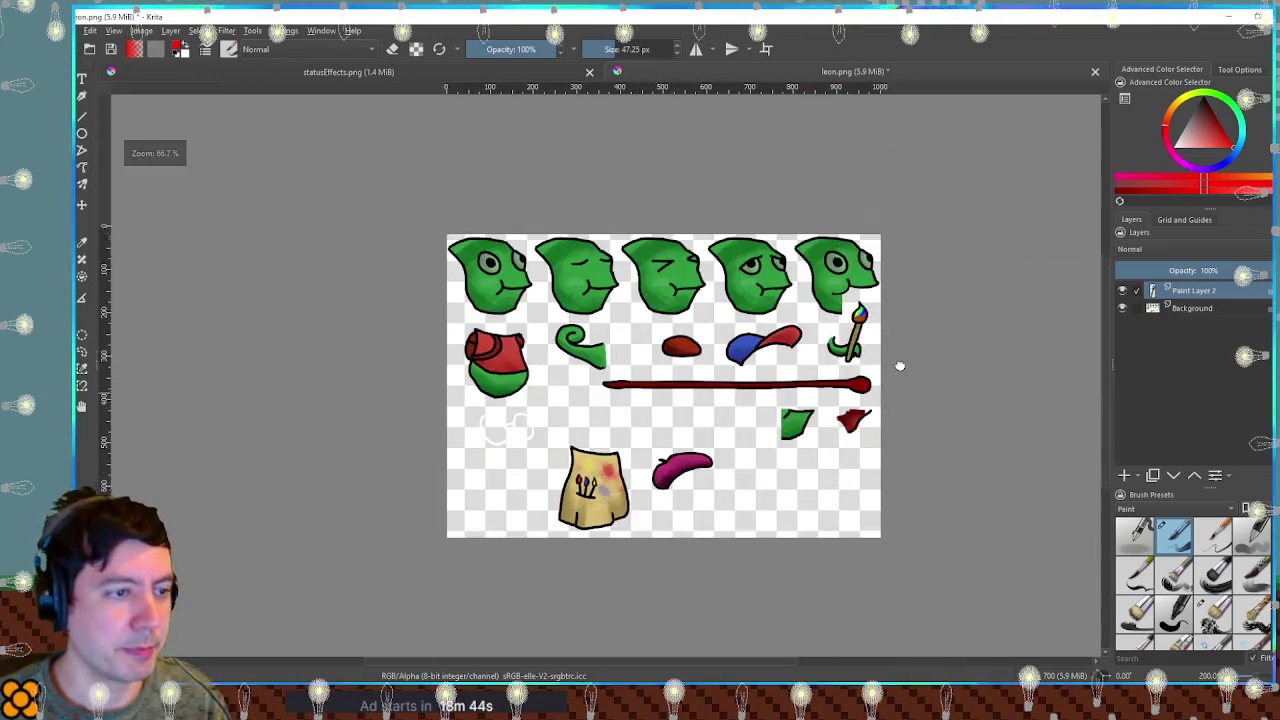
{"action": "key", "text": "t"}
{"action": "left_click_drag", "start_coordinate": [855, 292], "coordinate": [748, 458]}
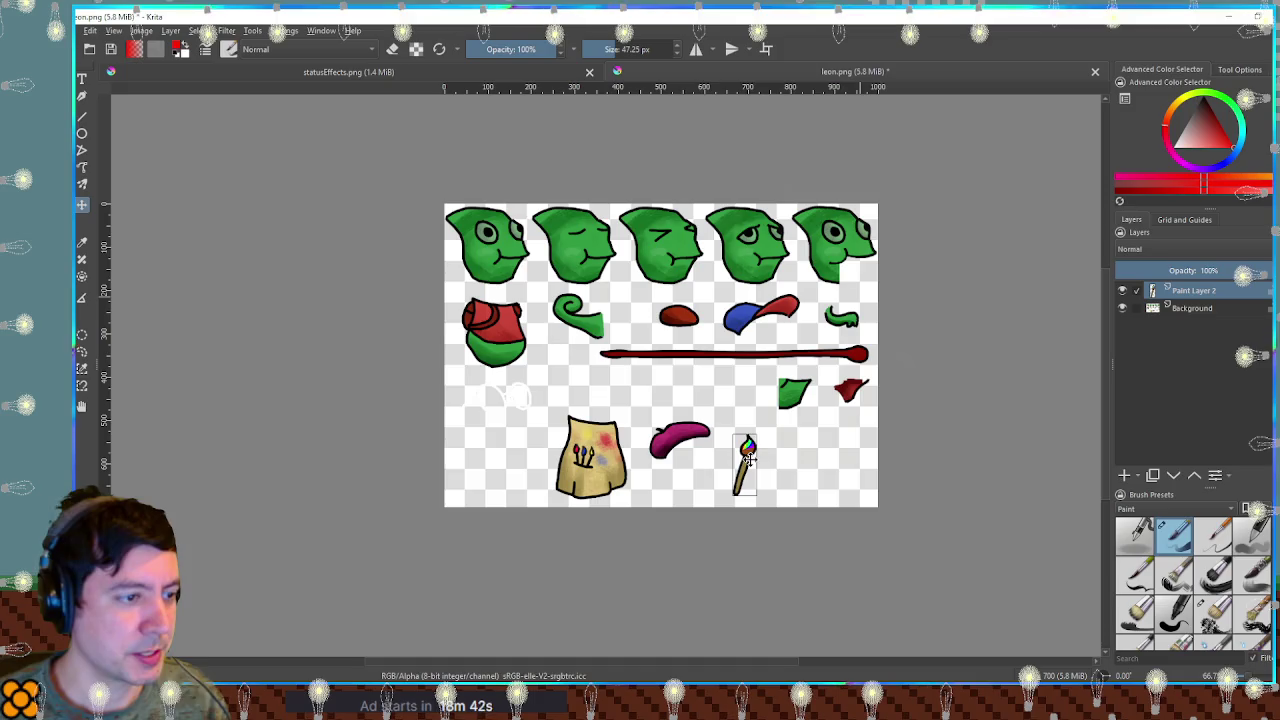
{"action": "key", "text": "alt+Tab"}
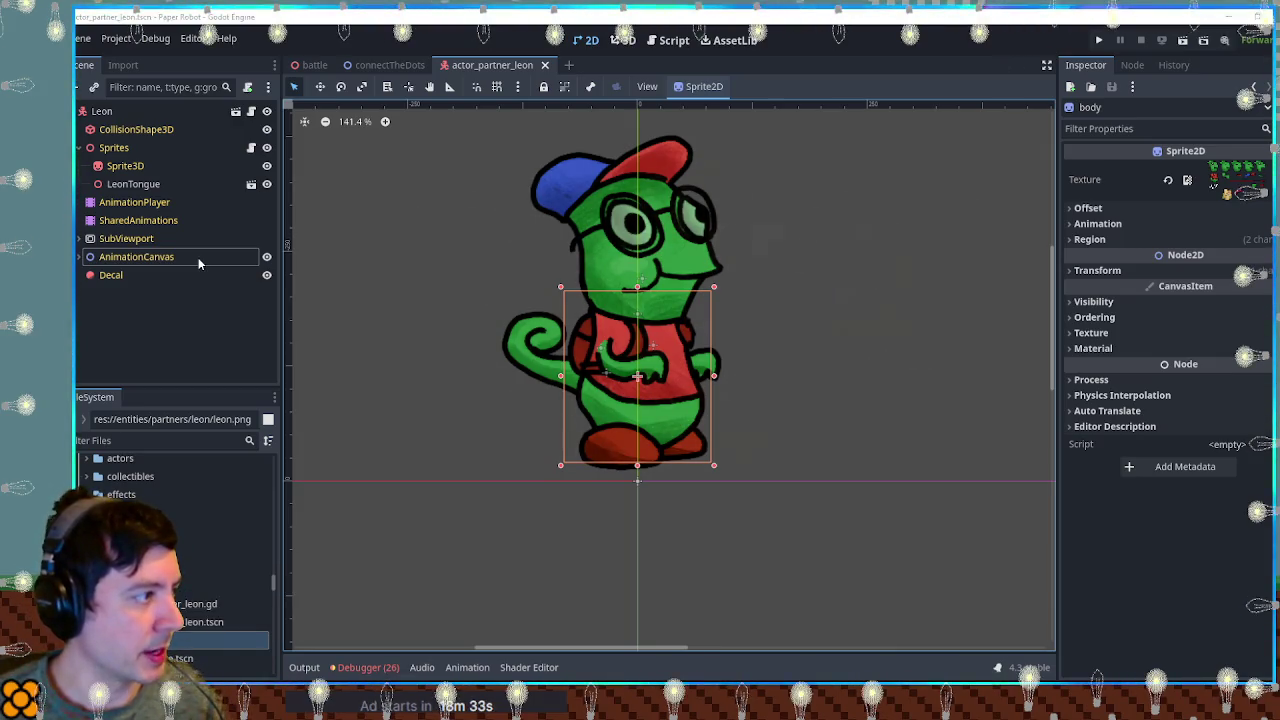
Expand AnimationCanvas and toggle the arm1Container arm's visibility off and back on.
{"action": "left_click", "coordinate": [80, 257]}
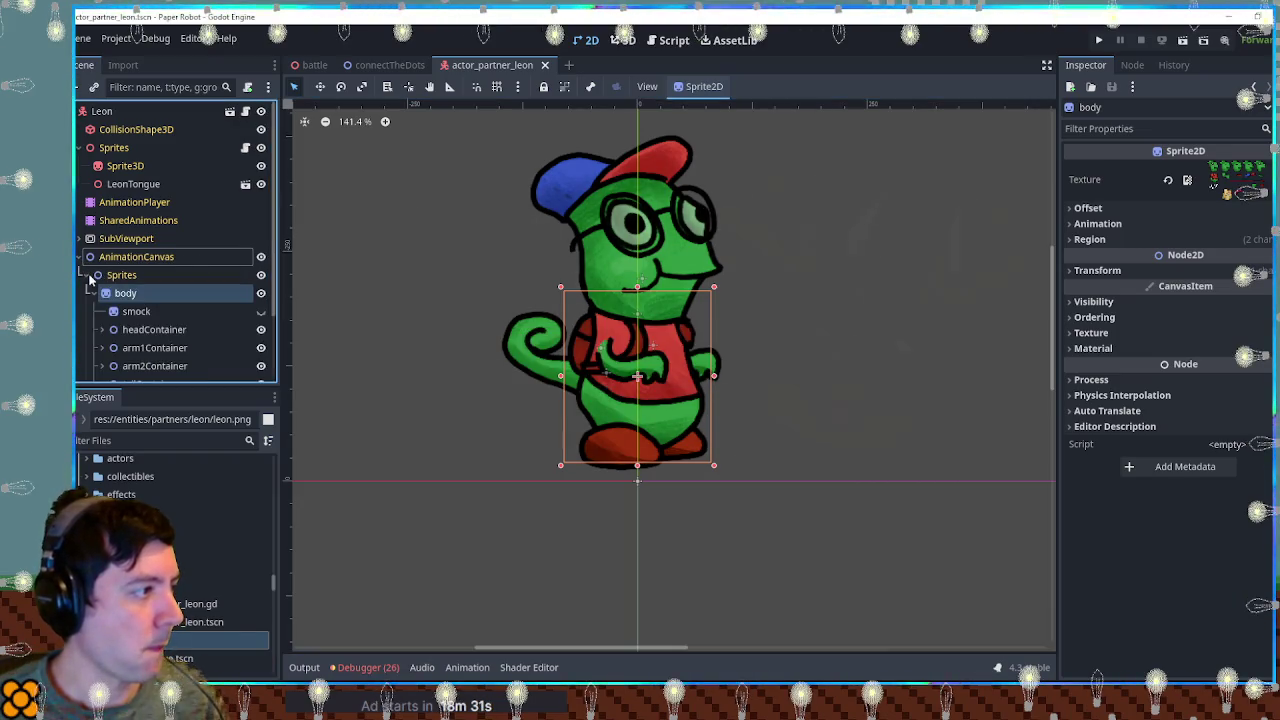
{"action": "scroll", "coordinate": [223, 338], "scroll_direction": "down", "scroll_amount": 2}
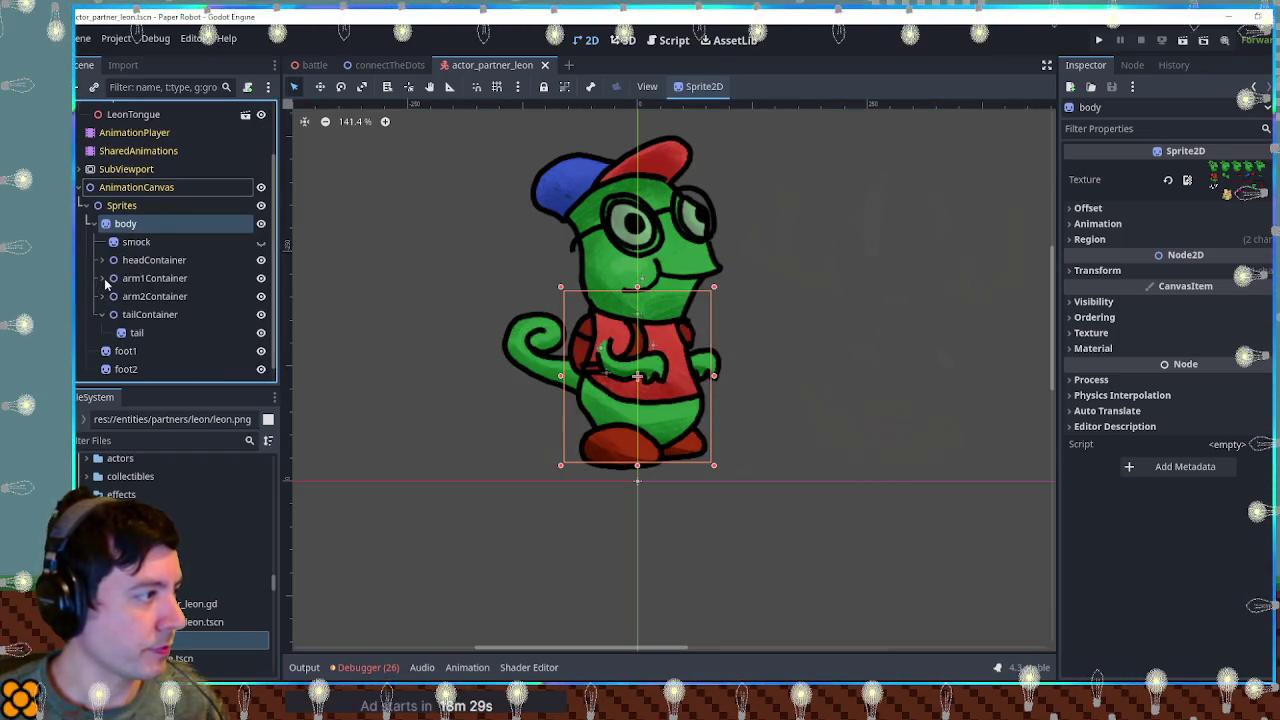
{"action": "left_click", "coordinate": [261, 278]}
{"action": "left_click", "coordinate": [261, 278]}
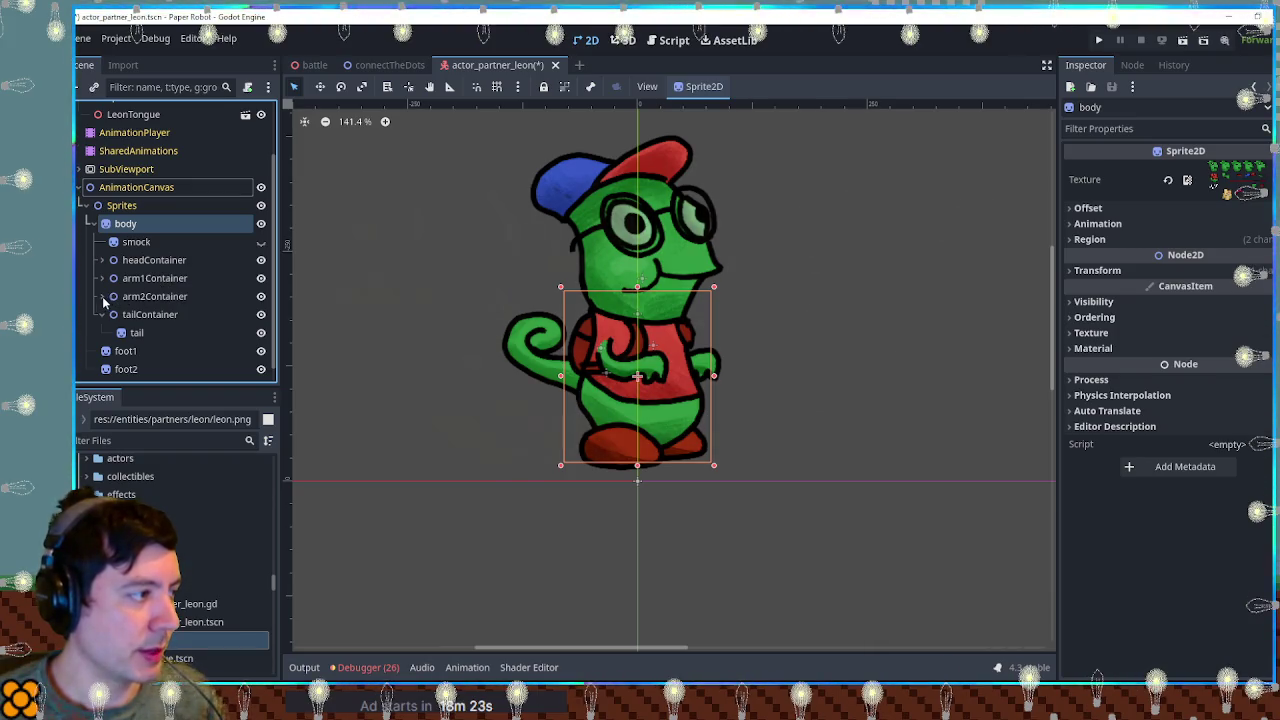
Duplicate the arm2 sprite under arm2Container and rename the copy 'brush'.
{"action": "left_click", "coordinate": [103, 297]}
{"action": "left_click", "coordinate": [150, 316]}
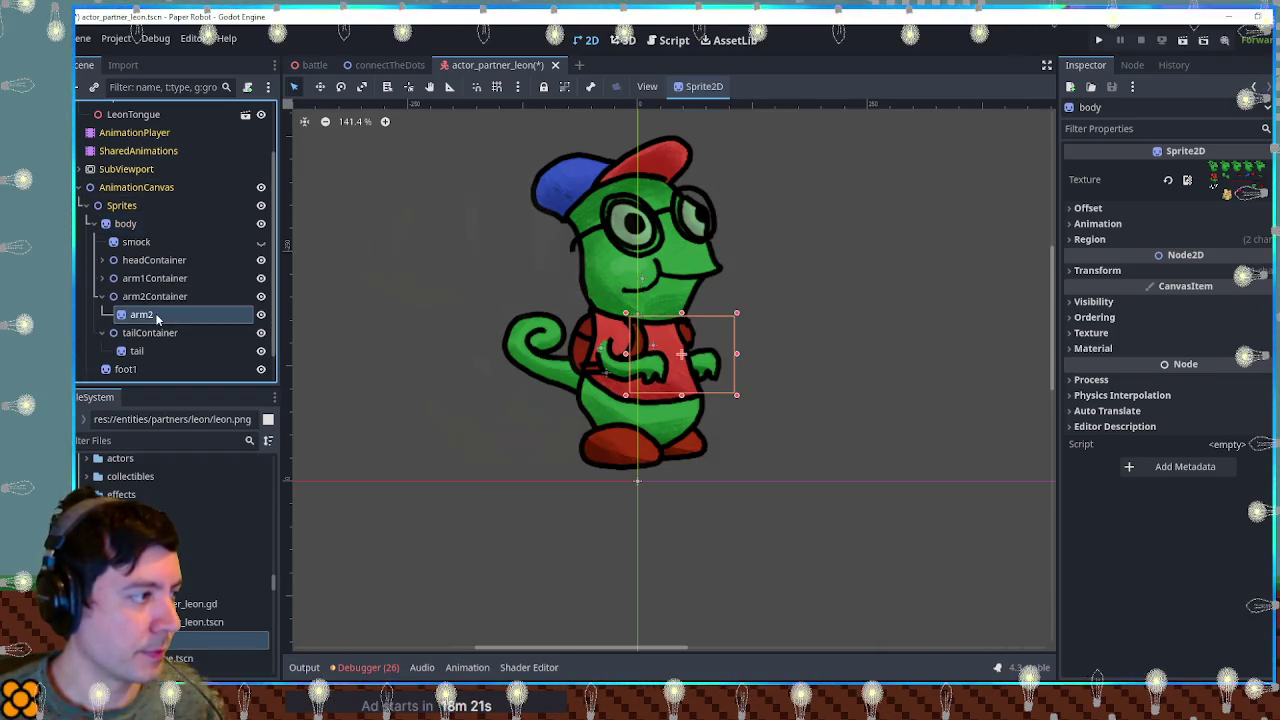
{"action": "key", "text": "ctrl+d"}
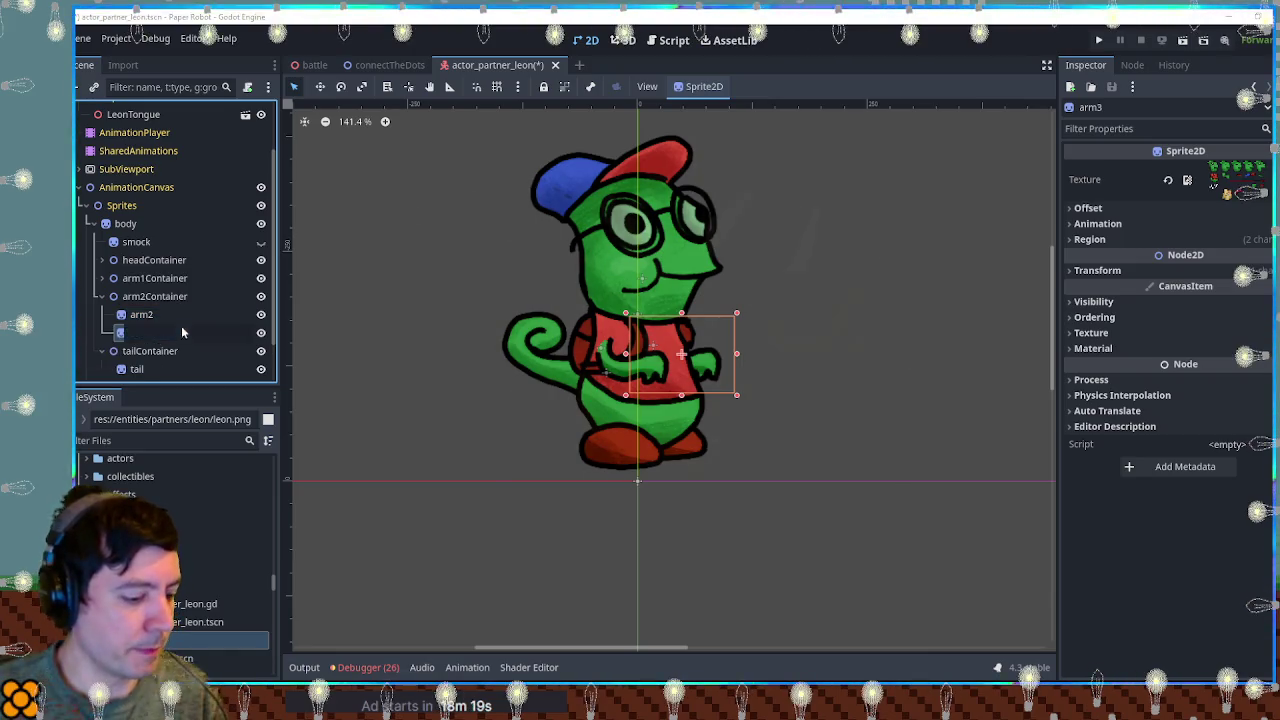
{"action": "double_click", "coordinate": [183, 332]}
{"action": "type", "text": "brush"}
{"action": "key", "text": "Return"}
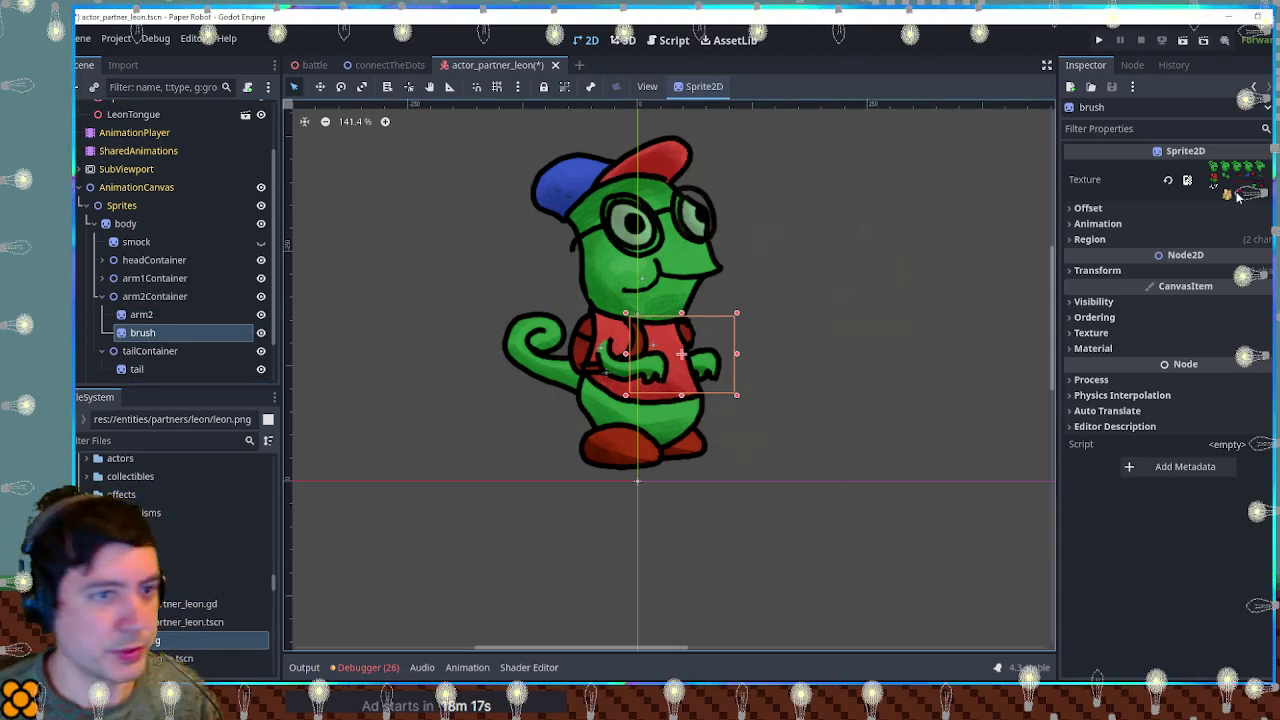
{"action": "left_click", "coordinate": [1258, 240]}
Set the brush sprite's texture region tightly around the paintbrush drawing in leon.png.
{"action": "left_click", "coordinate": [1189, 339]}
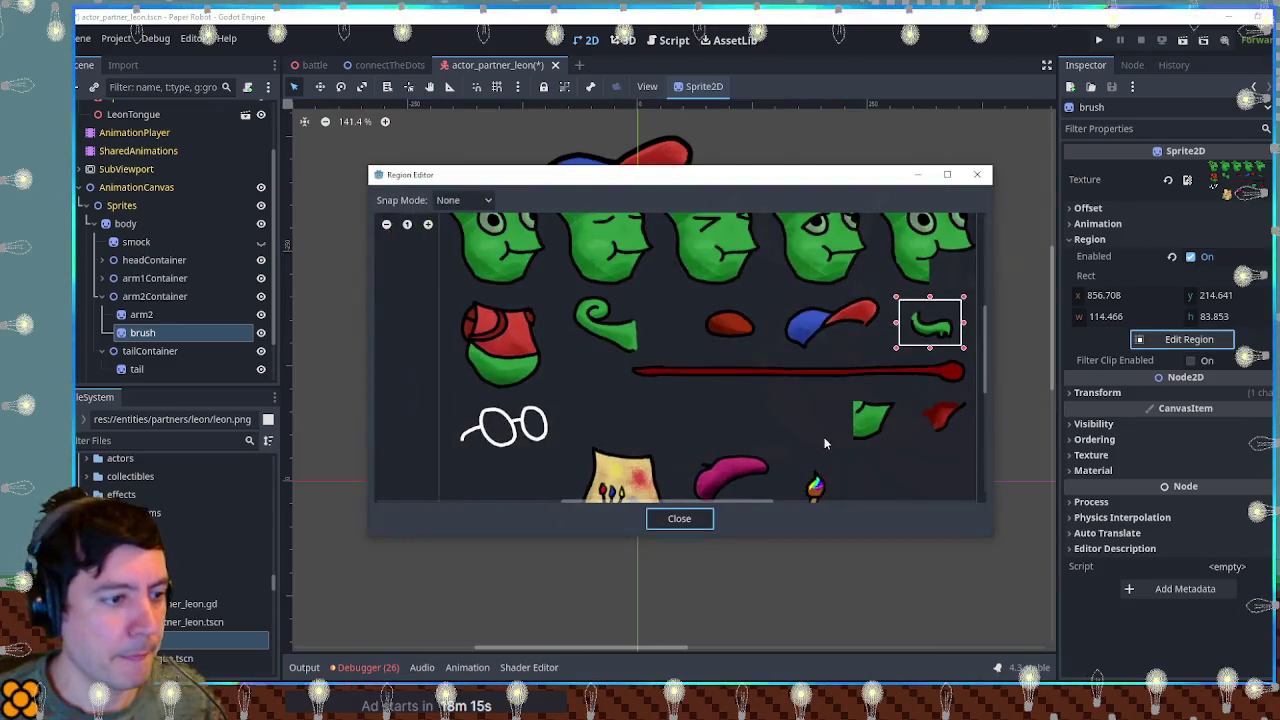
{"action": "scroll", "coordinate": [769, 353], "scroll_direction": "up", "scroll_amount": 3}
{"action": "left_click_drag", "start_coordinate": [764, 326], "coordinate": [835, 452]}
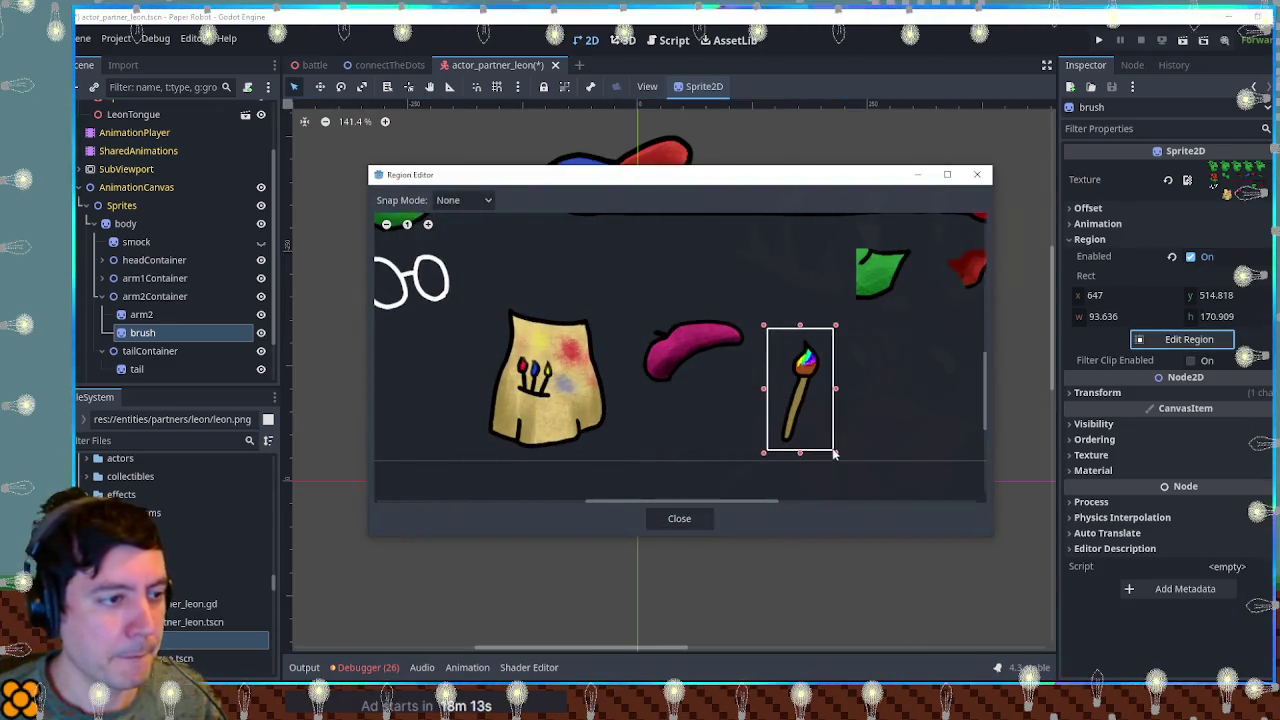
{"action": "left_click_drag", "start_coordinate": [836, 330], "coordinate": [828, 340]}
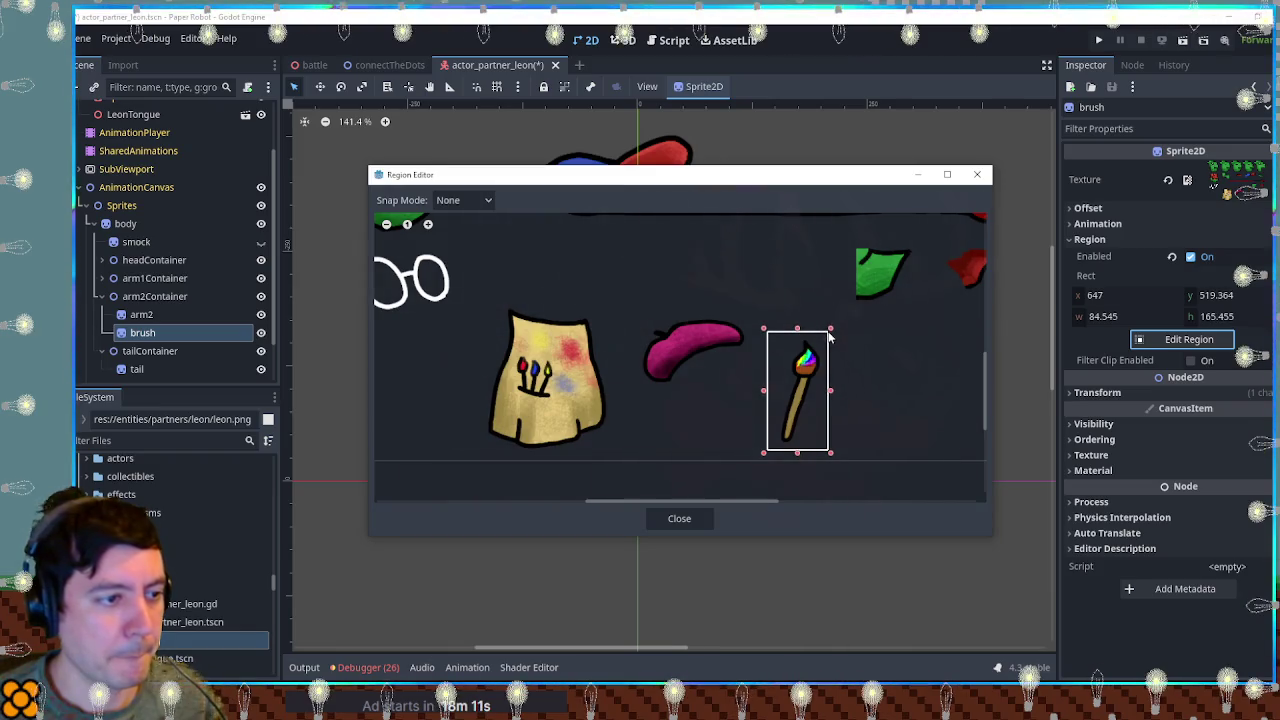
{"action": "left_click", "coordinate": [679, 518]}
Move the brush sprite into the character's right hand.
{"action": "scroll", "coordinate": [700, 352], "scroll_direction": "up", "scroll_amount": 1}
{"action": "key", "text": "w"}
{"action": "mouse_move", "coordinate": [660, 355]}
{"action": "left_mouse_down"}
{"action": "mouse_move", "coordinate": [745, 303]}
{"action": "mouse_move", "coordinate": [725, 312]}
{"action": "left_mouse_up"}
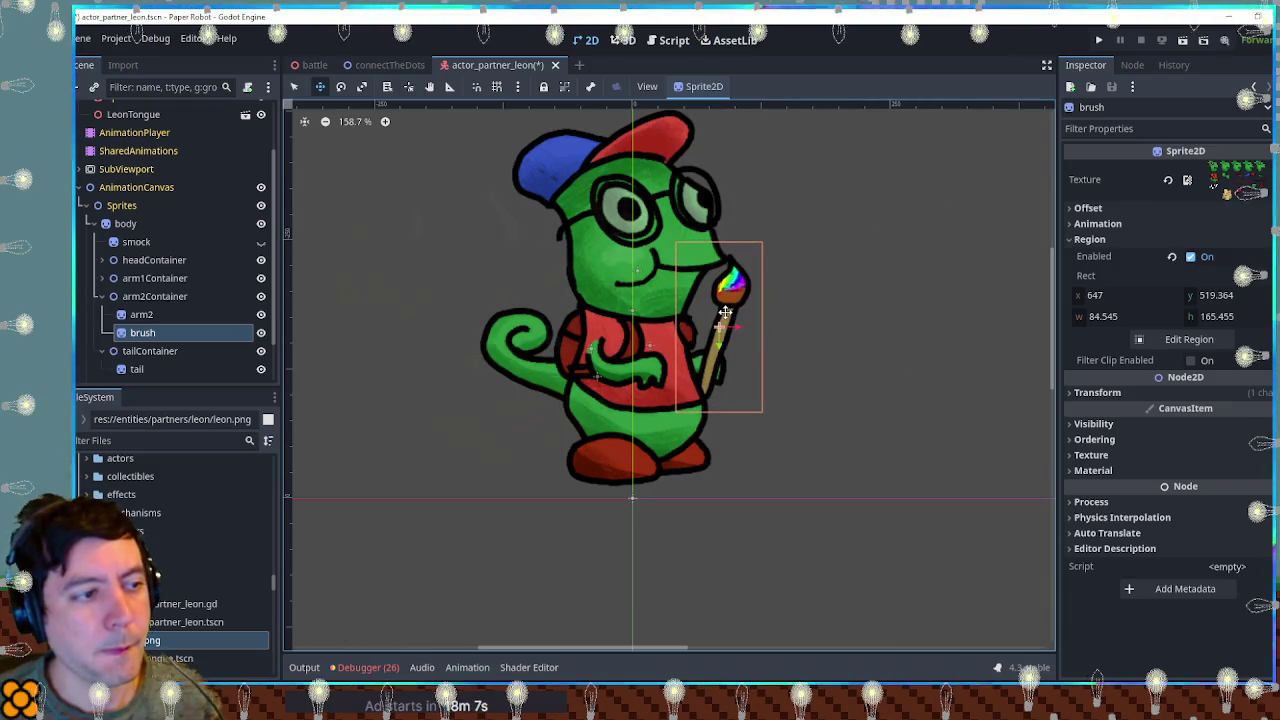
Hide the brush sprite, save the scene, and select AnimationPlayer to edit its RESET tracks.
{"action": "left_click", "coordinate": [867, 331]}
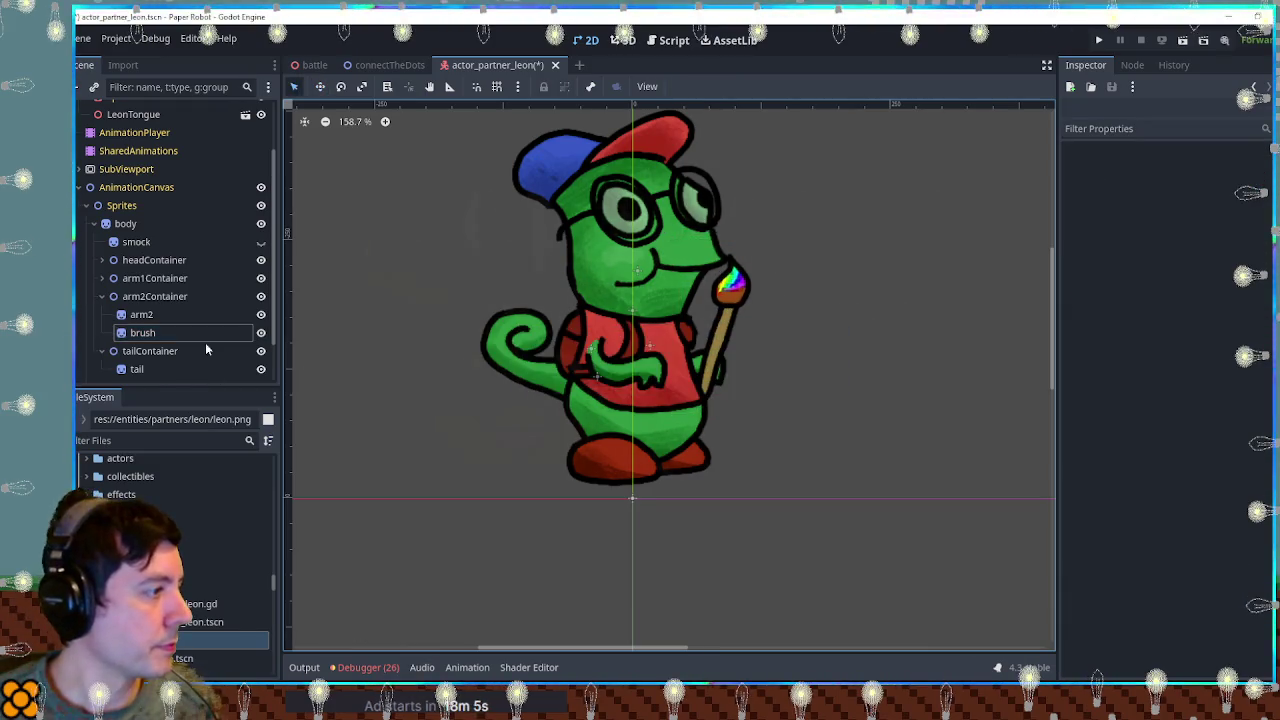
{"action": "key", "text": "ctrl+s"}
{"action": "left_click", "coordinate": [261, 333]}
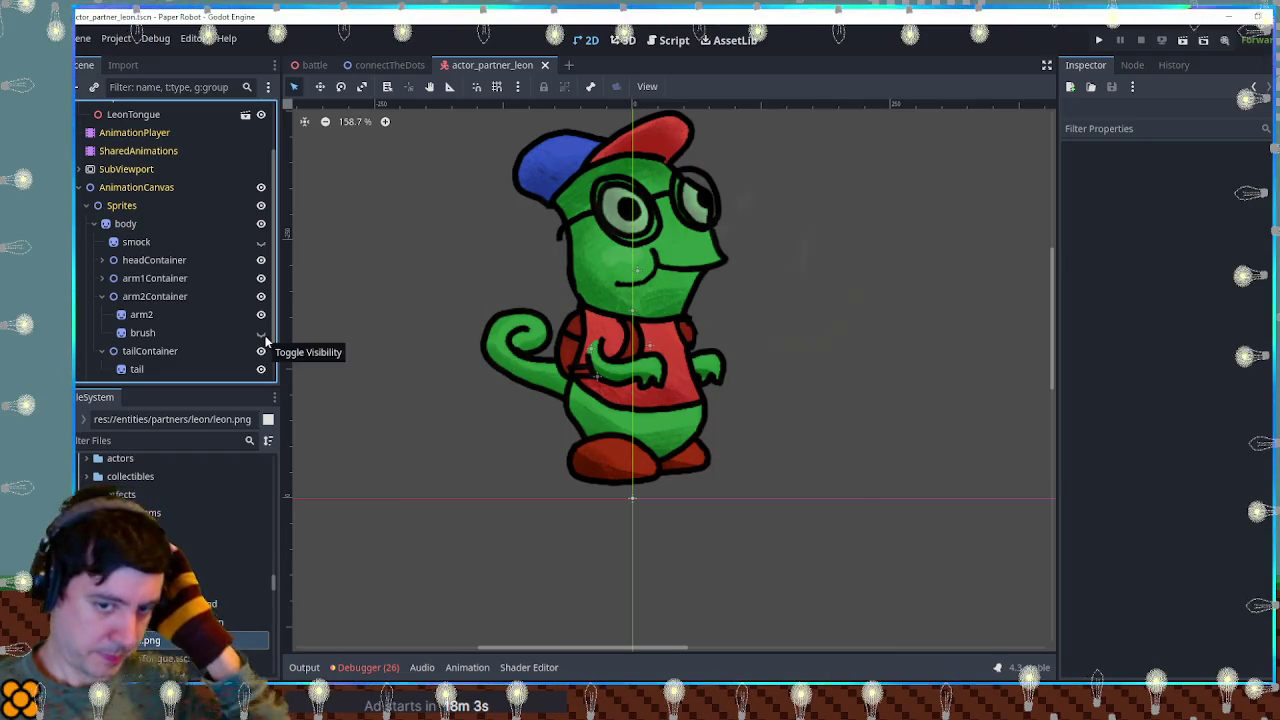
{"action": "left_click", "coordinate": [80, 187]}
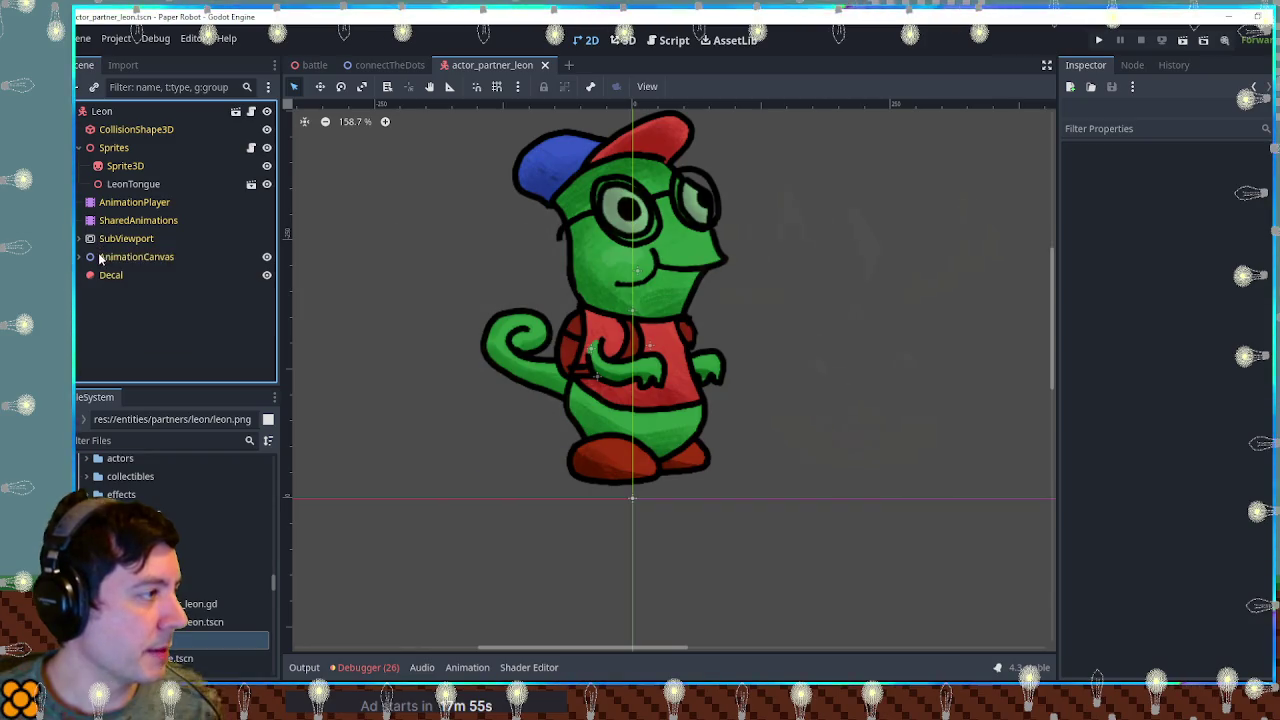
{"action": "left_click", "coordinate": [130, 202]}
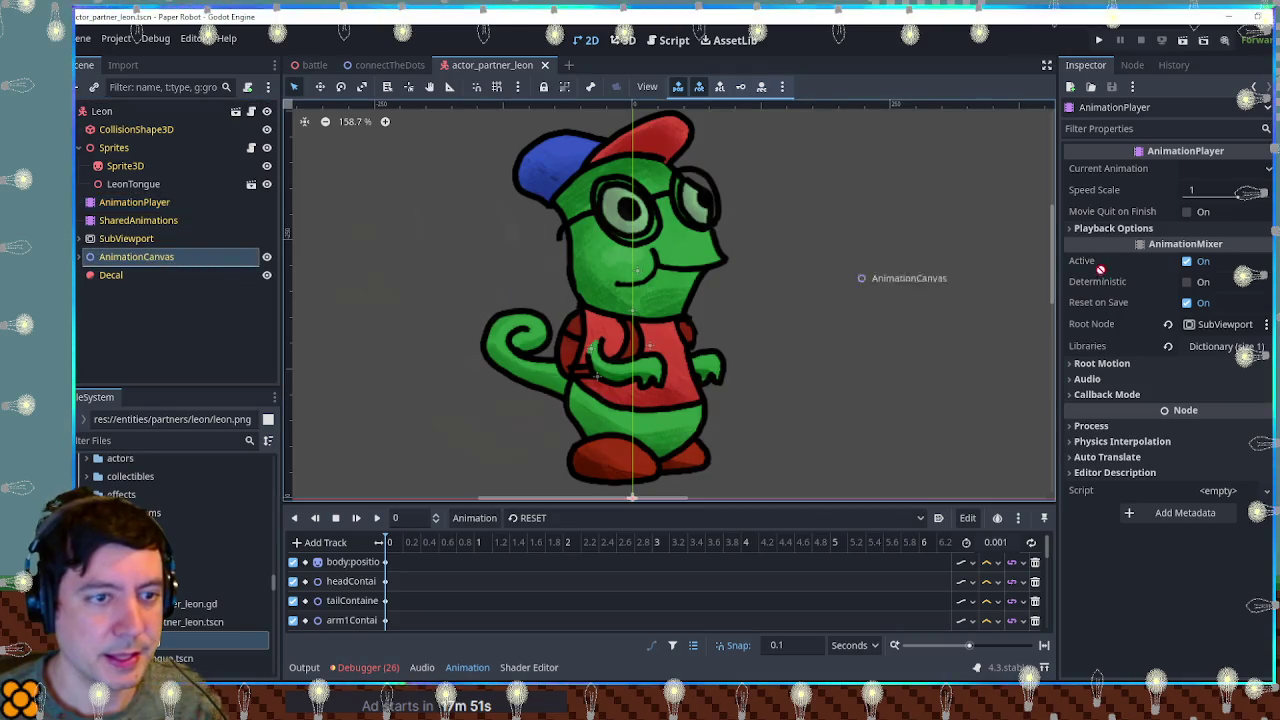
Make AnimationCanvas the animation root node and inspect the brush and arm2 sprites.
{"action": "left_click_drag", "start_coordinate": [124, 260], "coordinate": [1230, 326]}
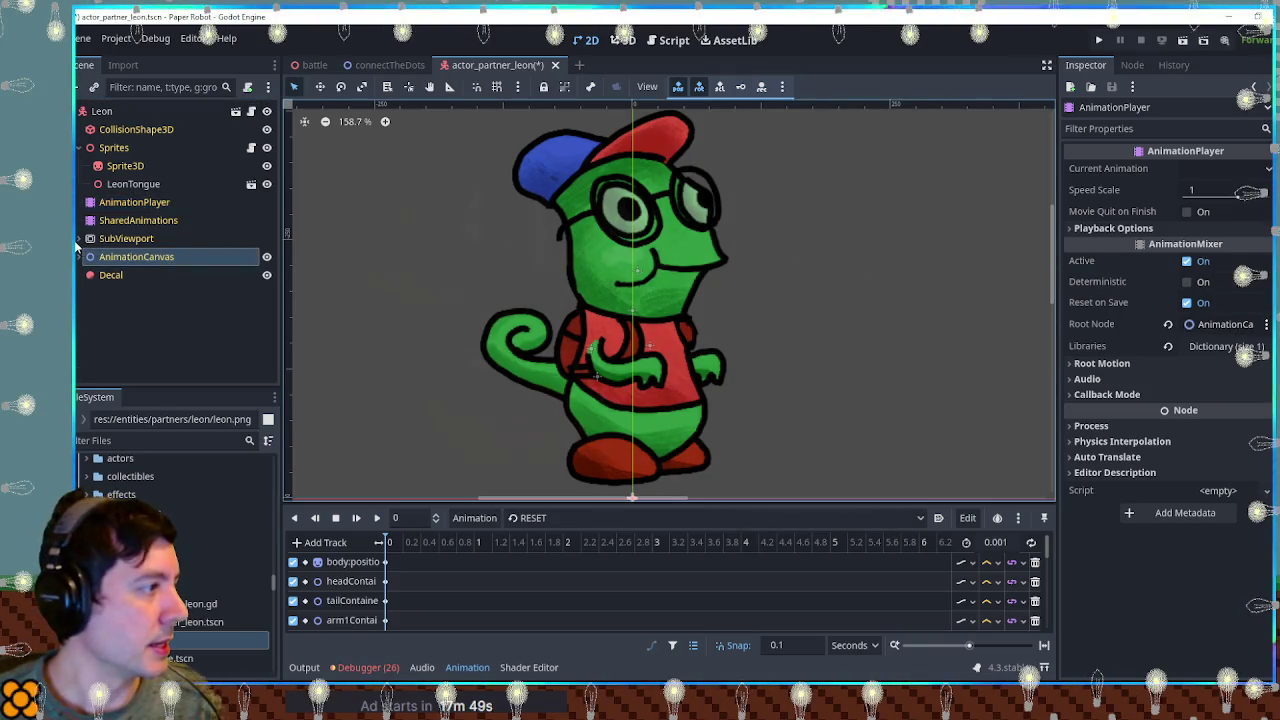
{"action": "left_click", "coordinate": [78, 238]}
{"action": "left_click", "coordinate": [80, 328]}
{"action": "scroll", "coordinate": [143, 228], "scroll_direction": "down", "scroll_amount": 3}
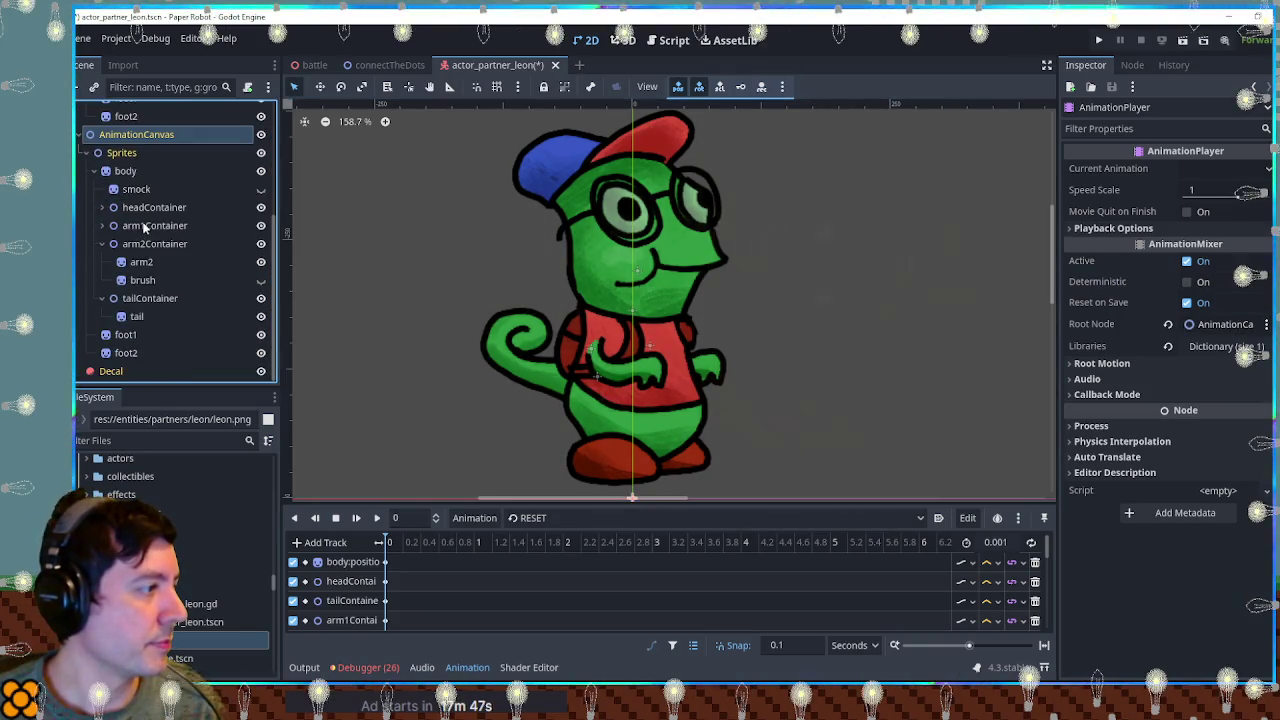
{"action": "left_click", "coordinate": [140, 280]}
{"action": "scroll", "coordinate": [100, 155], "scroll_direction": "up", "scroll_amount": 2}
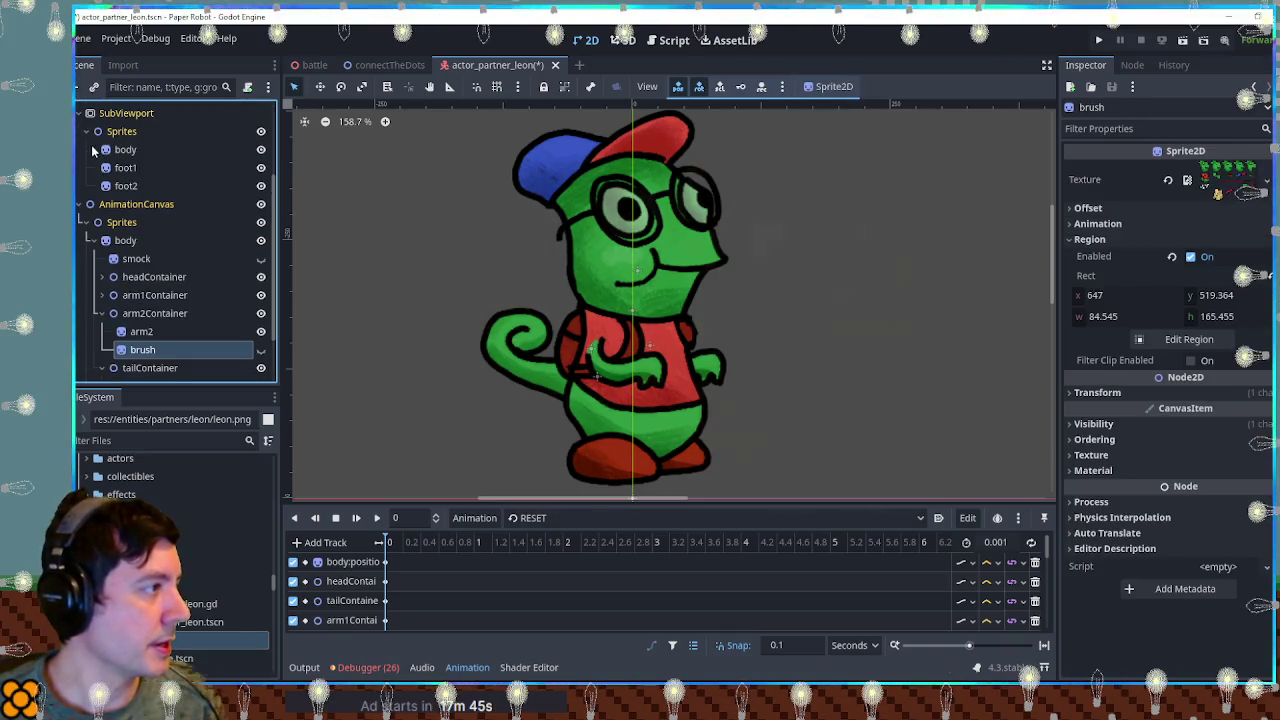
{"action": "left_click", "coordinate": [92, 149]}
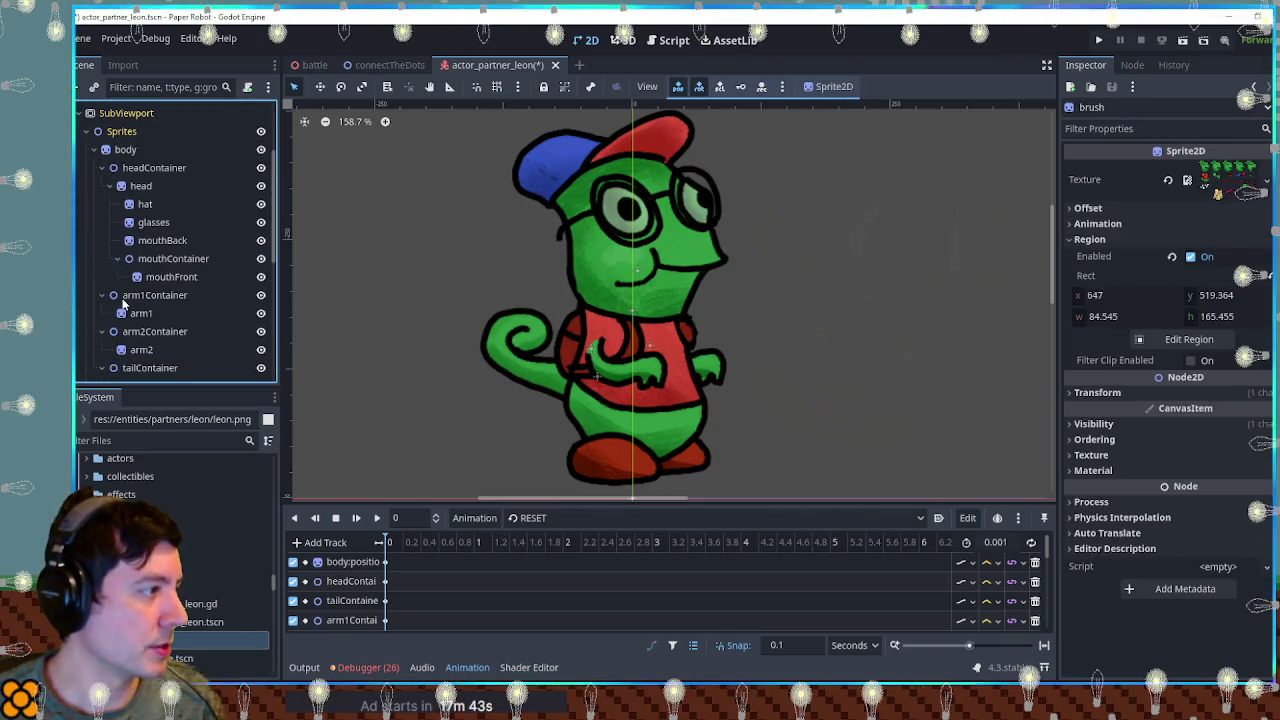
{"action": "scroll", "coordinate": [135, 260], "scroll_direction": "down", "scroll_amount": 3}
{"action": "left_click", "coordinate": [141, 247]}
{"action": "scroll", "coordinate": [143, 244], "scroll_direction": "down", "scroll_amount": 3}
{"action": "scroll", "coordinate": [145, 241], "scroll_direction": "down", "scroll_amount": 2}
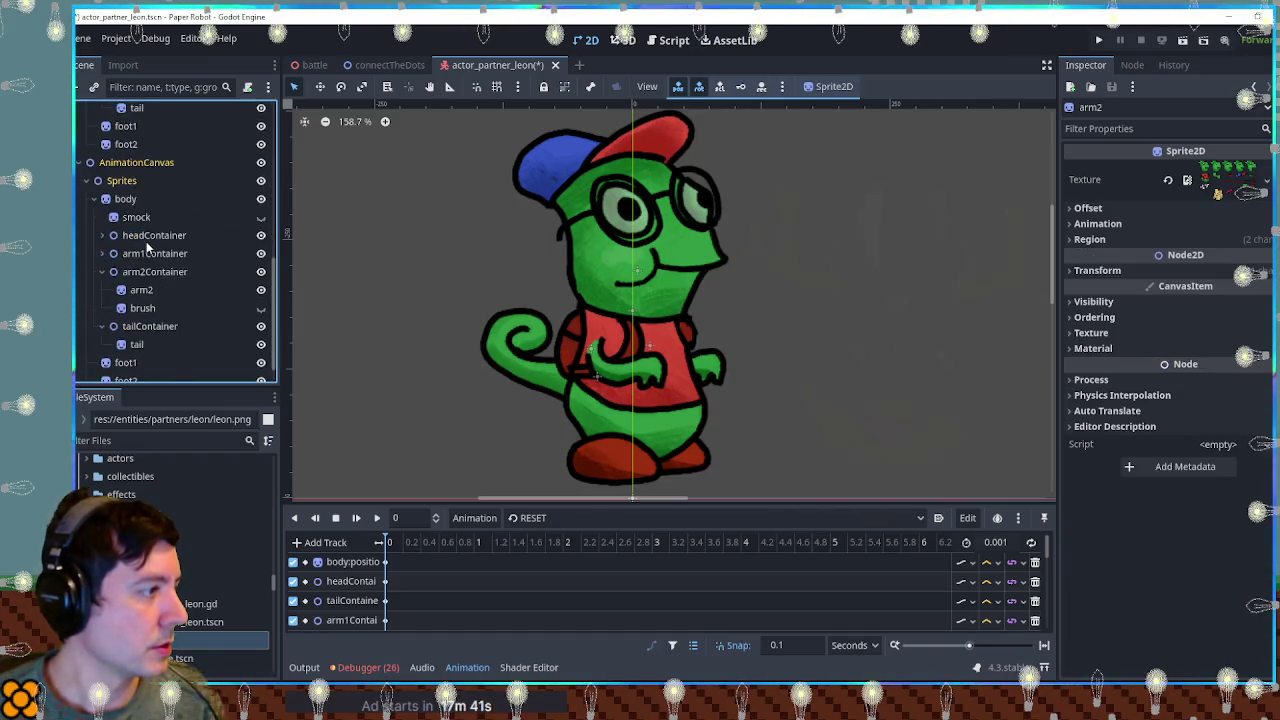
{"action": "scroll", "coordinate": [145, 241], "scroll_direction": "up", "scroll_amount": 3}
{"action": "left_click", "coordinate": [240, 196]}
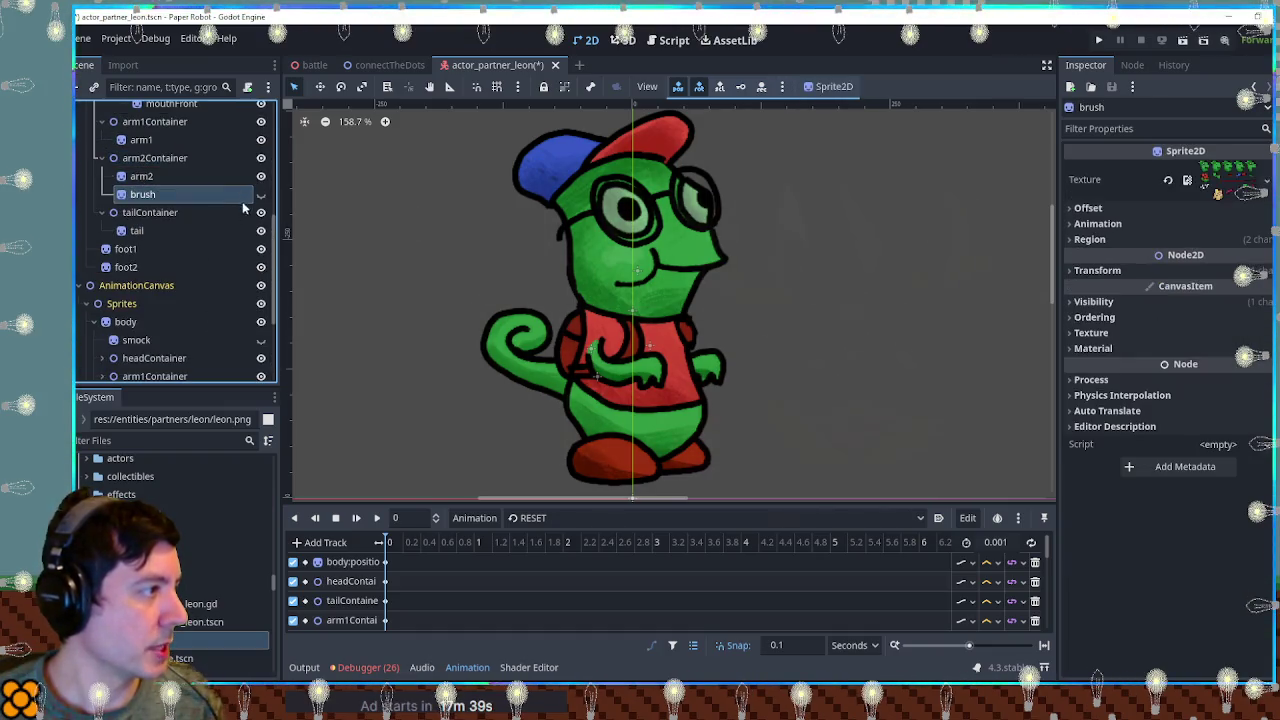
{"action": "scroll", "coordinate": [200, 220], "scroll_direction": "down", "scroll_amount": 3}
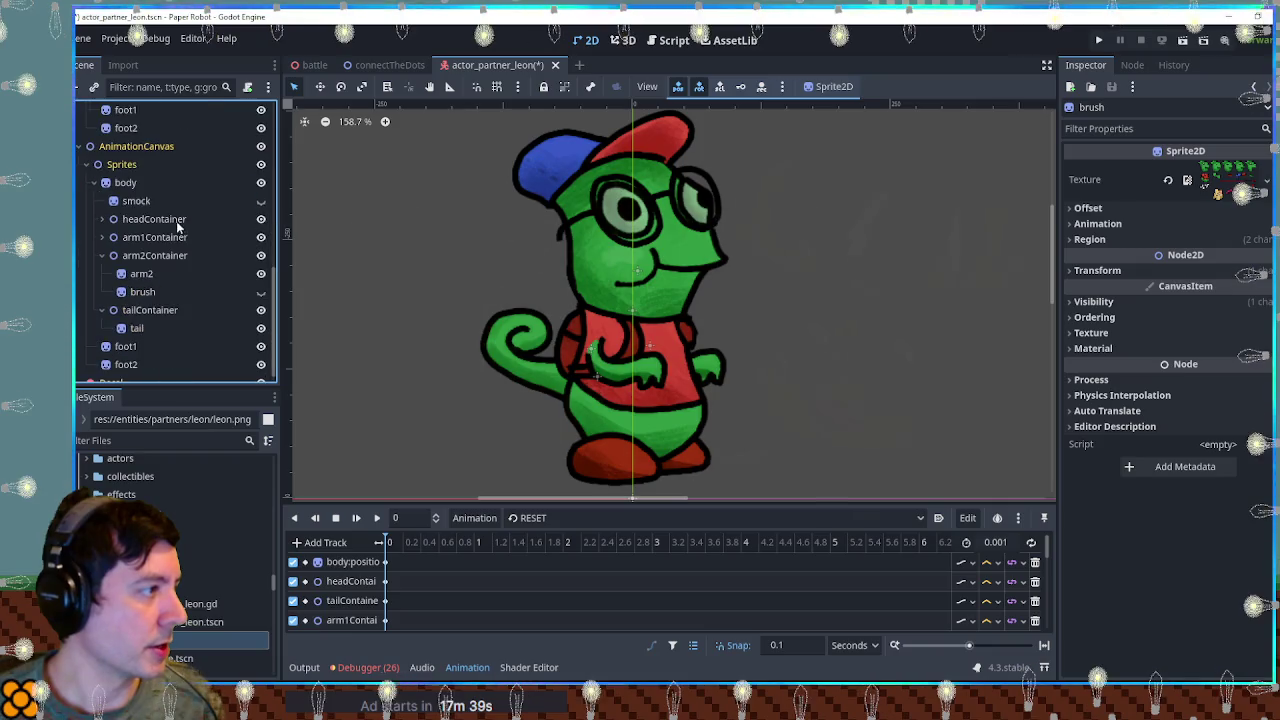
Reposition the beret sprite within headContainer's node hierarchy.
{"action": "left_click", "coordinate": [101, 219]}
{"action": "left_click", "coordinate": [155, 275]}
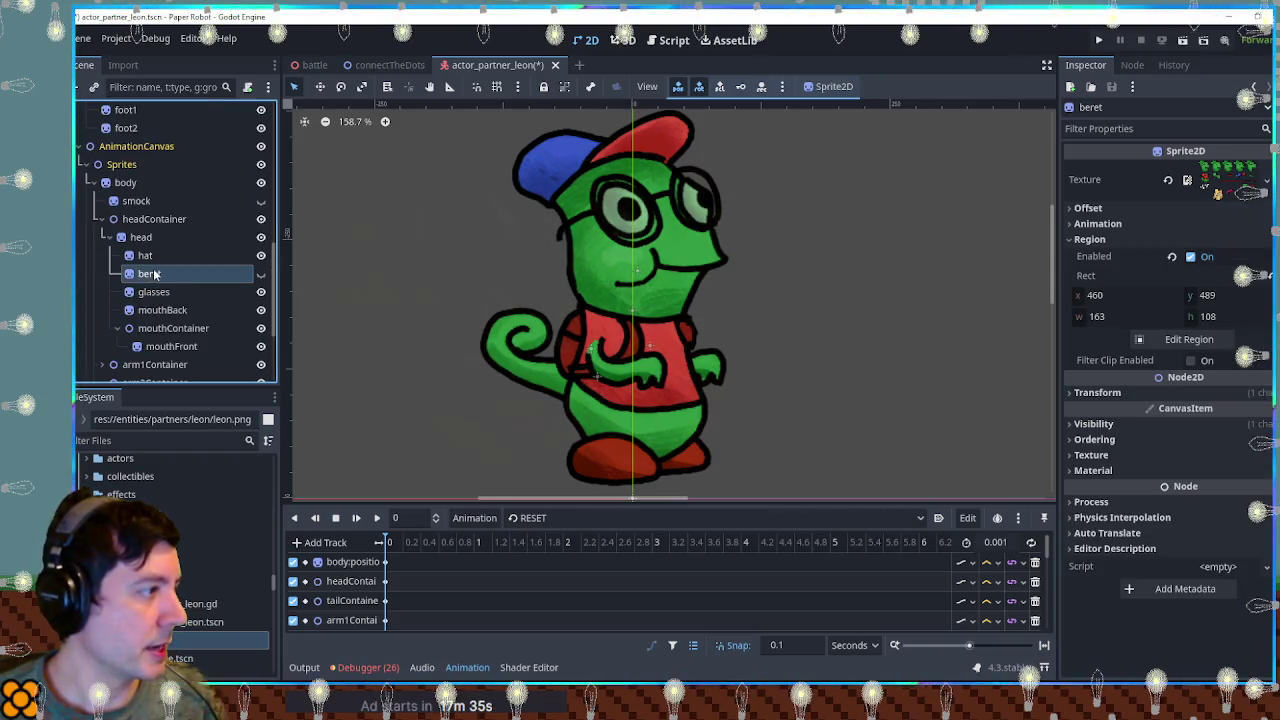
{"action": "left_click_drag", "start_coordinate": [155, 275], "coordinate": [130, 273]}
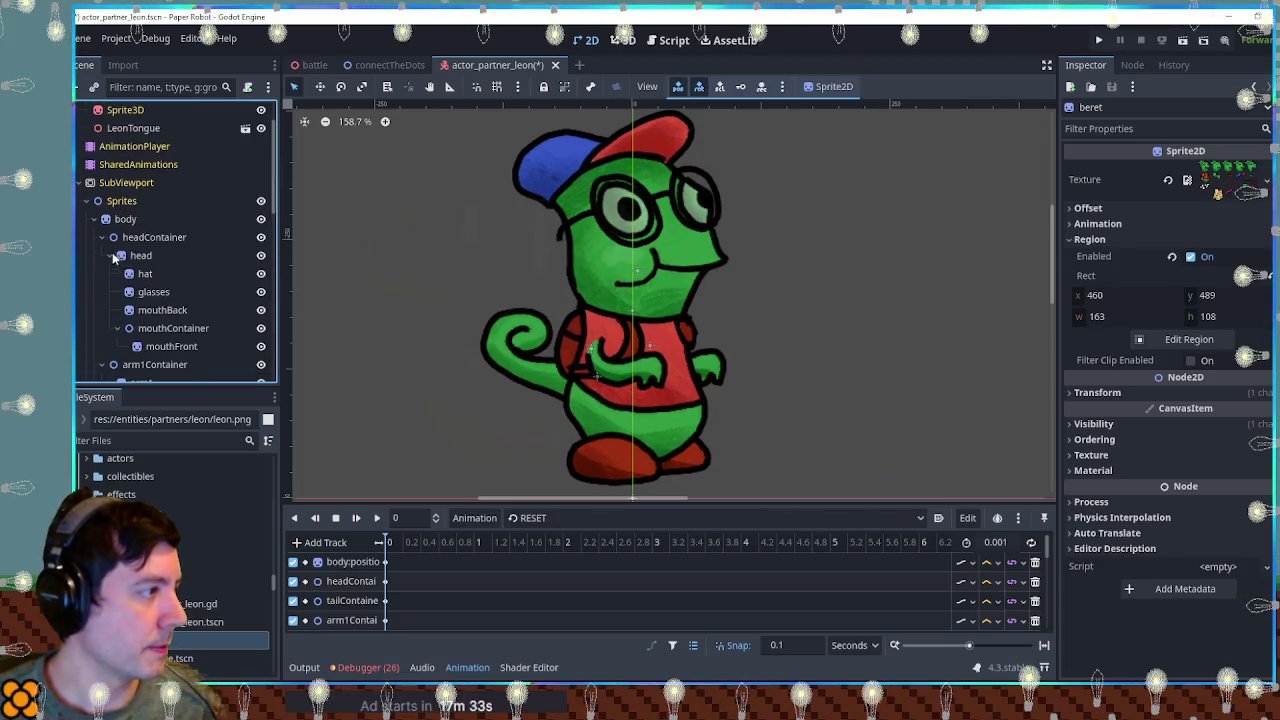
{"action": "left_click", "coordinate": [110, 256]}
{"action": "left_click", "coordinate": [110, 256]}
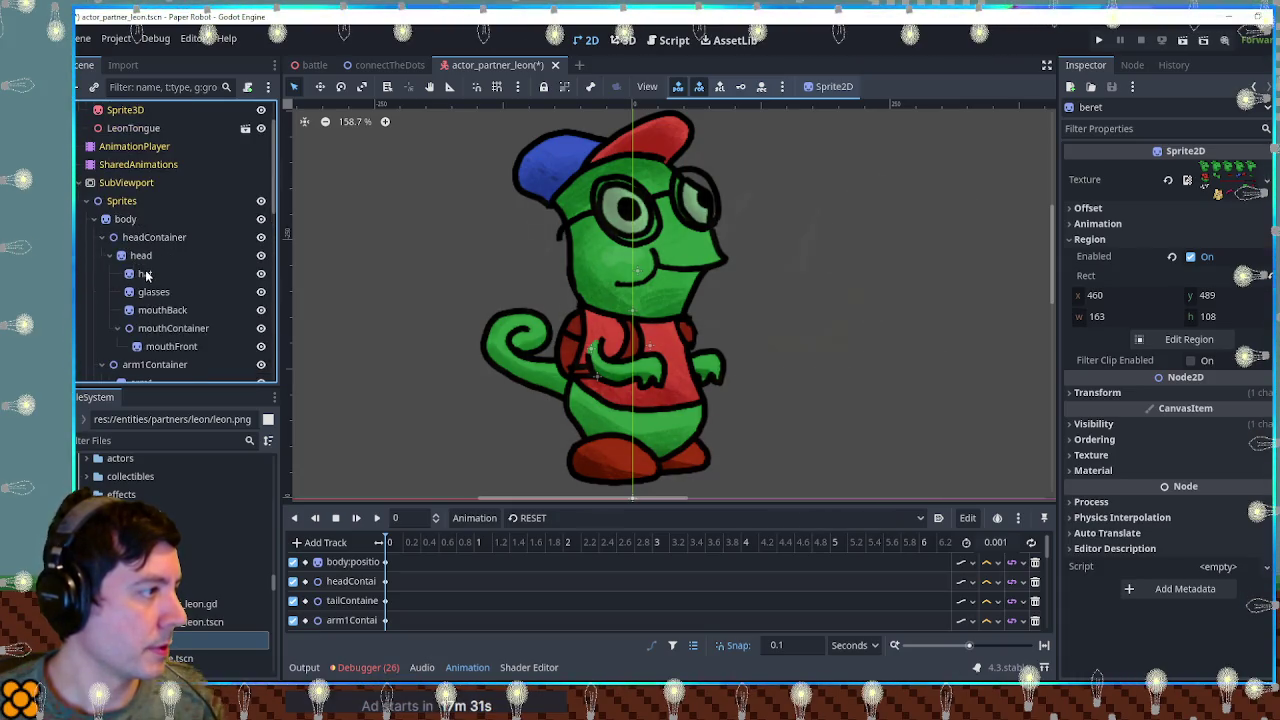
{"action": "left_click", "coordinate": [146, 274]}
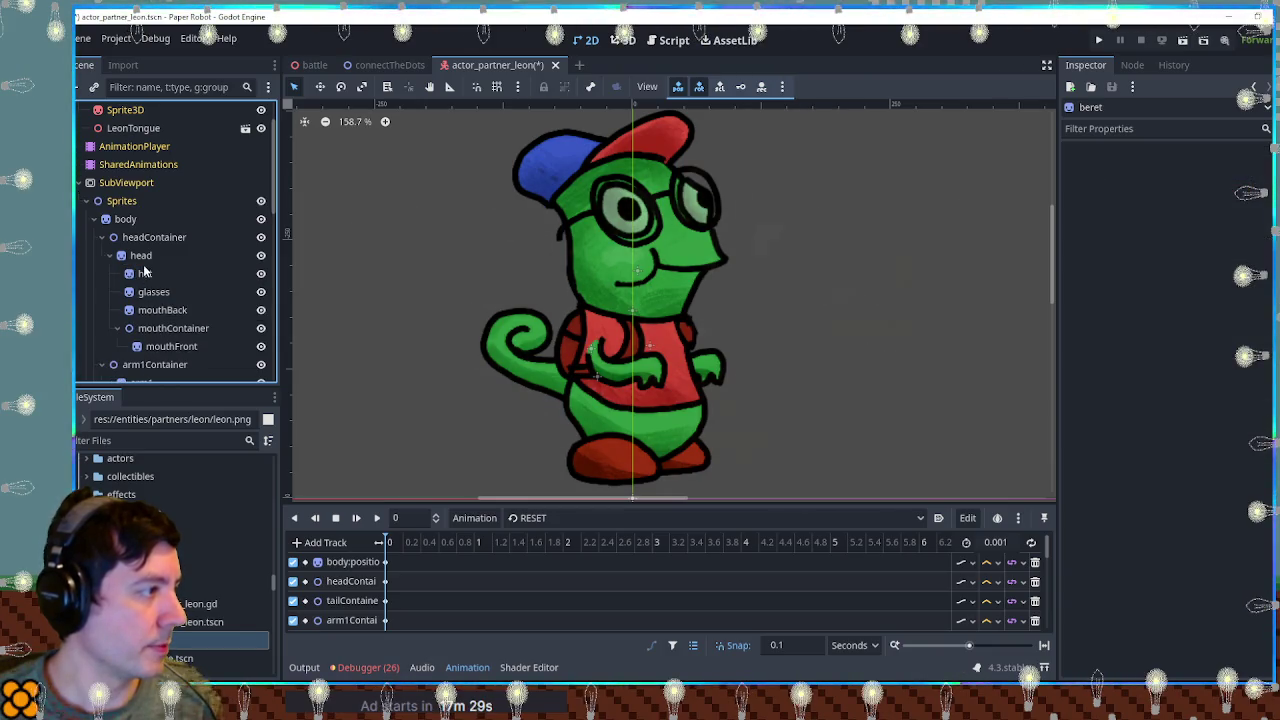
{"action": "left_click_drag", "start_coordinate": [145, 272], "coordinate": [145, 292]}
Collapse the containers, move smock below tailContainer under body, and save the scene.
{"action": "left_click", "coordinate": [111, 237]}
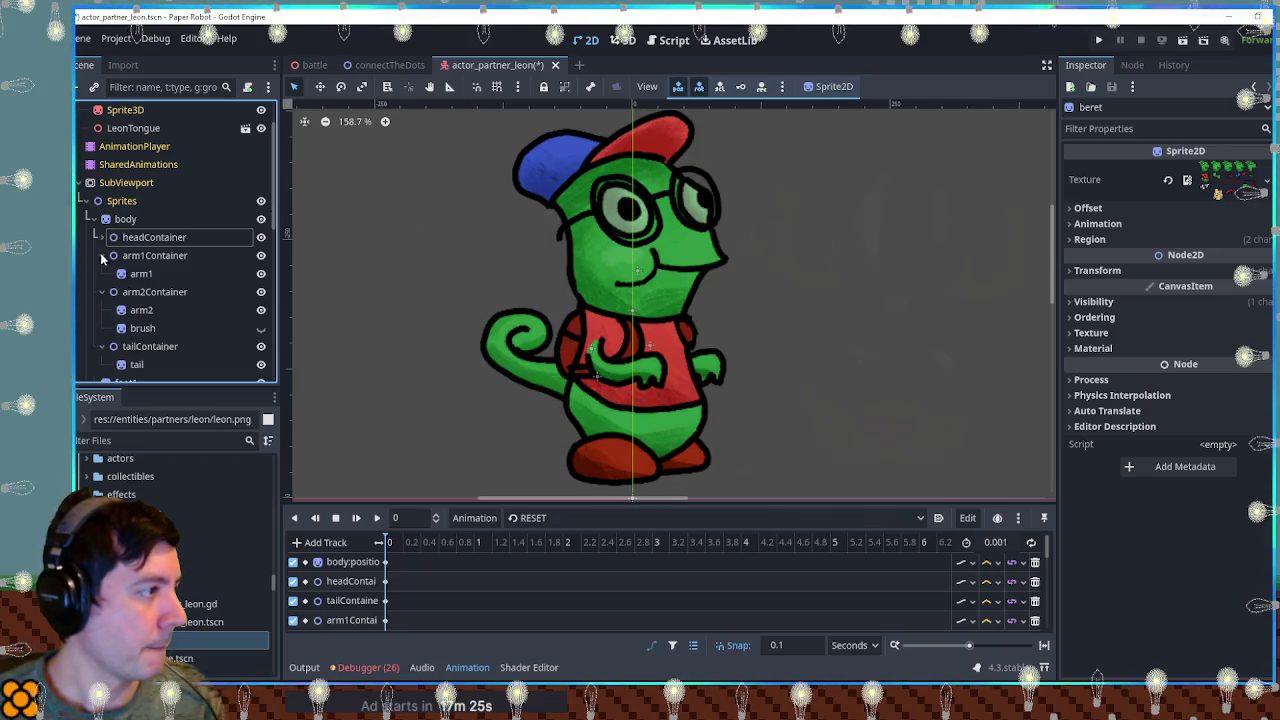
{"action": "left_click", "coordinate": [101, 255]}
{"action": "left_click", "coordinate": [101, 273]}
{"action": "left_click", "coordinate": [111, 297]}
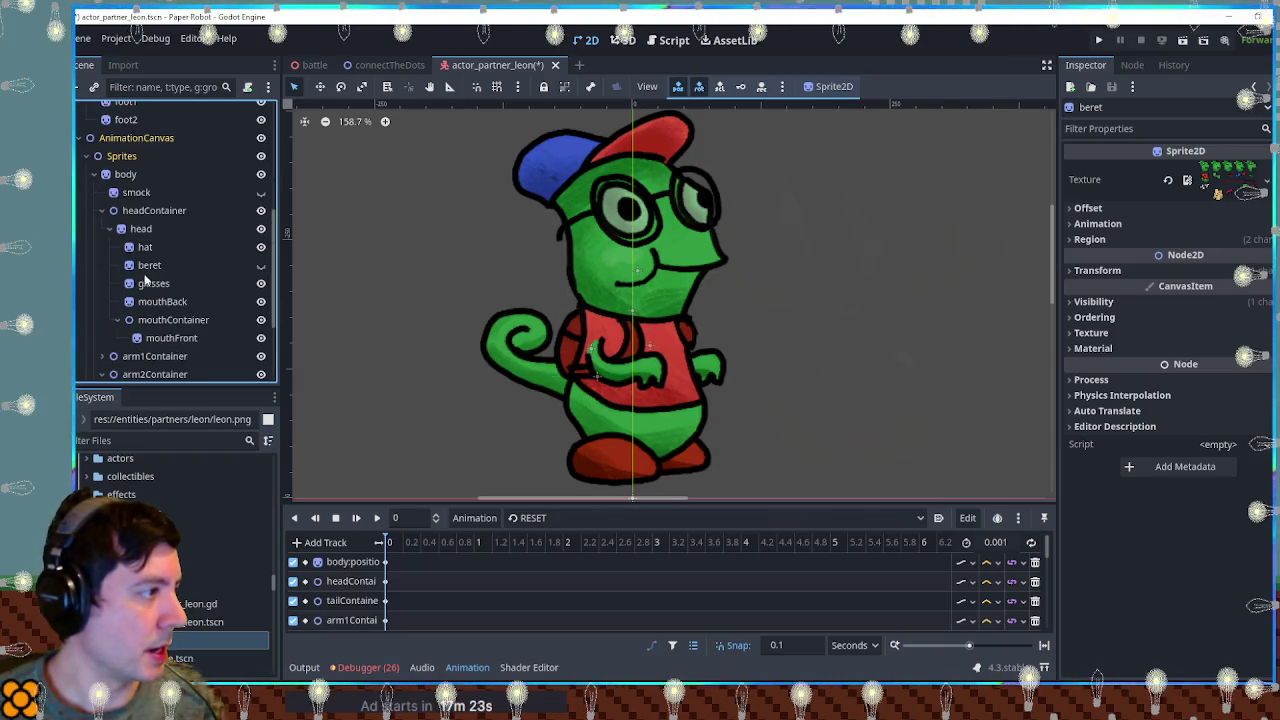
{"action": "left_click", "coordinate": [101, 211]}
{"action": "left_click_drag", "start_coordinate": [136, 192], "coordinate": [133, 288]}
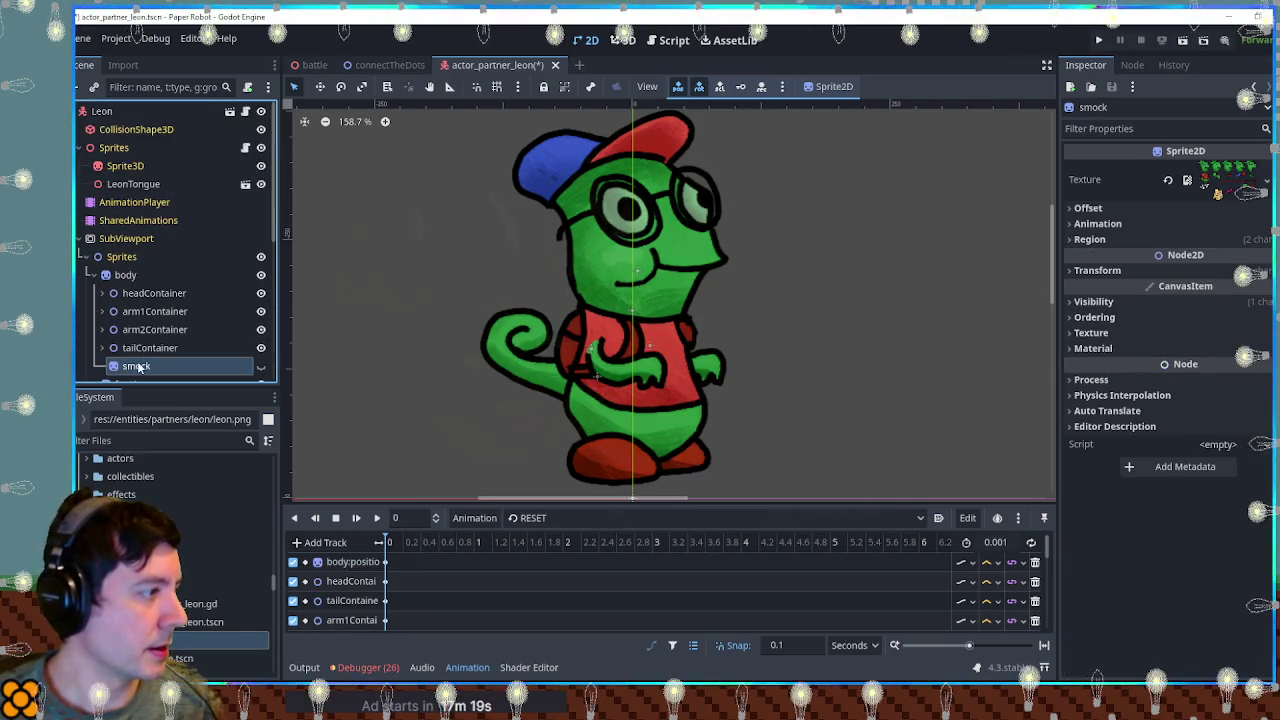
{"action": "left_click", "coordinate": [93, 275]}
{"action": "key", "text": "ctrl+s"}
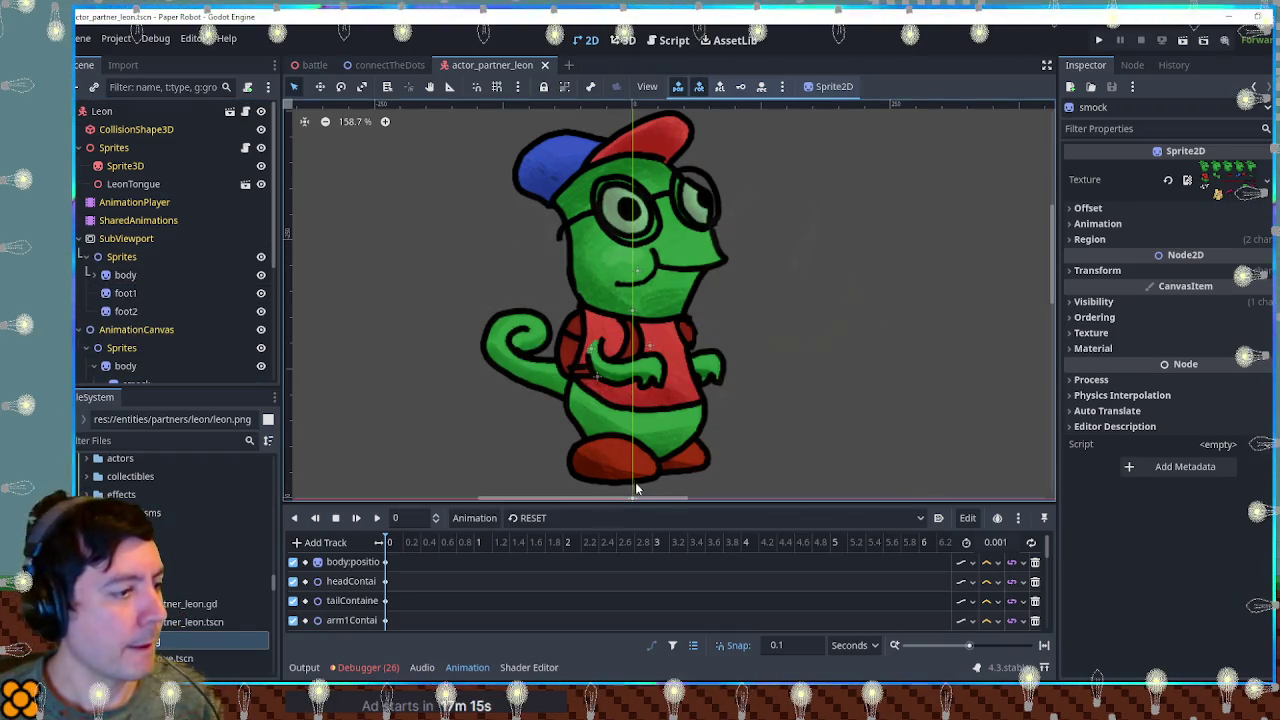
Create a new empty animation named paintPose.
{"action": "left_click", "coordinate": [470, 518]}
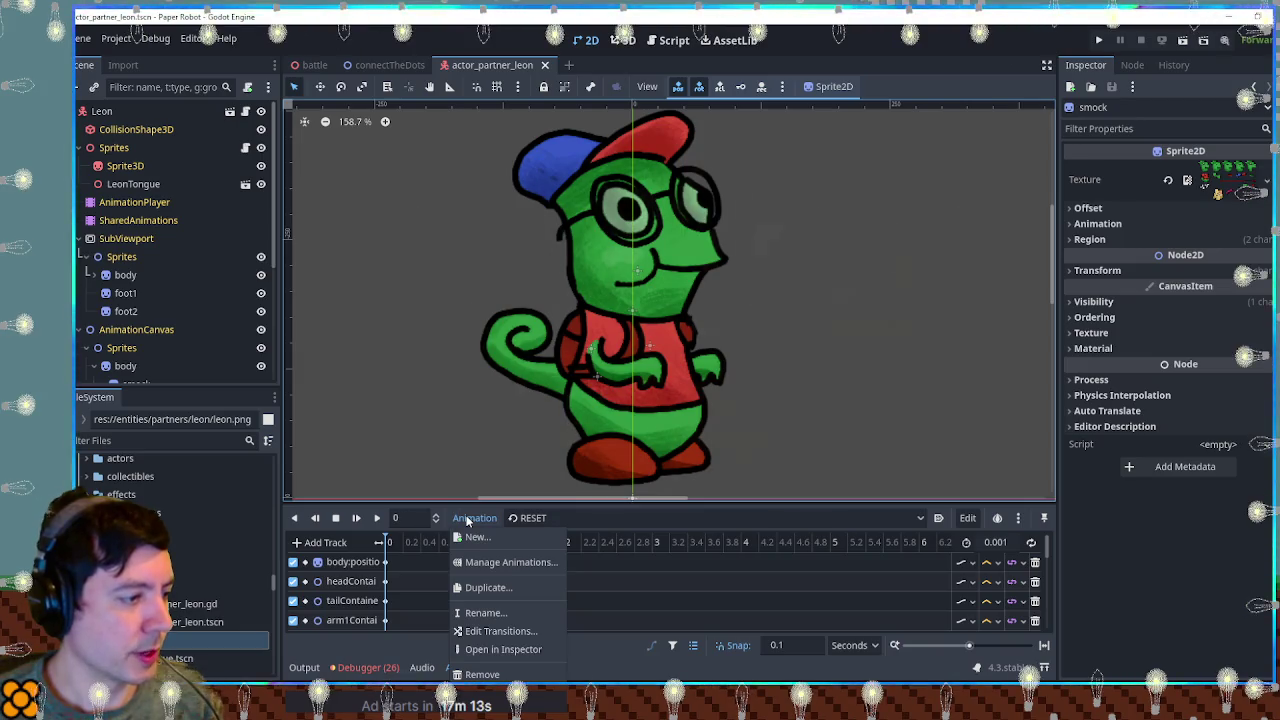
{"action": "left_click", "coordinate": [477, 538]}
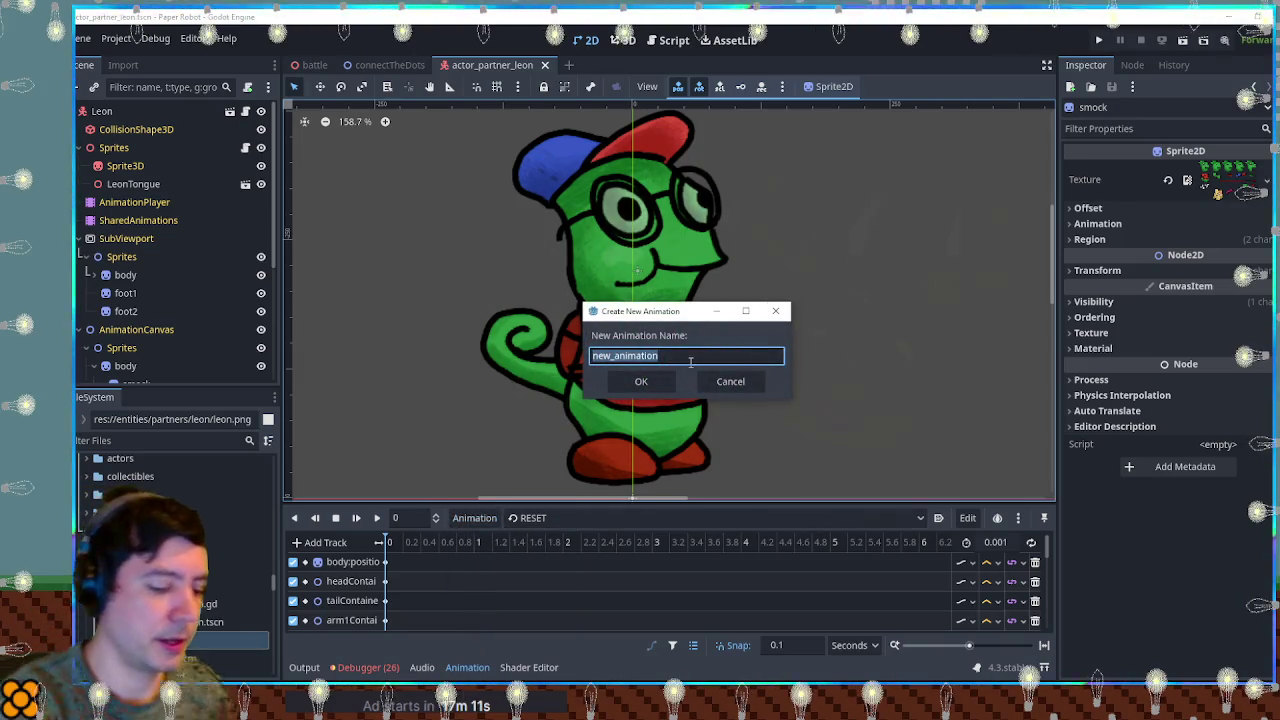
{"action": "type", "text": "paintPose"}
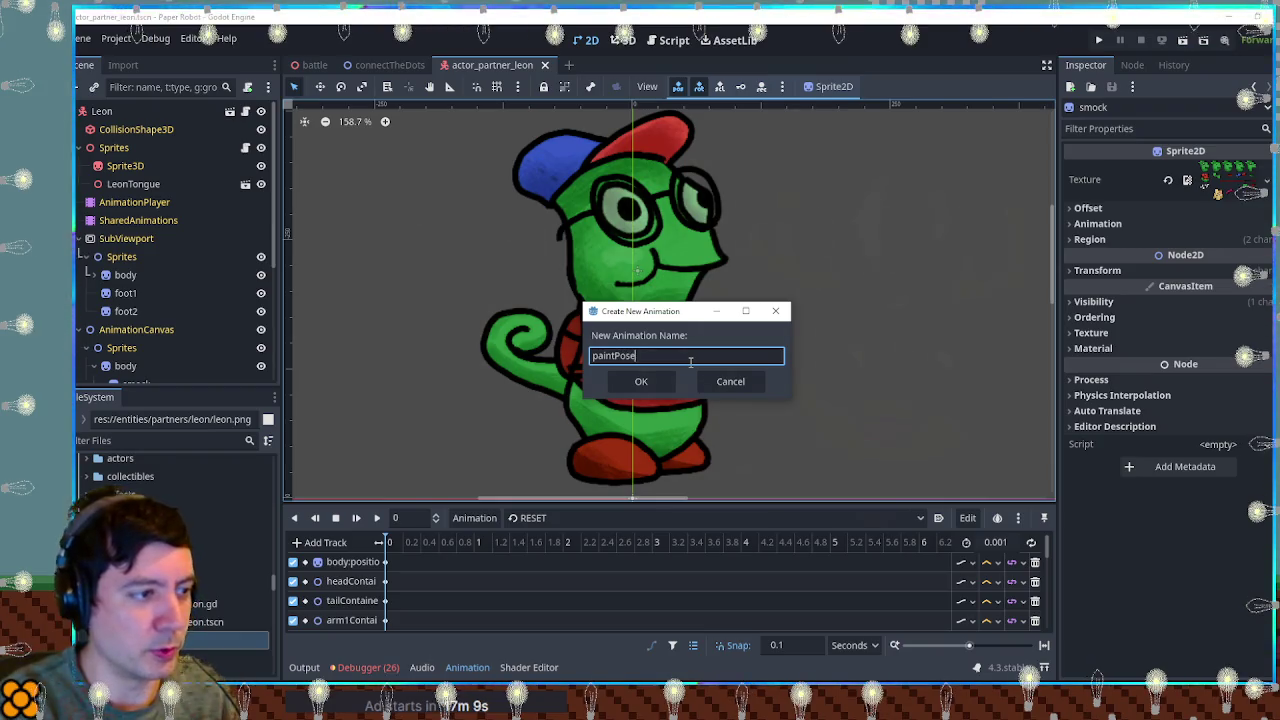
{"action": "key", "text": "Return"}
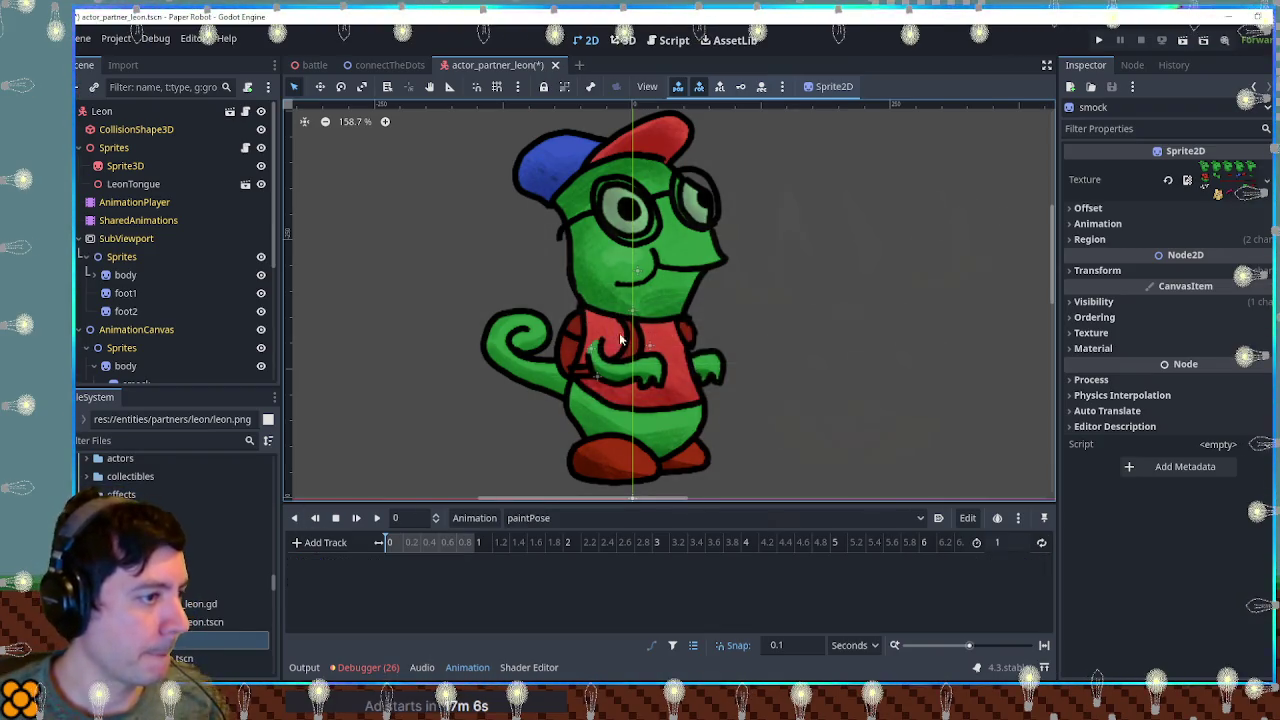
Rotate arm2Container up to -34.4° and key its rotation in paintPose.
{"action": "scroll", "coordinate": [154, 291], "scroll_direction": "down", "scroll_amount": 5}
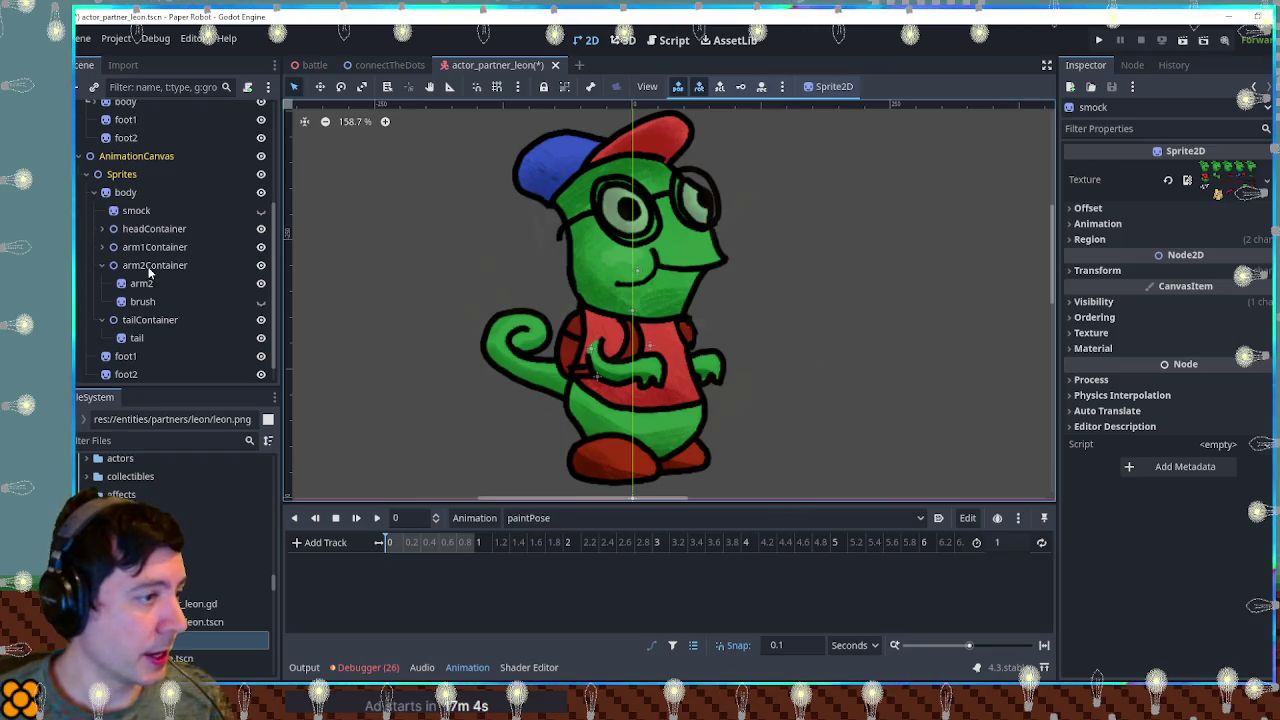
{"action": "left_click", "coordinate": [150, 266]}
{"action": "key", "text": "w"}
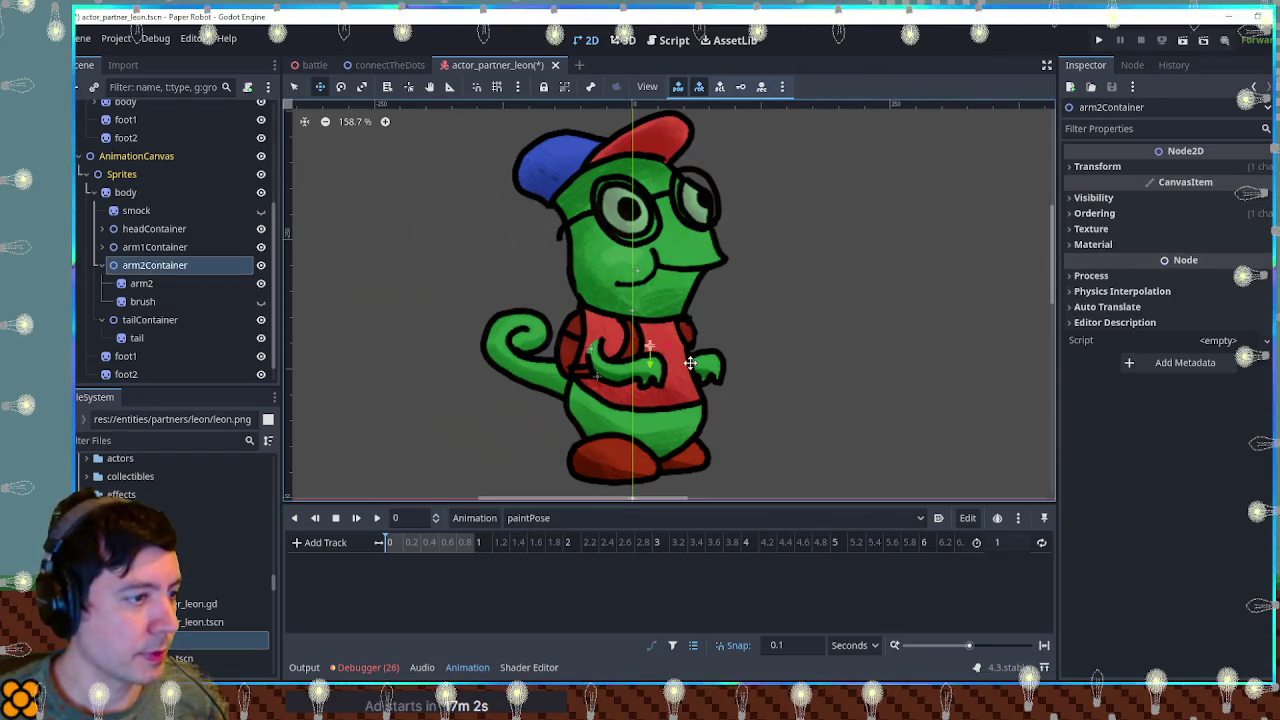
{"action": "key", "text": "e"}
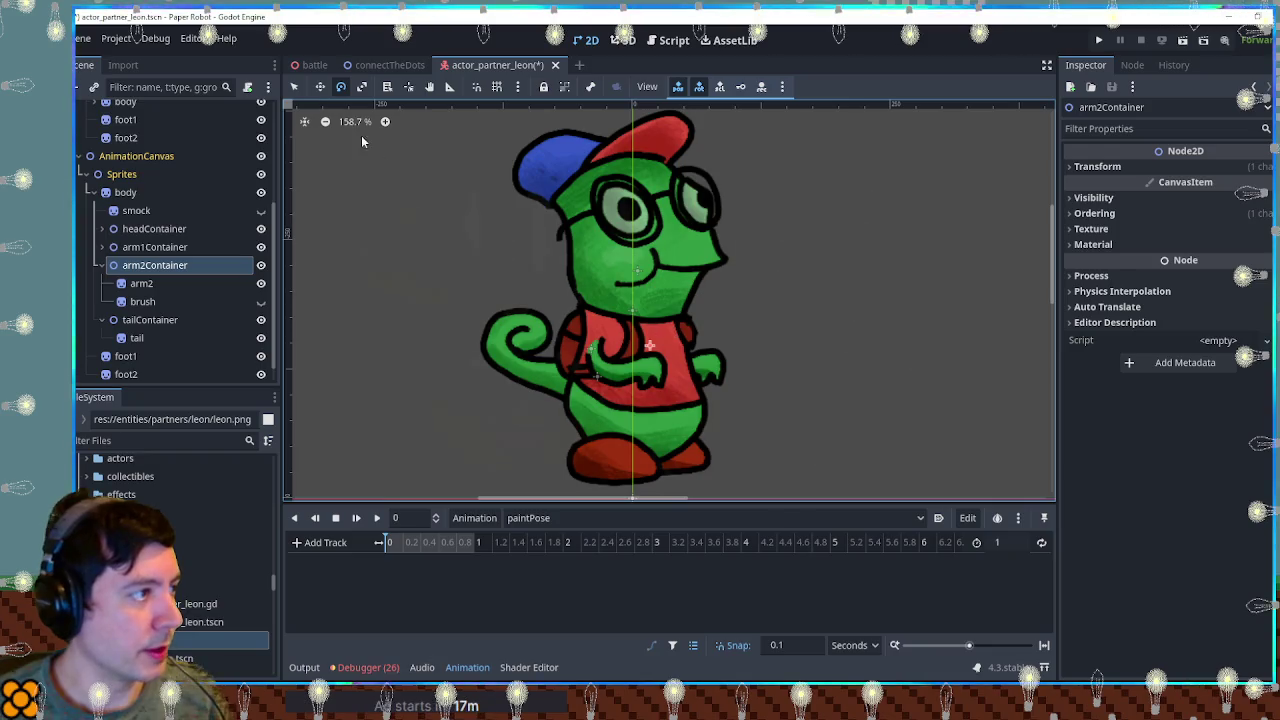
{"action": "left_click_drag", "start_coordinate": [749, 468], "coordinate": [812, 241]}
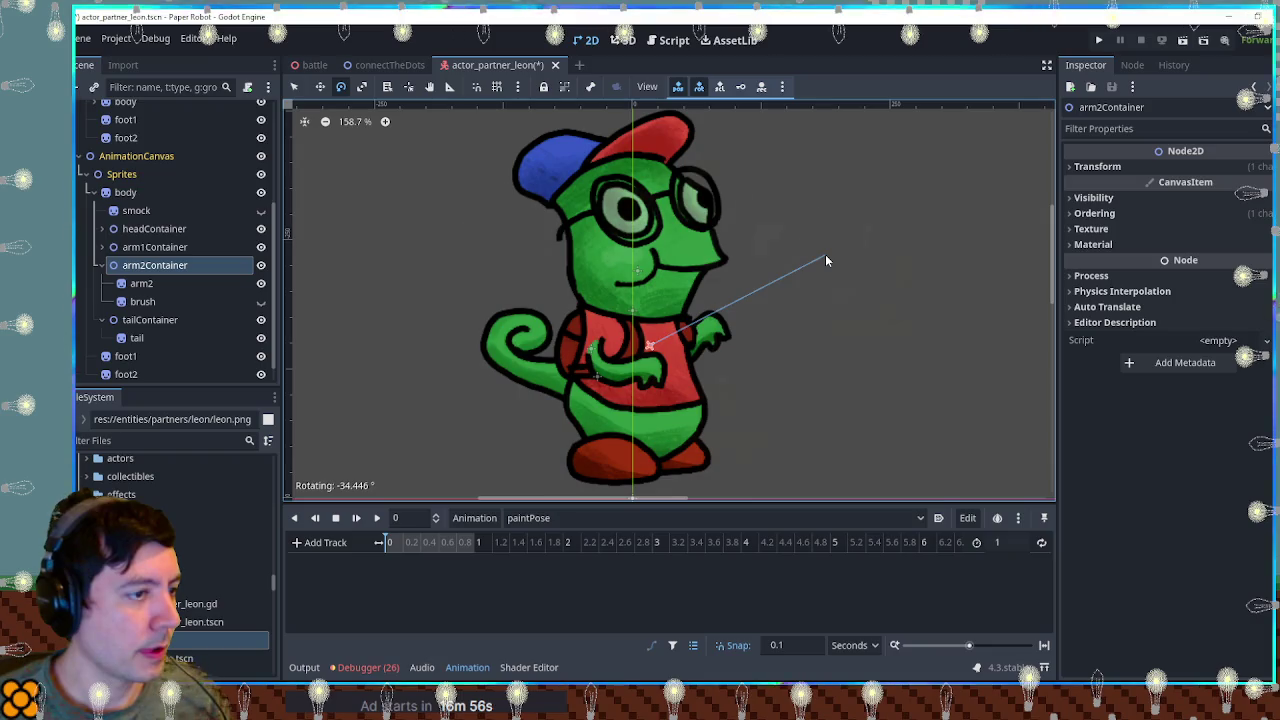
{"action": "left_click_drag", "start_coordinate": [812, 241], "coordinate": [826, 261]}
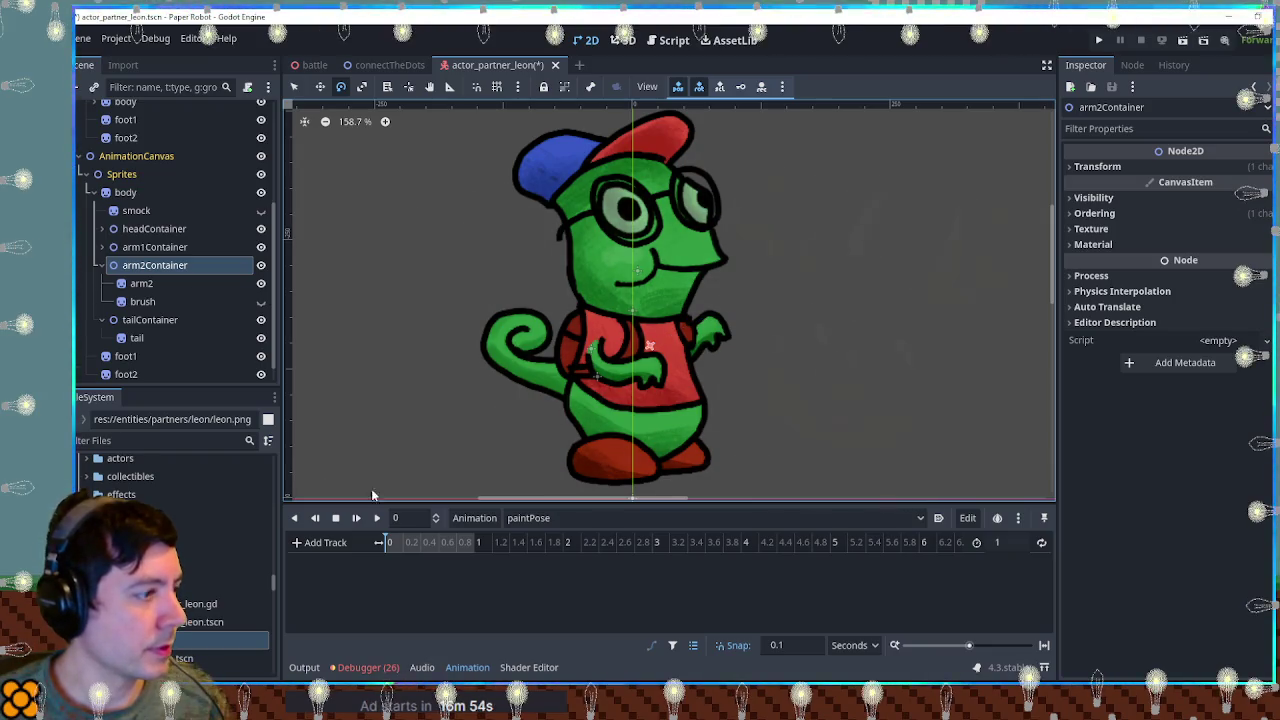
{"action": "left_click", "coordinate": [1196, 166]}
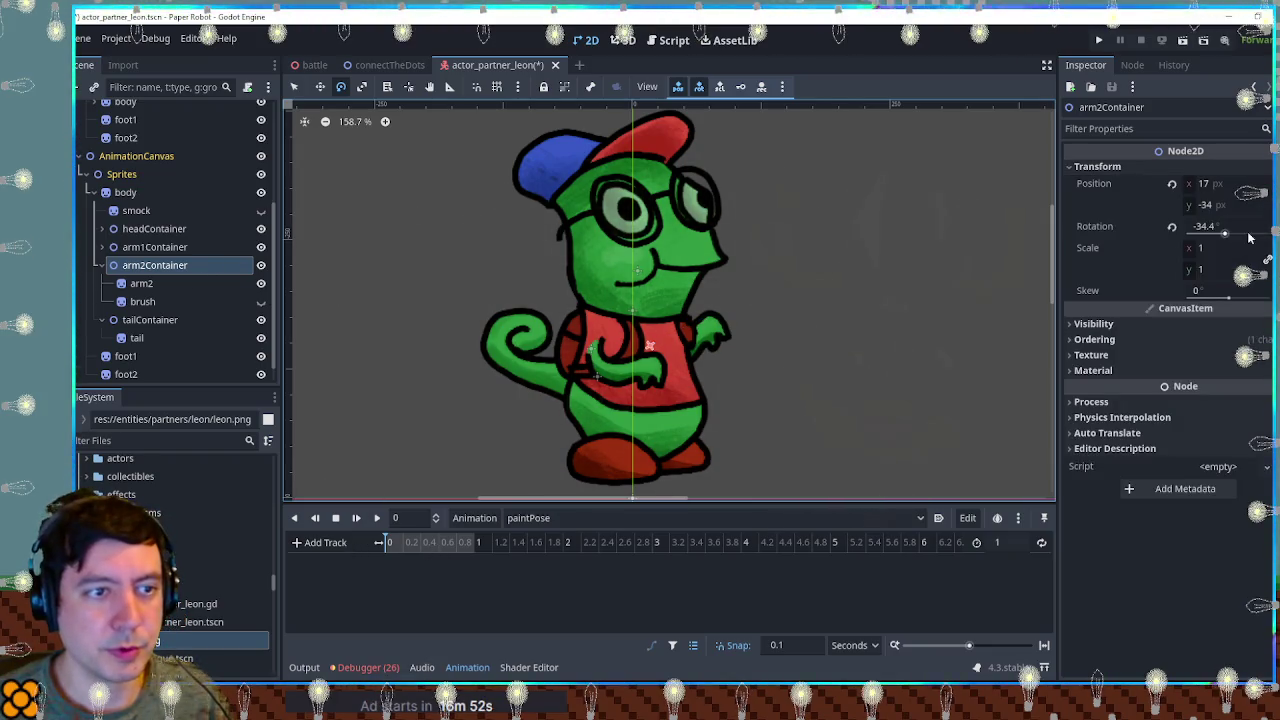
{"action": "left_click", "coordinate": [1172, 226]}
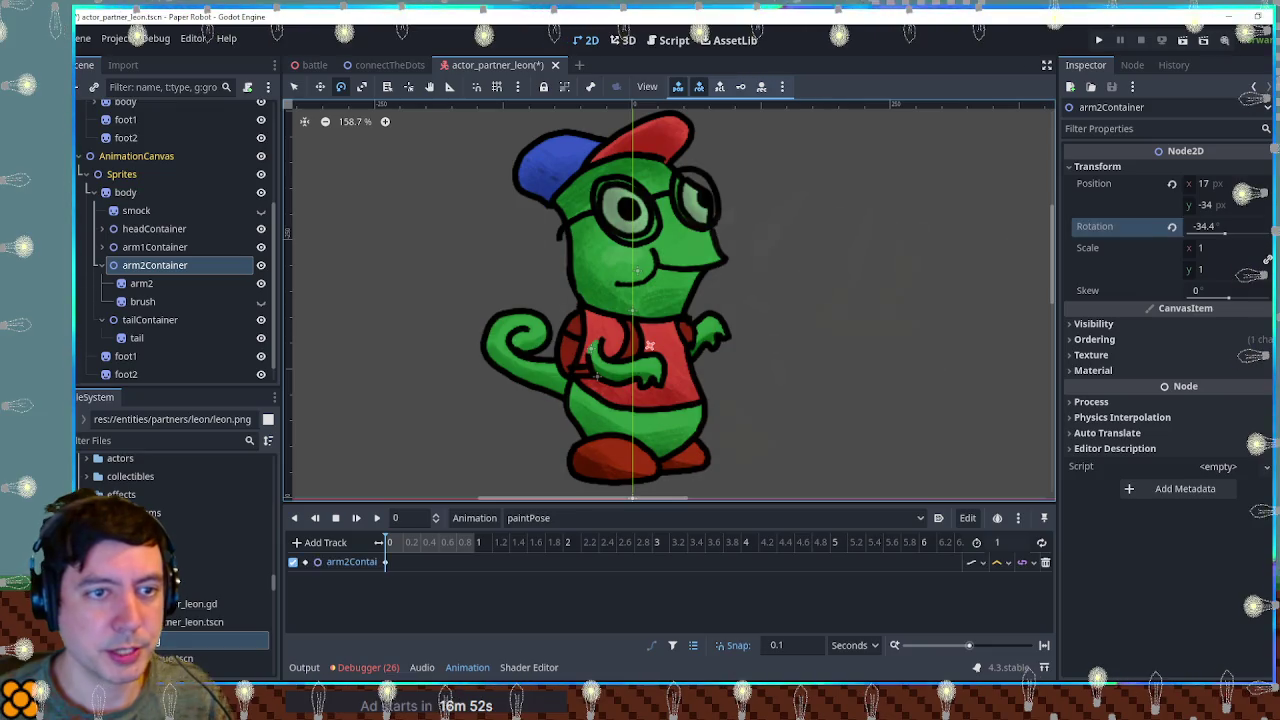
Rotate arm1Container to 52.5°, key its rotation, and make the brush visible again.
{"action": "left_click", "coordinate": [155, 247]}
{"action": "mouse_move", "coordinate": [735, 380]}
{"action": "left_mouse_down"}
{"action": "mouse_move", "coordinate": [618, 463]}
{"action": "mouse_move", "coordinate": [634, 455]}
{"action": "left_mouse_up"}
{"action": "left_click", "coordinate": [1097, 166]}
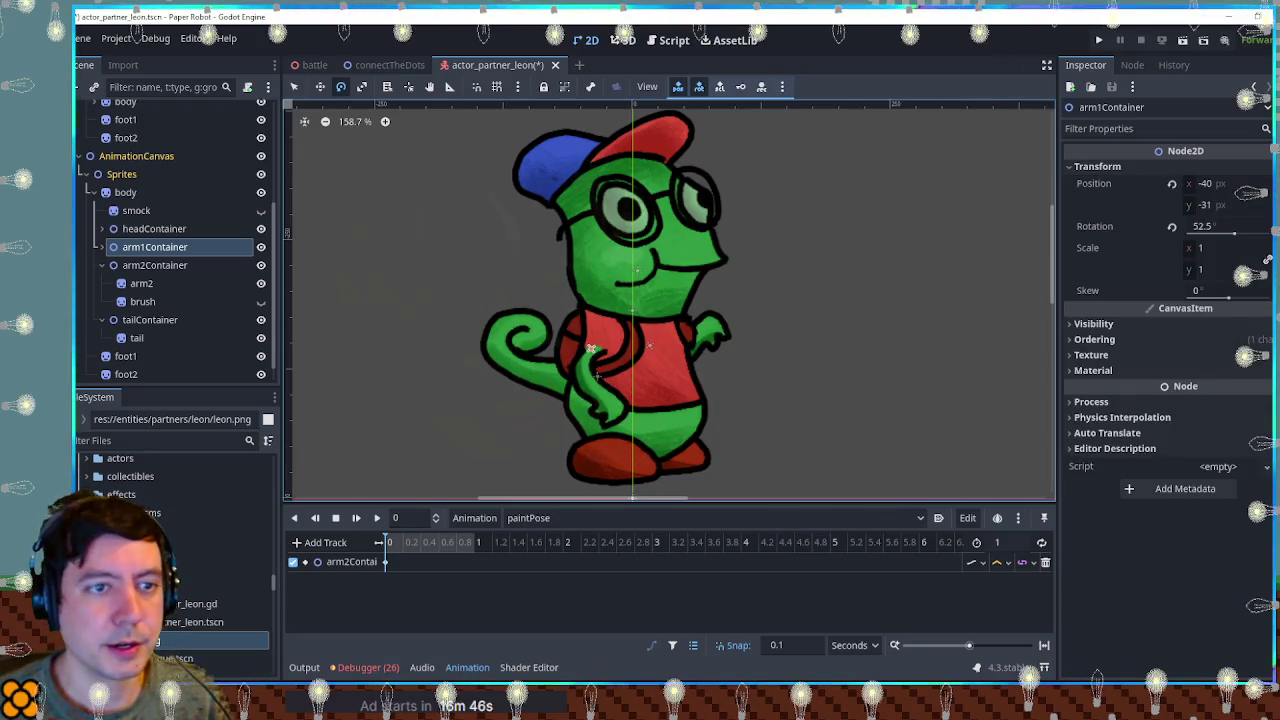
{"action": "left_click", "coordinate": [1256, 226]}
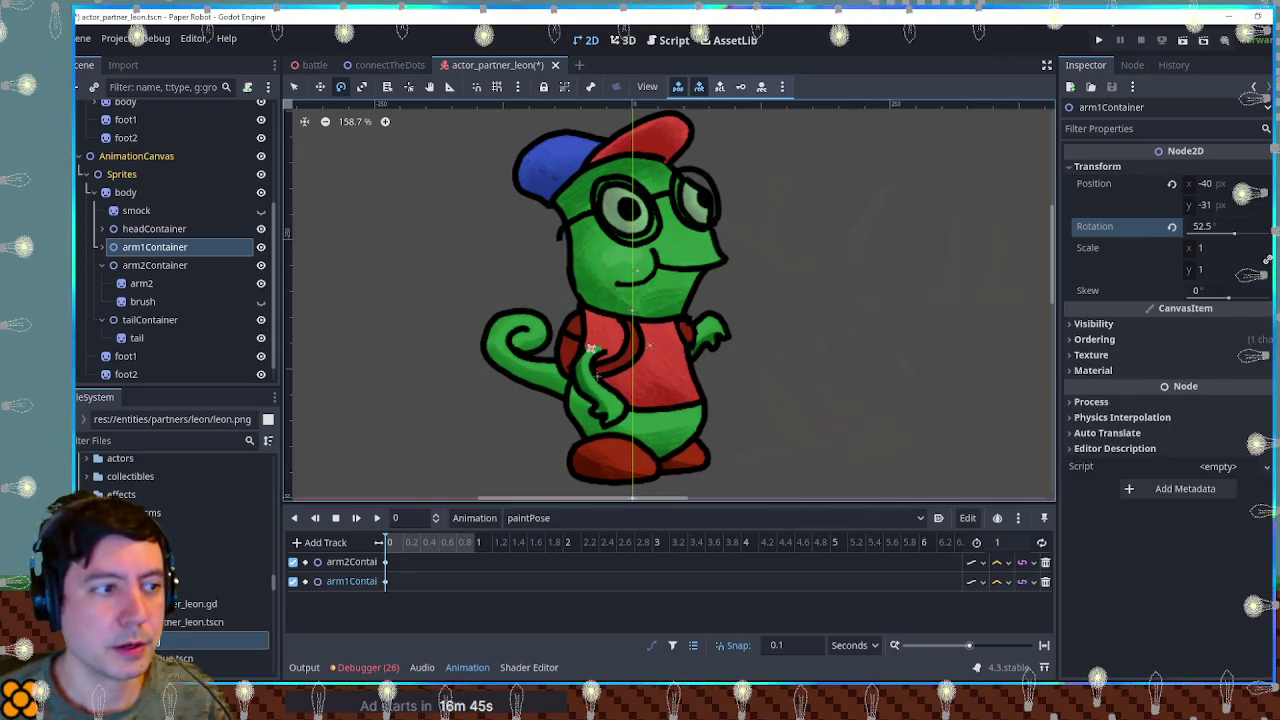
{"action": "left_click", "coordinate": [261, 301]}
Key the brush's Visible property on in paintPose and set the animation length to 0.1 s.
{"action": "left_click", "coordinate": [180, 301]}
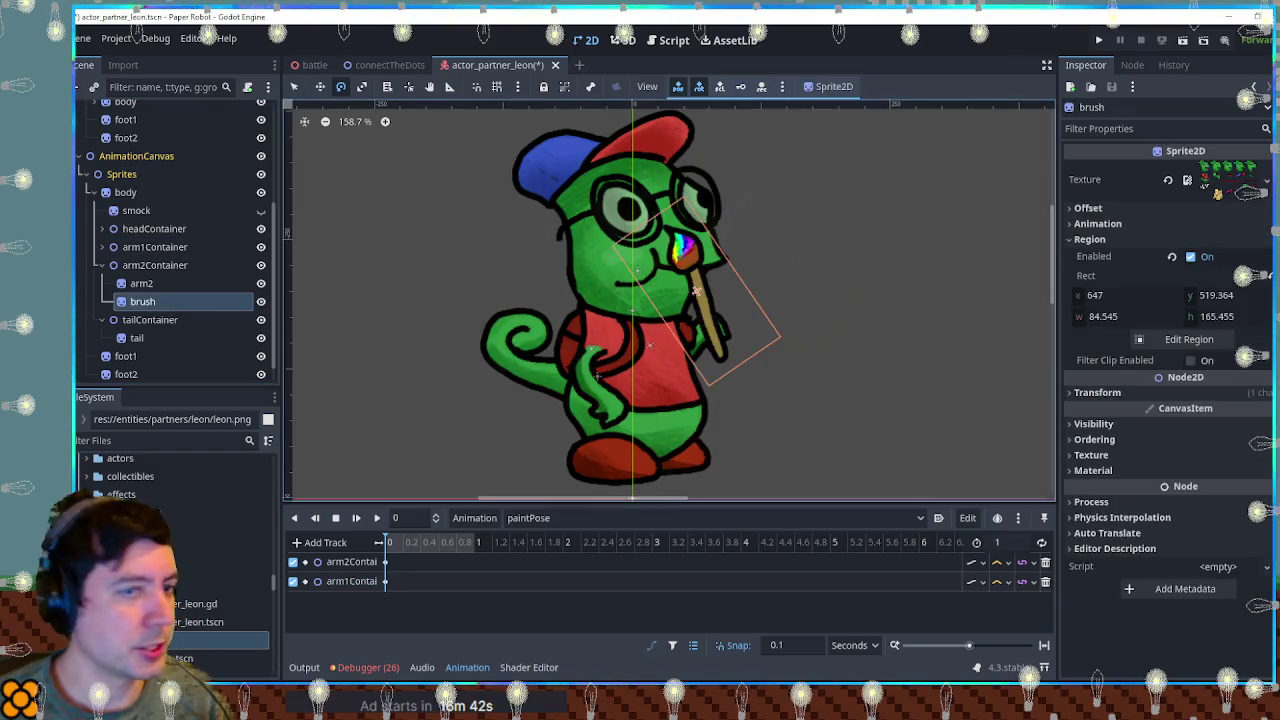
{"action": "left_click", "coordinate": [261, 301]}
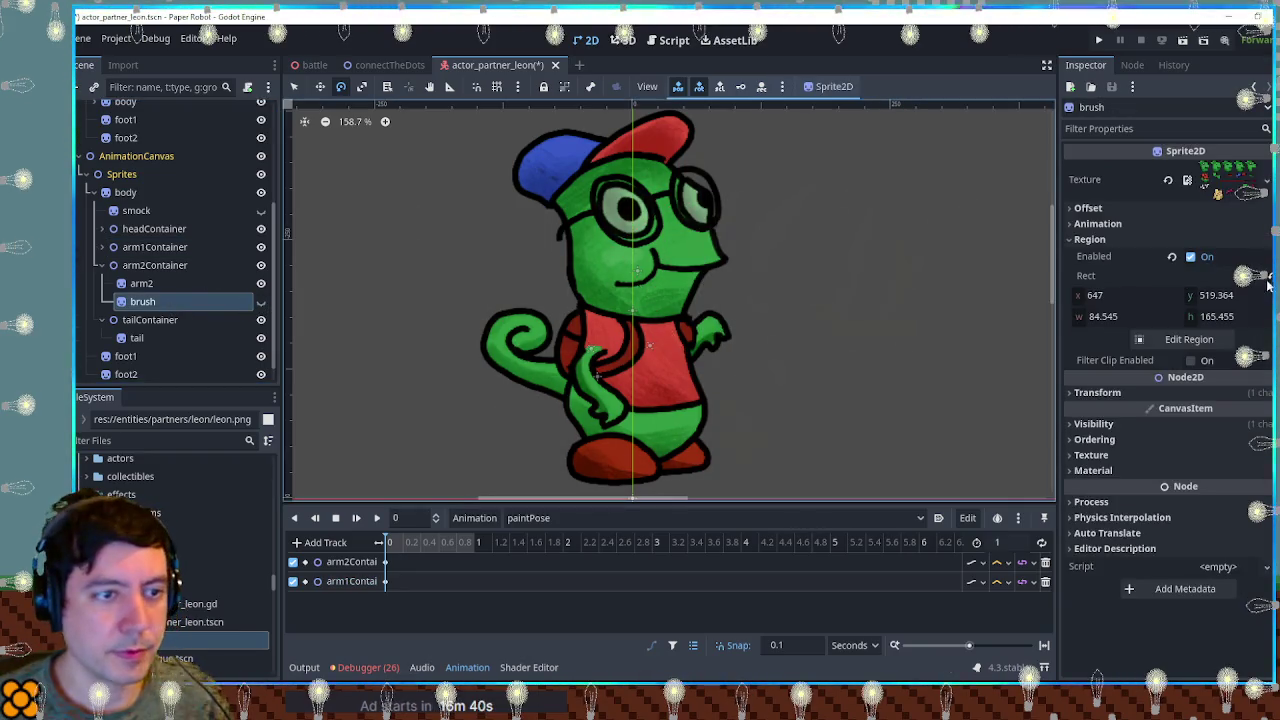
{"action": "left_click", "coordinate": [1119, 425]}
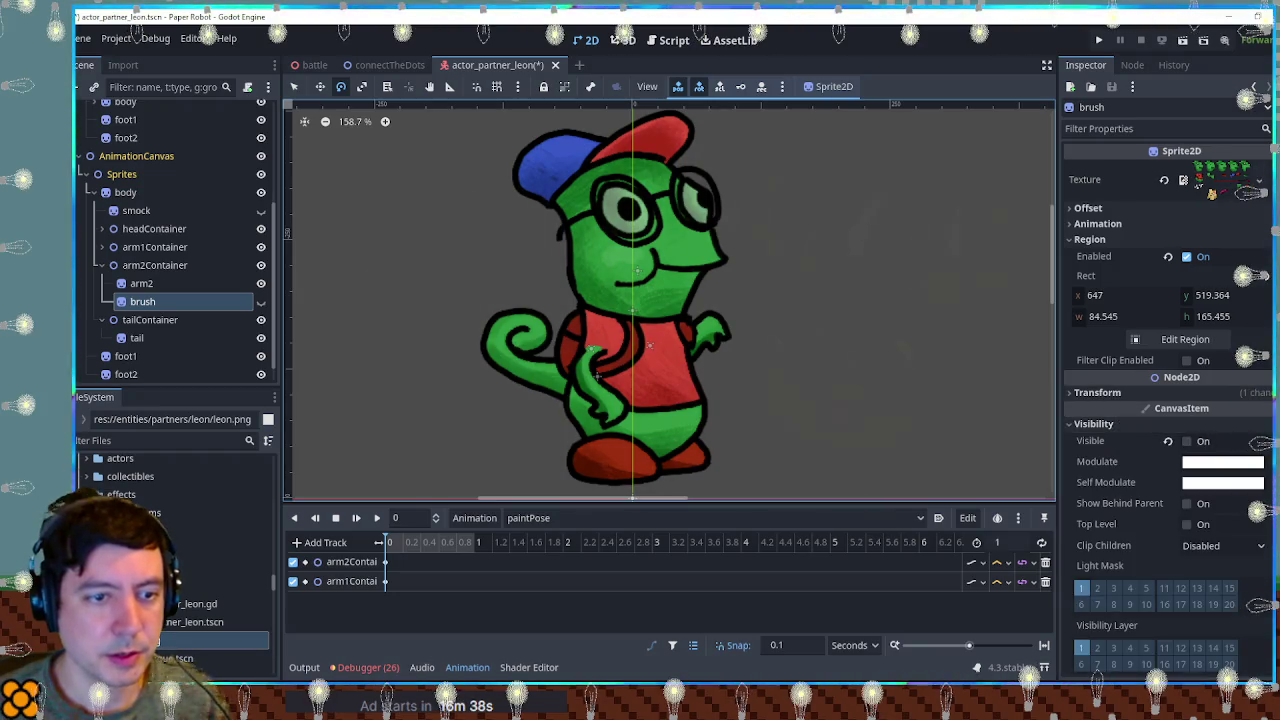
{"action": "left_click", "coordinate": [1262, 441]}
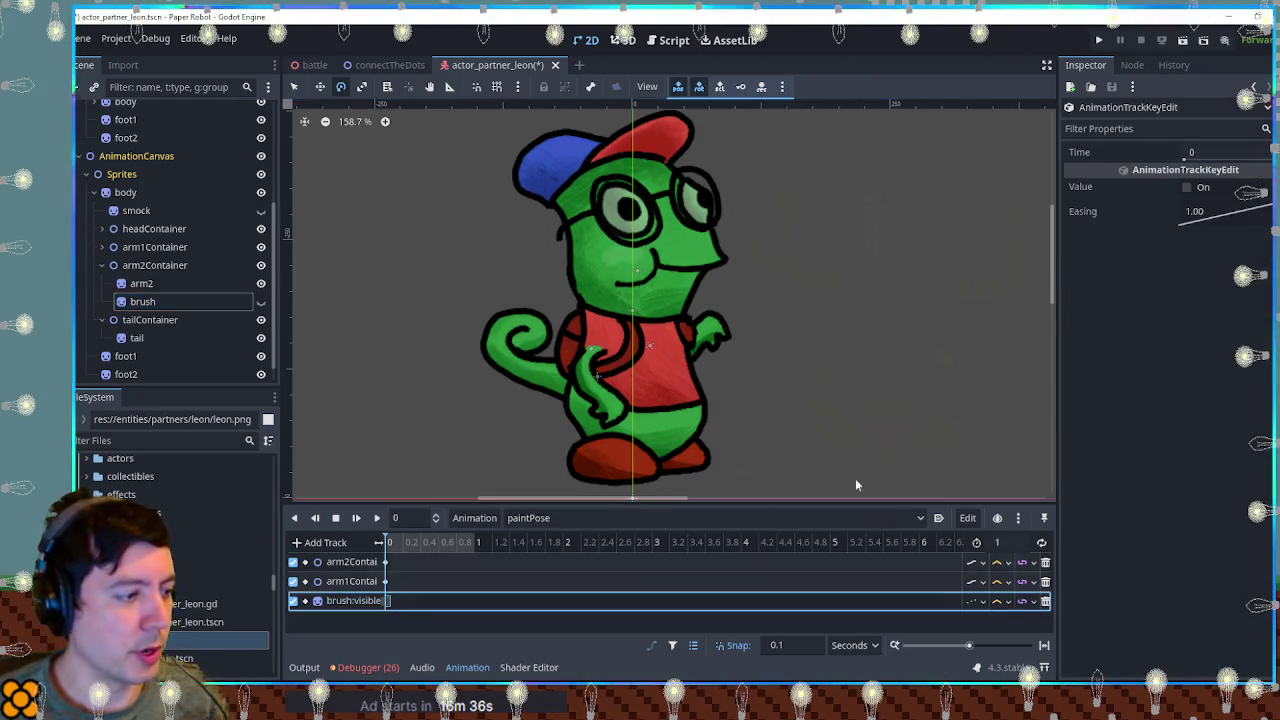
{"action": "left_click", "coordinate": [1187, 187]}
{"action": "left_click", "coordinate": [261, 301]}
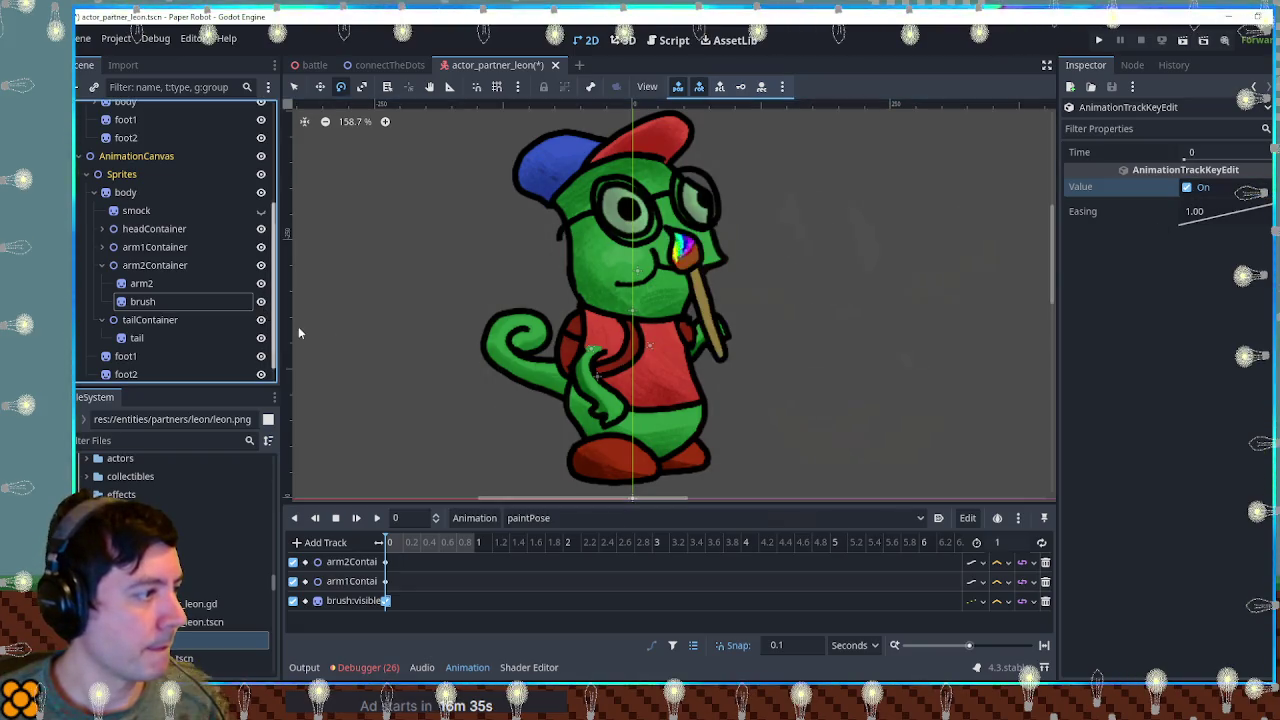
{"action": "left_click", "coordinate": [998, 542]}
{"action": "type", "text": "0.1"}
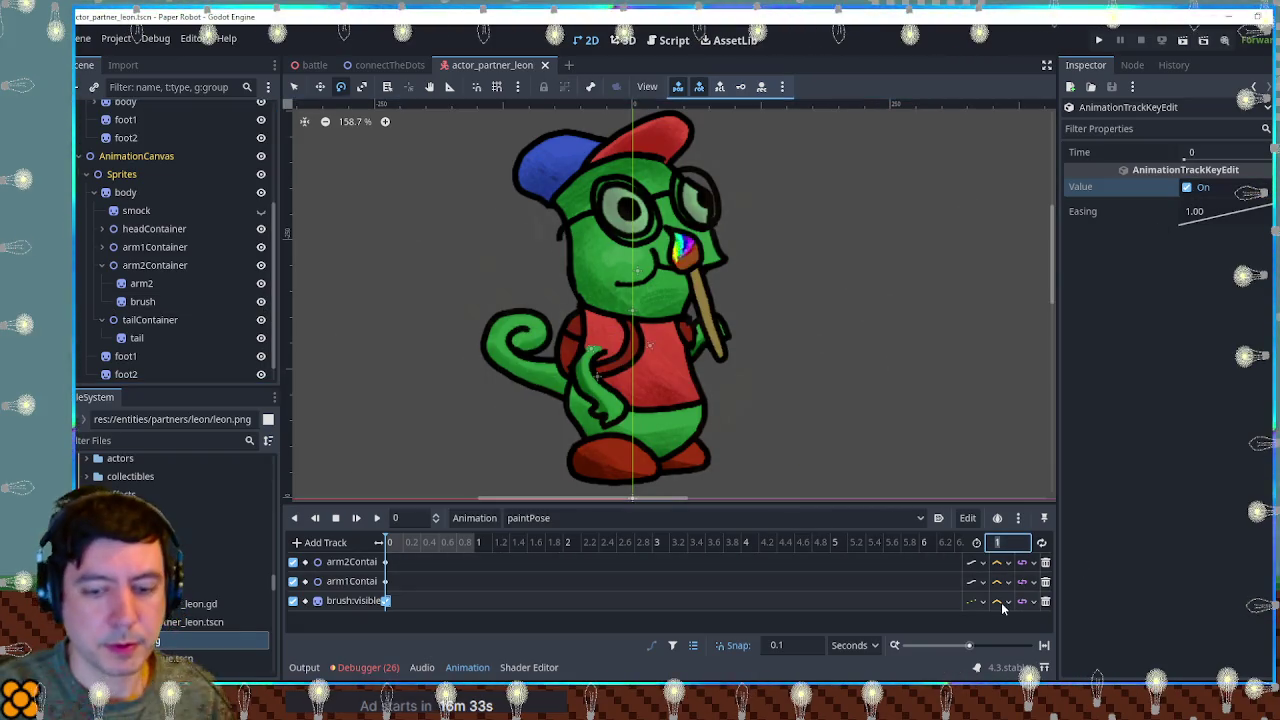
{"action": "key", "text": "Return"}
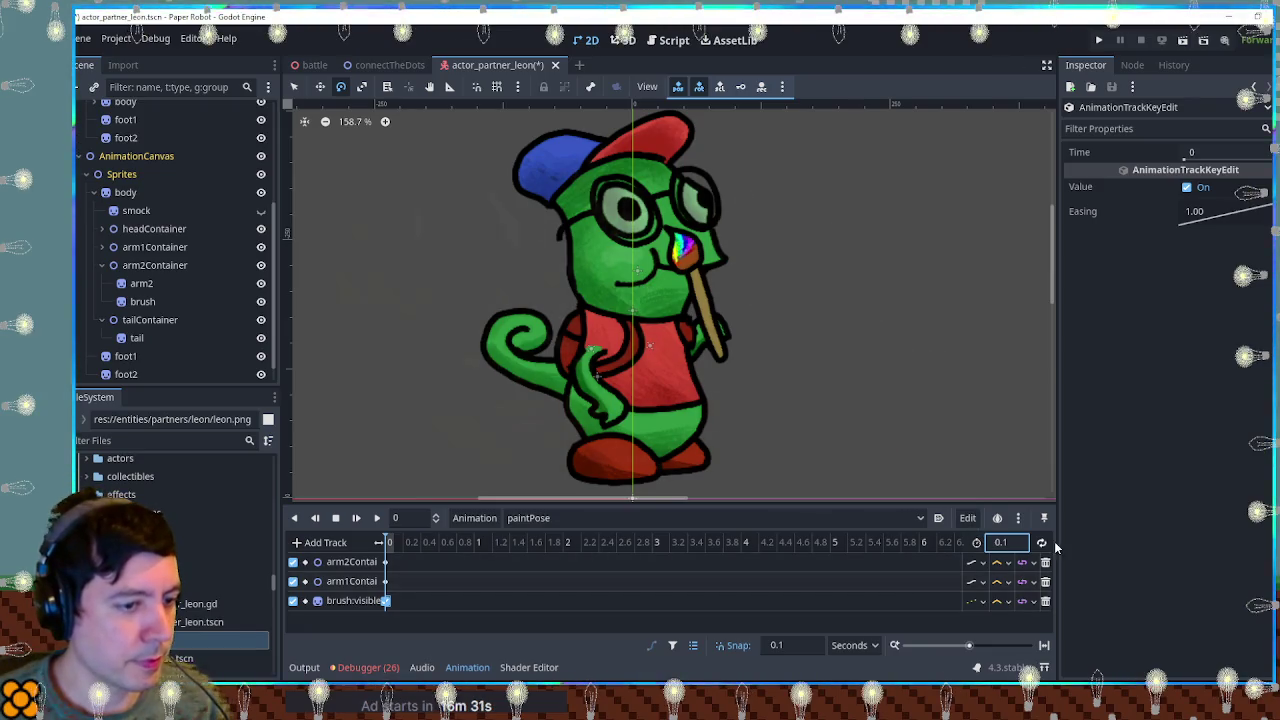
Rotate the brush to tilt upright in Leon's raised hand and save the scene.
{"action": "left_click", "coordinate": [142, 301]}
{"action": "left_click_drag", "start_coordinate": [786, 272], "coordinate": [790, 326]}
{"action": "mouse_move", "coordinate": [815, 275]}
{"action": "left_mouse_down"}
{"action": "mouse_move", "coordinate": [835, 277]}
{"action": "mouse_move", "coordinate": [843, 307]}
{"action": "left_mouse_up"}
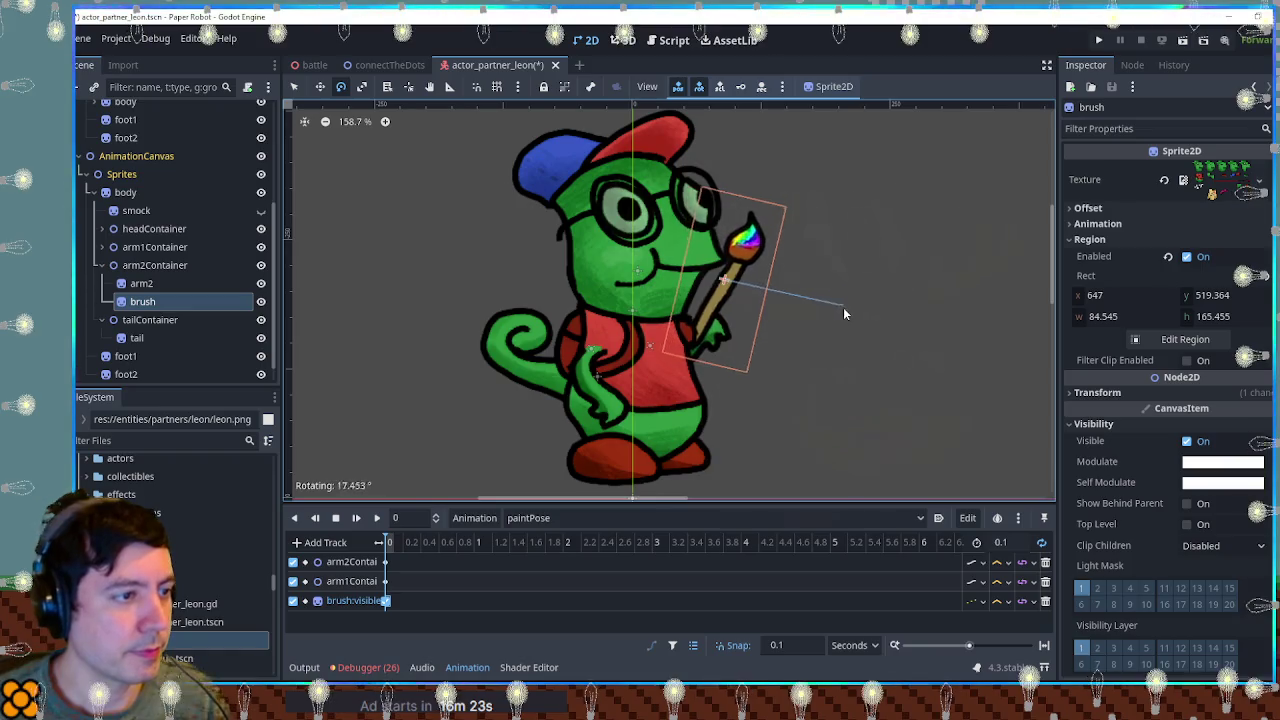
{"action": "key", "text": "q"}
{"action": "left_click", "coordinate": [725, 294]}
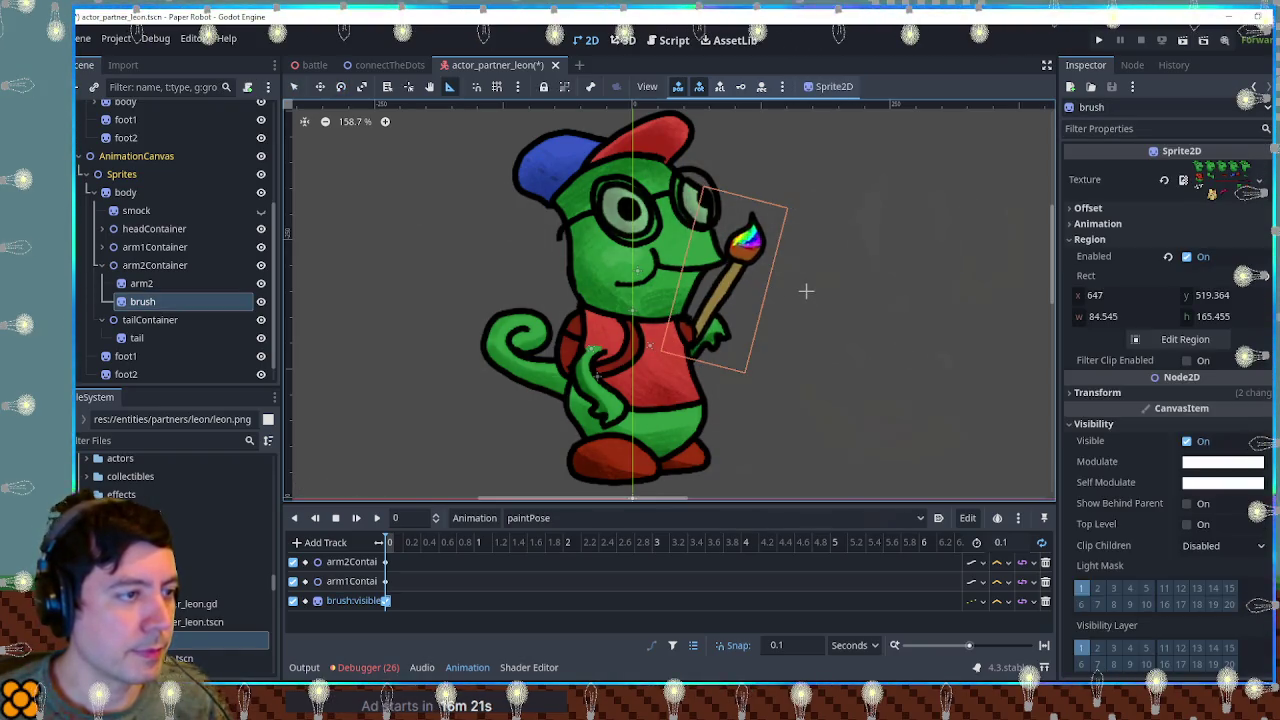
{"action": "key", "text": "e"}
{"action": "left_click_drag", "start_coordinate": [806, 290], "coordinate": [803, 283]}
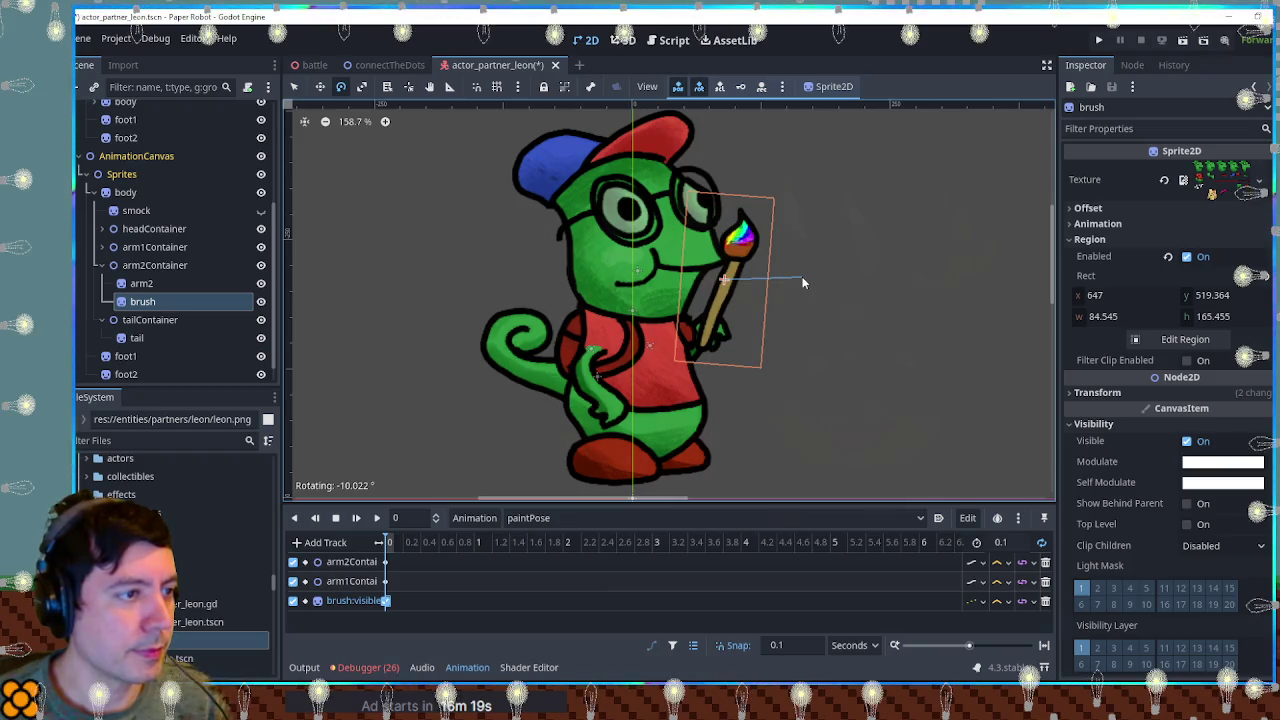
{"action": "key", "text": "q"}
{"action": "left_click", "coordinate": [837, 306]}
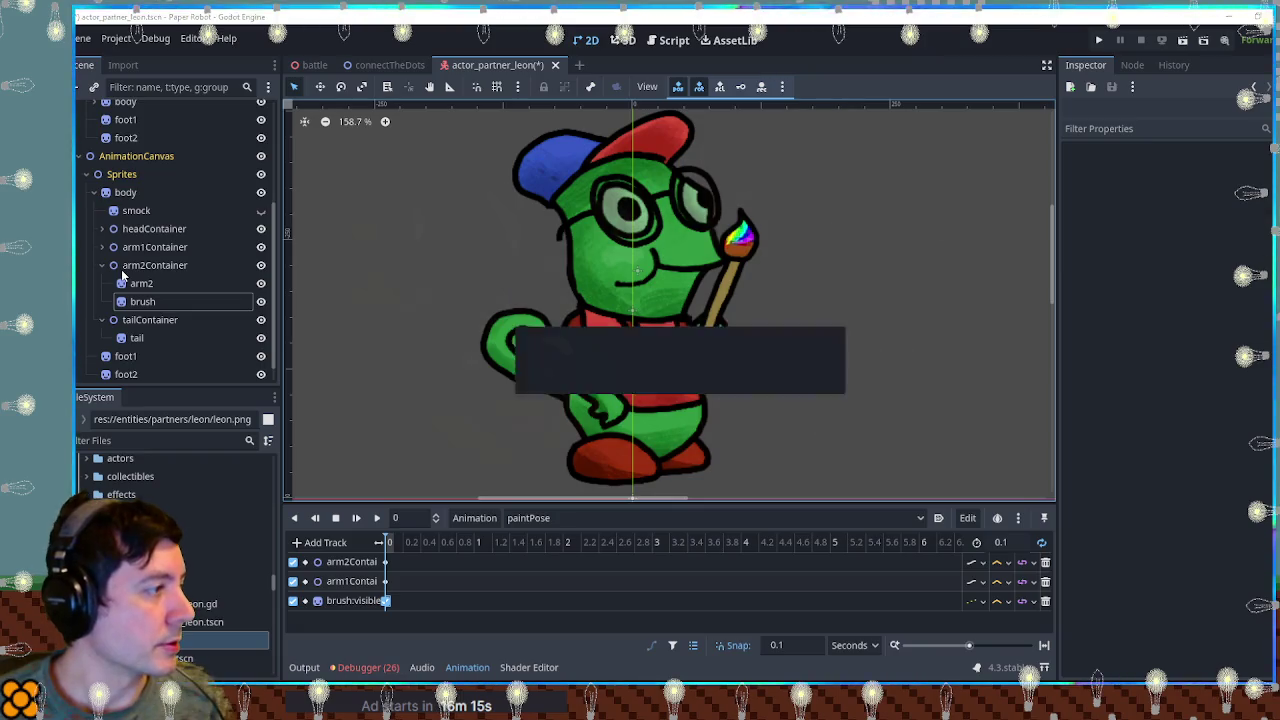
{"action": "left_click", "coordinate": [136, 210]}
{"action": "key", "text": "ctrl+s"}
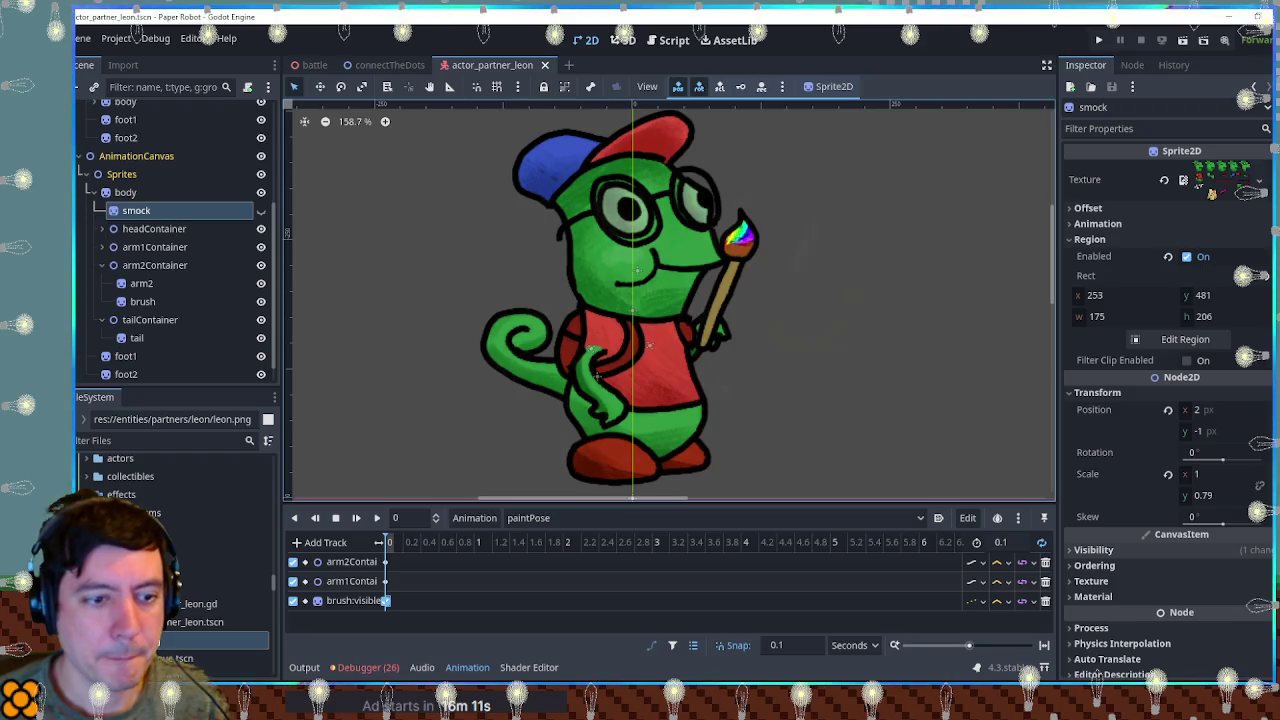
Add a smock:visible key set to On at time 0 and save the scene.
{"action": "left_click", "coordinate": [1094, 549]}
{"action": "left_click", "coordinate": [1248, 567]}
{"action": "left_click", "coordinate": [386, 620]}
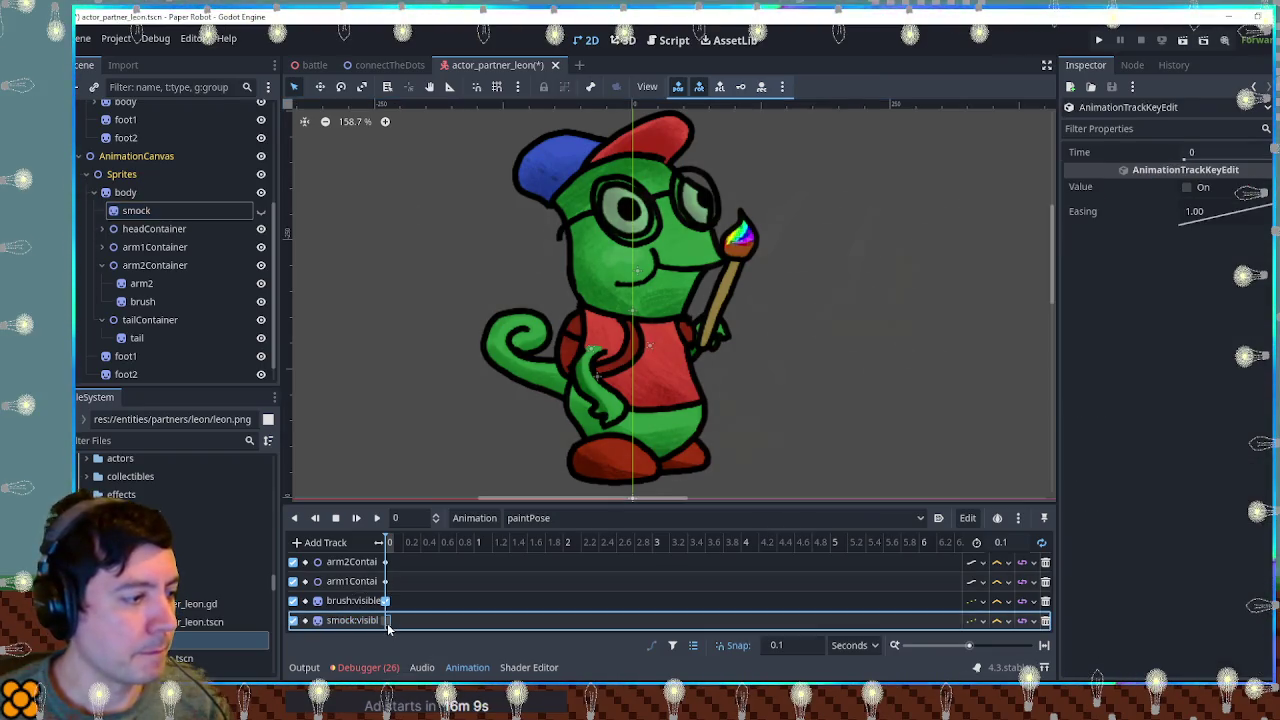
{"action": "left_click", "coordinate": [1187, 187]}
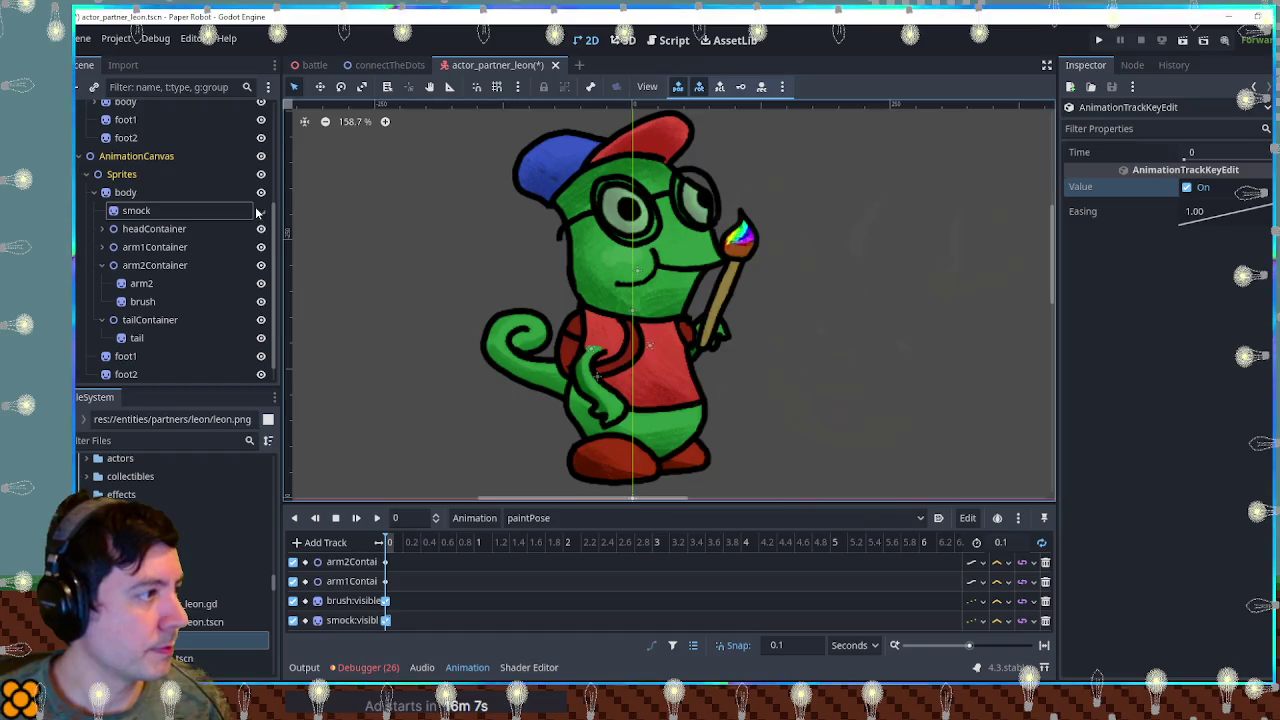
{"action": "left_click", "coordinate": [260, 211]}
{"action": "key", "text": "ctrl+s"}
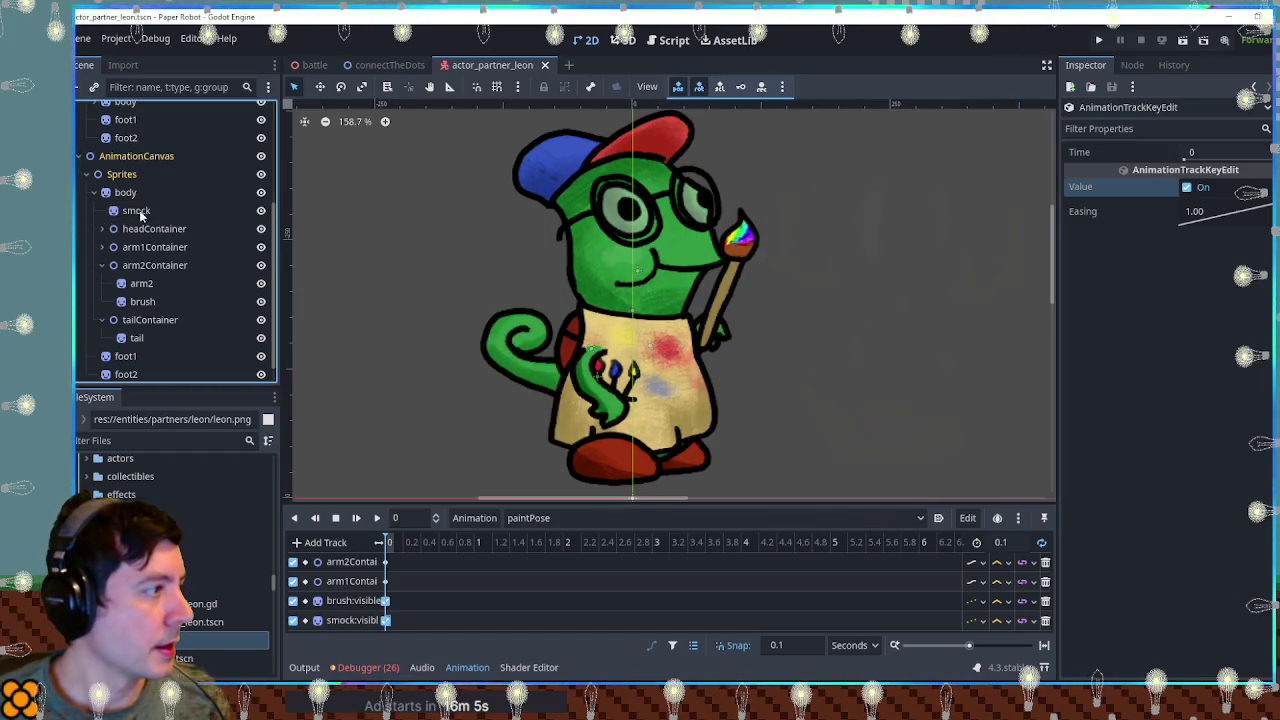
Collapse and re-expand the body node, then expand headContainer in the Scene dock.
{"action": "scroll", "coordinate": [138, 257], "scroll_direction": "down", "scroll_amount": 1}
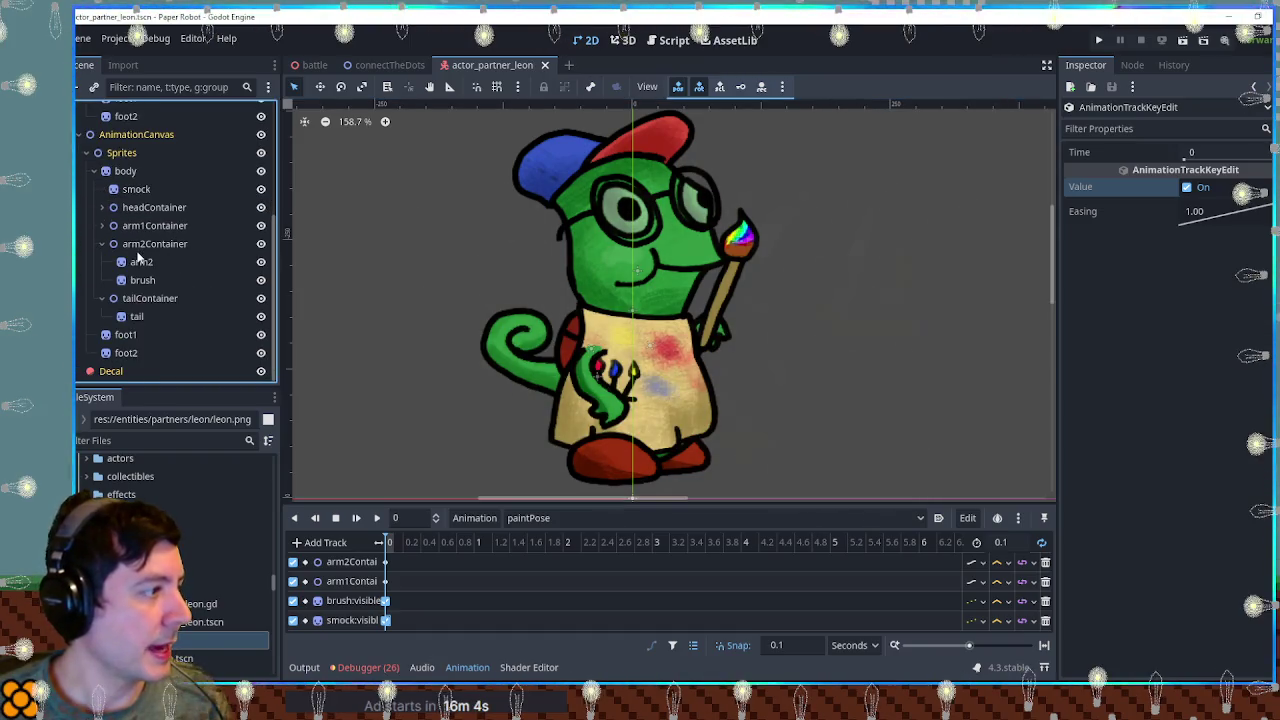
{"action": "left_click", "coordinate": [94, 171]}
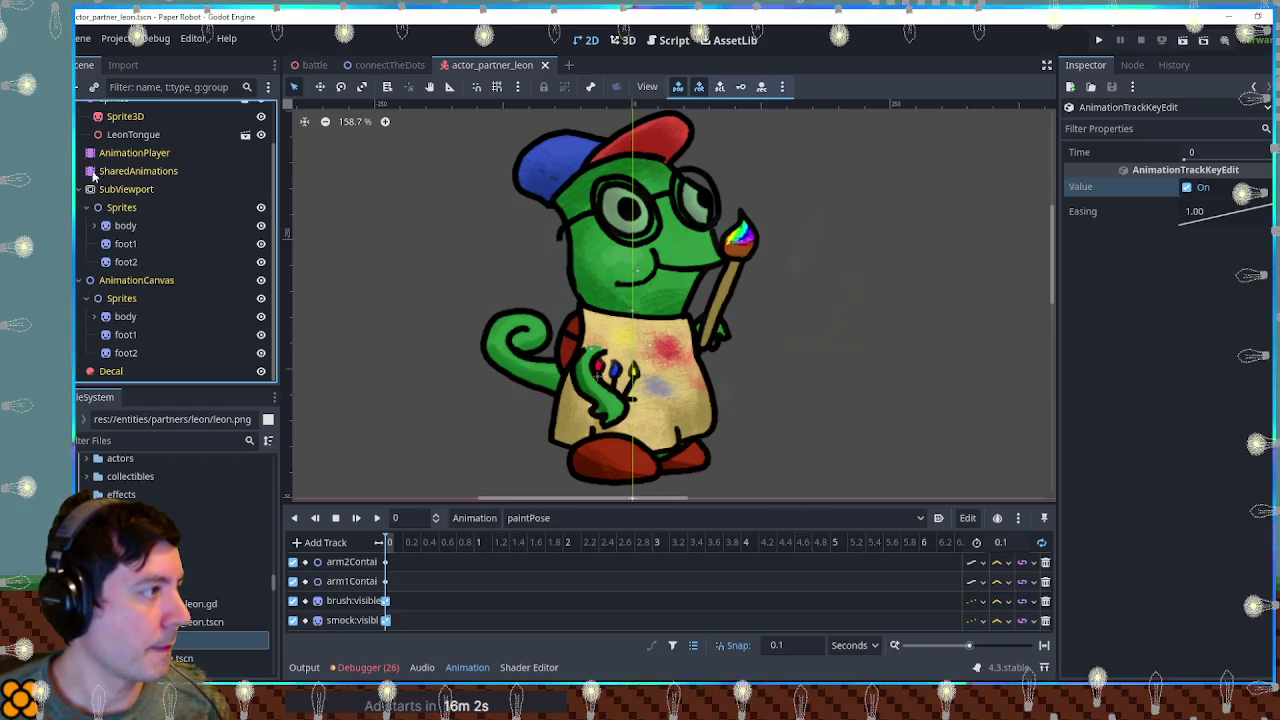
{"action": "left_click", "coordinate": [94, 317]}
{"action": "left_click", "coordinate": [102, 353]}
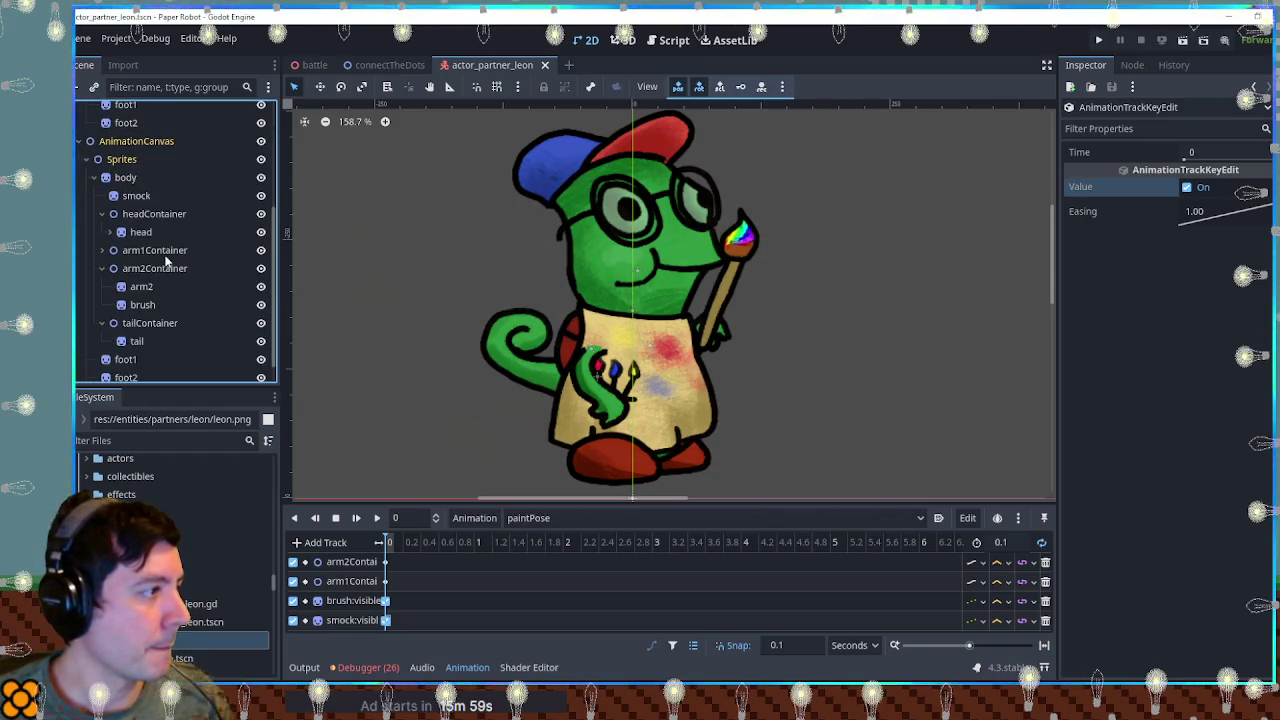
Add a hat:visible track to paintPose with the key set to Off.
{"action": "left_click", "coordinate": [110, 232]}
{"action": "left_click", "coordinate": [162, 251]}
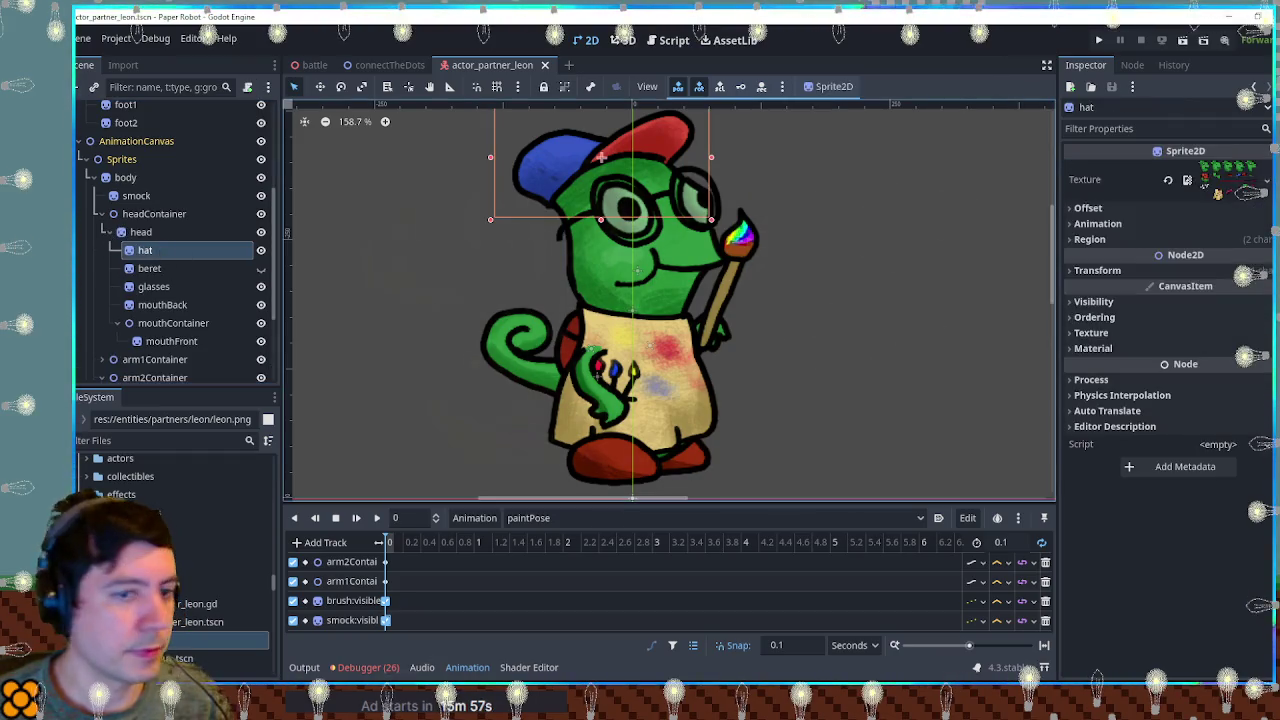
{"action": "left_click", "coordinate": [1261, 301]}
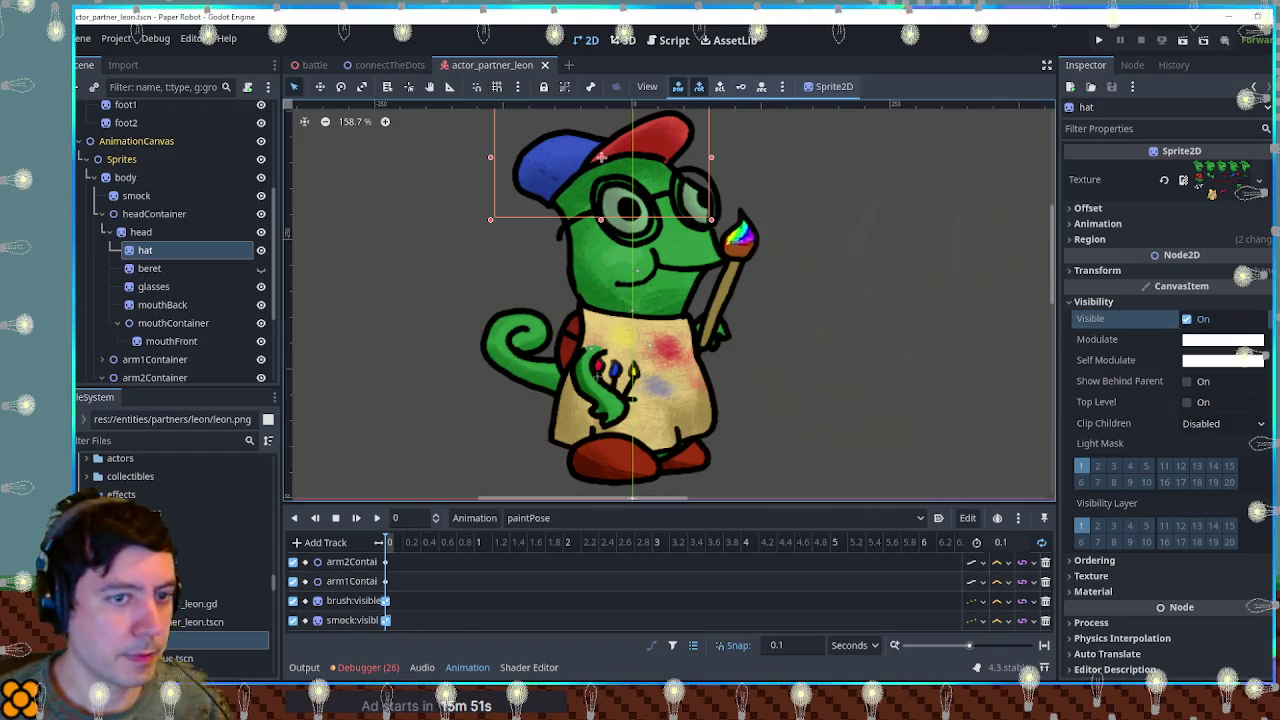
{"action": "left_click", "coordinate": [1268, 318]}
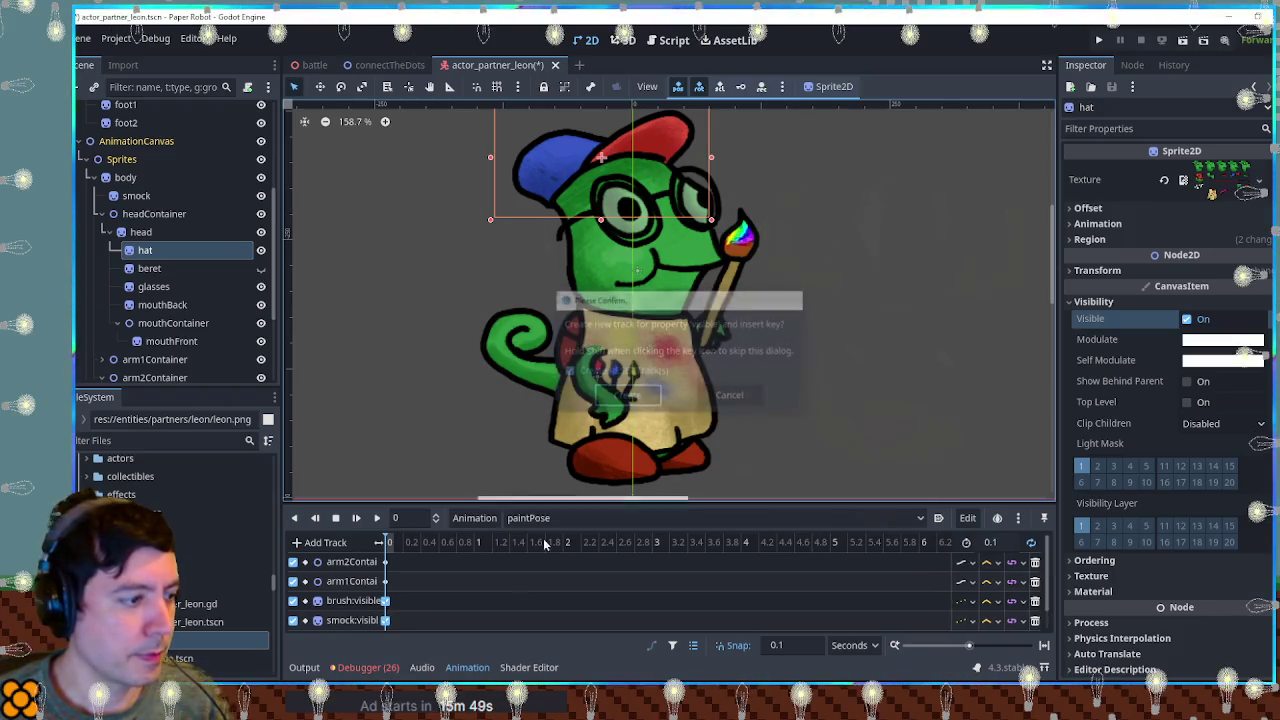
{"action": "left_click", "coordinate": [627, 395]}
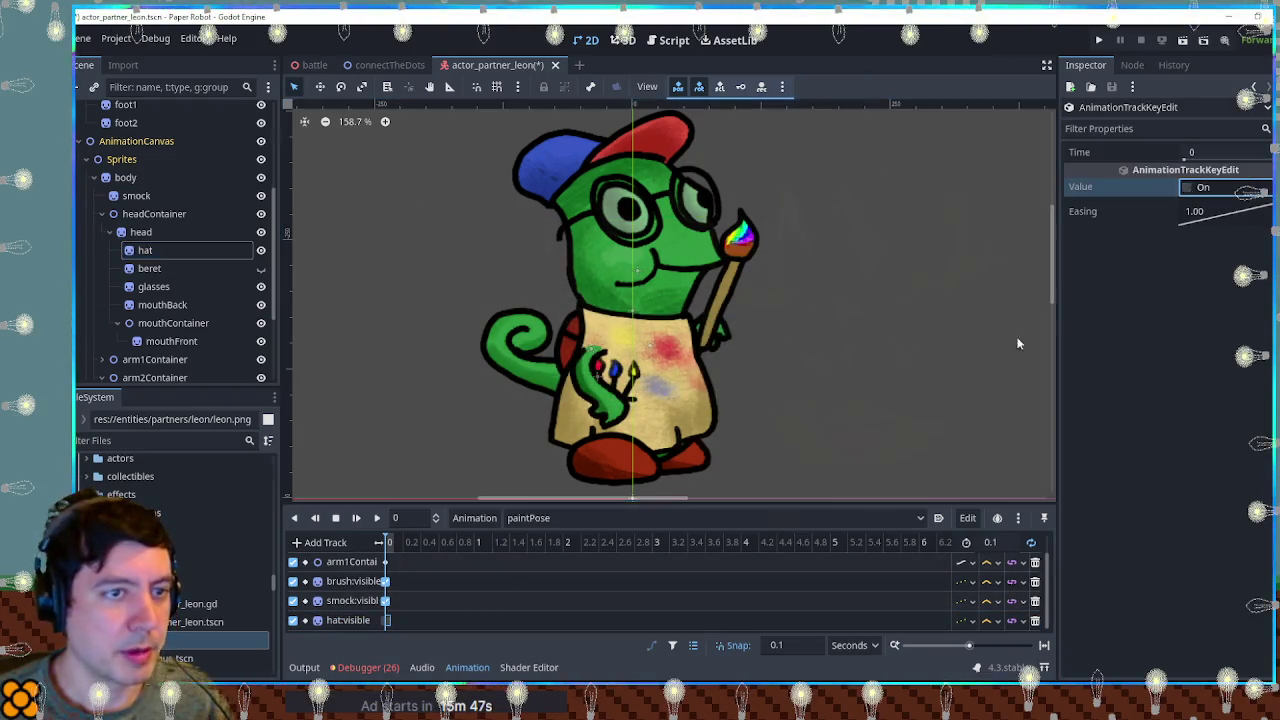
{"action": "left_click", "coordinate": [261, 250]}
Key the beret visible at time 0 and play paintPose to preview it.
{"action": "left_click", "coordinate": [150, 268]}
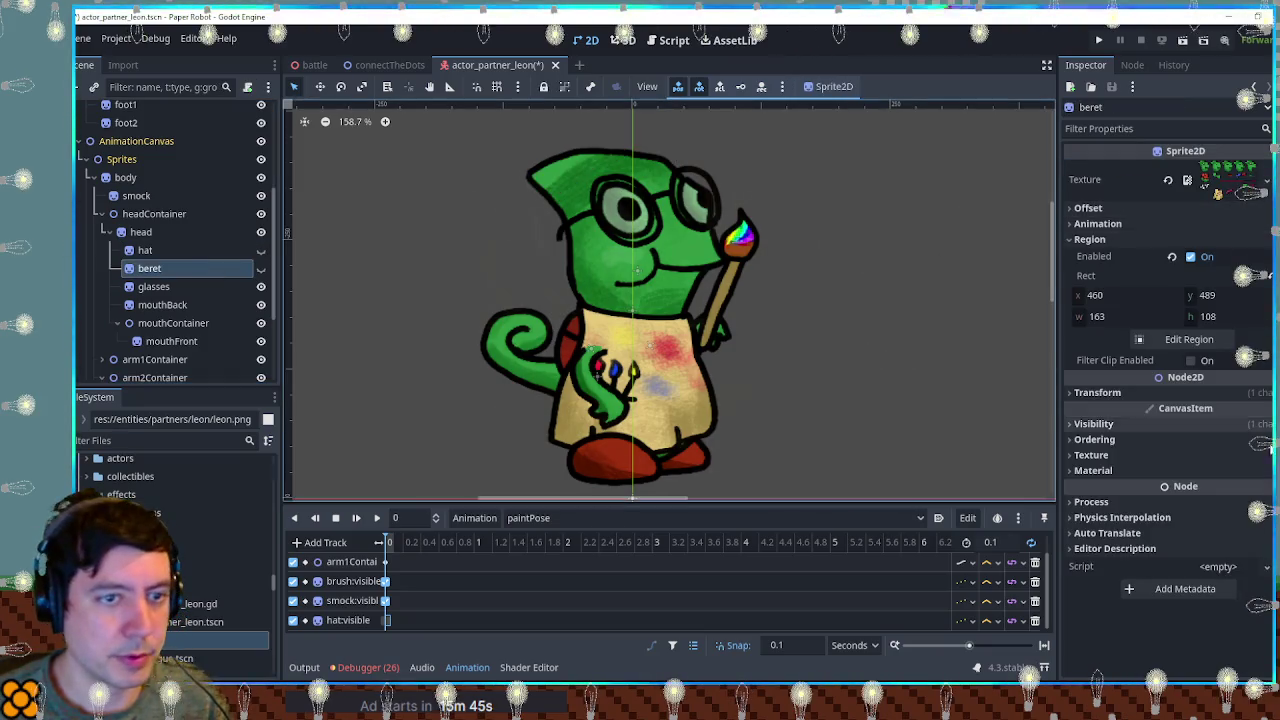
{"action": "left_click", "coordinate": [1094, 424]}
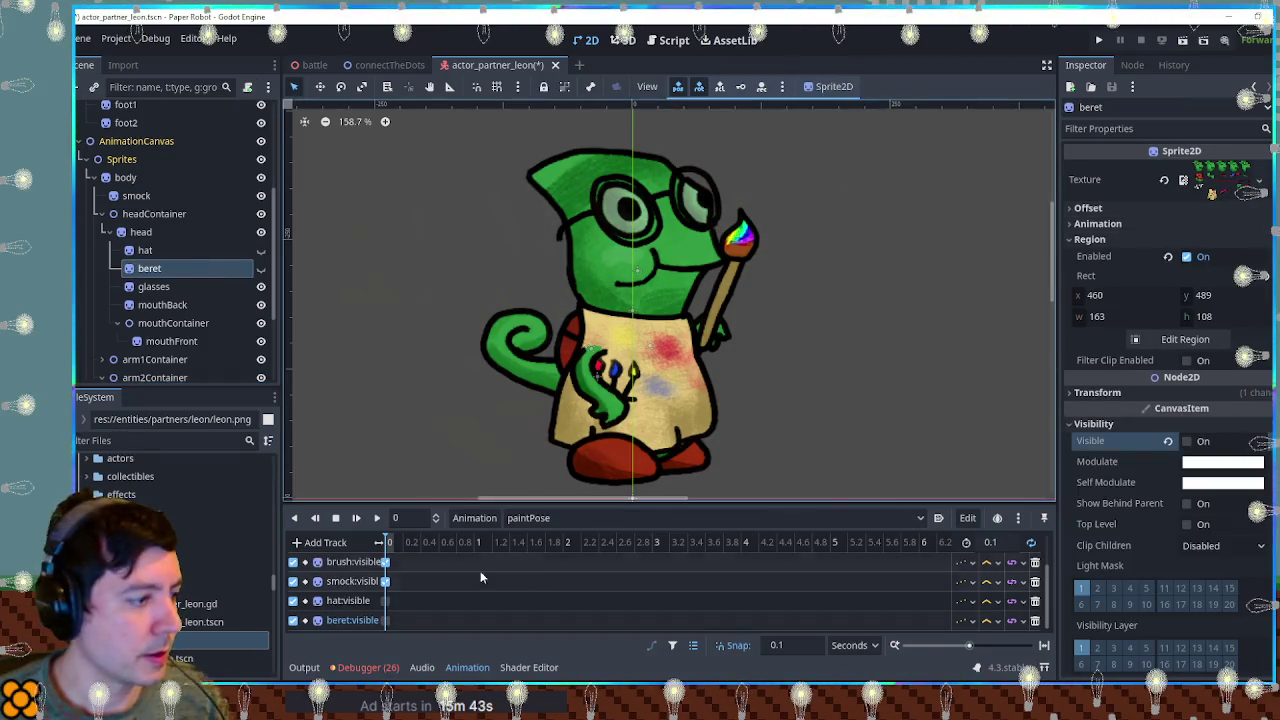
{"action": "left_click", "coordinate": [1168, 441]}
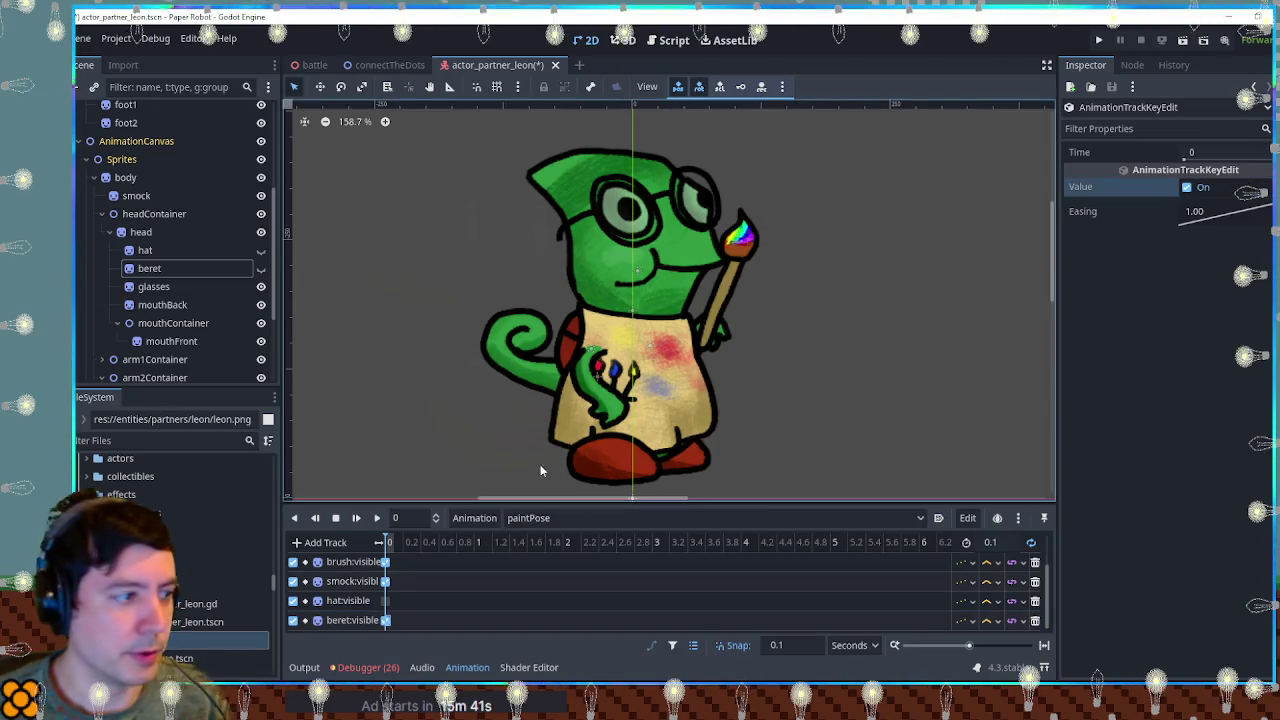
{"action": "left_click", "coordinate": [376, 517]}
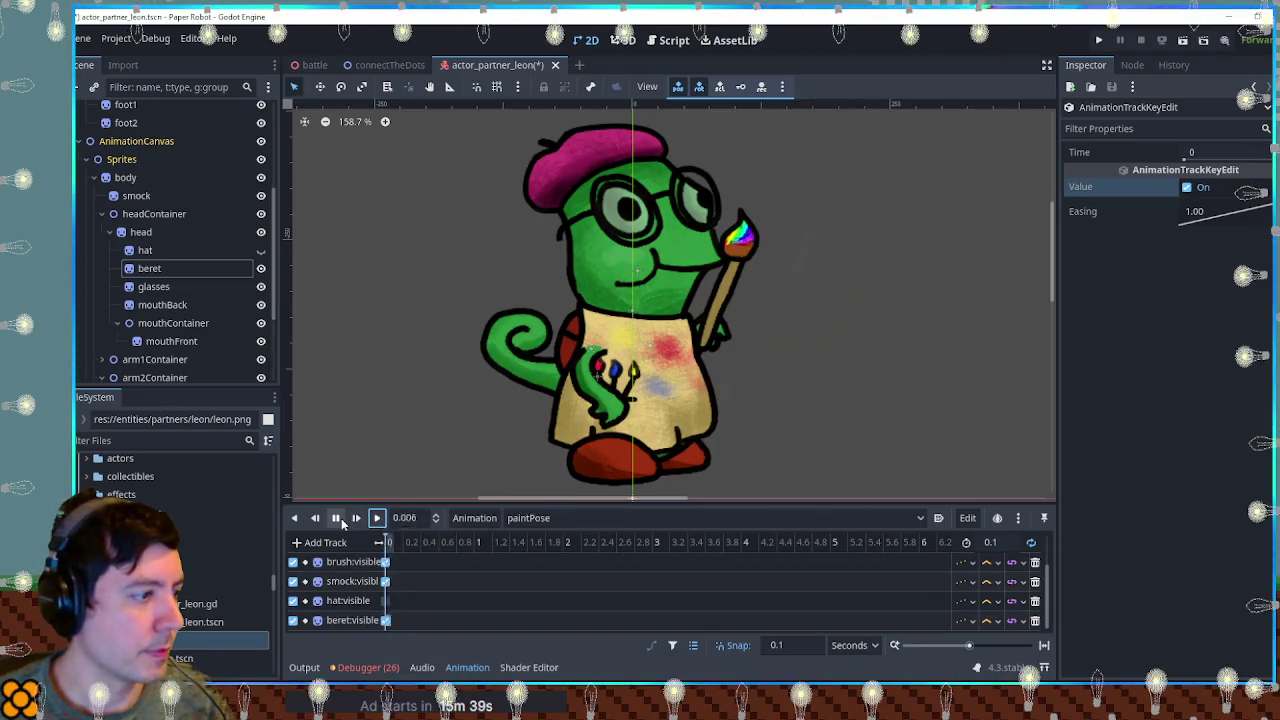
Switch between the RESET and paintPose animations to compare the two poses.
{"action": "left_click", "coordinate": [528, 517]}
{"action": "left_click", "coordinate": [555, 438]}
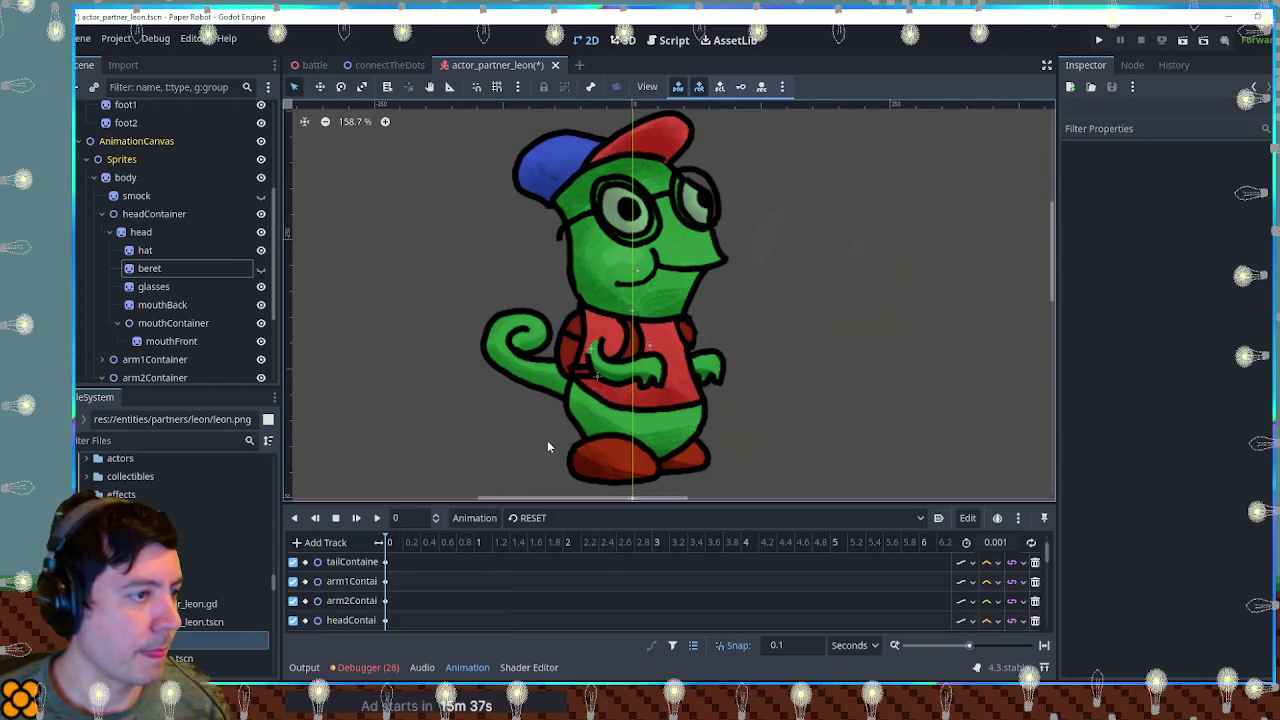
{"action": "left_click", "coordinate": [377, 518]}
{"action": "left_click", "coordinate": [568, 518]}
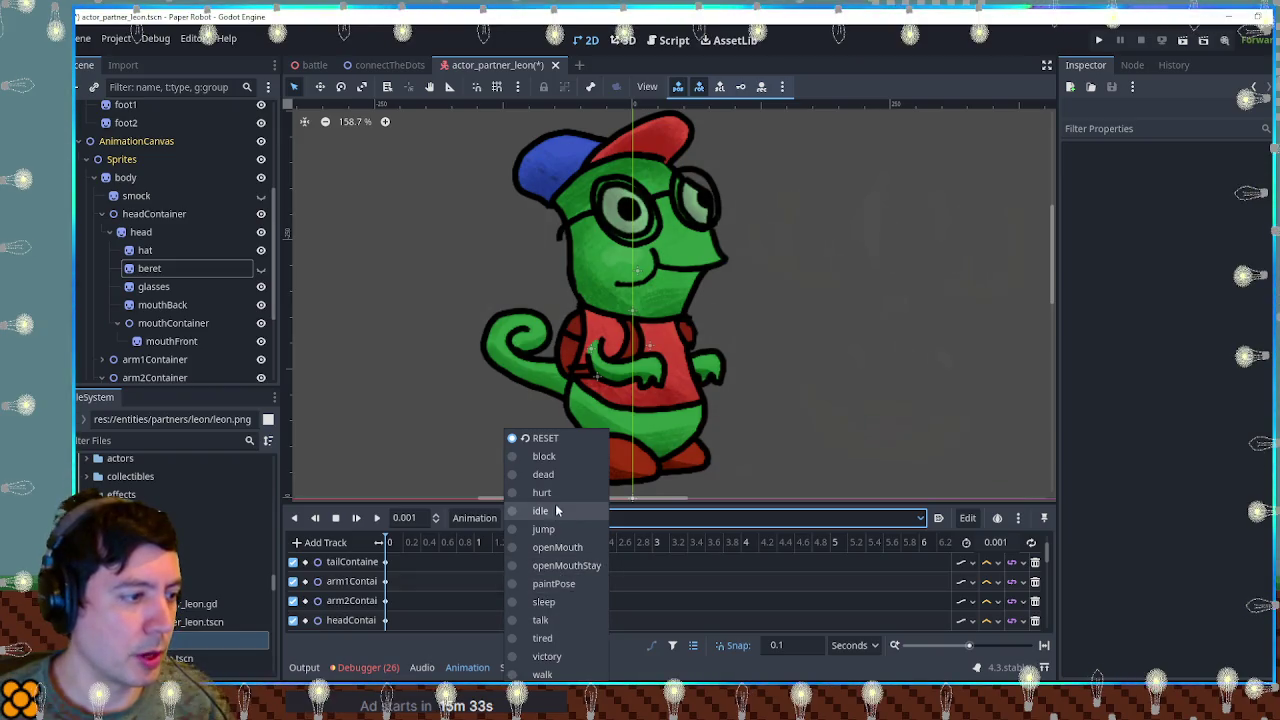
{"action": "left_click", "coordinate": [566, 584]}
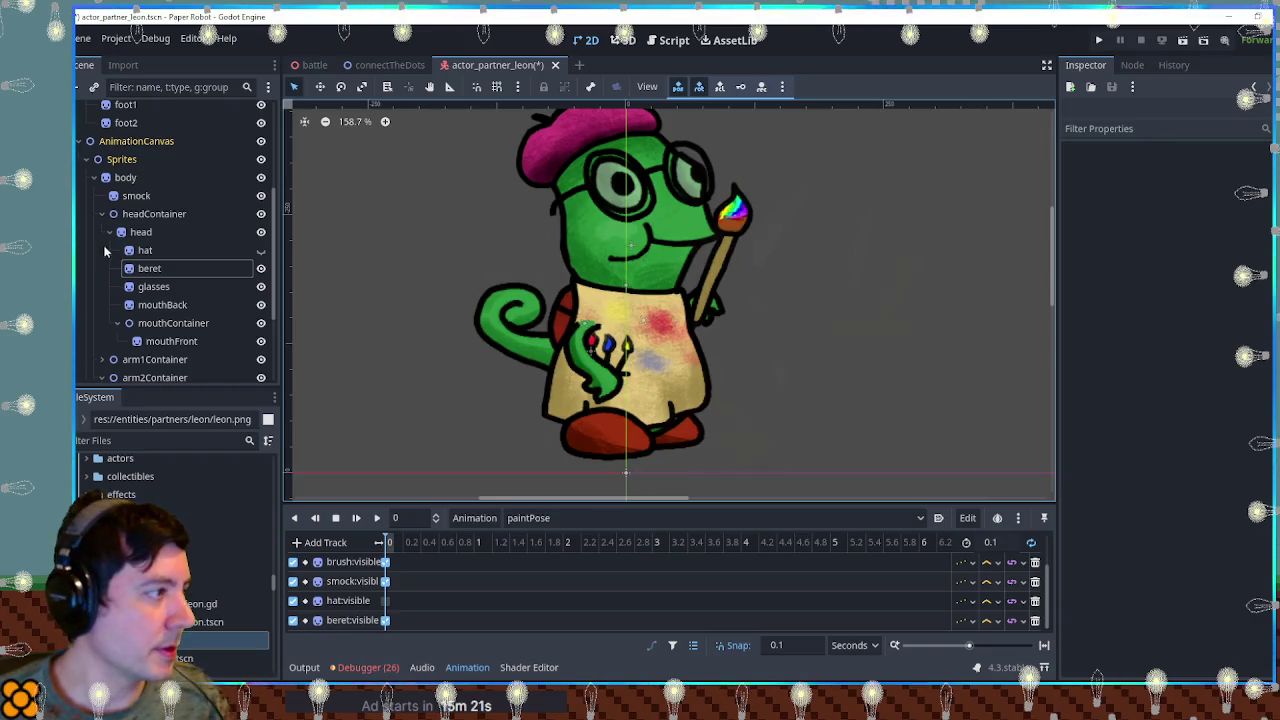
Move the body node up and right to (1, -119) px in paintPose, rechecking against RESET.
{"action": "left_click", "coordinate": [127, 178]}
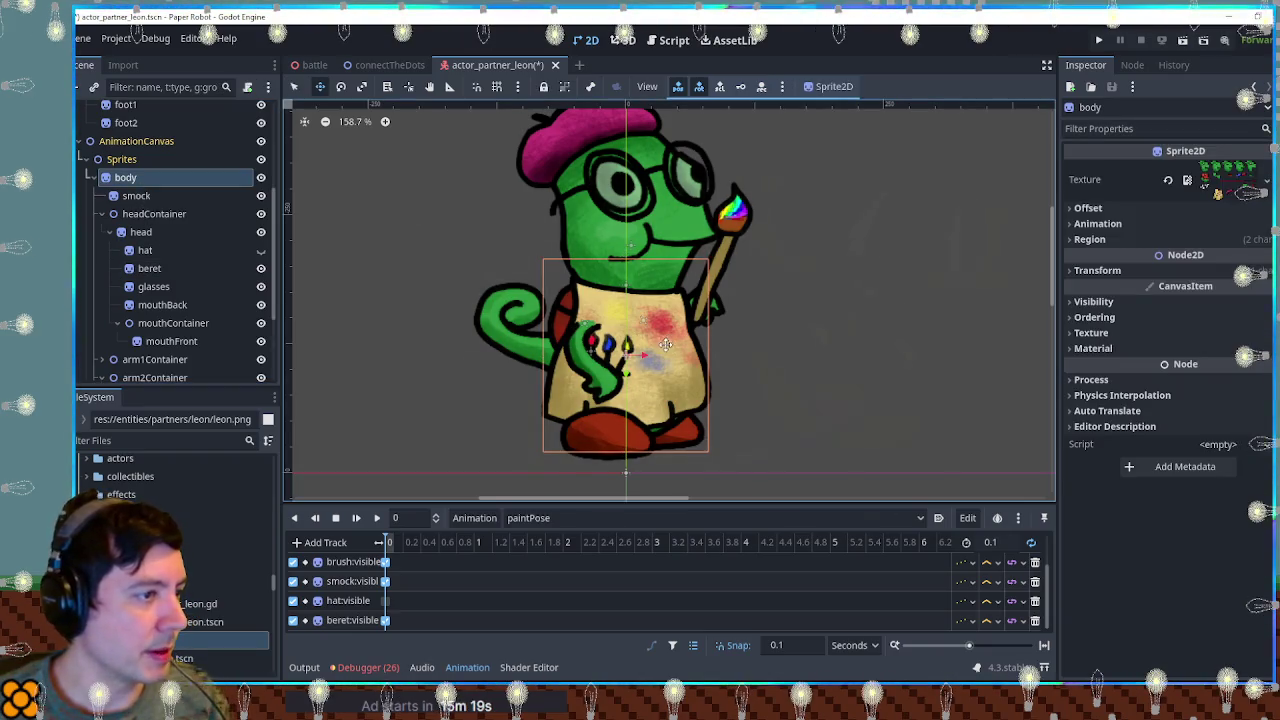
{"action": "left_click_drag", "start_coordinate": [666, 343], "coordinate": [670, 322]}
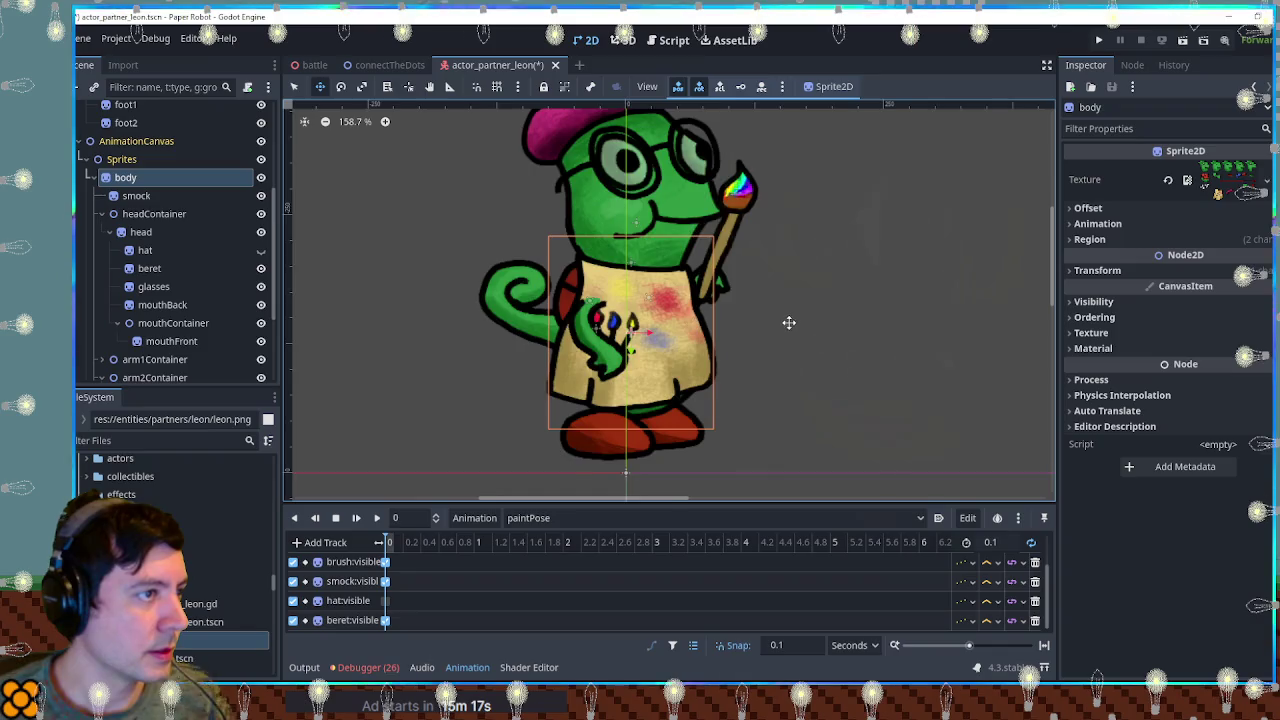
{"action": "scroll", "coordinate": [789, 322], "scroll_direction": "down", "scroll_amount": 1}
{"action": "scroll", "coordinate": [771, 349], "scroll_direction": "down", "scroll_amount": 1}
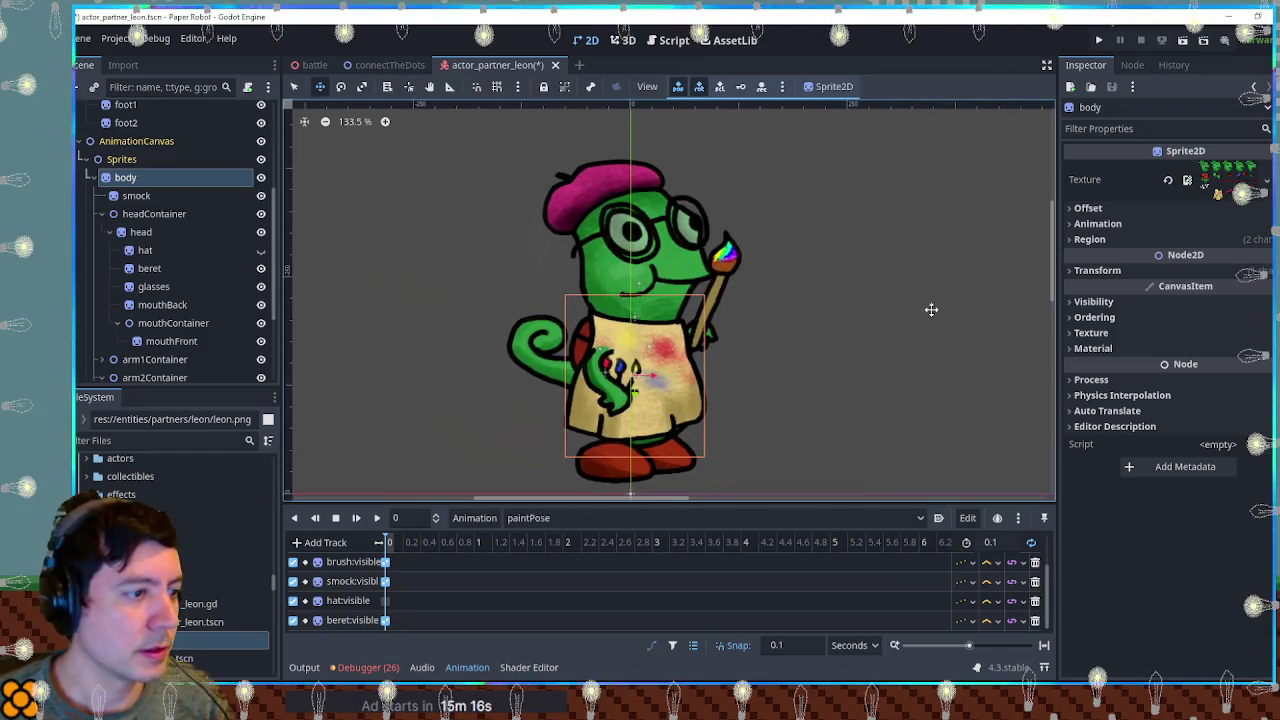
{"action": "left_click", "coordinate": [1193, 275]}
{"action": "left_click", "coordinate": [528, 518]}
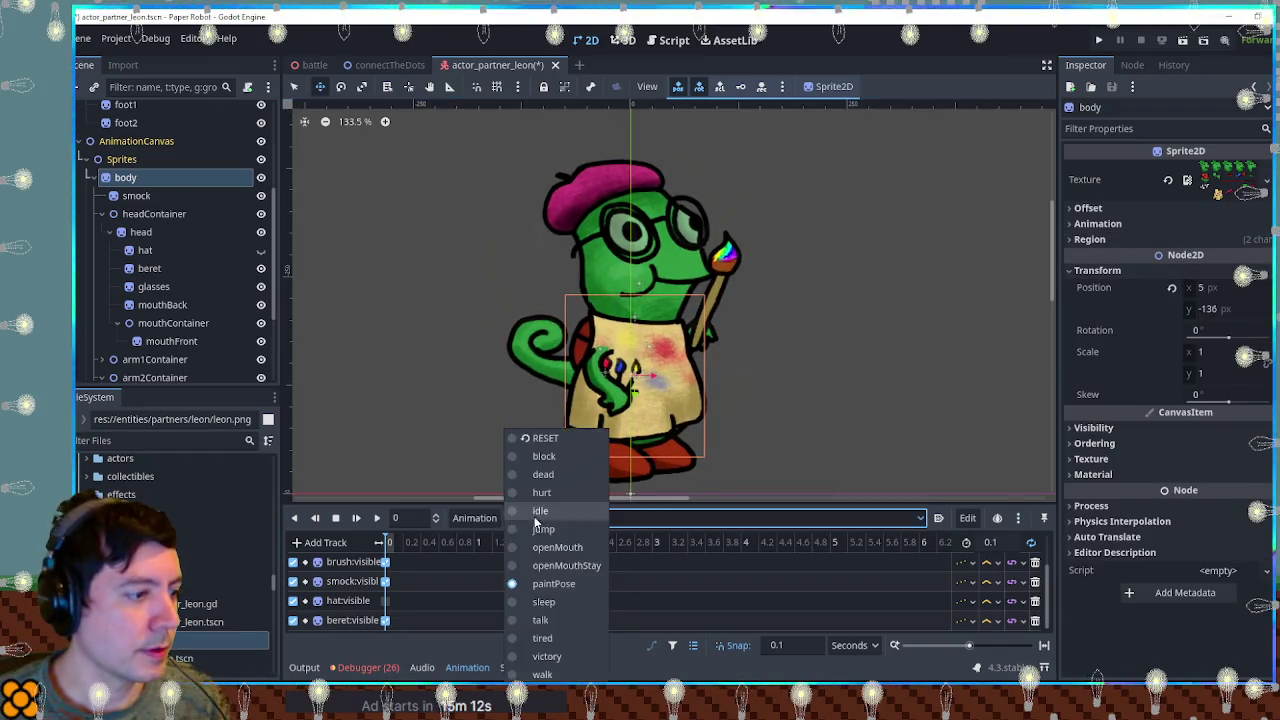
{"action": "left_click", "coordinate": [550, 440]}
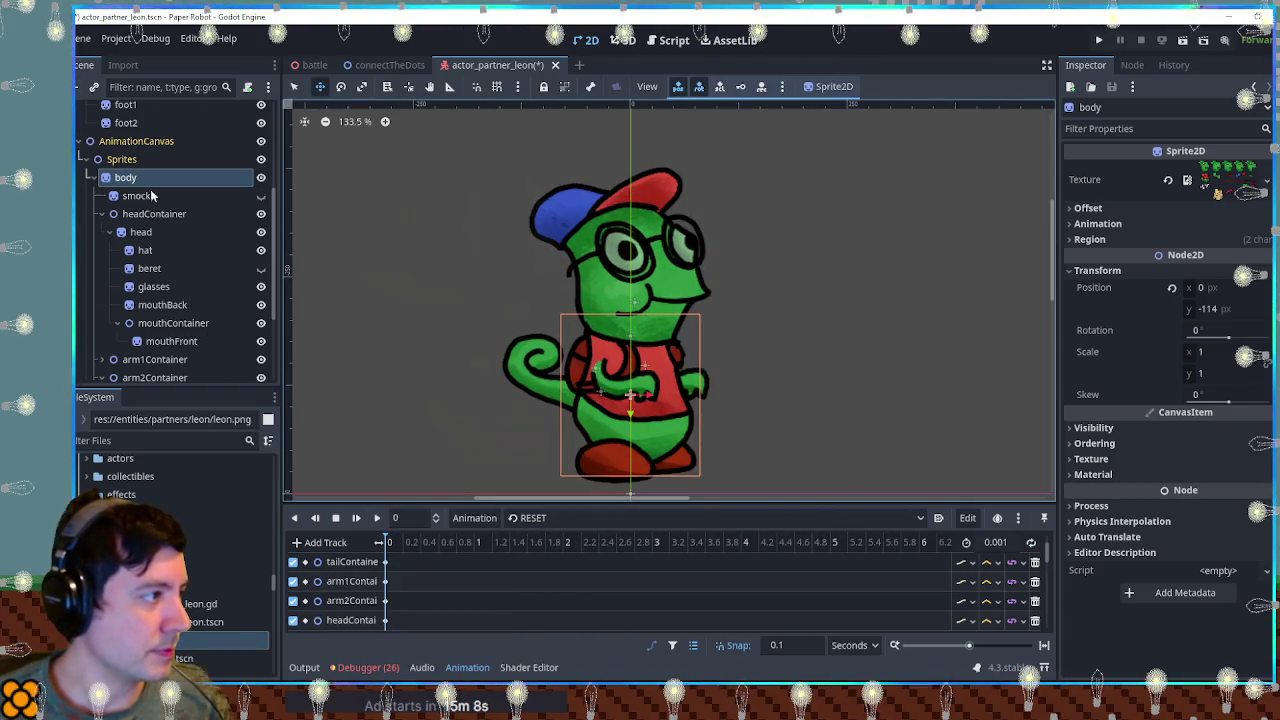
{"action": "left_click", "coordinate": [527, 518]}
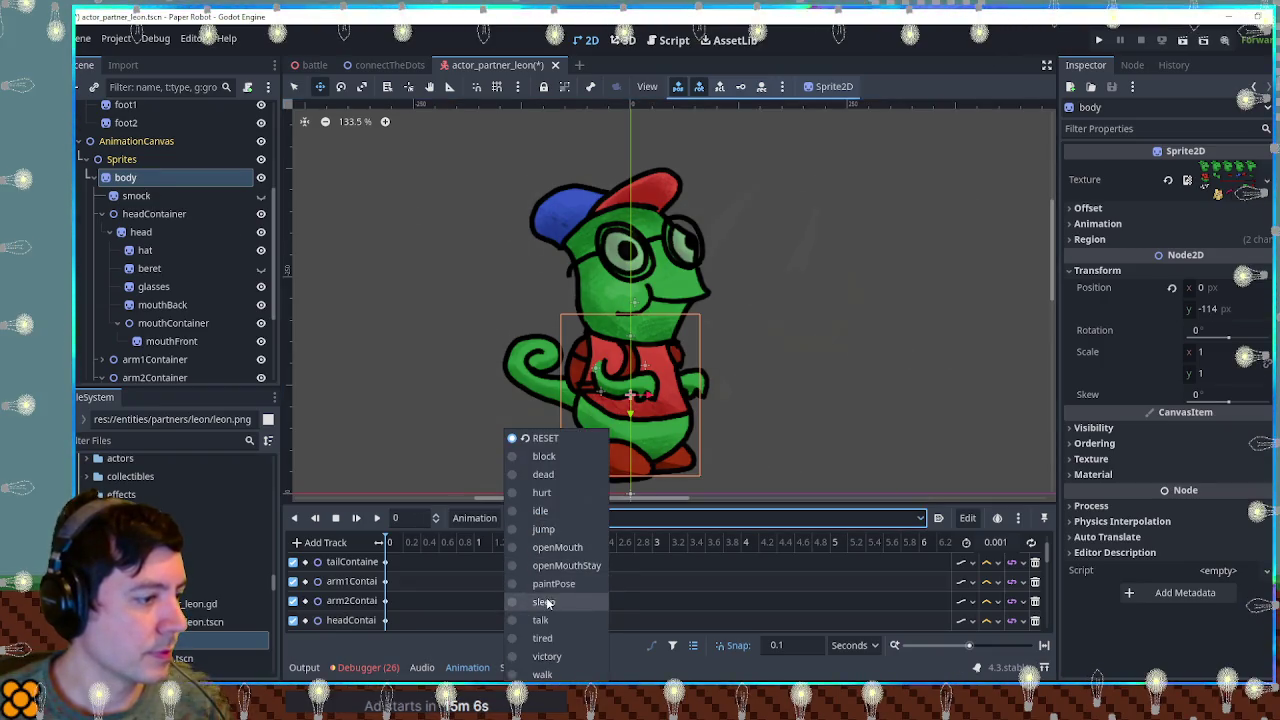
{"action": "left_click", "coordinate": [554, 576]}
{"action": "left_click_drag", "start_coordinate": [668, 400], "coordinate": [678, 378]}
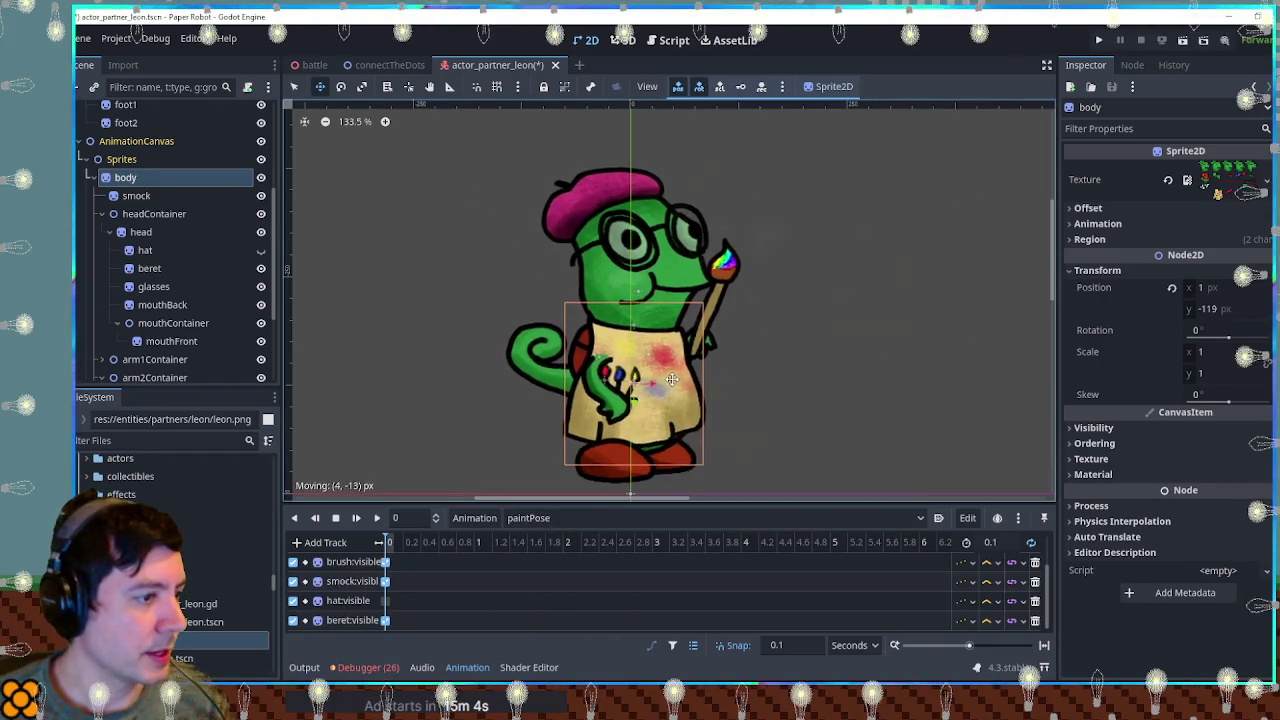
Add a body position track to paintPose, briefly checking the RESET animation.
{"action": "key", "text": "Insert"}
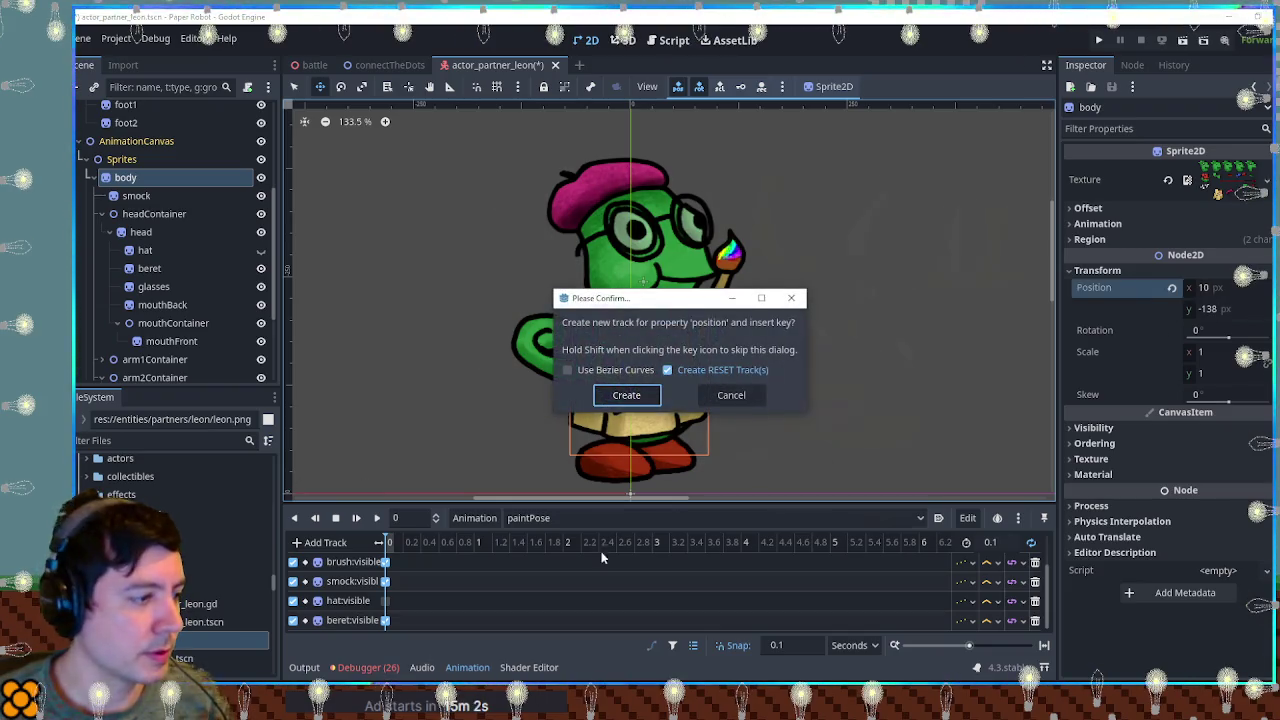
{"action": "left_click", "coordinate": [627, 395]}
{"action": "left_click", "coordinate": [525, 518]}
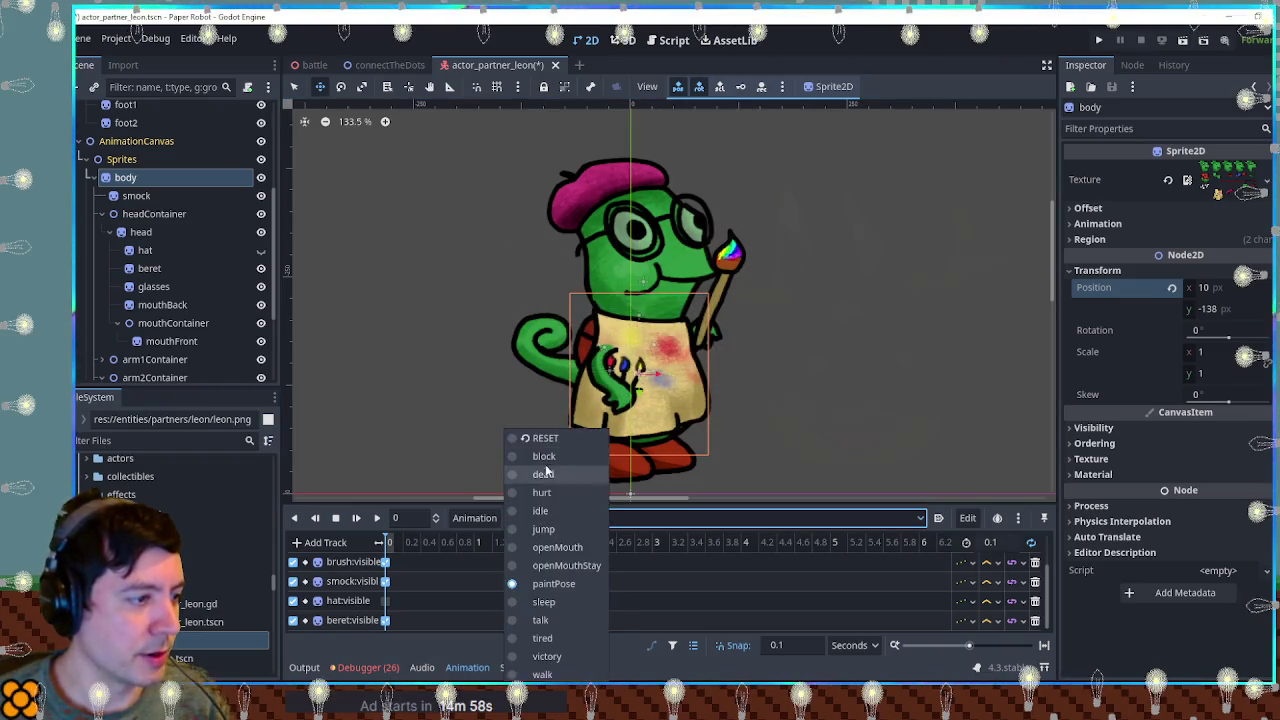
{"action": "left_click", "coordinate": [541, 438]}
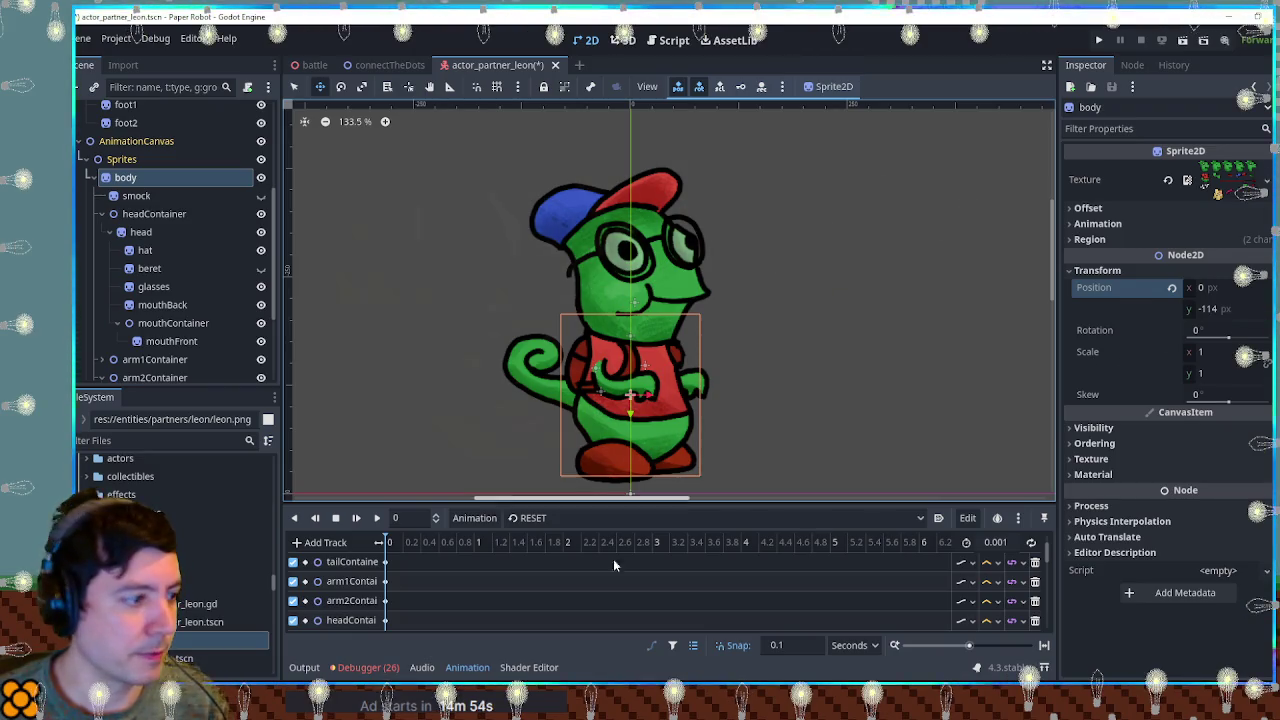
{"action": "scroll", "coordinate": [538, 578], "scroll_direction": "down", "scroll_amount": 2}
{"action": "scroll", "coordinate": [538, 578], "scroll_direction": "down", "scroll_amount": 1}
{"action": "left_click", "coordinate": [543, 518]}
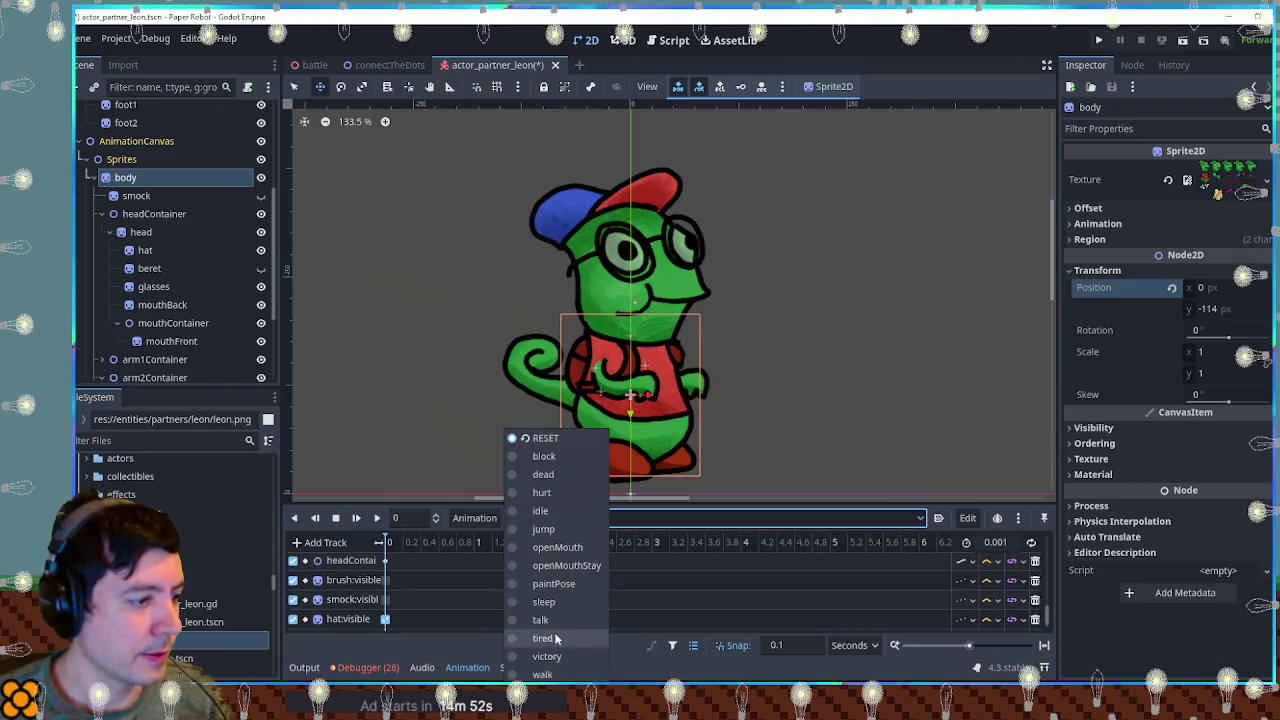
{"action": "left_click", "coordinate": [553, 583]}
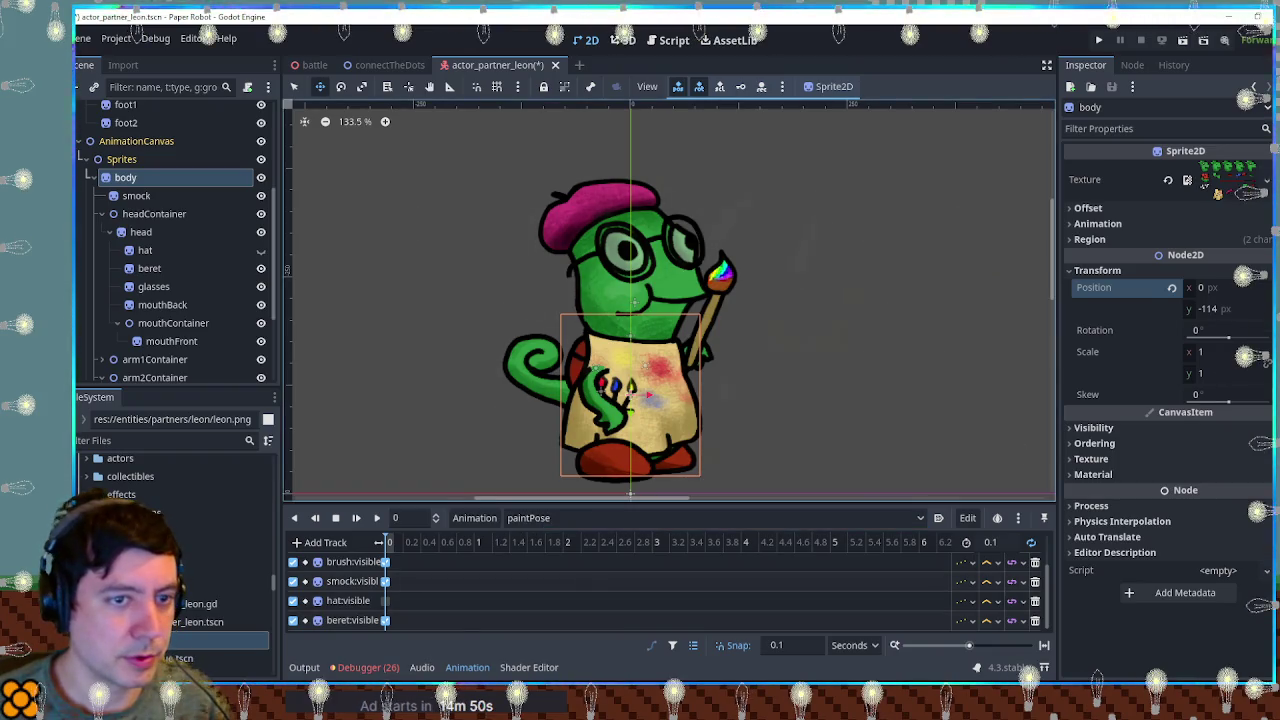
{"action": "key", "text": "k"}
{"action": "key", "text": "Escape"}
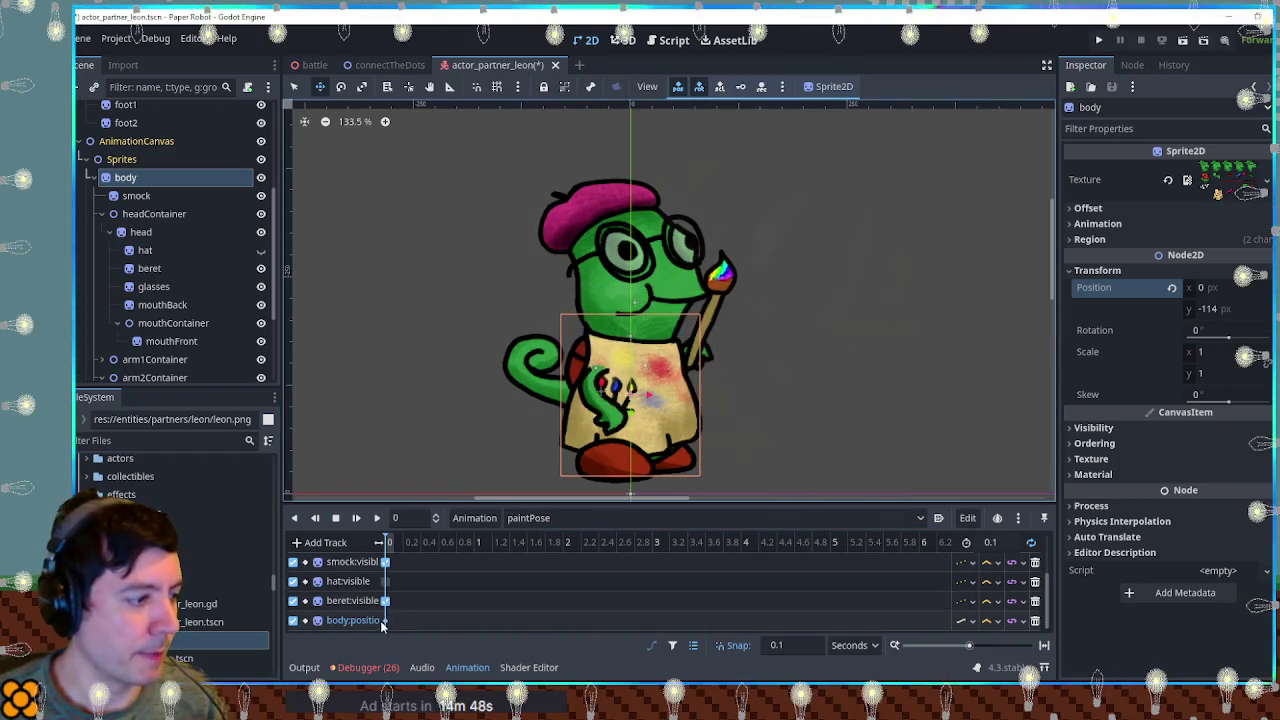
Nudge the body sprite up to (7, -133), key its position, and collapse the head node.
{"action": "left_click", "coordinate": [385, 620]}
{"action": "left_click", "coordinate": [630, 400]}
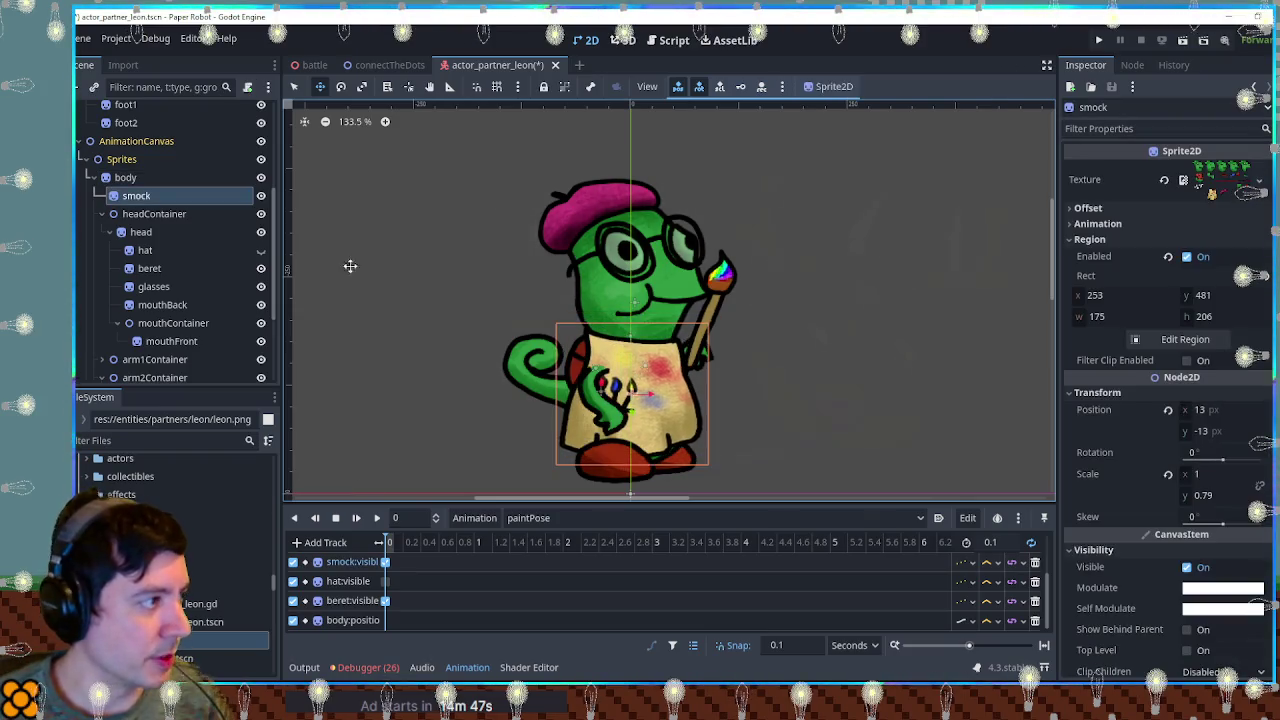
{"action": "left_click", "coordinate": [125, 177]}
{"action": "left_click_drag", "start_coordinate": [640, 411], "coordinate": [647, 392]}
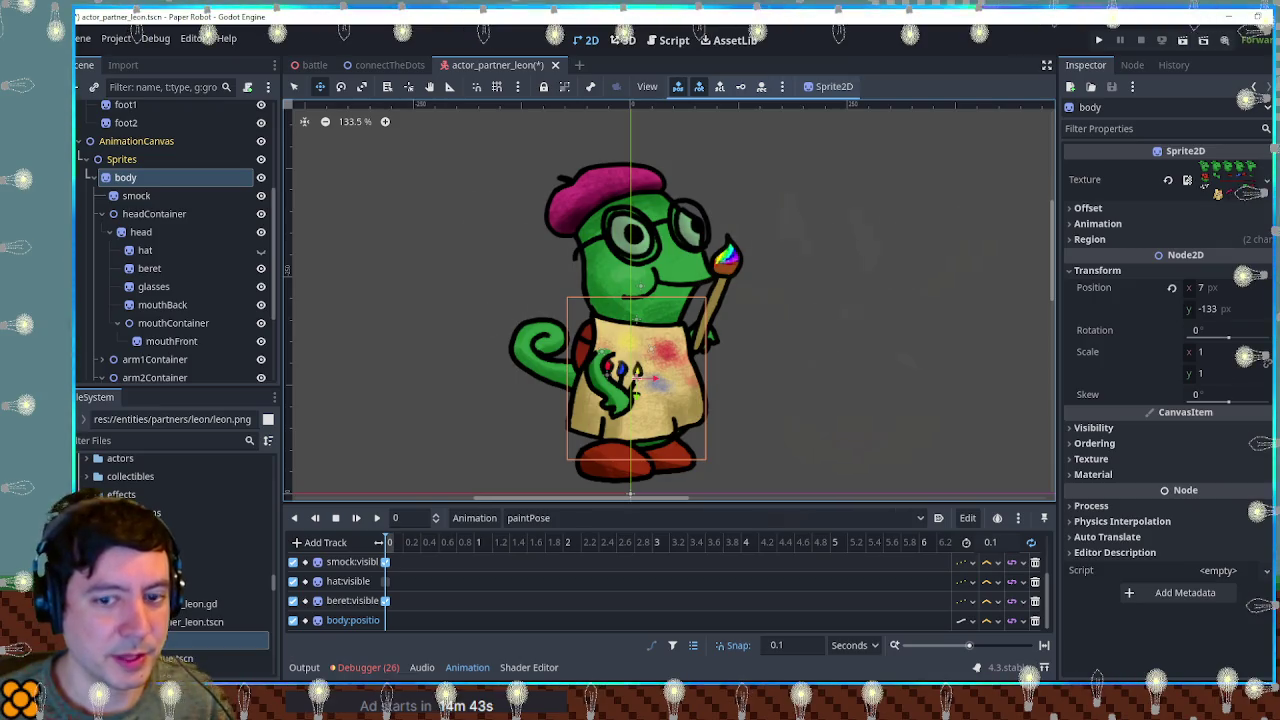
{"action": "key", "text": "k"}
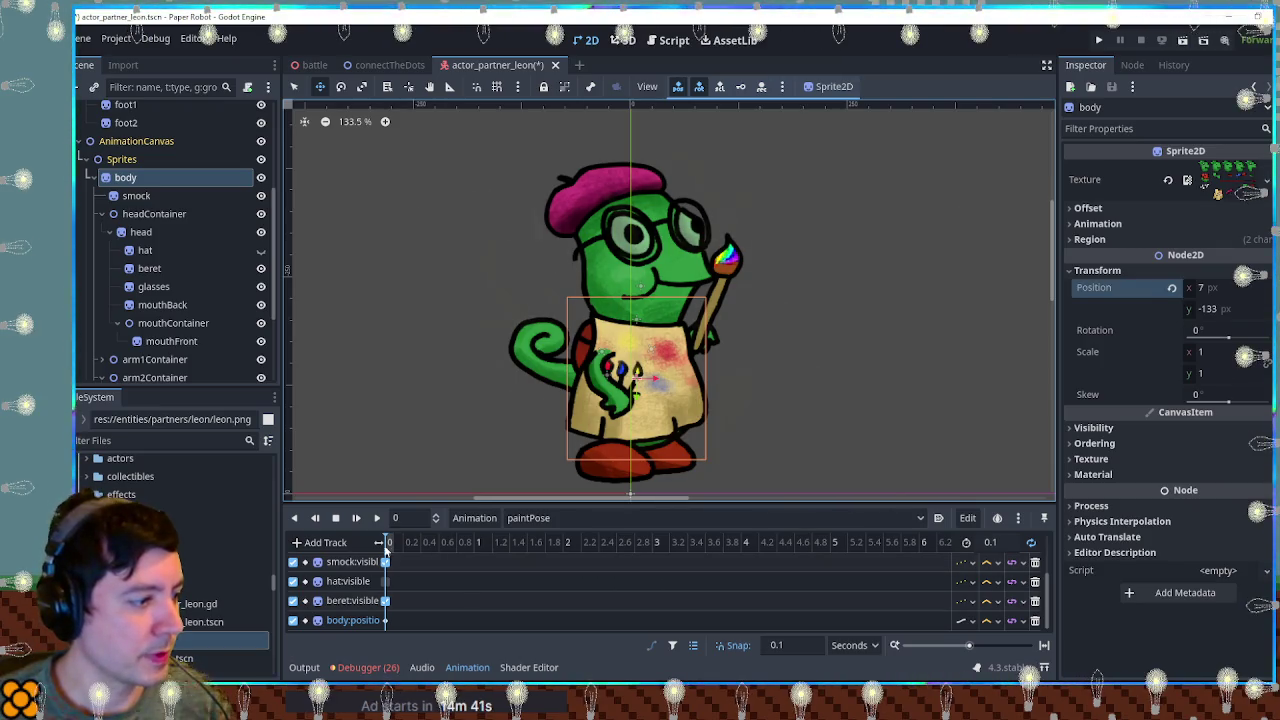
{"action": "scroll", "coordinate": [138, 280], "scroll_direction": "down", "scroll_amount": 5}
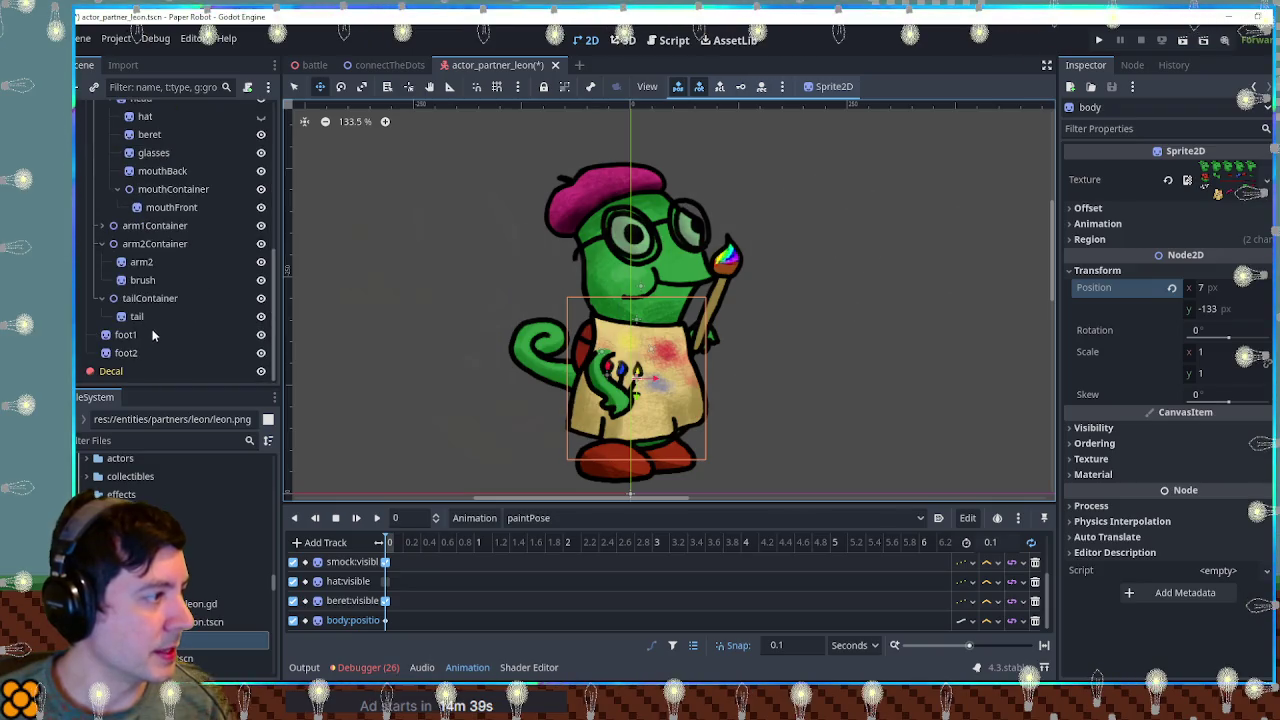
{"action": "scroll", "coordinate": [130, 213], "scroll_direction": "up", "scroll_amount": 3}
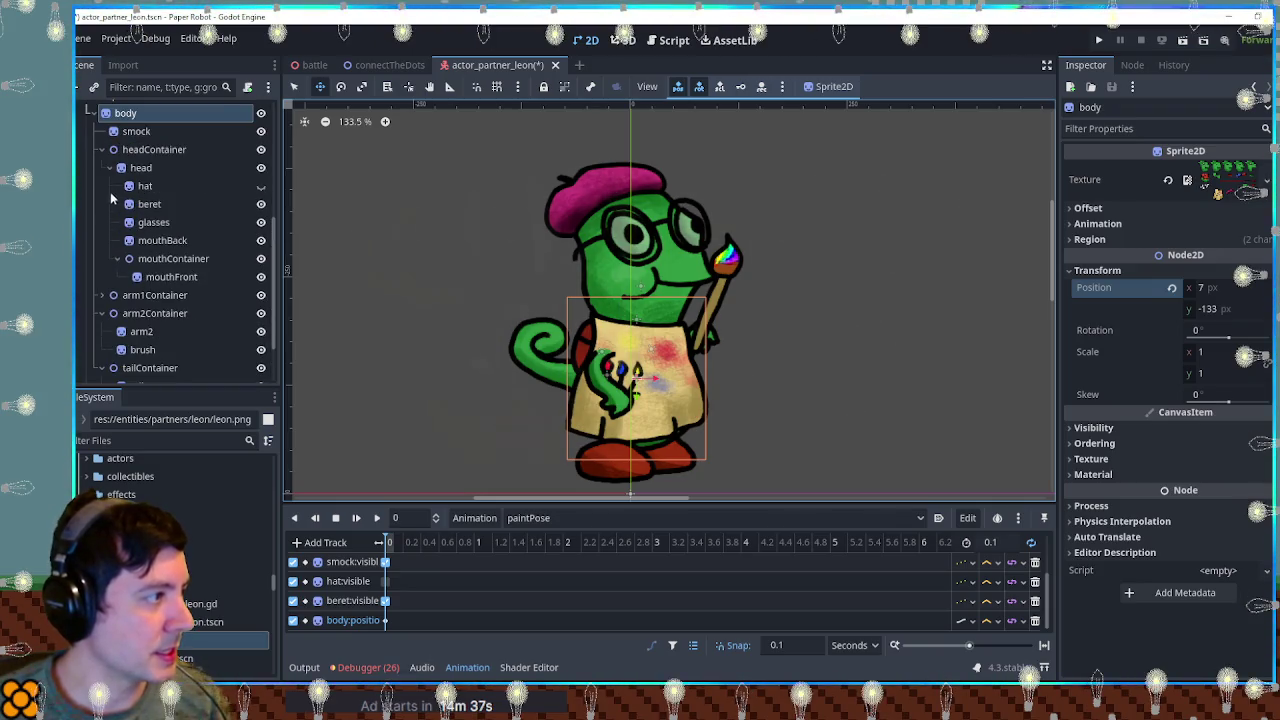
{"action": "left_click", "coordinate": [110, 168]}
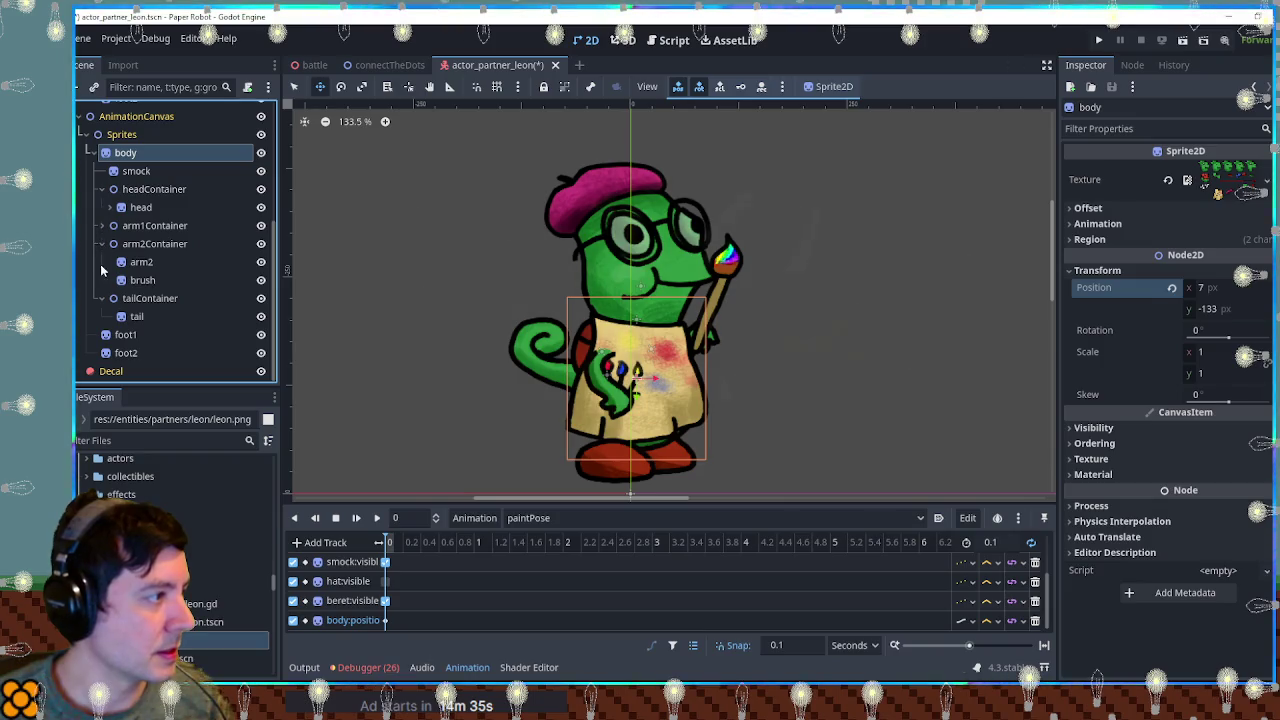
{"action": "left_click", "coordinate": [125, 334]}
{"action": "scroll", "coordinate": [415, 475], "scroll_direction": "down", "scroll_amount": 1}
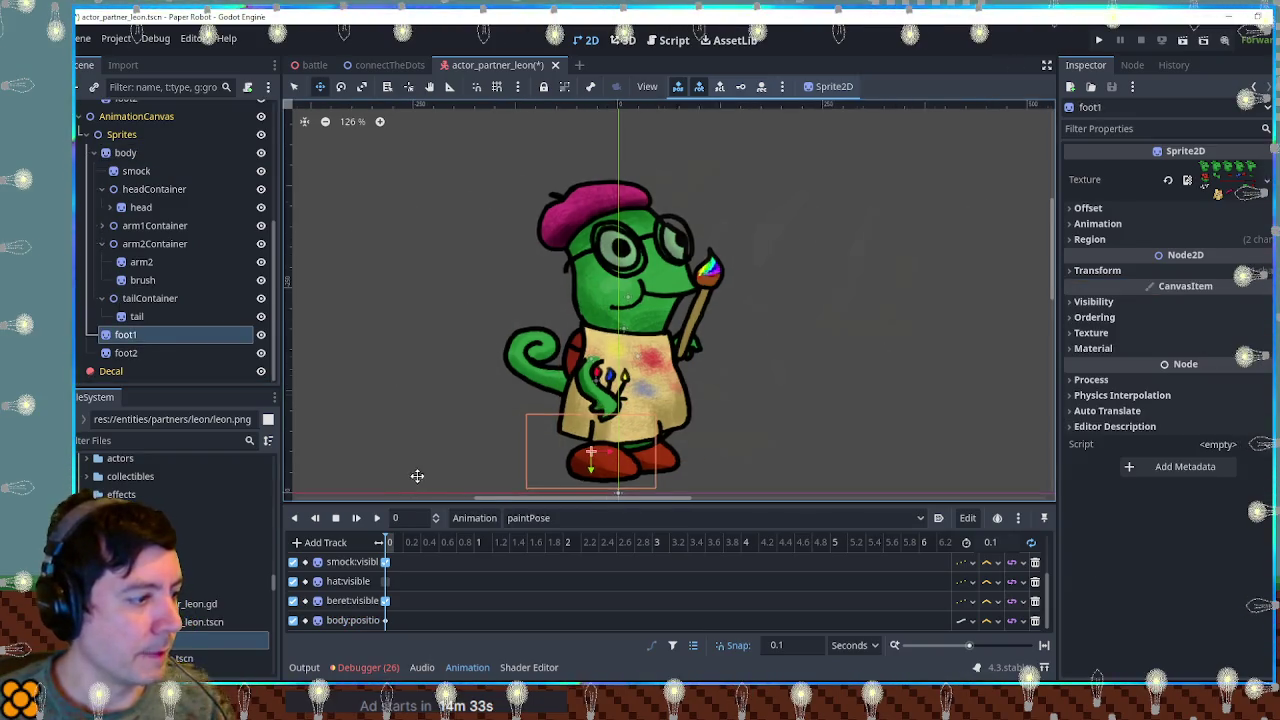
Create rotation tracks for foot1 and foot2 in paintPose.
{"action": "scroll", "coordinate": [415, 475], "scroll_direction": "down", "scroll_amount": 2}
{"action": "left_click_drag", "start_coordinate": [443, 449], "coordinate": [567, 375]}
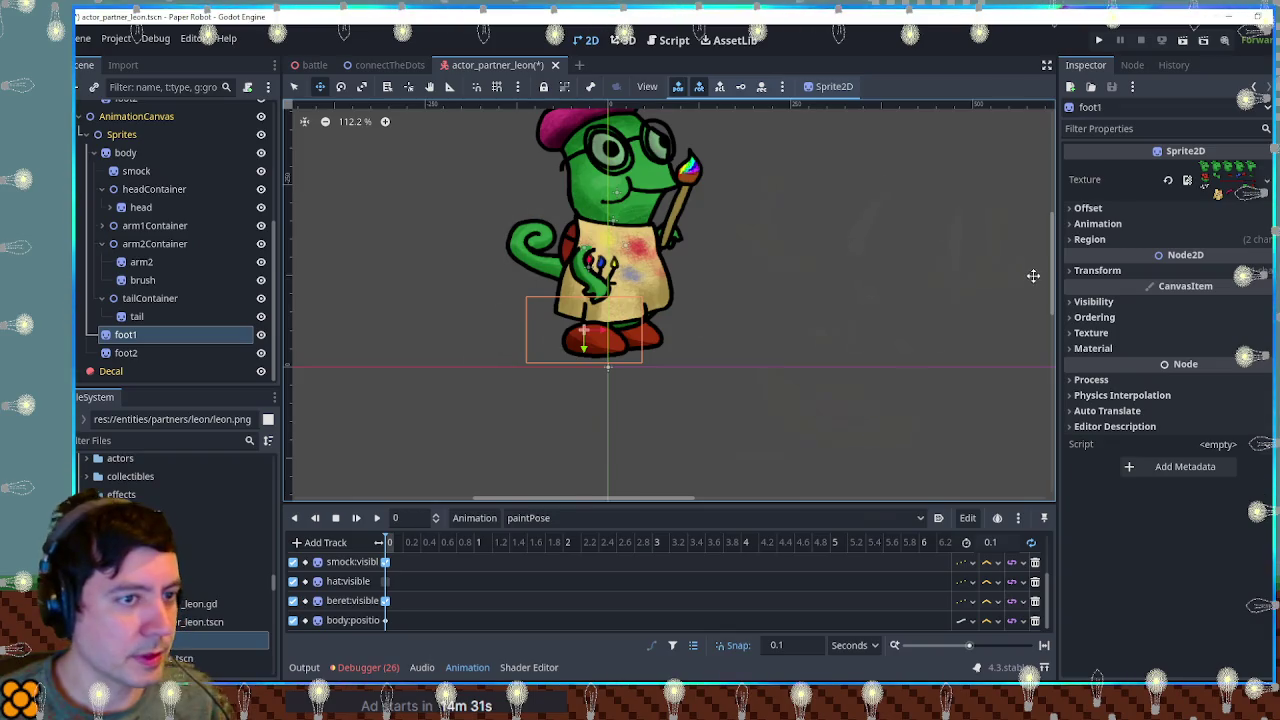
{"action": "left_click", "coordinate": [1097, 270]}
{"action": "left_click", "coordinate": [1258, 330]}
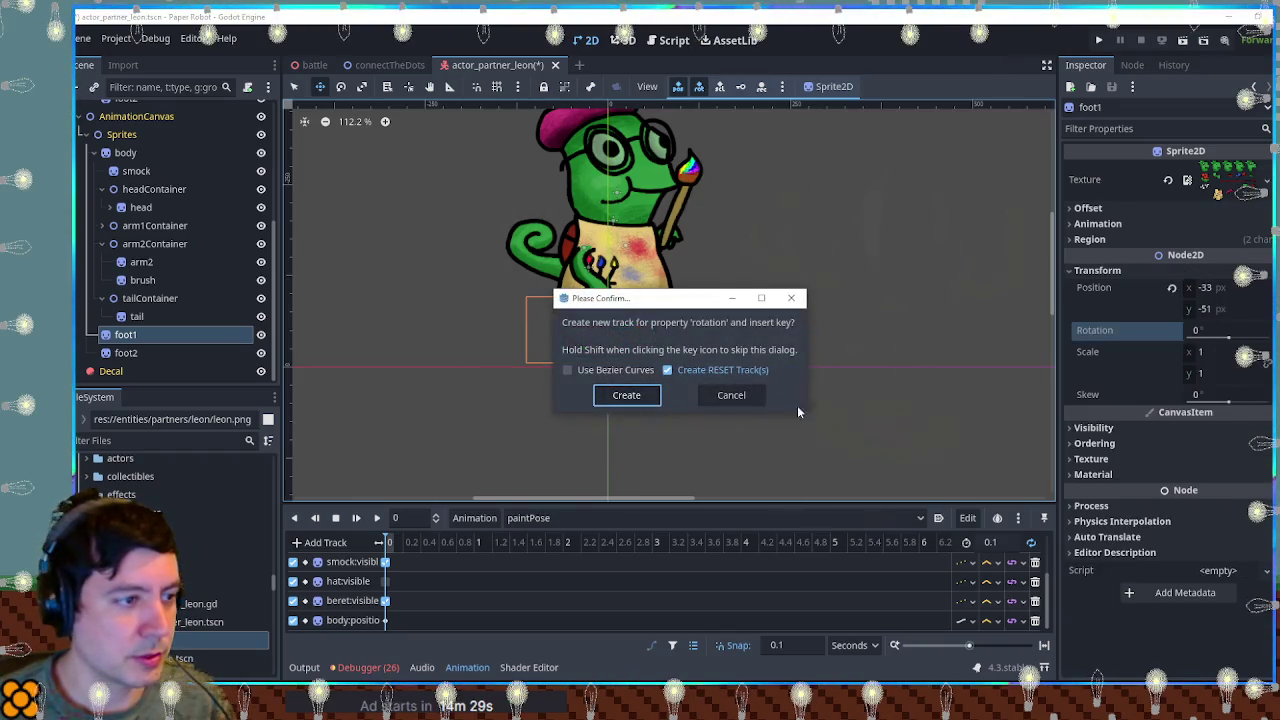
{"action": "left_click", "coordinate": [626, 395]}
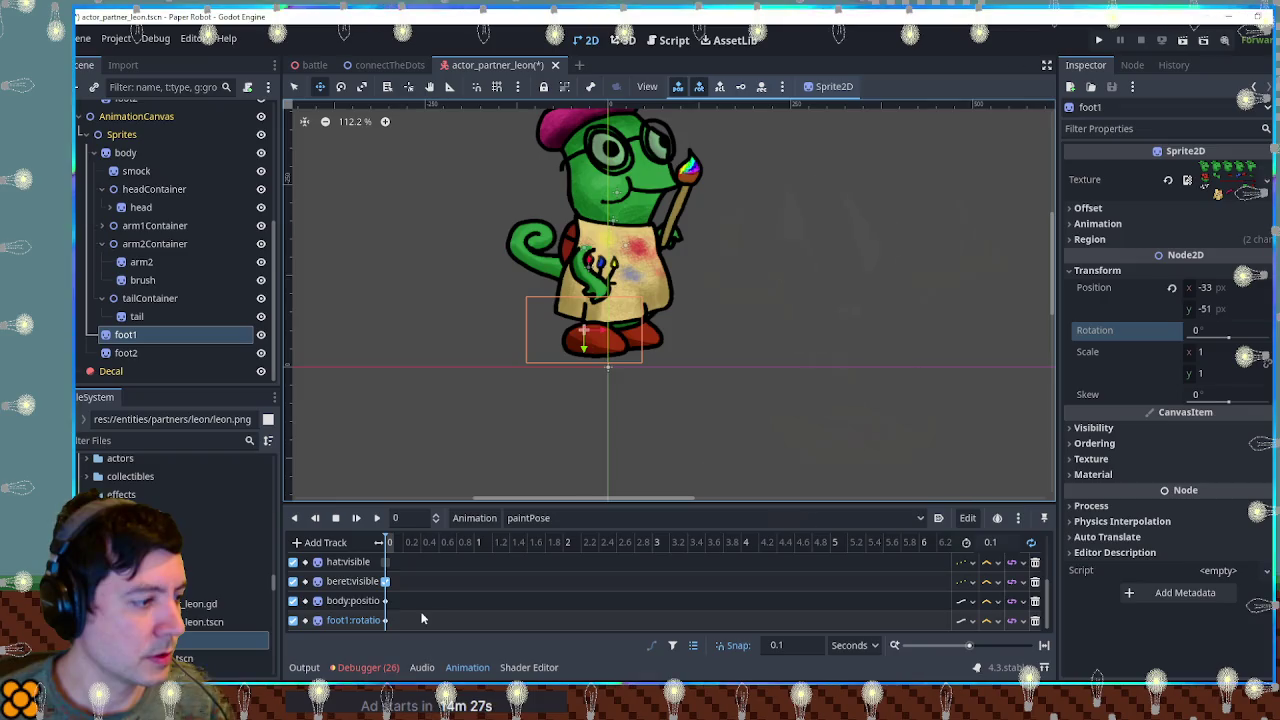
{"action": "left_click", "coordinate": [125, 352]}
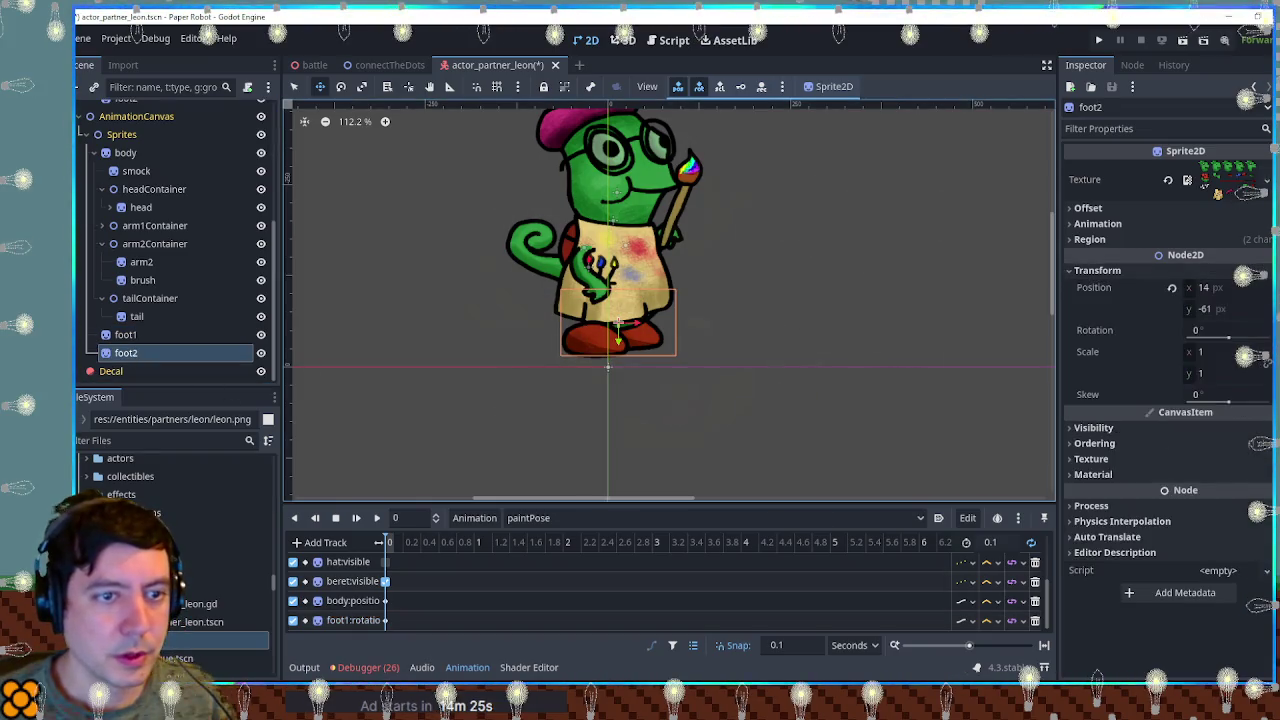
{"action": "left_click", "coordinate": [1258, 330]}
{"action": "left_click", "coordinate": [612, 394]}
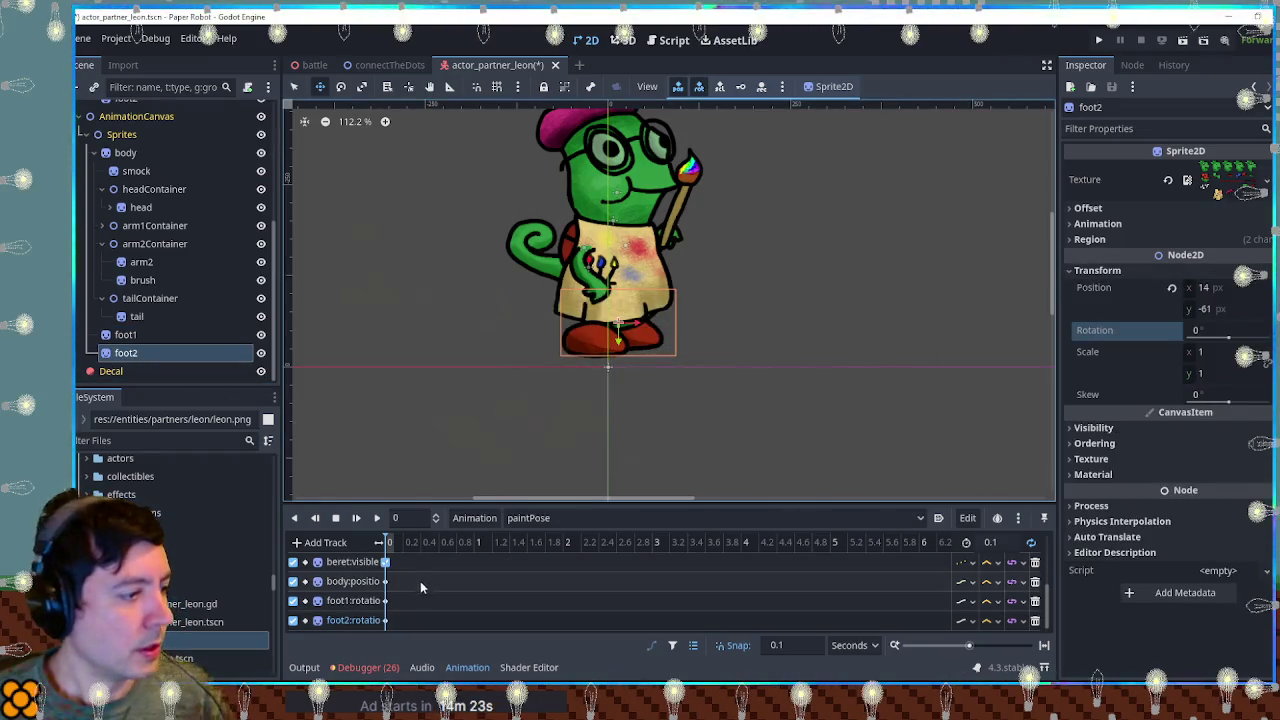
{"action": "left_click", "coordinate": [385, 600]}
{"action": "left_click", "coordinate": [125, 334]}
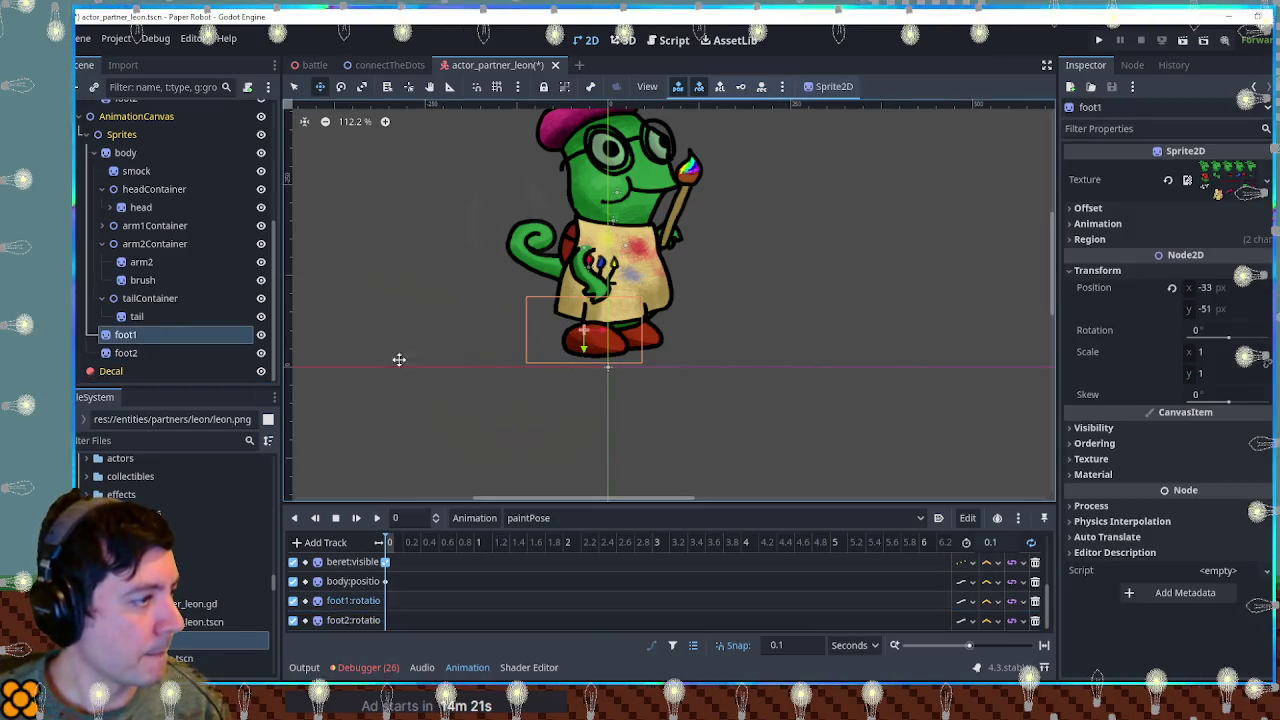
Rotate foot1 to about 140° and foot2 to about 28°, then save the scene.
{"action": "key", "text": "r"}
{"action": "mouse_move", "coordinate": [629, 313]}
{"action": "left_mouse_down"}
{"action": "mouse_move", "coordinate": [613, 378]}
{"action": "mouse_move", "coordinate": [566, 381]}
{"action": "left_mouse_up"}
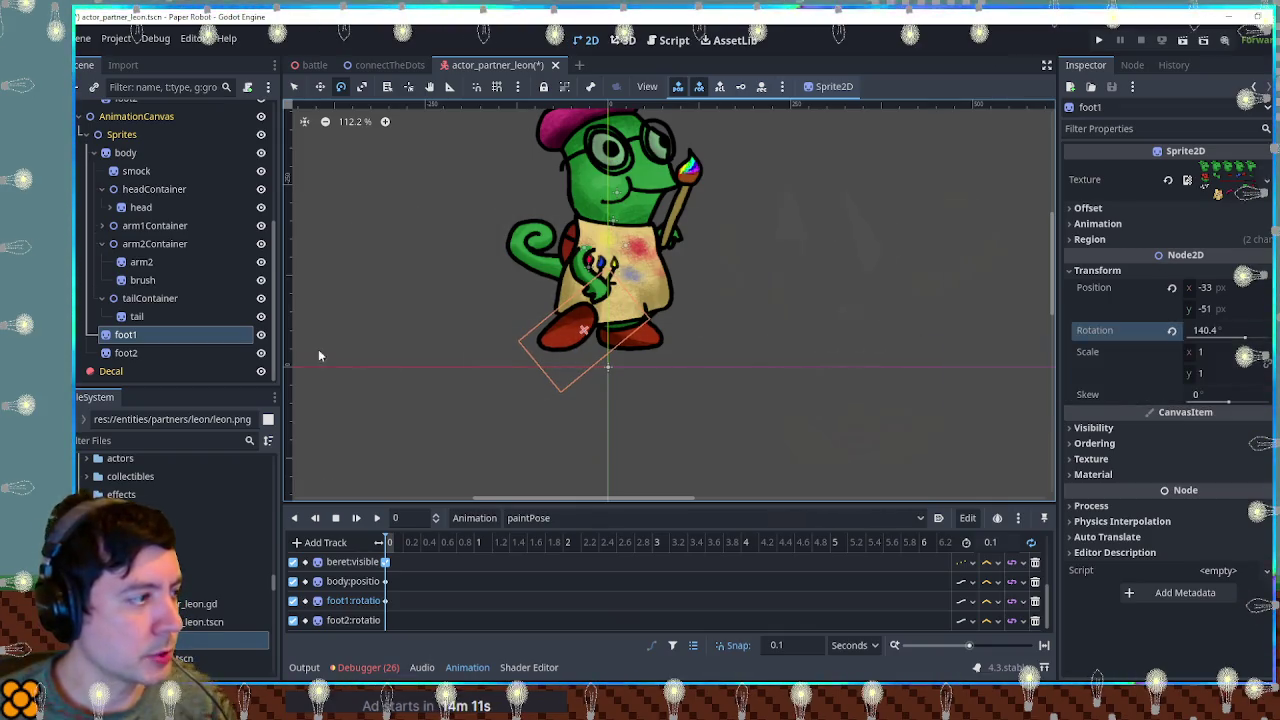
{"action": "left_click", "coordinate": [183, 353]}
{"action": "left_click_drag", "start_coordinate": [716, 321], "coordinate": [693, 358]}
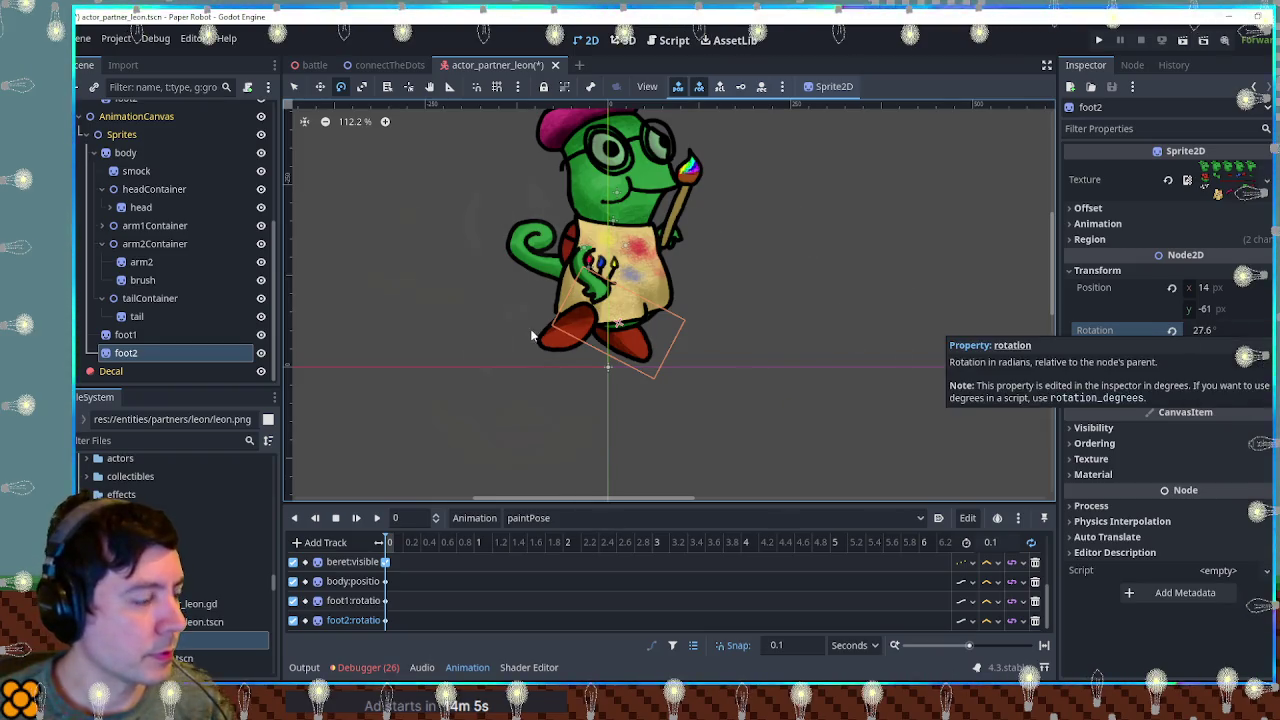
{"action": "scroll", "coordinate": [545, 305], "scroll_direction": "down", "scroll_amount": 2}
{"action": "key", "text": "ctrl+s"}
{"action": "scroll", "coordinate": [150, 268], "scroll_direction": "up", "scroll_amount": 5}
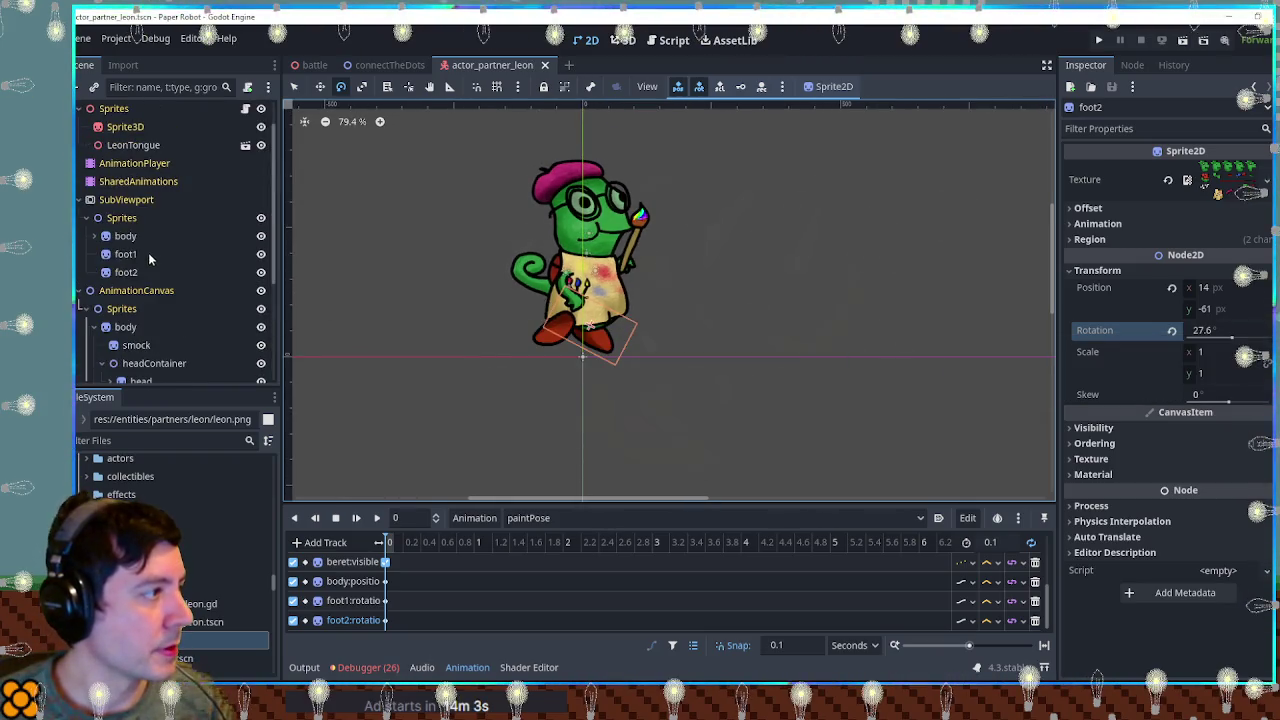
Set the AnimationPlayer's Root Node to SubViewport and switch to the RESET animation.
{"action": "left_click", "coordinate": [134, 163]}
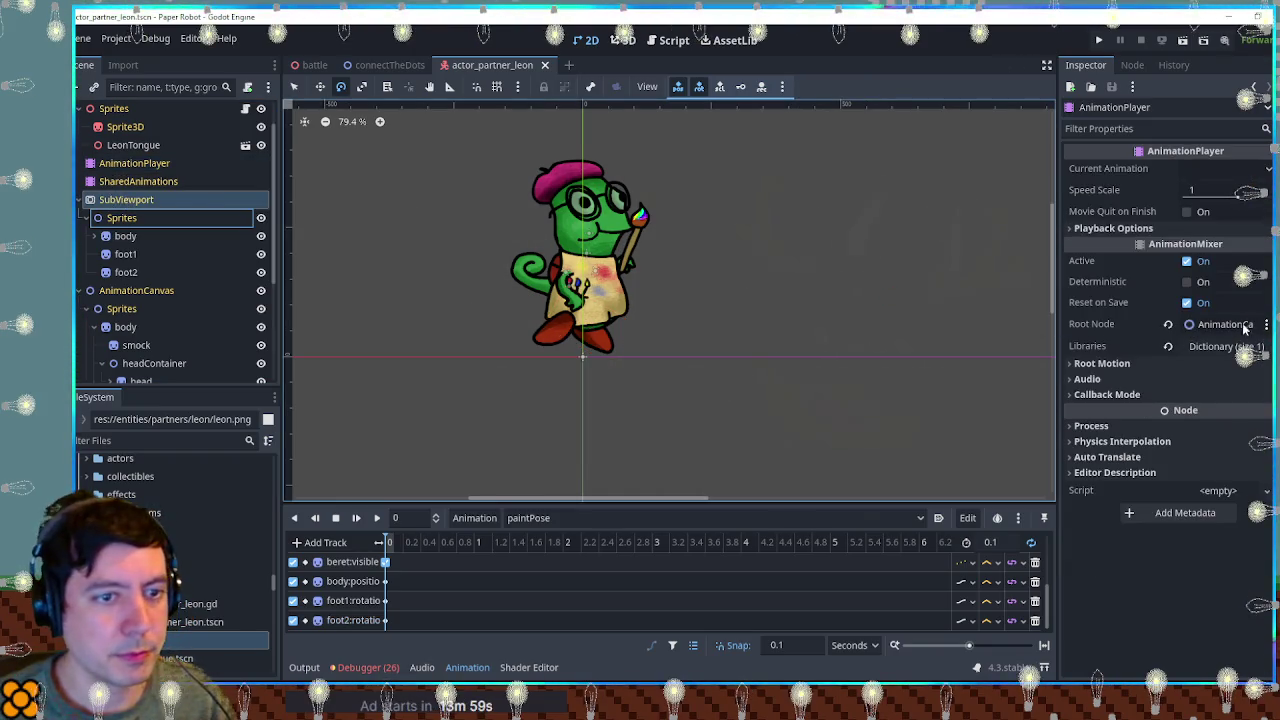
{"action": "left_click_drag", "start_coordinate": [126, 203], "coordinate": [1225, 324]}
{"action": "left_click", "coordinate": [530, 517]}
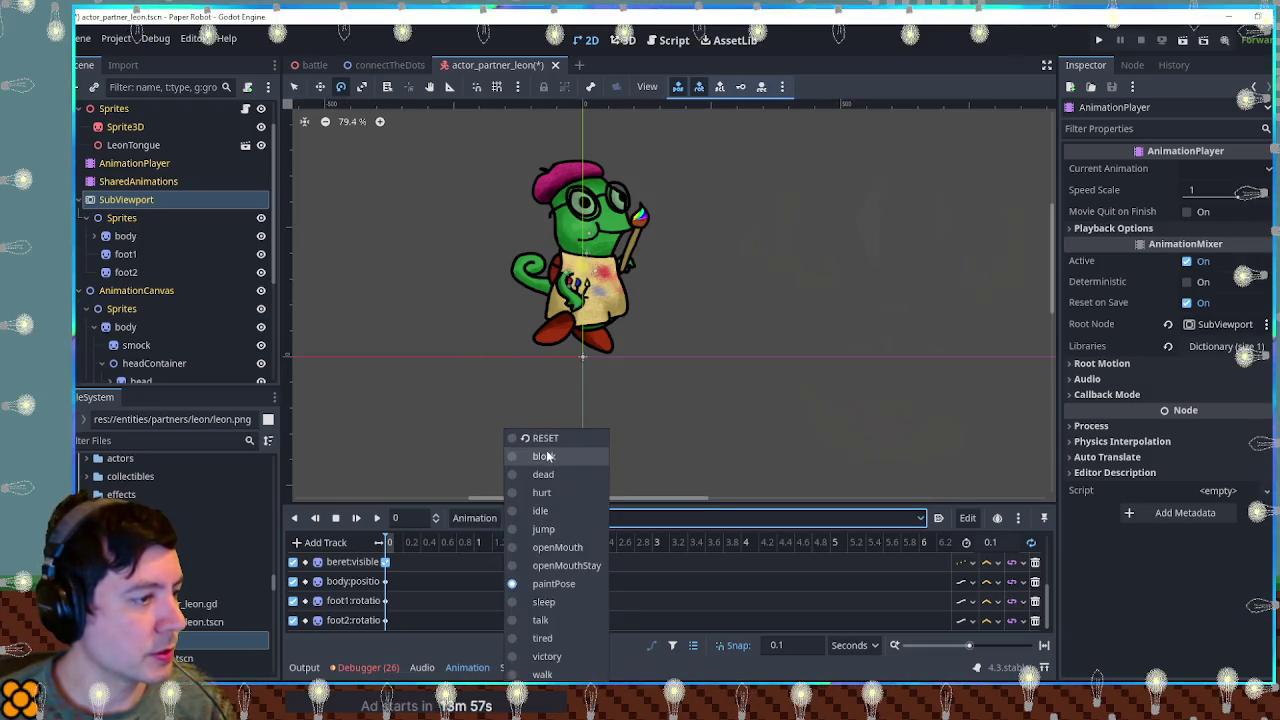
{"action": "left_click", "coordinate": [538, 434]}
Preview paintPose in the 3D view and select the canvas brush sprite.
{"action": "left_click", "coordinate": [616, 40]}
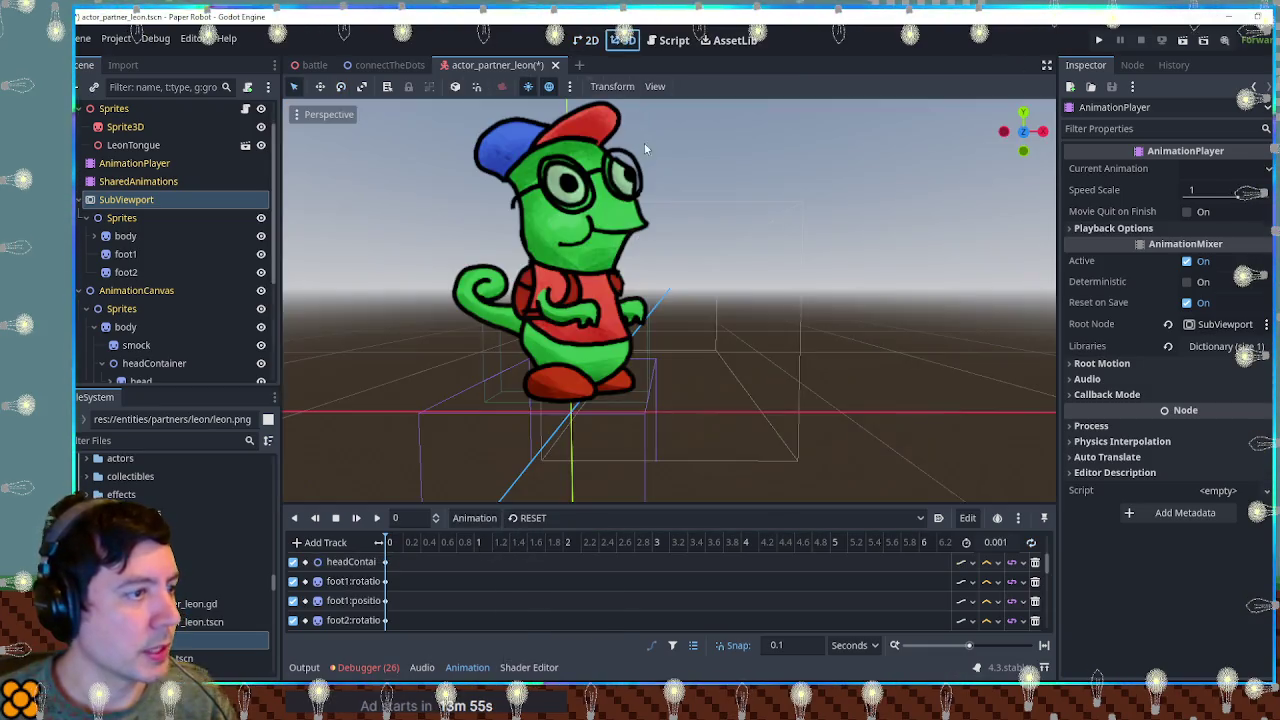
{"action": "left_click", "coordinate": [548, 517]}
{"action": "left_click", "coordinate": [555, 584]}
{"action": "scroll", "coordinate": [645, 425], "scroll_direction": "down", "scroll_amount": 4}
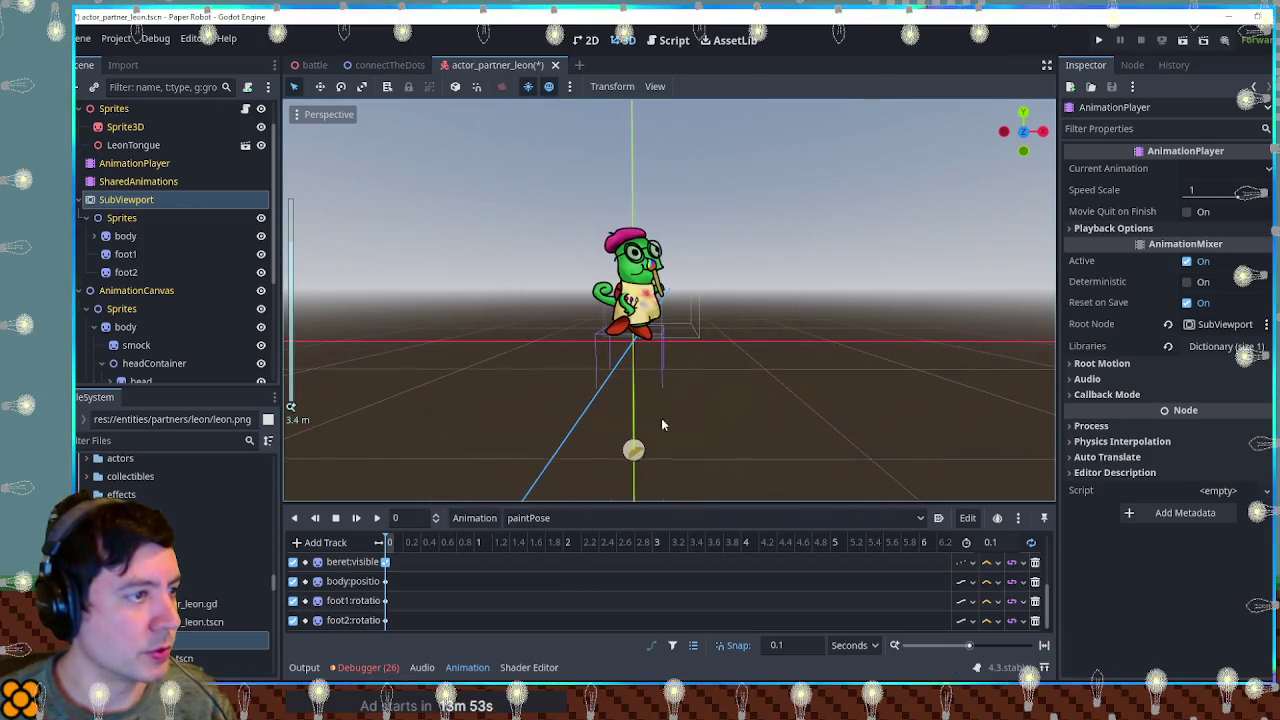
{"action": "scroll", "coordinate": [680, 343], "scroll_direction": "up", "scroll_amount": 10}
{"action": "scroll", "coordinate": [675, 345], "scroll_direction": "down", "scroll_amount": 5}
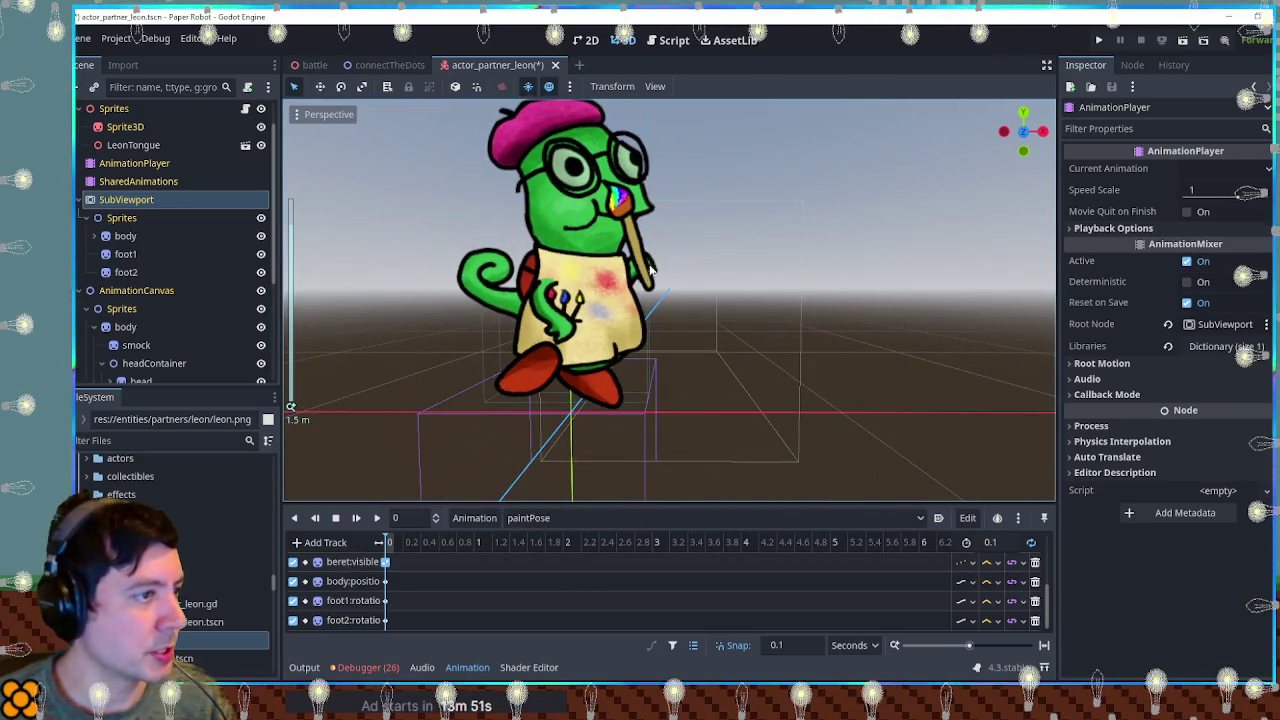
{"action": "scroll", "coordinate": [125, 343], "scroll_direction": "down", "scroll_amount": 3}
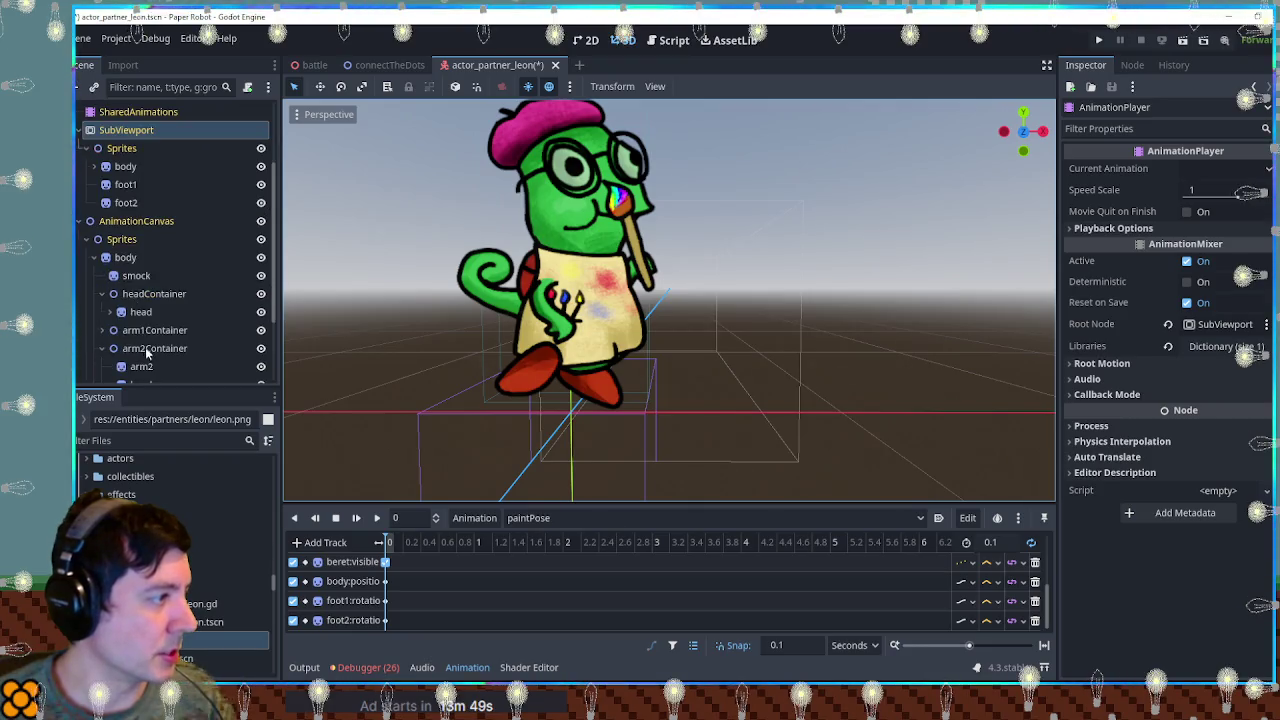
{"action": "scroll", "coordinate": [145, 342], "scroll_direction": "down", "scroll_amount": 2}
{"action": "left_click", "coordinate": [142, 280]}
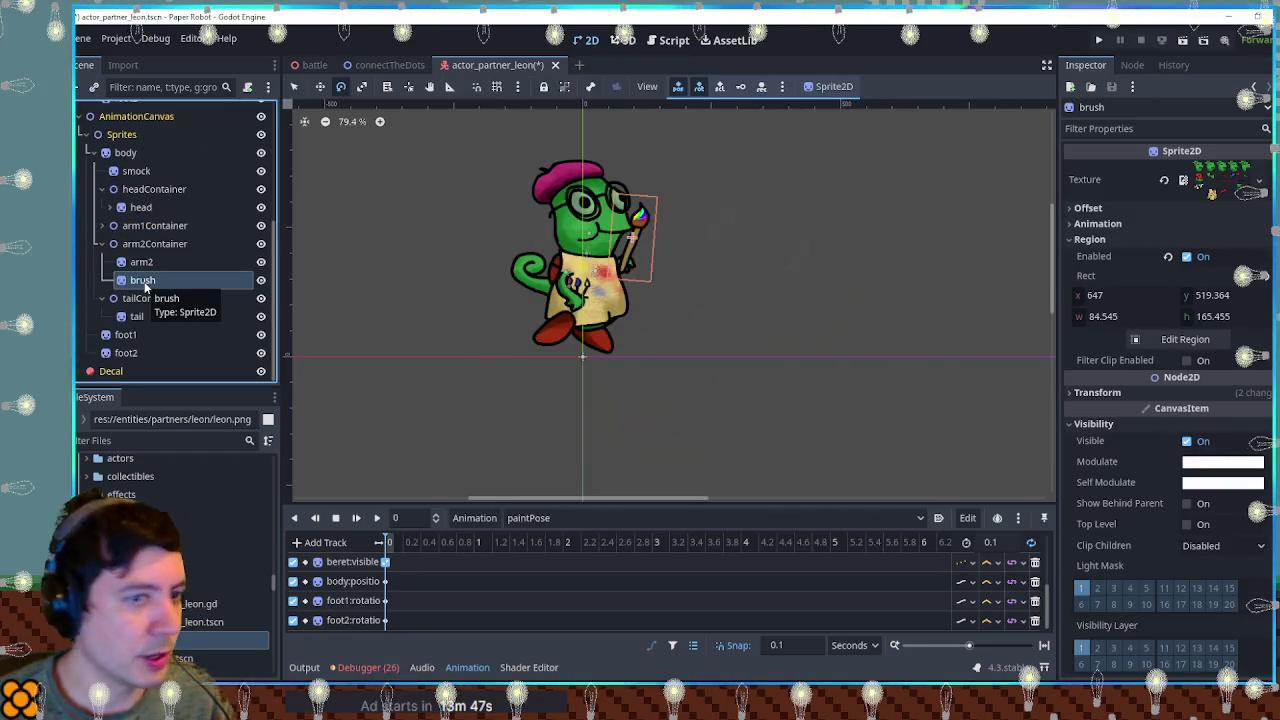
Copy the canvas brush's Position value (95.576, -12.053) px.
{"action": "left_click", "coordinate": [1097, 392]}
{"action": "right_click", "coordinate": [1109, 411]}
{"action": "left_click", "coordinate": [1140, 419]}
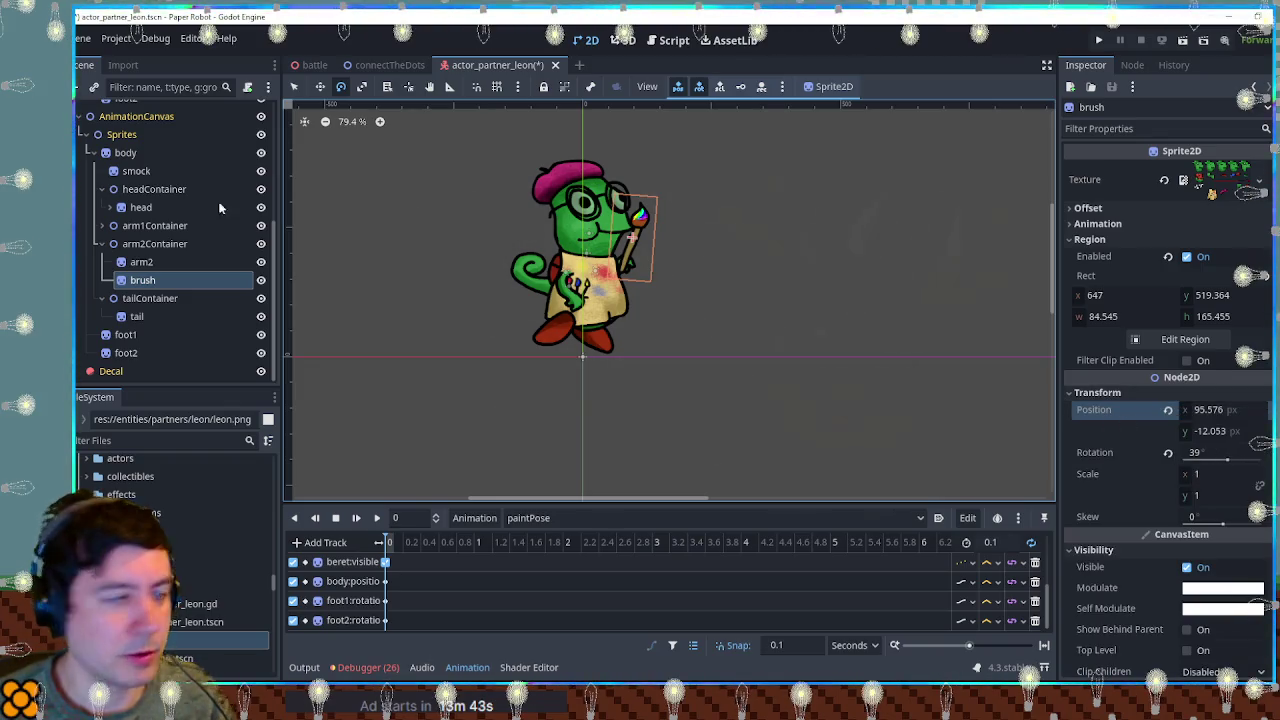
{"action": "scroll", "coordinate": [170, 230], "scroll_direction": "up", "scroll_amount": 5}
Paste that position onto the SubViewport's arm2Container brush, check it in 3D, and save.
{"action": "left_click", "coordinate": [97, 201]}
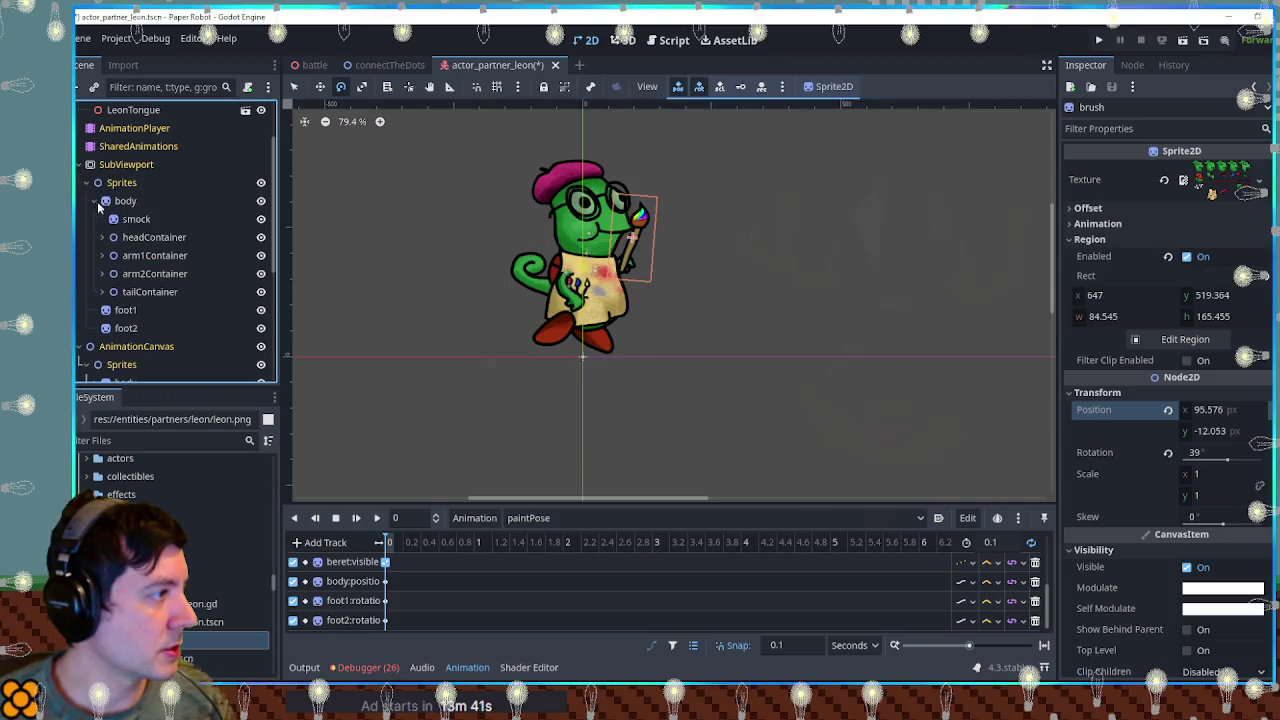
{"action": "left_click", "coordinate": [101, 273]}
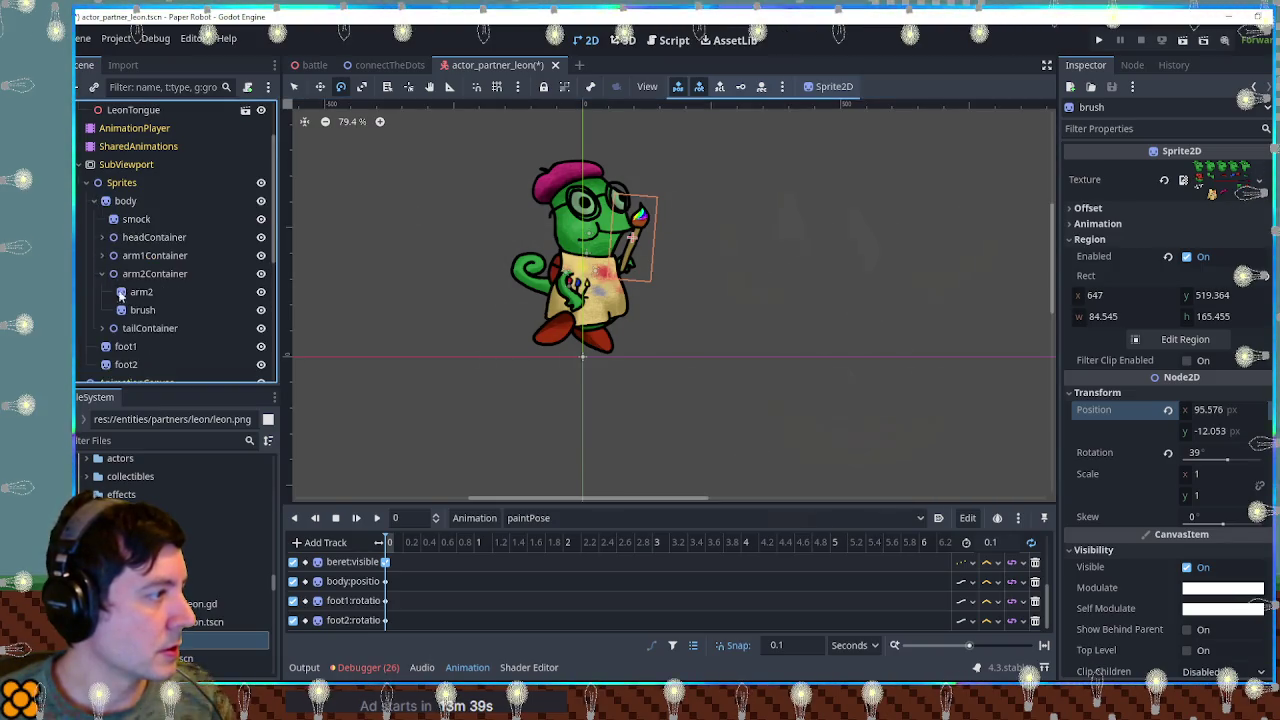
{"action": "left_click", "coordinate": [142, 310]}
{"action": "left_click", "coordinate": [1097, 270]}
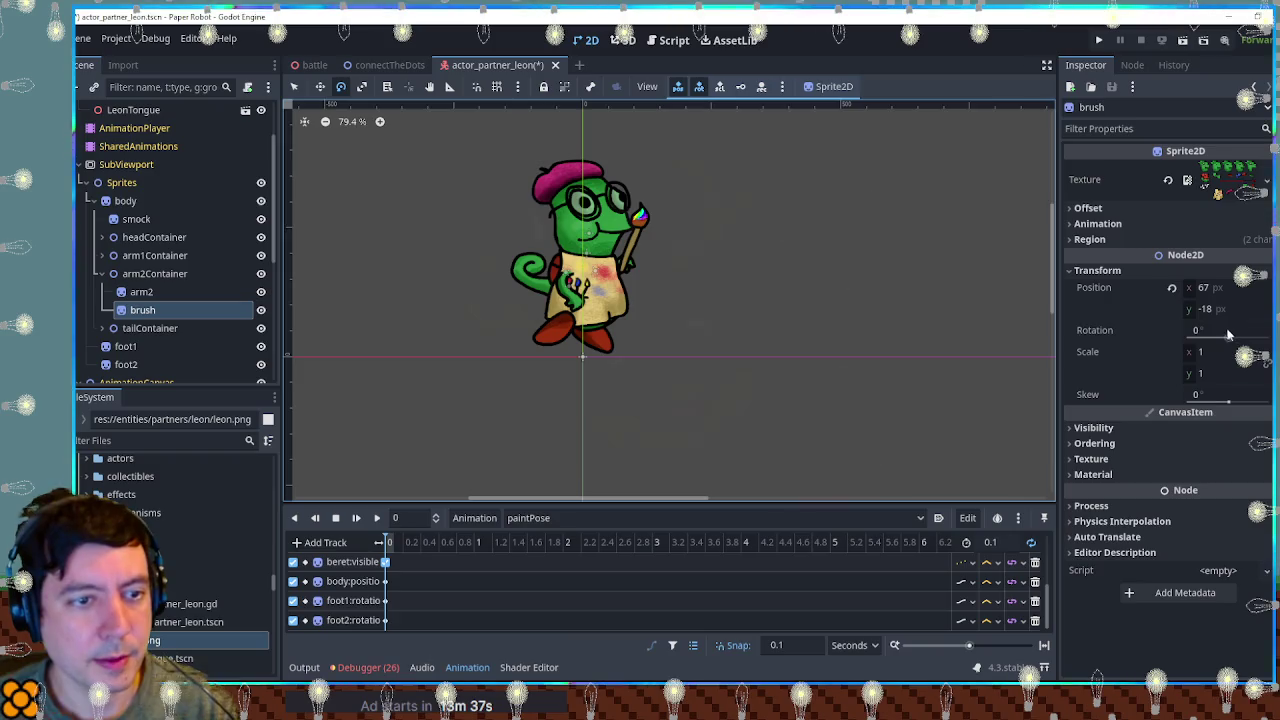
{"action": "left_click", "coordinate": [1215, 330]}
{"action": "right_click", "coordinate": [1202, 290]}
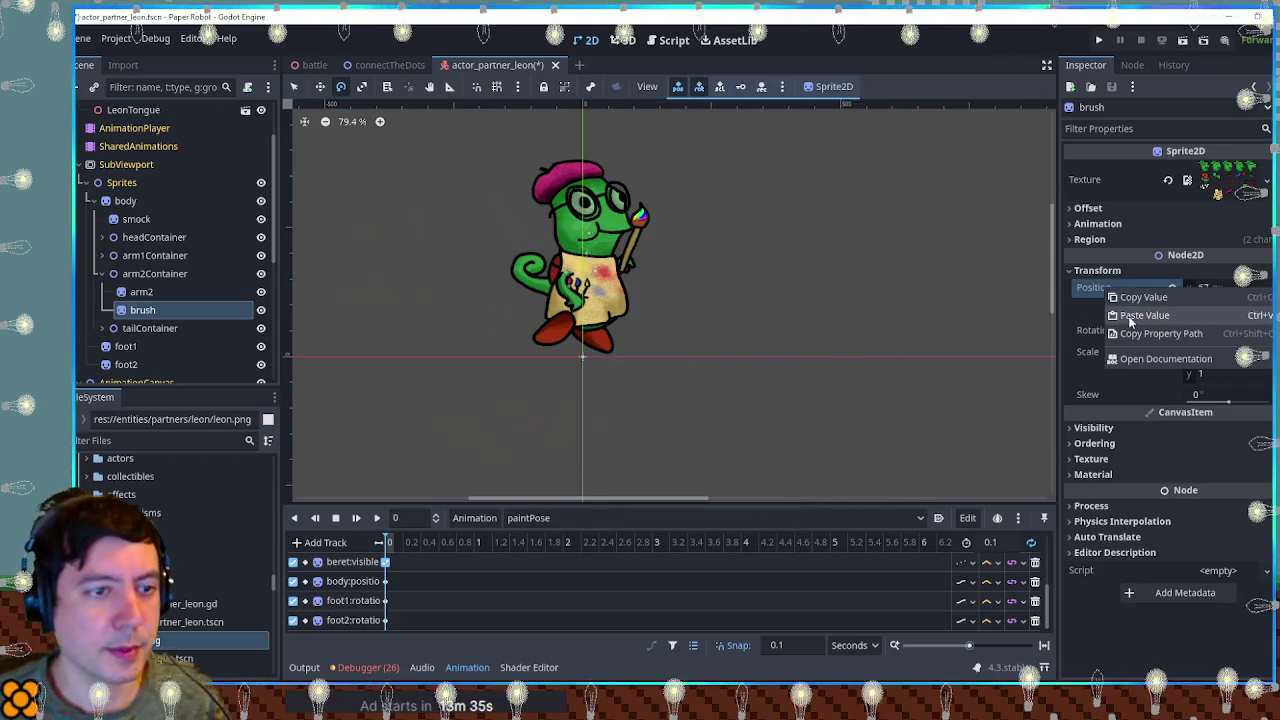
{"action": "left_click", "coordinate": [1130, 308]}
{"action": "left_click", "coordinate": [662, 41]}
{"action": "left_click", "coordinate": [628, 41]}
{"action": "key", "text": "ctrl+s"}
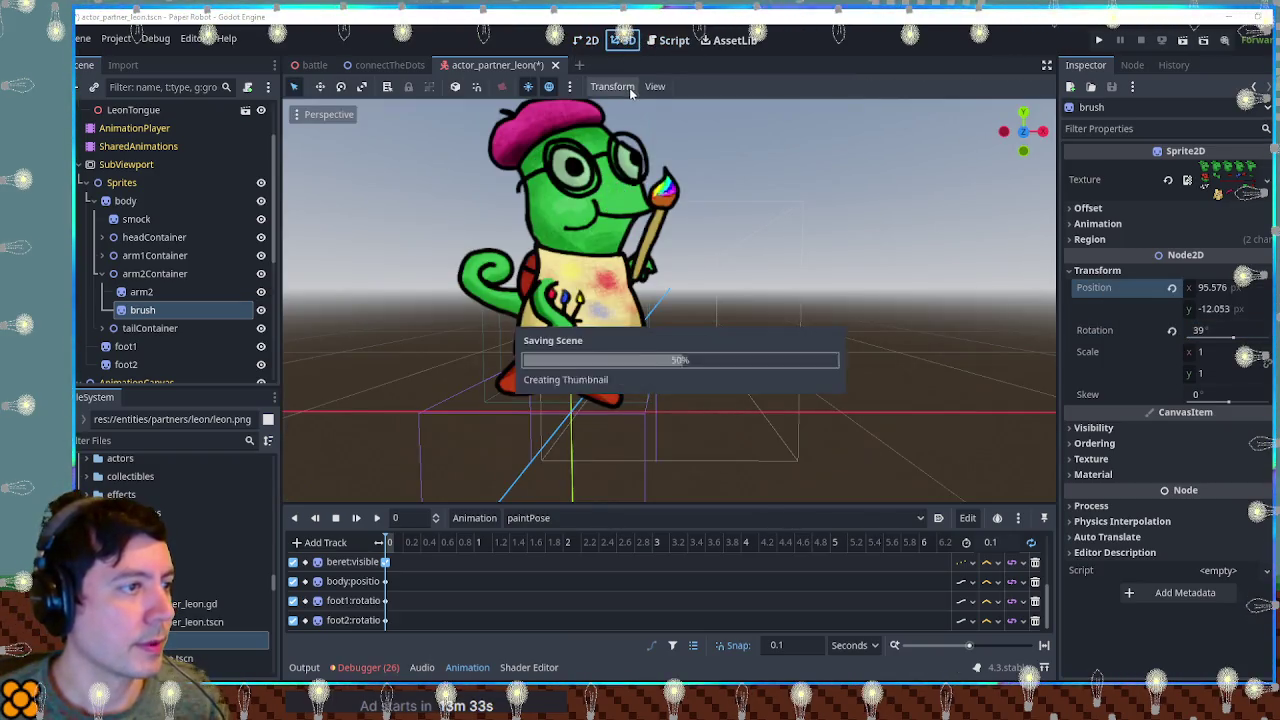
{"action": "left_click_drag", "start_coordinate": [704, 253], "coordinate": [597, 338]}
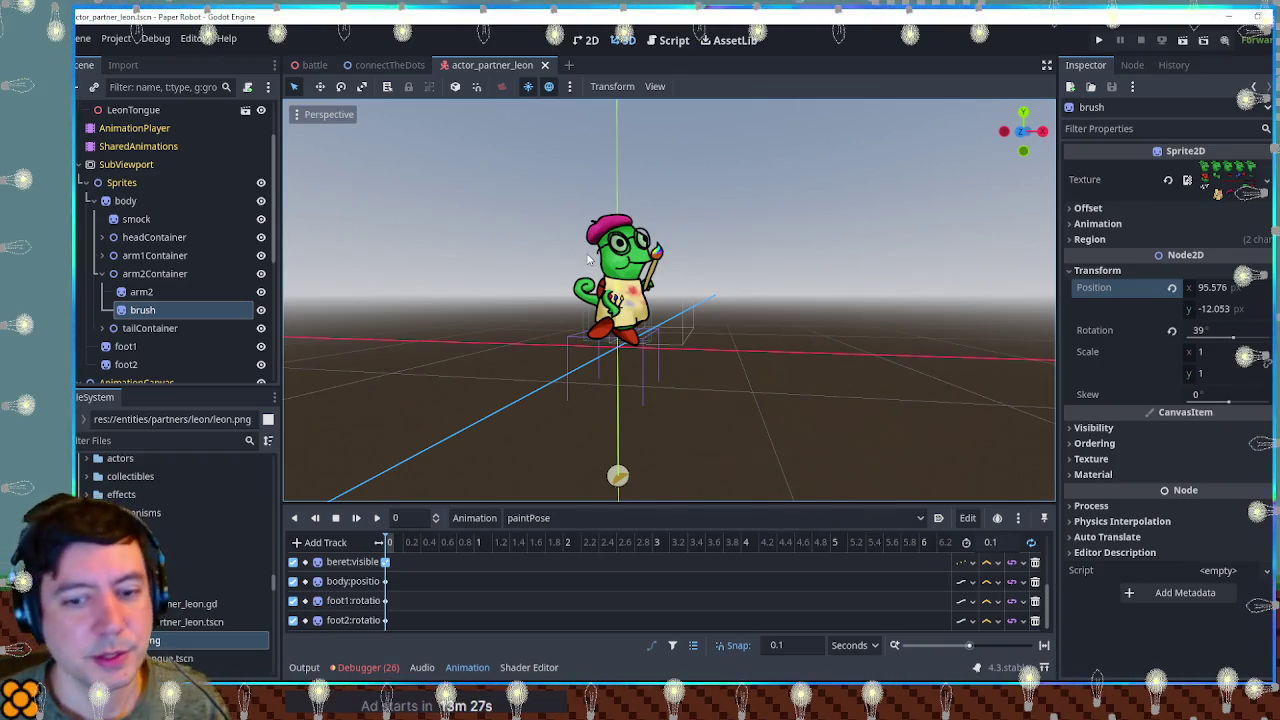
{"action": "left_click", "coordinate": [672, 41]}
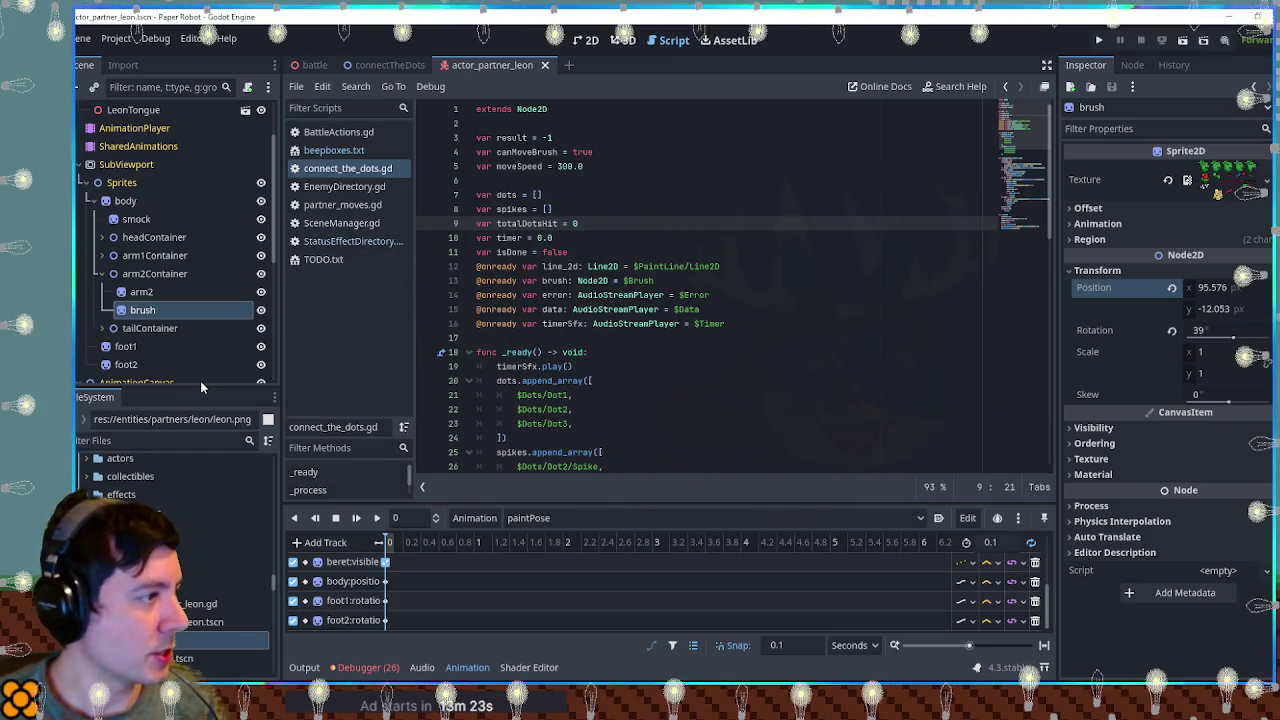
In partner_moves.gd, add two blank lines after line 182 in the Paint Feint action.
{"action": "left_click", "coordinate": [342, 204]}
{"action": "scroll", "coordinate": [1008, 228], "scroll_direction": "down", "scroll_amount": 2}
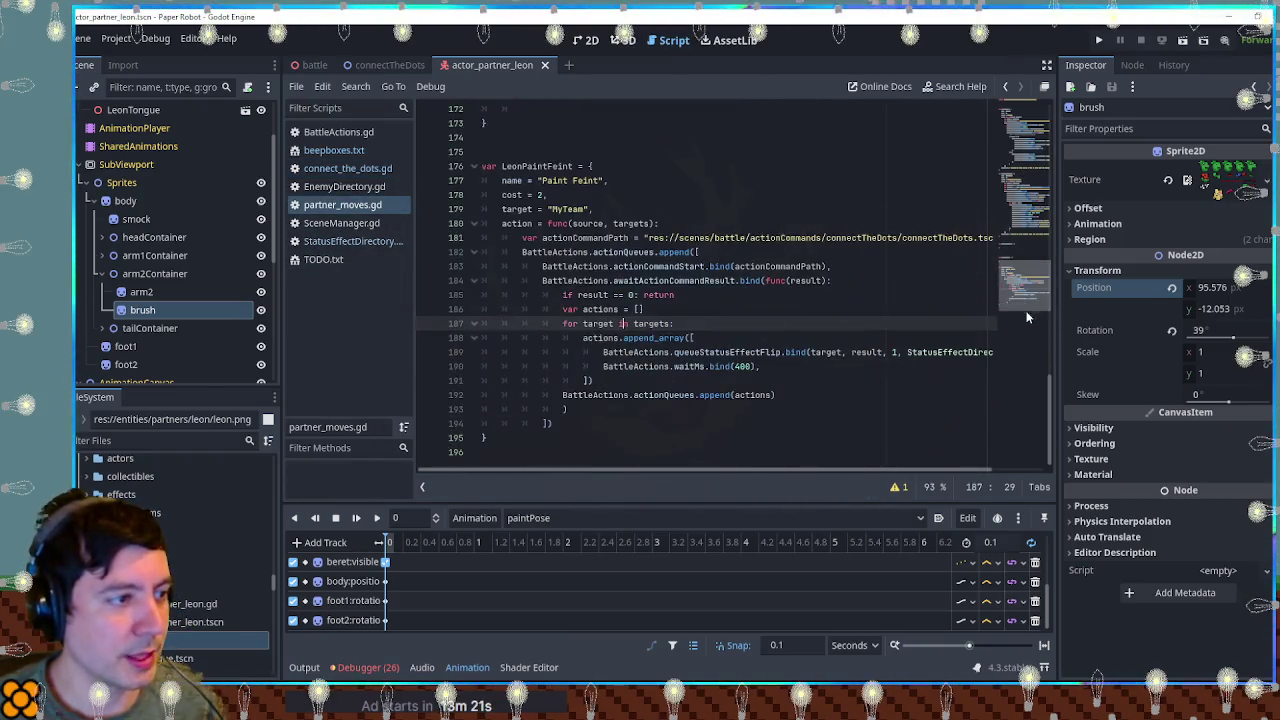
{"action": "left_click", "coordinate": [643, 280]}
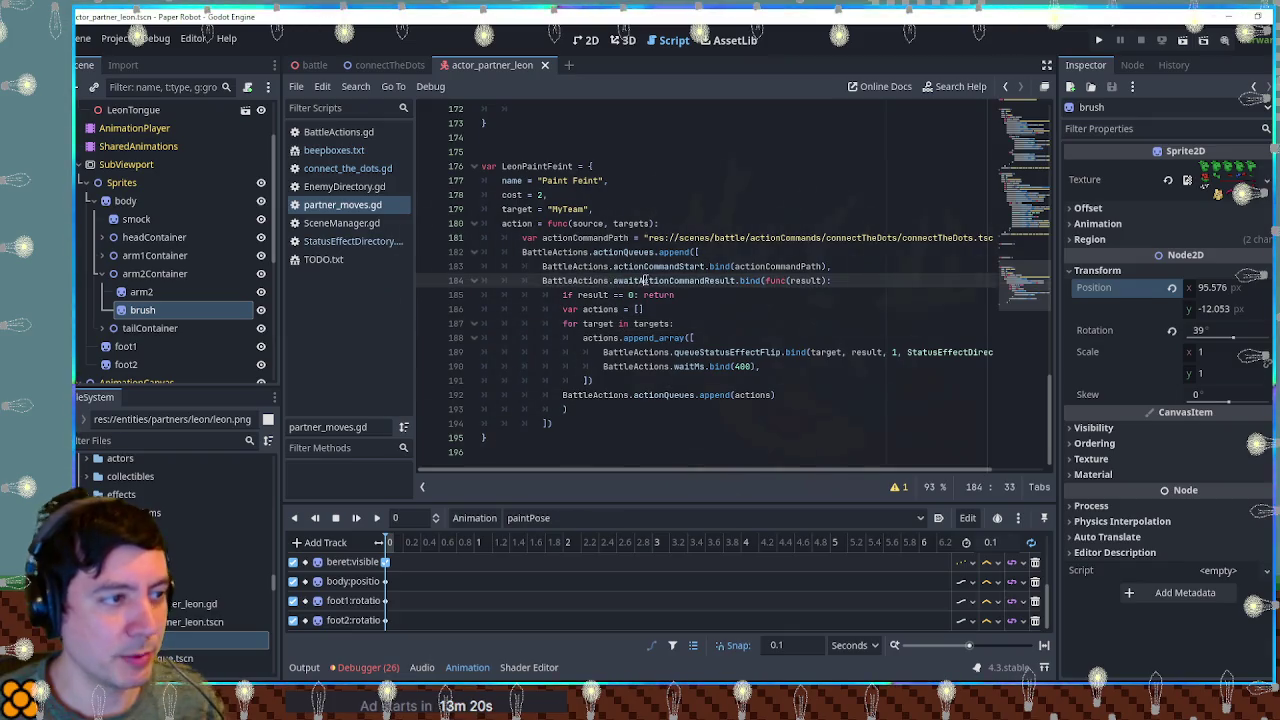
{"action": "left_click", "coordinate": [737, 247]}
{"action": "key", "text": "Return"}
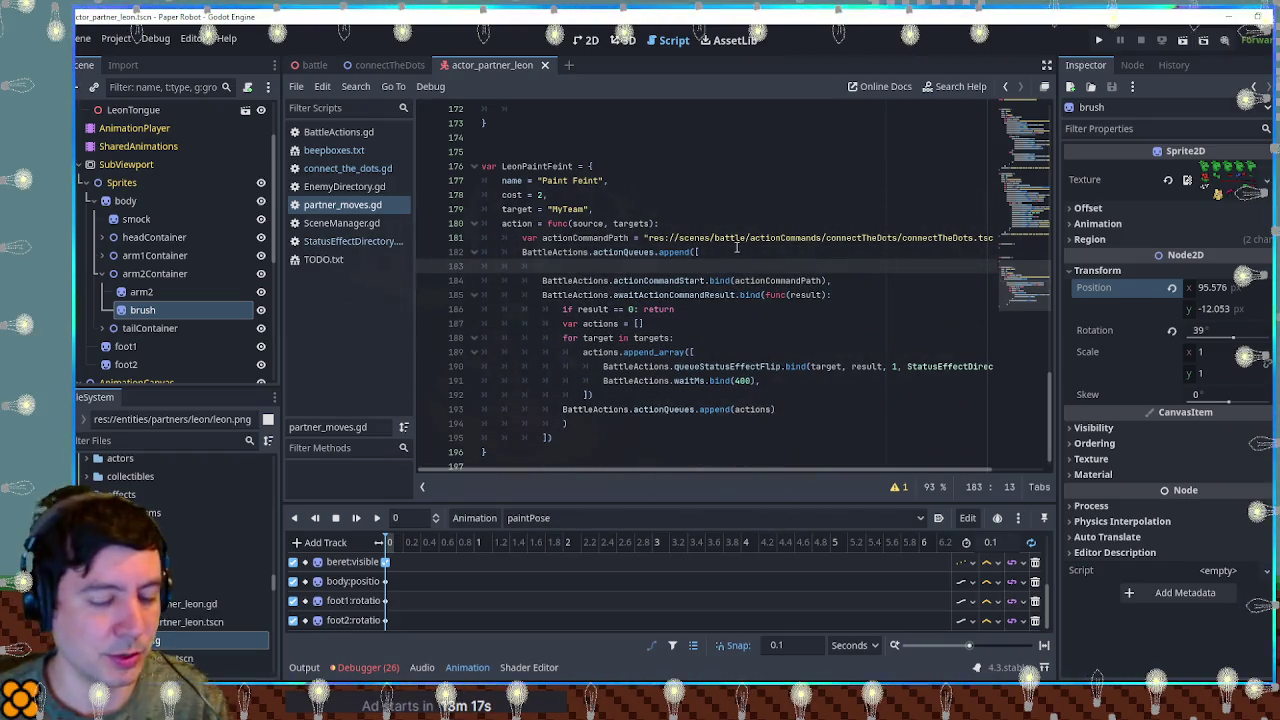
{"action": "key", "text": "Return"}
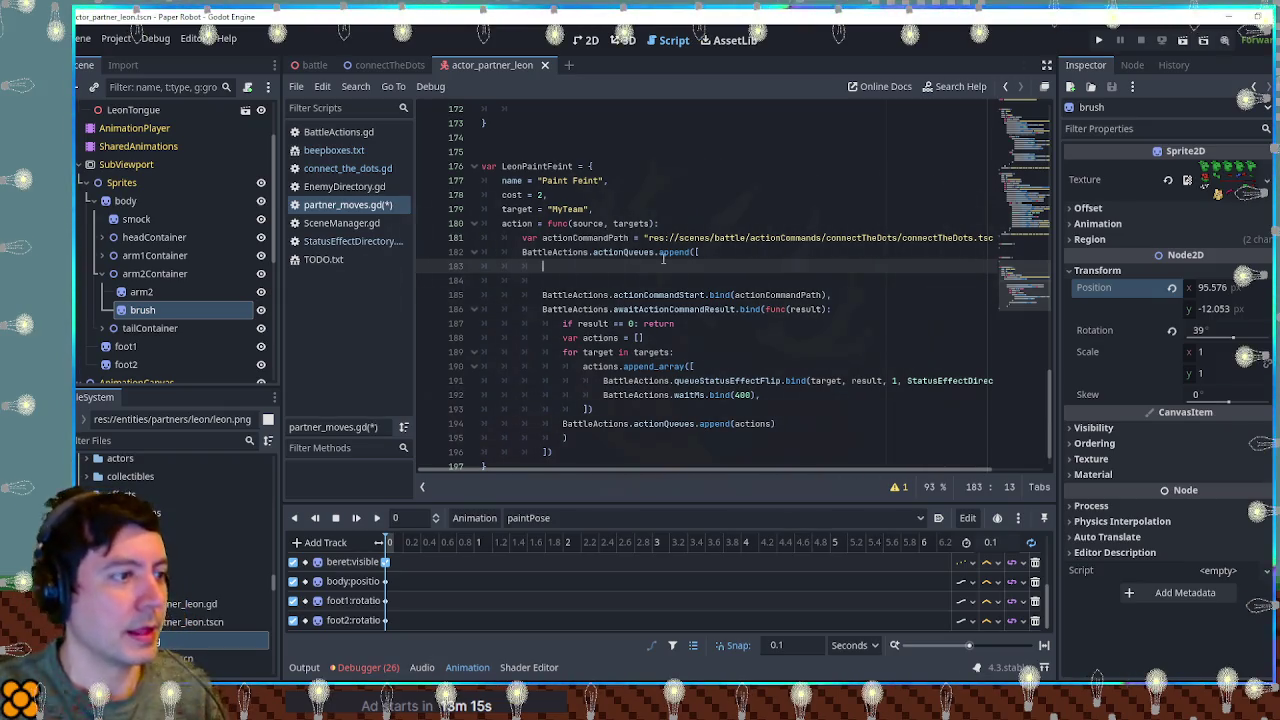
Copy a changeAnimation line into Paint Feint, rename its animation to 'paintPose', and save.
{"action": "key", "text": "ctrl+f"}
{"action": "type", "text": "animation"}
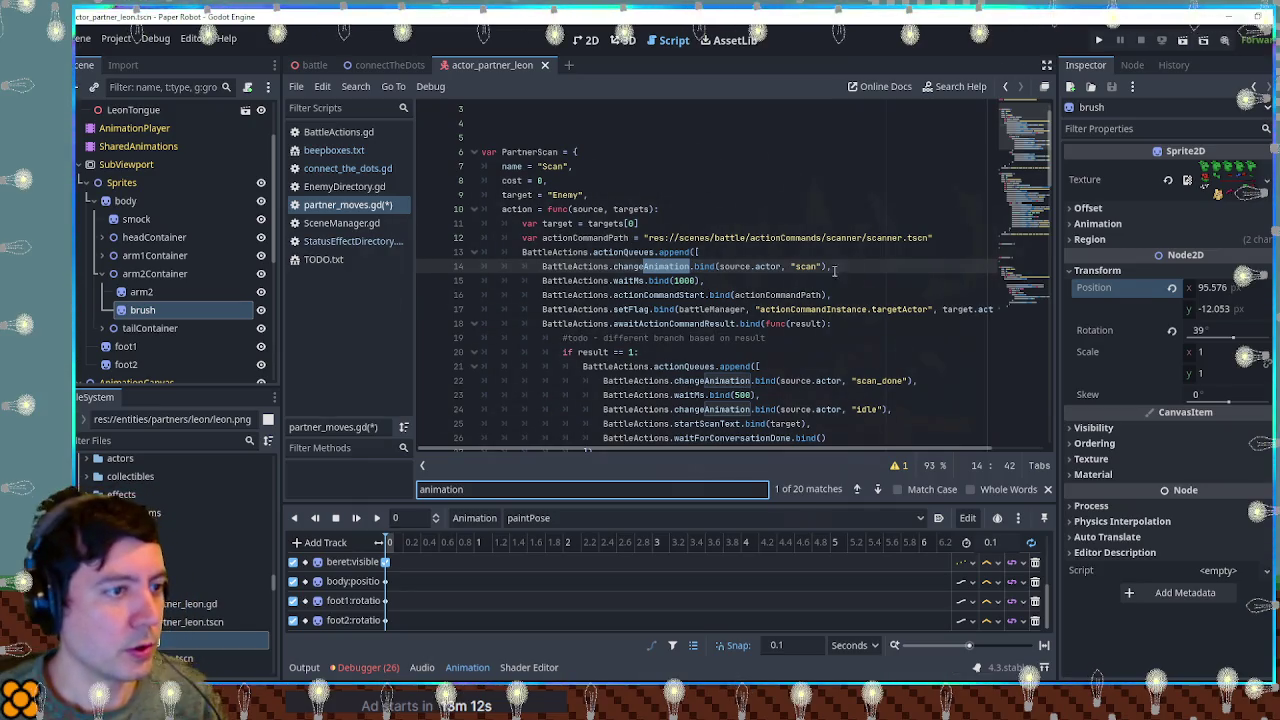
{"action": "left_click", "coordinate": [662, 252]}
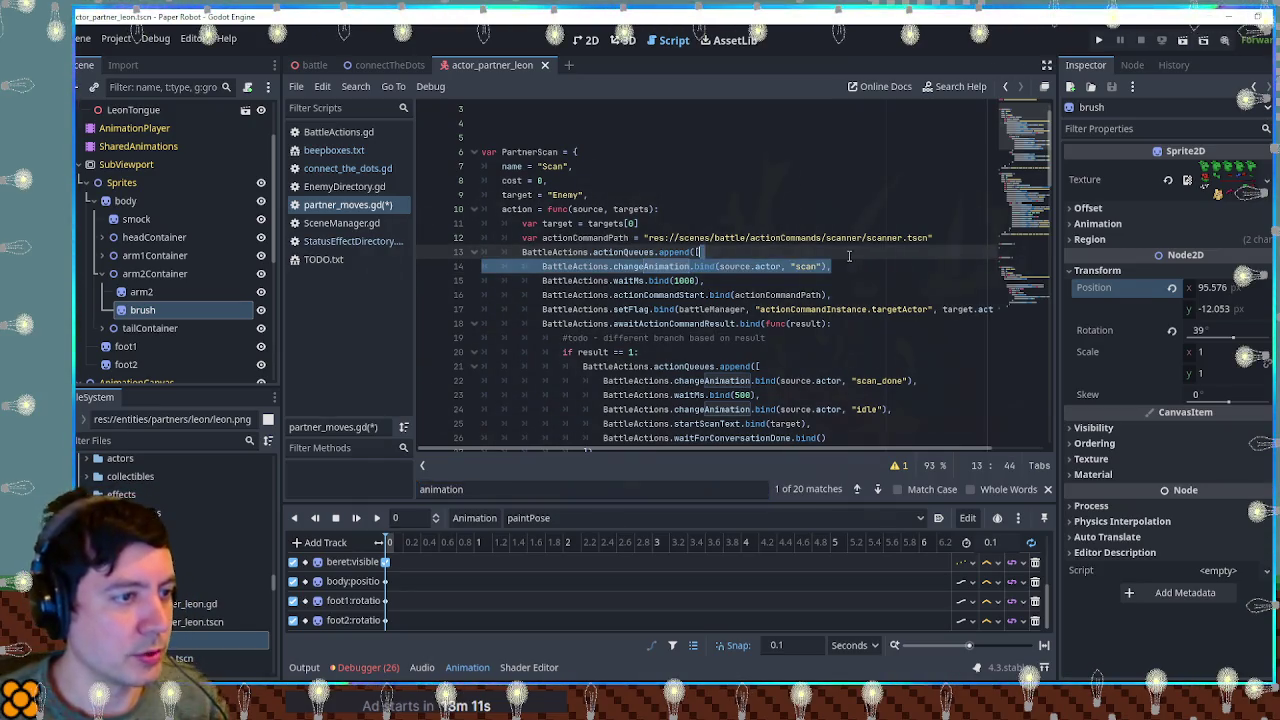
{"action": "left_click", "coordinate": [1043, 318]}
{"action": "left_click", "coordinate": [680, 223]}
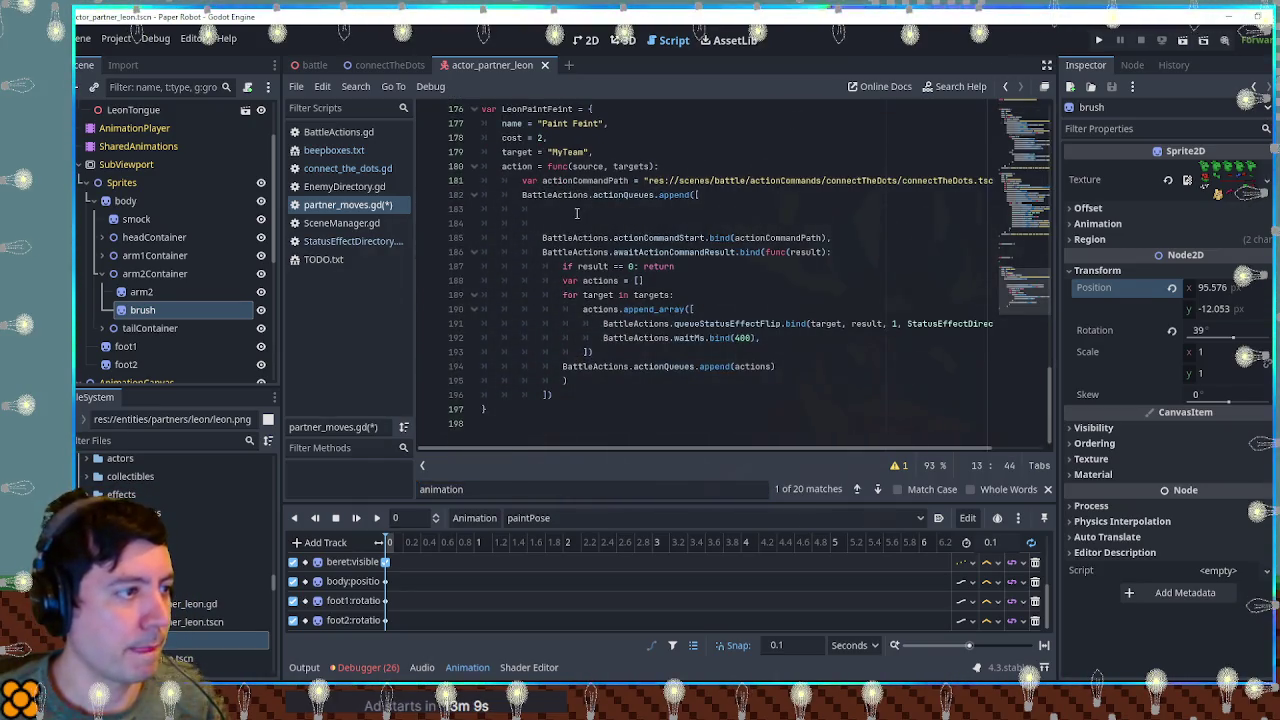
{"action": "key", "text": "Return"}
{"action": "type", "text": "BattleActions.changeAnimation.bind(source.actor, \"scan\"),"}
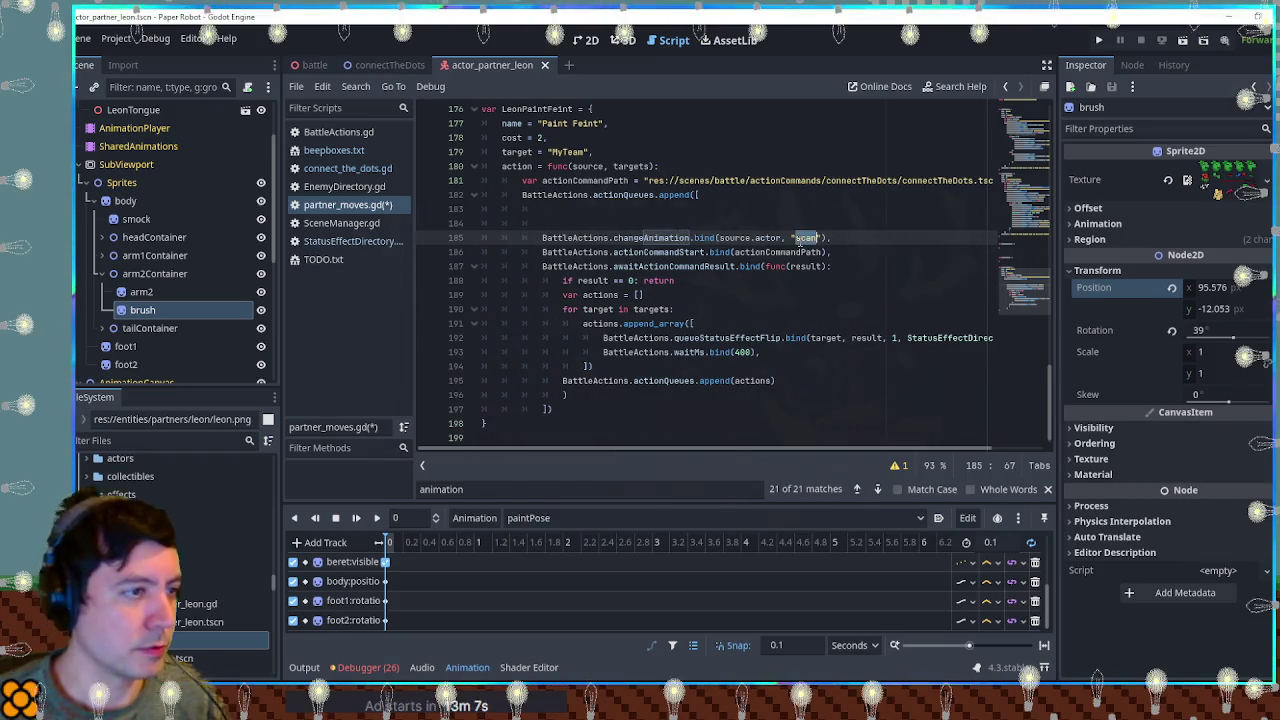
{"action": "type", "text": "paintPose"}
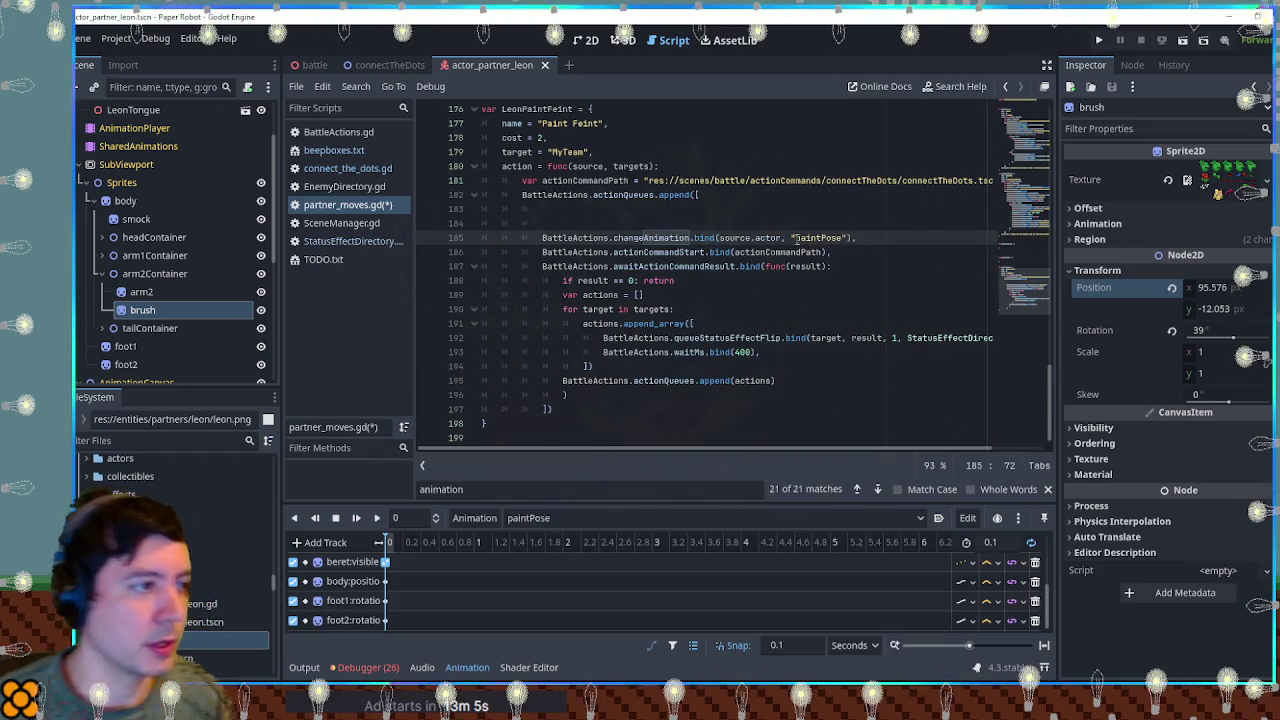
{"action": "key", "text": "ctrl+s"}
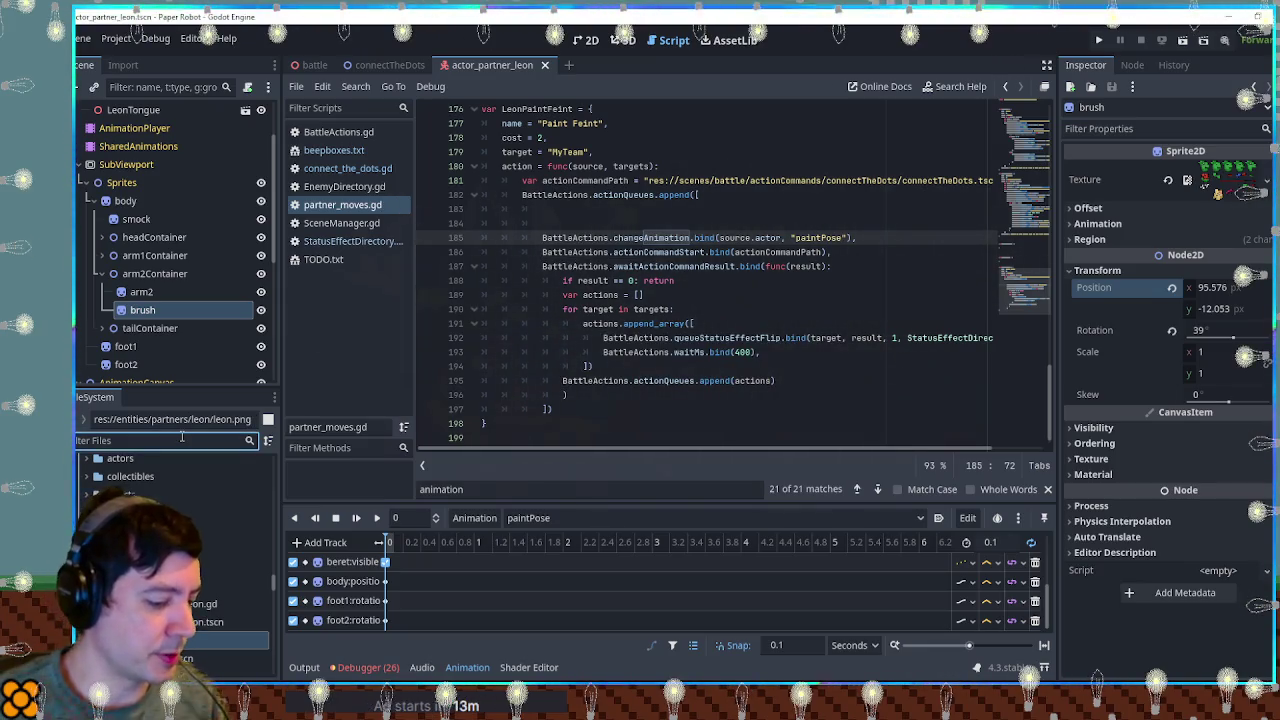
Filter the file list for 'shared', then 'moves', and start a Find in Files search.
{"action": "type", "text": "shared"}
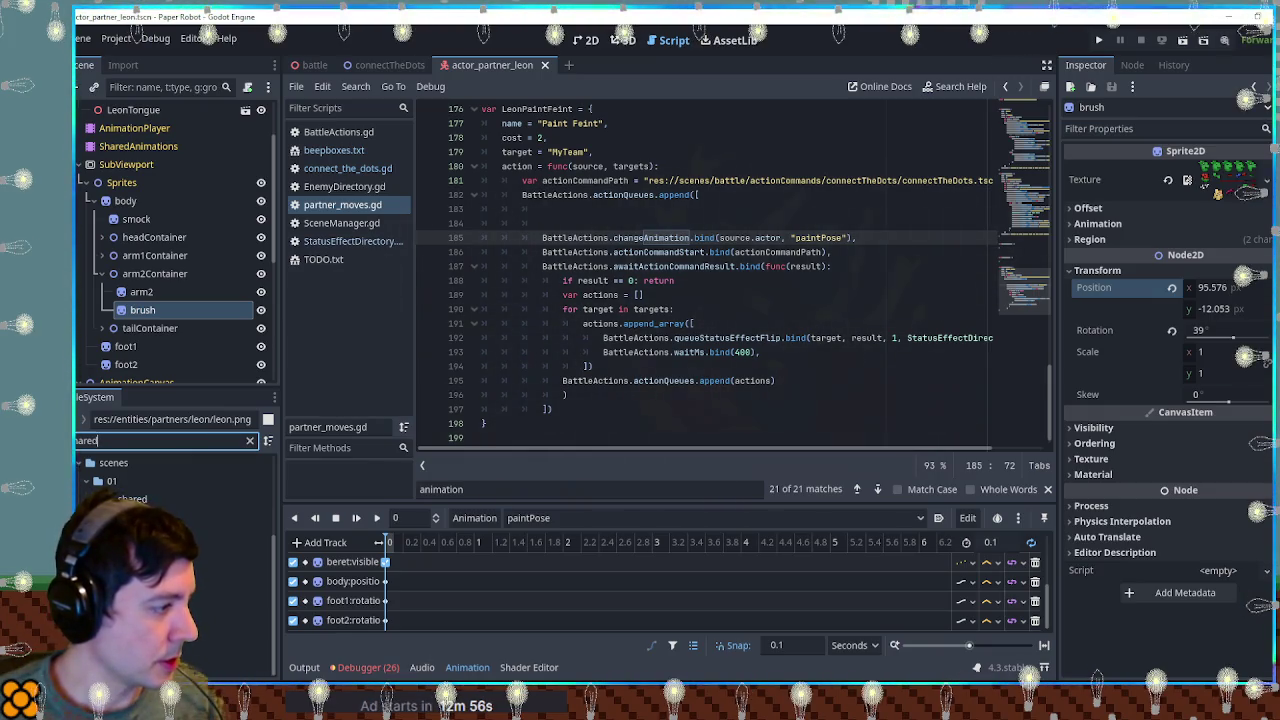
{"action": "key", "text": "Tab"}
{"action": "key", "text": "Escape"}
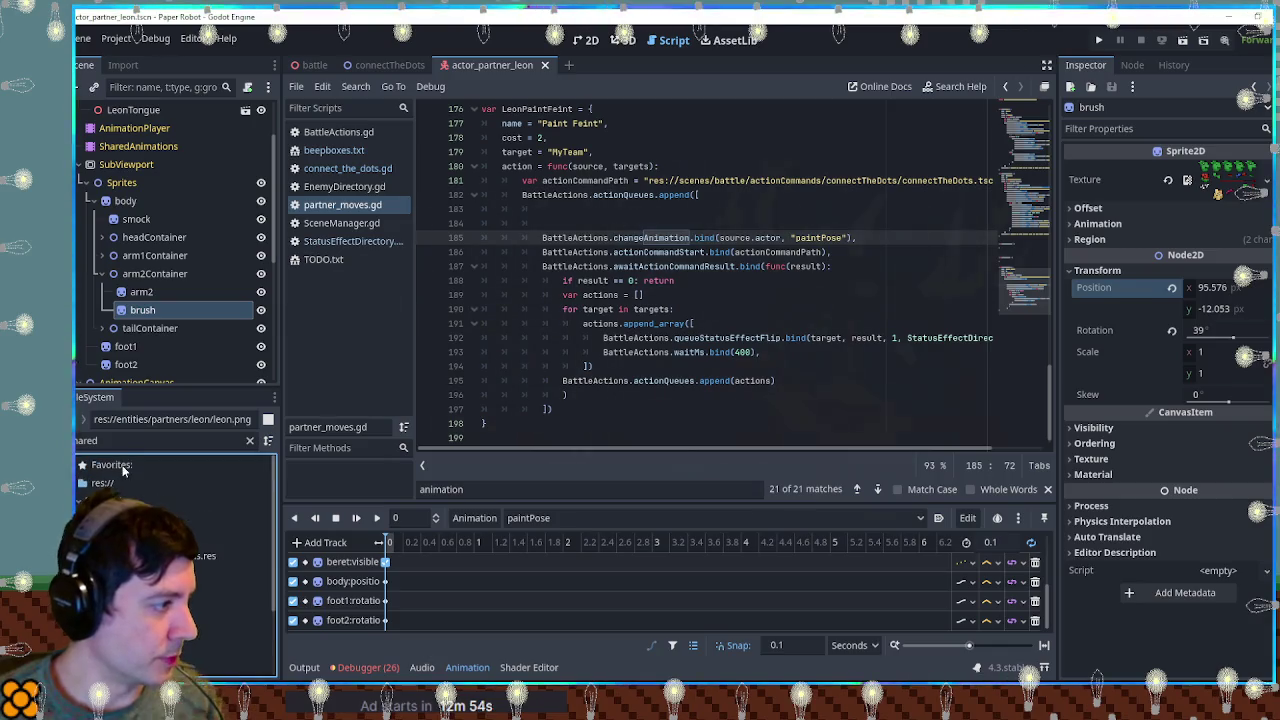
{"action": "key", "text": "shift+Tab"}
{"action": "type", "text": "moves"}
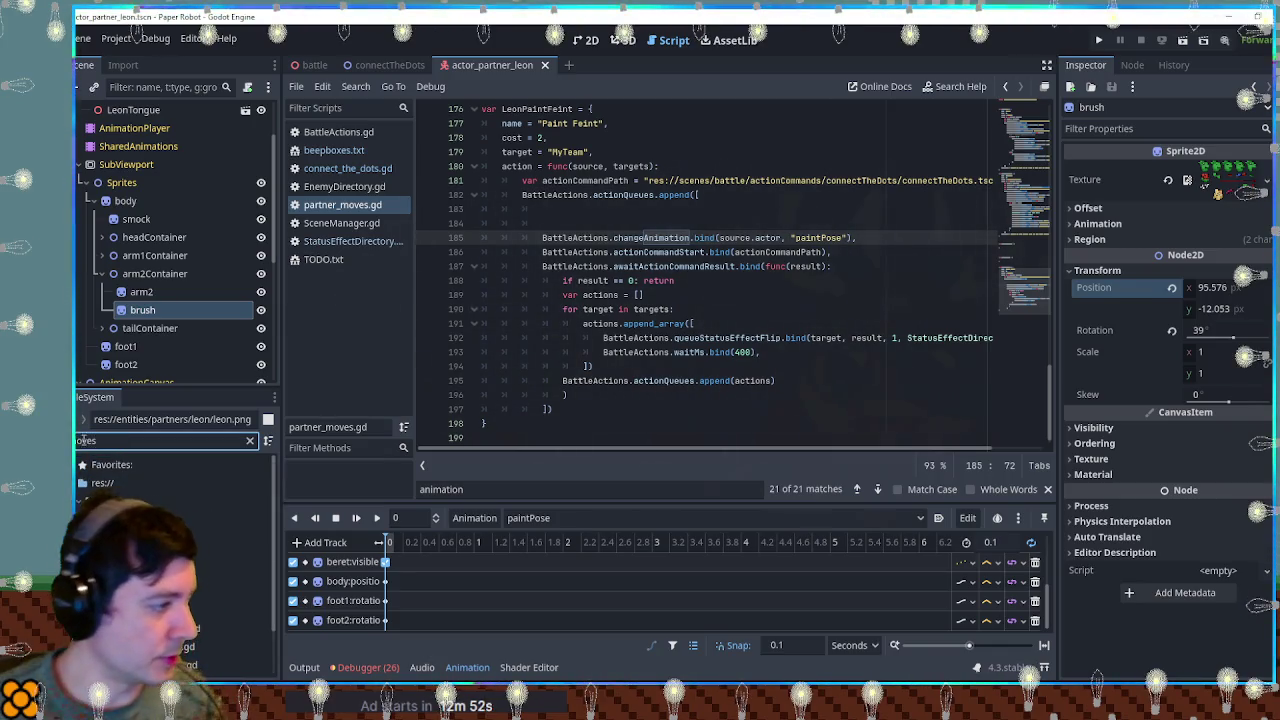
{"action": "left_click", "coordinate": [850, 297]}
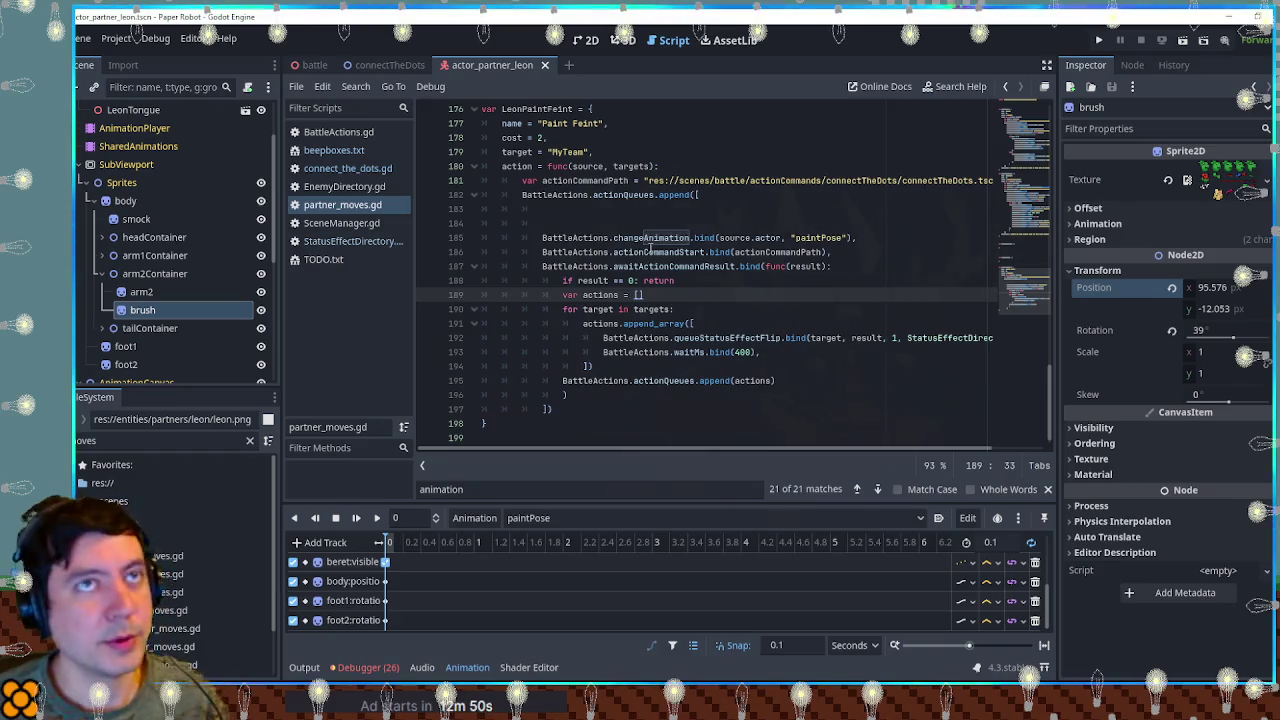
{"action": "key", "text": "ctrl+shift+f"}
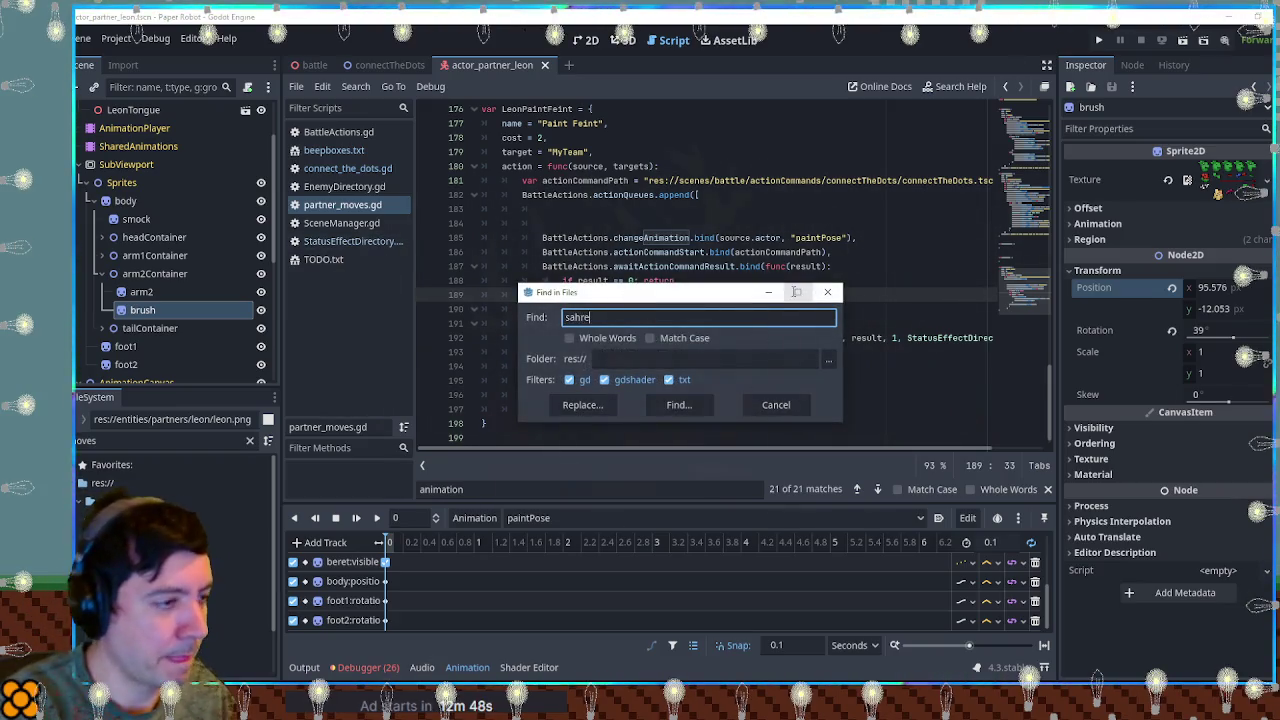
Search the project for 'sharedani' and copy the twist and wait lines from tactics_moves.gd.
{"action": "type", "text": "share"}
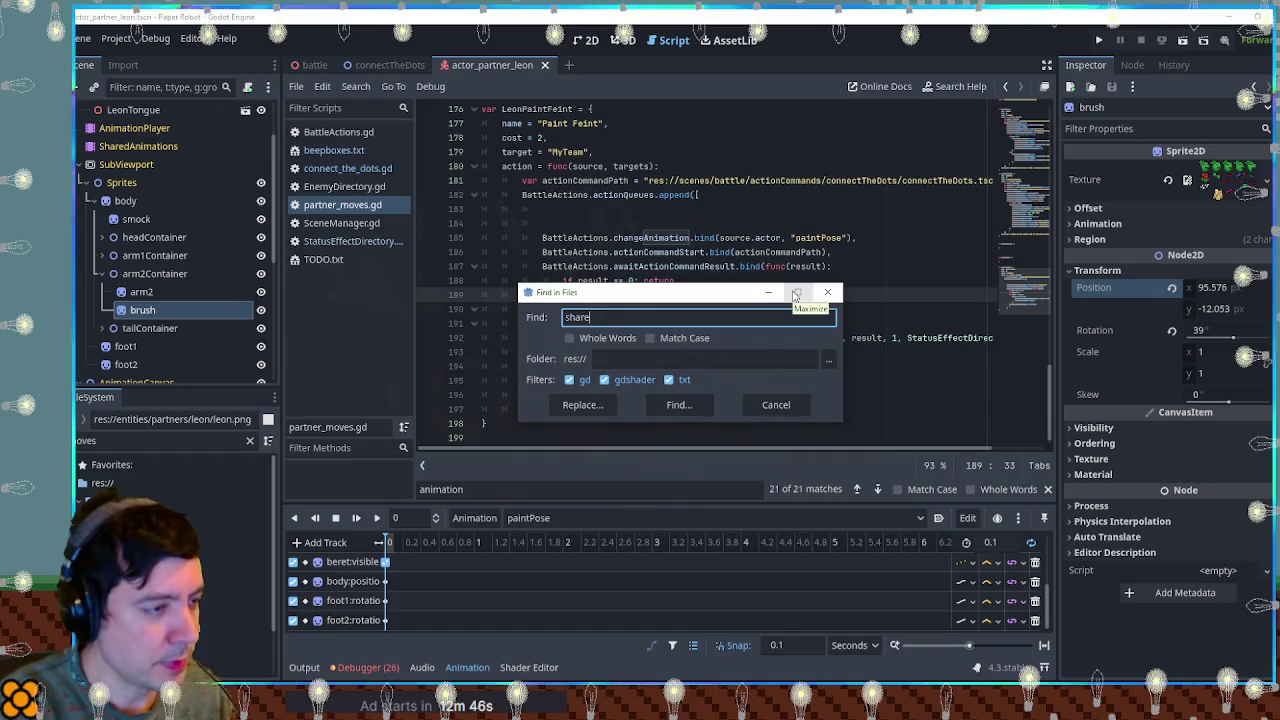
{"action": "type", "text": "danim"}
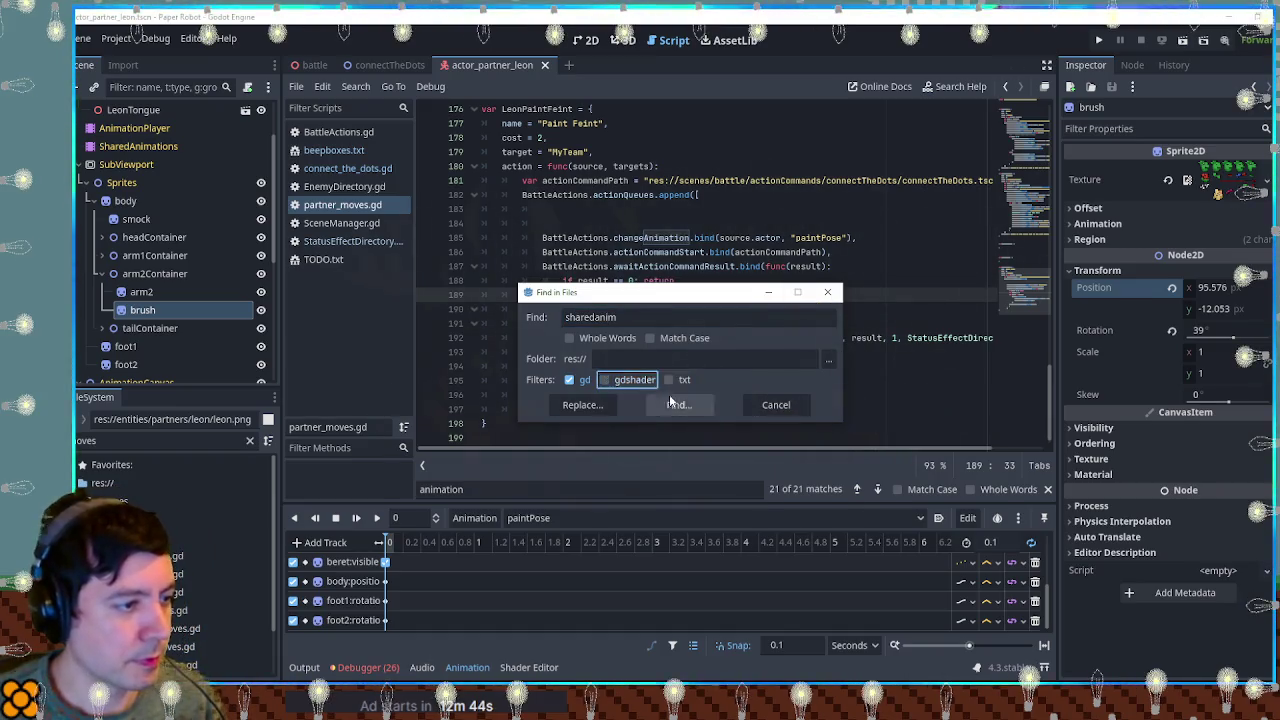
{"action": "left_click", "coordinate": [688, 404]}
{"action": "left_click", "coordinate": [538, 565]}
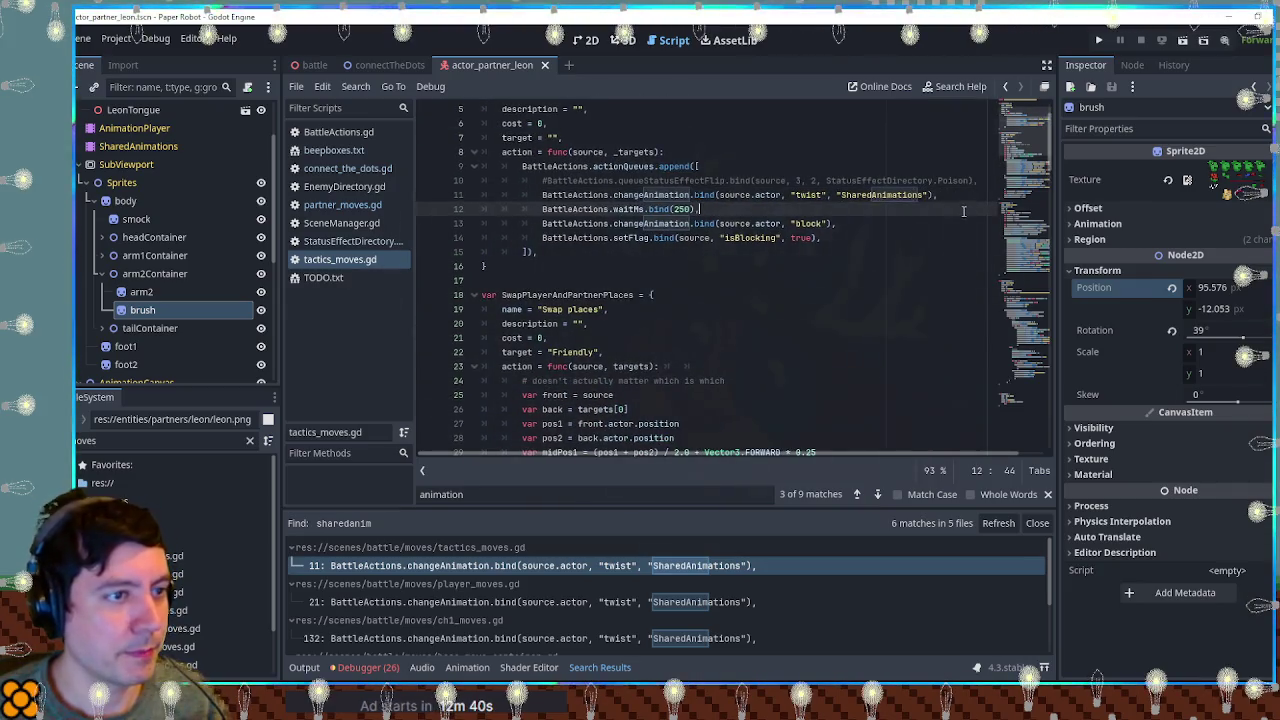
{"action": "left_click_drag", "start_coordinate": [700, 210], "coordinate": [996, 182]}
{"action": "key", "text": "ctrl+c"}
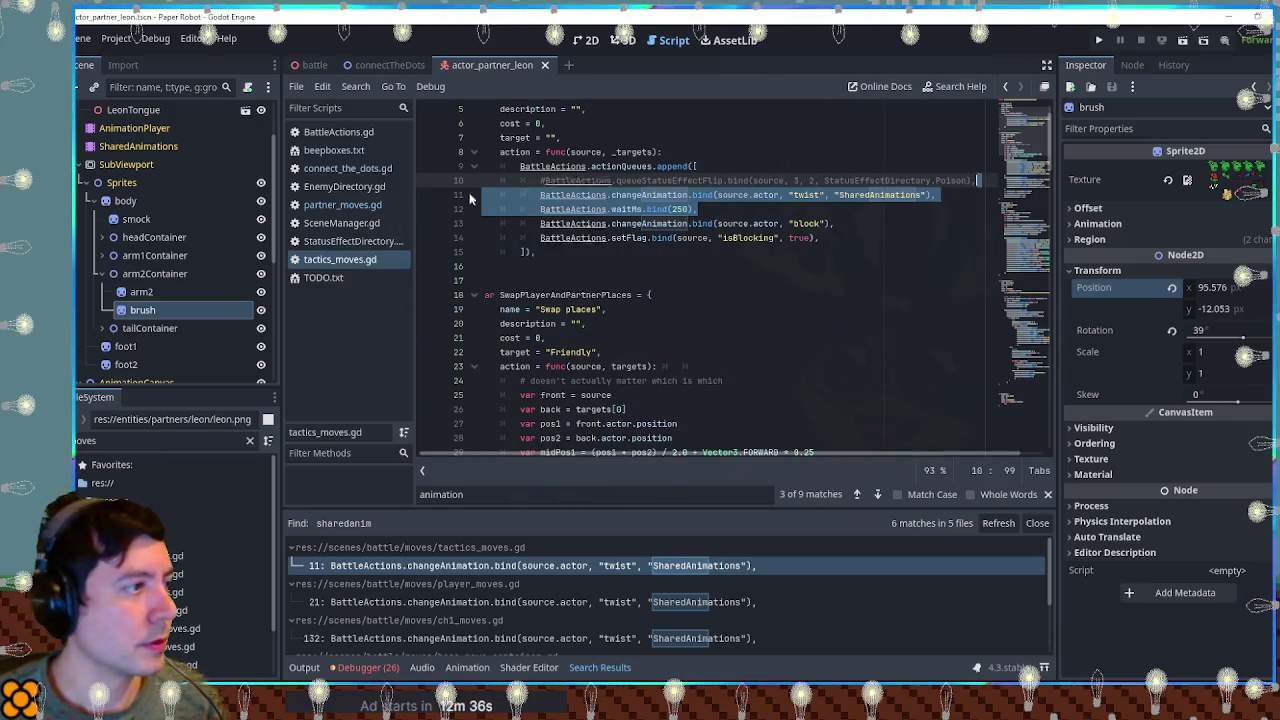
Paste the twist and 250 ms wait lines into LeonPaintFeint, then list SharedAnimations' animations.
{"action": "left_click", "coordinate": [342, 204]}
{"action": "left_click", "coordinate": [715, 210]}
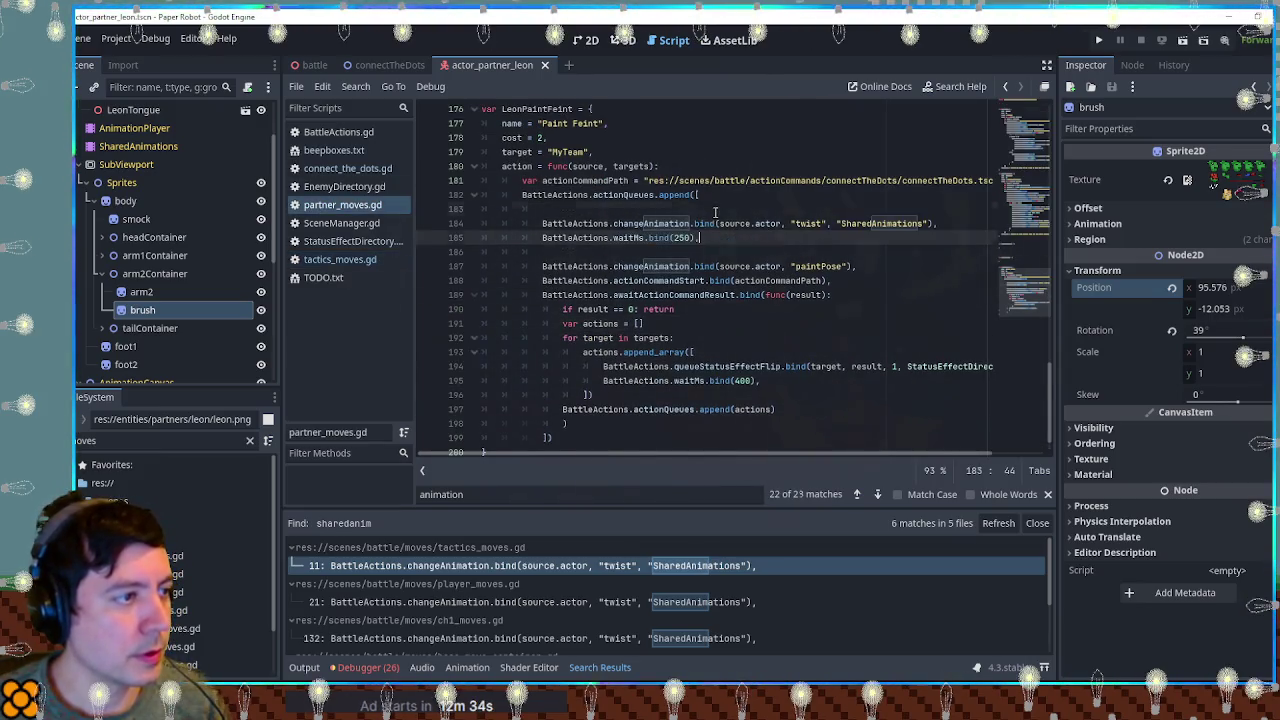
{"action": "key", "text": "ctrl+v"}
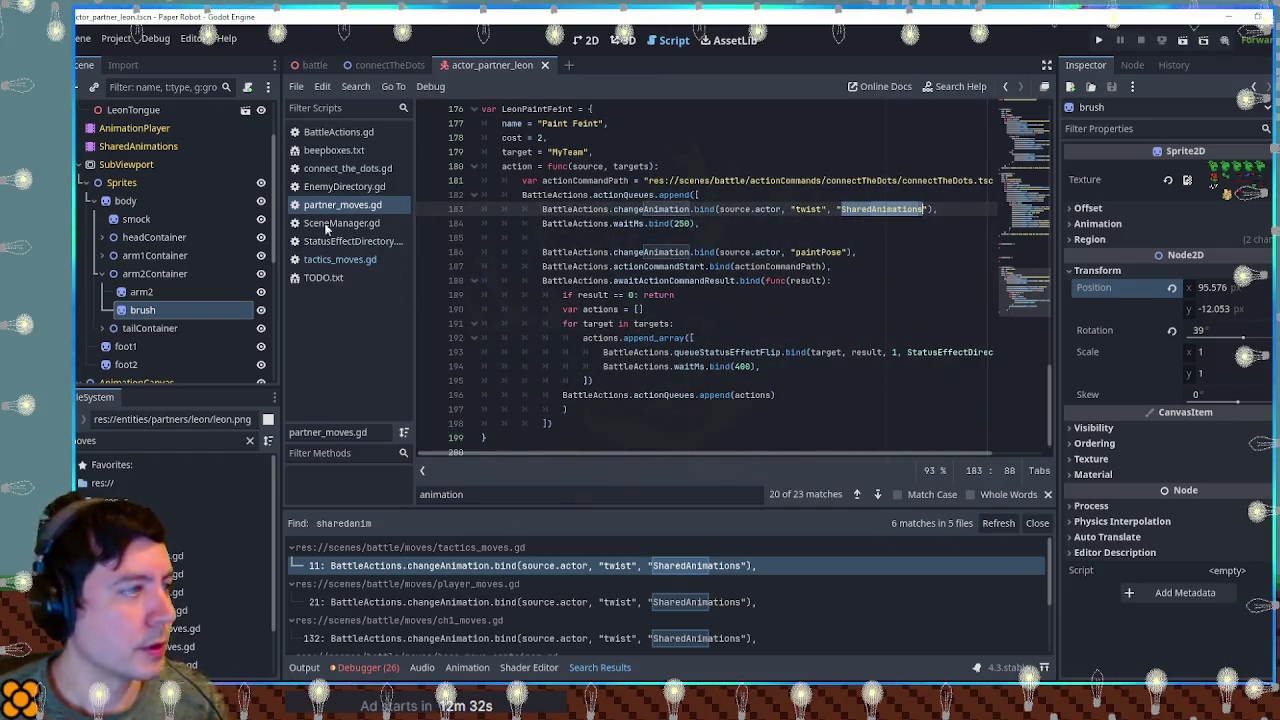
{"action": "left_click", "coordinate": [138, 146]}
{"action": "left_click", "coordinate": [545, 518]}
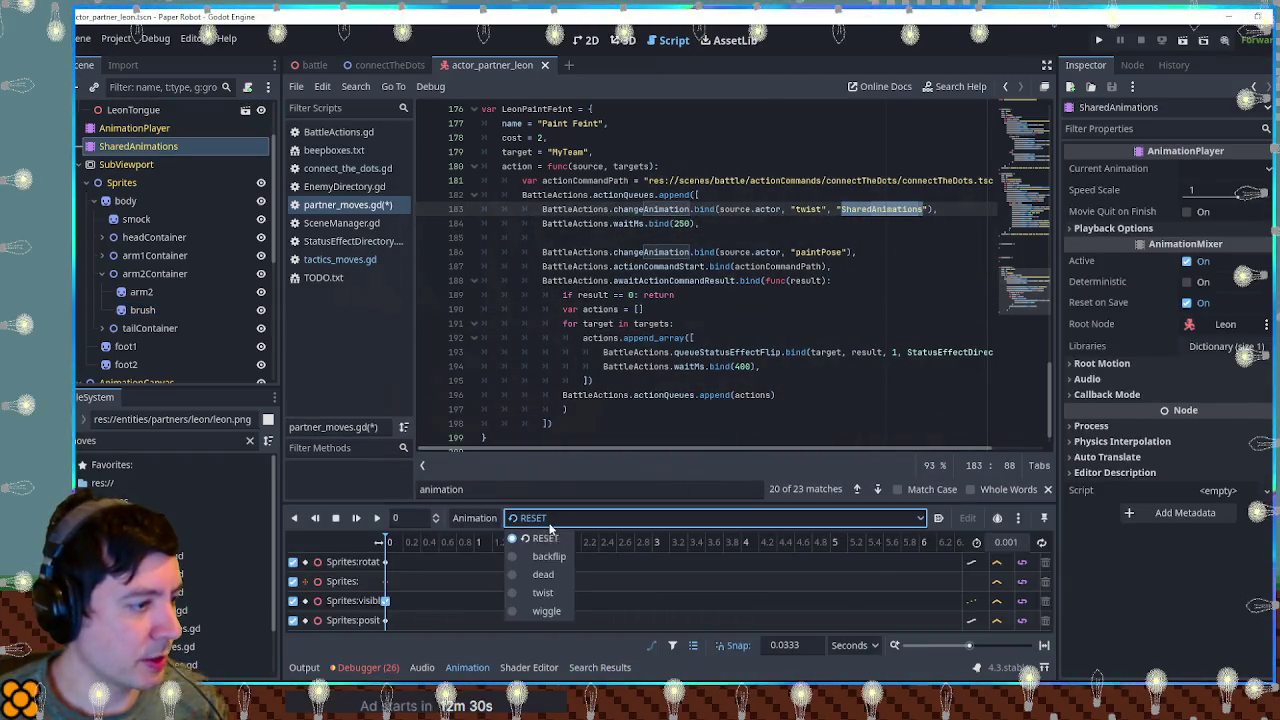
Inspect the twist animation, then move the 250 ms wait line below the paintPose line.
{"action": "left_click", "coordinate": [542, 592]}
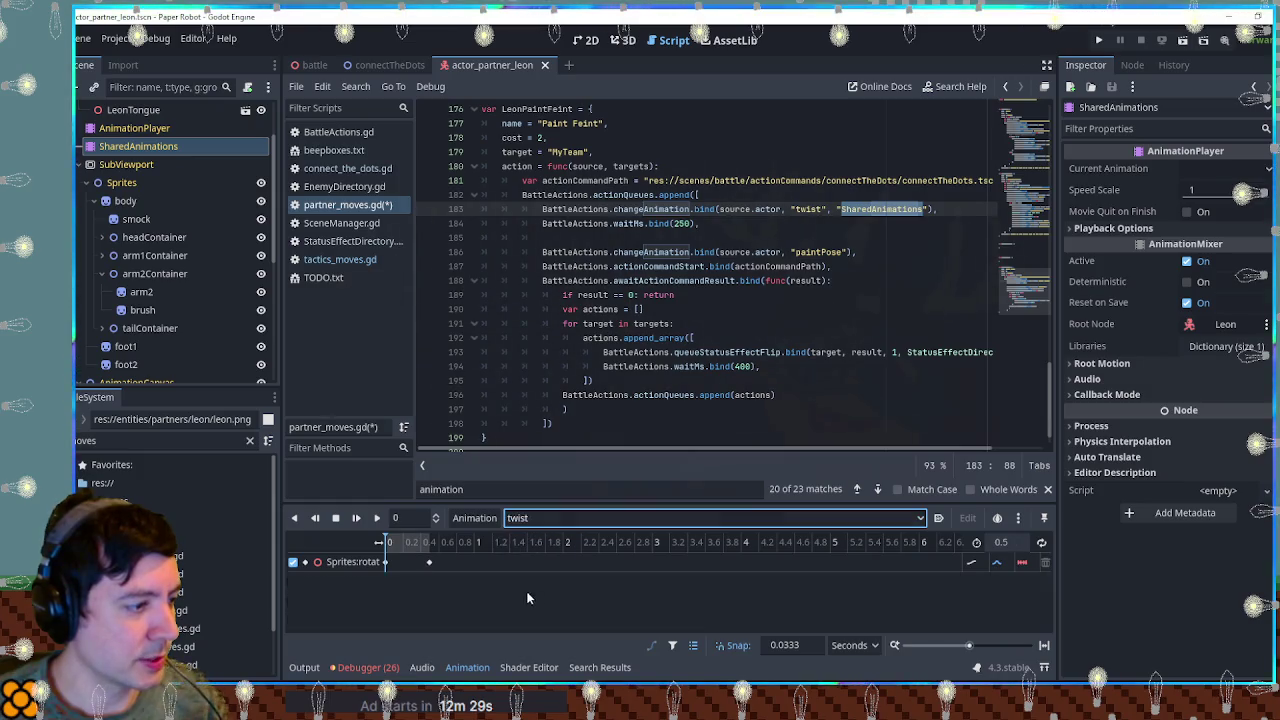
{"action": "double_click", "coordinate": [429, 552]}
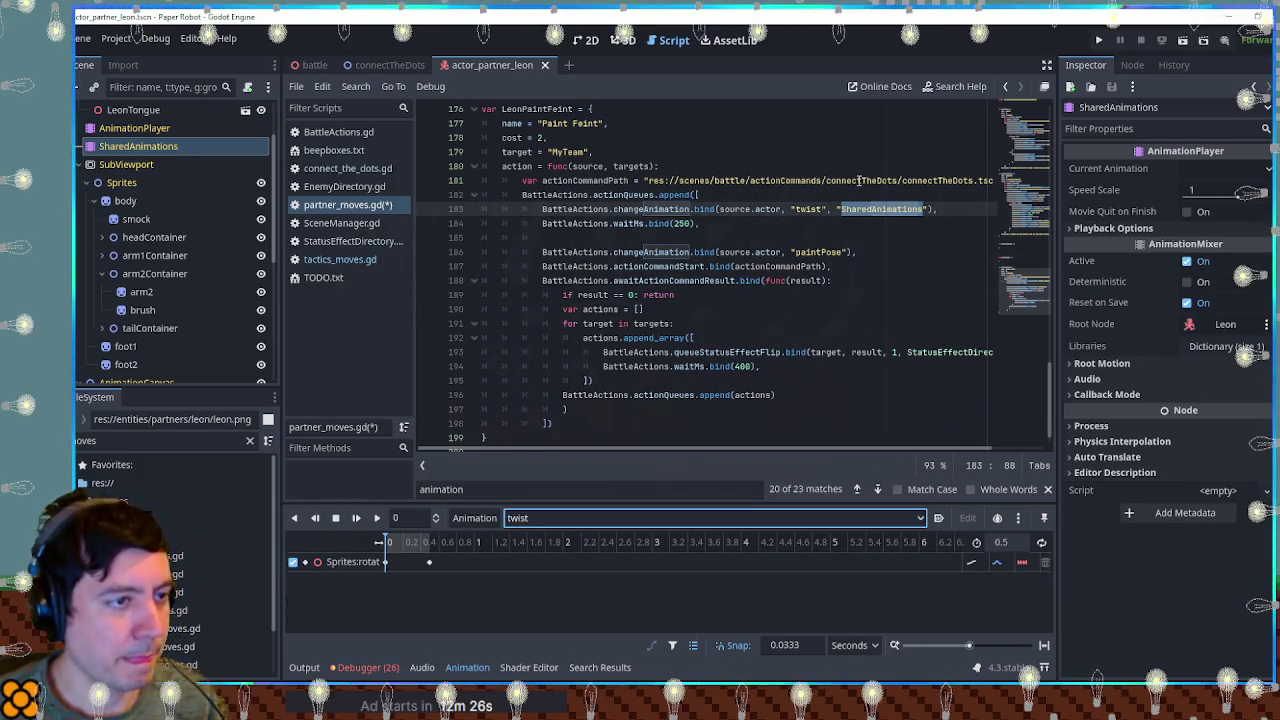
{"action": "double_click", "coordinate": [682, 223]}
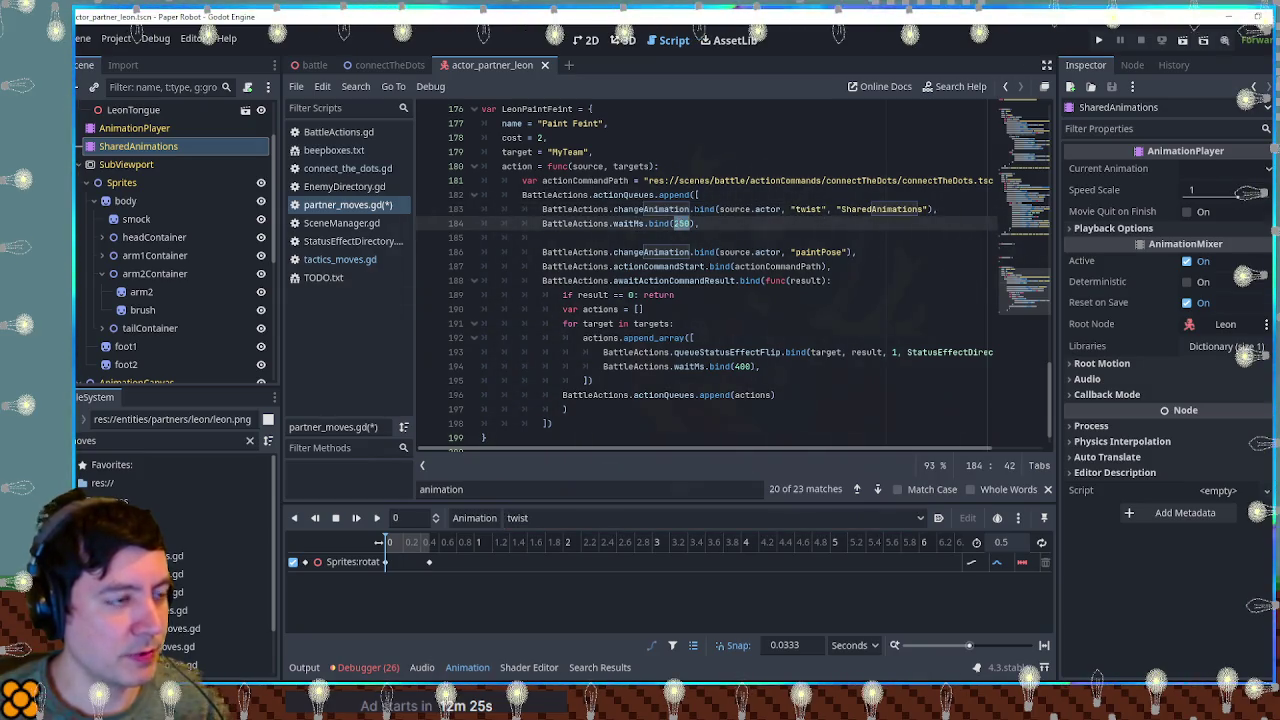
{"action": "left_click", "coordinate": [779, 238]}
{"action": "key", "text": "ctrl+shift+k"}
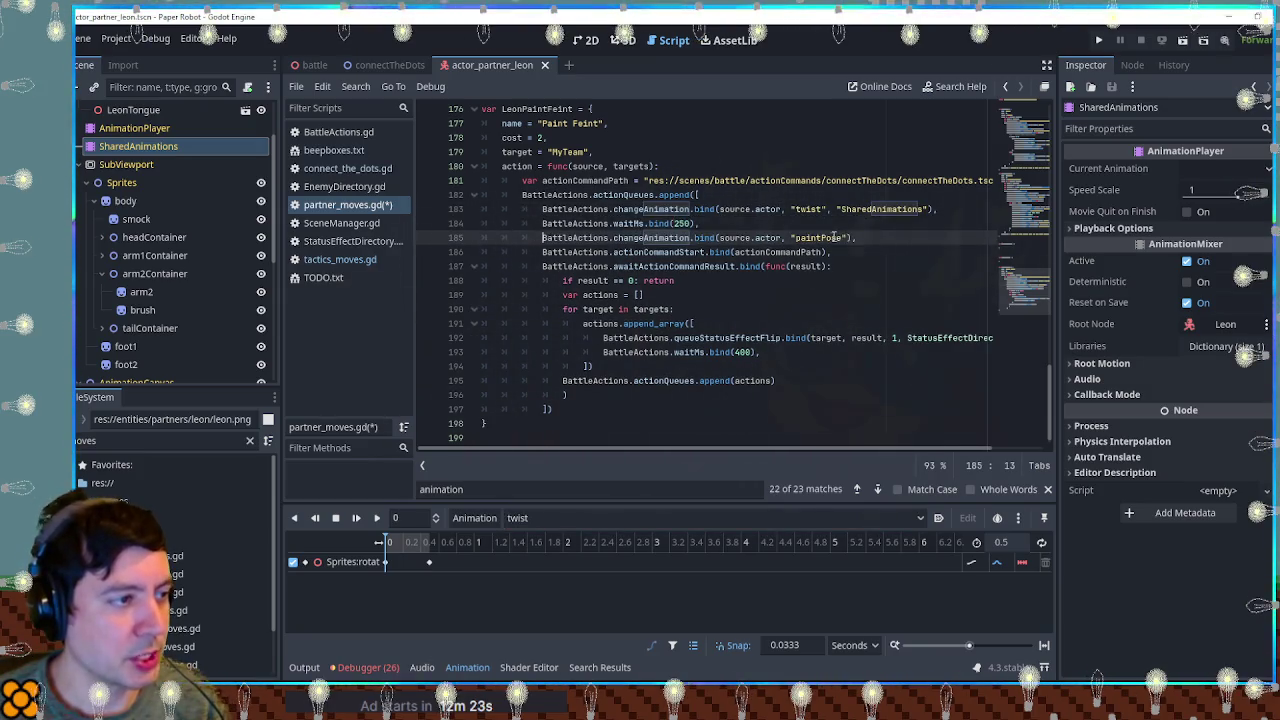
{"action": "left_click_drag", "start_coordinate": [905, 220], "coordinate": [952, 210]}
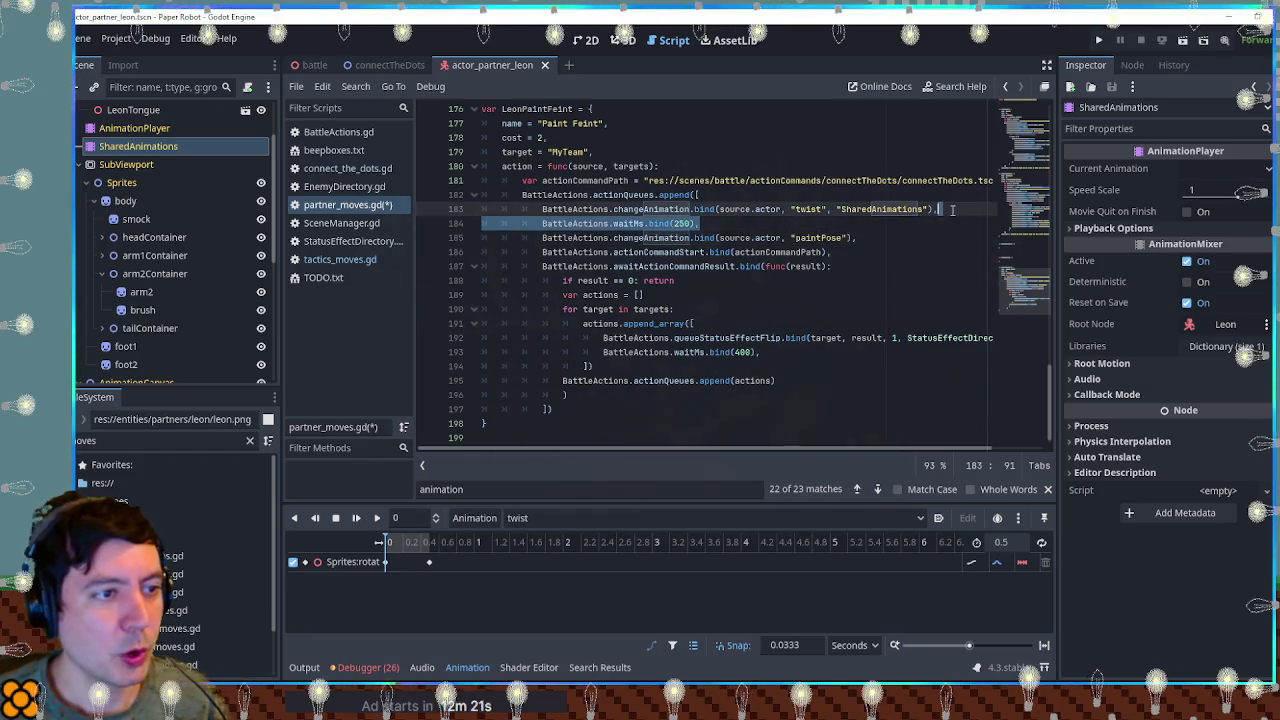
{"action": "key", "text": "ctrl+c"}
{"action": "left_click", "coordinate": [867, 238]}
{"action": "key", "text": "ctrl+v"}
{"action": "scroll", "coordinate": [710, 248], "scroll_direction": "down", "scroll_amount": 1}
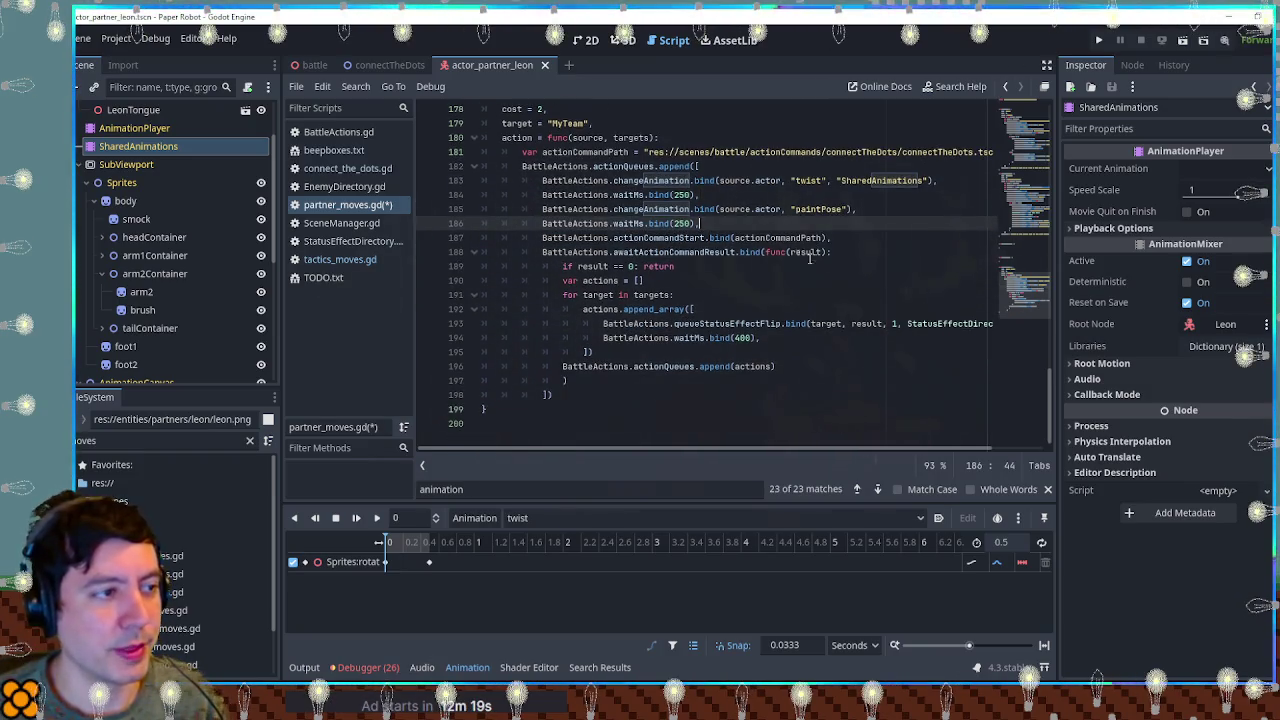
Copy the paintPose changeAnimation line into the command result callback.
{"action": "left_click", "coordinate": [876, 205]}
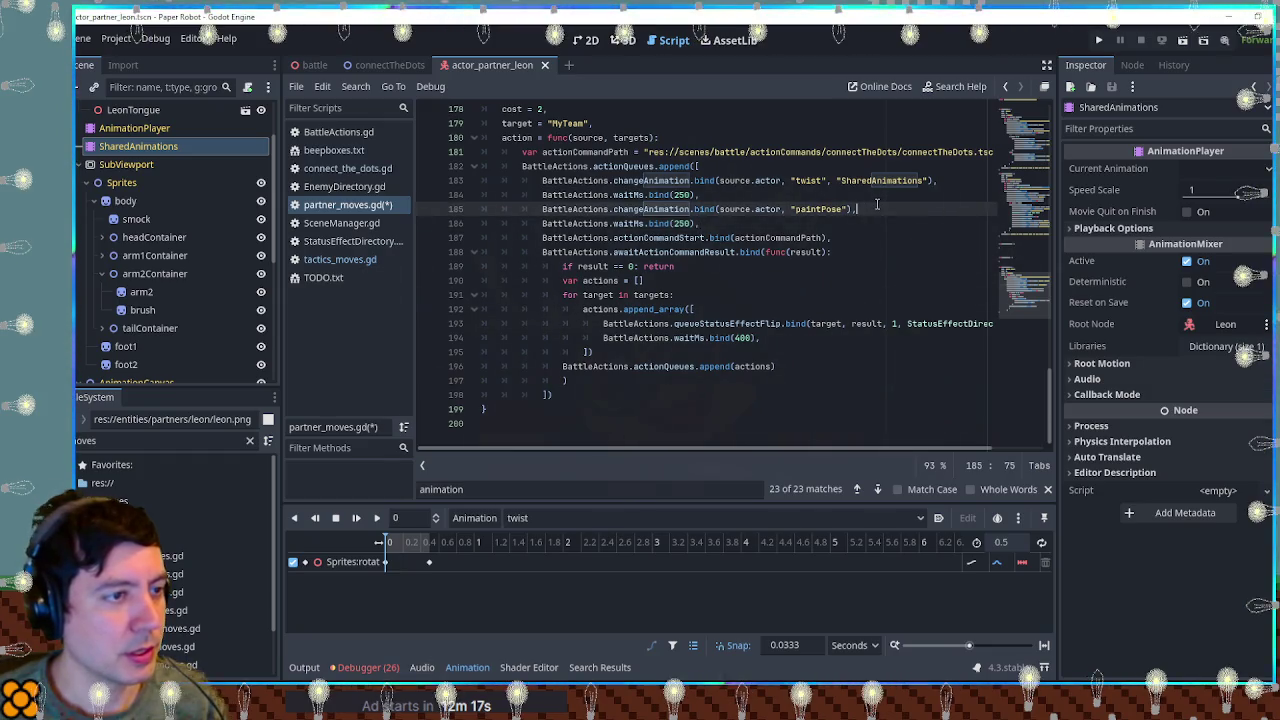
{"action": "key", "text": "shift+Up"}
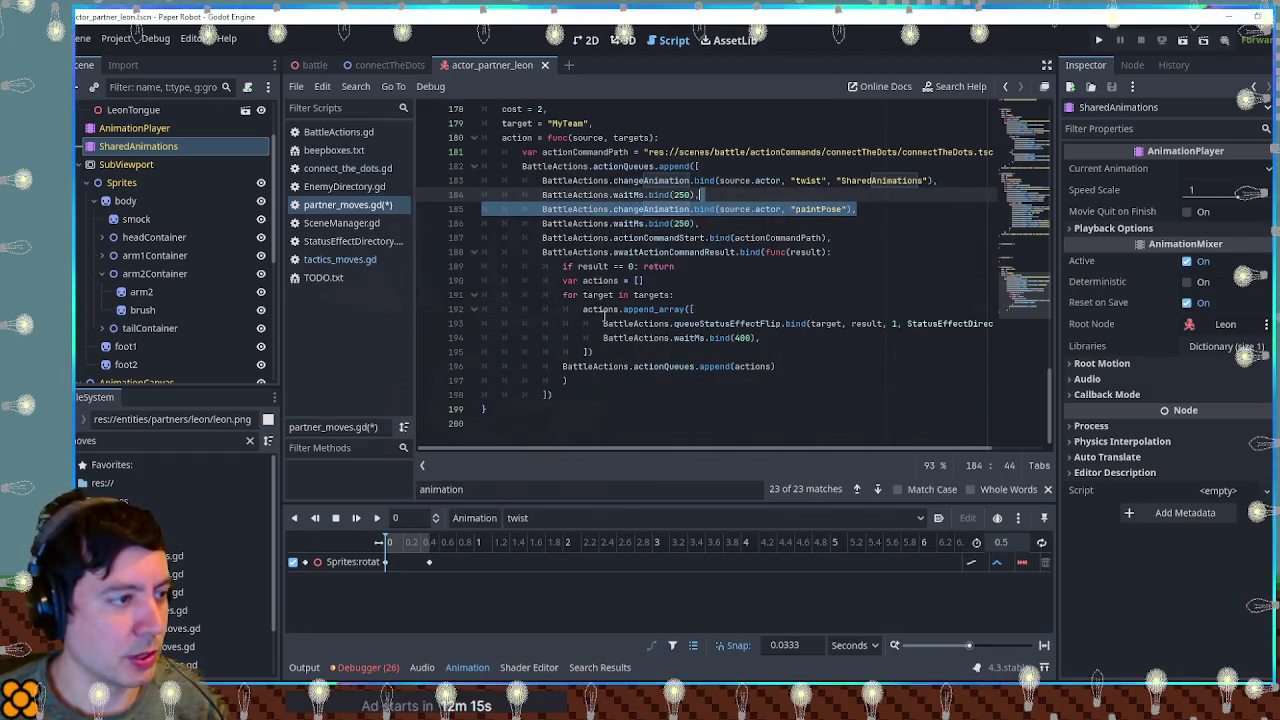
{"action": "left_click", "coordinate": [660, 267]}
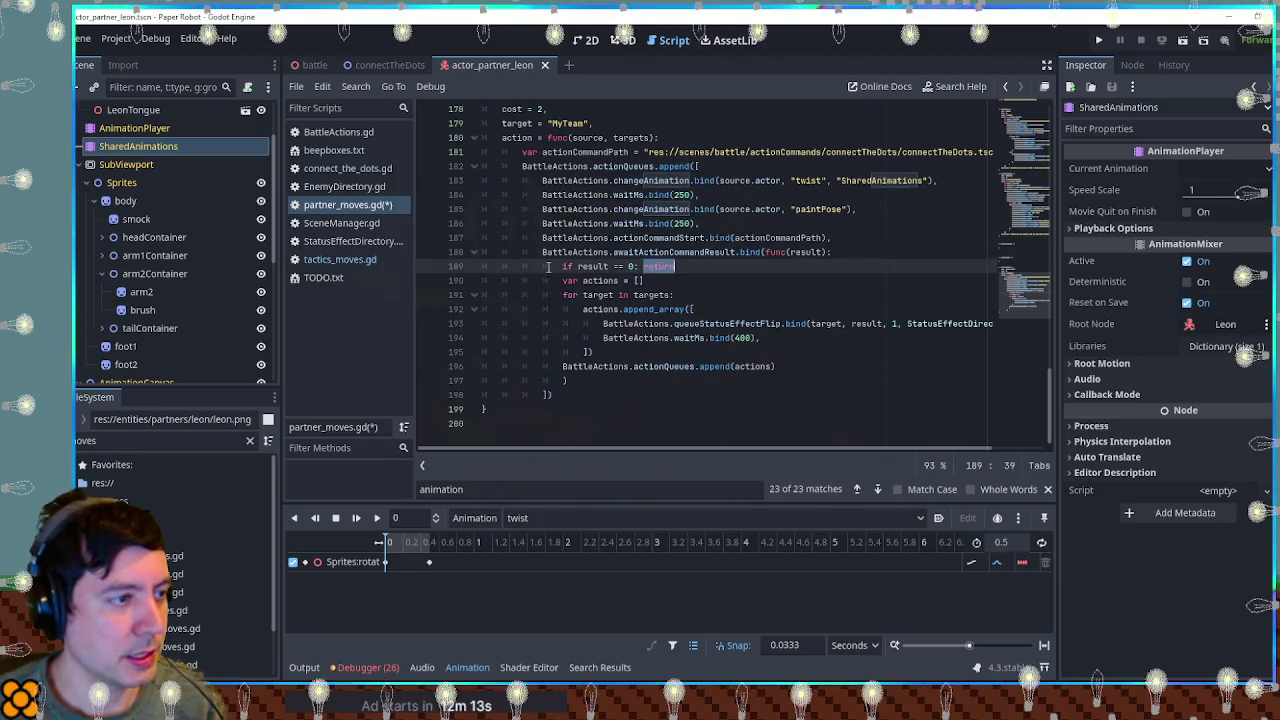
{"action": "key", "text": "ctrl+v"}
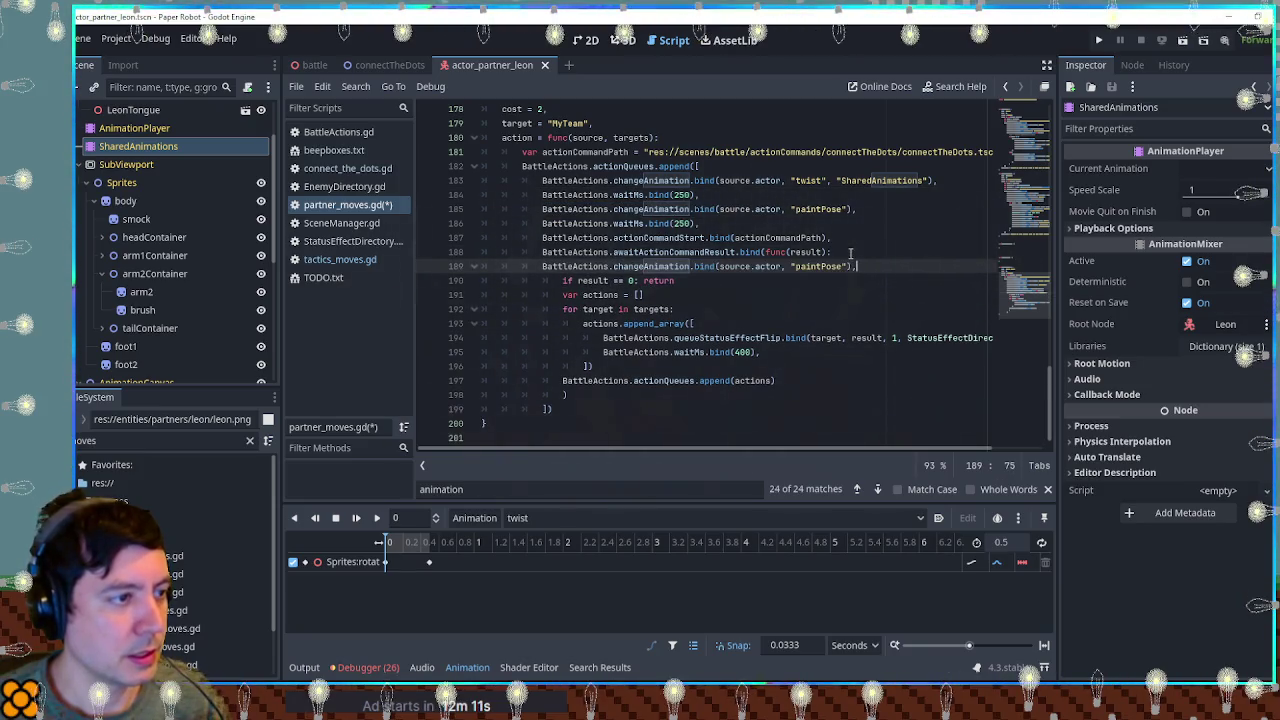
On line 189, change 'paintPose' to 'idle', drop the .bind call, and save.
{"action": "left_click", "coordinate": [543, 267]}
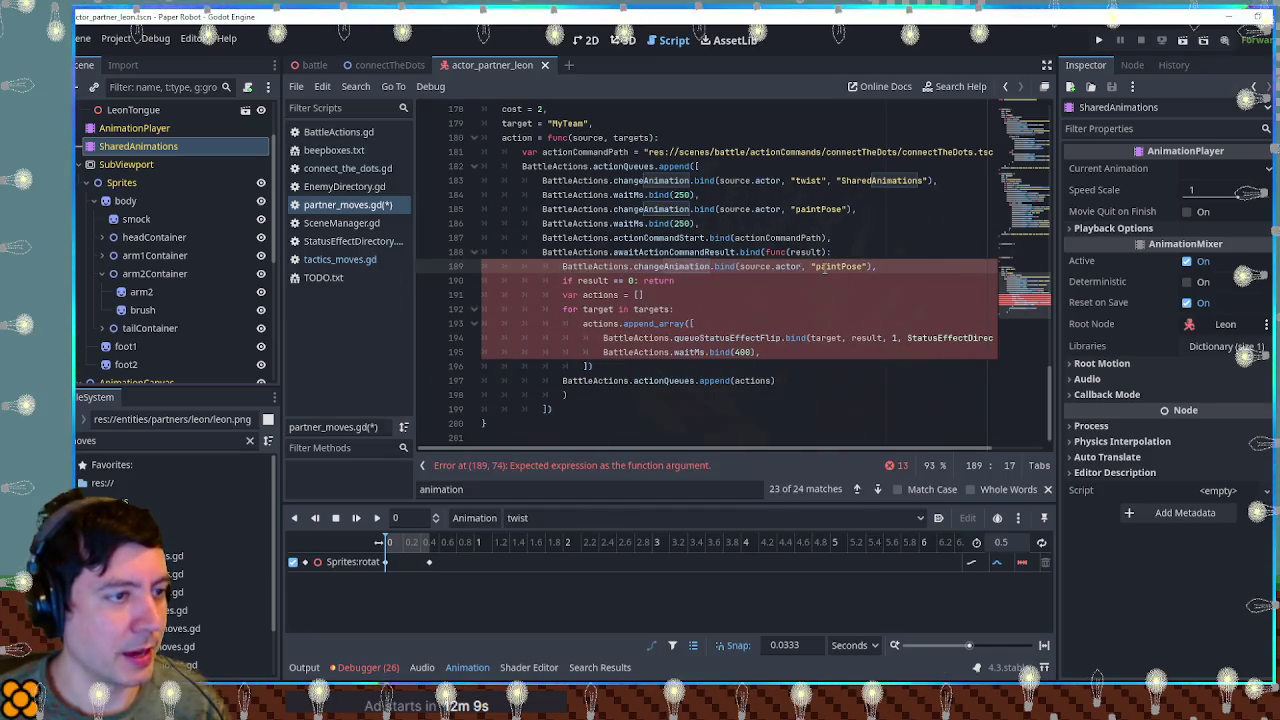
{"action": "double_click", "coordinate": [838, 267]}
{"action": "type", "text": "idle"}
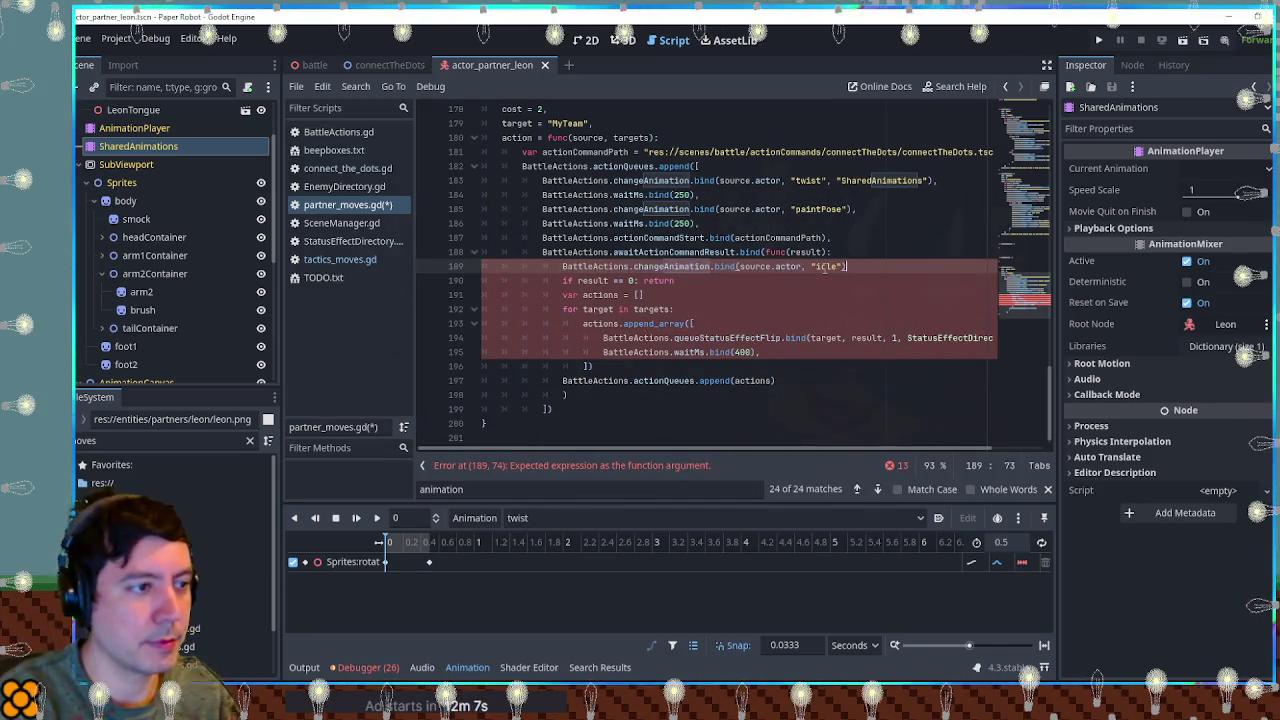
{"action": "left_click", "coordinate": [822, 267]}
{"action": "key", "text": "Left"}
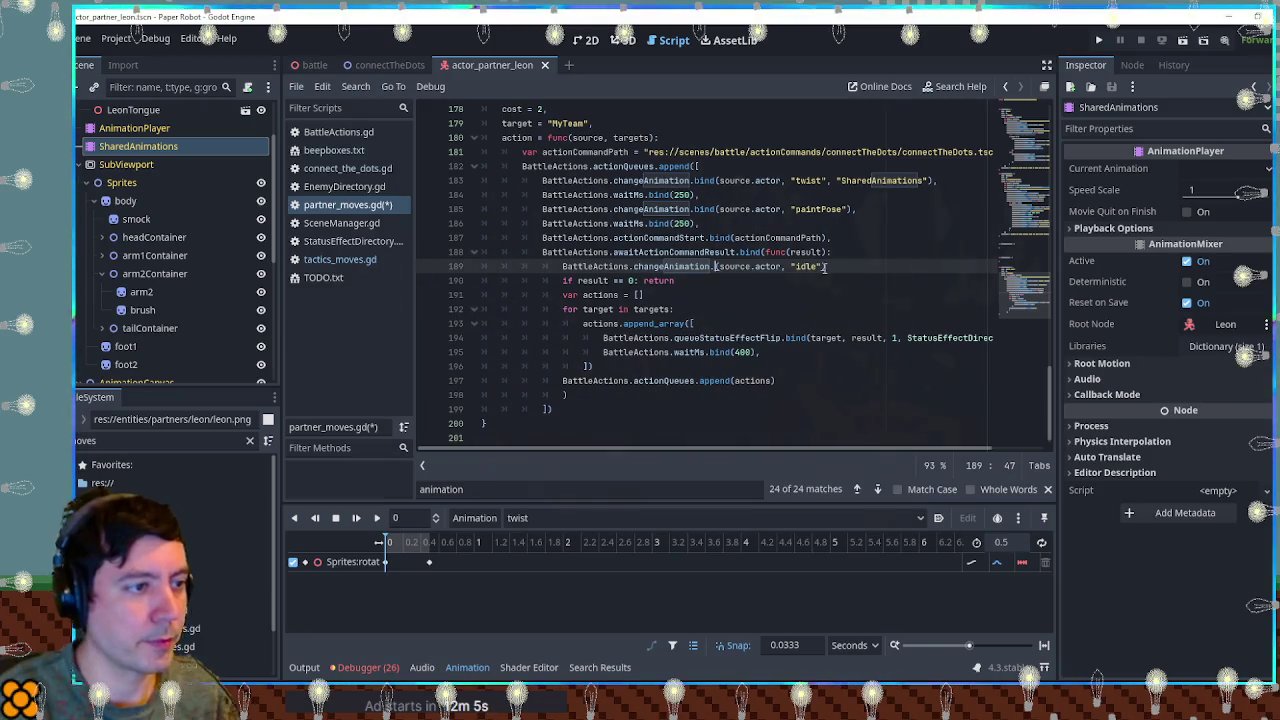
{"action": "key", "text": "BackSpace"}
{"action": "key", "text": "ctrl+s"}
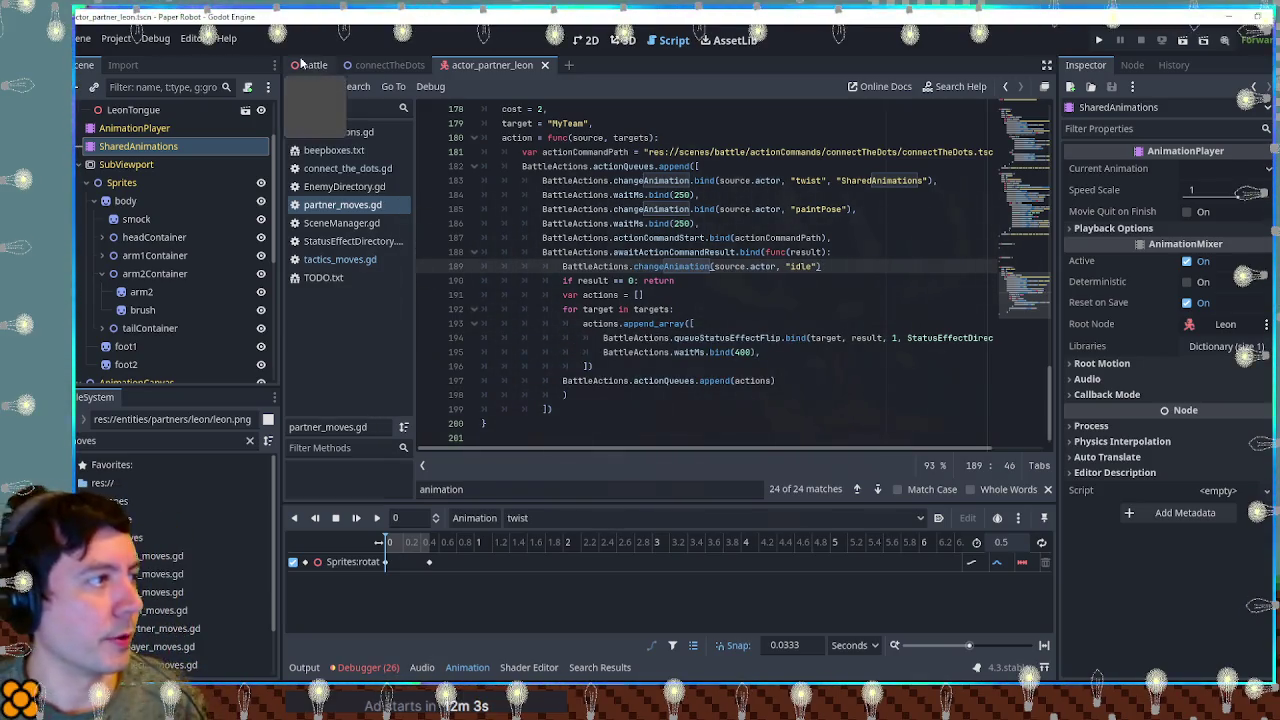
{"action": "left_click", "coordinate": [303, 63]}
Run battle.tscn with F6, cast Paint Feint on the party, then close the game window.
{"action": "key", "text": "F6"}
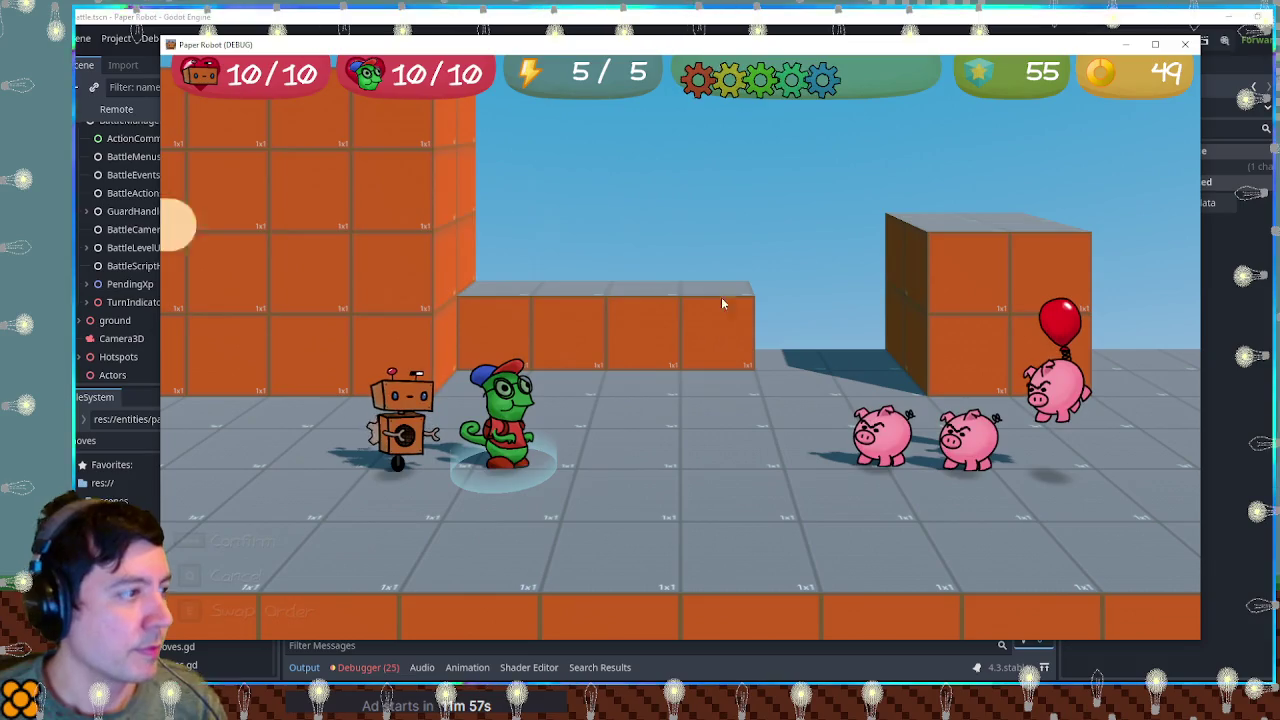
{"action": "key", "text": "space"}
{"action": "key", "text": "space"}
{"action": "key", "text": "space"}
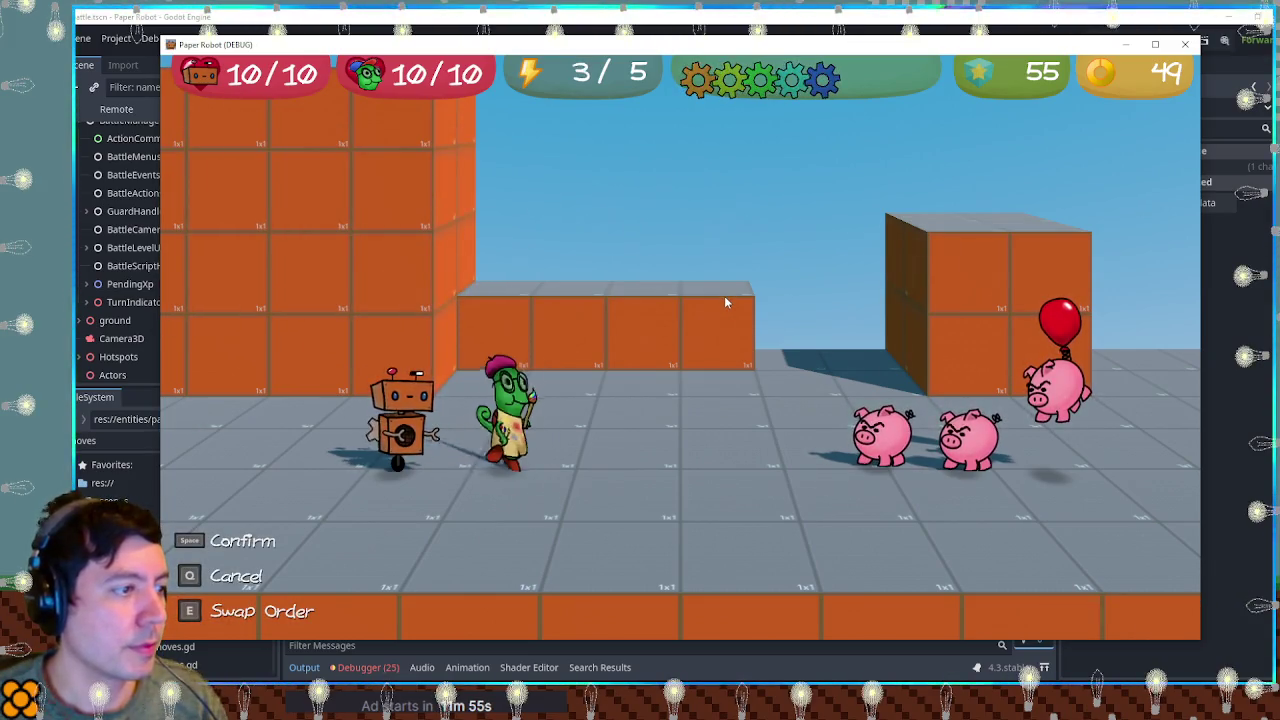
{"action": "key", "text": "space"}
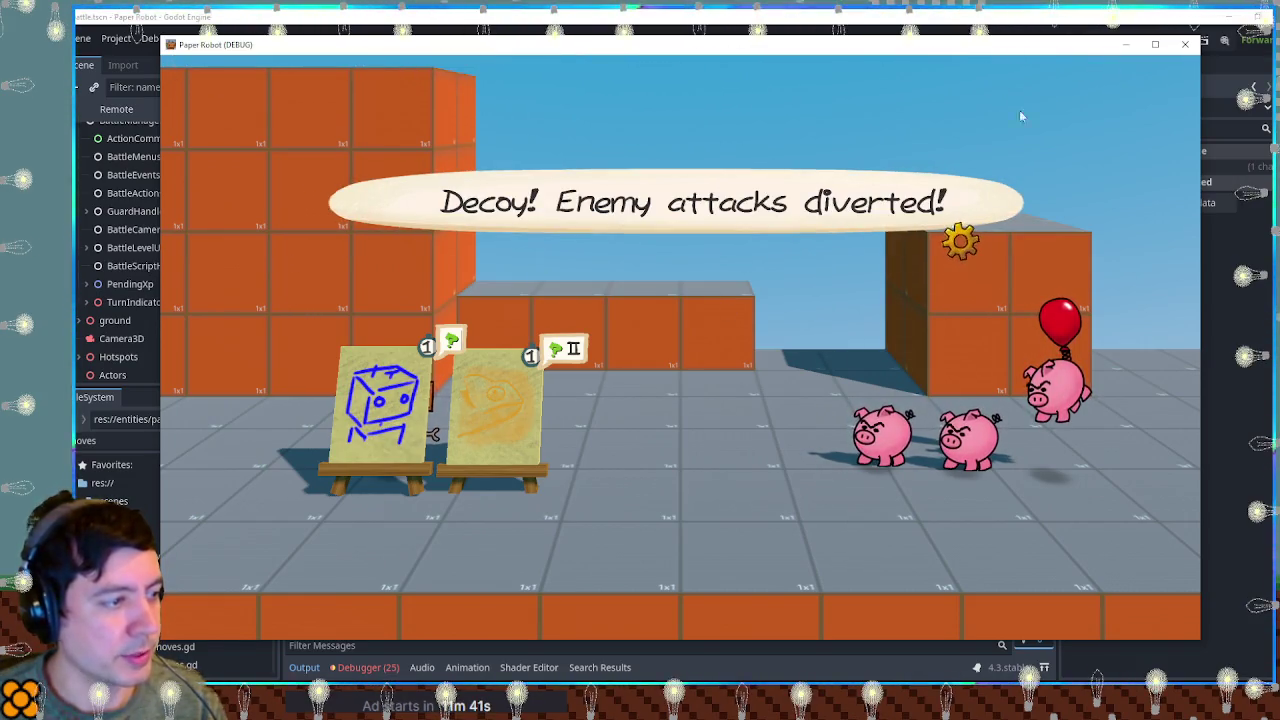
{"action": "left_click", "coordinate": [1185, 44]}
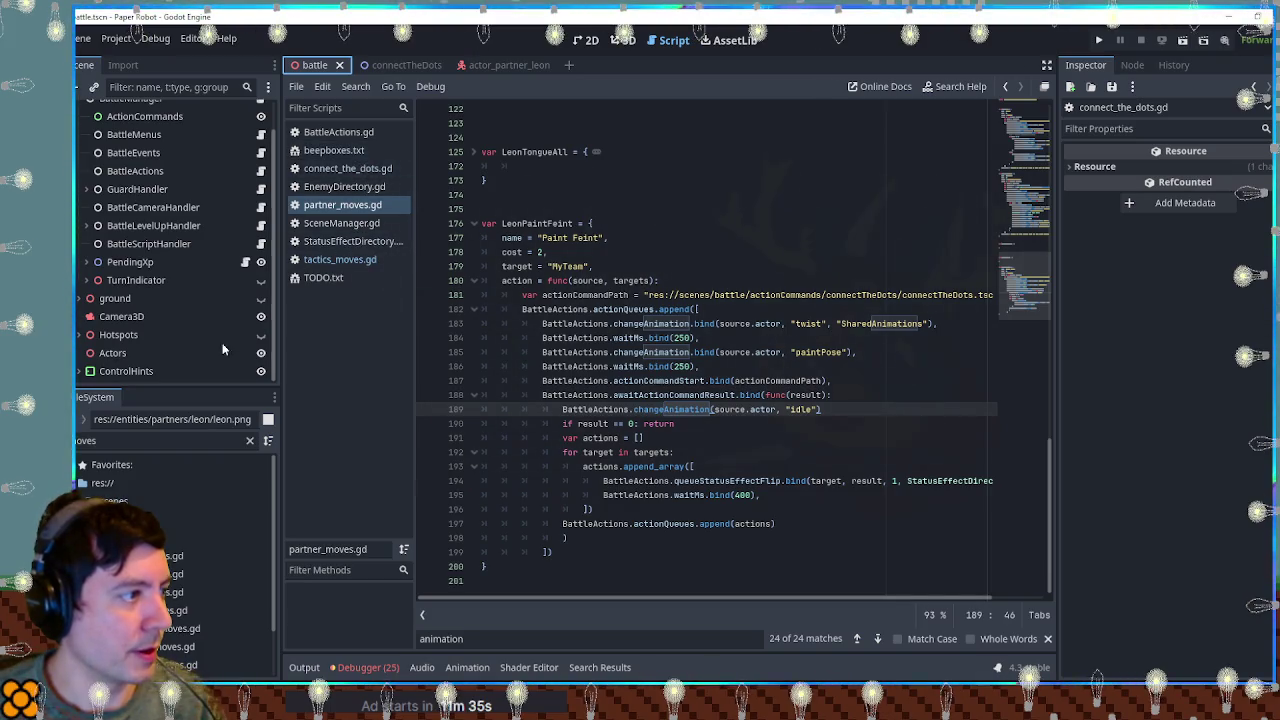
Open battle_decoy.gd via the 'eco' filter, delete Color.ORANGE from the colour list, and save.
{"action": "key", "text": "ctrl+a"}
{"action": "type", "text": "ec"}
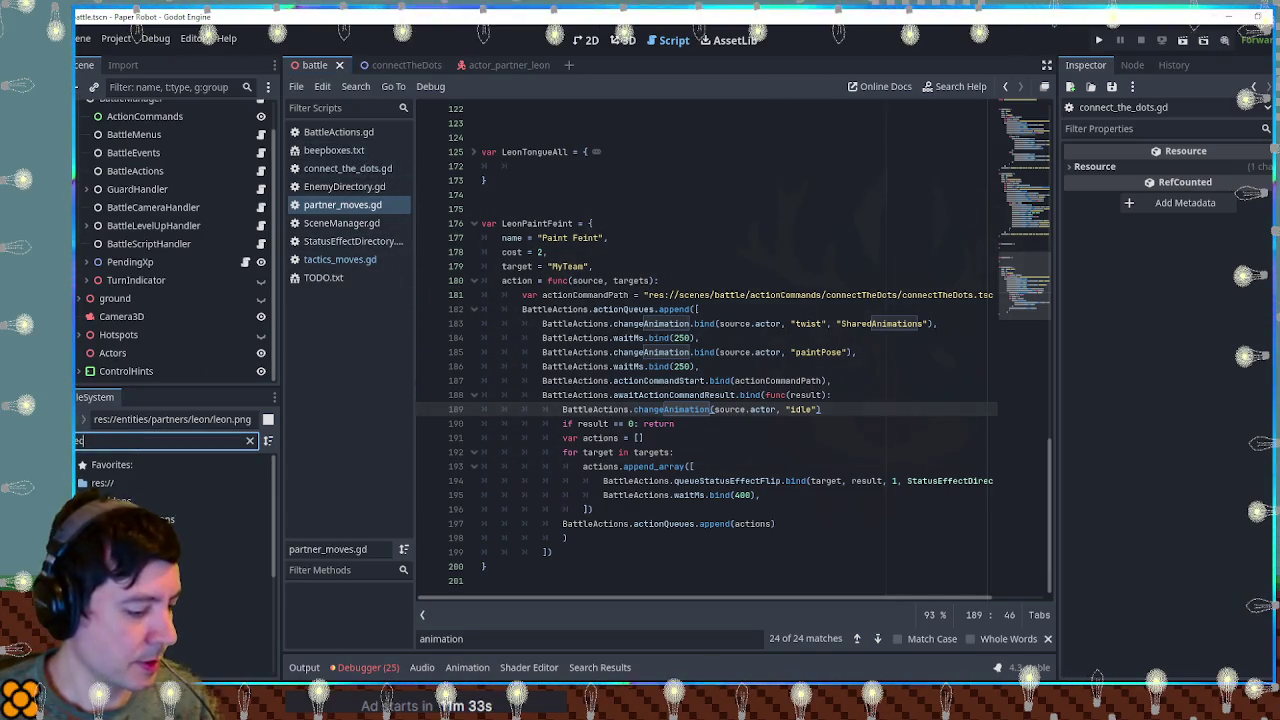
{"action": "type", "text": "o"}
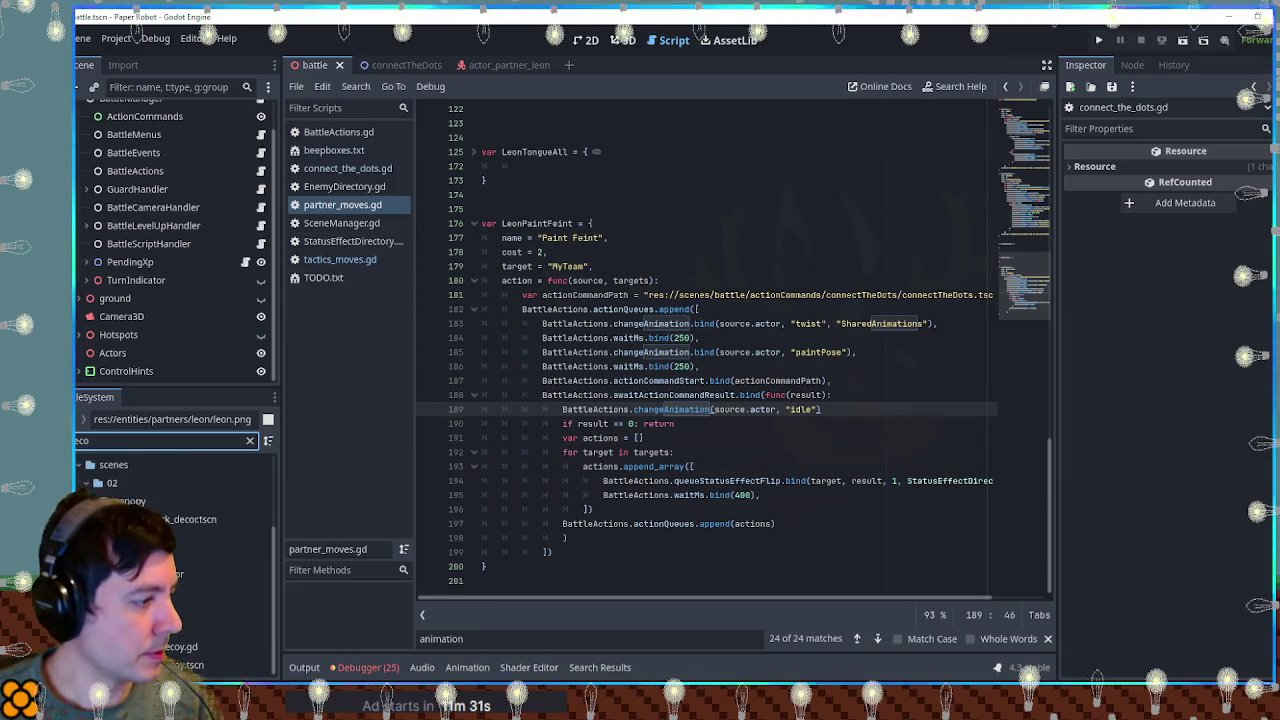
{"action": "double_click", "coordinate": [180, 646]}
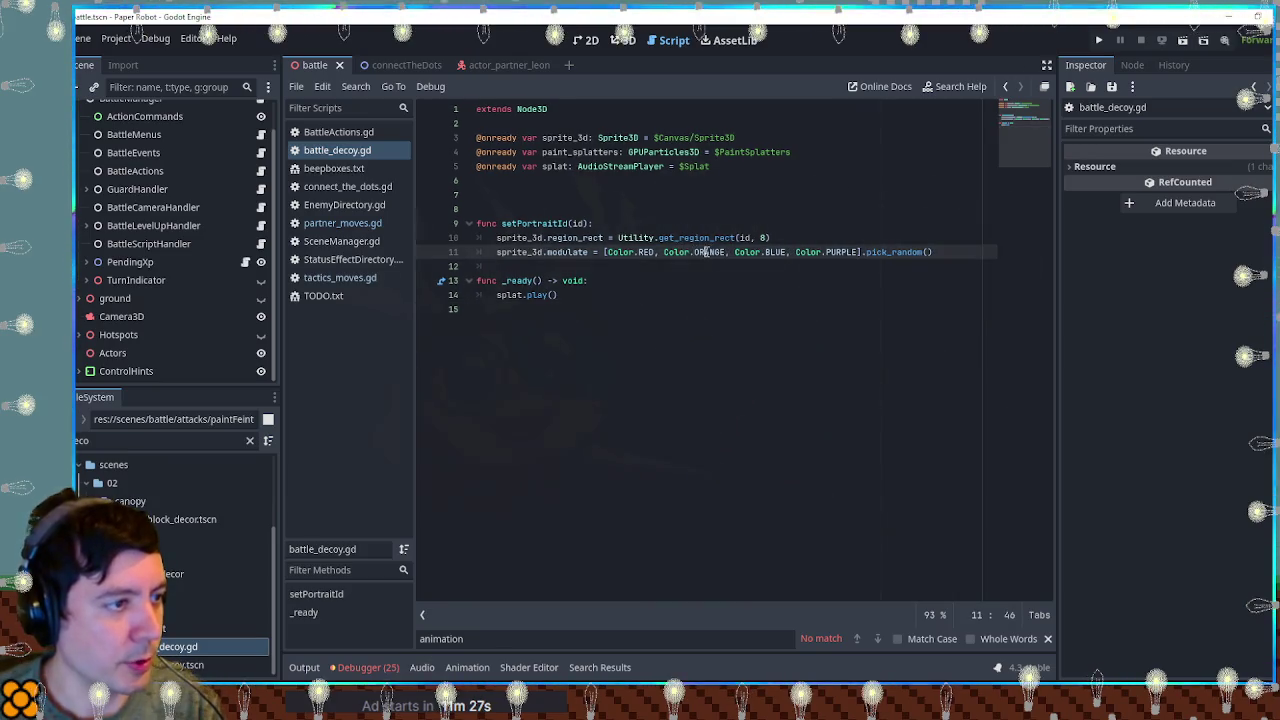
{"action": "left_click_drag", "start_coordinate": [664, 252], "coordinate": [729, 252]}
{"action": "key", "text": "BackSpace"}
{"action": "key", "text": "BackSpace"}
{"action": "key", "text": "ctrl+s"}
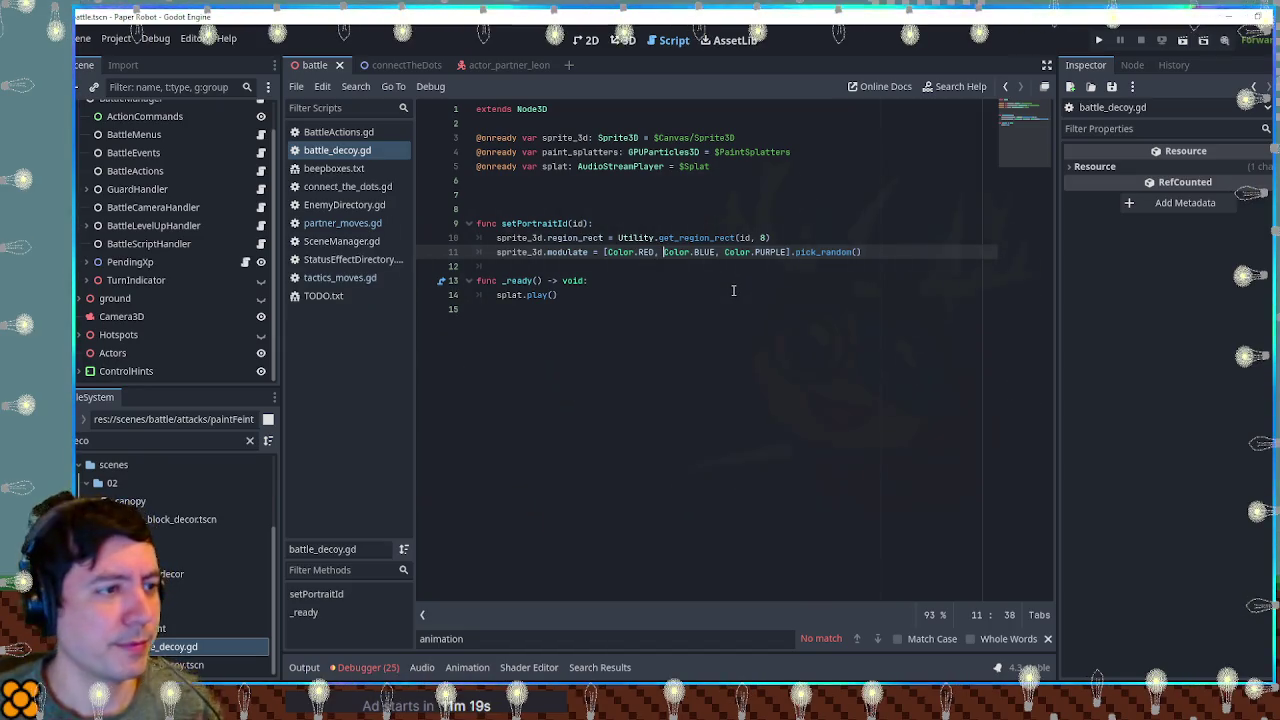
{"action": "left_click", "coordinate": [726, 284]}
{"action": "left_click", "coordinate": [719, 296]}
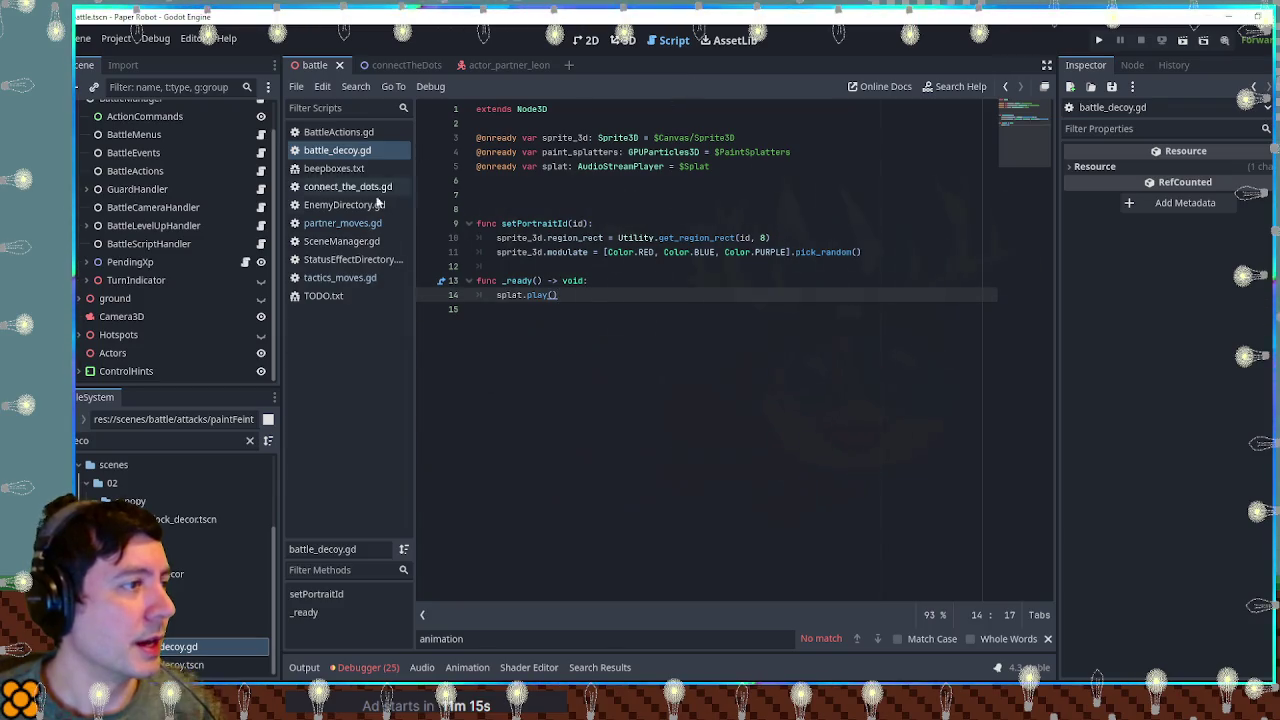
Delete the extra blank lines above setPortraitId in battle_decoy.gd.
{"action": "left_click", "coordinate": [551, 184]}
{"action": "key", "text": "Delete"}
{"action": "key", "text": "Delete"}
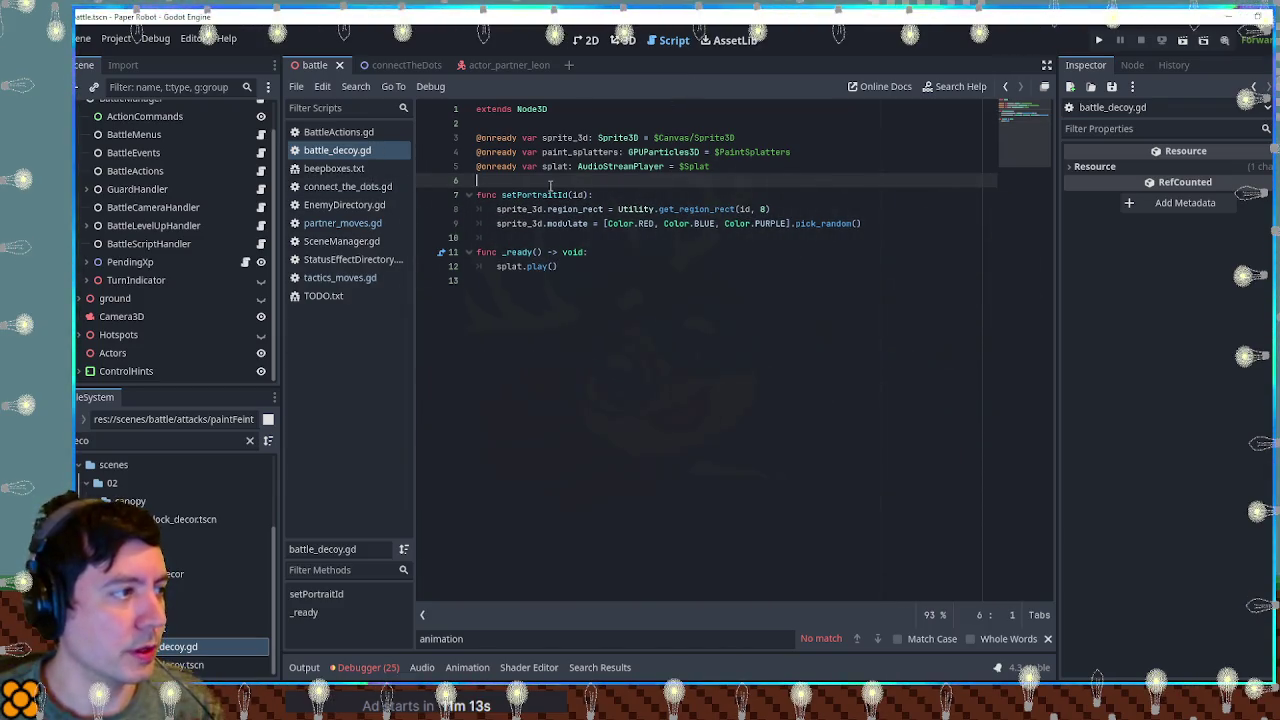
{"action": "left_click", "coordinate": [323, 296]}
In TODO.txt, delete the finished REMAINING tasks: sfx, action-command notes and Damage mitigation.
{"action": "left_click", "coordinate": [575, 281]}
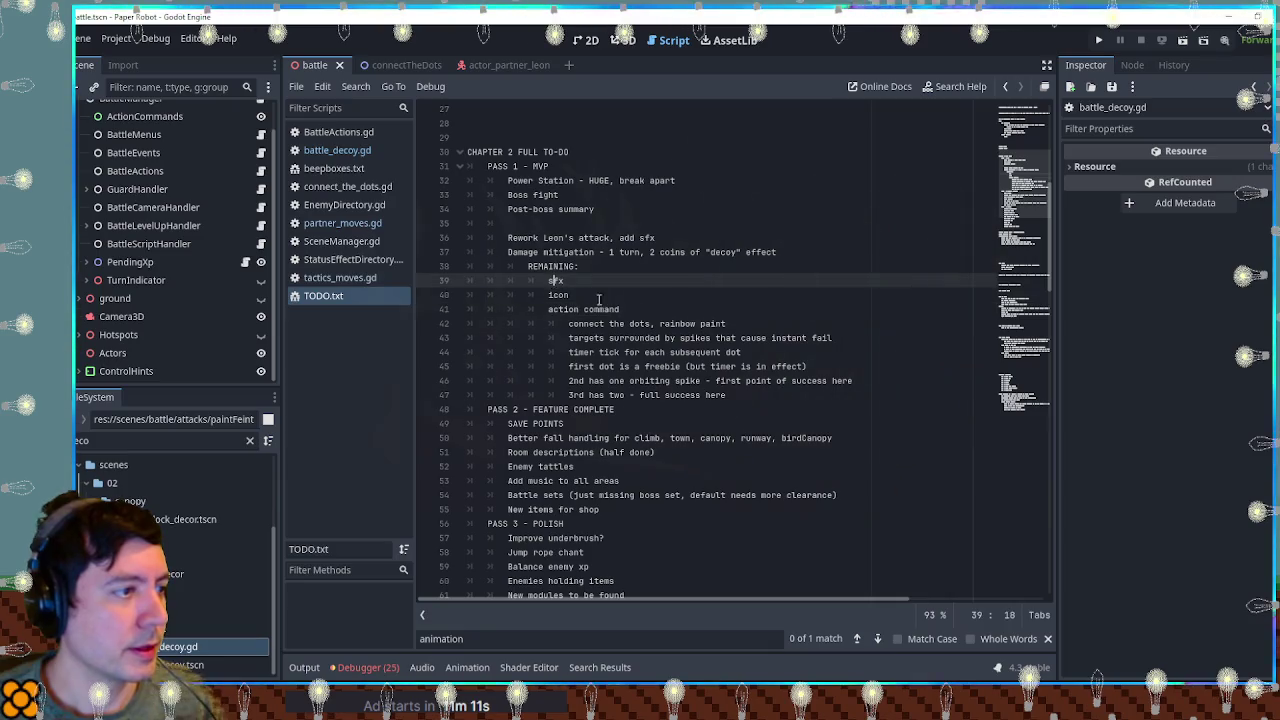
{"action": "key", "text": "ctrl+shift+k"}
{"action": "key", "text": "ctrl+shift+k"}
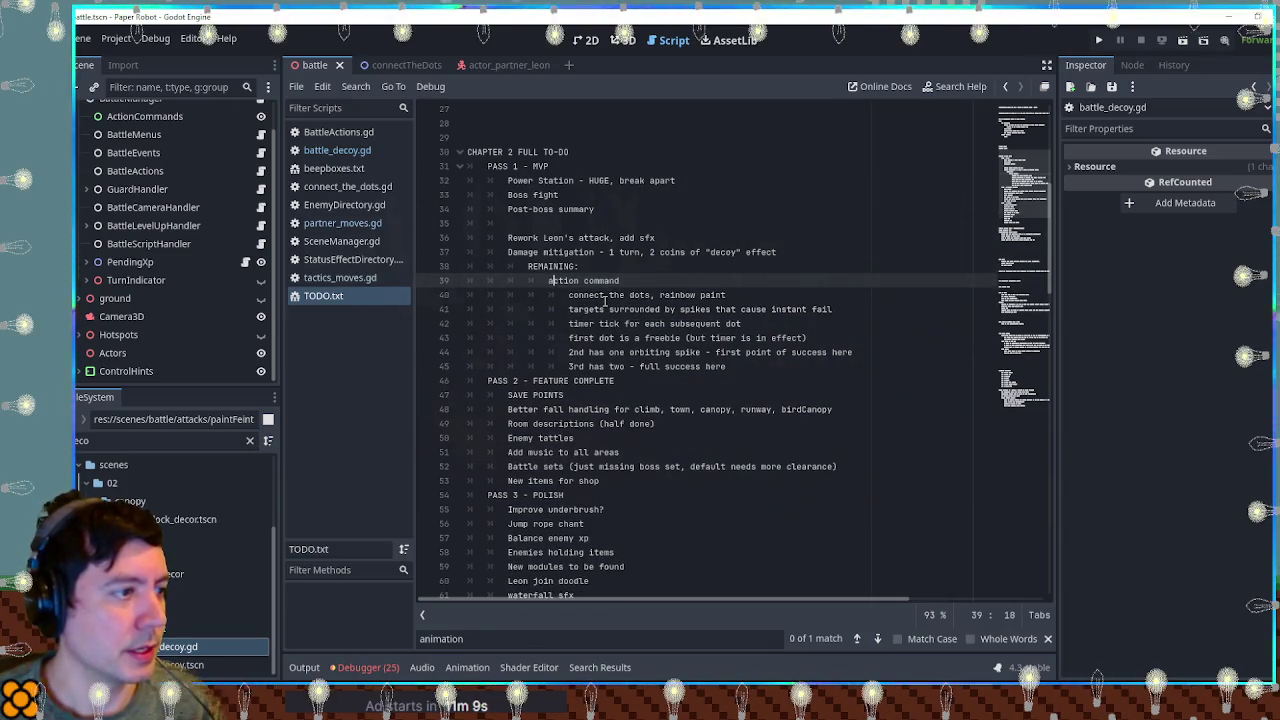
{"action": "left_click", "coordinate": [633, 295]}
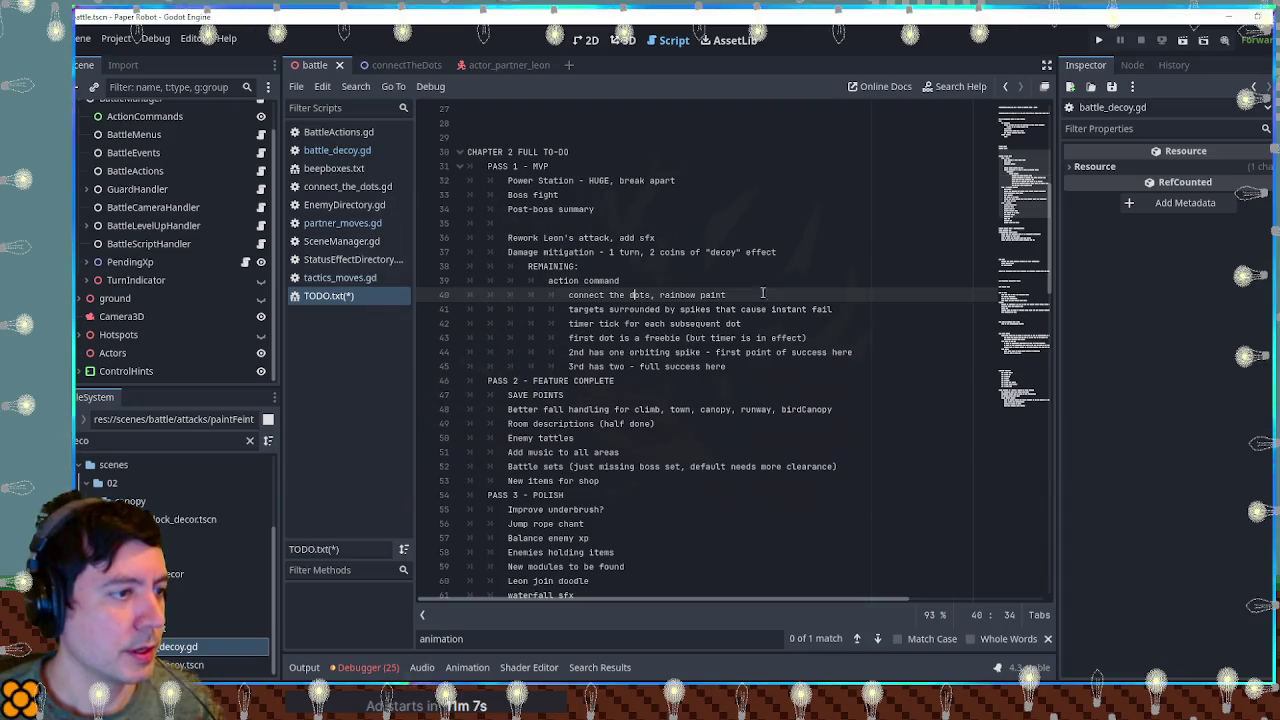
{"action": "key", "text": "ctrl+shift+k"}
{"action": "key", "text": "ctrl+shift+k"}
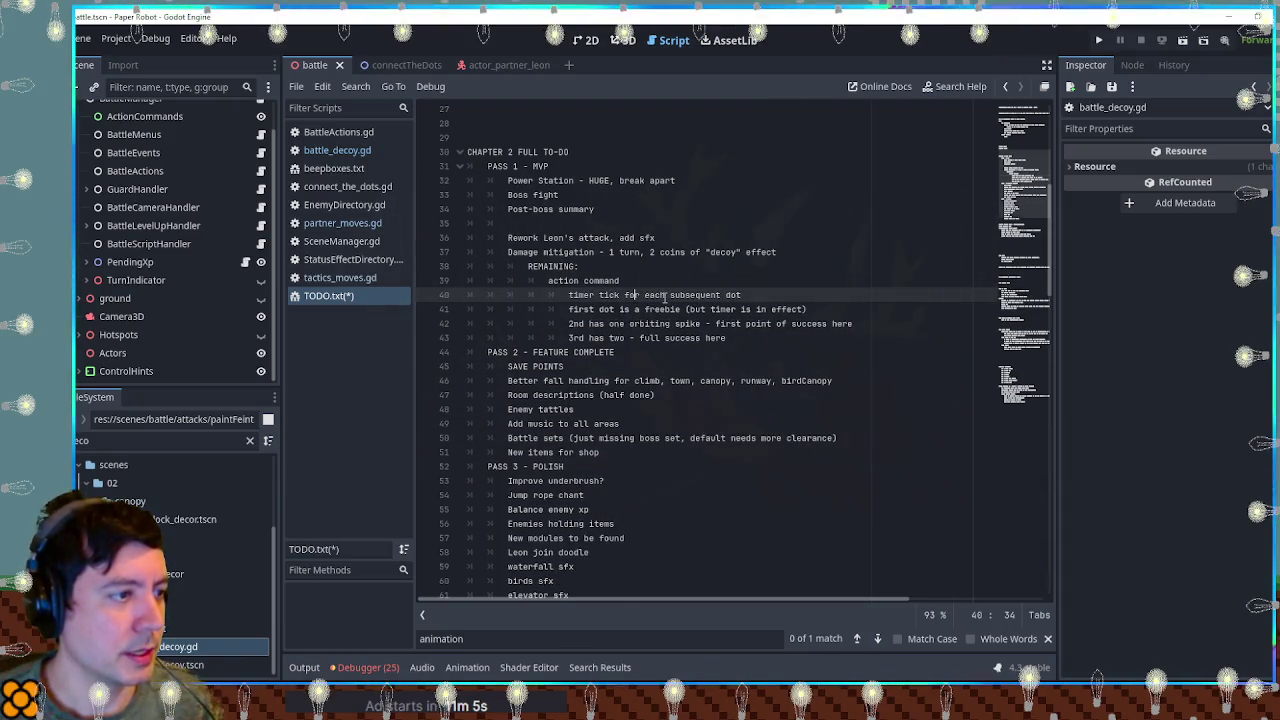
{"action": "key", "text": "ctrl+shift+k"}
{"action": "key", "text": "ctrl+shift+k"}
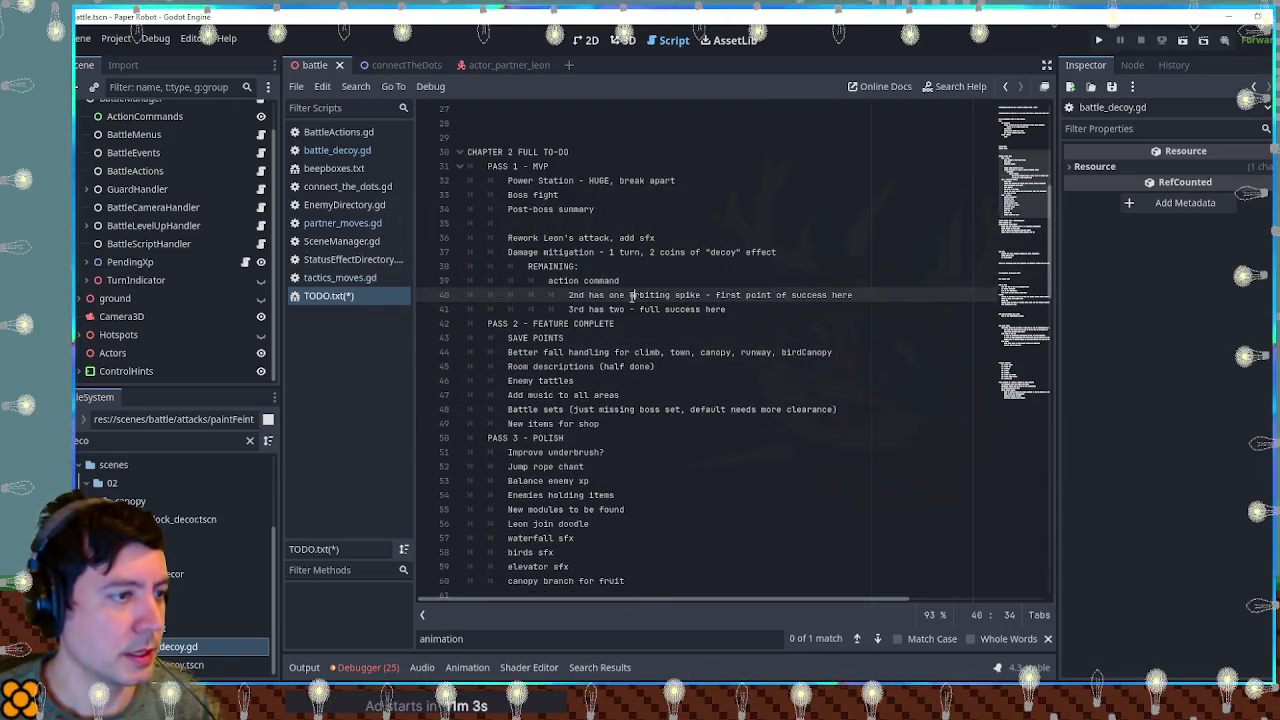
{"action": "key", "text": "ctrl+shift+k"}
{"action": "key", "text": "ctrl+shift+k"}
{"action": "key", "text": "Up"}
{"action": "key", "text": "ctrl+shift+k"}
{"action": "key", "text": "Up"}
{"action": "key", "text": "ctrl+shift+k"}
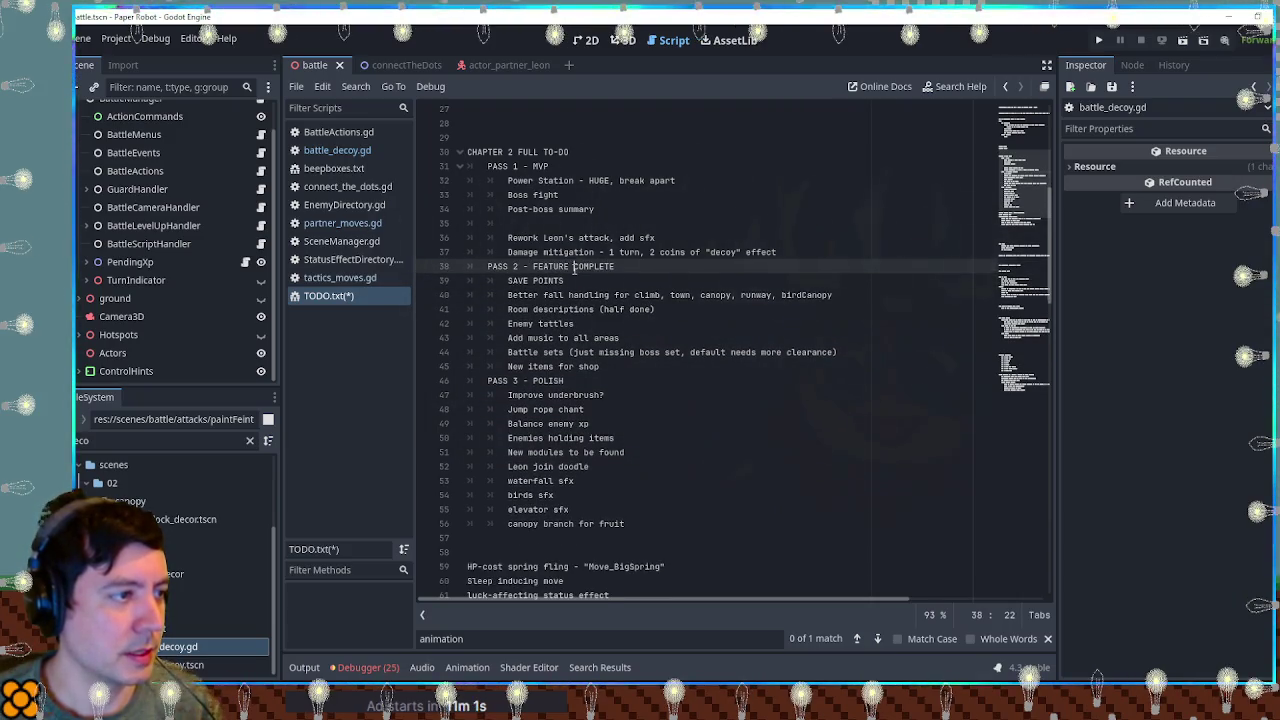
{"action": "key", "text": "Up"}
{"action": "key", "text": "ctrl+shift+k"}
{"action": "key", "text": "Up"}
{"action": "key", "text": "Up"}
{"action": "key", "text": "ctrl+shift+k"}
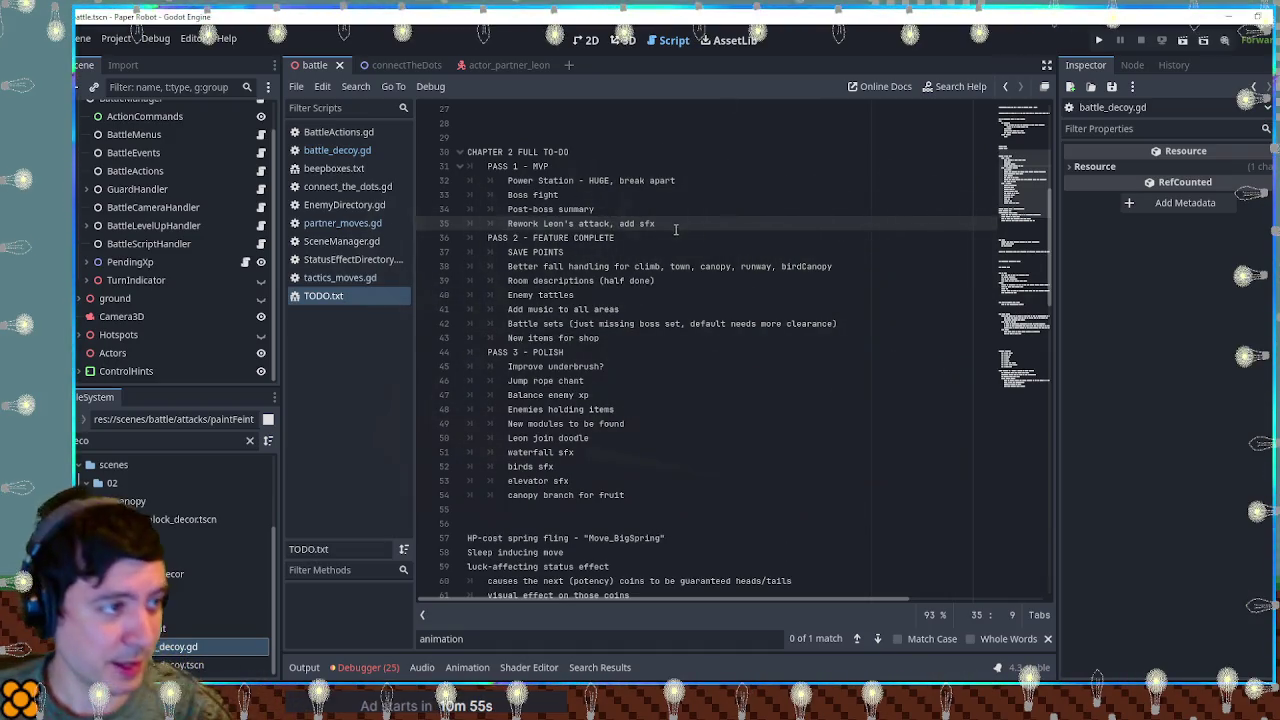
Move 'Rework Leon's attack, add sfx' below 'New items for shop' under PASS 2 and save.
{"action": "left_click_drag", "start_coordinate": [676, 223], "coordinate": [676, 166]}
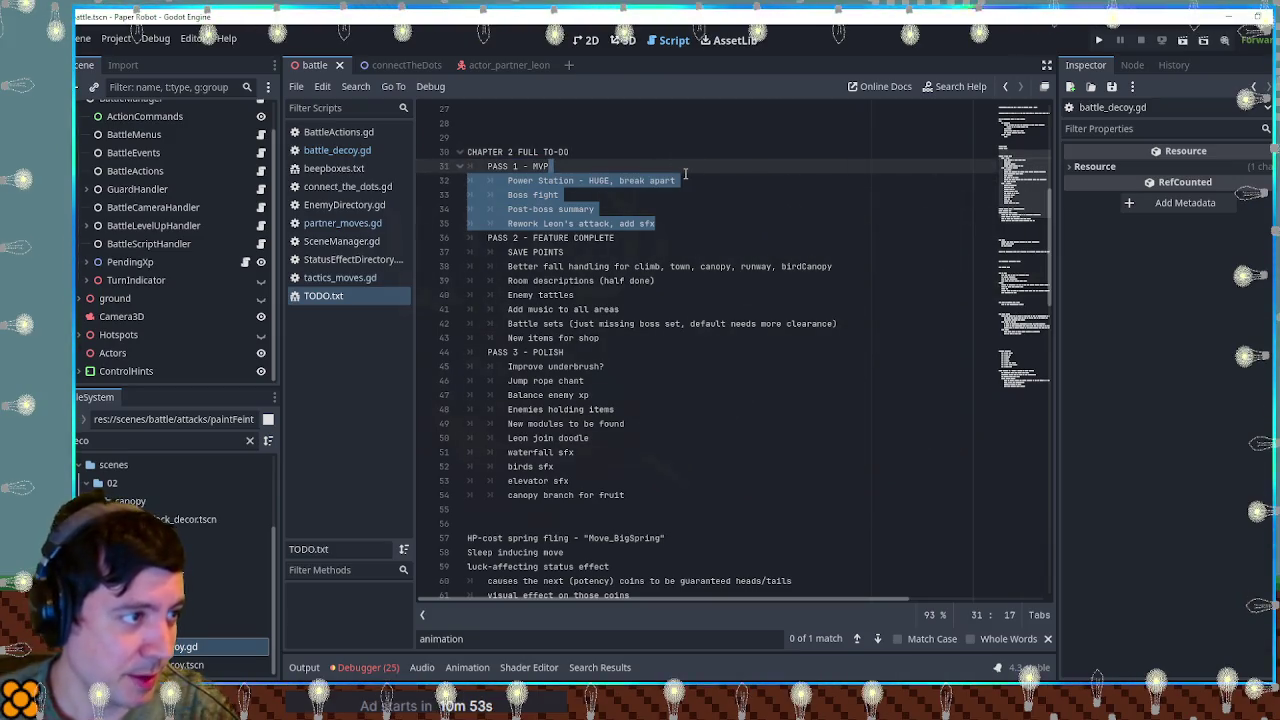
{"action": "left_click", "coordinate": [683, 195]}
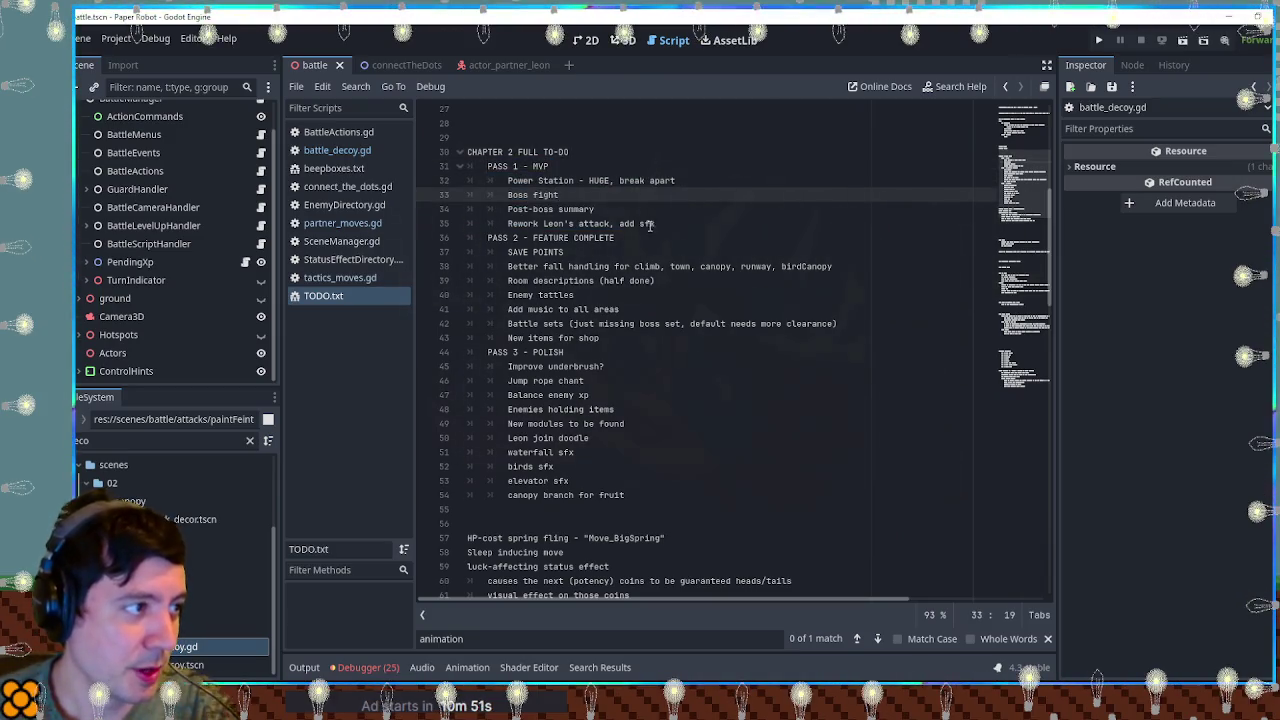
{"action": "left_click_drag", "start_coordinate": [506, 181], "coordinate": [617, 211]}
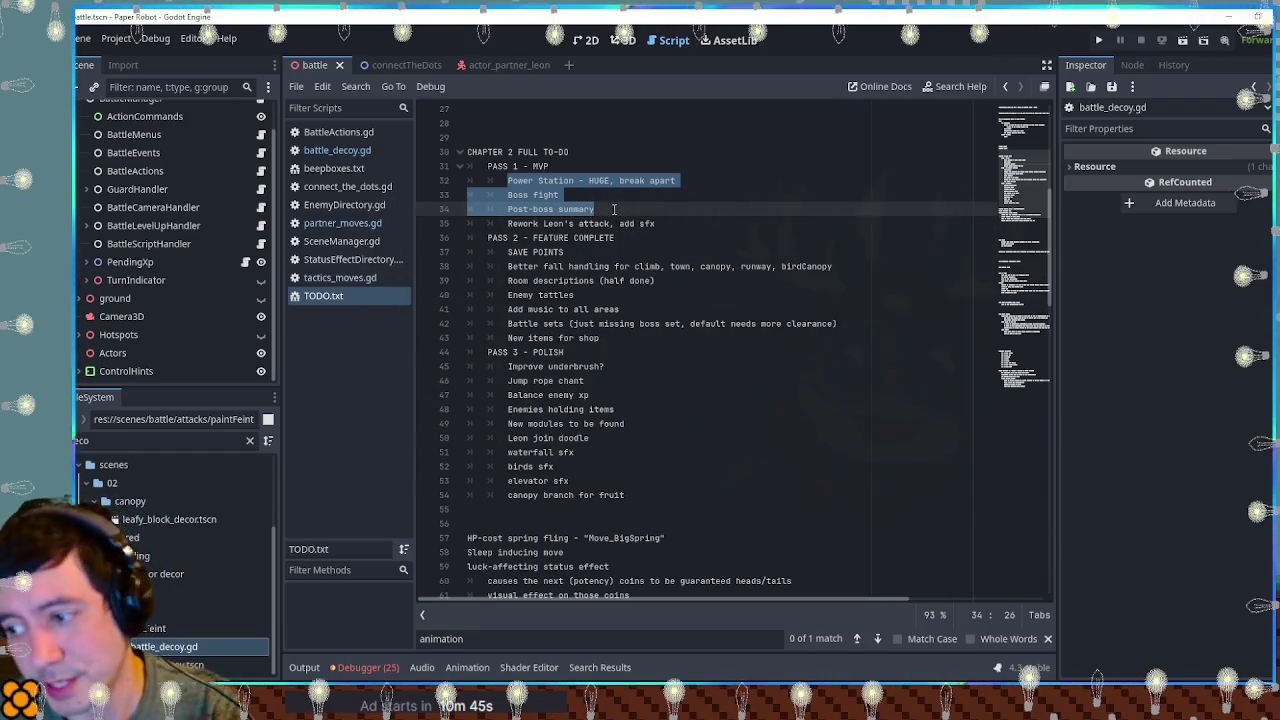
{"action": "left_click_drag", "start_coordinate": [507, 223], "coordinate": [680, 222]}
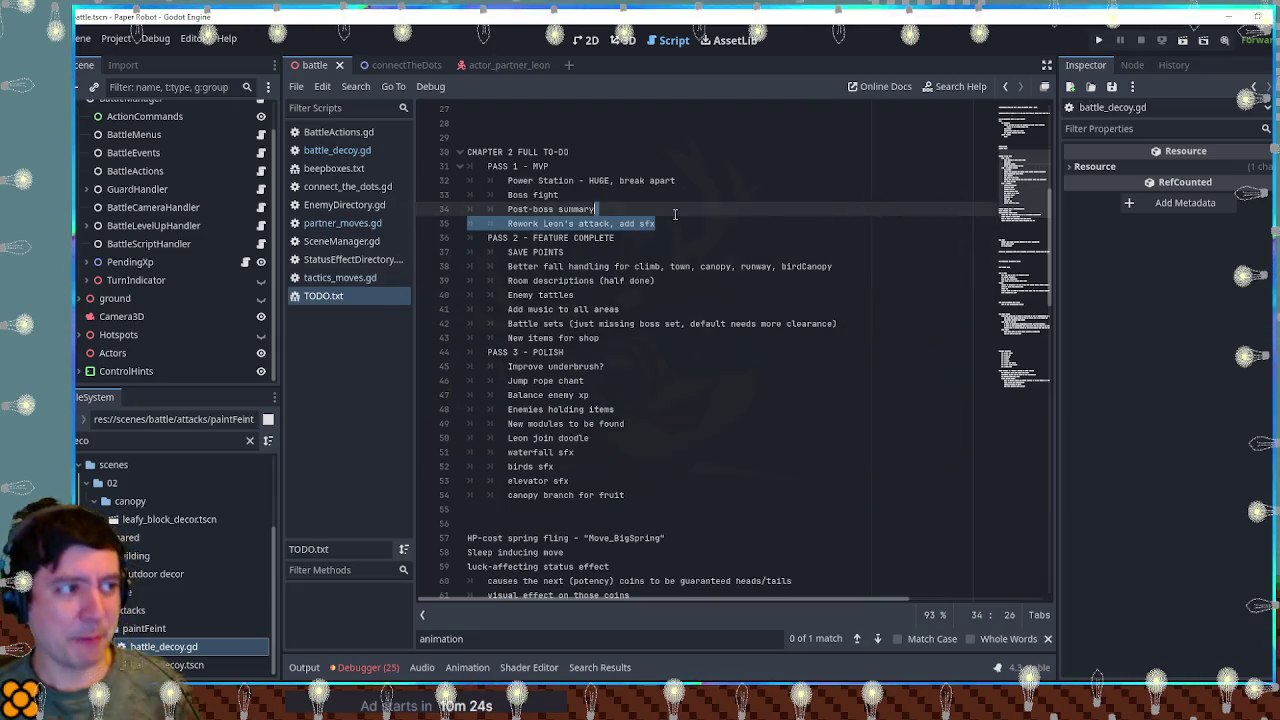
{"action": "key", "text": "ctrl+shift+k"}
{"action": "left_click", "coordinate": [660, 323]}
{"action": "key", "text": "Return"}
{"action": "type", "text": "Rework Leon's attack, add sfx"}
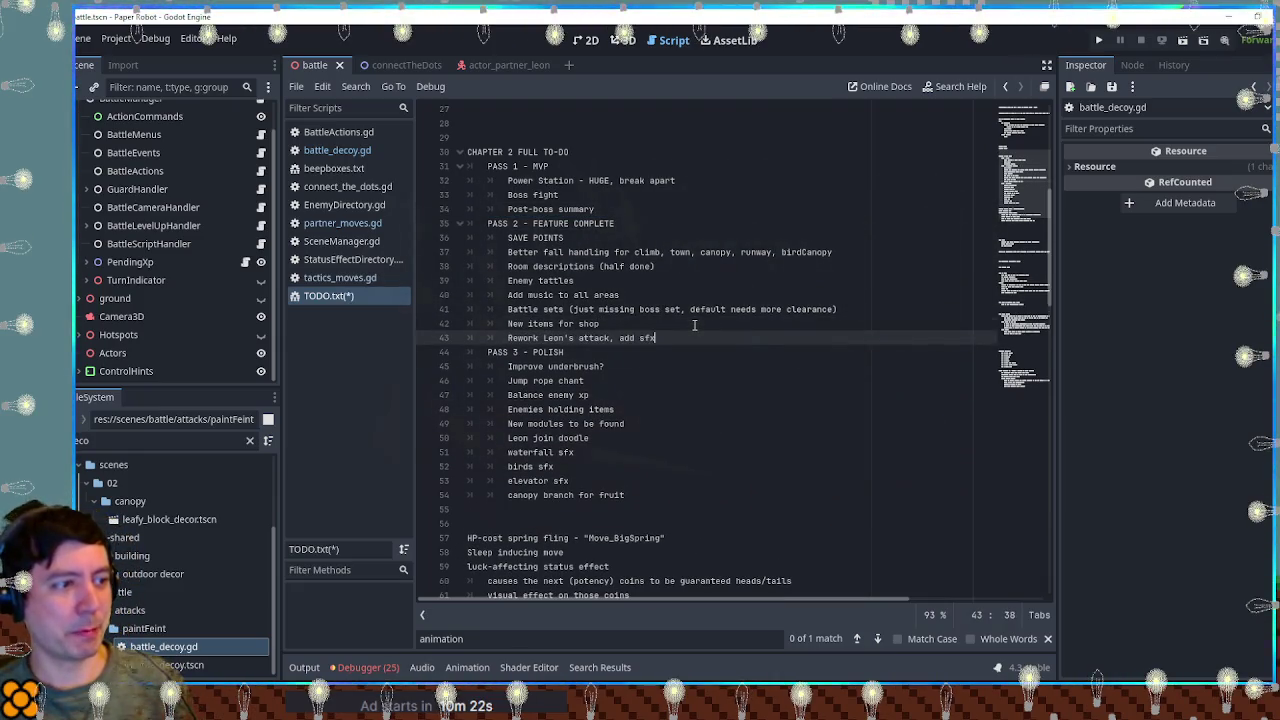
{"action": "key", "text": "ctrl+s"}
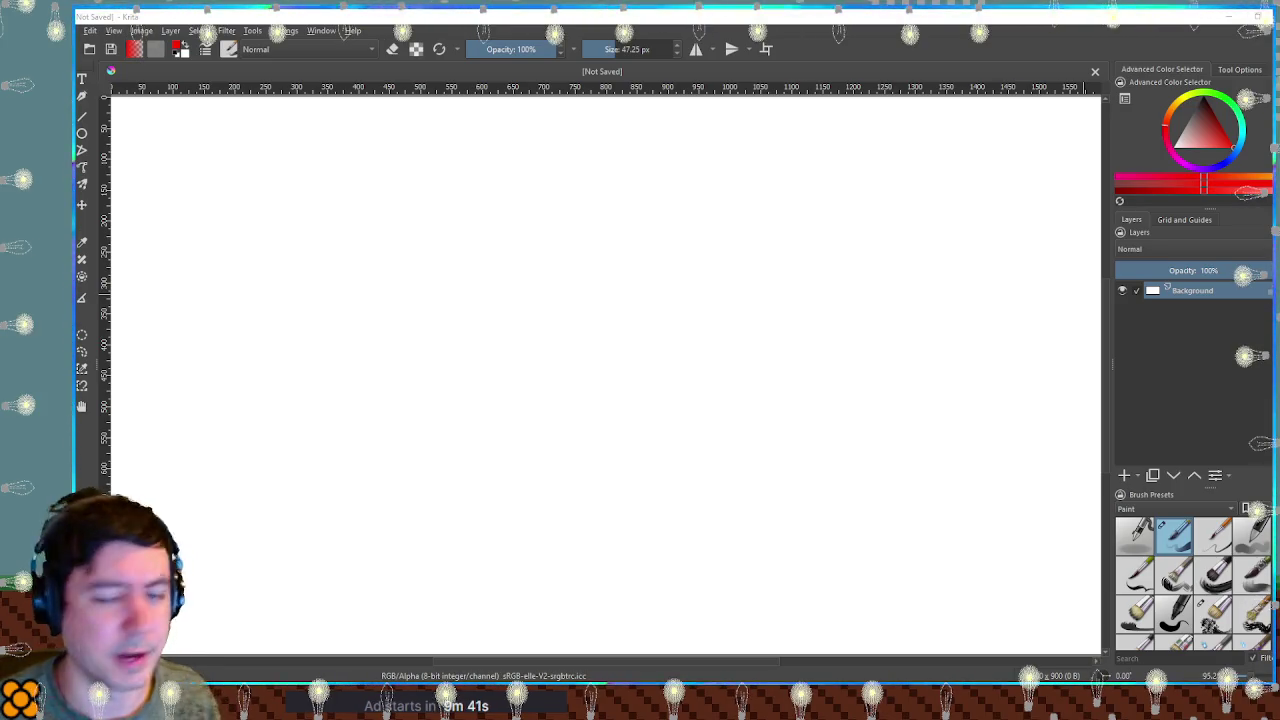
Add a new paint layer above Background and filter brush presets to Sketch.
{"action": "scroll", "coordinate": [885, 290], "scroll_direction": "down", "scroll_amount": 3}
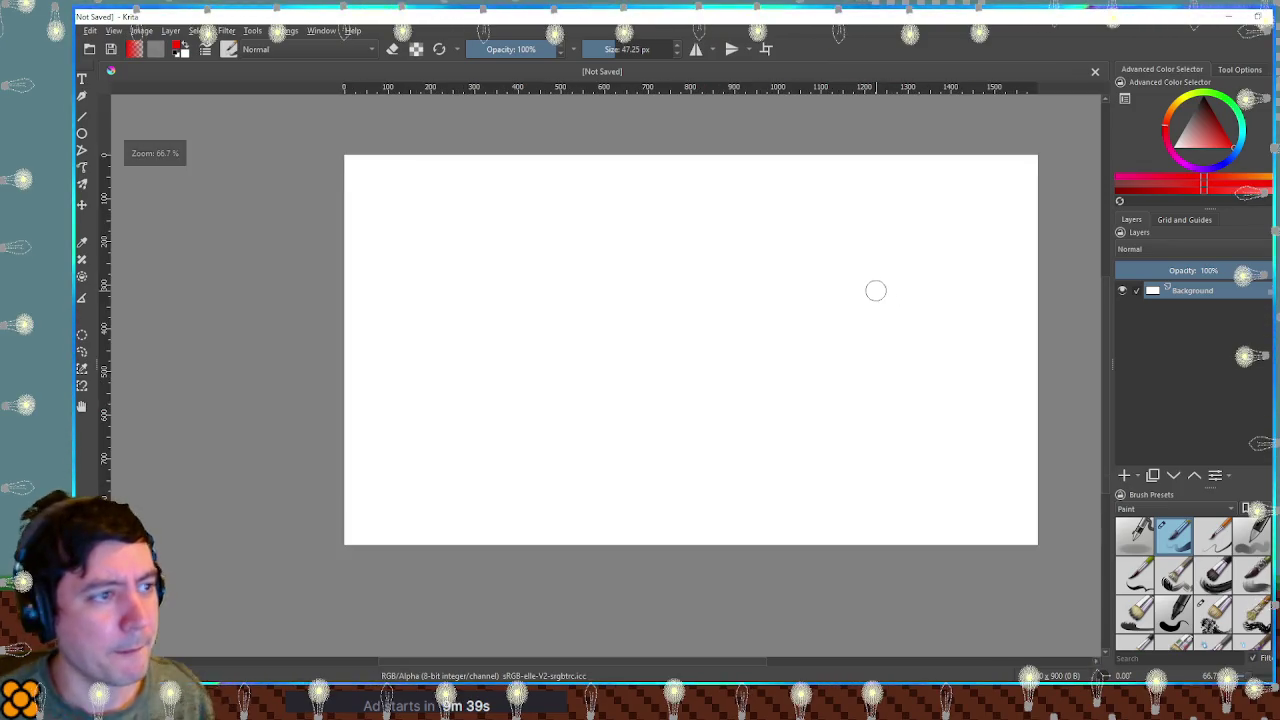
{"action": "scroll", "coordinate": [865, 305], "scroll_direction": "up", "scroll_amount": 4}
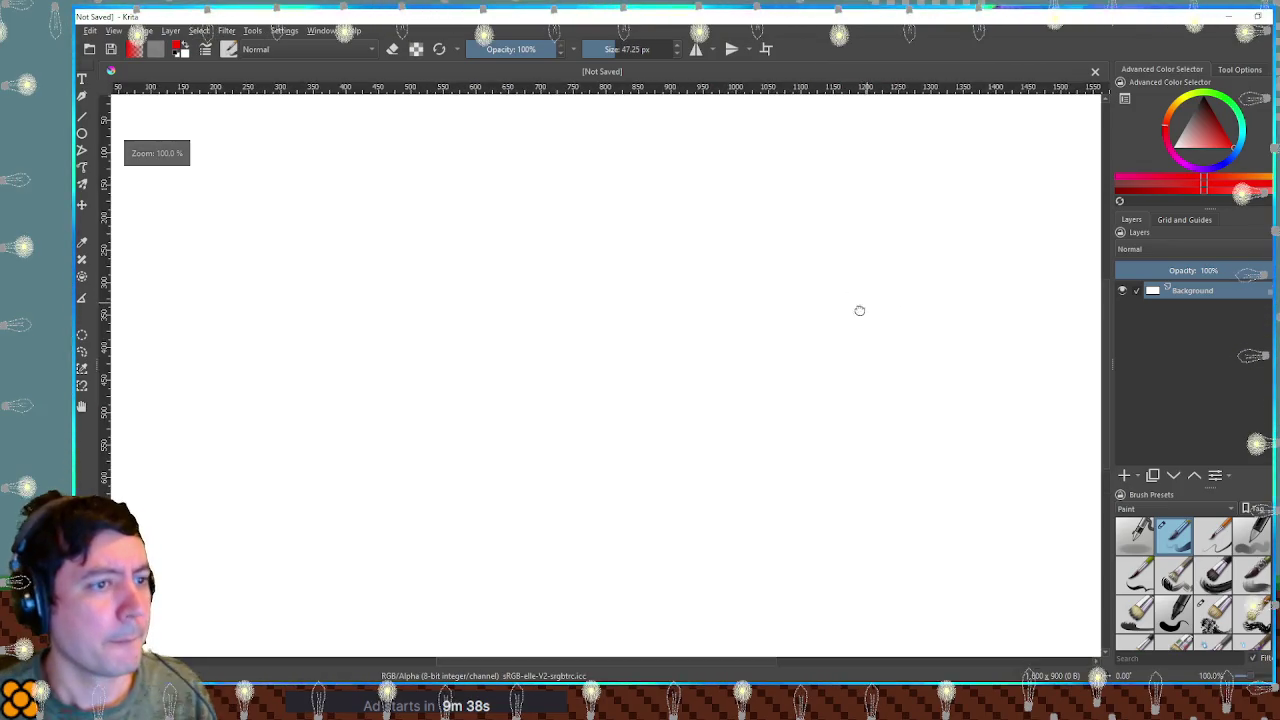
{"action": "left_click", "coordinate": [1125, 476]}
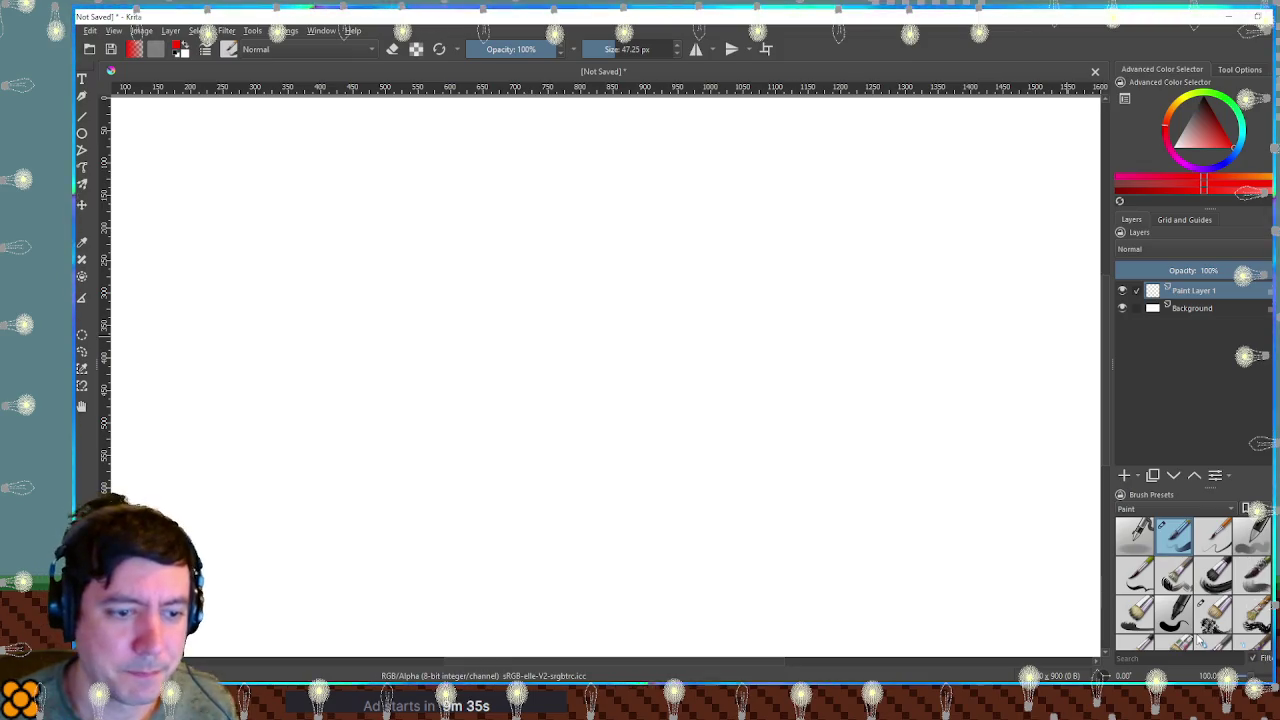
{"action": "left_click", "coordinate": [1165, 508]}
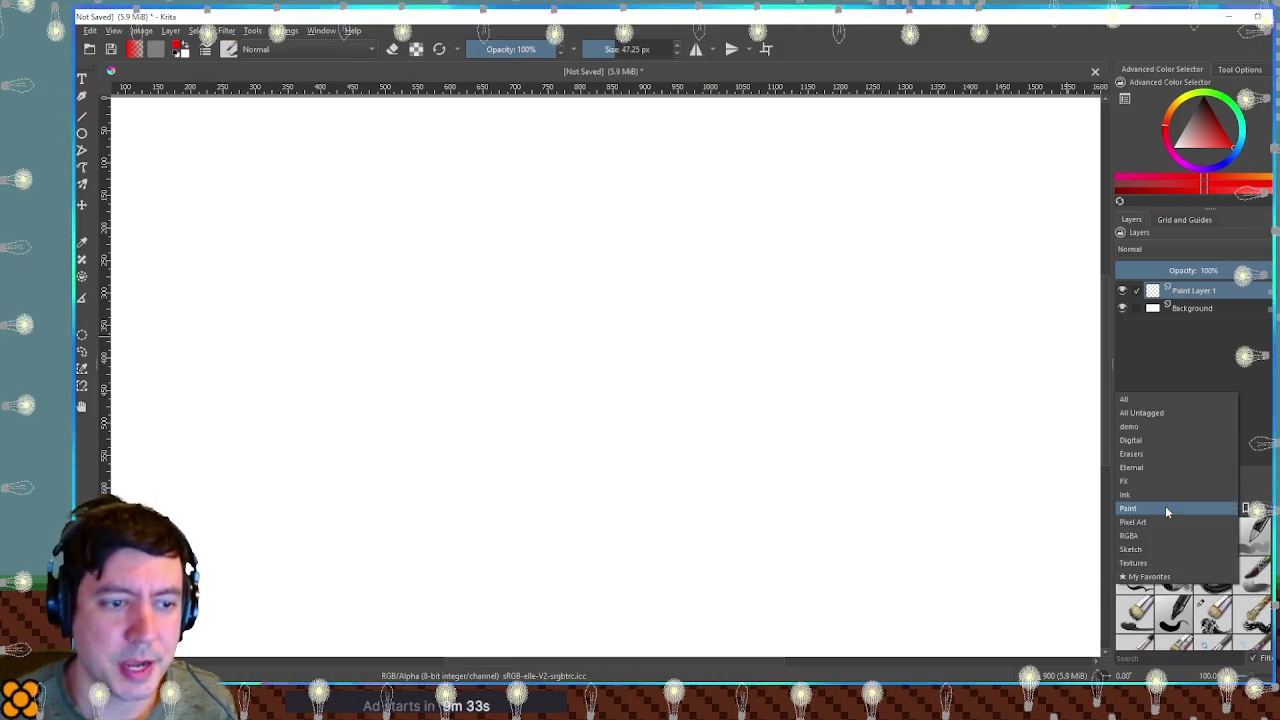
{"action": "left_click", "coordinate": [1166, 549]}
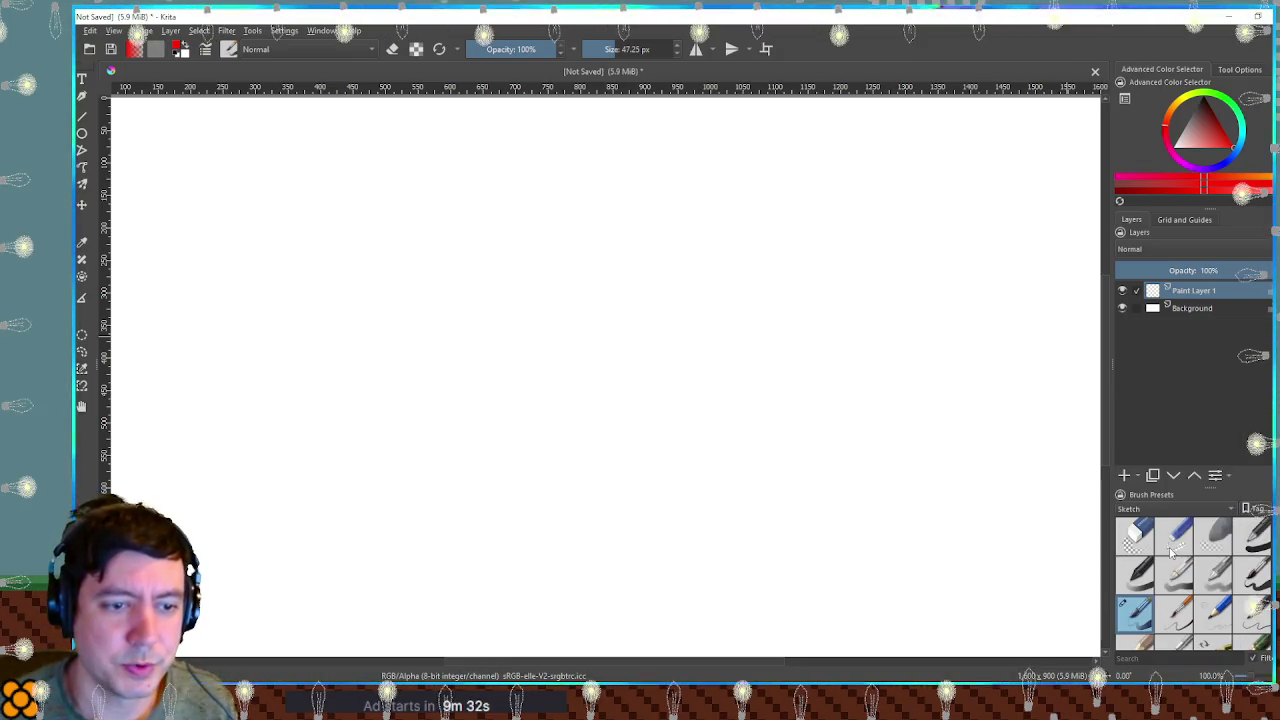
Test several Sketch presets and settle on a thin 6 px sketching pencil.
{"action": "left_click", "coordinate": [1217, 612]}
{"action": "left_click_drag", "start_coordinate": [748, 328], "coordinate": [770, 408]}
{"action": "key", "text": "ctrl+z"}
{"action": "left_click", "coordinate": [1253, 614]}
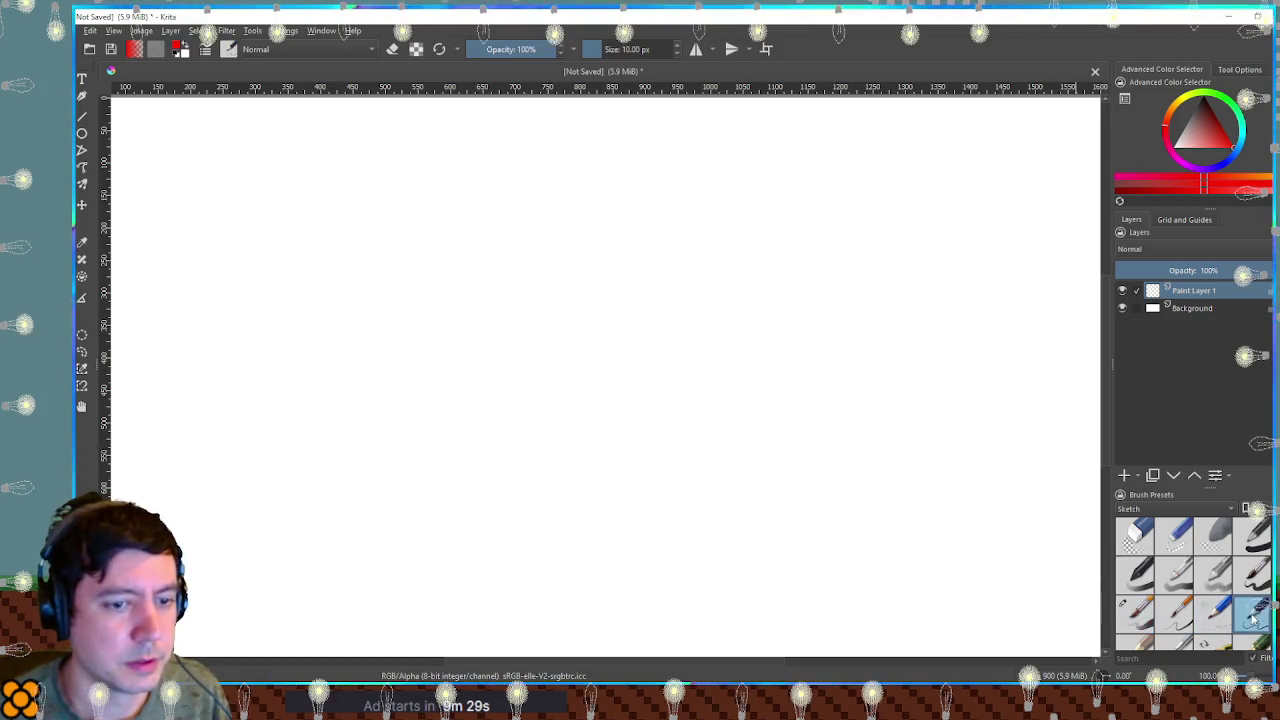
{"action": "left_click_drag", "start_coordinate": [760, 314], "coordinate": [771, 482]}
{"action": "key", "text": "ctrl+z"}
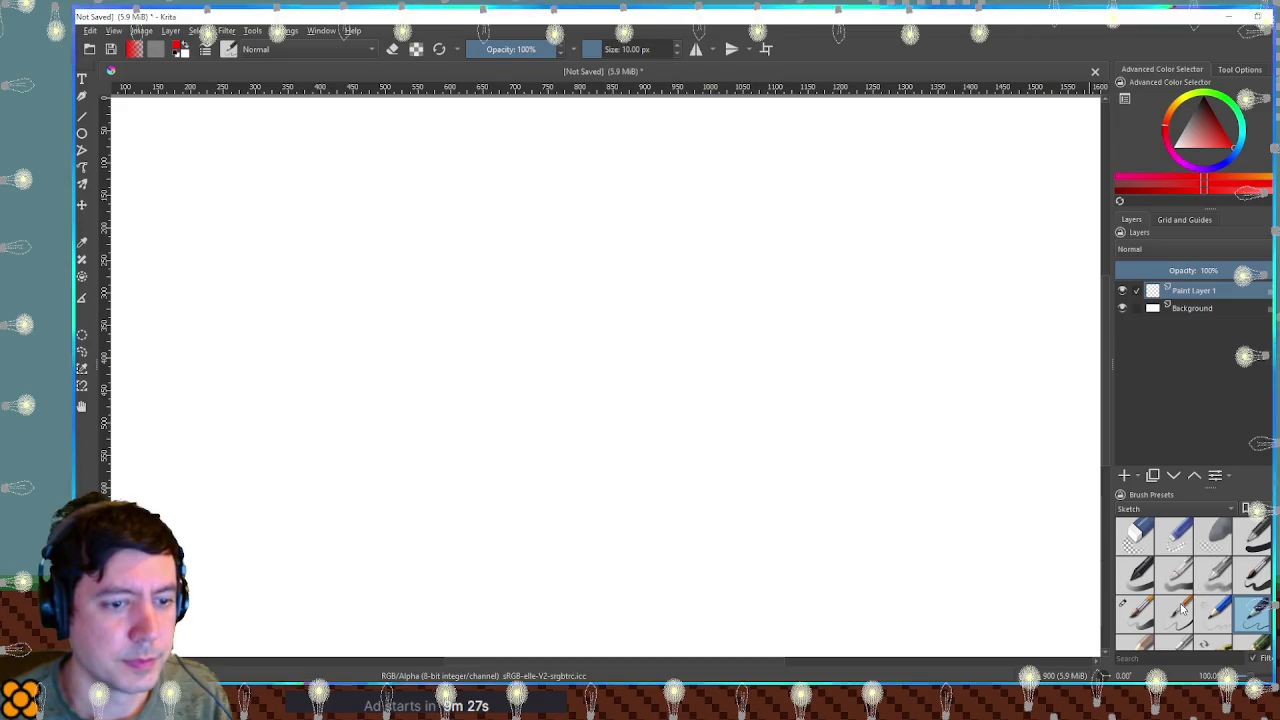
{"action": "scroll", "coordinate": [1218, 580], "scroll_direction": "down", "scroll_amount": 3}
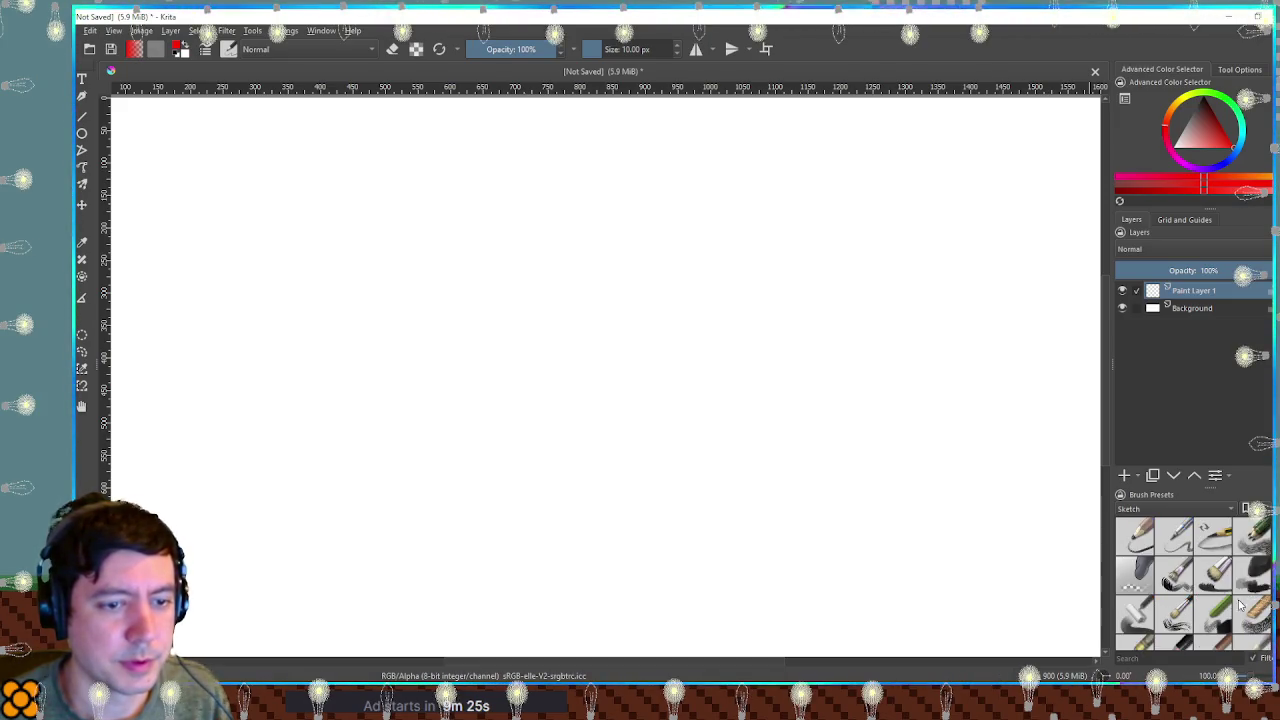
{"action": "scroll", "coordinate": [1238, 605], "scroll_direction": "up", "scroll_amount": 3}
{"action": "left_click", "coordinate": [1250, 575]}
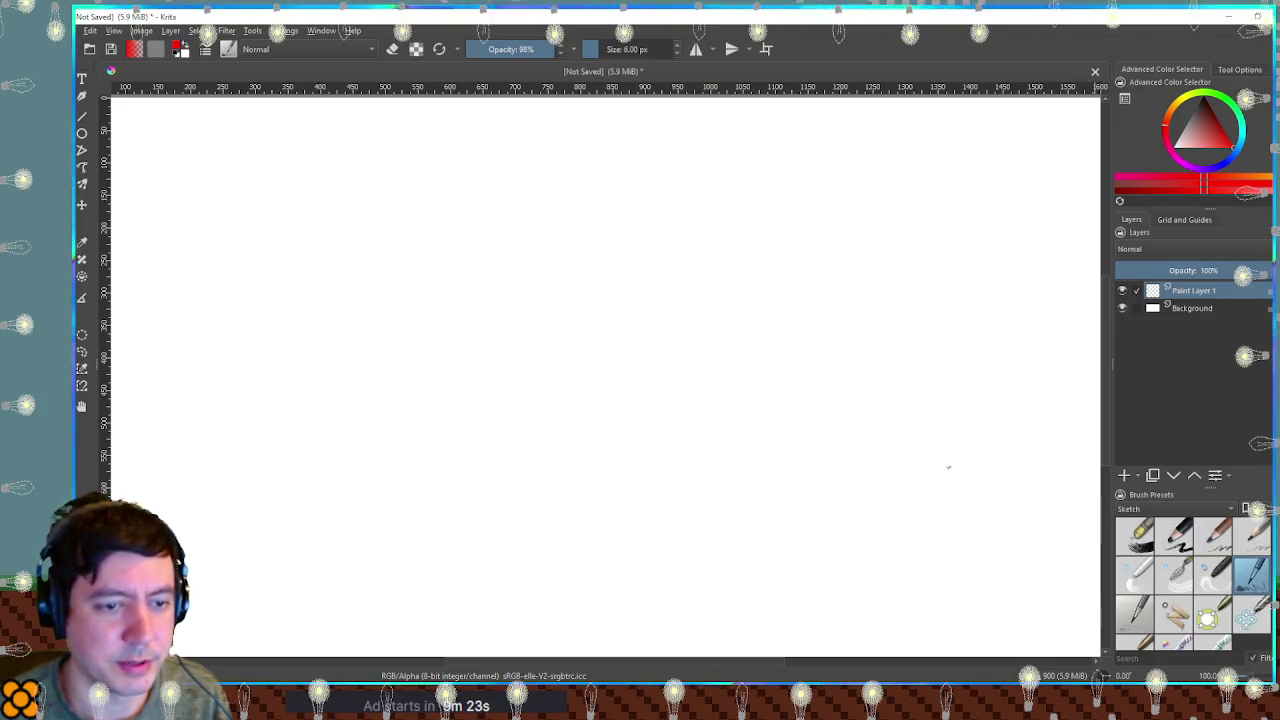
{"action": "left_click_drag", "start_coordinate": [671, 297], "coordinate": [714, 354]}
{"action": "key", "text": "ctrl+z"}
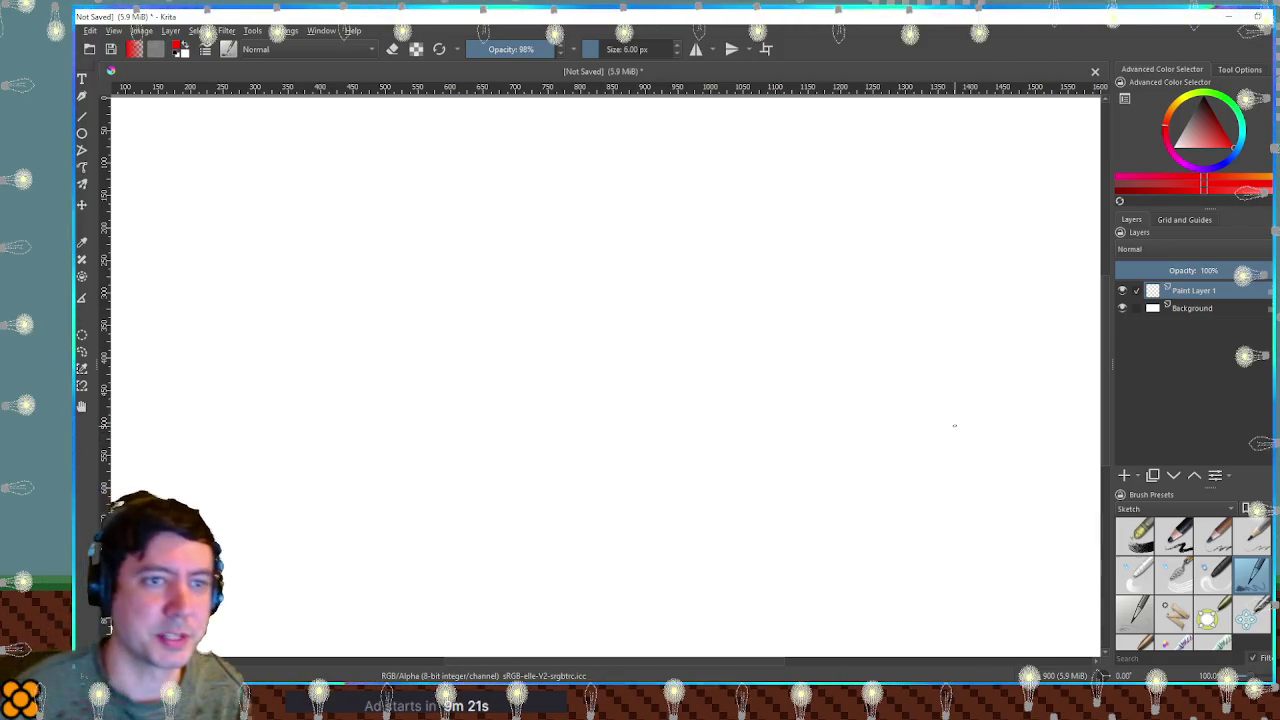
Fill the Background with a muted dark teal, then reselect Paint Layer 1.
{"action": "left_click", "coordinate": [1243, 147]}
{"action": "key", "text": "Page_Down"}
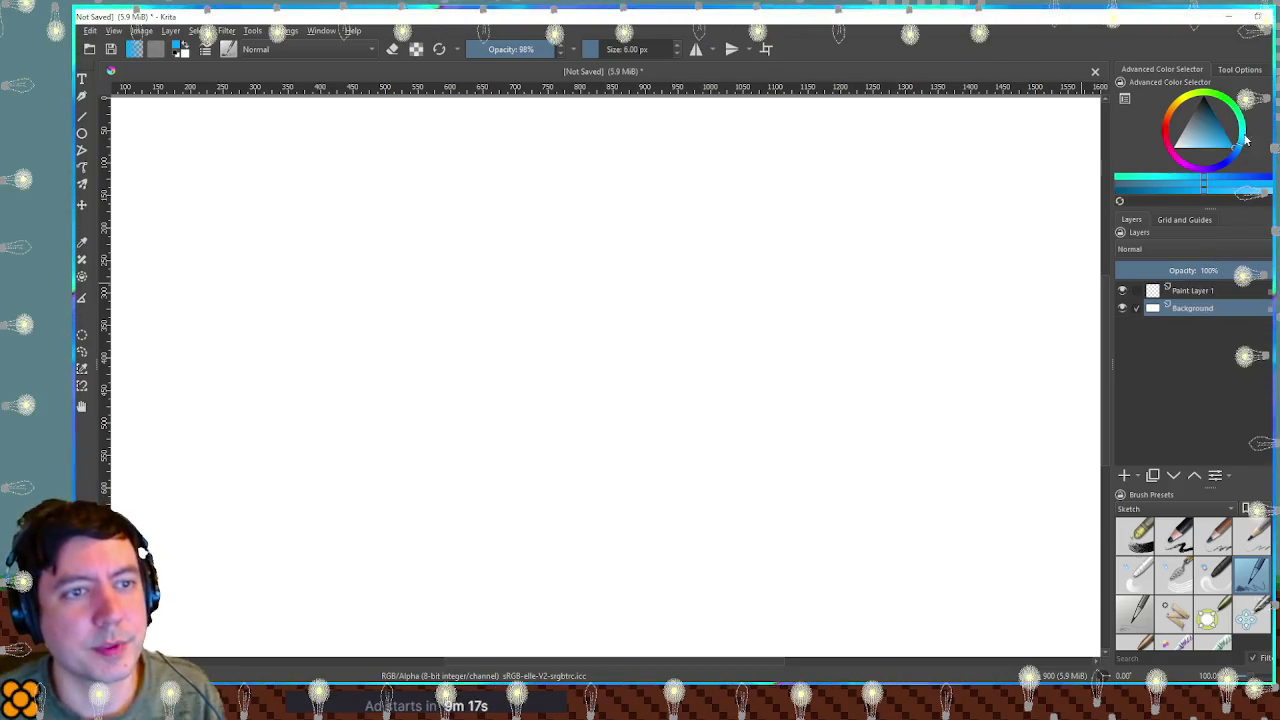
{"action": "left_click", "coordinate": [902, 246]}
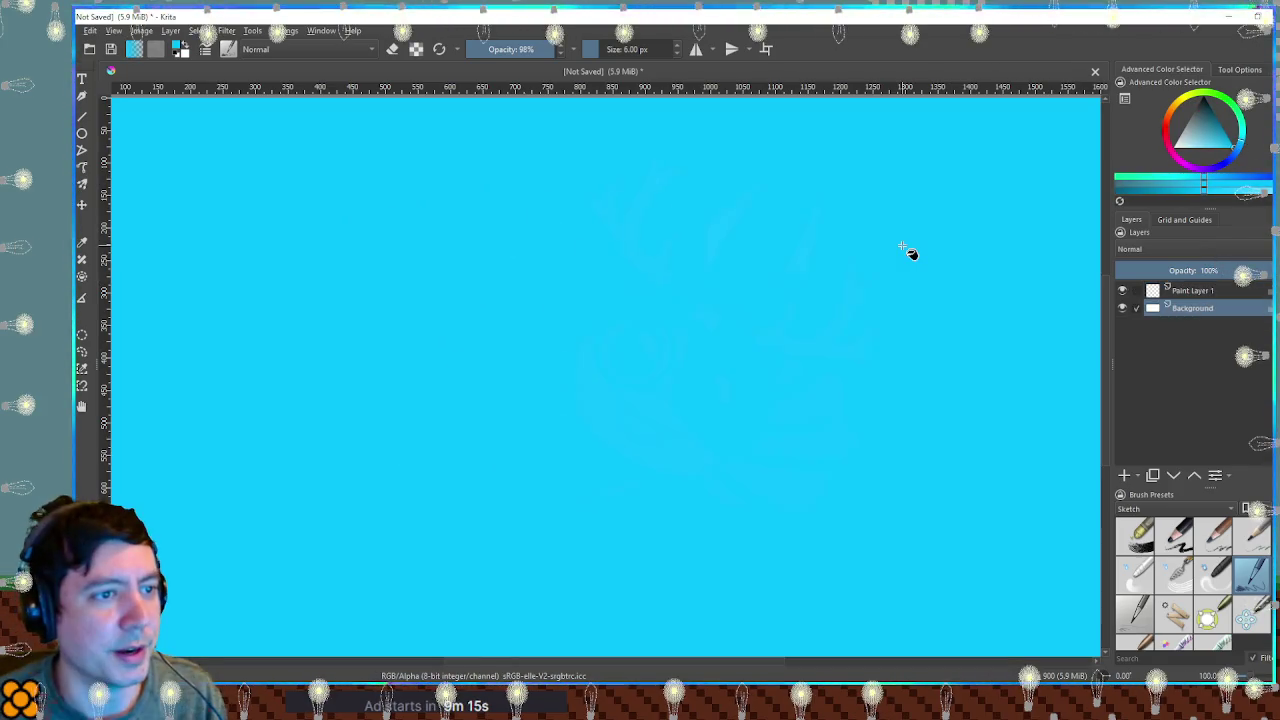
{"action": "left_click", "coordinate": [1228, 130]}
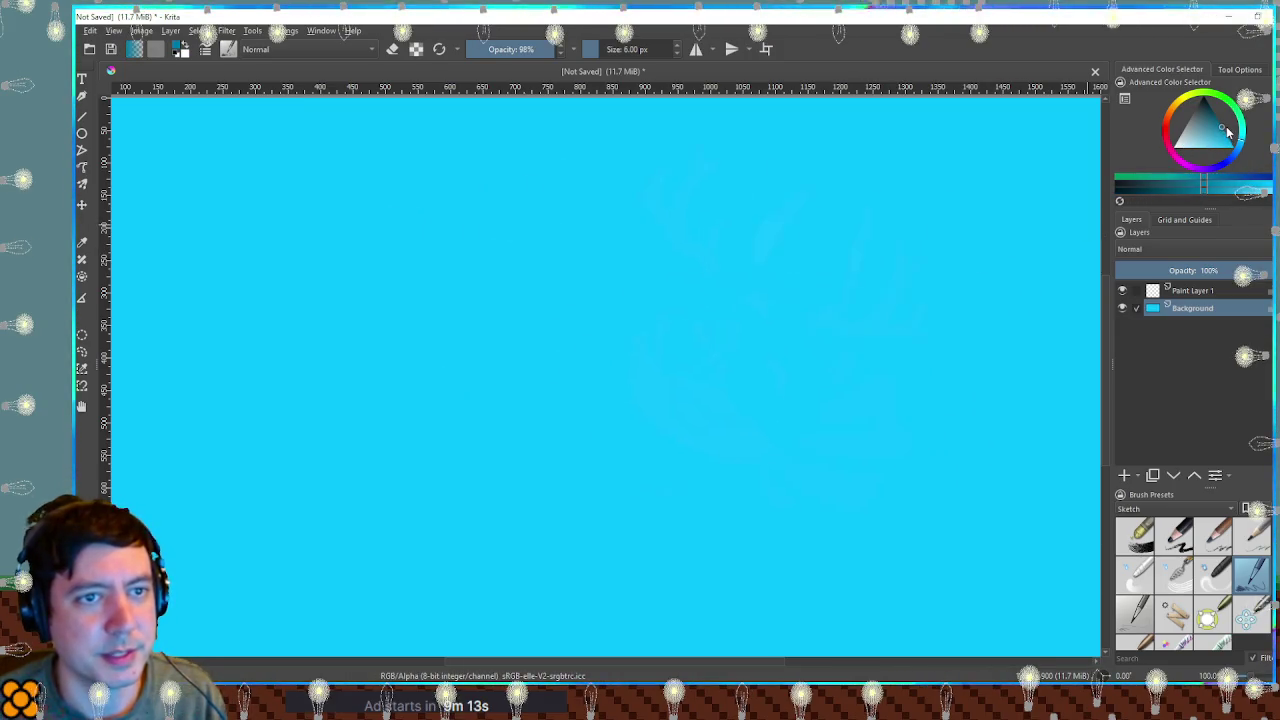
{"action": "left_click_drag", "start_coordinate": [1228, 130], "coordinate": [1201, 136]}
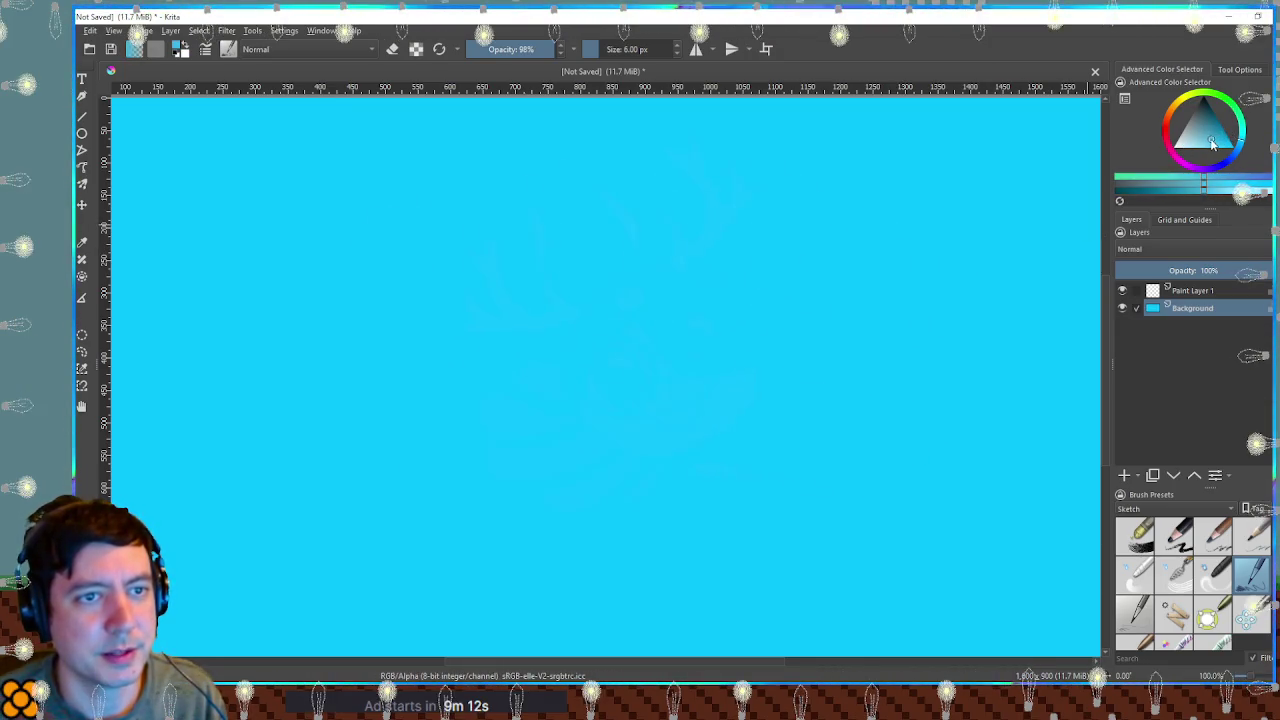
{"action": "left_click", "coordinate": [873, 256]}
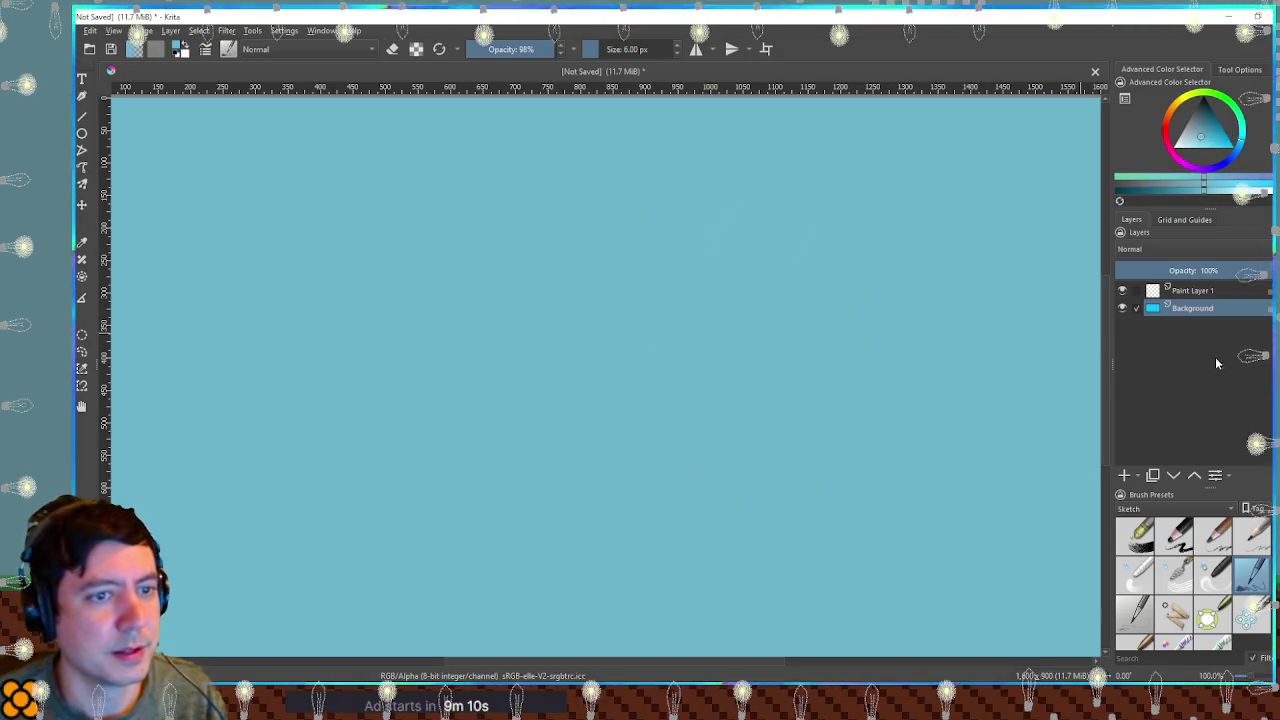
{"action": "left_click", "coordinate": [1210, 140]}
{"action": "left_click", "coordinate": [857, 277]}
{"action": "left_click", "coordinate": [1183, 291]}
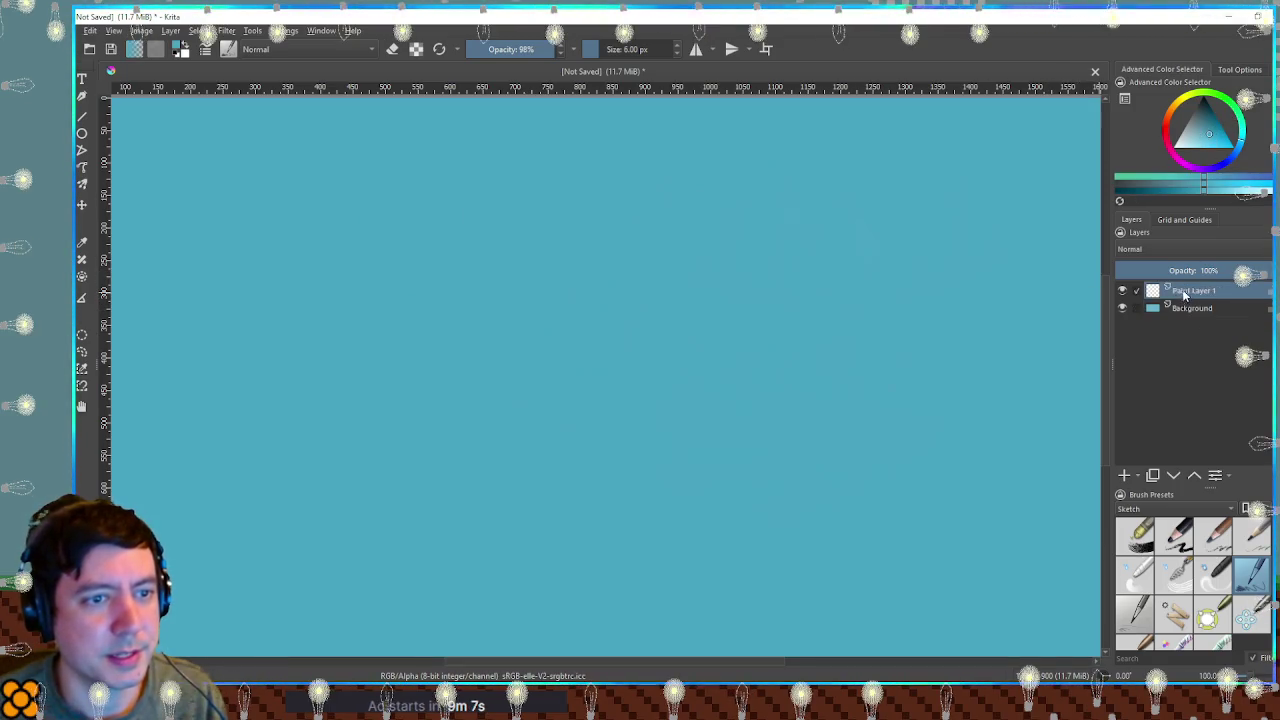
Switch to near-white, discard a test squiggle, and begin the title's first letter top left.
{"action": "left_click", "coordinate": [1198, 133]}
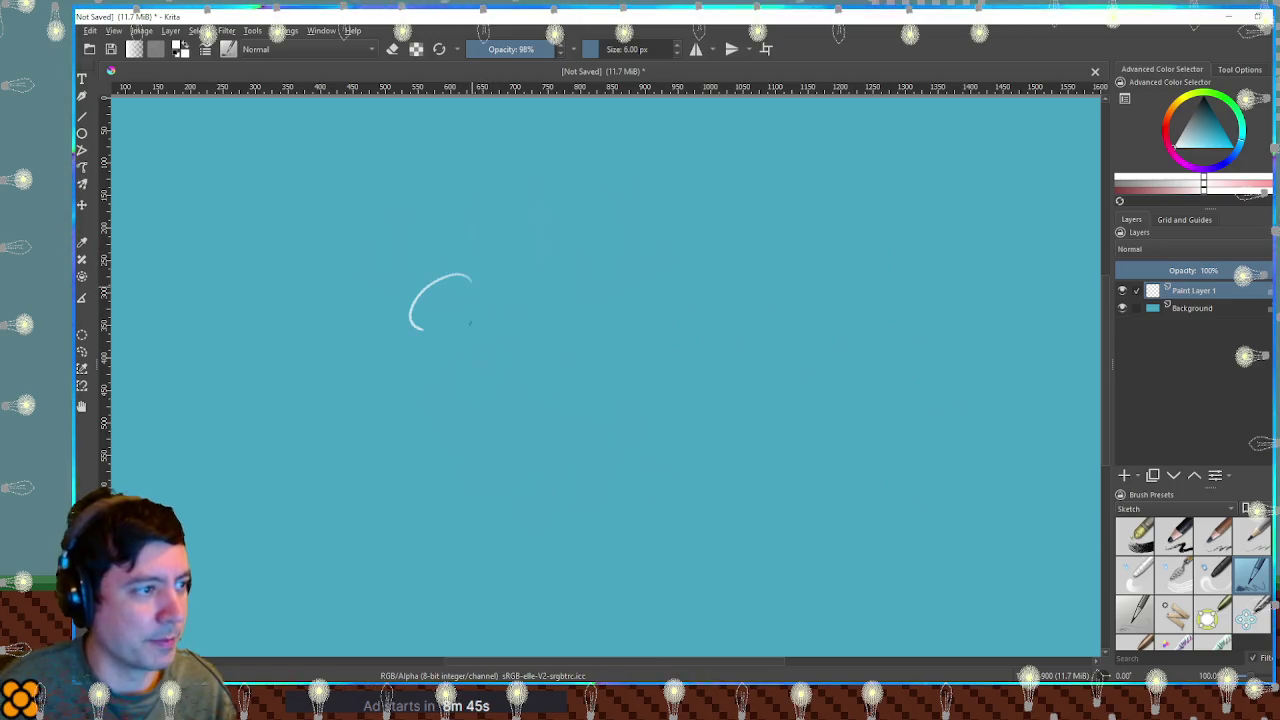
{"action": "left_click_drag", "start_coordinate": [470, 279], "coordinate": [634, 355]}
{"action": "key", "text": "ctrl+z"}
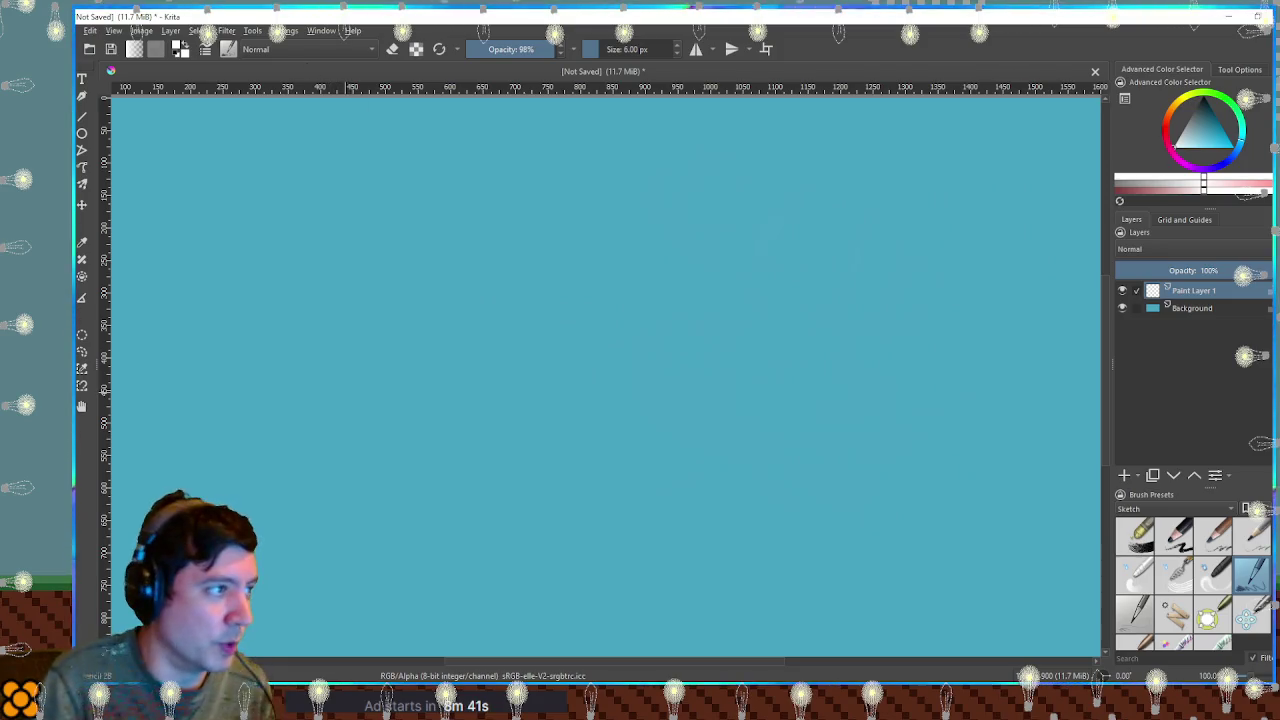
{"action": "mouse_move", "coordinate": [297, 147]}
{"action": "left_mouse_down"}
{"action": "mouse_move", "coordinate": [292, 181]}
{"action": "mouse_move", "coordinate": [346, 168]}
{"action": "mouse_move", "coordinate": [359, 183]}
{"action": "mouse_move", "coordinate": [425, 176]}
{"action": "left_mouse_up"}
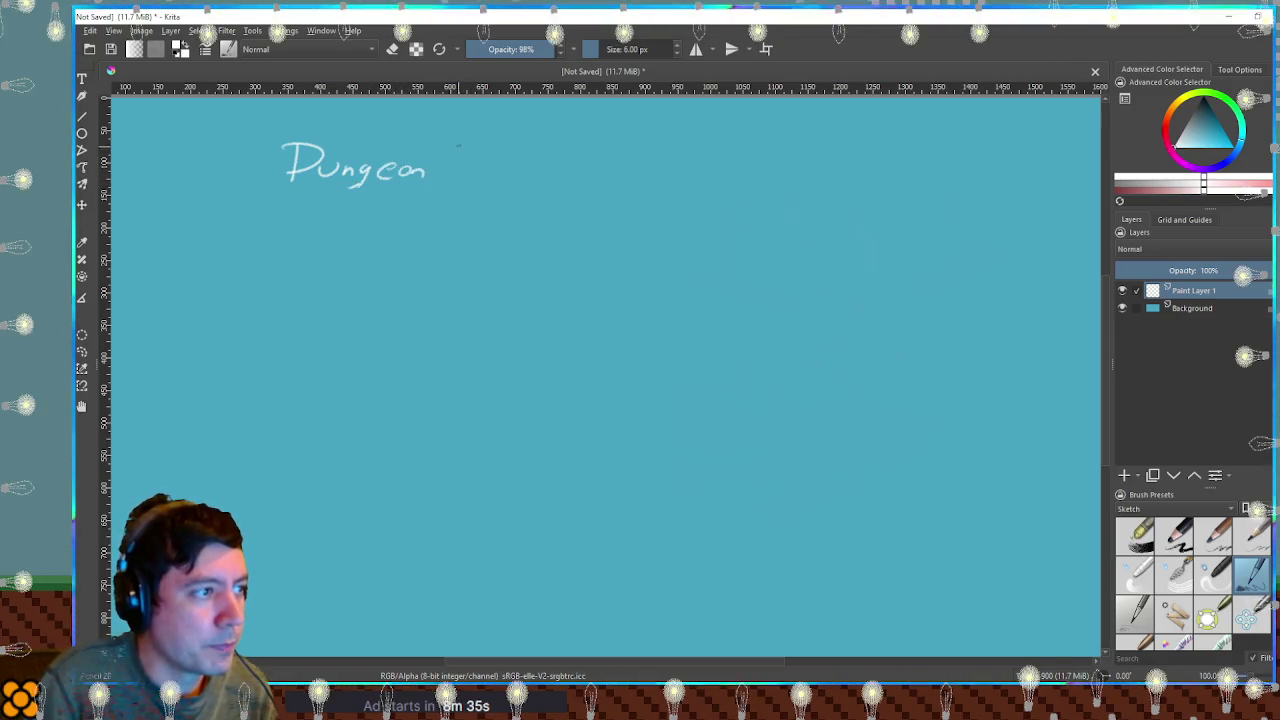
Hand-letter 'Dungeon 2 (re)planning' in white, underline it, and bring up Grid and Guides.
{"action": "mouse_move", "coordinate": [466, 120]}
{"action": "left_mouse_down"}
{"action": "mouse_move", "coordinate": [514, 134]}
{"action": "mouse_move", "coordinate": [452, 120]}
{"action": "mouse_move", "coordinate": [513, 132]}
{"action": "mouse_move", "coordinate": [487, 170]}
{"action": "mouse_move", "coordinate": [494, 127]}
{"action": "left_mouse_up"}
{"action": "key", "text": "ctrl+z"}
{"action": "left_click_drag", "start_coordinate": [452, 189], "coordinate": [518, 186]}
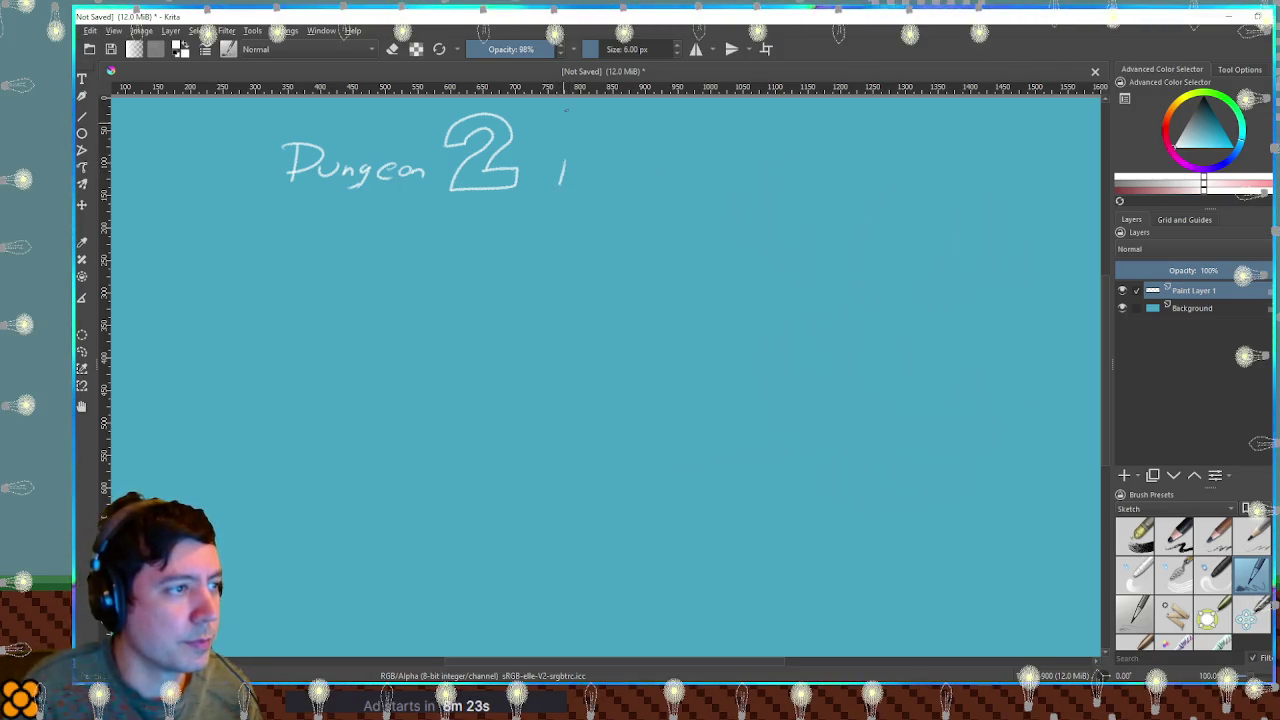
{"action": "key", "text": "ctrl+z"}
{"action": "mouse_move", "coordinate": [558, 152]}
{"action": "left_mouse_down"}
{"action": "mouse_move", "coordinate": [558, 178]}
{"action": "mouse_move", "coordinate": [582, 157]}
{"action": "mouse_move", "coordinate": [605, 177]}
{"action": "mouse_move", "coordinate": [644, 162]}
{"action": "mouse_move", "coordinate": [709, 172]}
{"action": "left_mouse_up"}
{"action": "left_click_drag", "start_coordinate": [713, 162], "coordinate": [740, 185]}
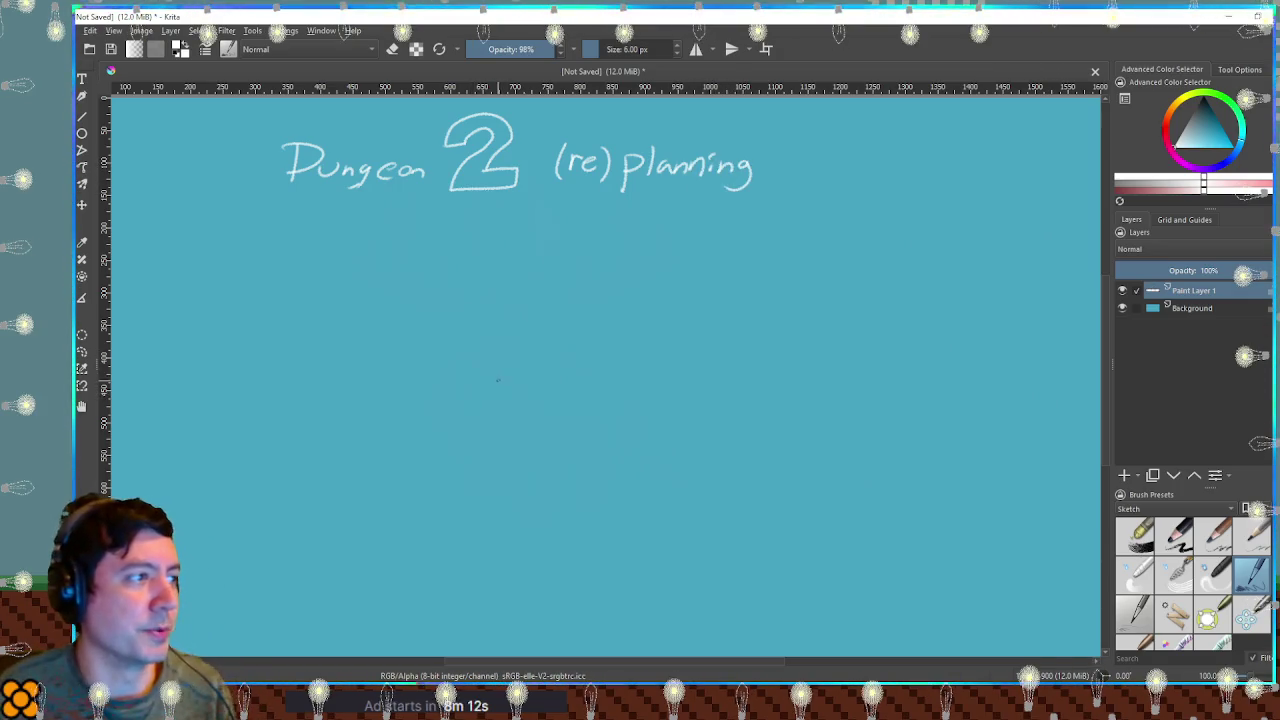
{"action": "left_click_drag", "start_coordinate": [222, 213], "coordinate": [843, 206]}
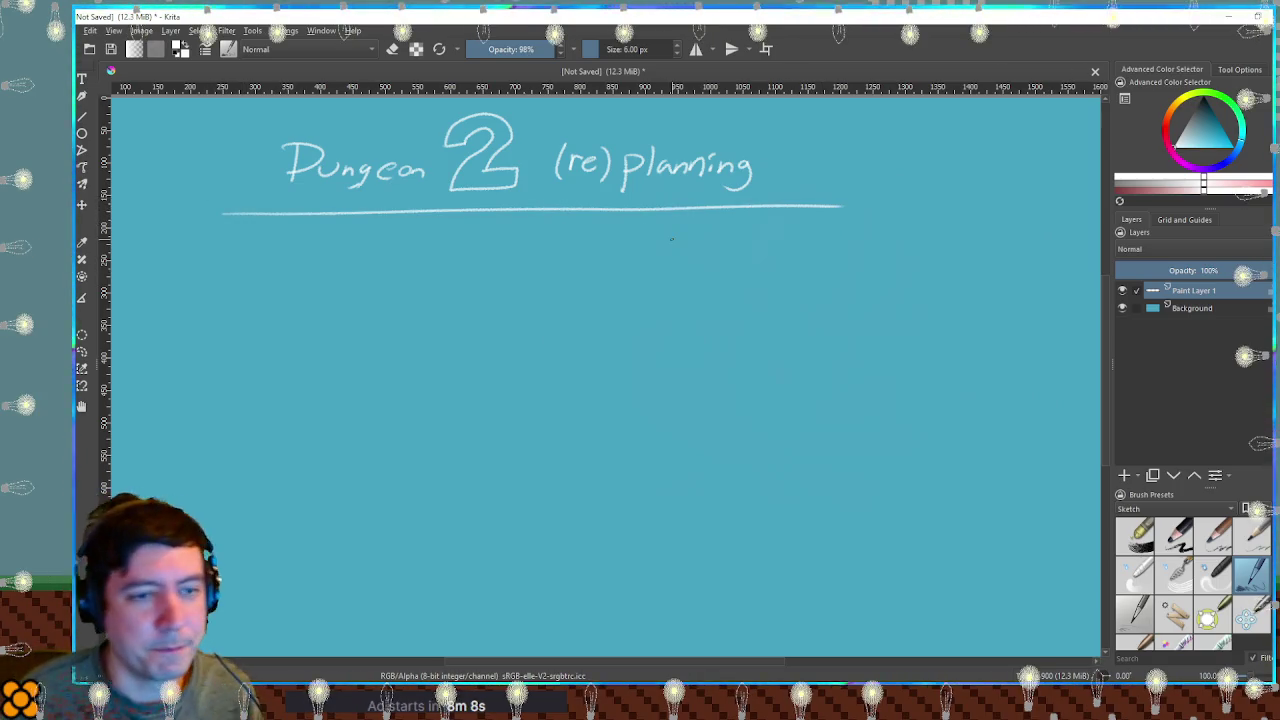
{"action": "left_click", "coordinate": [1186, 221]}
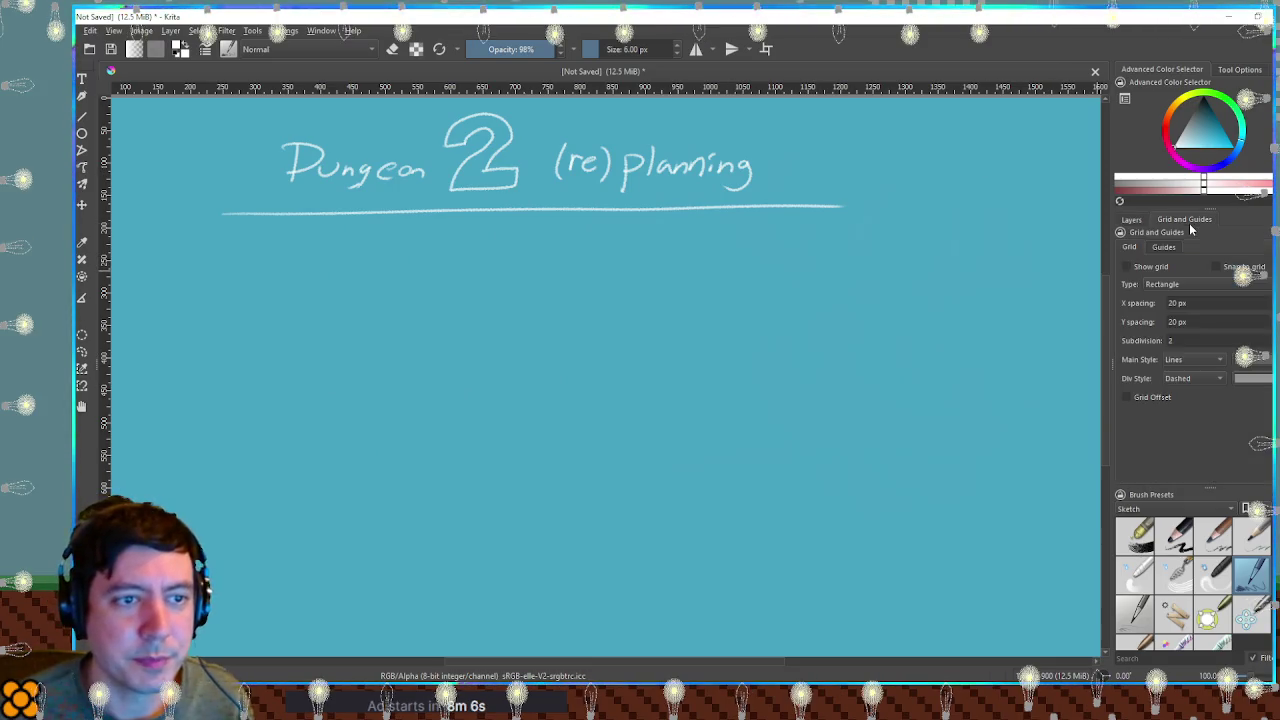
{"action": "left_click", "coordinate": [1134, 268]}
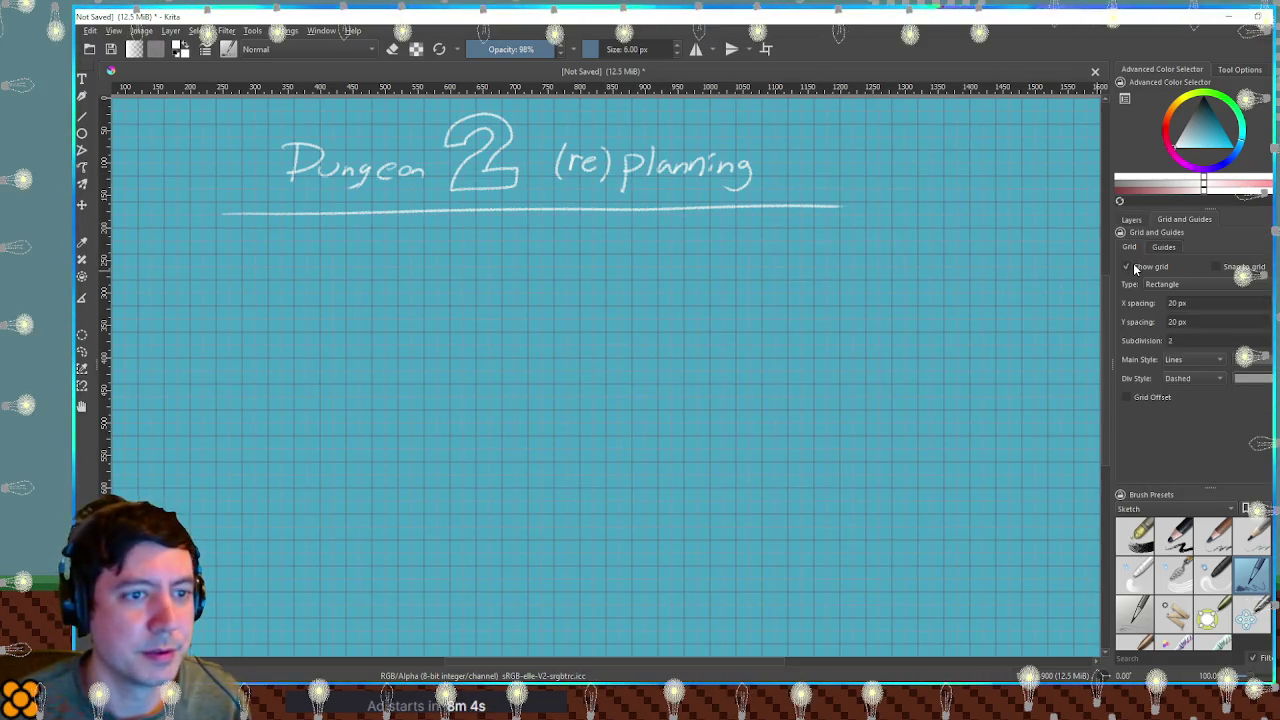
{"action": "left_click", "coordinate": [1133, 265]}
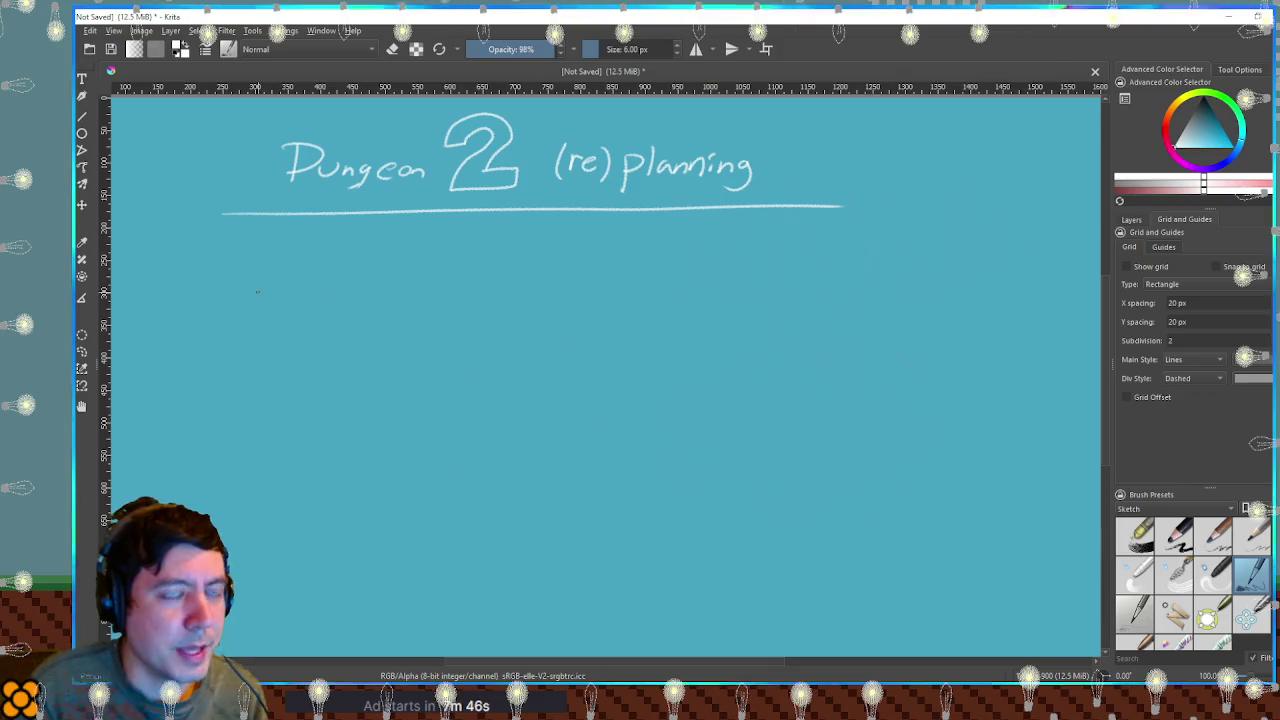
Sketch two boxes joined by a wavy cable with lightning bolts.
{"action": "mouse_move", "coordinate": [197, 294]}
{"action": "left_mouse_down"}
{"action": "mouse_move", "coordinate": [228, 310]}
{"action": "mouse_move", "coordinate": [210, 322]}
{"action": "left_mouse_up"}
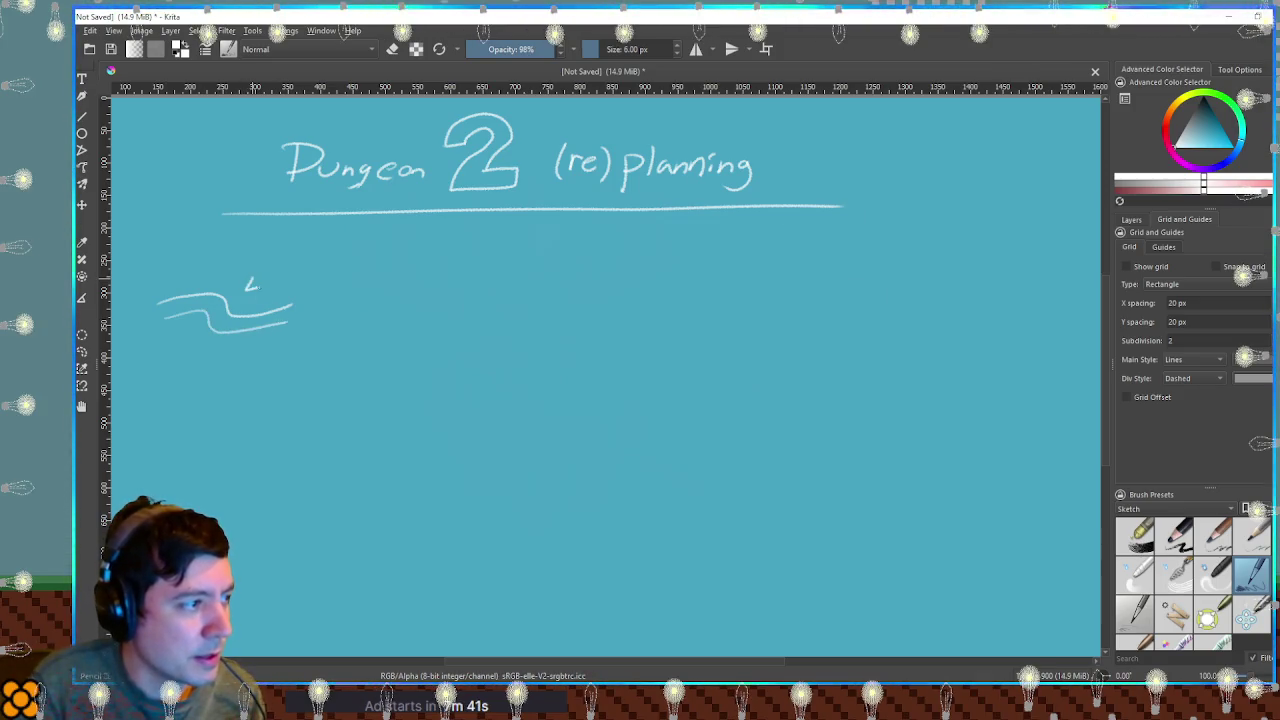
{"action": "left_click_drag", "start_coordinate": [252, 280], "coordinate": [256, 296]}
{"action": "left_click_drag", "start_coordinate": [191, 329], "coordinate": [197, 349]}
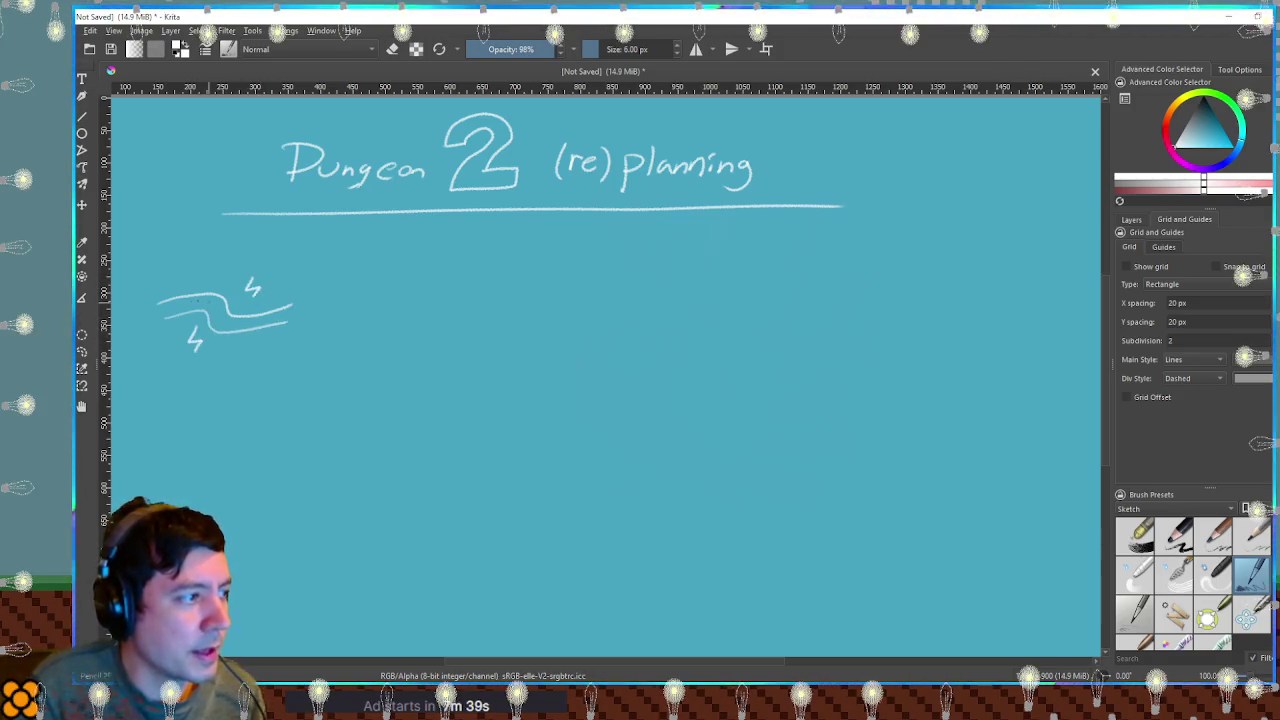
{"action": "left_click_drag", "start_coordinate": [132, 296], "coordinate": [165, 334]}
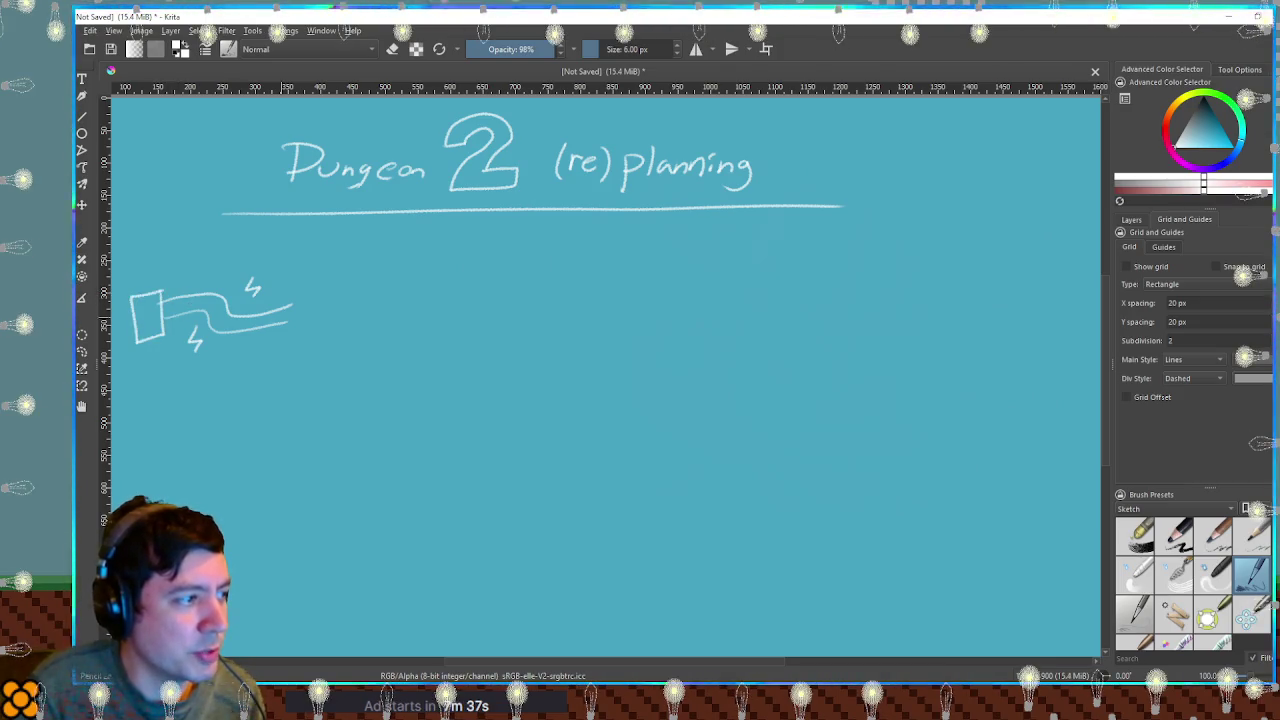
{"action": "left_click_drag", "start_coordinate": [322, 324], "coordinate": [292, 292]}
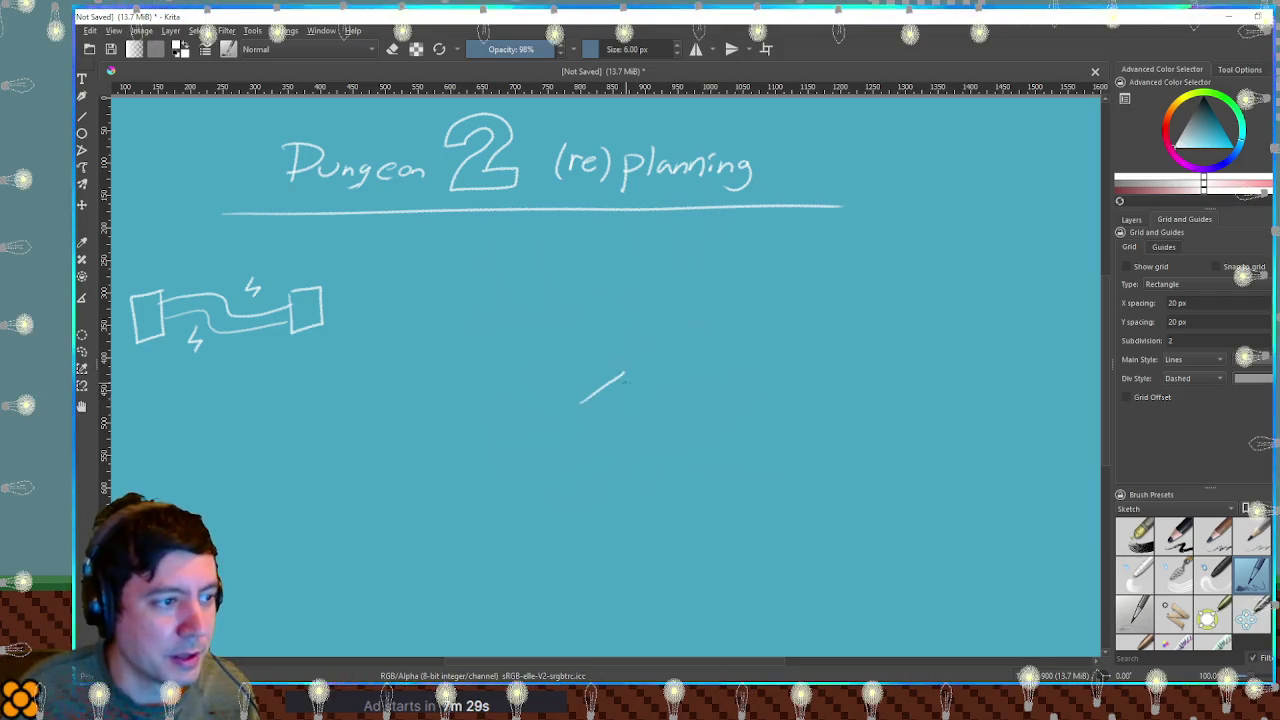
Draw a flat slab with a thickness edge and an upward arrow above it.
{"action": "left_click_drag", "start_coordinate": [625, 374], "coordinate": [717, 382]}
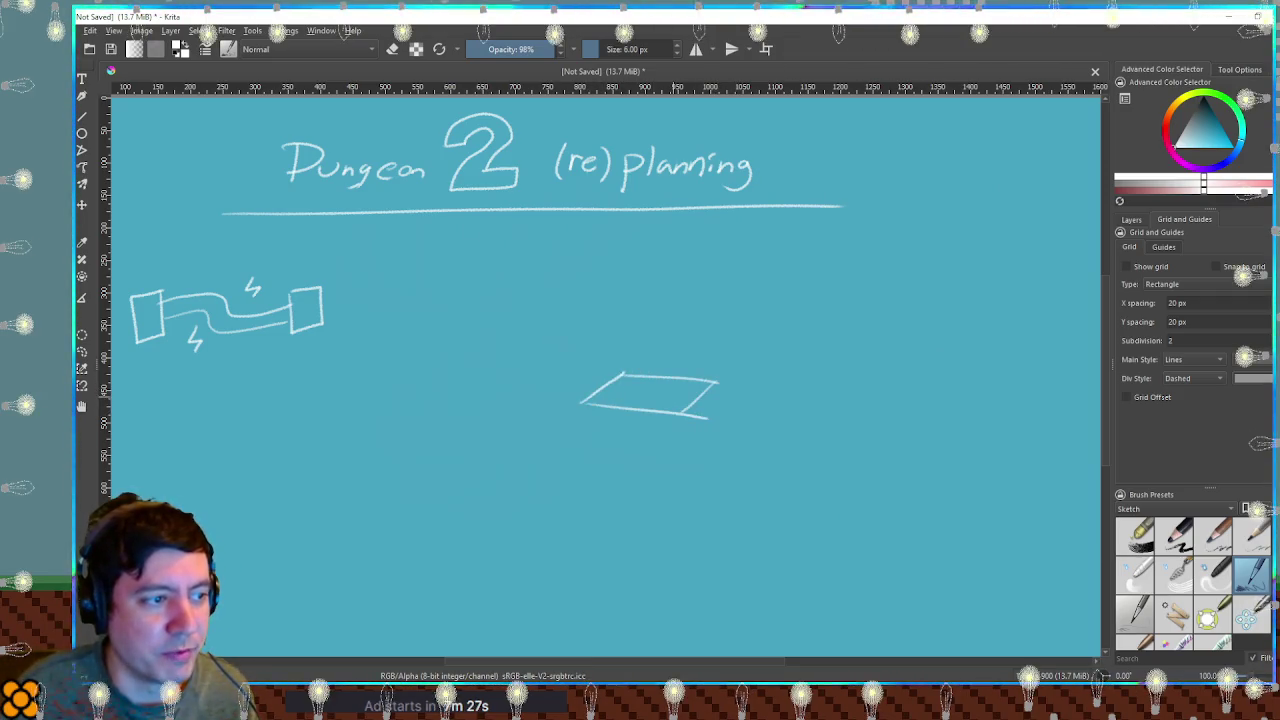
{"action": "left_click_drag", "start_coordinate": [622, 330], "coordinate": [641, 325]}
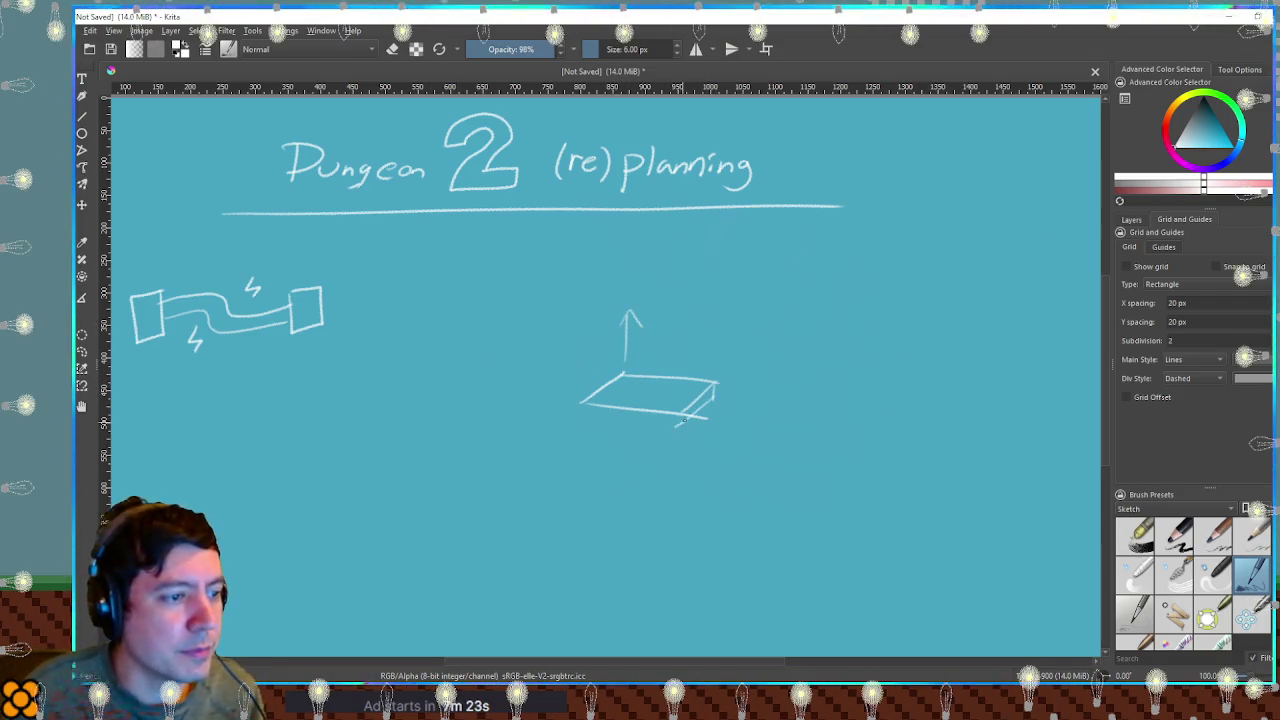
{"action": "left_click_drag", "start_coordinate": [587, 406], "coordinate": [682, 424]}
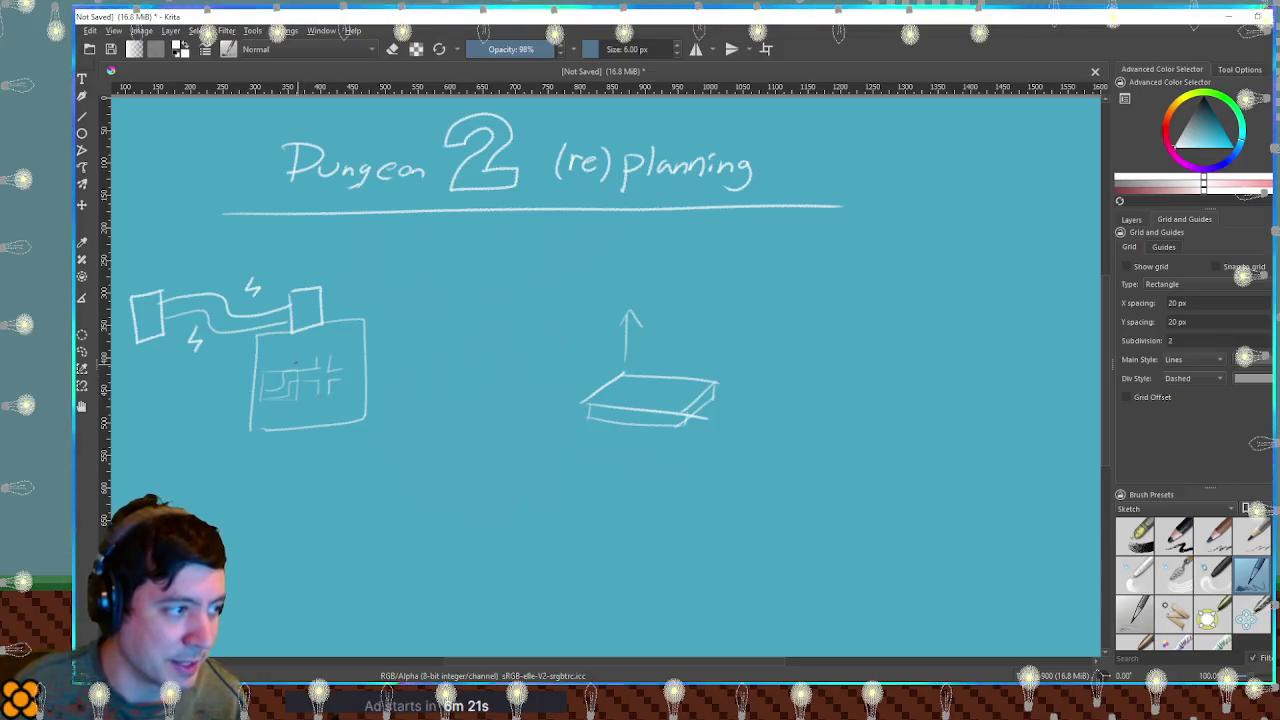
Add maze lines in the lower box, a check mark, and wavy motion lines beside the block.
{"action": "left_click_drag", "start_coordinate": [320, 396], "coordinate": [352, 380]}
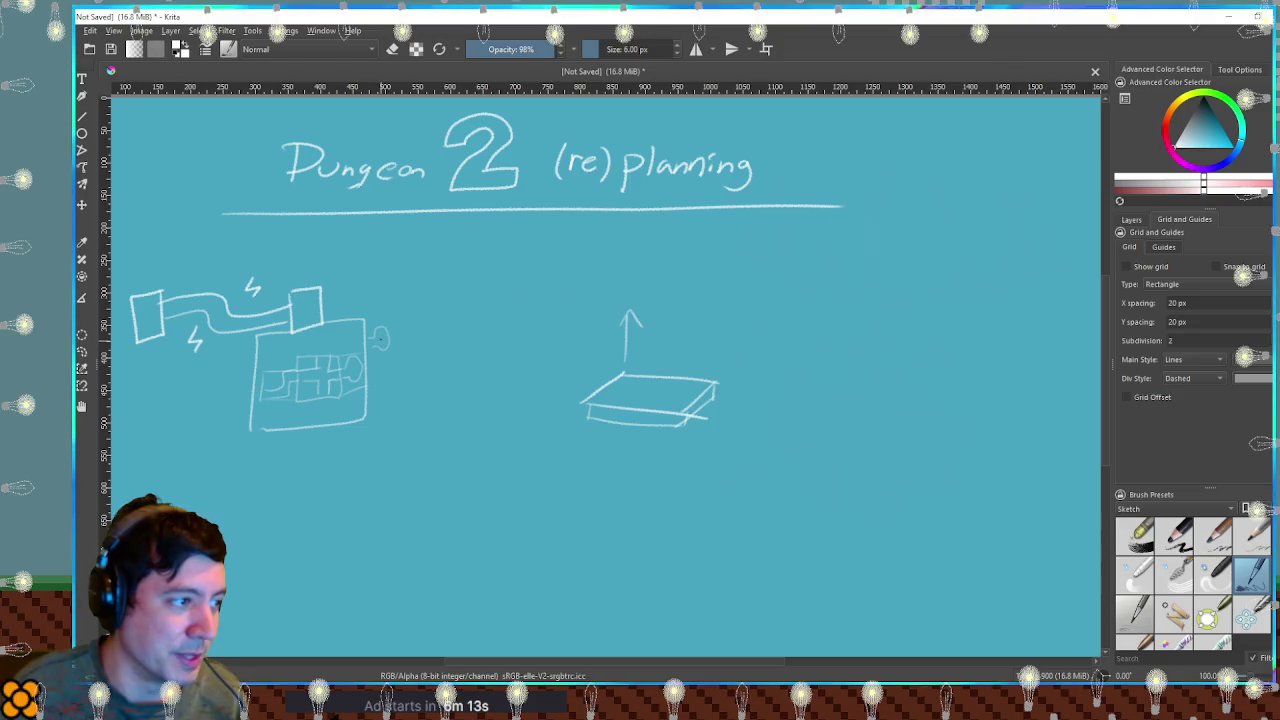
{"action": "left_click_drag", "start_coordinate": [383, 336], "coordinate": [397, 328]}
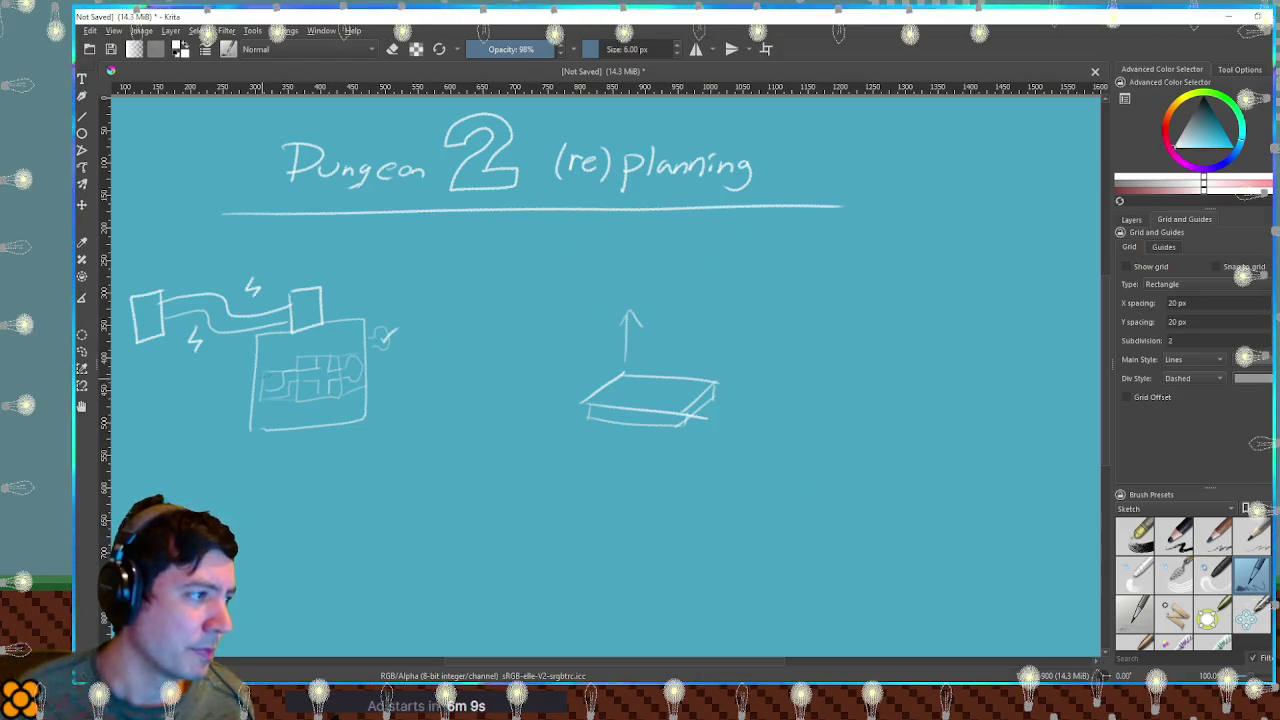
{"action": "mouse_move", "coordinate": [330, 302]}
{"action": "left_mouse_down"}
{"action": "mouse_move", "coordinate": [397, 276]}
{"action": "mouse_move", "coordinate": [376, 308]}
{"action": "mouse_move", "coordinate": [398, 292]}
{"action": "left_mouse_up"}
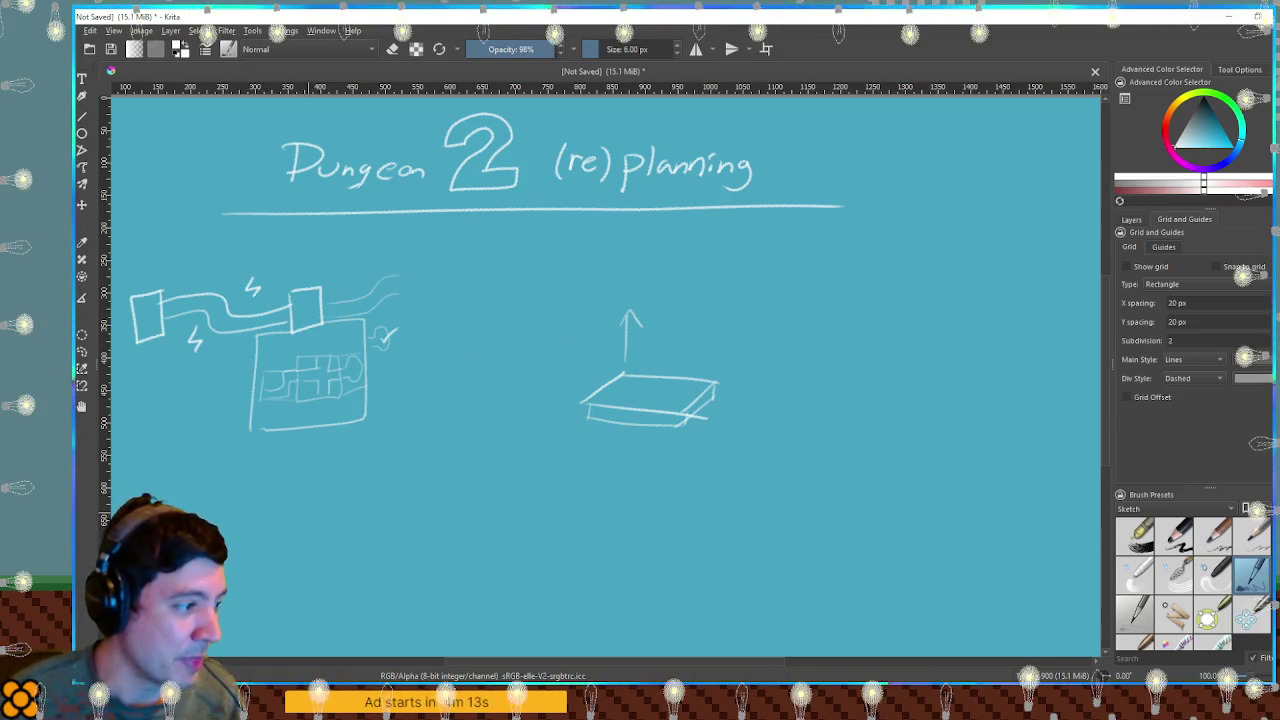
Sketch a box low on the sheet and a round-headed stick figure beside it.
{"action": "mouse_move", "coordinate": [238, 518]}
{"action": "left_mouse_down"}
{"action": "mouse_move", "coordinate": [232, 545]}
{"action": "mouse_move", "coordinate": [278, 552]}
{"action": "mouse_move", "coordinate": [249, 533]}
{"action": "mouse_move", "coordinate": [258, 506]}
{"action": "mouse_move", "coordinate": [300, 545]}
{"action": "left_mouse_up"}
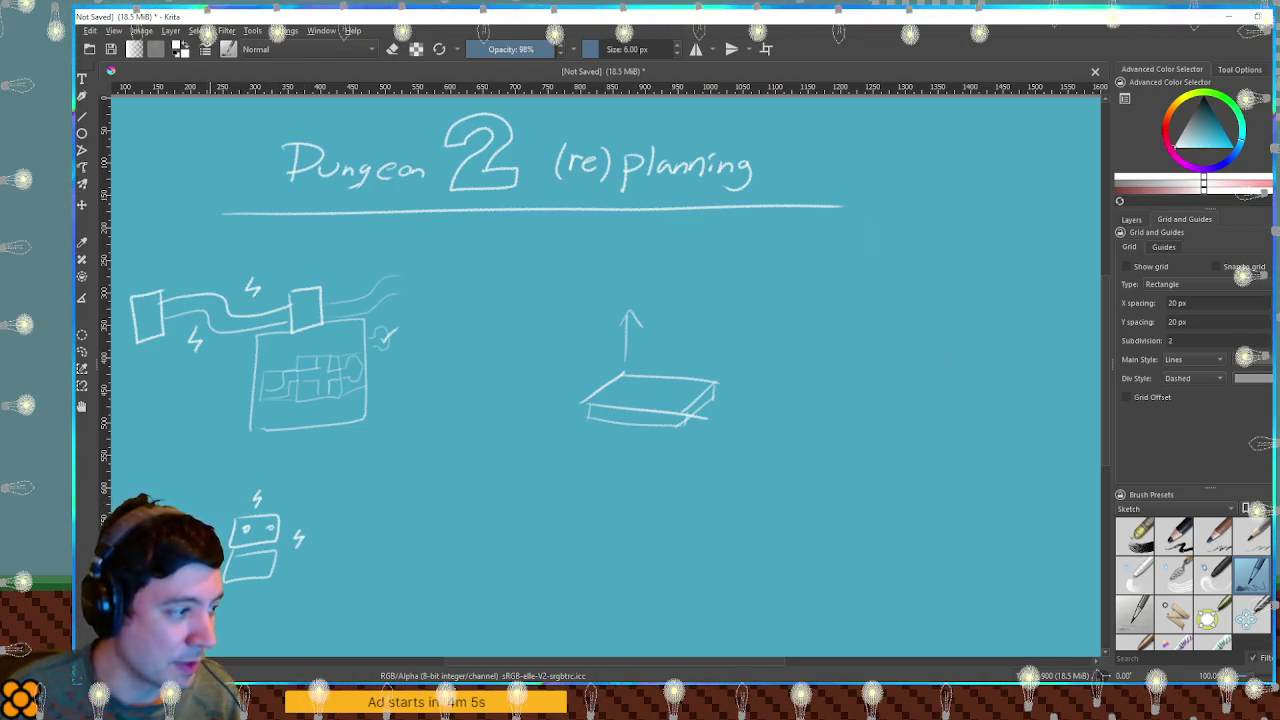
{"action": "left_click_drag", "start_coordinate": [380, 492], "coordinate": [362, 576]}
{"action": "mouse_move", "coordinate": [387, 516]}
{"action": "left_mouse_down"}
{"action": "mouse_move", "coordinate": [391, 573]}
{"action": "mouse_move", "coordinate": [352, 545]}
{"action": "mouse_move", "coordinate": [404, 534]}
{"action": "left_mouse_up"}
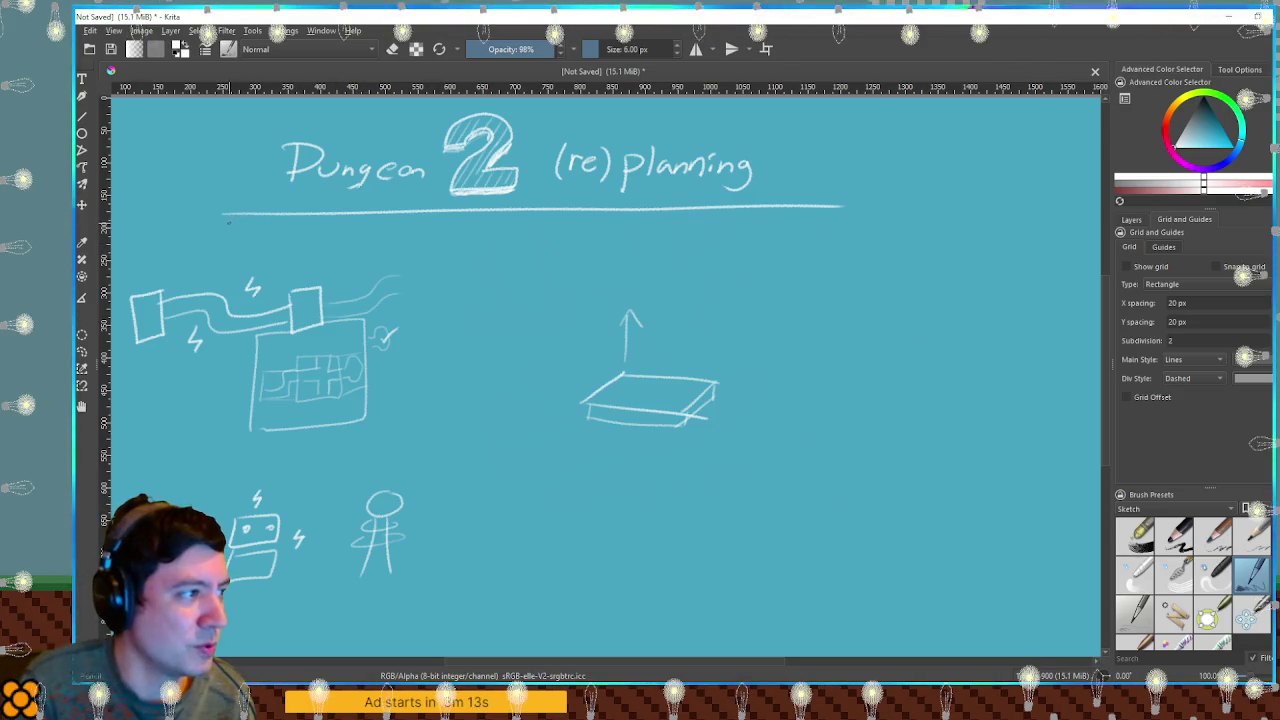
Add two more underline strokes beneath the title and start long horizontal lines on the right.
{"action": "left_click_drag", "start_coordinate": [224, 215], "coordinate": [812, 212]}
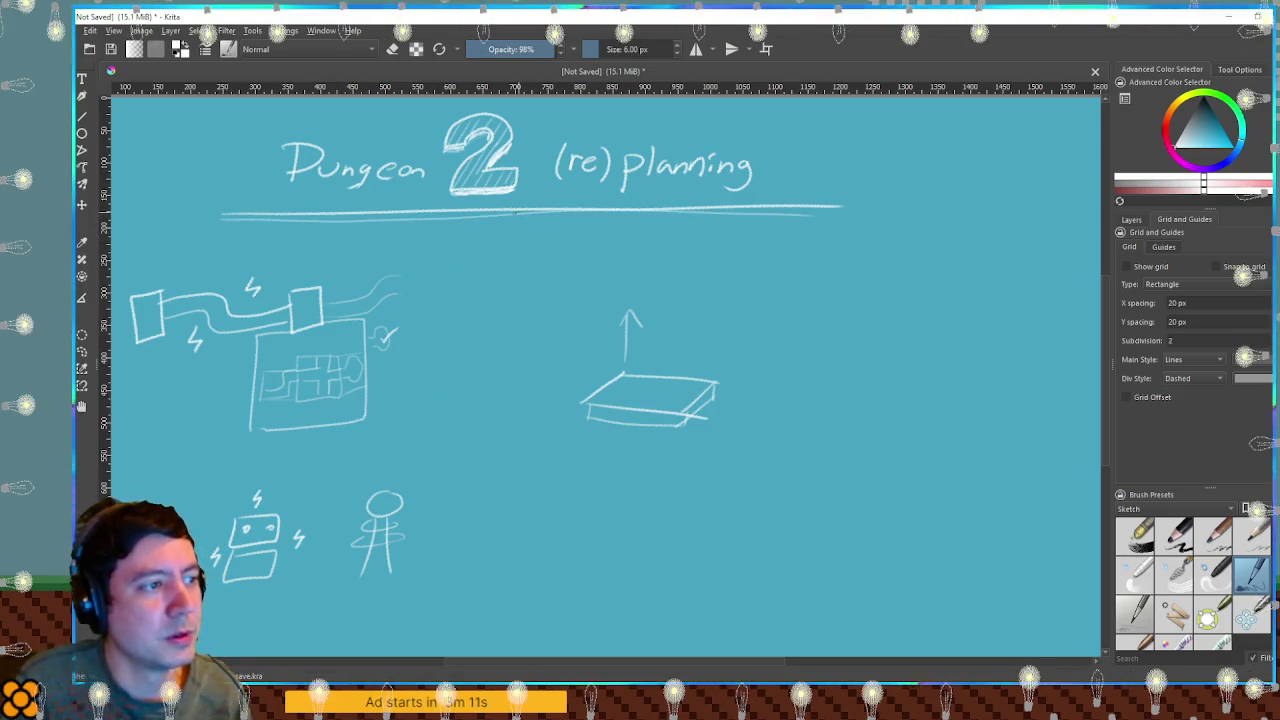
{"action": "left_click_drag", "start_coordinate": [224, 221], "coordinate": [848, 231]}
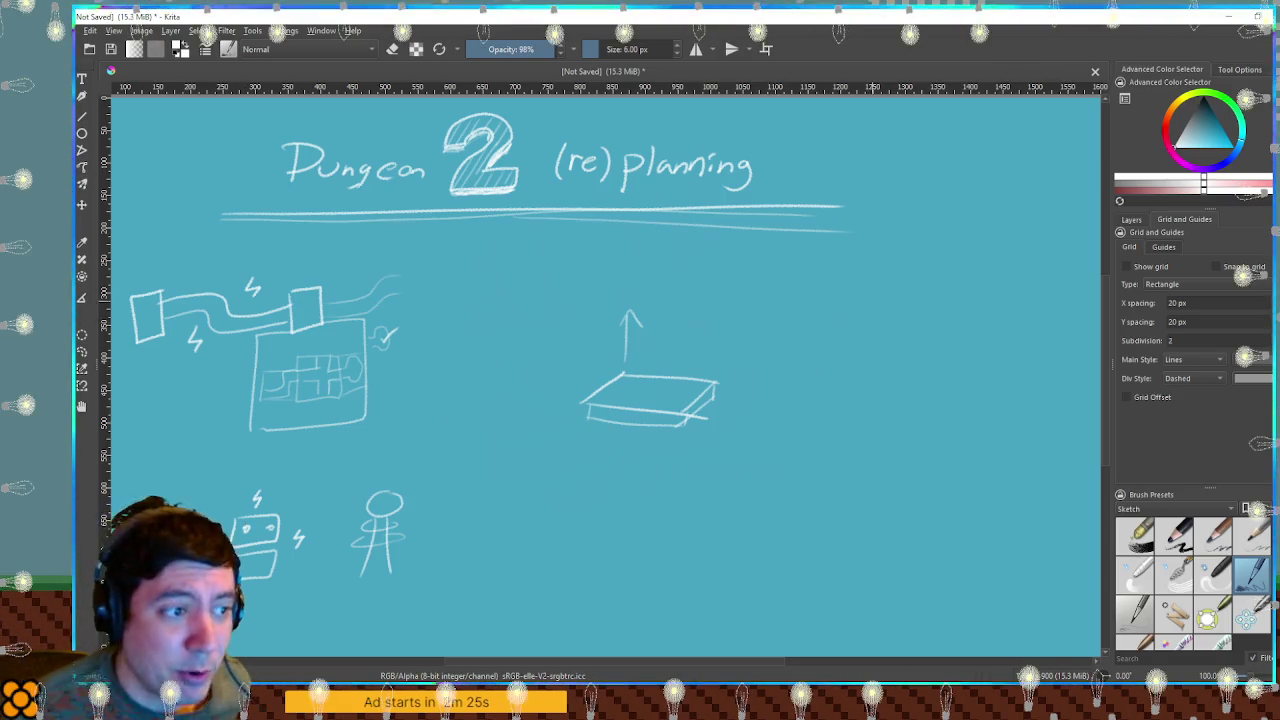
{"action": "left_click_drag", "start_coordinate": [782, 298], "coordinate": [807, 299]}
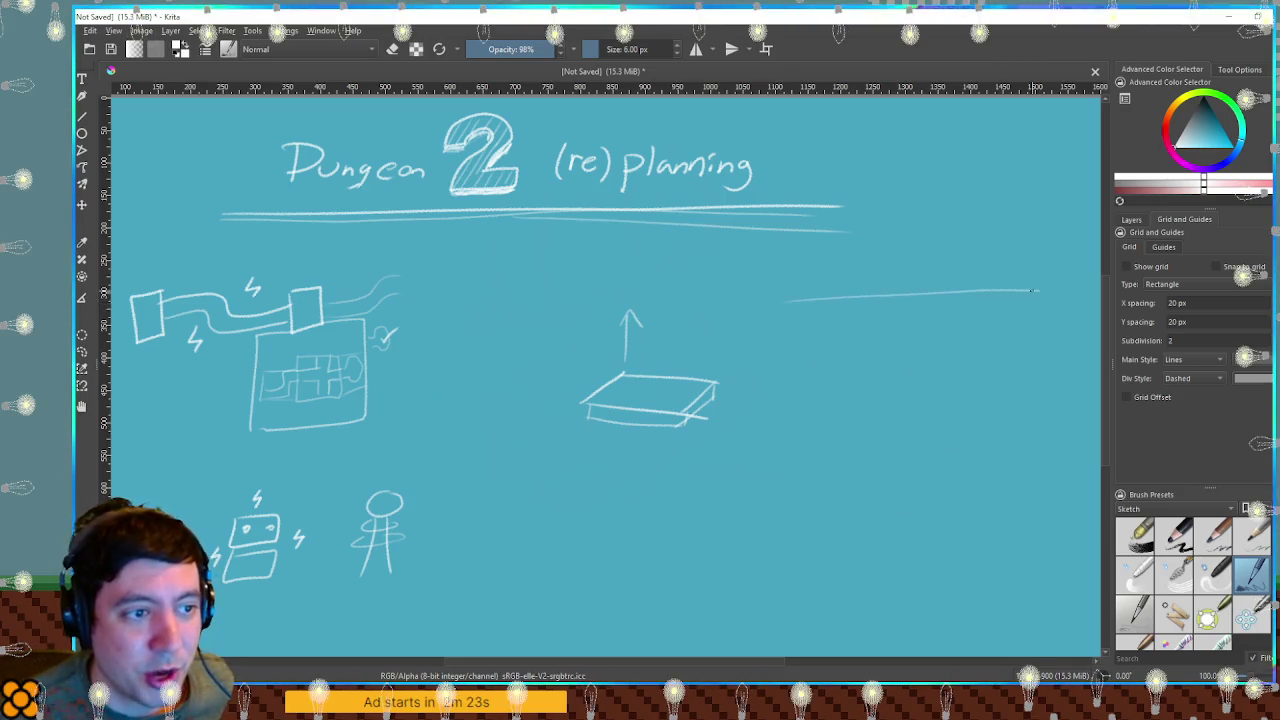
{"action": "left_click_drag", "start_coordinate": [1035, 290], "coordinate": [1040, 290]}
{"action": "left_click_drag", "start_coordinate": [898, 323], "coordinate": [1022, 318]}
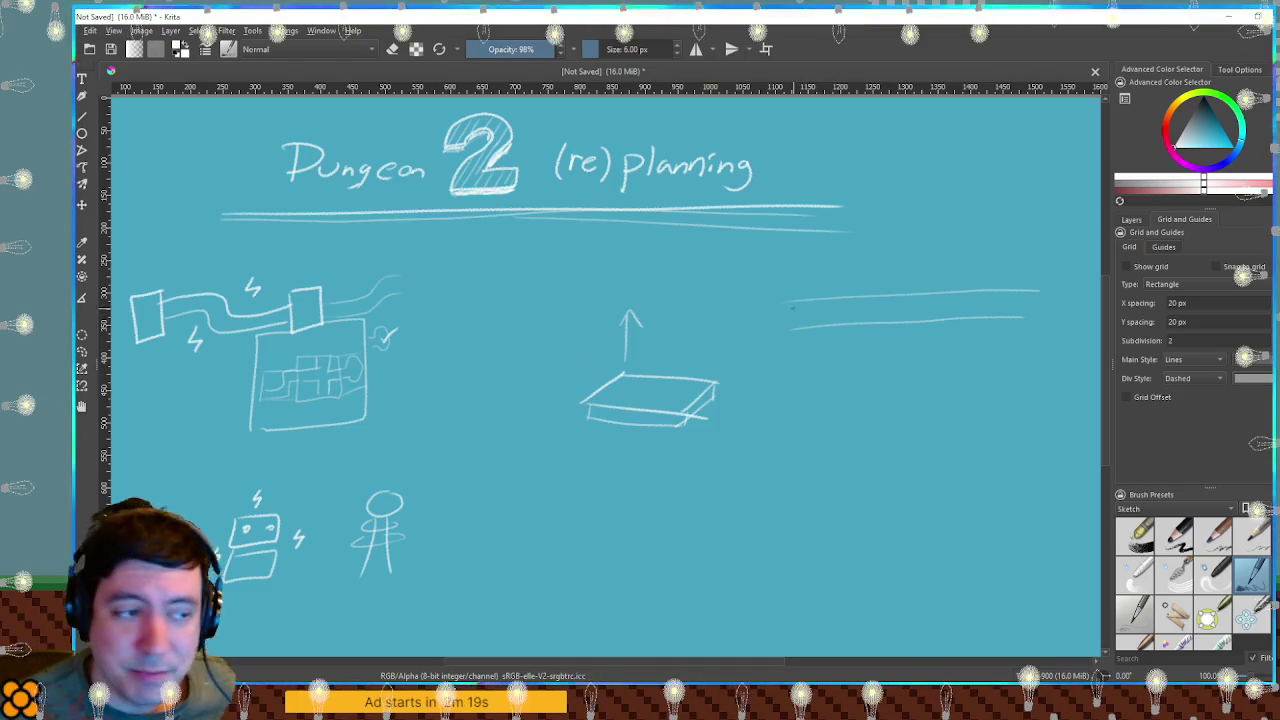
Cap the right-hand corridor lines with a box, undoing stray strokes, and select the slab sketch area.
{"action": "left_click_drag", "start_coordinate": [790, 313], "coordinate": [848, 305]}
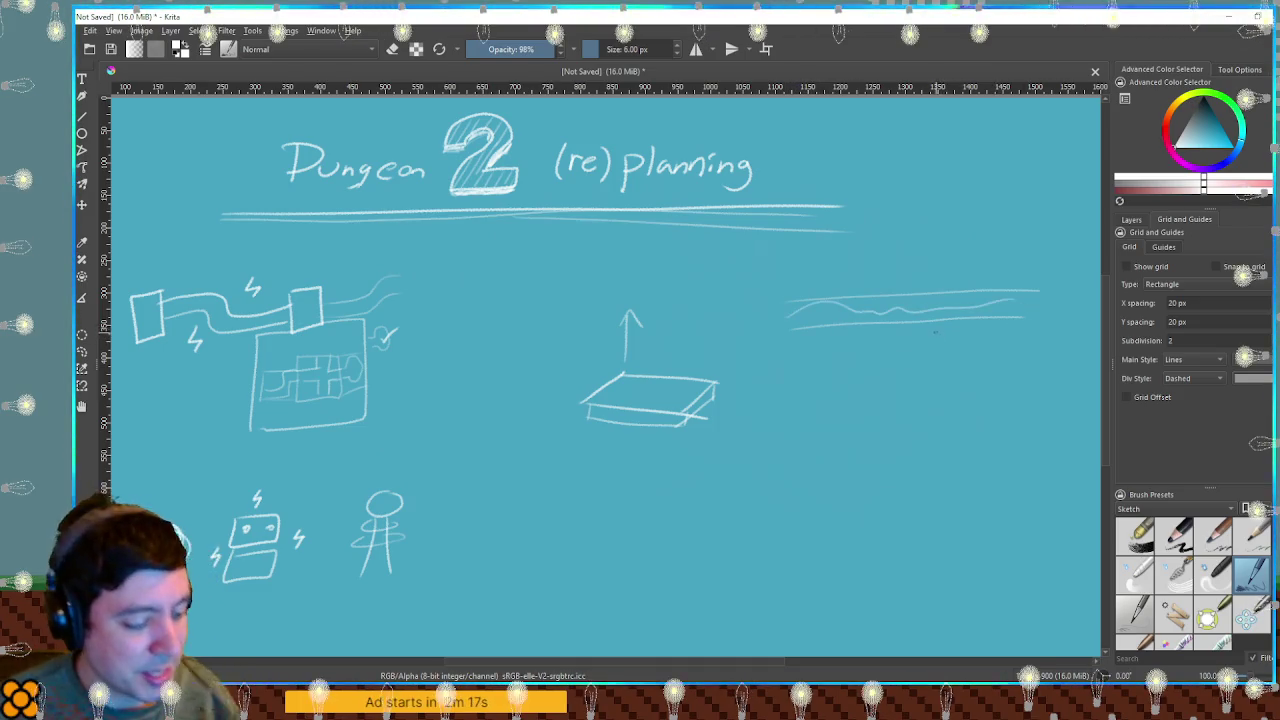
{"action": "key", "text": "ctrl+z"}
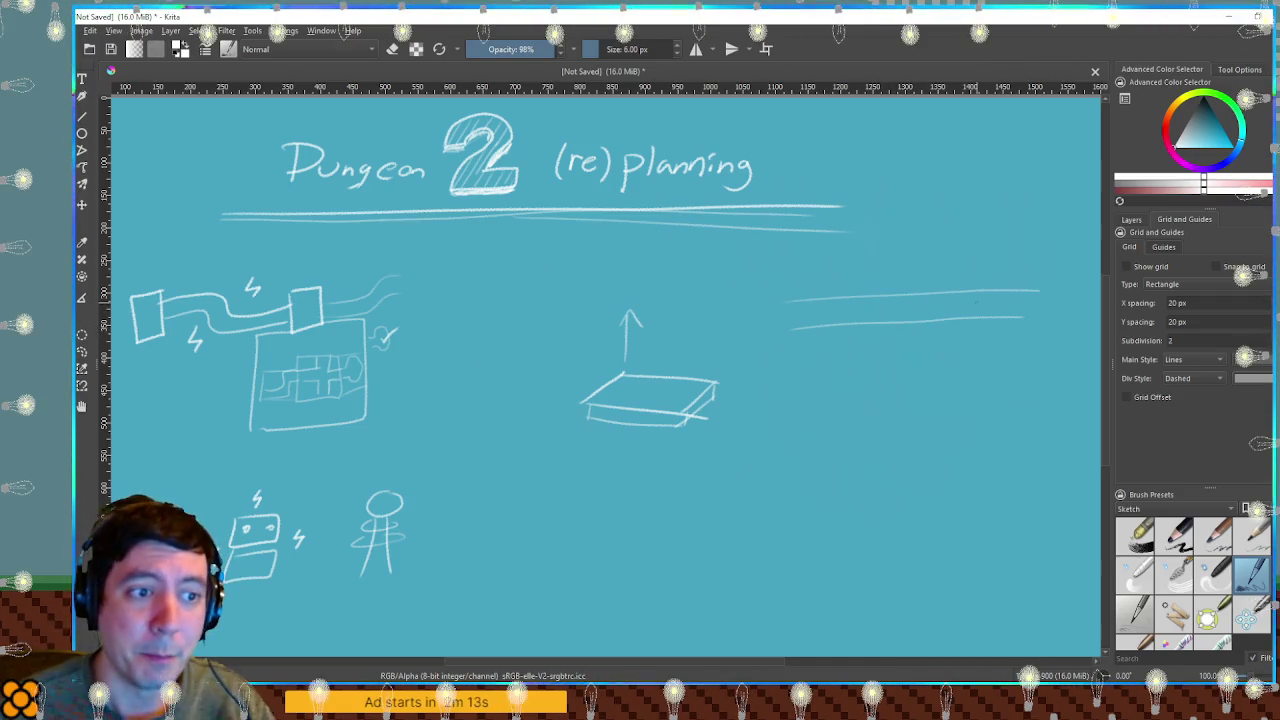
{"action": "mouse_move", "coordinate": [1043, 290]}
{"action": "left_mouse_down"}
{"action": "mouse_move", "coordinate": [1094, 280]}
{"action": "mouse_move", "coordinate": [1052, 270]}
{"action": "left_mouse_up"}
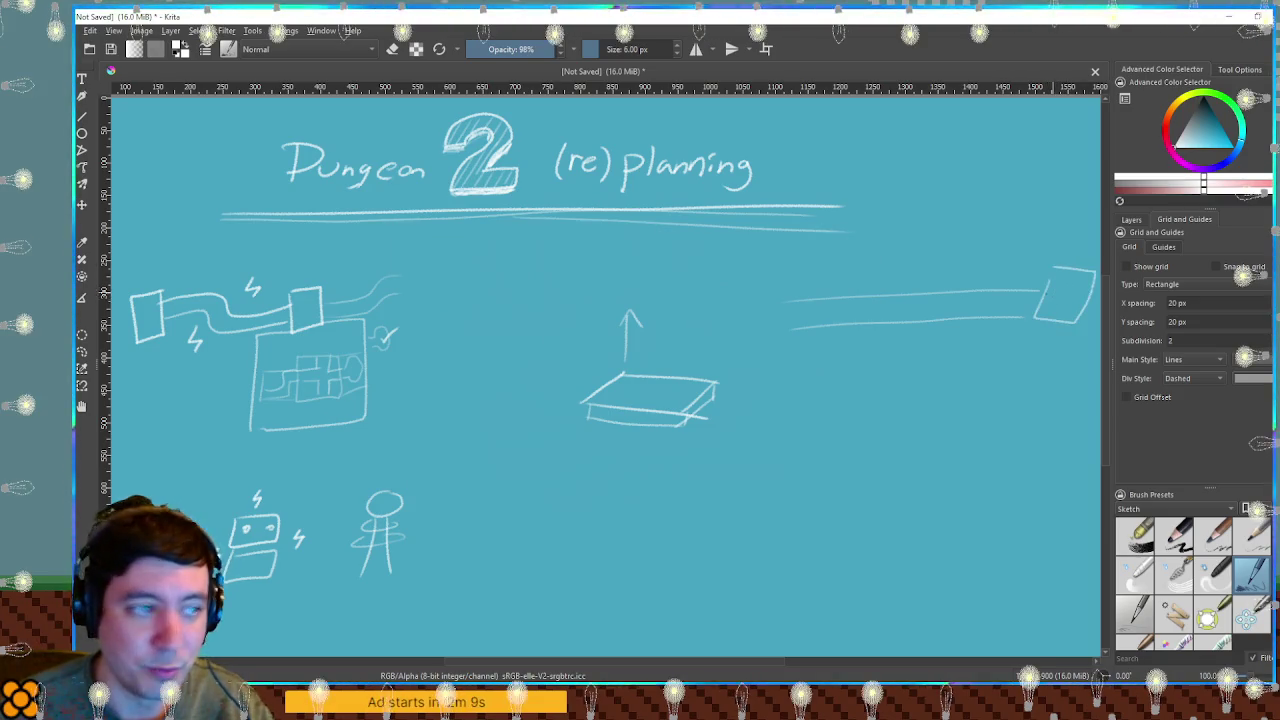
{"action": "left_click_drag", "start_coordinate": [396, 330], "coordinate": [390, 340]}
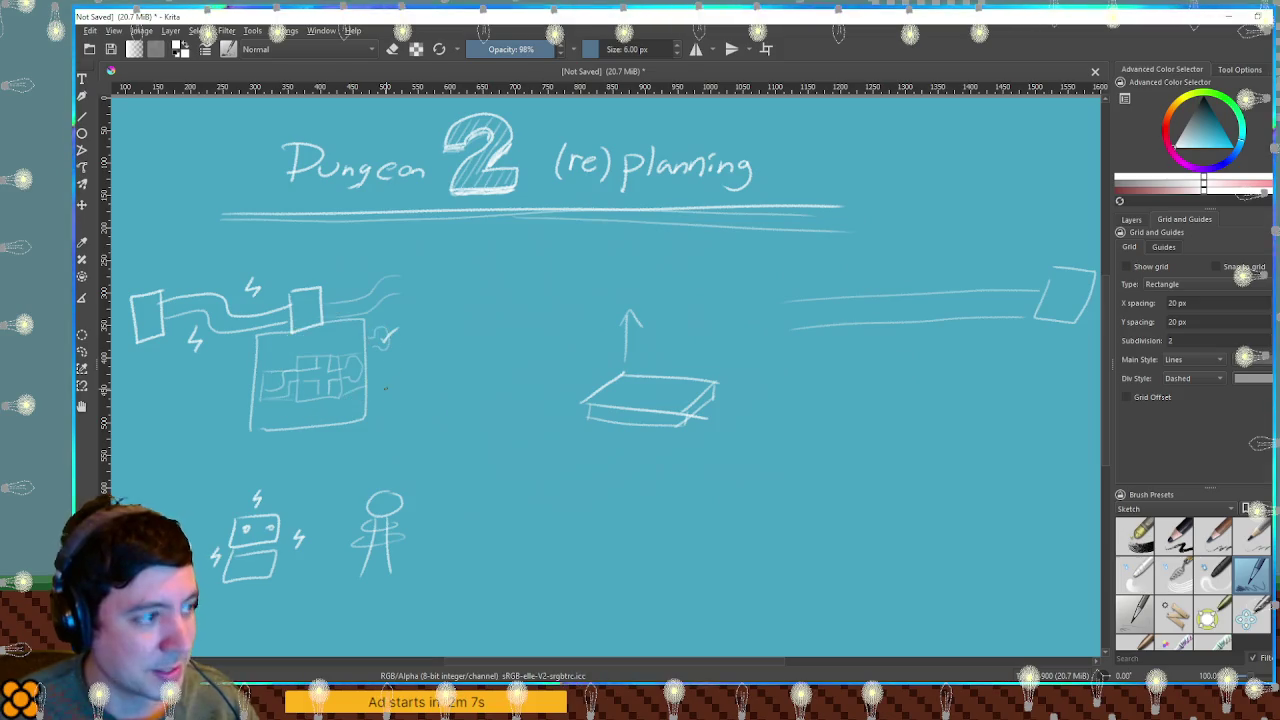
{"action": "key", "text": "ctrl+z"}
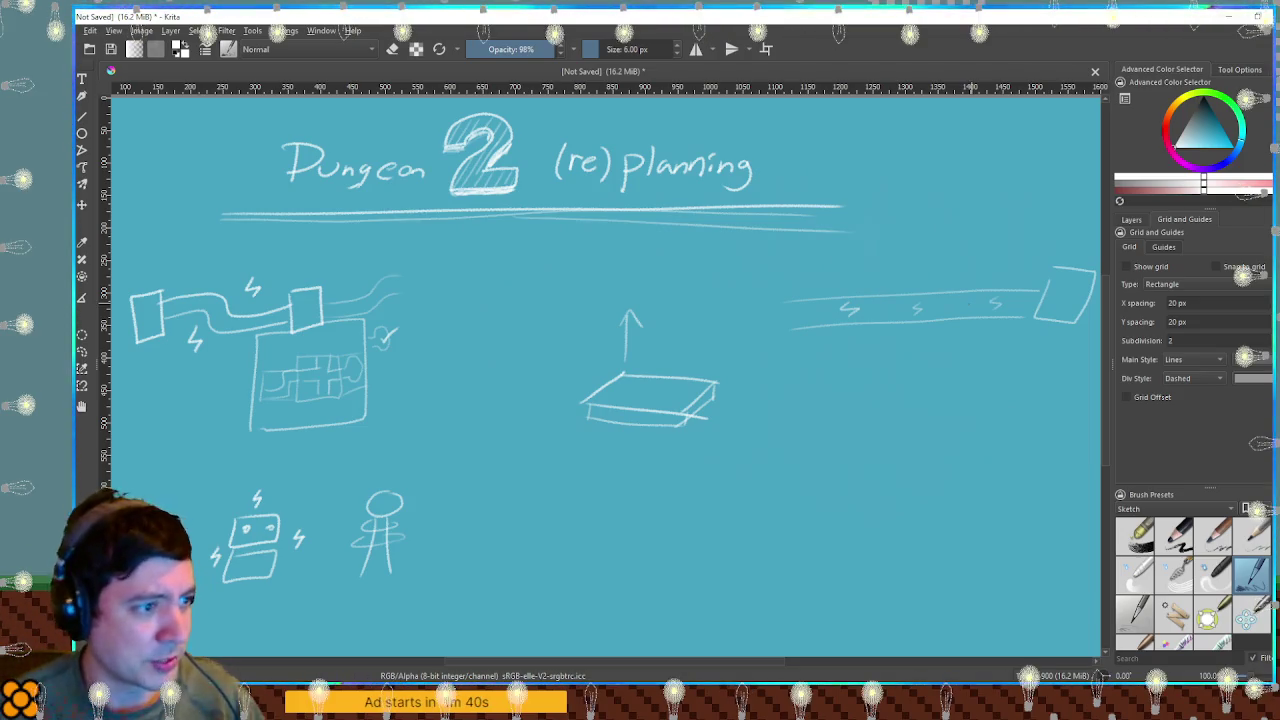
{"action": "left_click_drag", "start_coordinate": [552, 286], "coordinate": [757, 469]}
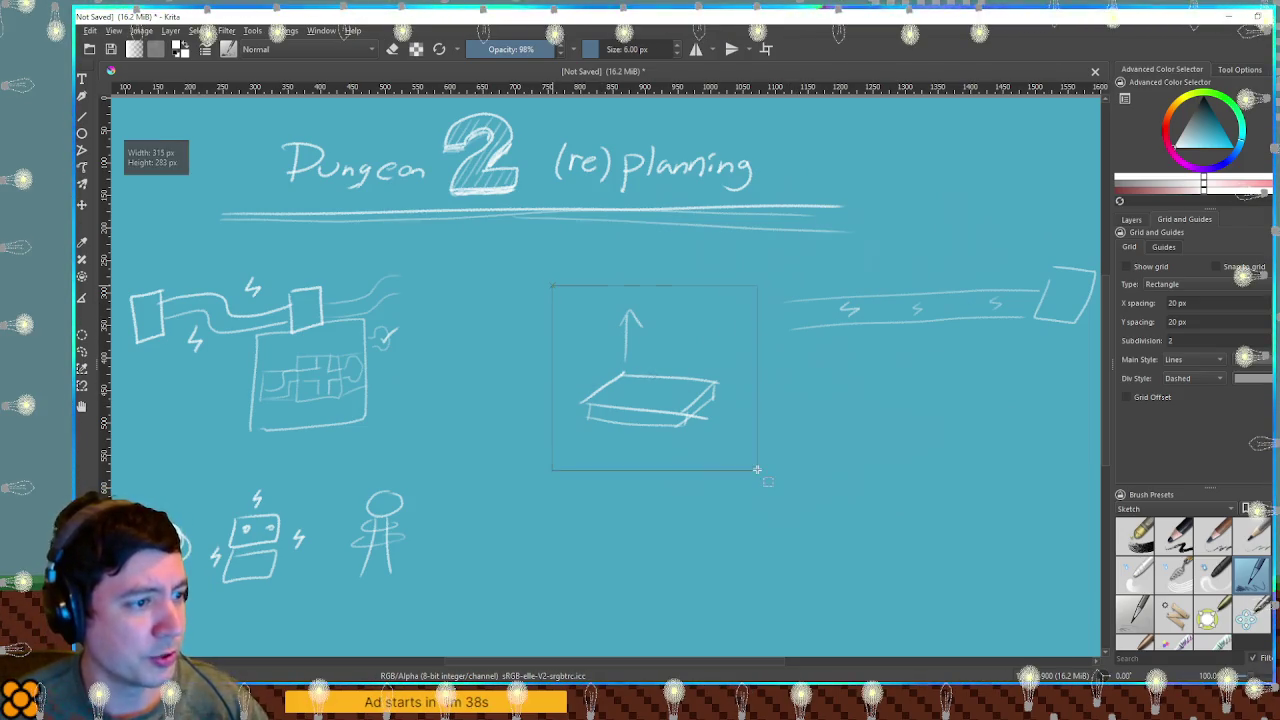
Restore the accidentally erased box-and-arrow sketch, show the Layers list, and toggle Paint Layer 1 visibility.
{"action": "key", "text": "Delete"}
{"action": "key", "text": "ctrl+shift+a"}
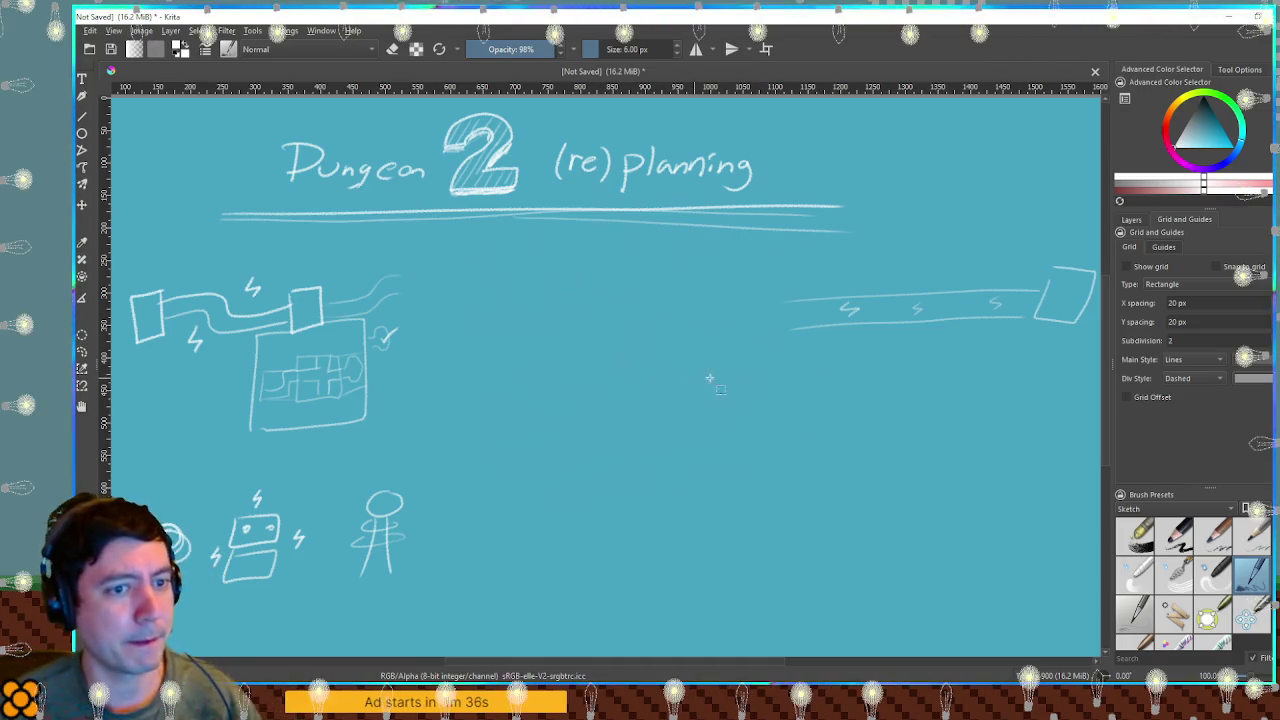
{"action": "left_click", "coordinate": [1131, 219]}
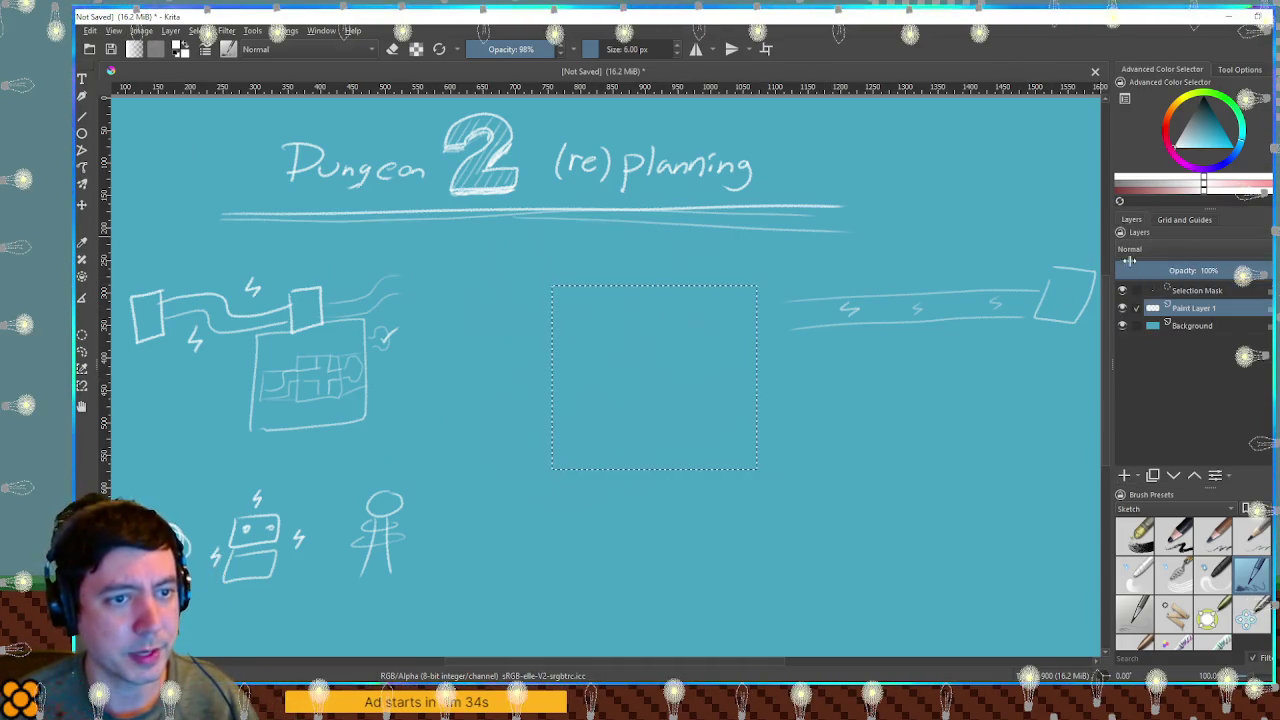
{"action": "key", "text": "ctrl+z"}
{"action": "key", "text": "ctrl+z"}
{"action": "left_click", "coordinate": [1122, 308]}
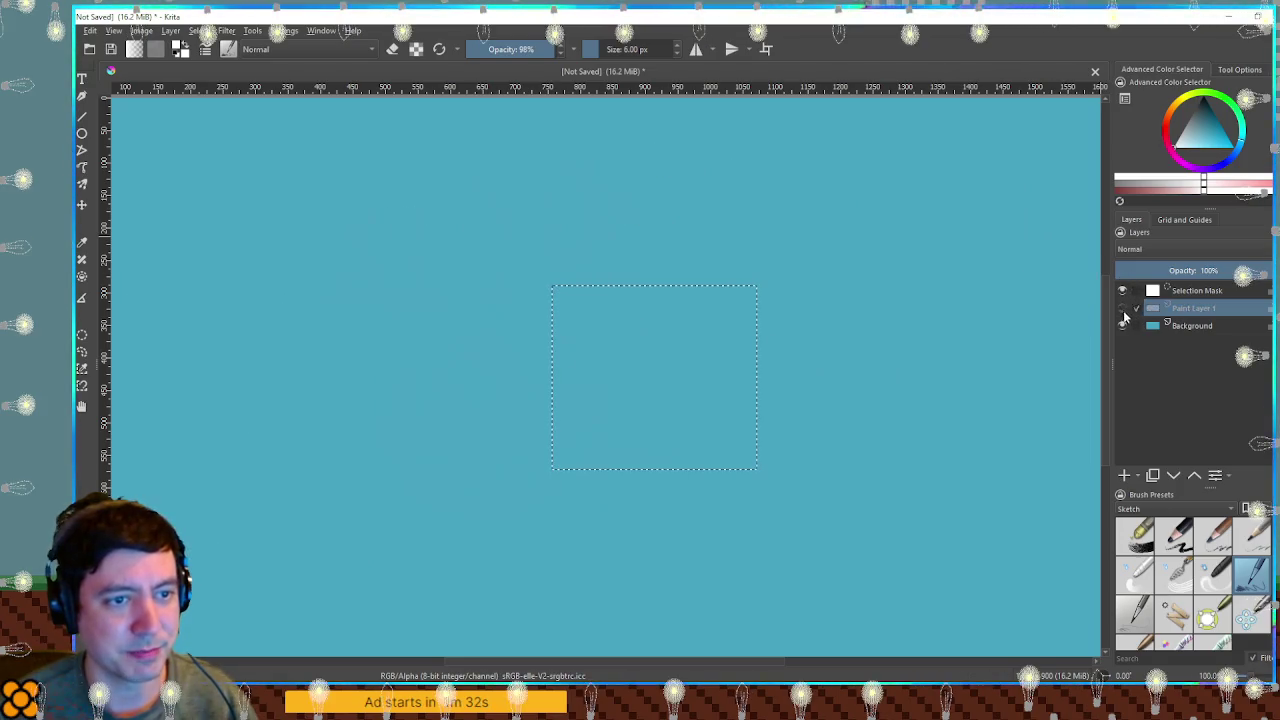
{"action": "left_click", "coordinate": [1122, 308]}
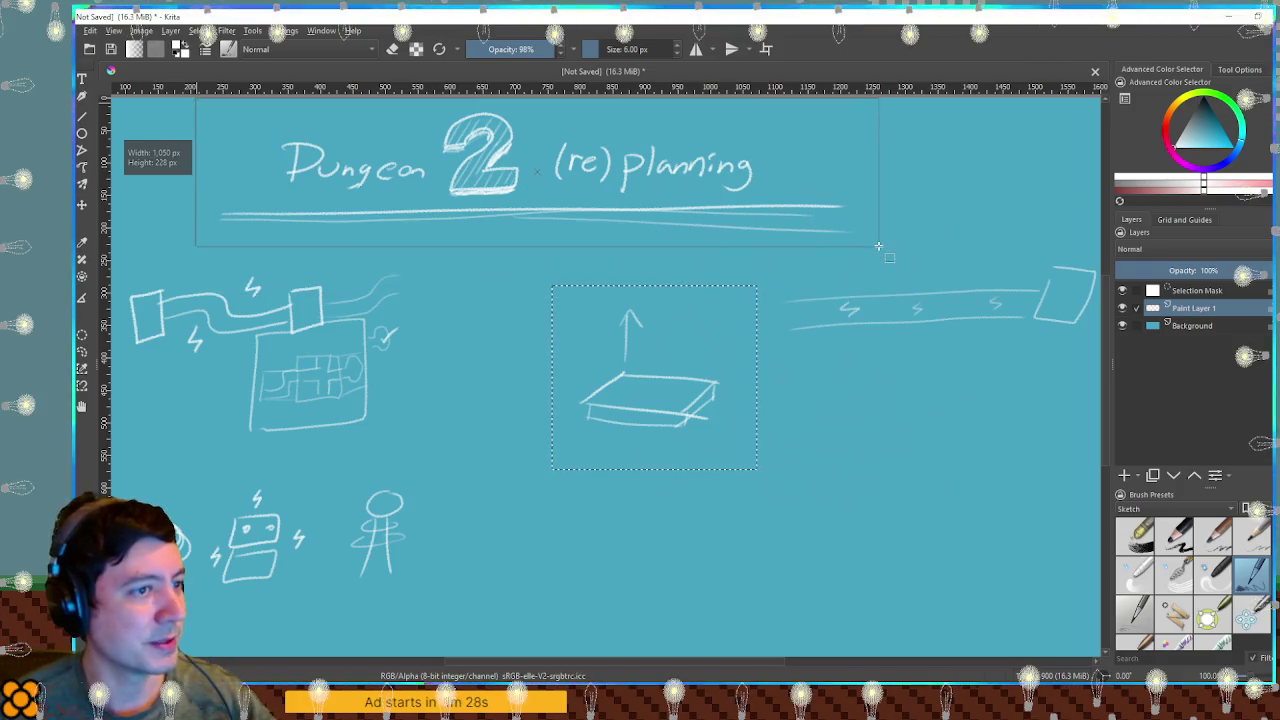
Cut the title and its underlines onto their own layer and move it up-left.
{"action": "left_click_drag", "start_coordinate": [197, 99], "coordinate": [879, 246]}
{"action": "key", "text": "Delete"}
{"action": "key", "text": "ctrl+z"}
{"action": "key", "text": "ctrl+j"}
{"action": "key", "text": "t"}
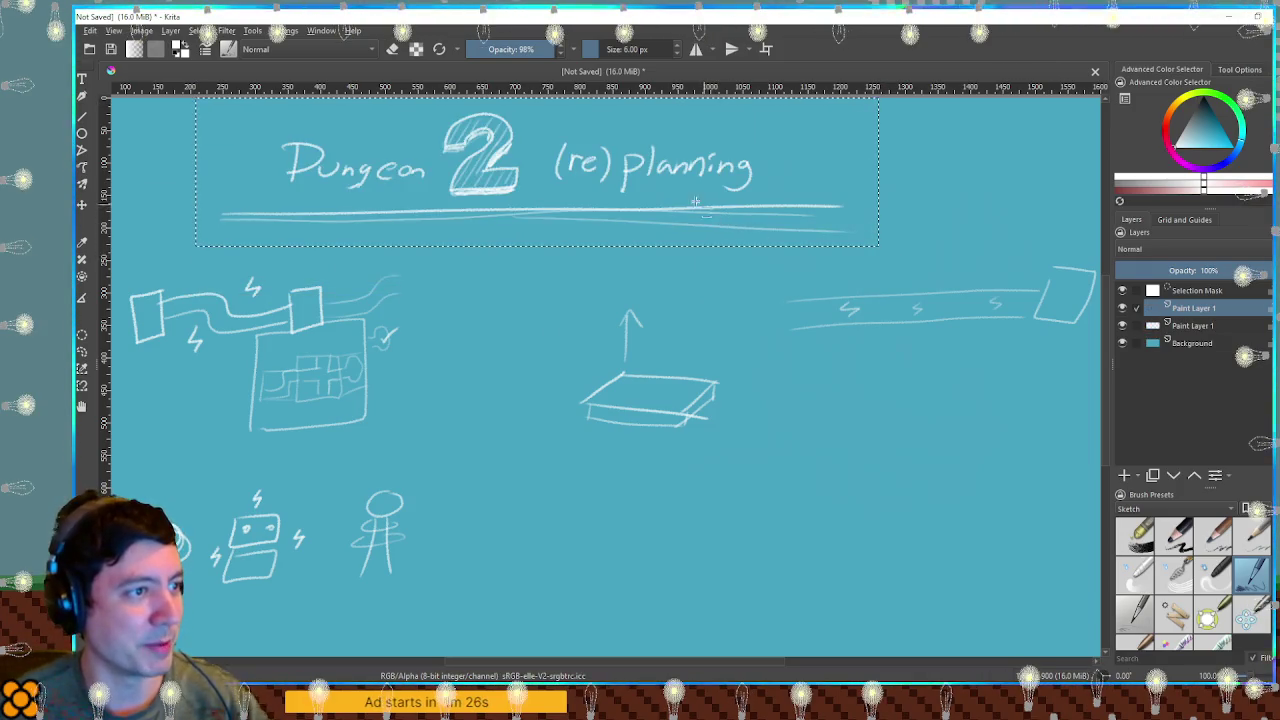
{"action": "left_click_drag", "start_coordinate": [651, 189], "coordinate": [563, 175]}
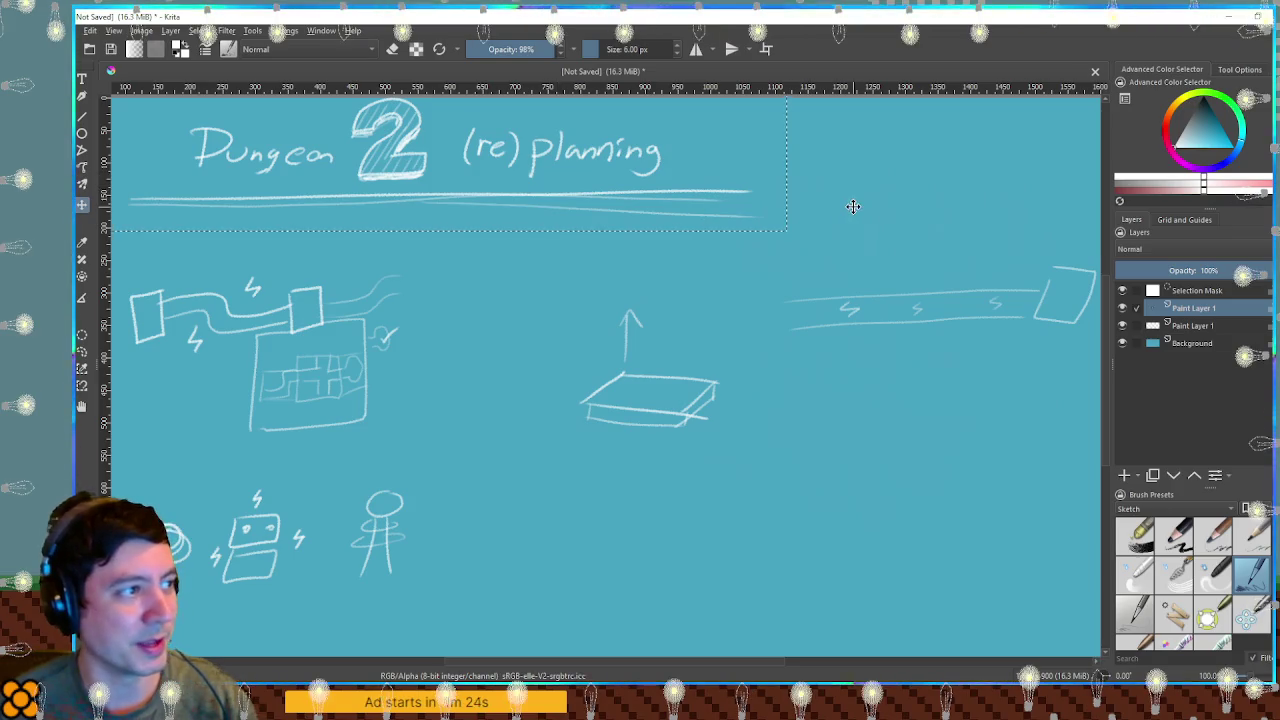
{"action": "key", "text": "Return"}
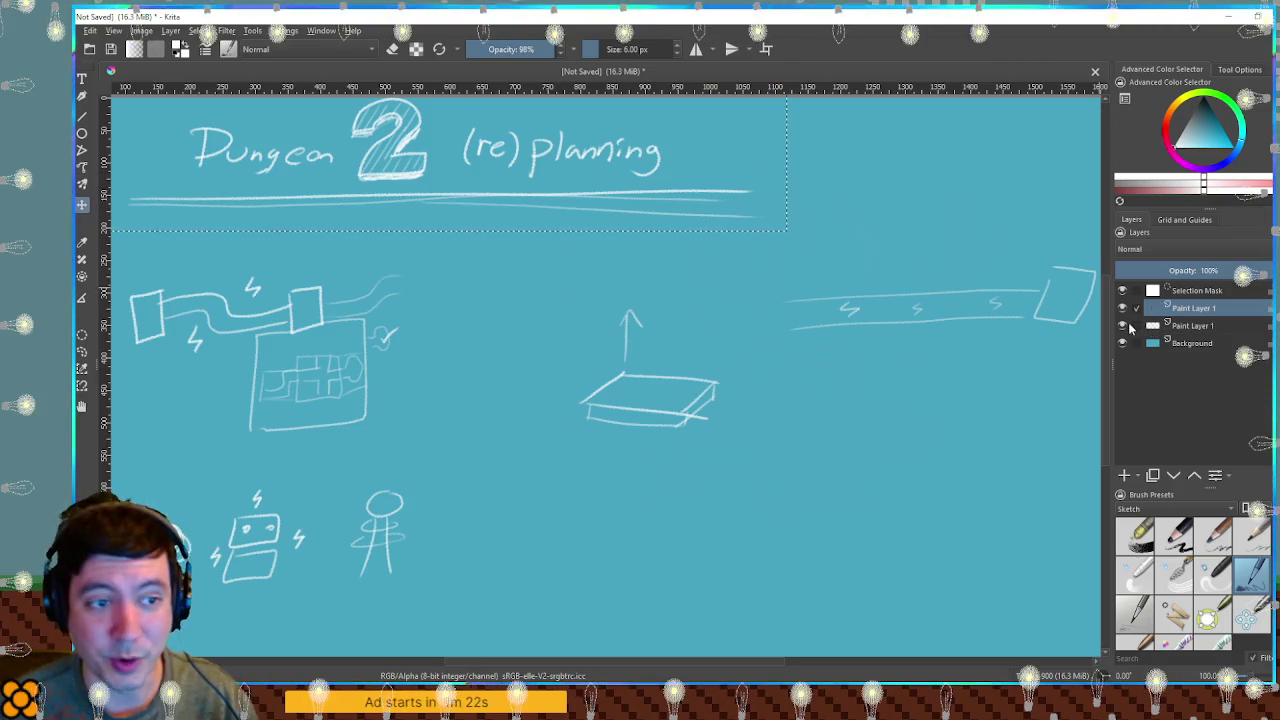
Hide the old sketch layer, clear the selection, and add blank Paint Layer 2.
{"action": "left_click_drag", "start_coordinate": [1150, 330], "coordinate": [1191, 334]}
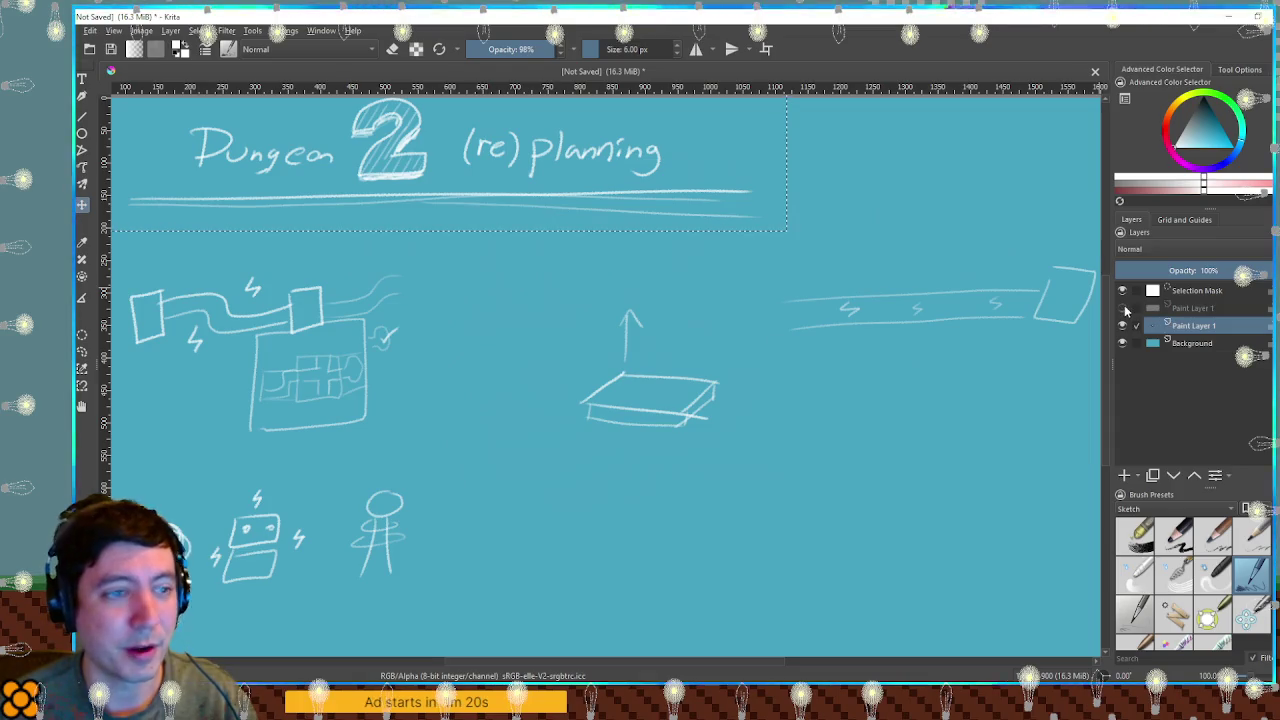
{"action": "left_click", "coordinate": [1122, 308]}
{"action": "key", "text": "ctrl+shift+a"}
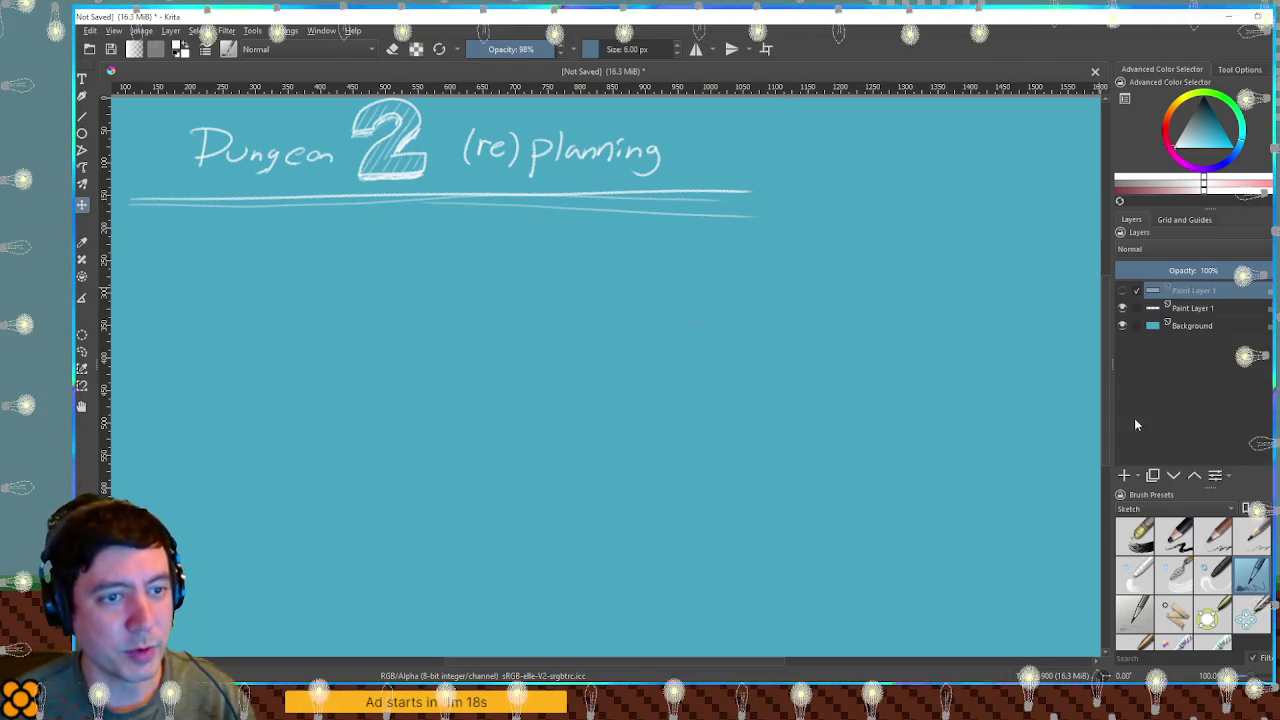
{"action": "key", "text": "Insert"}
{"action": "key", "text": "b"}
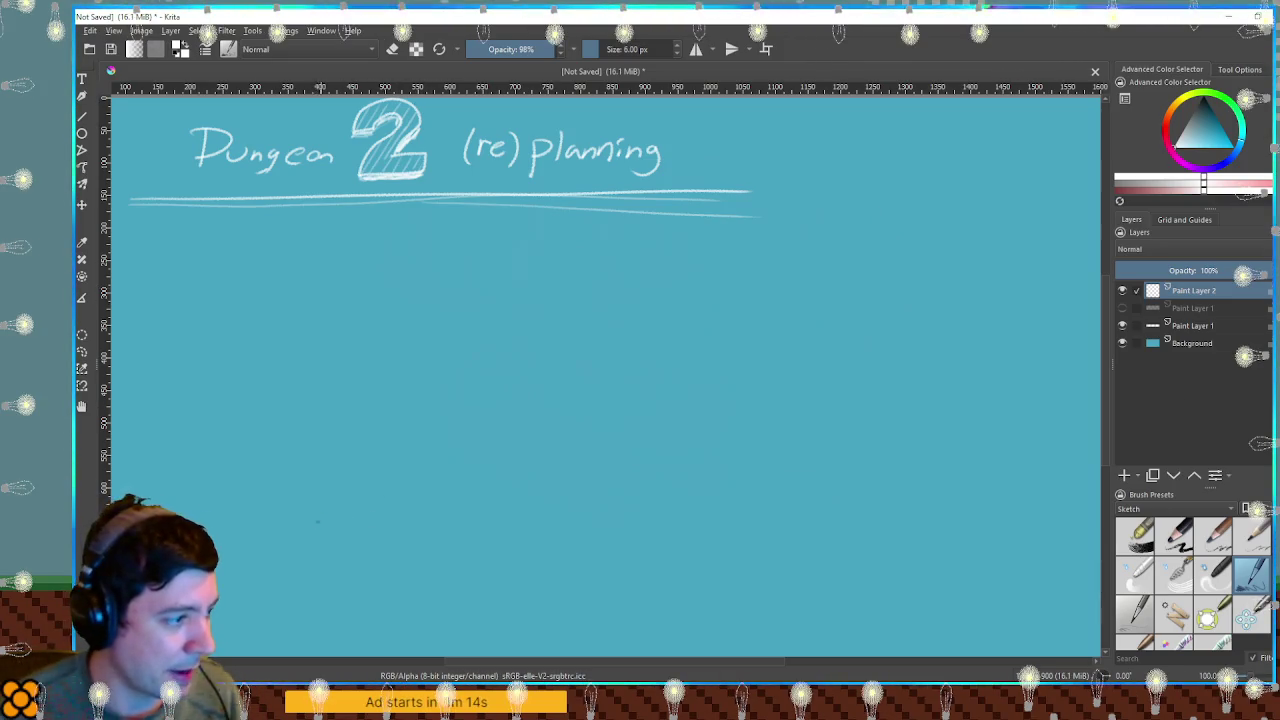
Sketch a rectangle at lower left, then draw a trial stepped platform and undo it.
{"action": "mouse_move", "coordinate": [240, 497]}
{"action": "left_mouse_down"}
{"action": "mouse_move", "coordinate": [360, 548]}
{"action": "mouse_move", "coordinate": [300, 491]}
{"action": "mouse_move", "coordinate": [240, 497]}
{"action": "left_mouse_up"}
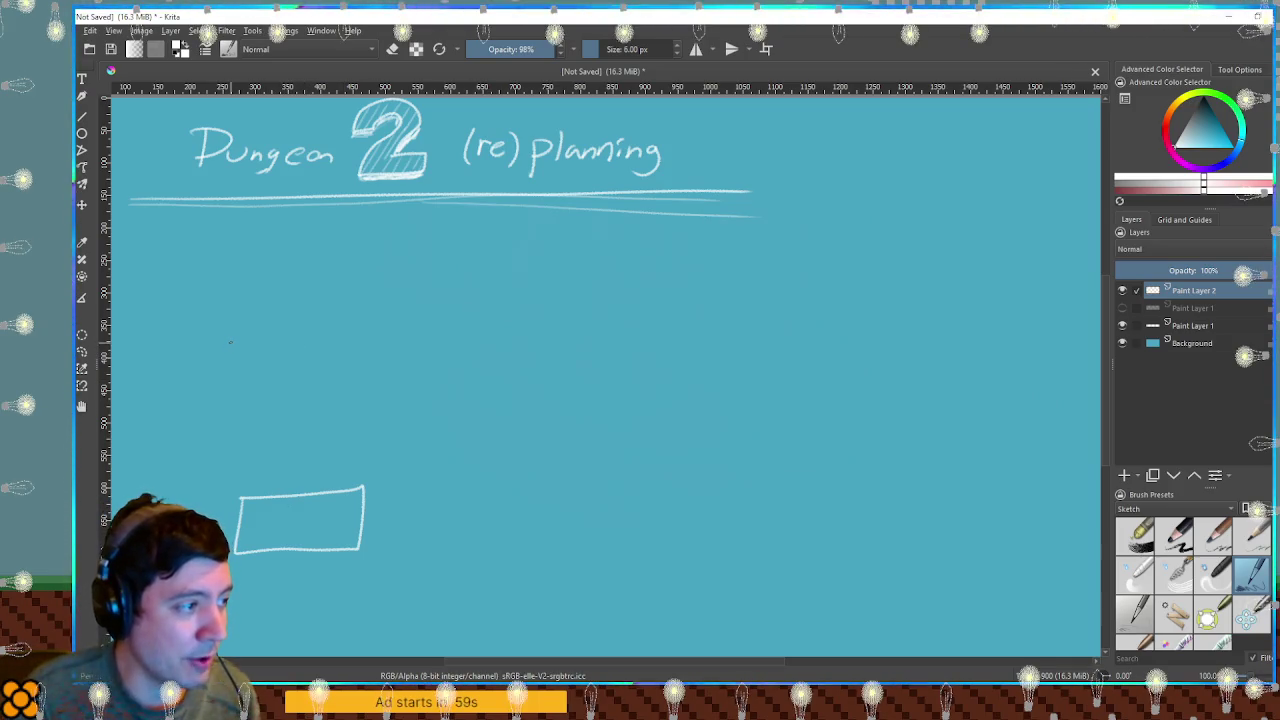
{"action": "left_click_drag", "start_coordinate": [259, 338], "coordinate": [281, 334]}
{"action": "mouse_move", "coordinate": [281, 378]}
{"action": "left_mouse_down"}
{"action": "mouse_move", "coordinate": [321, 386]}
{"action": "mouse_move", "coordinate": [405, 326]}
{"action": "left_mouse_up"}
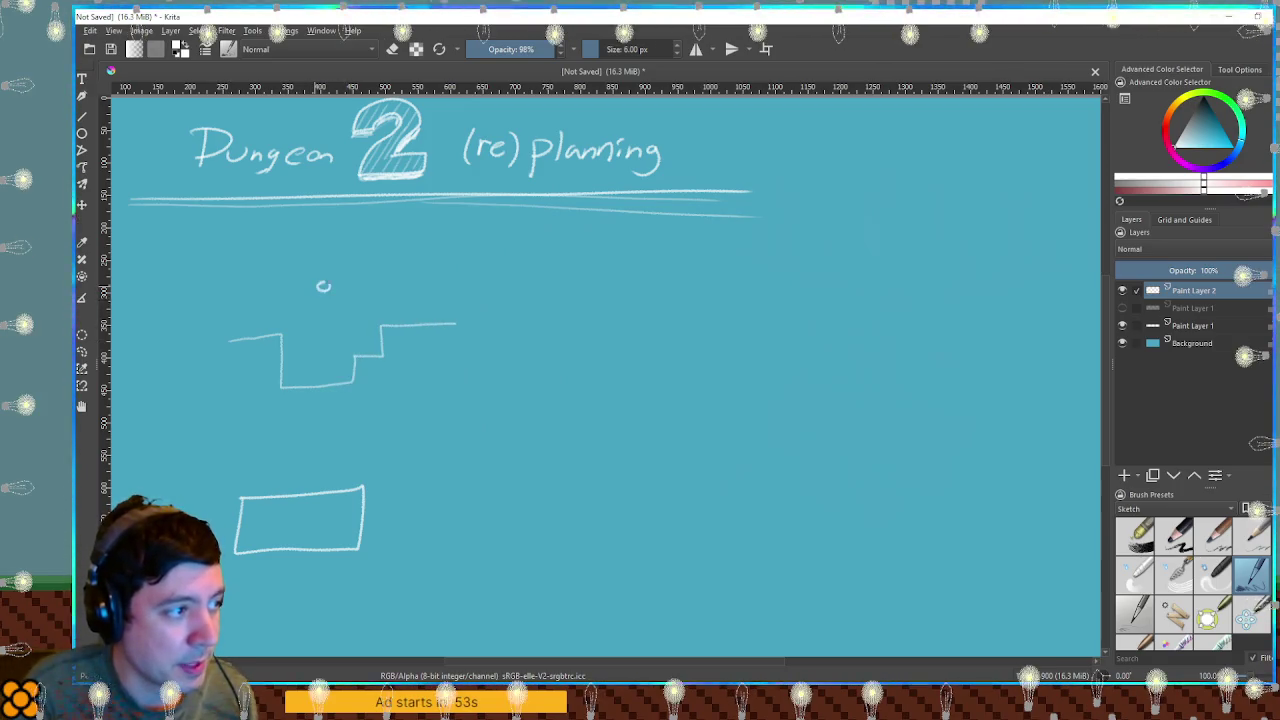
{"action": "left_click_drag", "start_coordinate": [328, 290], "coordinate": [327, 282]}
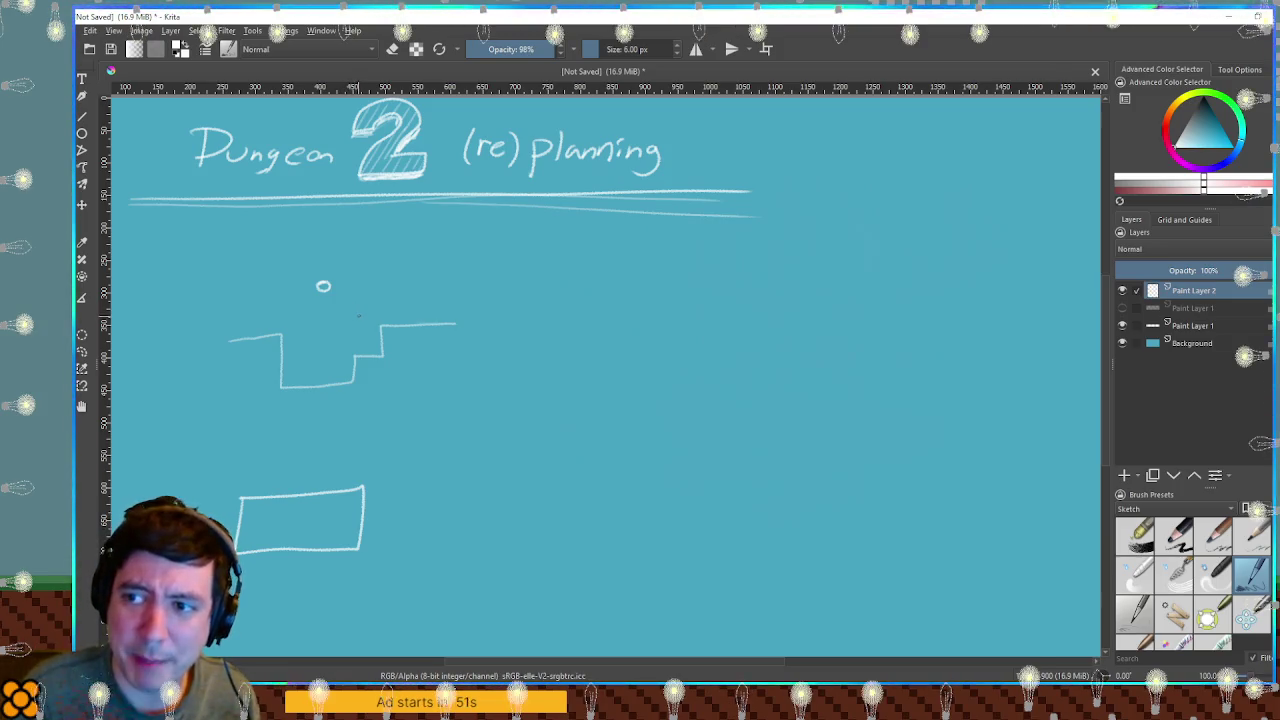
{"action": "left_click_drag", "start_coordinate": [343, 291], "coordinate": [390, 319]}
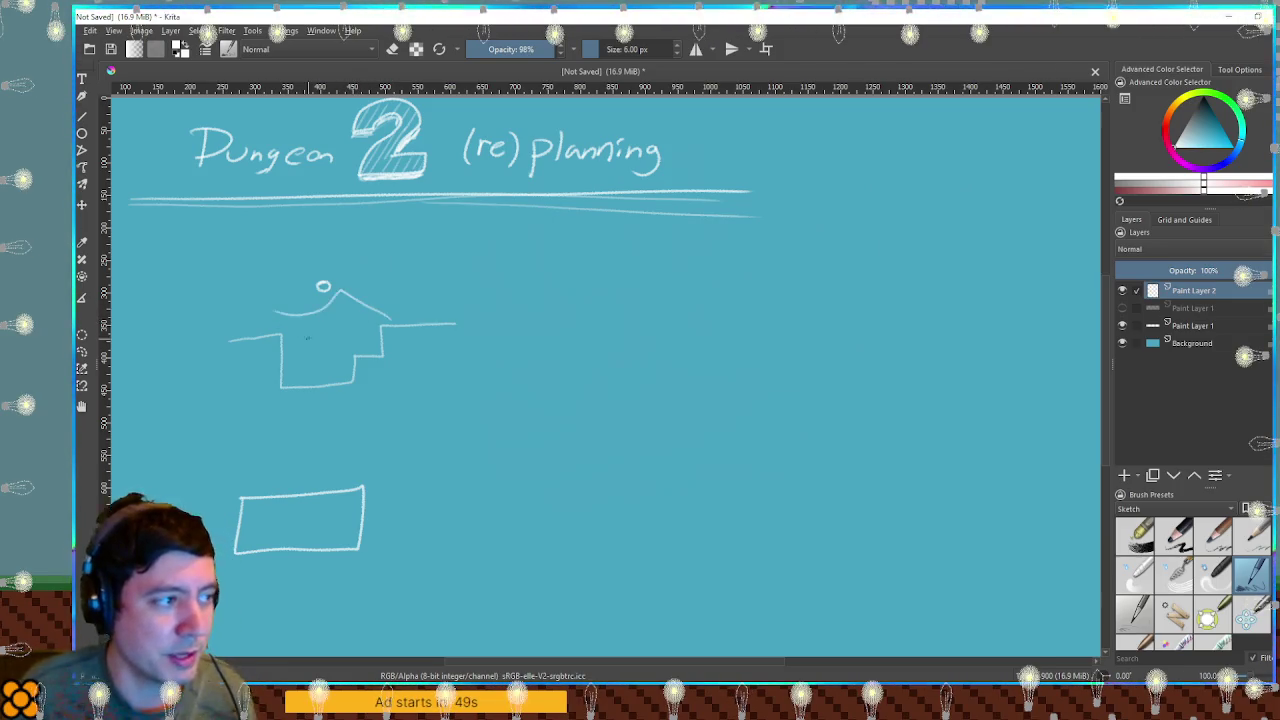
{"action": "key", "text": "ctrl+z"}
{"action": "mouse_move", "coordinate": [259, 323]}
{"action": "left_mouse_down"}
{"action": "mouse_move", "coordinate": [302, 343]}
{"action": "mouse_move", "coordinate": [408, 300]}
{"action": "left_mouse_up"}
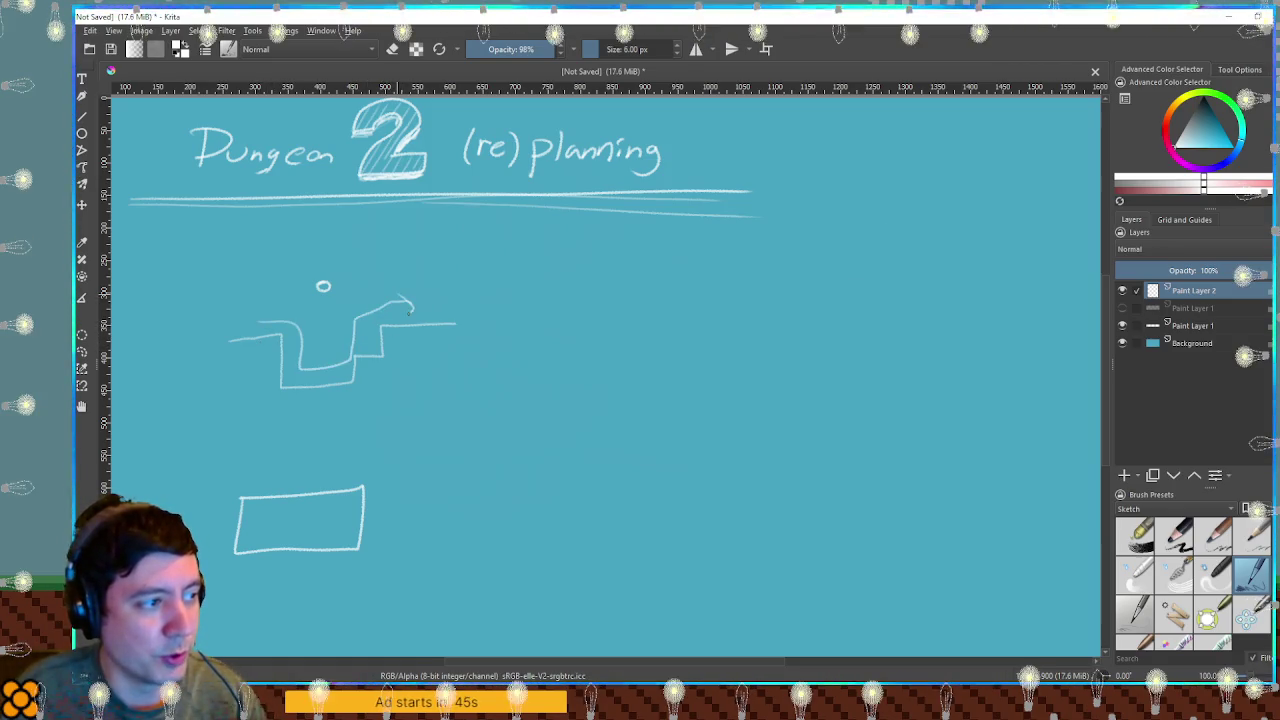
{"action": "key", "text": "ctrl+z"}
{"action": "key", "text": "ctrl+z"}
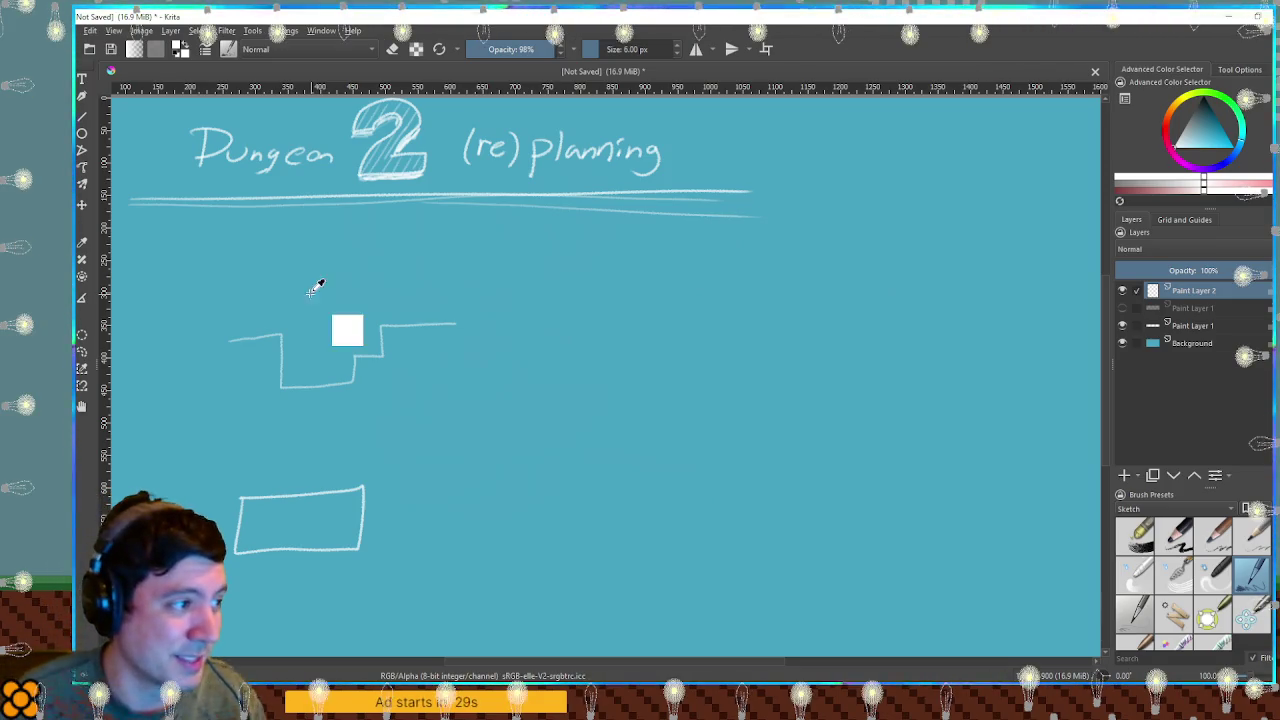
{"action": "key", "text": "ctrl+z"}
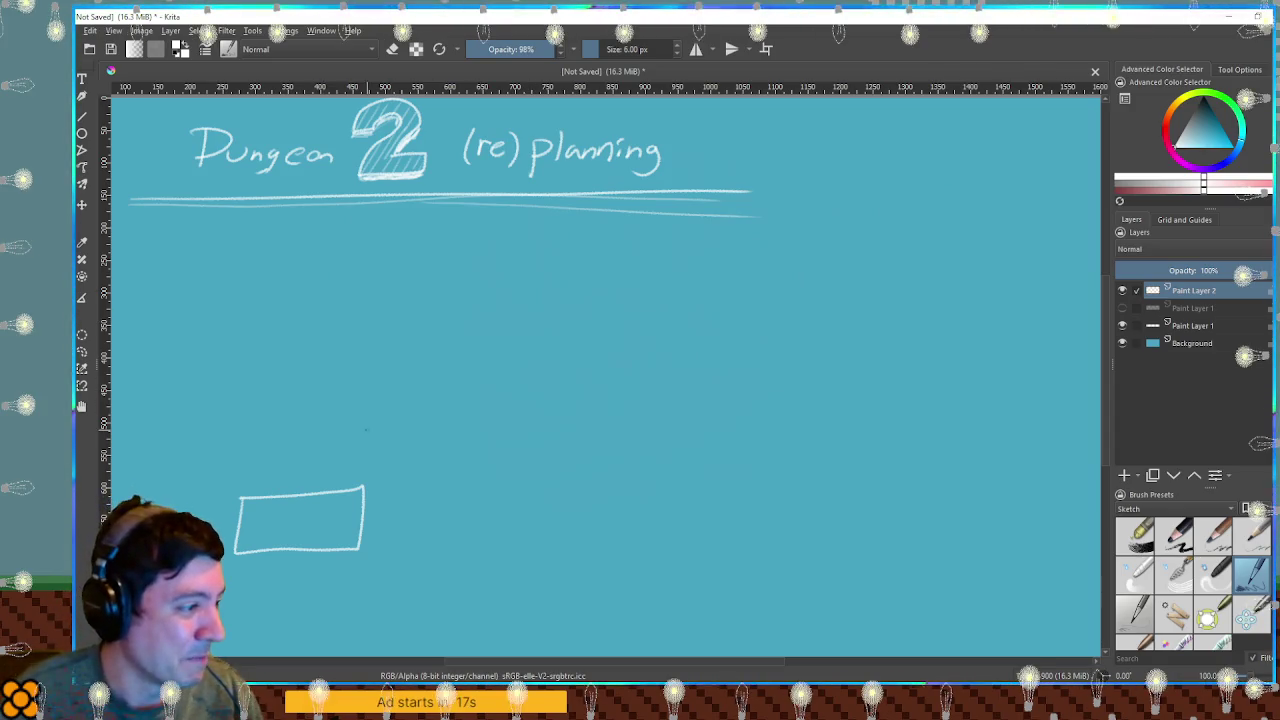
Add two divider lines inside the rectangle, undoing a couple of trial strokes.
{"action": "left_click_drag", "start_coordinate": [270, 522], "coordinate": [267, 552]}
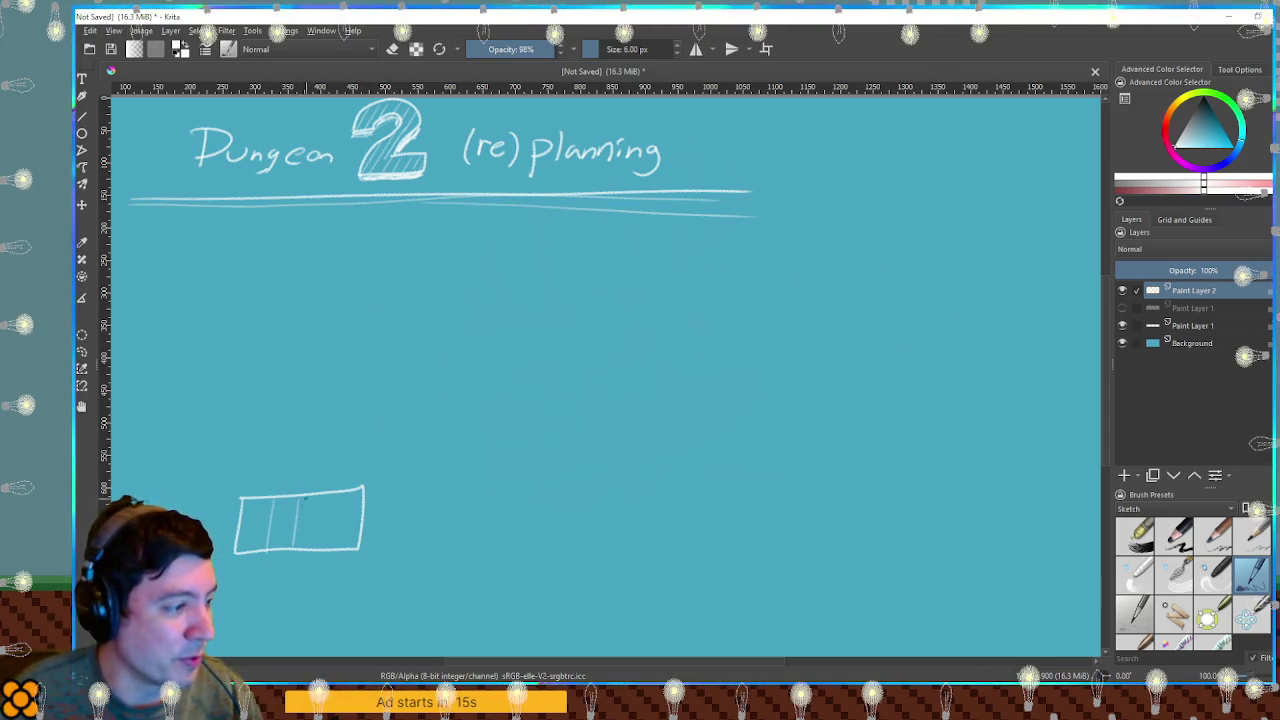
{"action": "left_click_drag", "start_coordinate": [305, 497], "coordinate": [306, 546]}
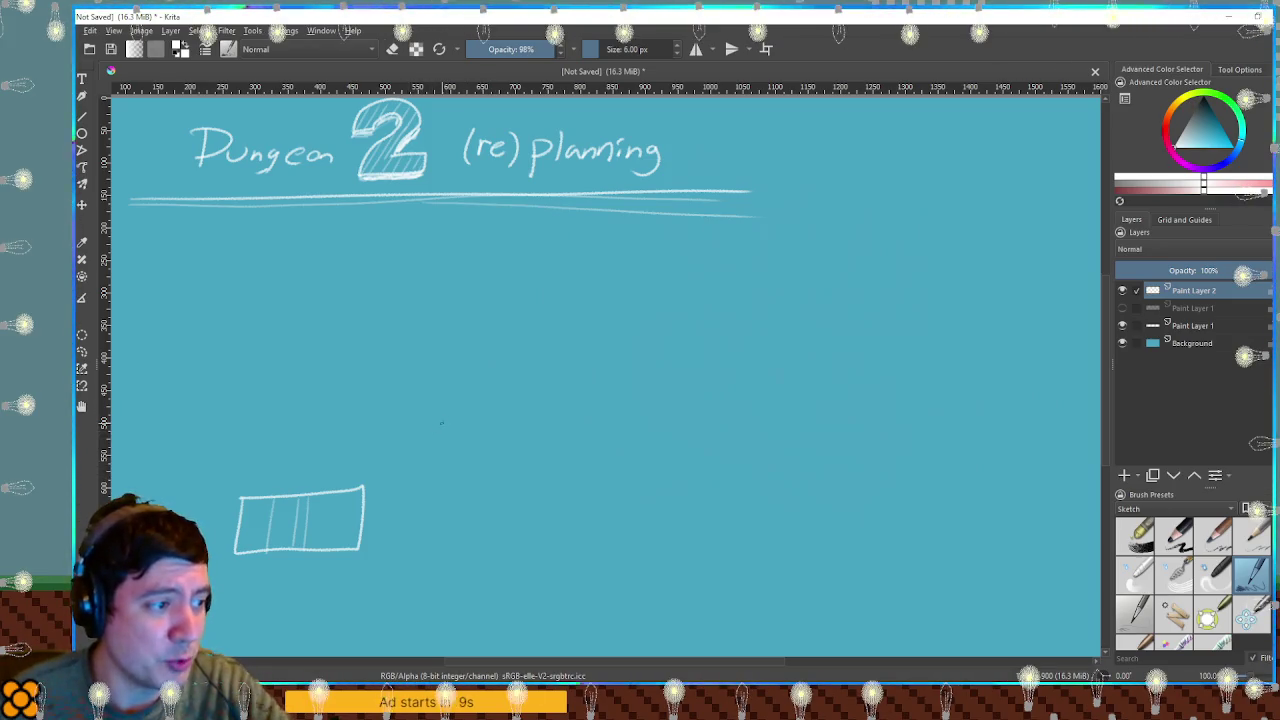
{"action": "left_click_drag", "start_coordinate": [439, 425], "coordinate": [494, 400]}
{"action": "key", "text": "ctrl+z"}
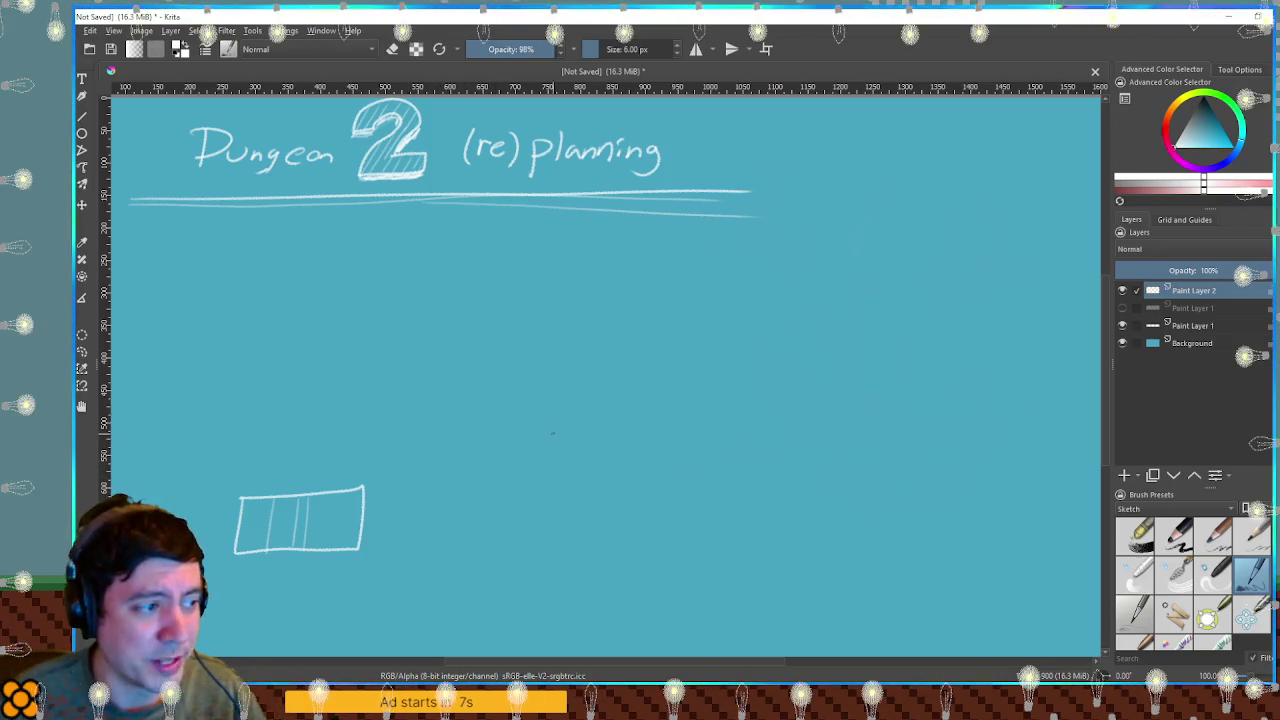
{"action": "left_click_drag", "start_coordinate": [493, 288], "coordinate": [467, 520]}
{"action": "key", "text": "ctrl+z"}
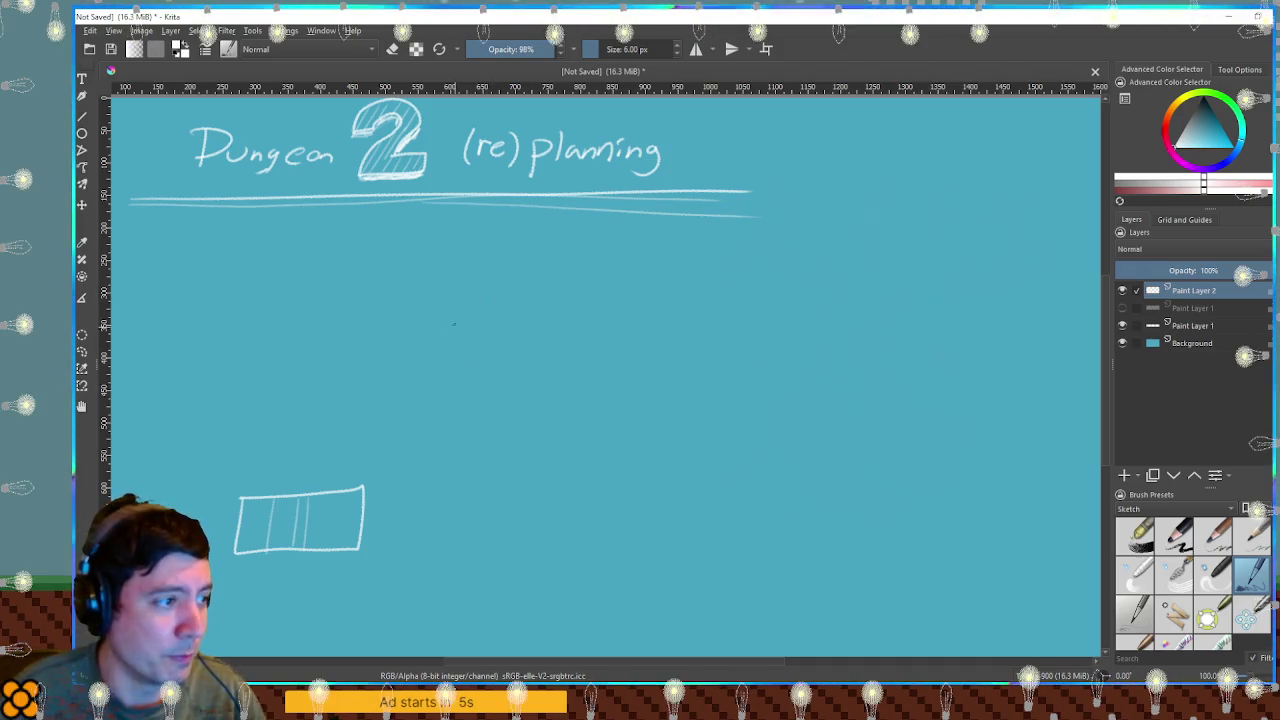
Draw the corridor's left and right walls, bottom edge and inner floor edges.
{"action": "left_click_drag", "start_coordinate": [441, 306], "coordinate": [428, 532]}
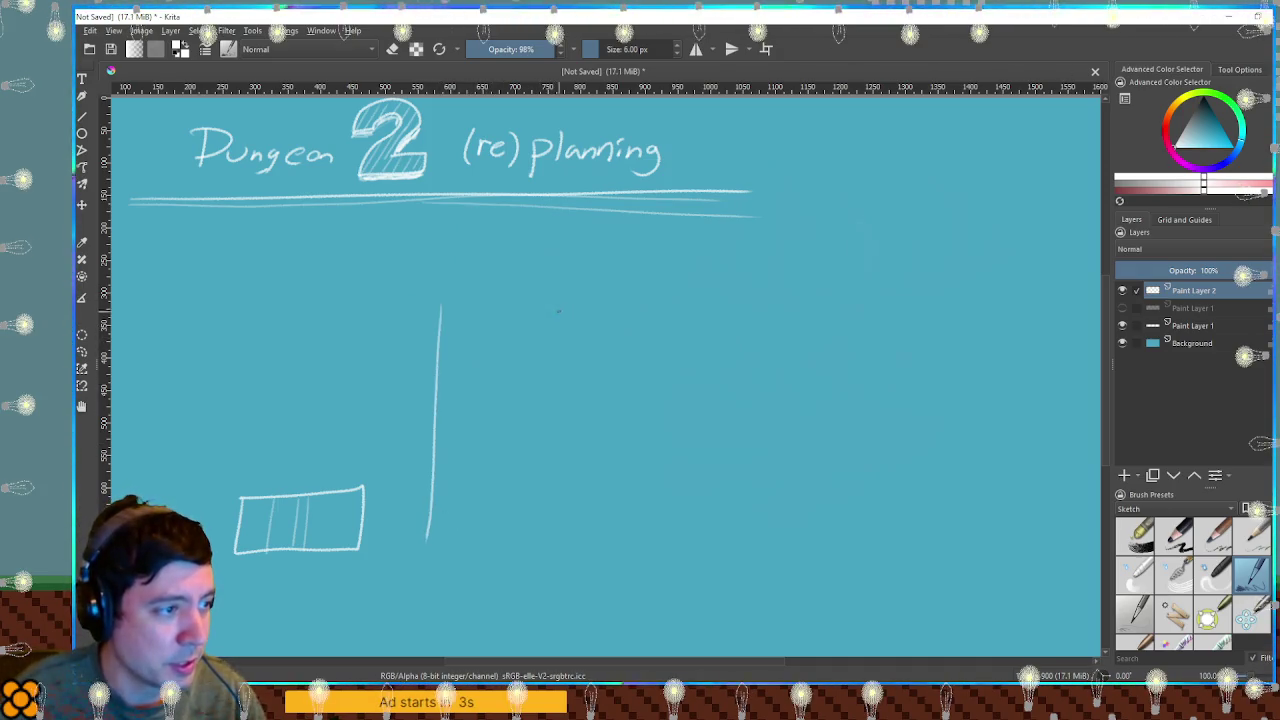
{"action": "left_click_drag", "start_coordinate": [573, 310], "coordinate": [557, 548]}
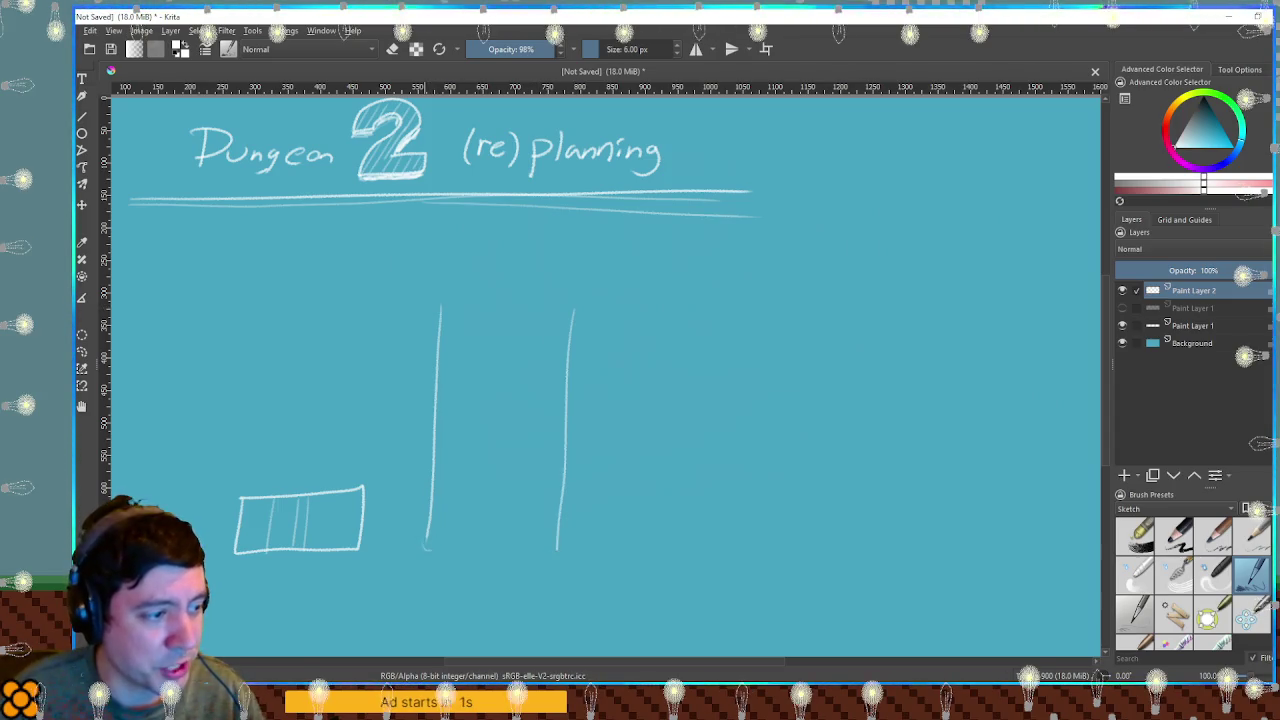
{"action": "left_click_drag", "start_coordinate": [428, 548], "coordinate": [557, 546]}
{"action": "mouse_move", "coordinate": [424, 548]}
{"action": "left_mouse_down"}
{"action": "mouse_move", "coordinate": [460, 515]}
{"action": "mouse_move", "coordinate": [556, 547]}
{"action": "left_mouse_up"}
{"action": "left_click_drag", "start_coordinate": [460, 512], "coordinate": [520, 509]}
{"action": "mouse_move", "coordinate": [464, 457]}
{"action": "left_mouse_down"}
{"action": "mouse_move", "coordinate": [459, 510]}
{"action": "mouse_move", "coordinate": [531, 448]}
{"action": "left_mouse_up"}
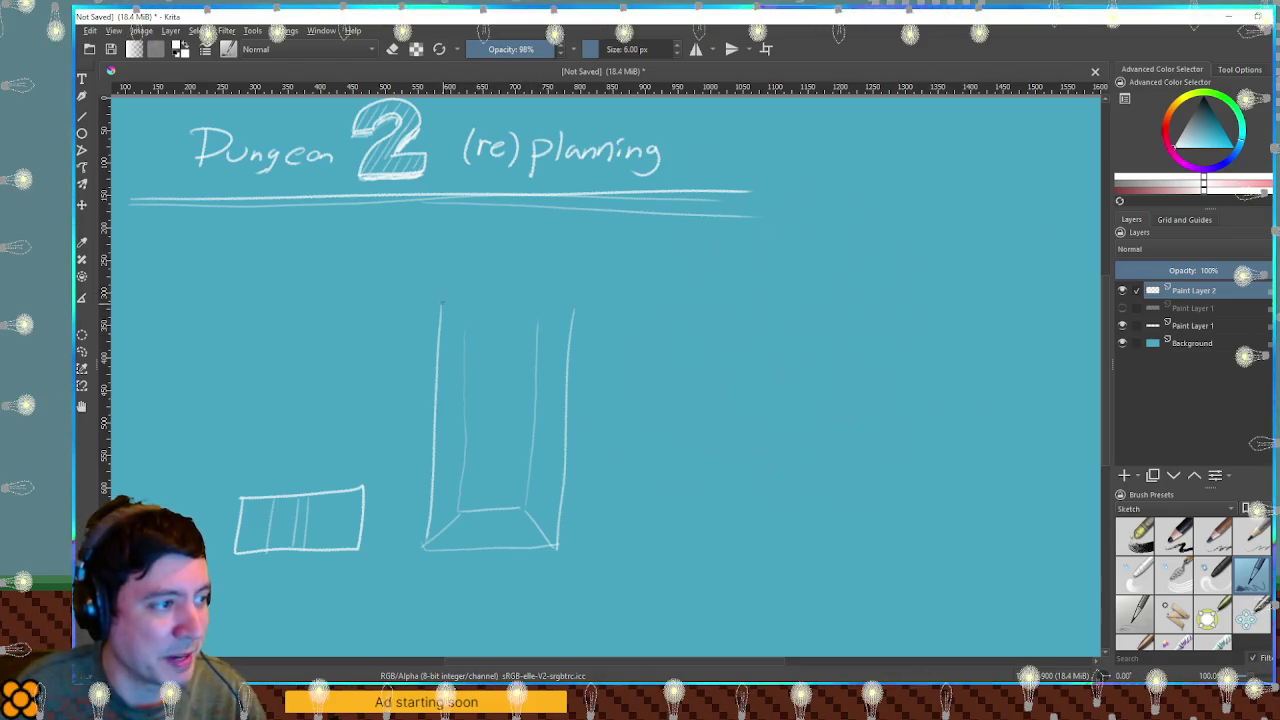
Add the corridor's top perspective edges and the doorways at the far end and floor.
{"action": "left_click_drag", "start_coordinate": [445, 259], "coordinate": [455, 297]}
{"action": "mouse_move", "coordinate": [543, 293]}
{"action": "left_mouse_down"}
{"action": "mouse_move", "coordinate": [576, 262]}
{"action": "mouse_move", "coordinate": [536, 330]}
{"action": "left_mouse_up"}
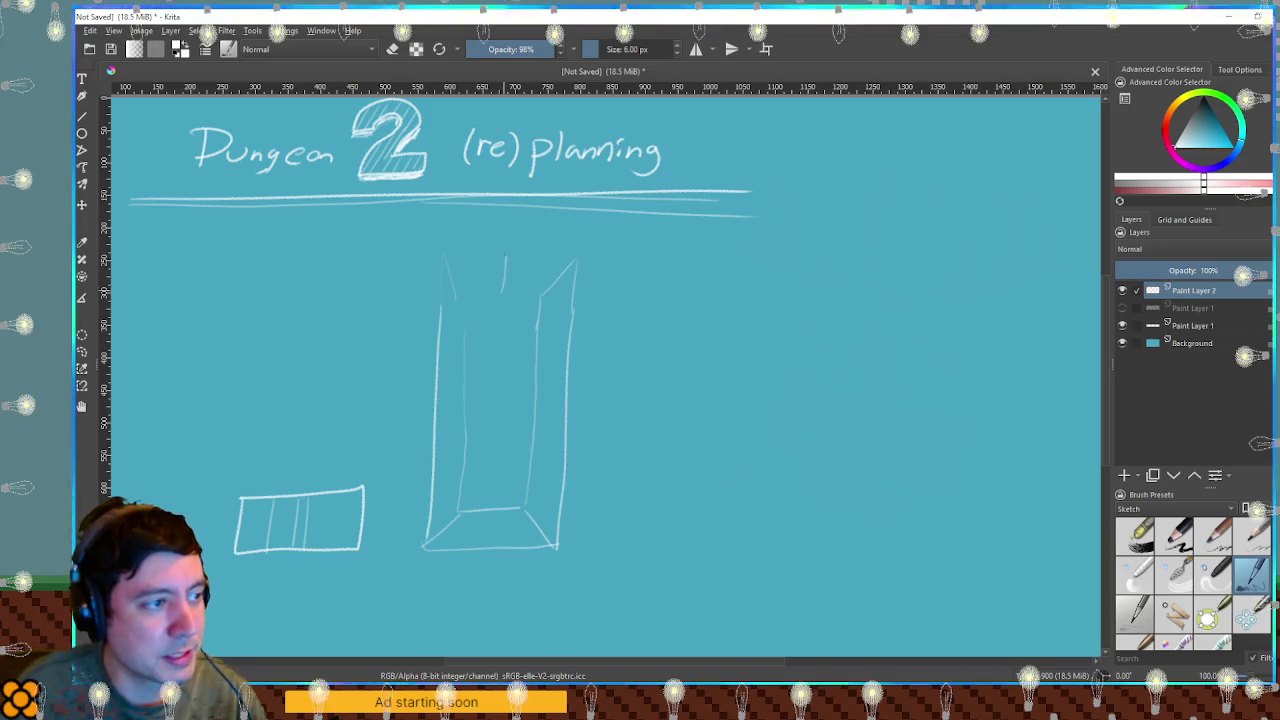
{"action": "left_click_drag", "start_coordinate": [495, 267], "coordinate": [517, 266]}
{"action": "key", "text": "ctrl+z"}
{"action": "key", "text": "ctrl+z"}
{"action": "mouse_move", "coordinate": [489, 324]}
{"action": "left_mouse_down"}
{"action": "mouse_move", "coordinate": [509, 299]}
{"action": "mouse_move", "coordinate": [489, 328]}
{"action": "left_mouse_up"}
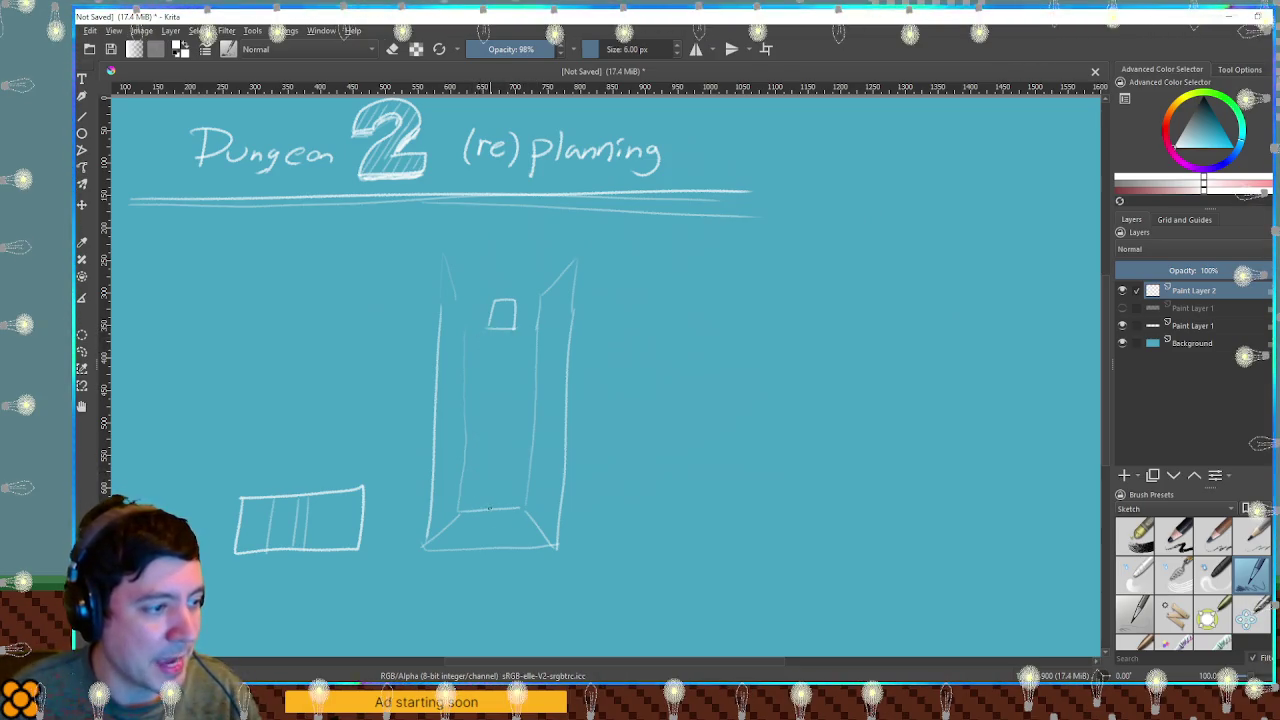
{"action": "left_click_drag", "start_coordinate": [502, 508], "coordinate": [512, 526]}
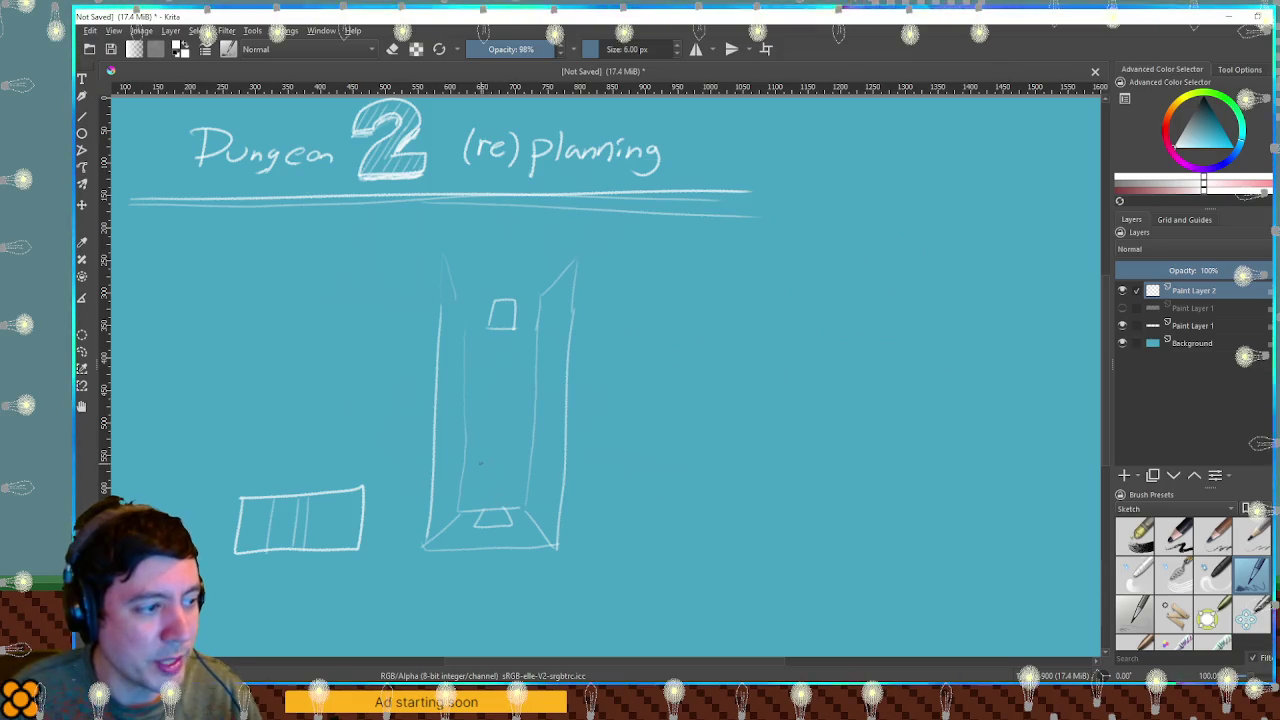
Mark doors midway along the corridor's left and right walls.
{"action": "mouse_move", "coordinate": [461, 452]}
{"action": "left_mouse_down"}
{"action": "mouse_move", "coordinate": [487, 450]}
{"action": "mouse_move", "coordinate": [482, 459]}
{"action": "left_mouse_up"}
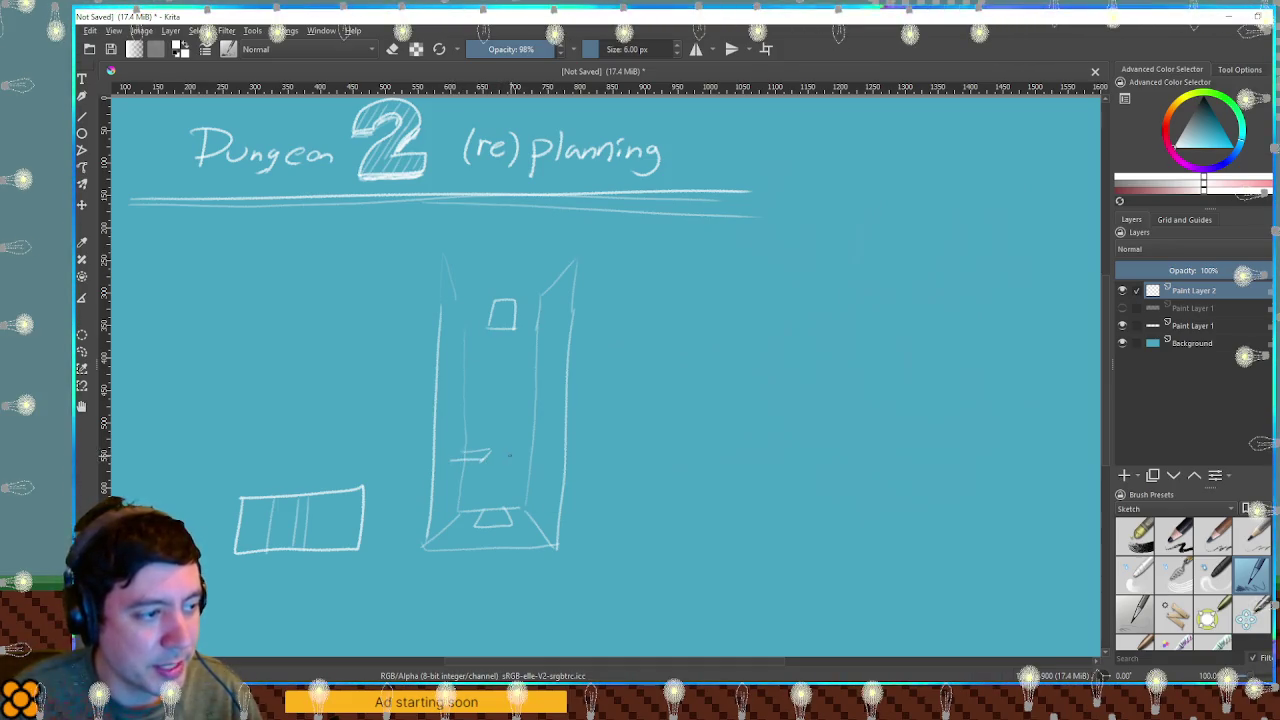
{"action": "left_click_drag", "start_coordinate": [510, 452], "coordinate": [540, 451]}
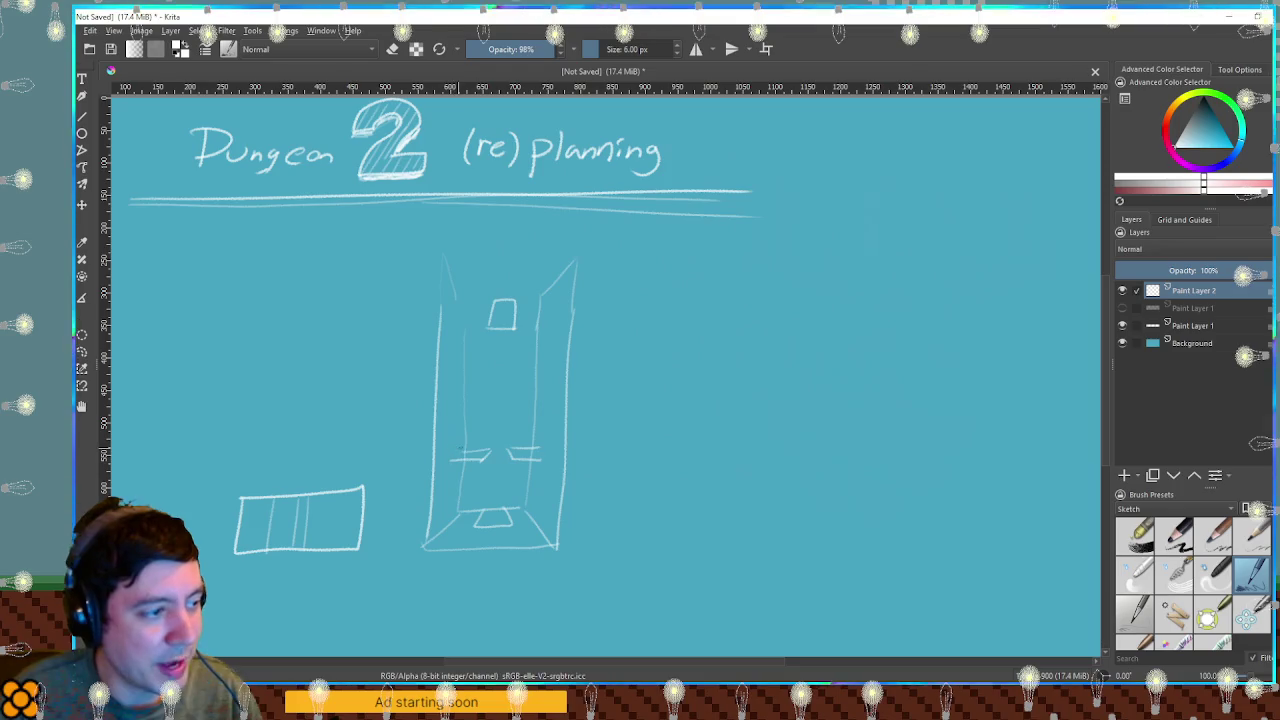
{"action": "left_click_drag", "start_coordinate": [460, 433], "coordinate": [461, 447]}
{"action": "left_click_drag", "start_coordinate": [541, 433], "coordinate": [545, 456]}
{"action": "mouse_move", "coordinate": [456, 437]}
{"action": "left_mouse_down"}
{"action": "mouse_move", "coordinate": [456, 455]}
{"action": "mouse_move", "coordinate": [308, 420]}
{"action": "left_mouse_up"}
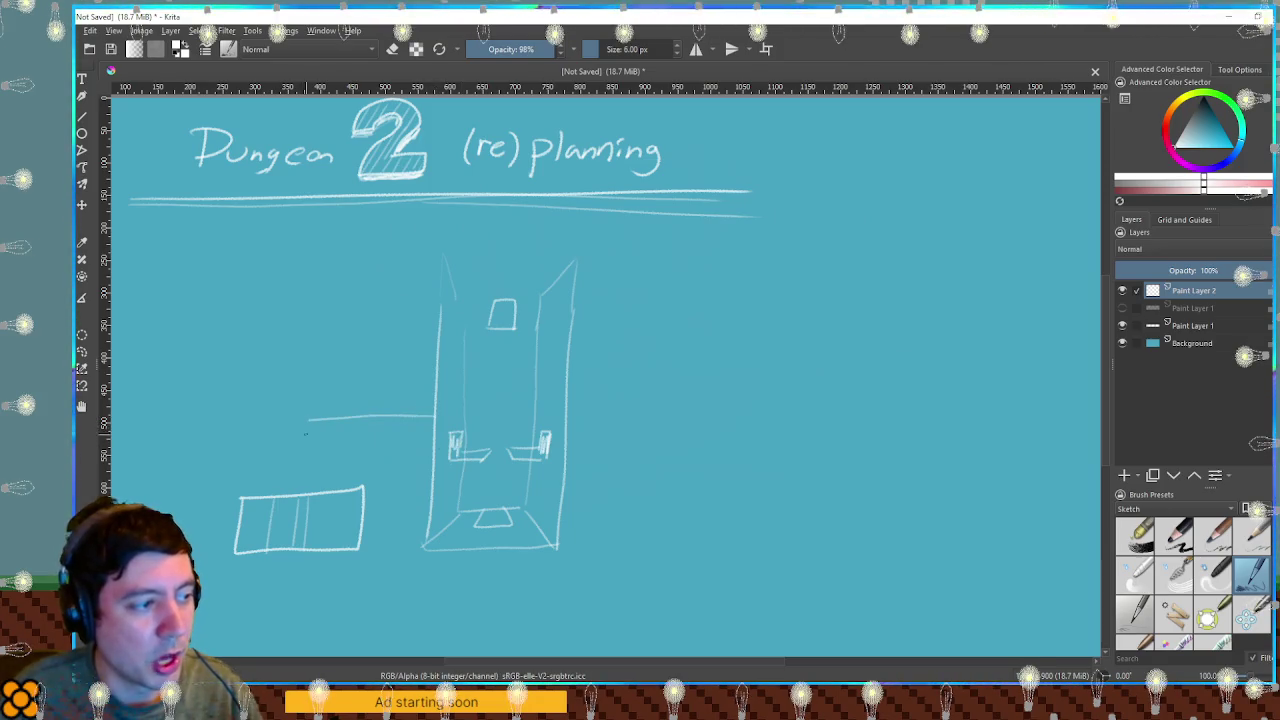
Draw a passage leading left from the corridor to a small square room.
{"action": "left_click_drag", "start_coordinate": [300, 471], "coordinate": [440, 469]}
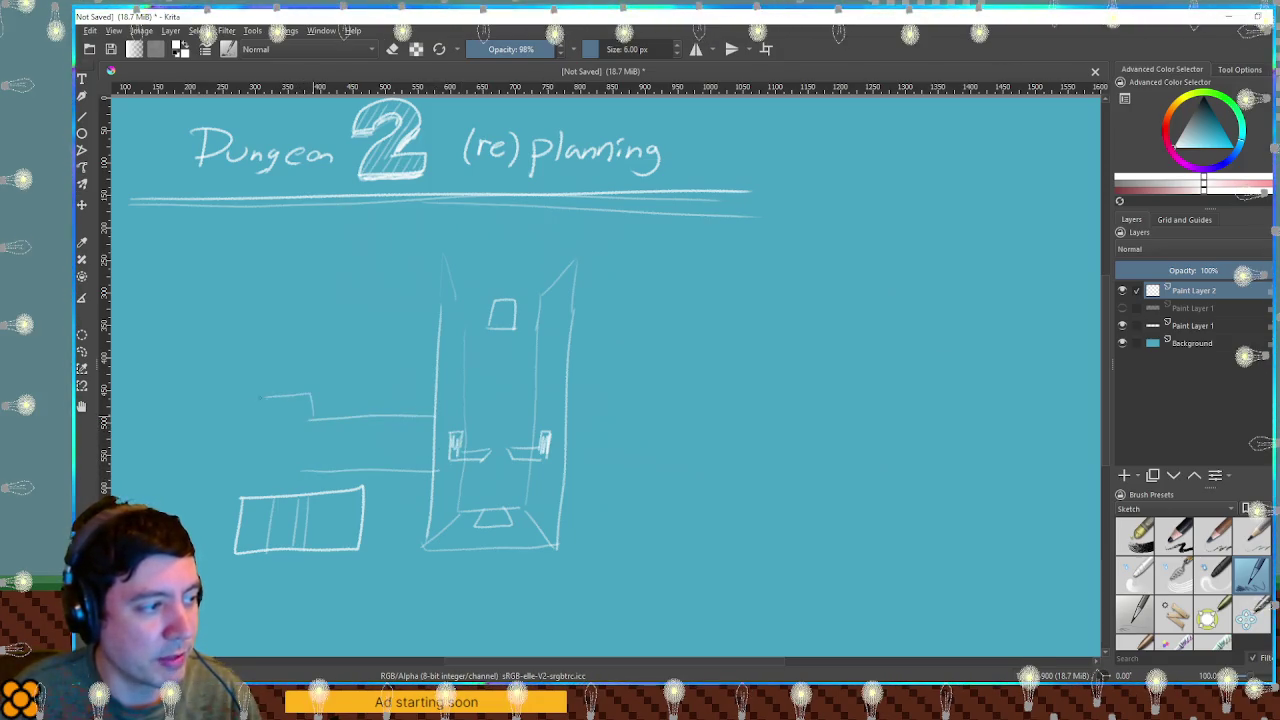
{"action": "left_click_drag", "start_coordinate": [268, 396], "coordinate": [243, 485]}
{"action": "left_click_drag", "start_coordinate": [313, 410], "coordinate": [313, 476]}
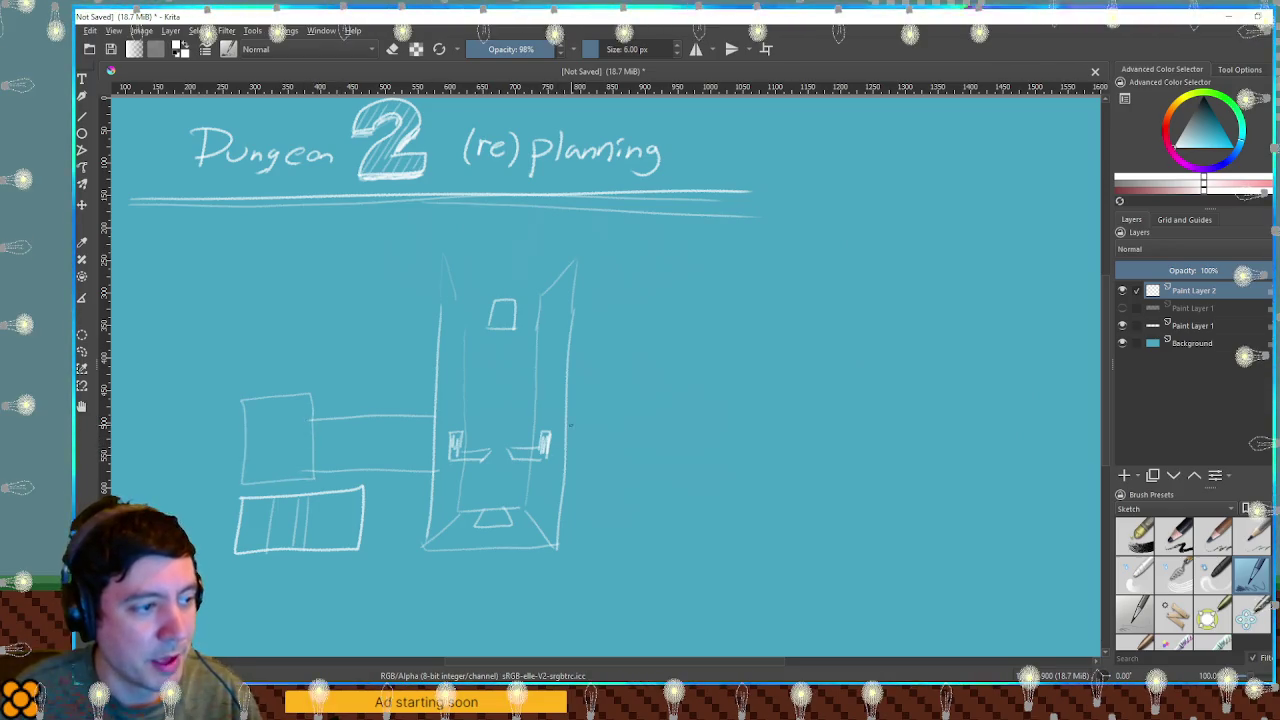
Draw a passage right to another room, undo stray strokes, and add Paint Layer 3.
{"action": "left_click_drag", "start_coordinate": [572, 422], "coordinate": [638, 421]}
{"action": "left_click_drag", "start_coordinate": [572, 463], "coordinate": [670, 463]}
{"action": "mouse_move", "coordinate": [640, 422]}
{"action": "left_mouse_down"}
{"action": "mouse_move", "coordinate": [676, 423]}
{"action": "mouse_move", "coordinate": [720, 467]}
{"action": "left_mouse_up"}
{"action": "left_click_drag", "start_coordinate": [690, 410], "coordinate": [733, 467]}
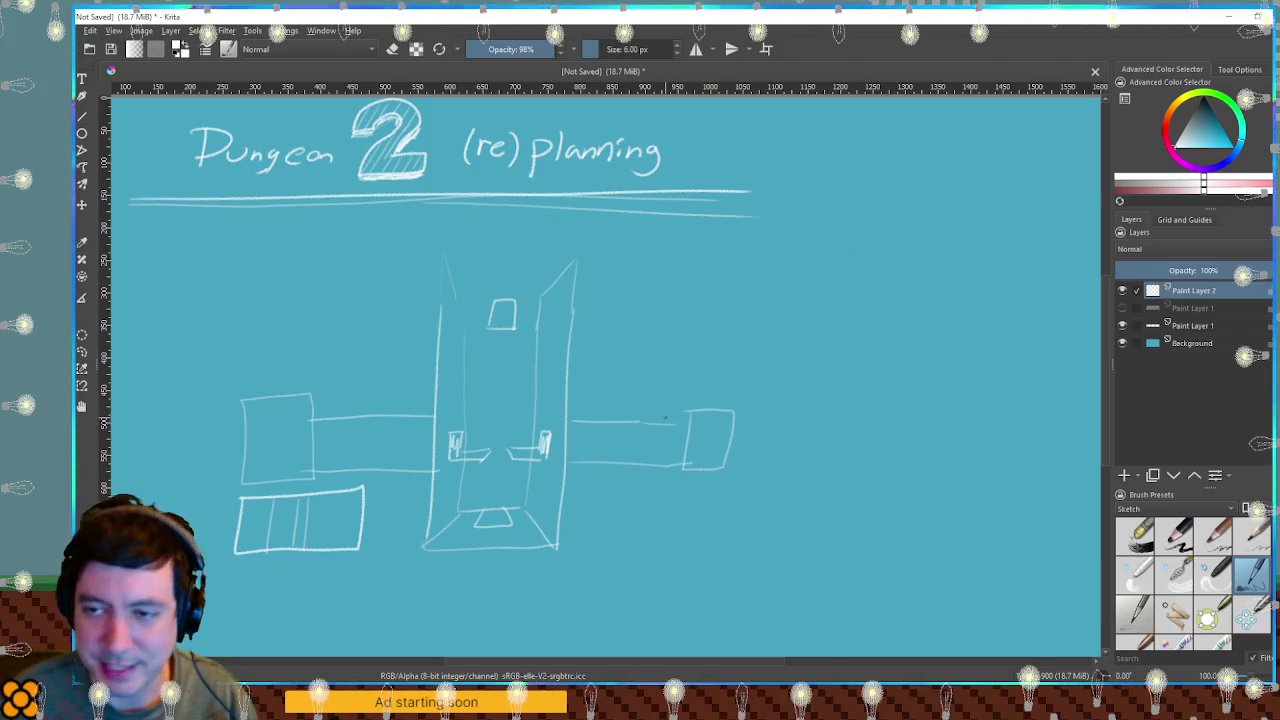
{"action": "left_click_drag", "start_coordinate": [568, 451], "coordinate": [695, 456]}
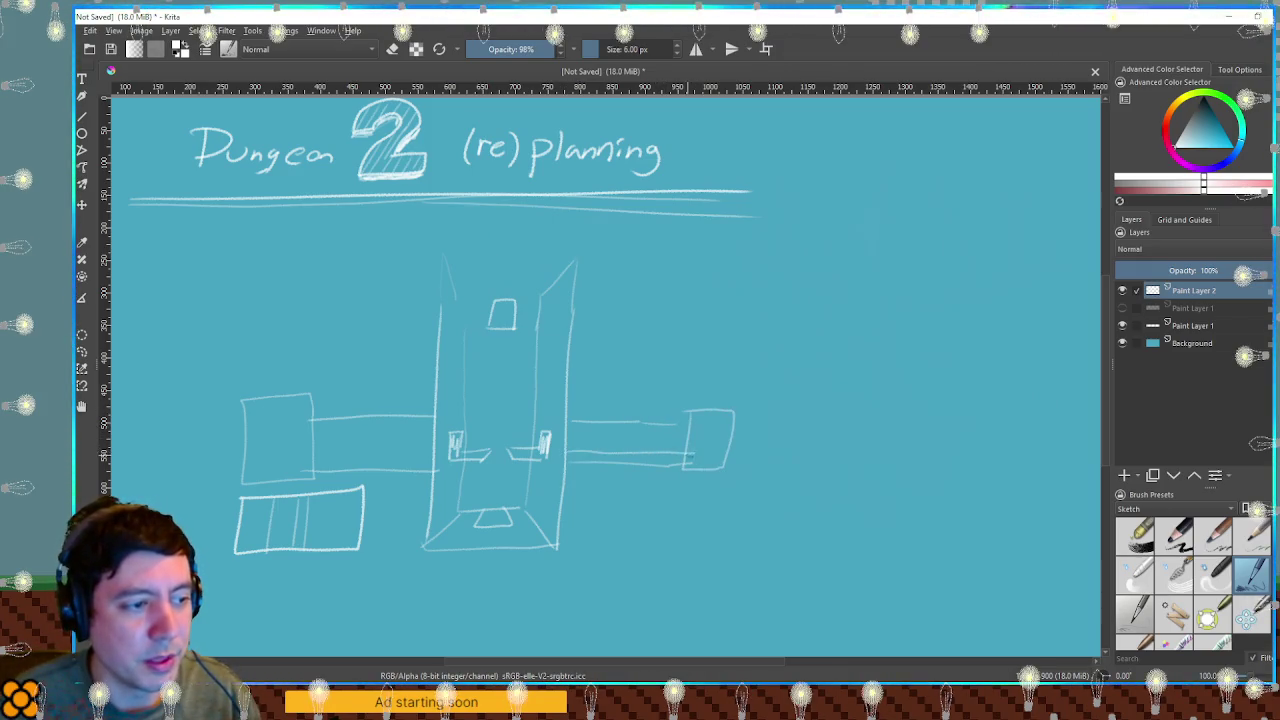
{"action": "key", "text": "ctrl+z"}
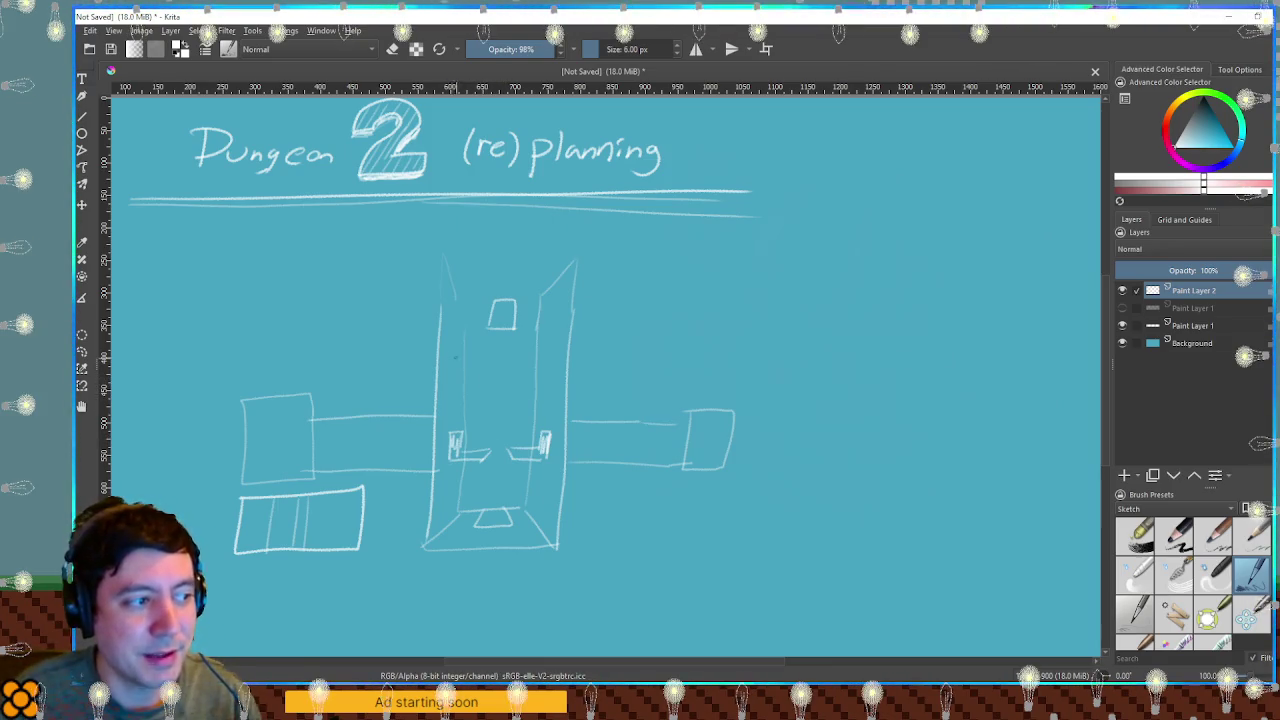
{"action": "key", "text": "ctrl+z"}
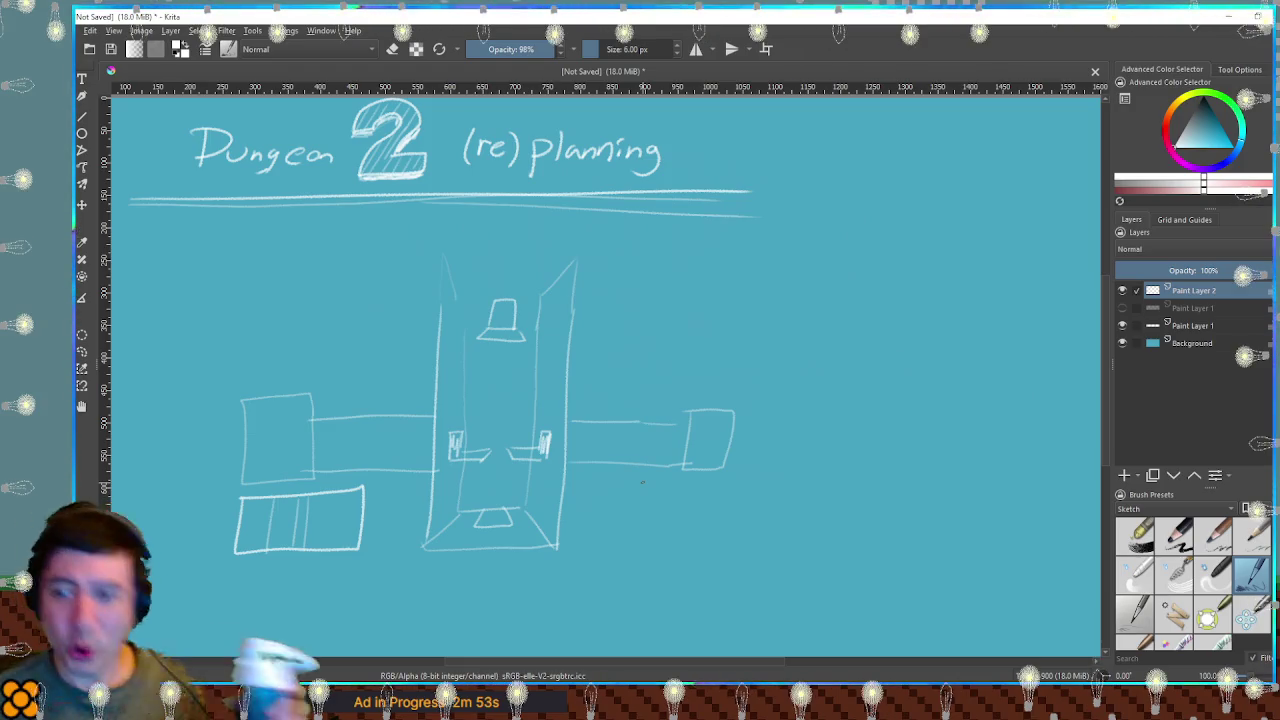
{"action": "key", "text": "Insert"}
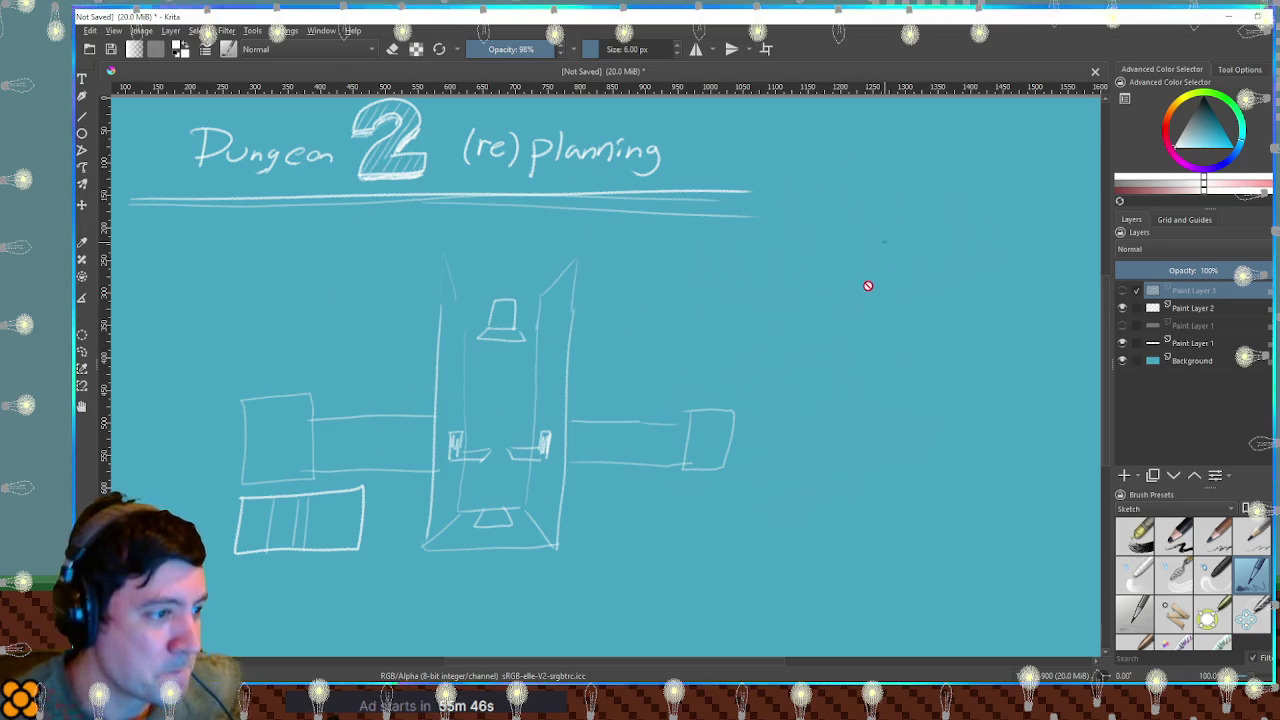
On Paint Layer 2, sketch a room left of the tower and one at its upper right.
{"action": "left_click", "coordinate": [1148, 312]}
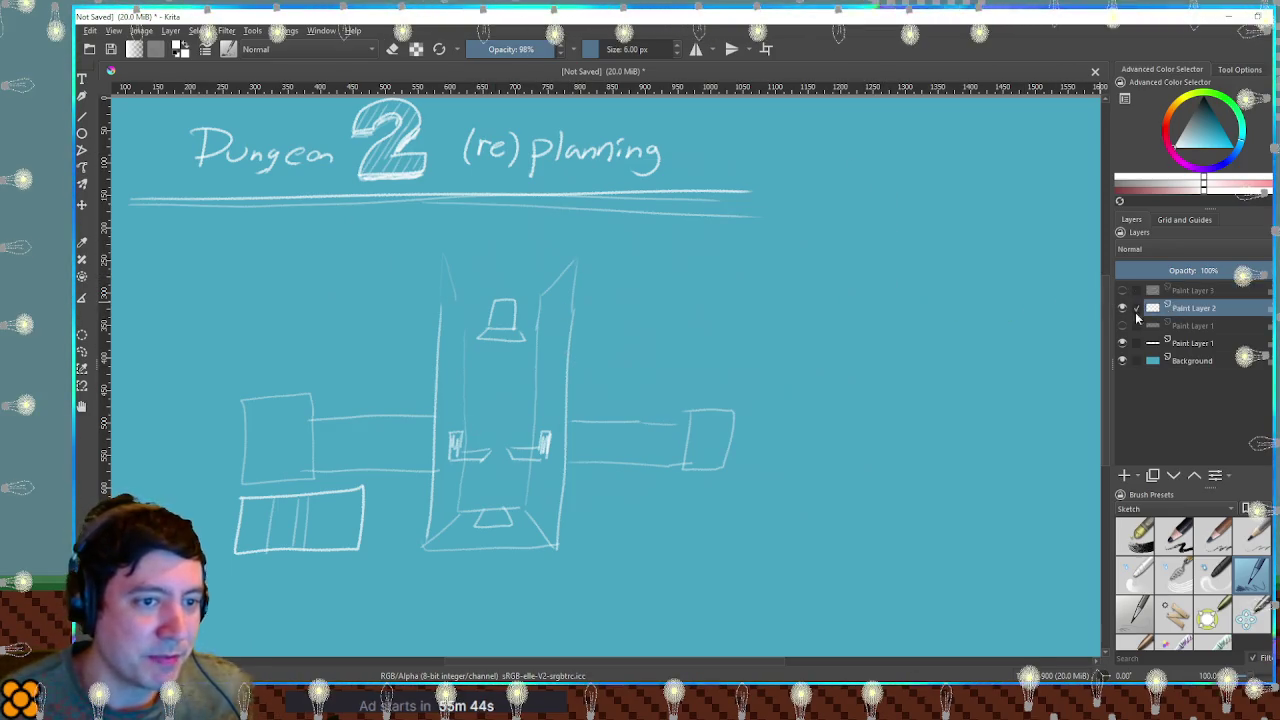
{"action": "mouse_move", "coordinate": [585, 337]}
{"action": "left_mouse_down"}
{"action": "mouse_move", "coordinate": [645, 336]}
{"action": "mouse_move", "coordinate": [570, 395]}
{"action": "left_mouse_up"}
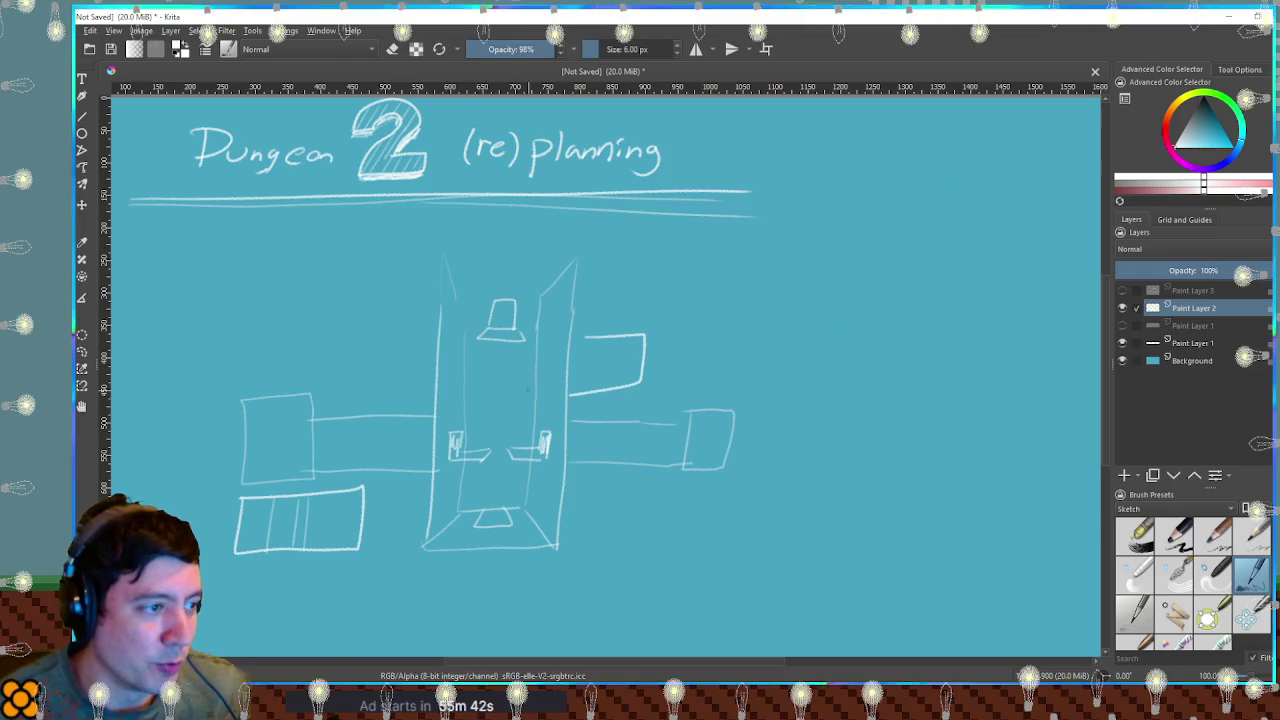
{"action": "left_click_drag", "start_coordinate": [404, 282], "coordinate": [346, 395]}
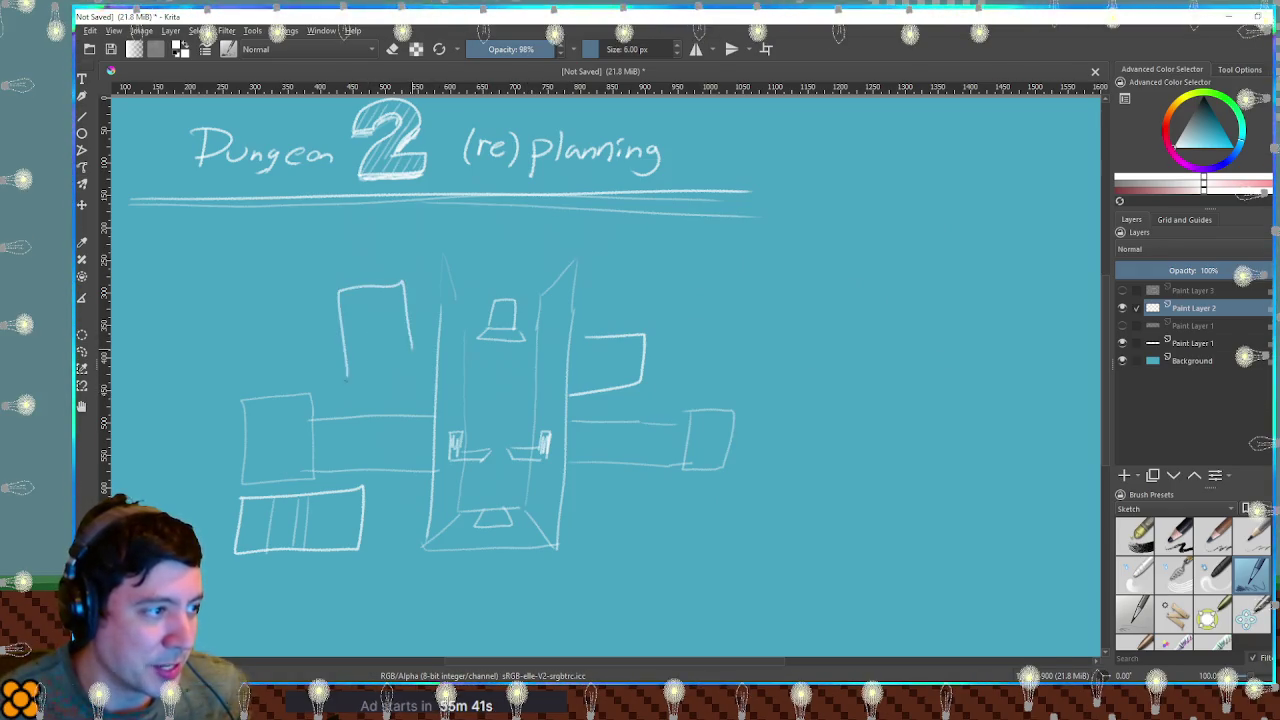
{"action": "left_click_drag", "start_coordinate": [404, 284], "coordinate": [415, 392]}
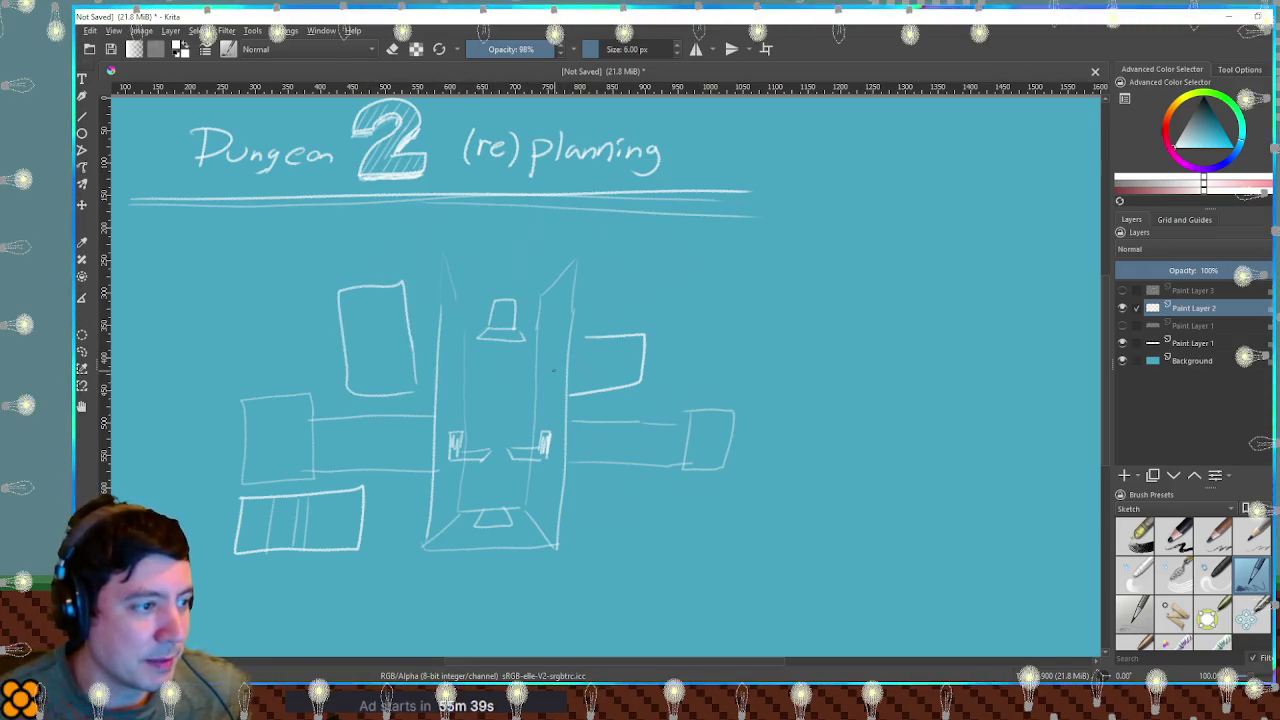
Mark doors on the tower's right and left walls, then hide Paint Layer 2.
{"action": "left_click_drag", "start_coordinate": [551, 360], "coordinate": [549, 378]}
{"action": "left_click_drag", "start_coordinate": [454, 364], "coordinate": [453, 379]}
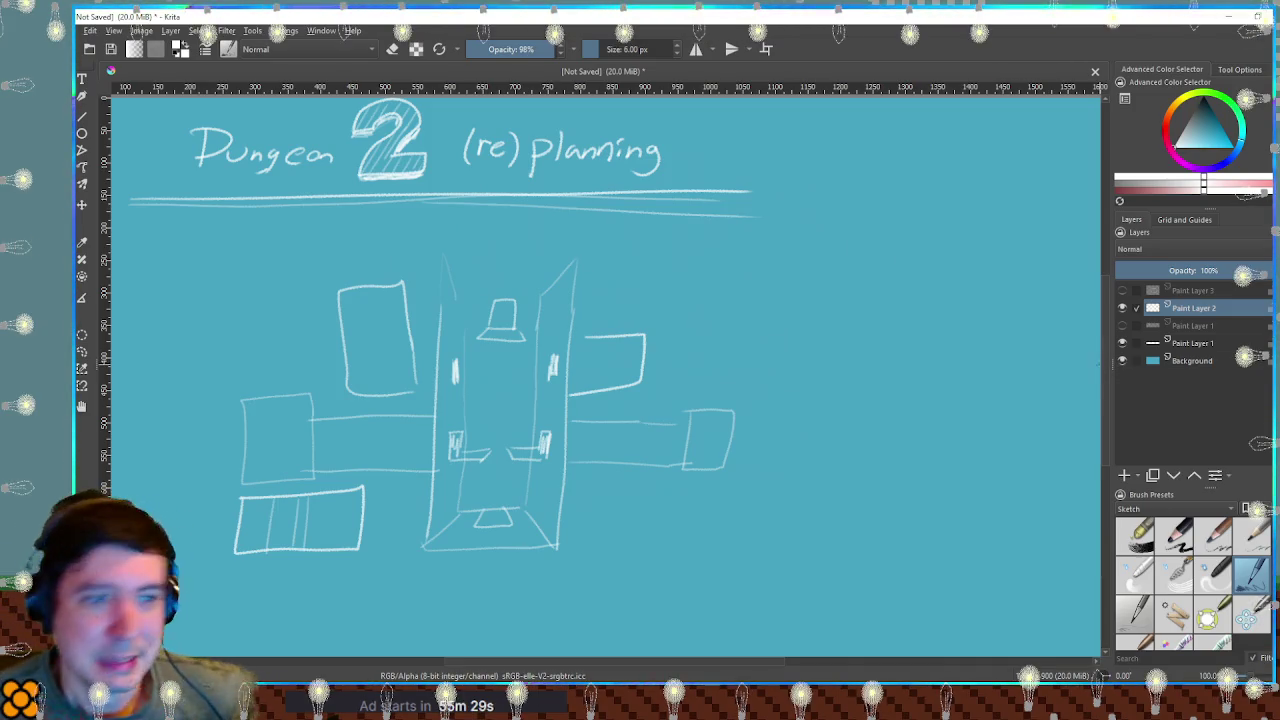
{"action": "left_click", "coordinate": [1122, 308]}
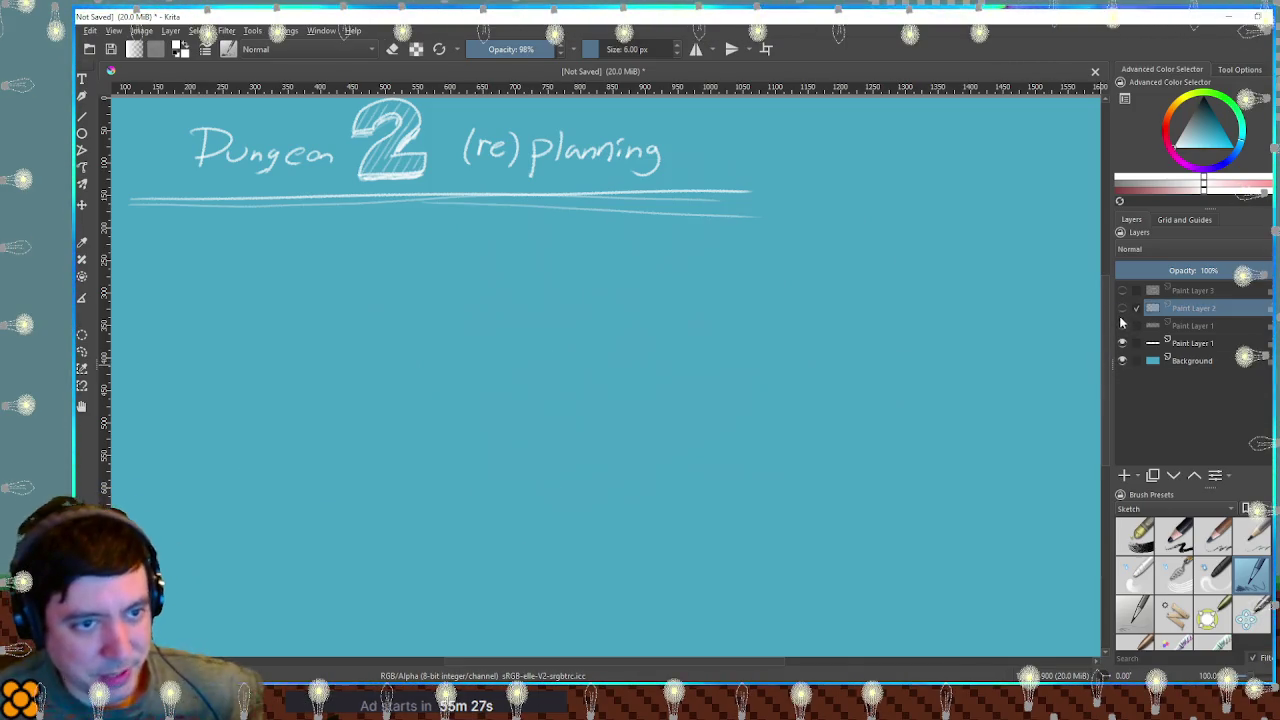
Add an empty Paint Layer 4 above the hidden tower sketch.
{"action": "left_click", "coordinate": [1124, 475]}
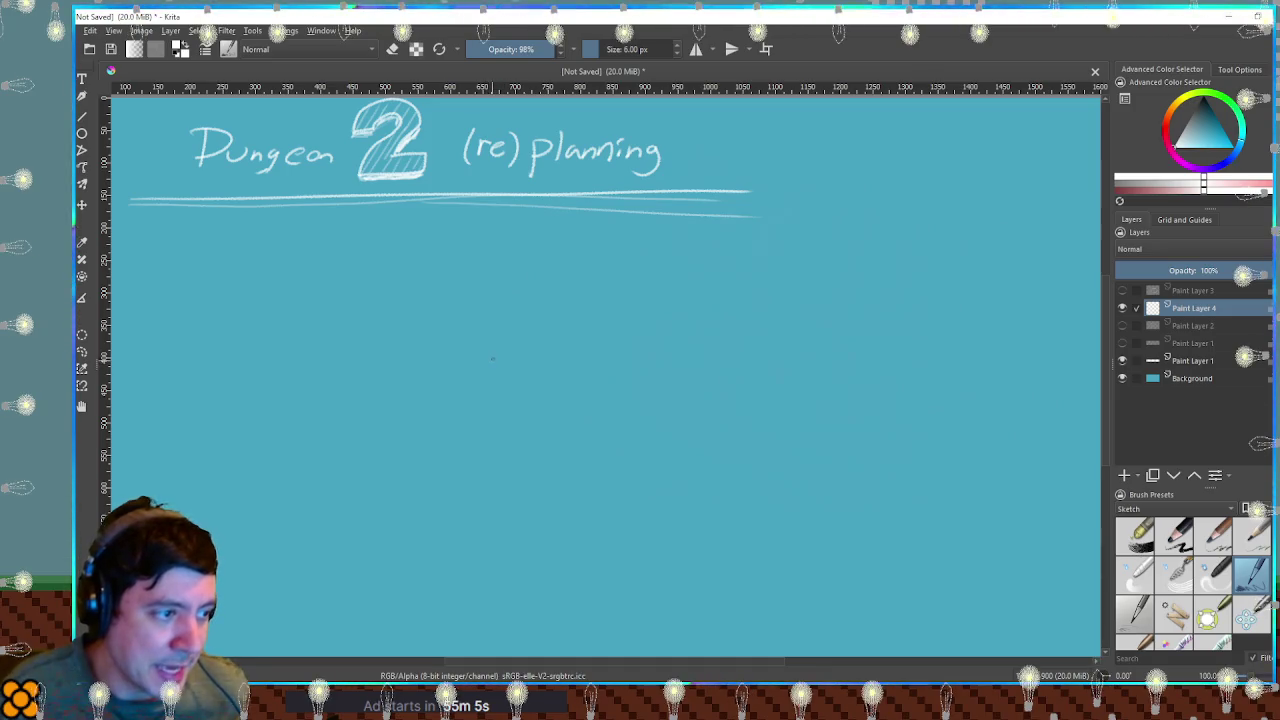
Draw the trapezoid floor's left, bottom, right and top edges mid-sheet.
{"action": "left_click_drag", "start_coordinate": [496, 359], "coordinate": [481, 417]}
{"action": "left_click_drag", "start_coordinate": [444, 540], "coordinate": [767, 556]}
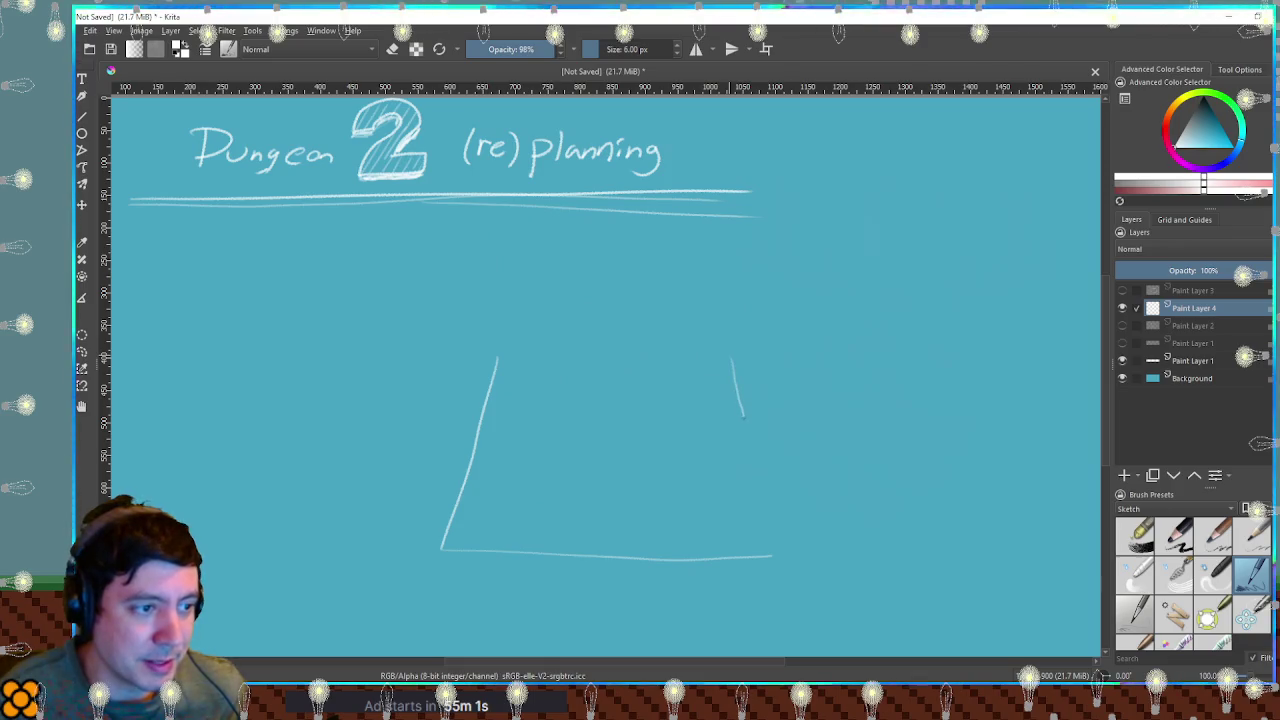
{"action": "left_click_drag", "start_coordinate": [742, 412], "coordinate": [766, 523]}
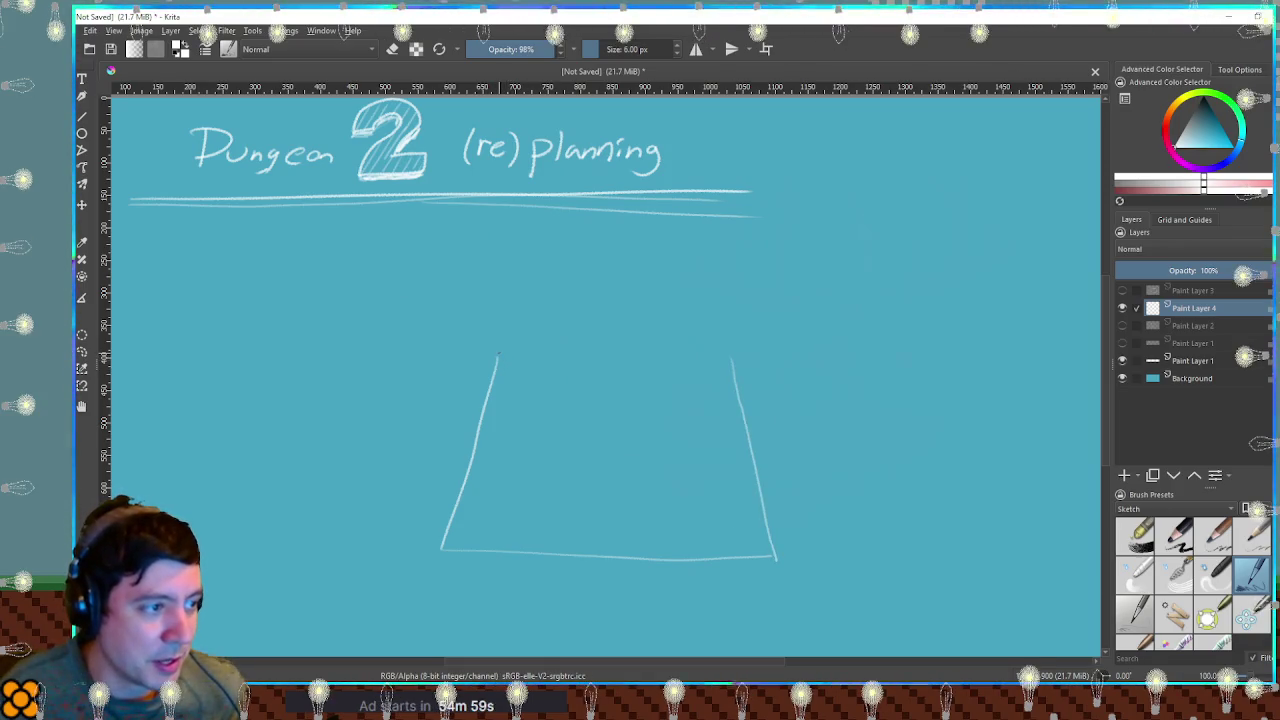
{"action": "left_click_drag", "start_coordinate": [498, 354], "coordinate": [530, 353]}
{"action": "left_click_drag", "start_coordinate": [645, 353], "coordinate": [731, 355]}
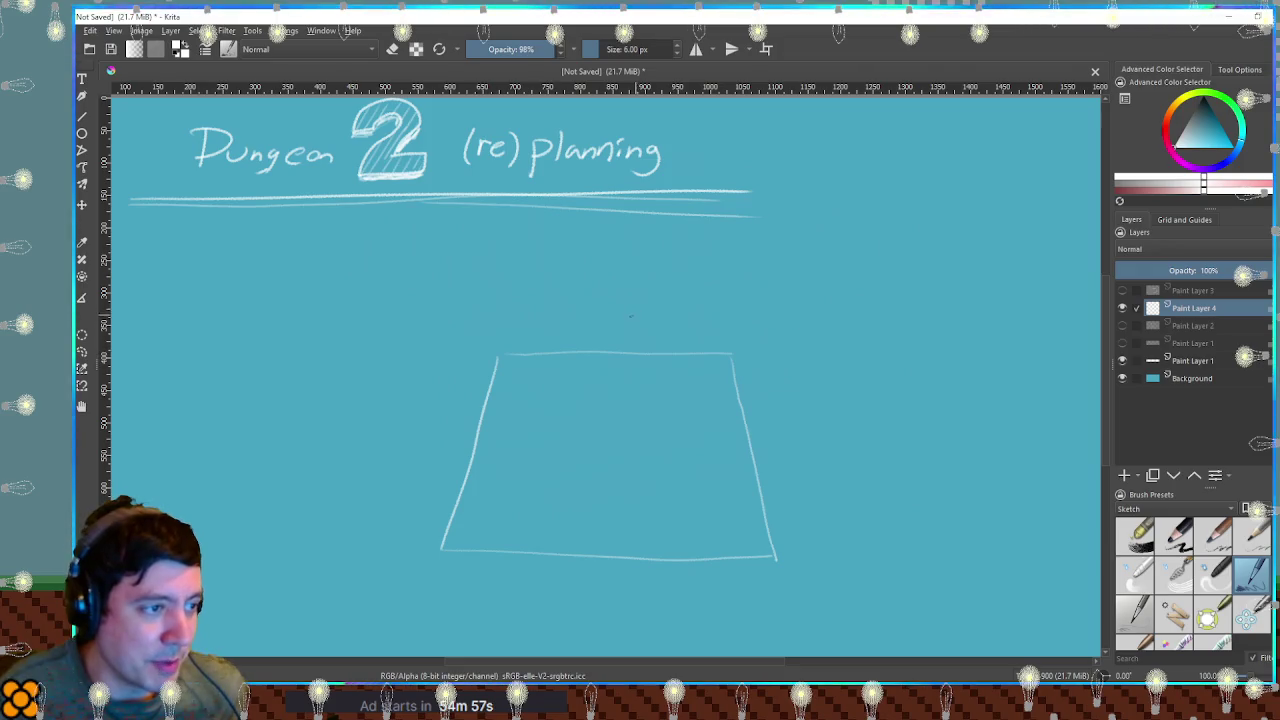
Add a small box and a raised platform on the floor's top edge.
{"action": "mouse_move", "coordinate": [600, 325]}
{"action": "left_mouse_down"}
{"action": "mouse_move", "coordinate": [600, 294]}
{"action": "mouse_move", "coordinate": [637, 324]}
{"action": "left_mouse_up"}
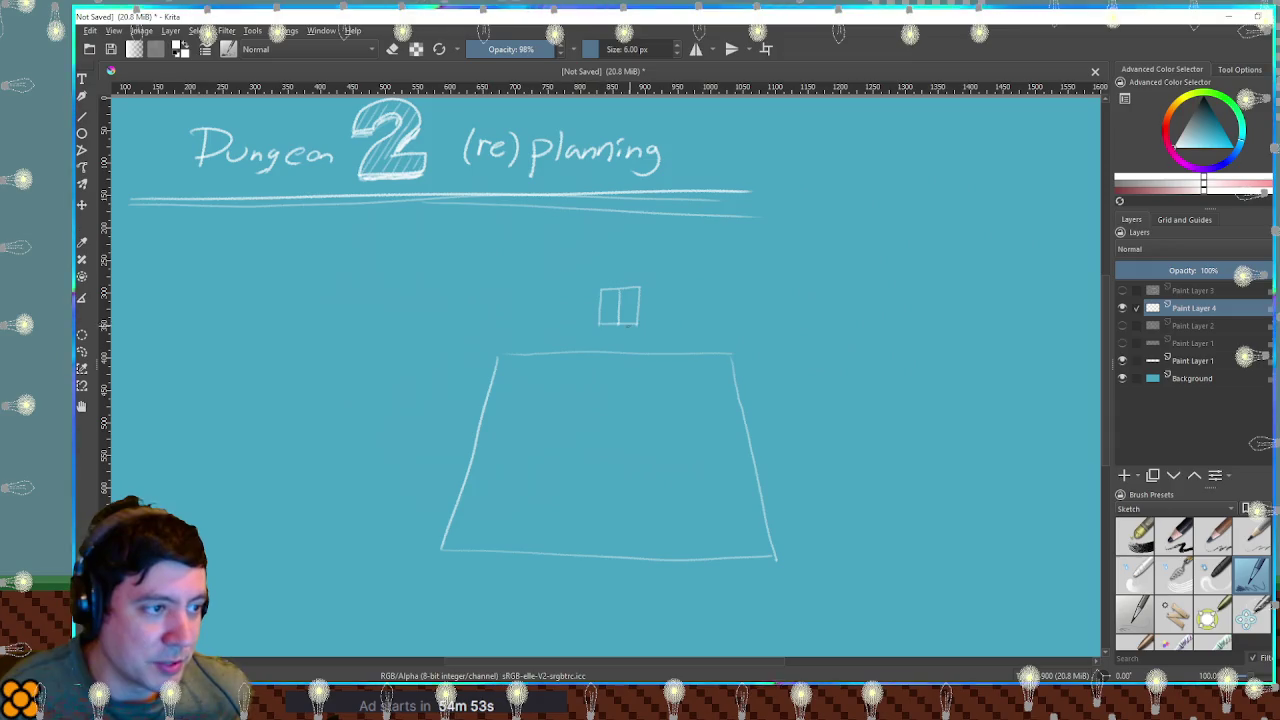
{"action": "mouse_move", "coordinate": [582, 321]}
{"action": "left_mouse_down"}
{"action": "mouse_move", "coordinate": [569, 350]}
{"action": "mouse_move", "coordinate": [660, 348]}
{"action": "left_mouse_up"}
{"action": "mouse_move", "coordinate": [582, 320]}
{"action": "left_mouse_down"}
{"action": "mouse_move", "coordinate": [598, 320]}
{"action": "mouse_move", "coordinate": [569, 372]}
{"action": "mouse_move", "coordinate": [660, 377]}
{"action": "left_mouse_up"}
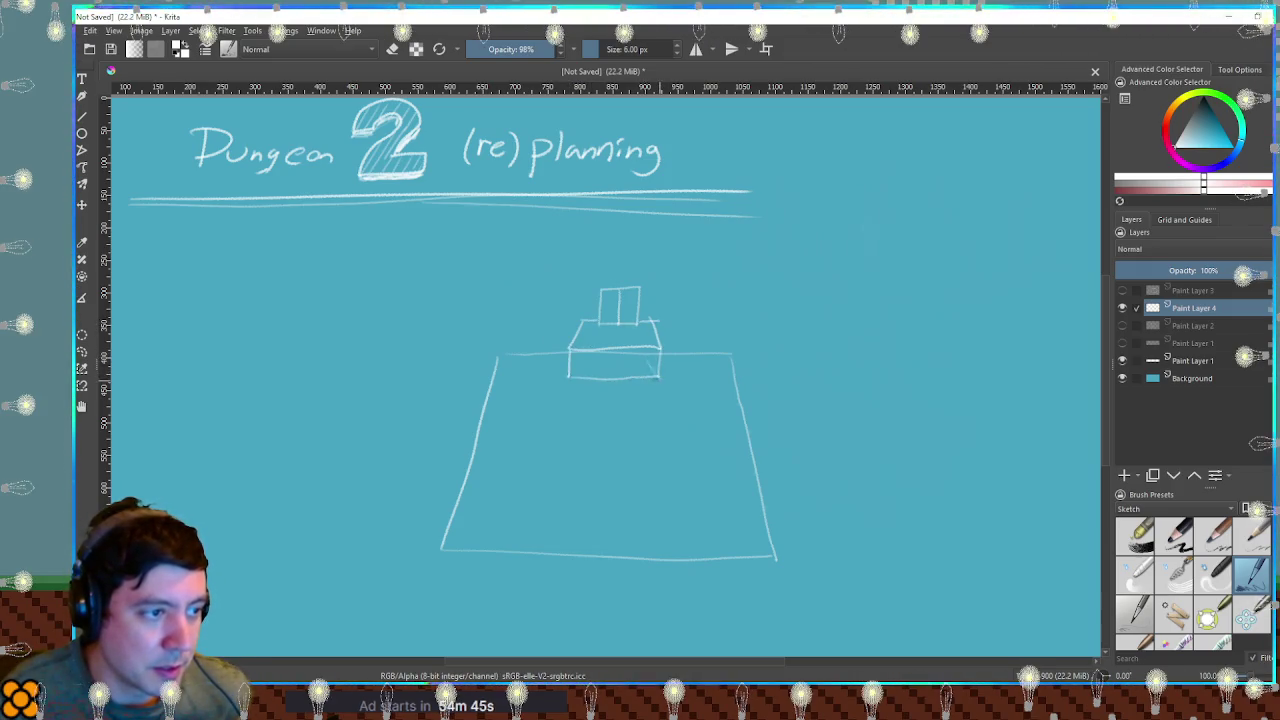
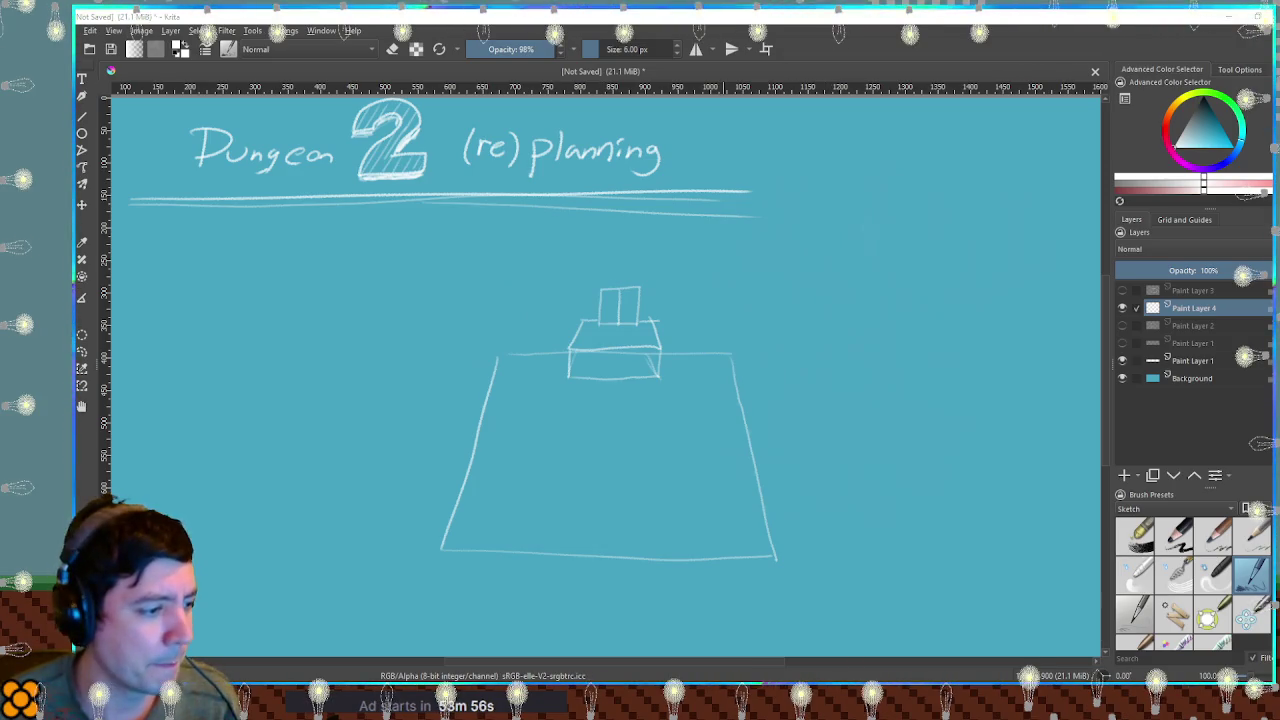
Switch from the Krita 'Dungeon 2 (re)planning' sketch to the Godot editor.
{"action": "key", "text": "alt+Tab"}
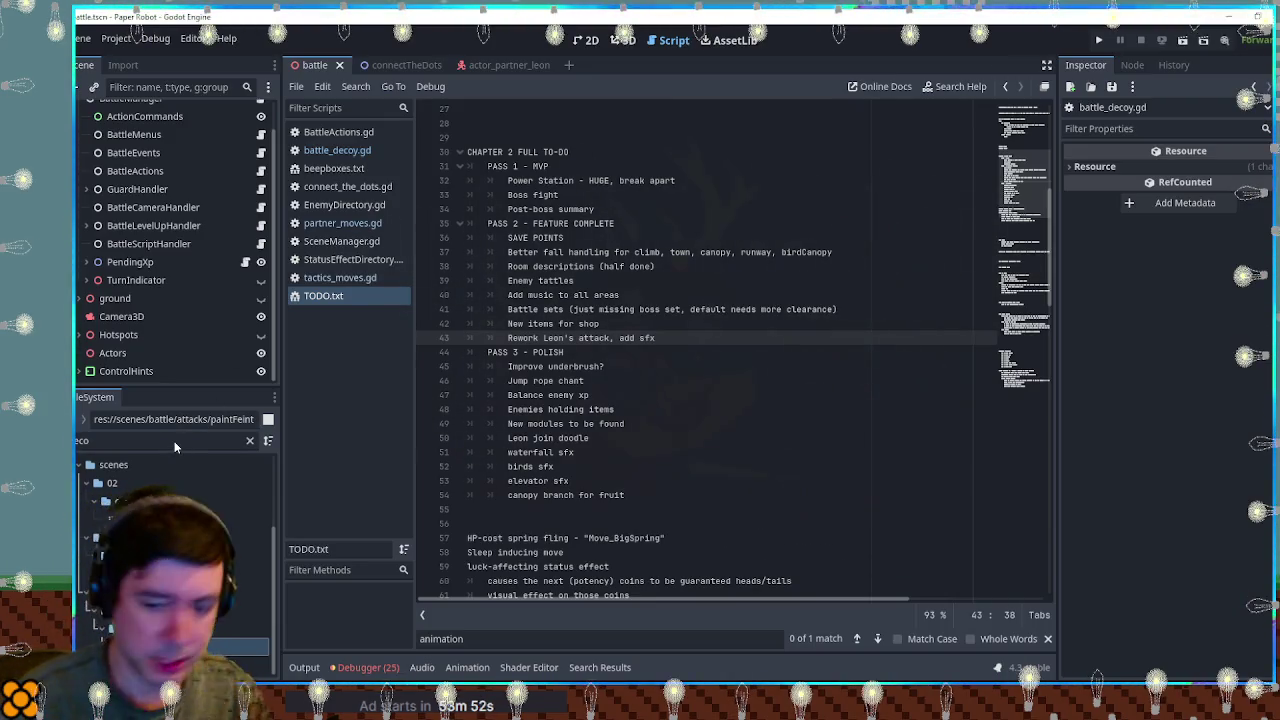
Filter the FileSystem for 'power station' and open power_station_hall_end_1.tscn.
{"action": "double_click", "coordinate": [195, 440]}
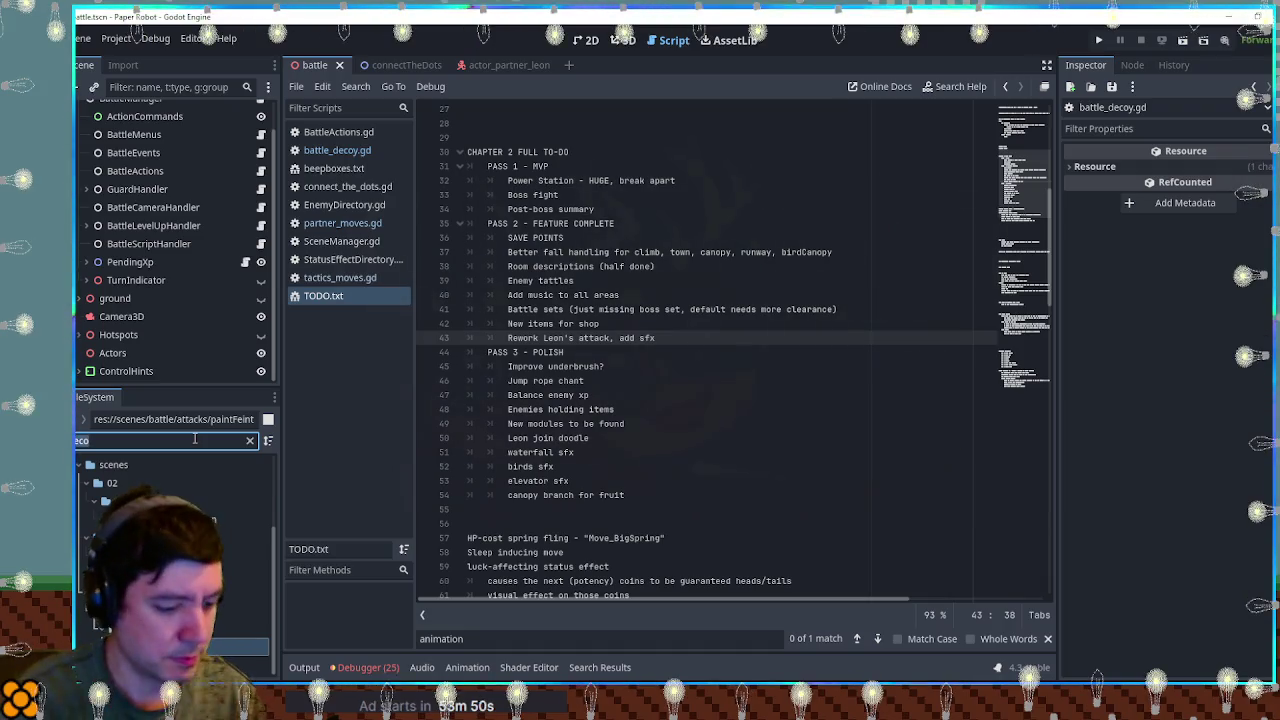
{"action": "type", "text": "power station"}
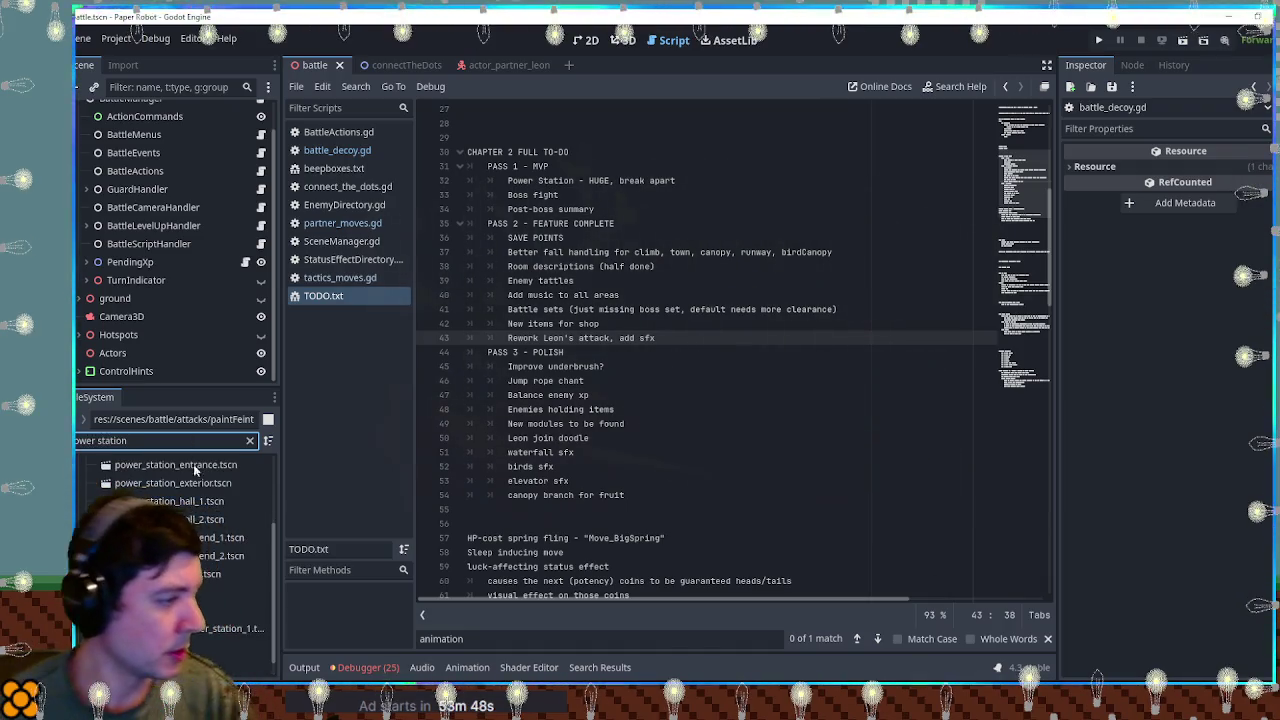
{"action": "double_click", "coordinate": [220, 537]}
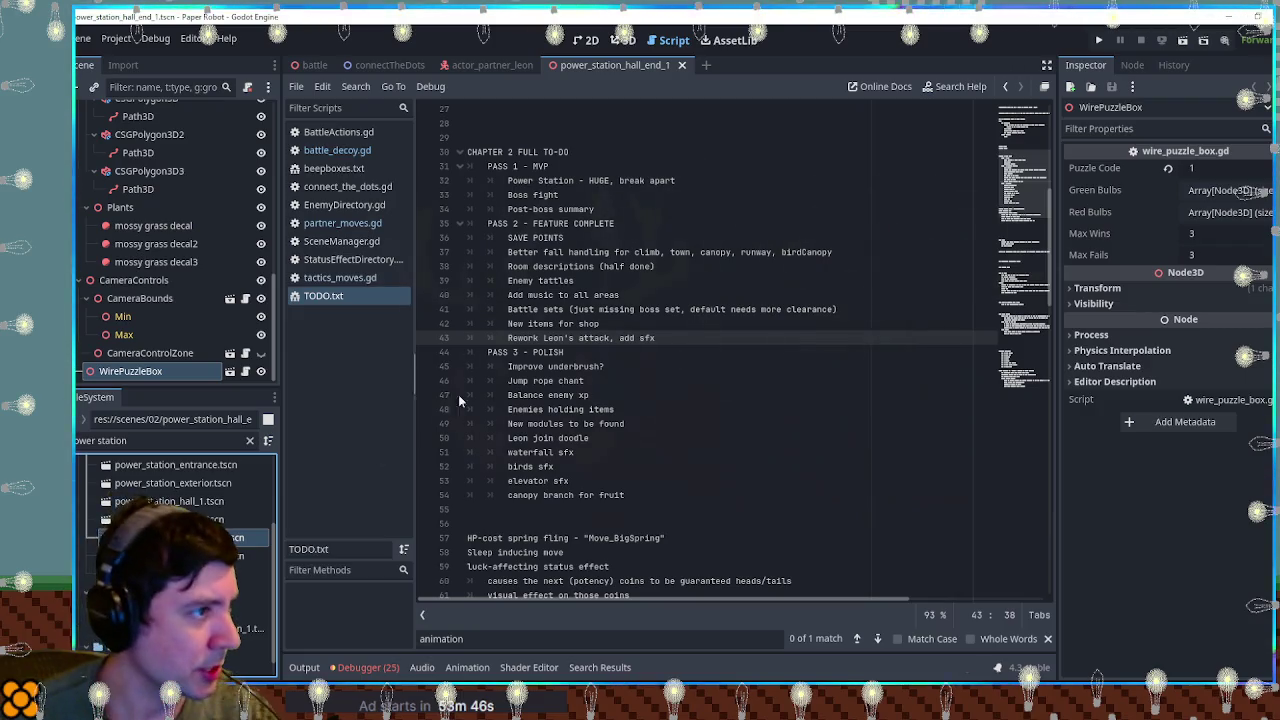
Test-run power_station_hall_end_1, close the game, then open power_station_hall_end_2.tscn.
{"action": "key", "text": "F6"}
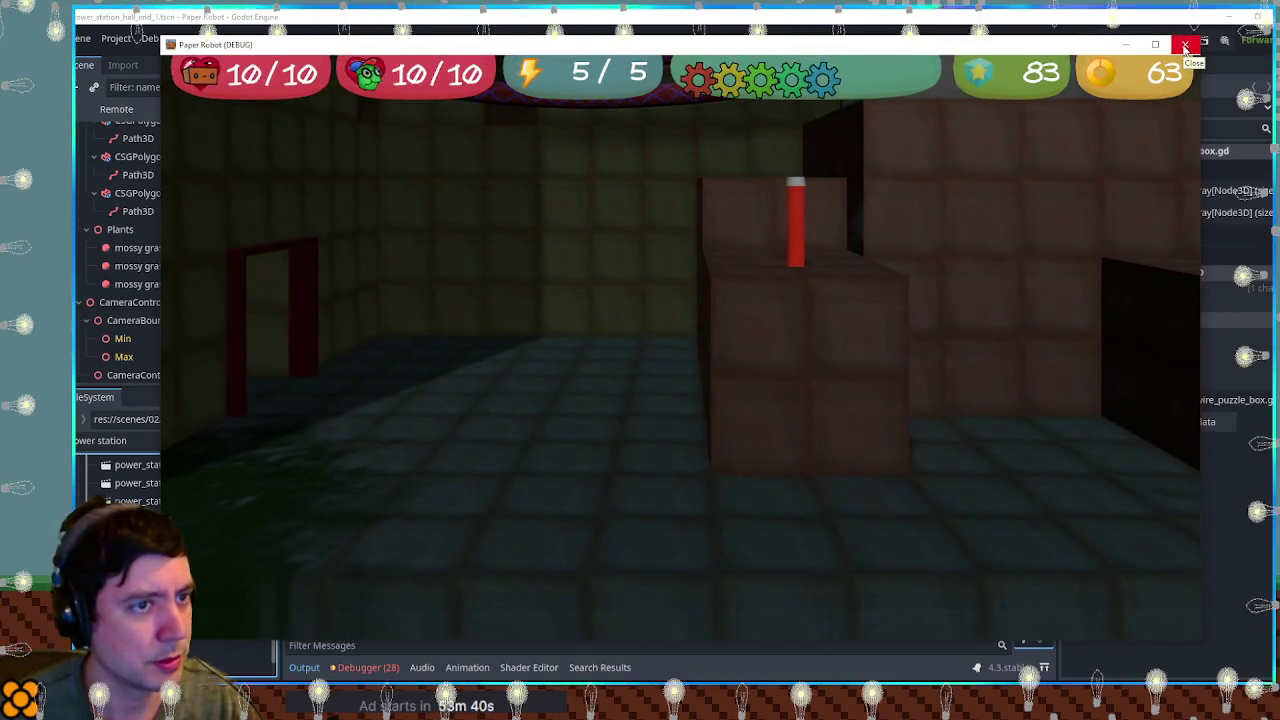
{"action": "left_click", "coordinate": [1185, 47]}
{"action": "double_click", "coordinate": [212, 555]}
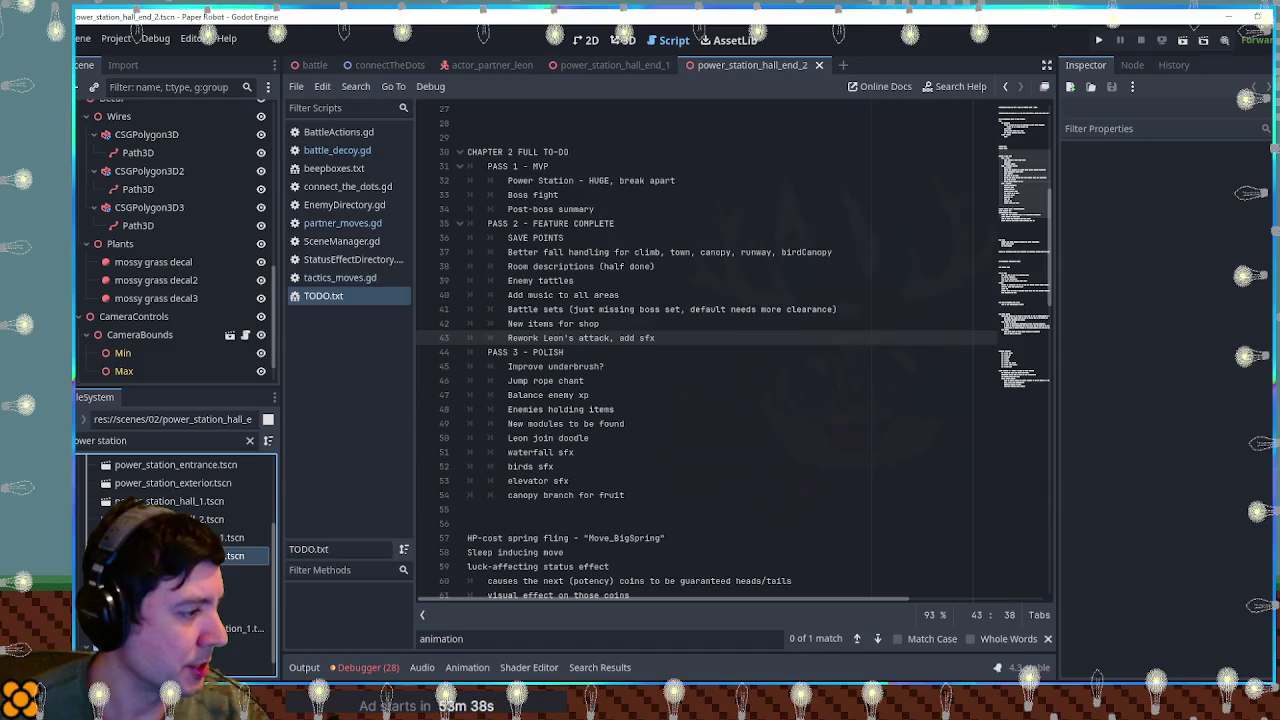
Run power_station_hall_end_2 and walk the green character left, then back right.
{"action": "key", "text": "ctrl+s"}
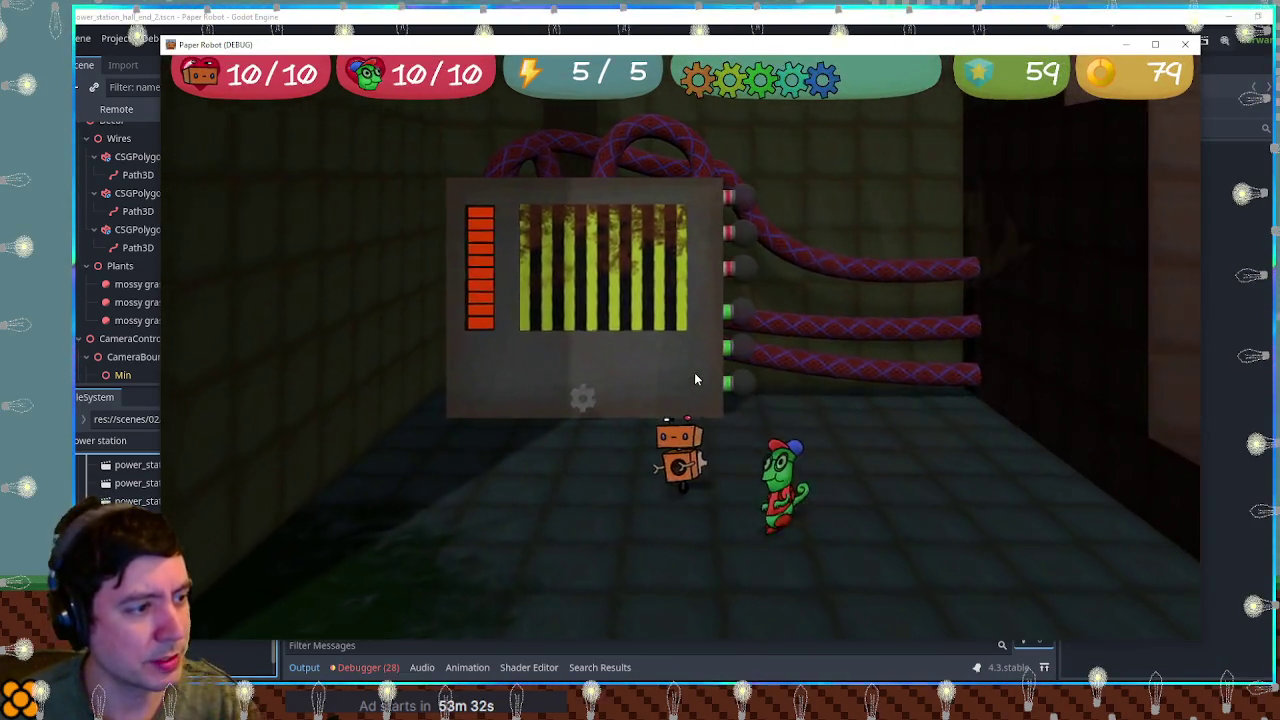
{"action": "key", "text": "a"}
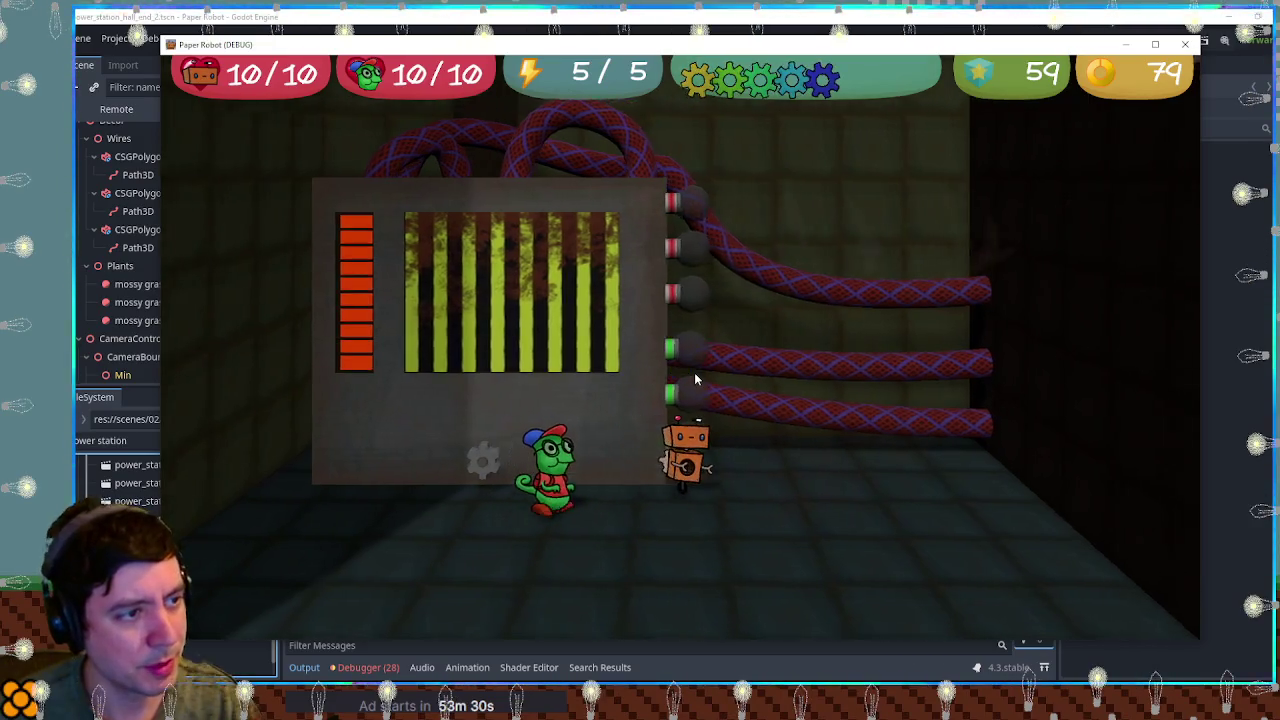
{"action": "key", "text": "d"}
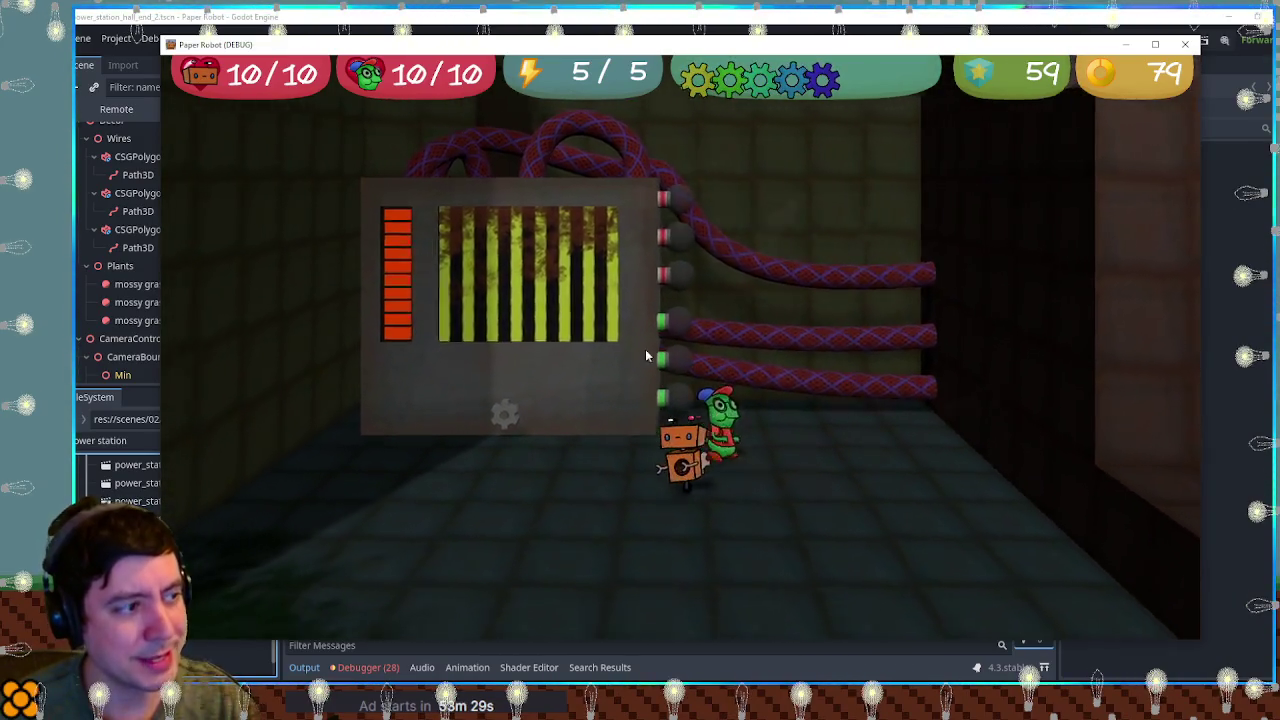
Walk both characters over the ledge to the wall machine and start its pipe puzzle.
{"action": "key", "text": "d"}
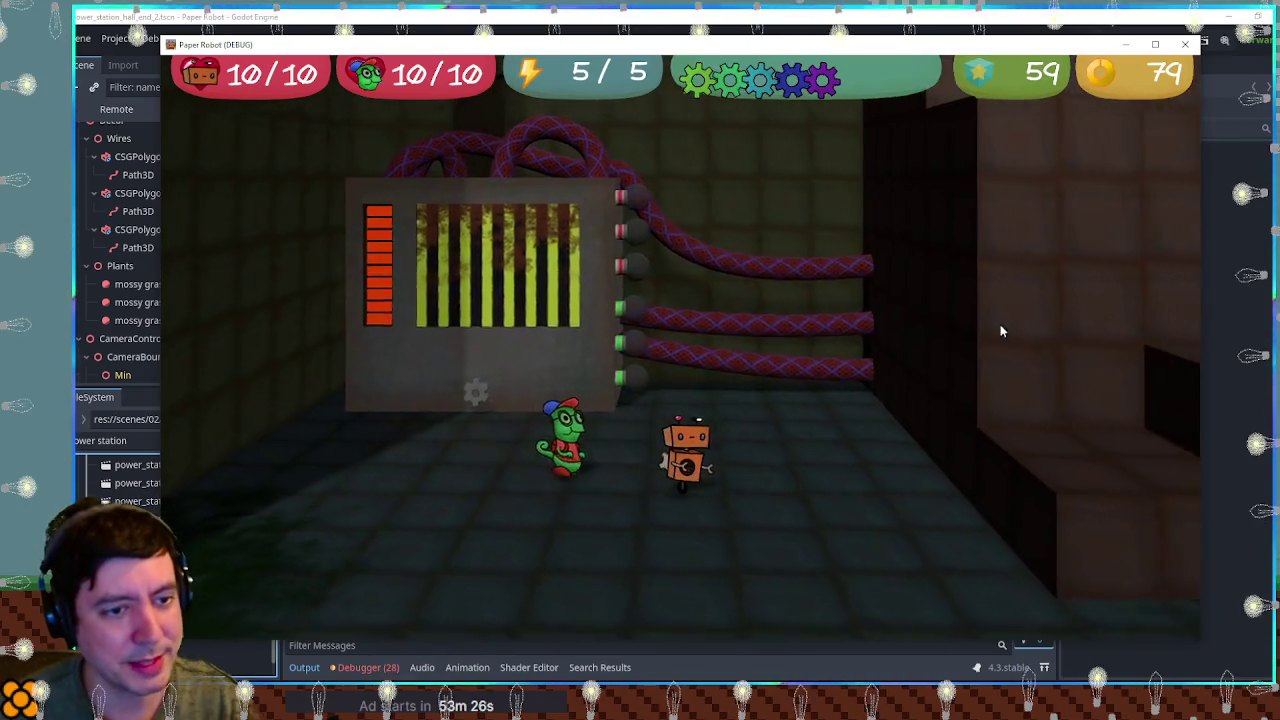
{"action": "key", "text": "d"}
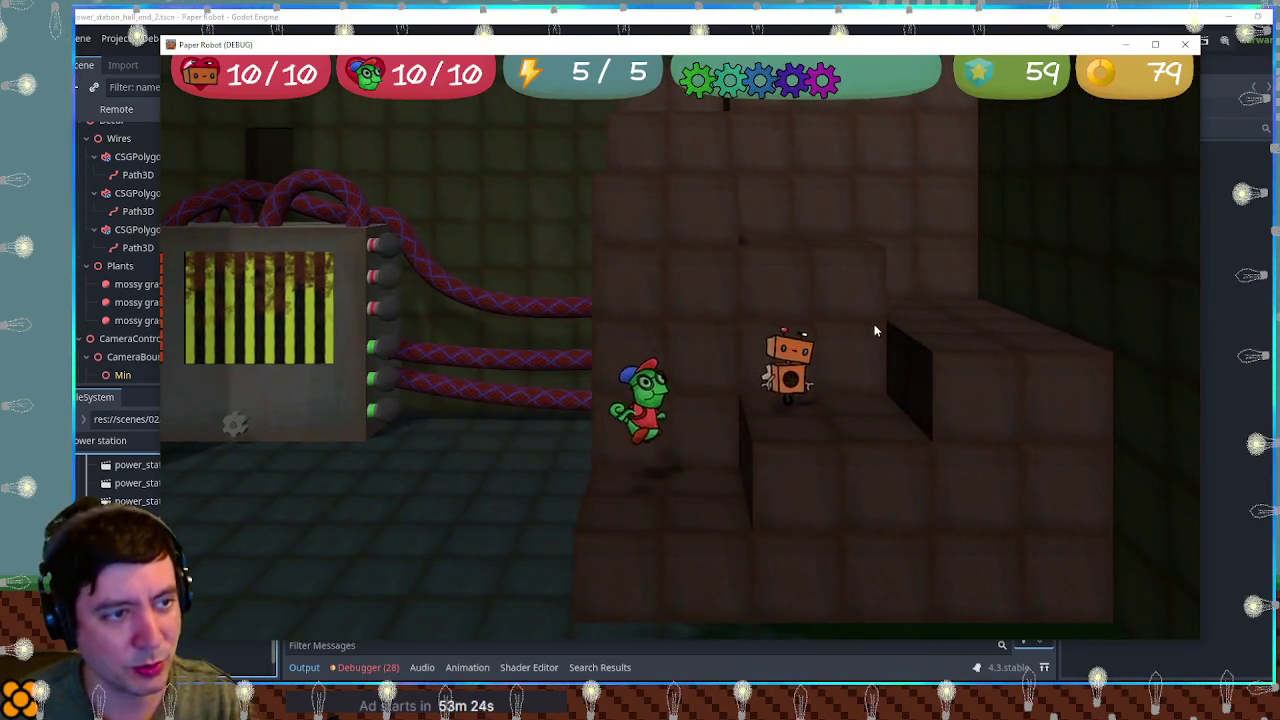
{"action": "key", "text": "s"}
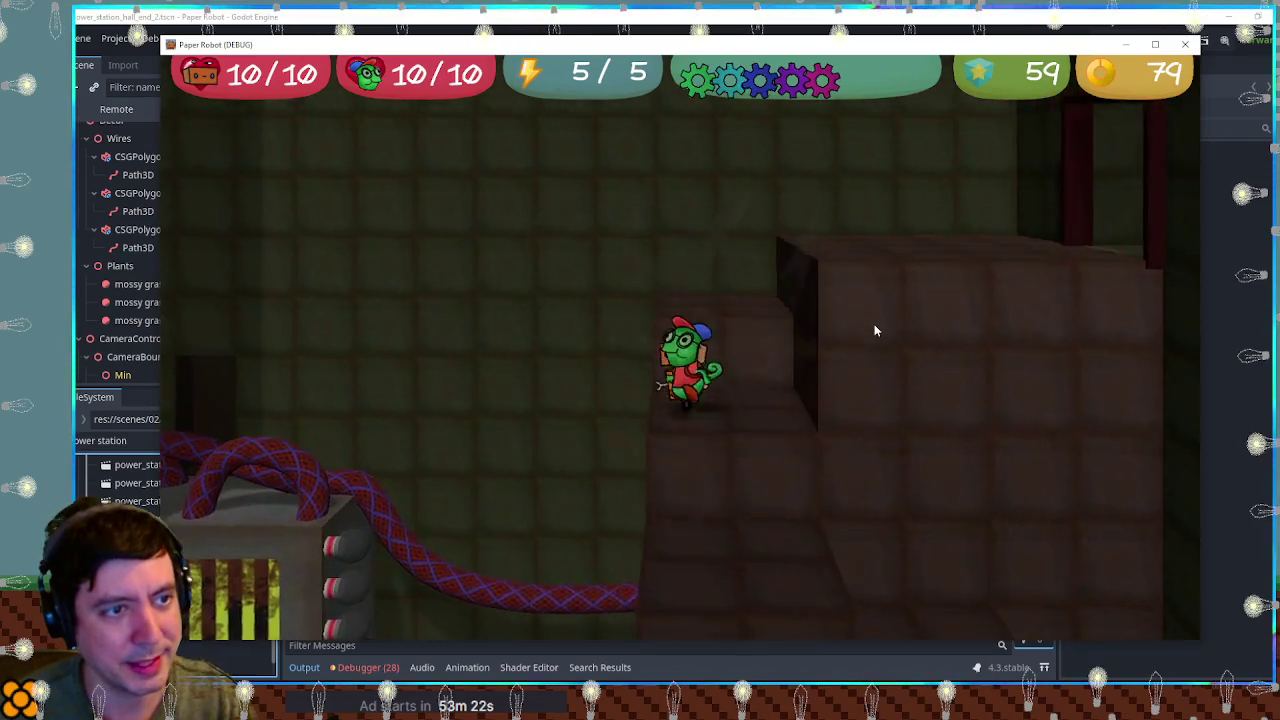
{"action": "key", "text": "s"}
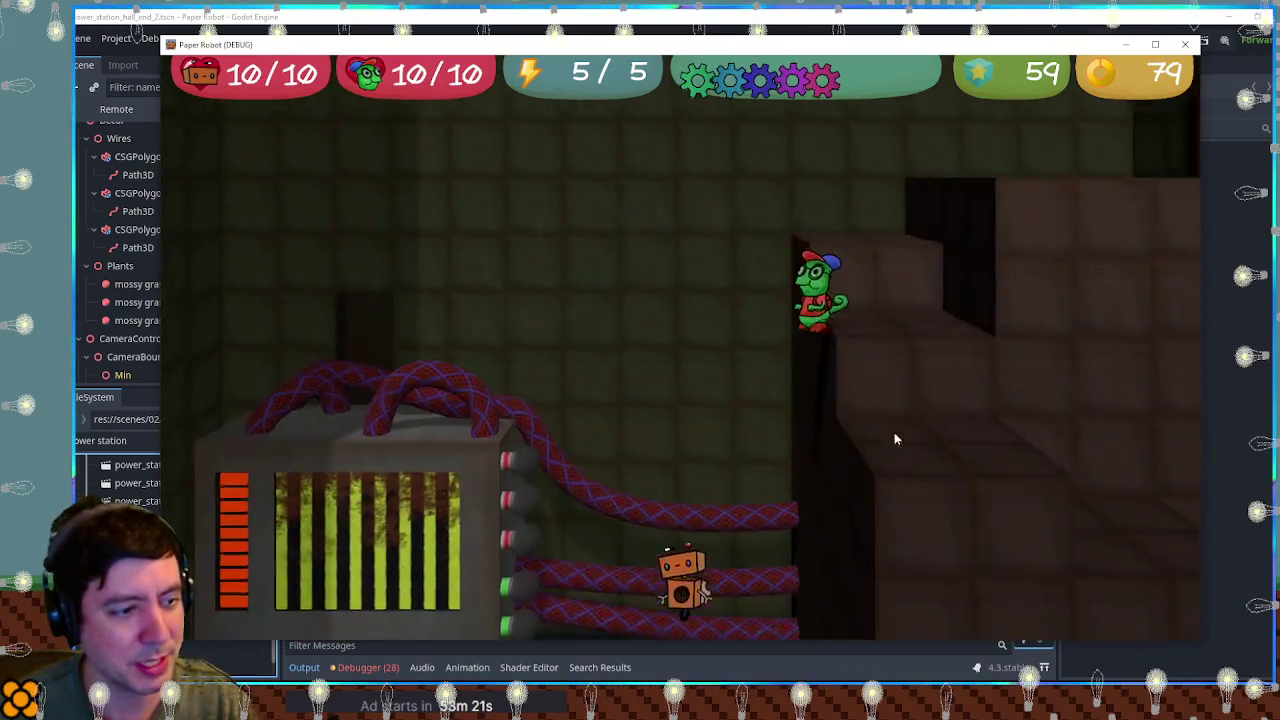
{"action": "key", "text": "a"}
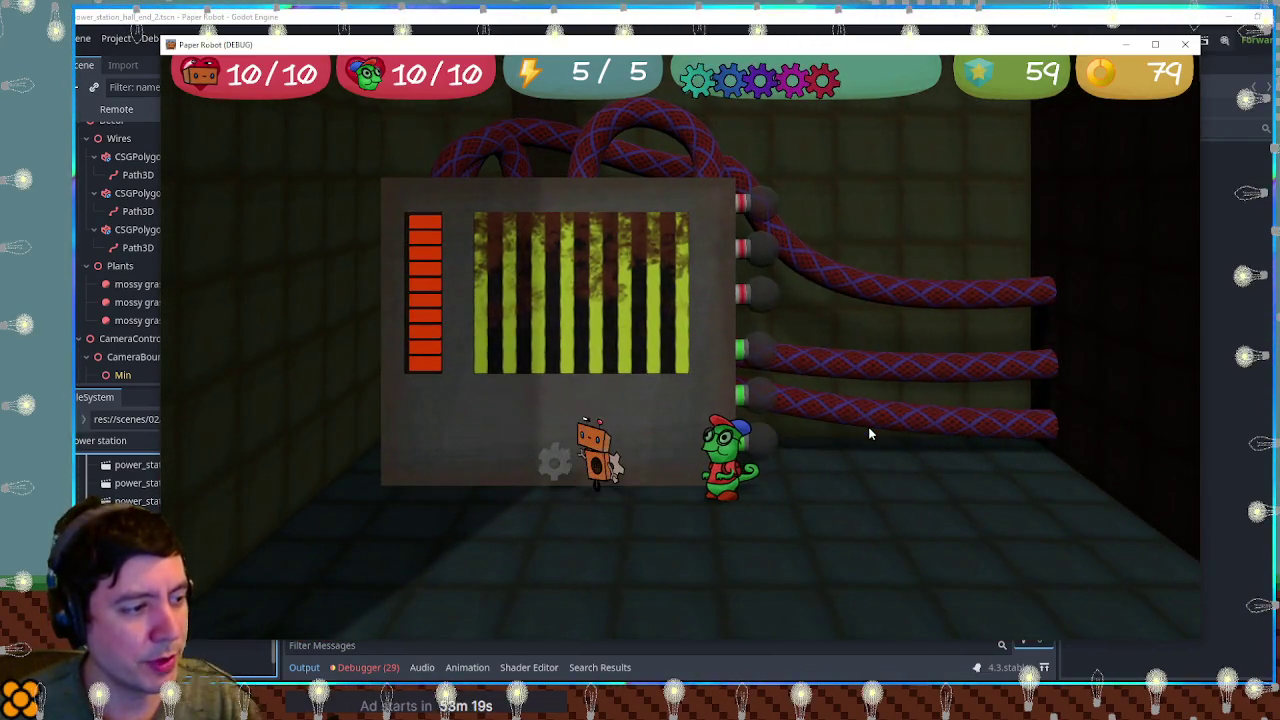
{"action": "key", "text": "e"}
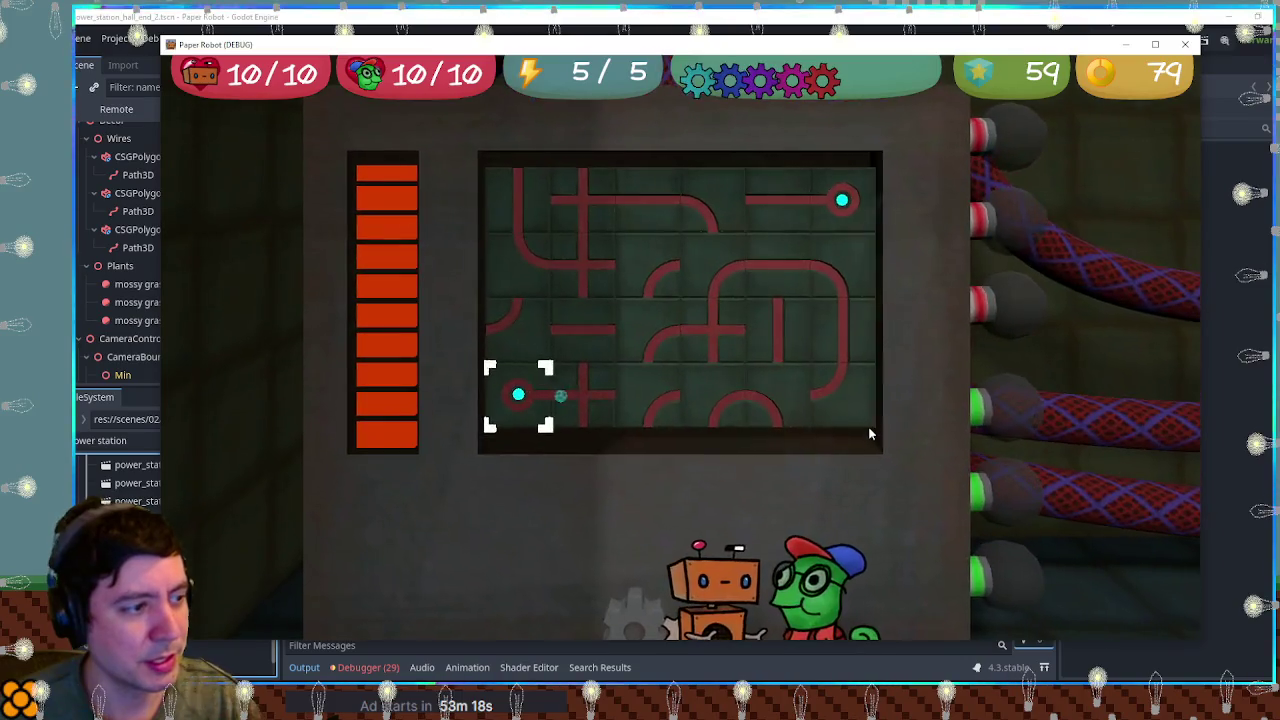
Rotate pipe tiles to extend the lit path right and route it upward.
{"action": "key", "text": "d"}
{"action": "key", "text": "d"}
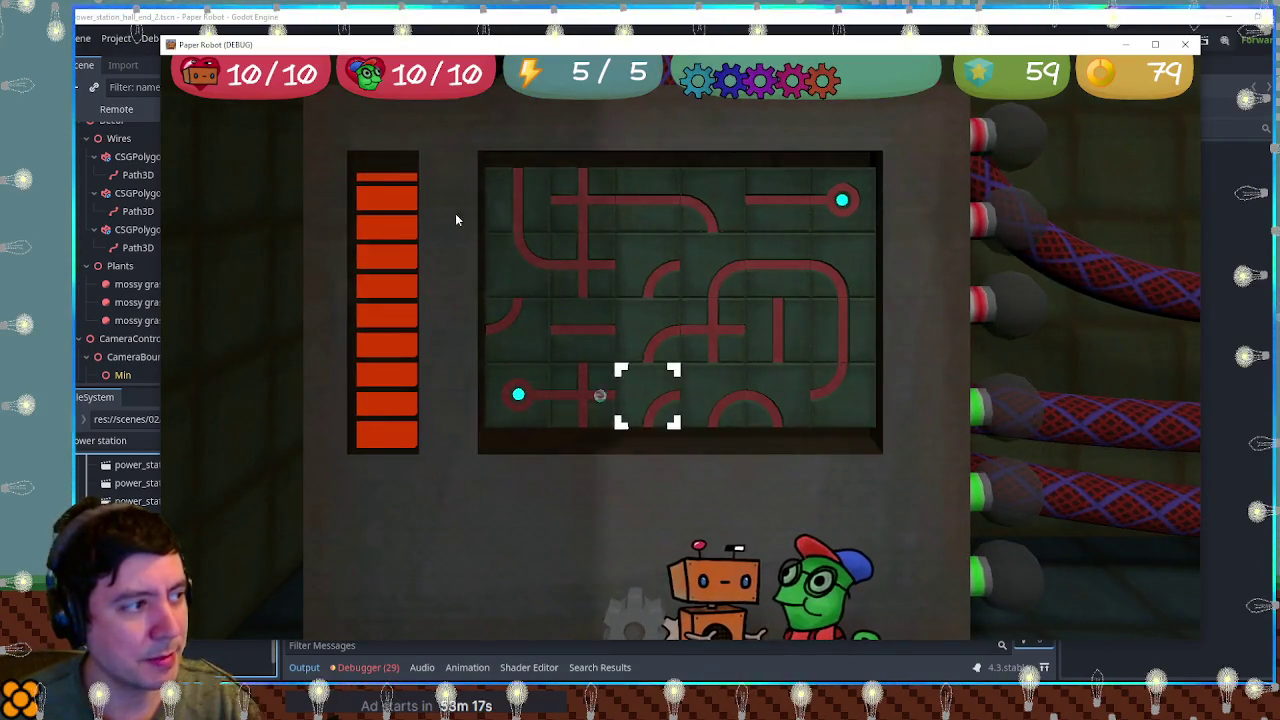
{"action": "key", "text": "e"}
{"action": "key", "text": "w"}
{"action": "key", "text": "d"}
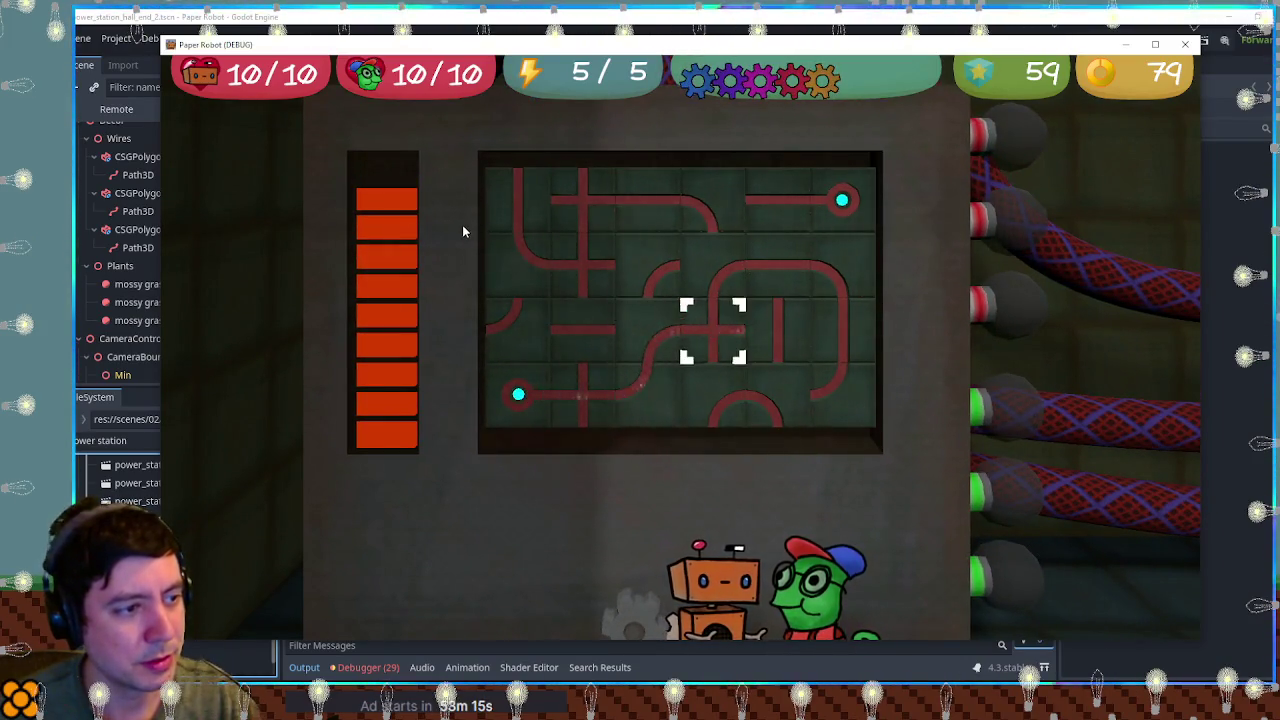
{"action": "key", "text": "d"}
{"action": "key", "text": "e"}
{"action": "key", "text": "d"}
{"action": "key", "text": "e"}
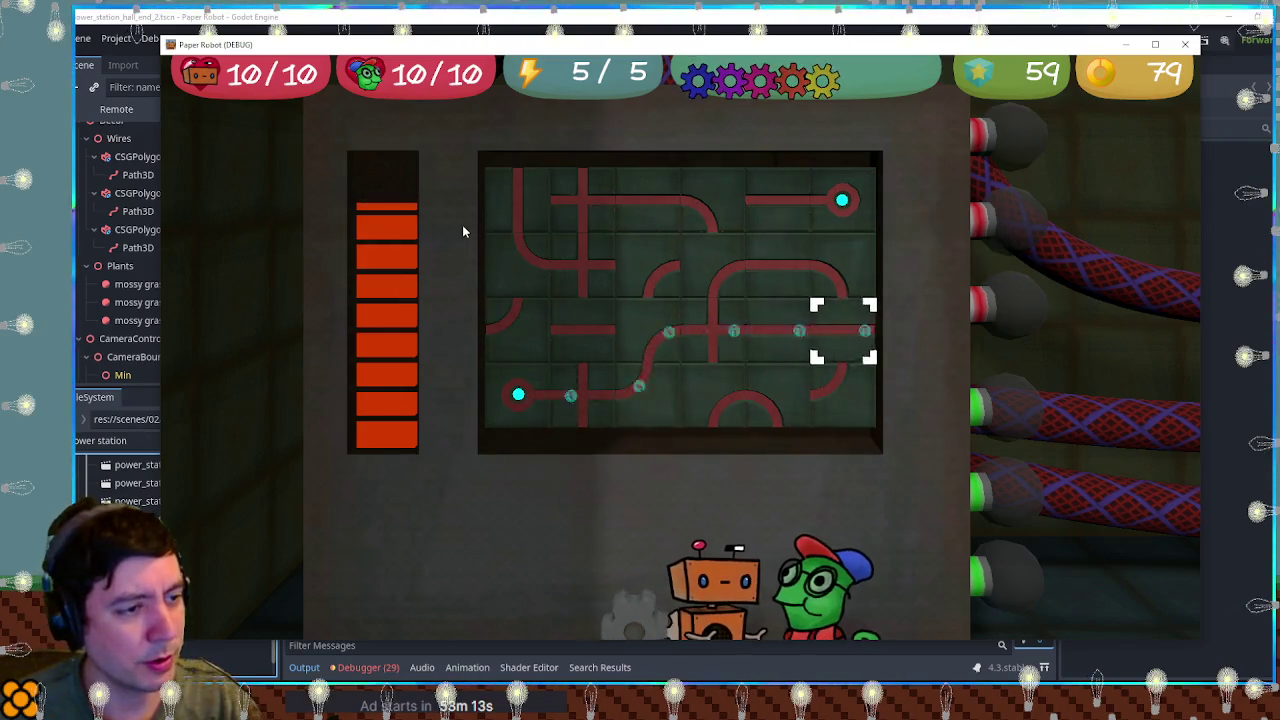
{"action": "key", "text": "a"}
{"action": "key", "text": "a"}
{"action": "key", "text": "a"}
{"action": "key", "text": "e"}
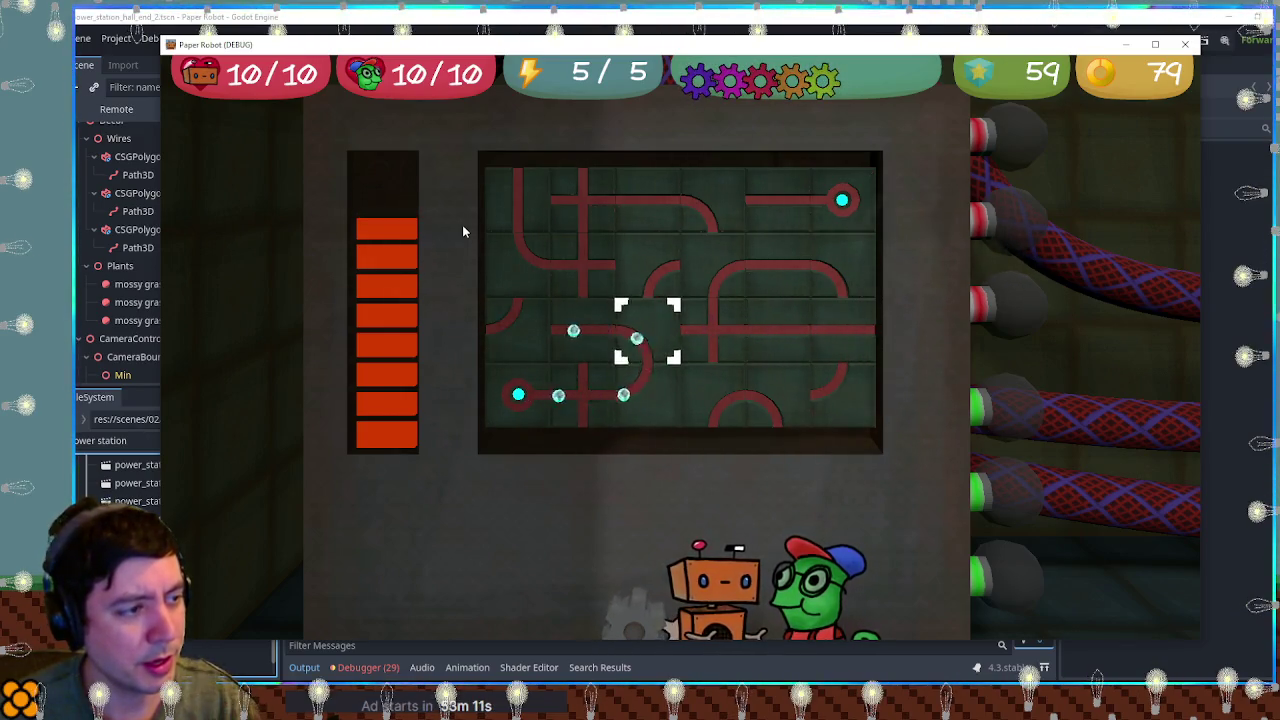
{"action": "key", "text": "a"}
{"action": "key", "text": "a"}
{"action": "key", "text": "w"}
{"action": "key", "text": "e"}
{"action": "key", "text": "d"}
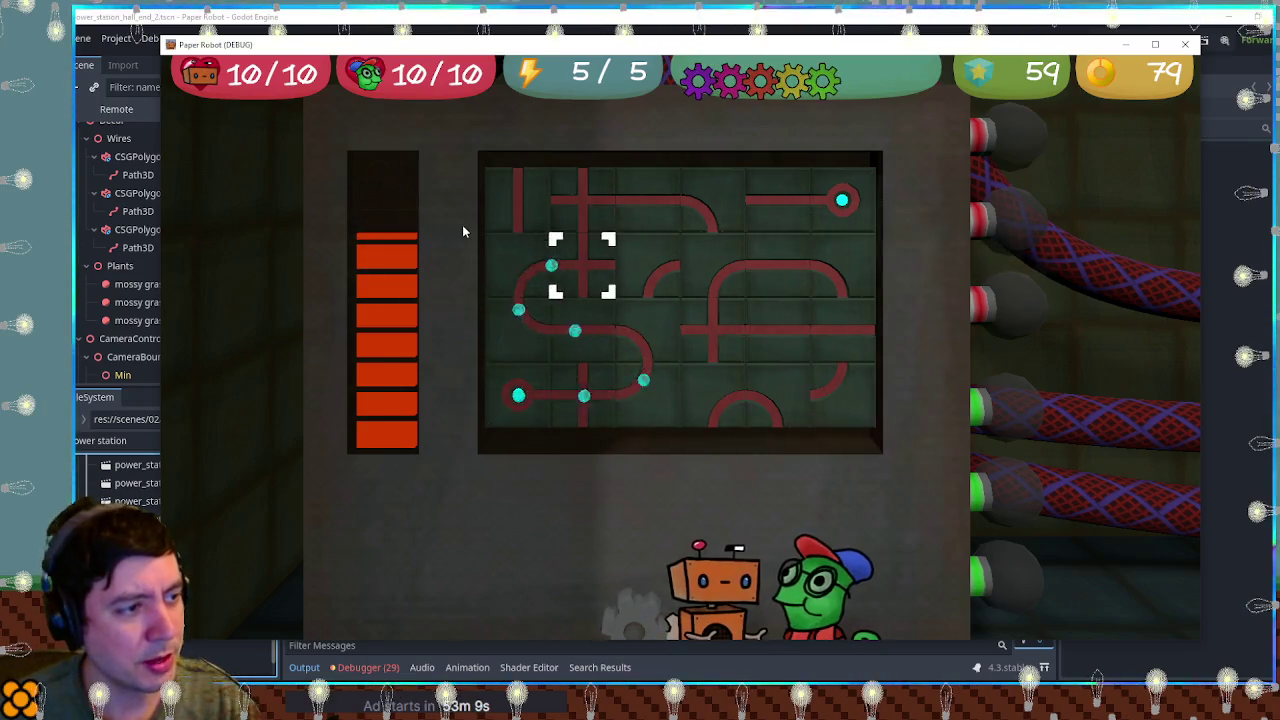
{"action": "key", "text": "d"}
{"action": "key", "text": "e"}
Re-rotate the starting tile and reroute the lit path through the upper pipe tiles.
{"action": "key", "text": "s"}
{"action": "key", "text": "s"}
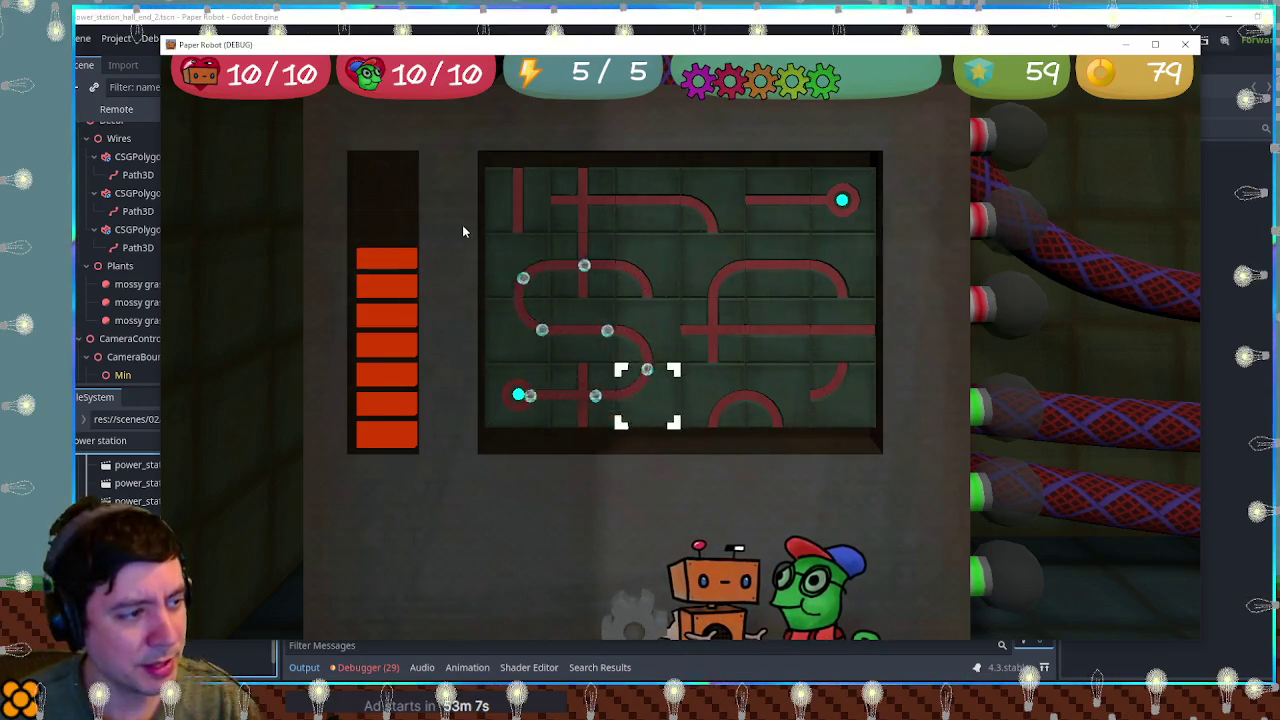
{"action": "key", "text": "a"}
{"action": "key", "text": "a"}
{"action": "key", "text": "e"}
{"action": "key", "text": "e"}
{"action": "key", "text": "w"}
{"action": "key", "text": "e"}
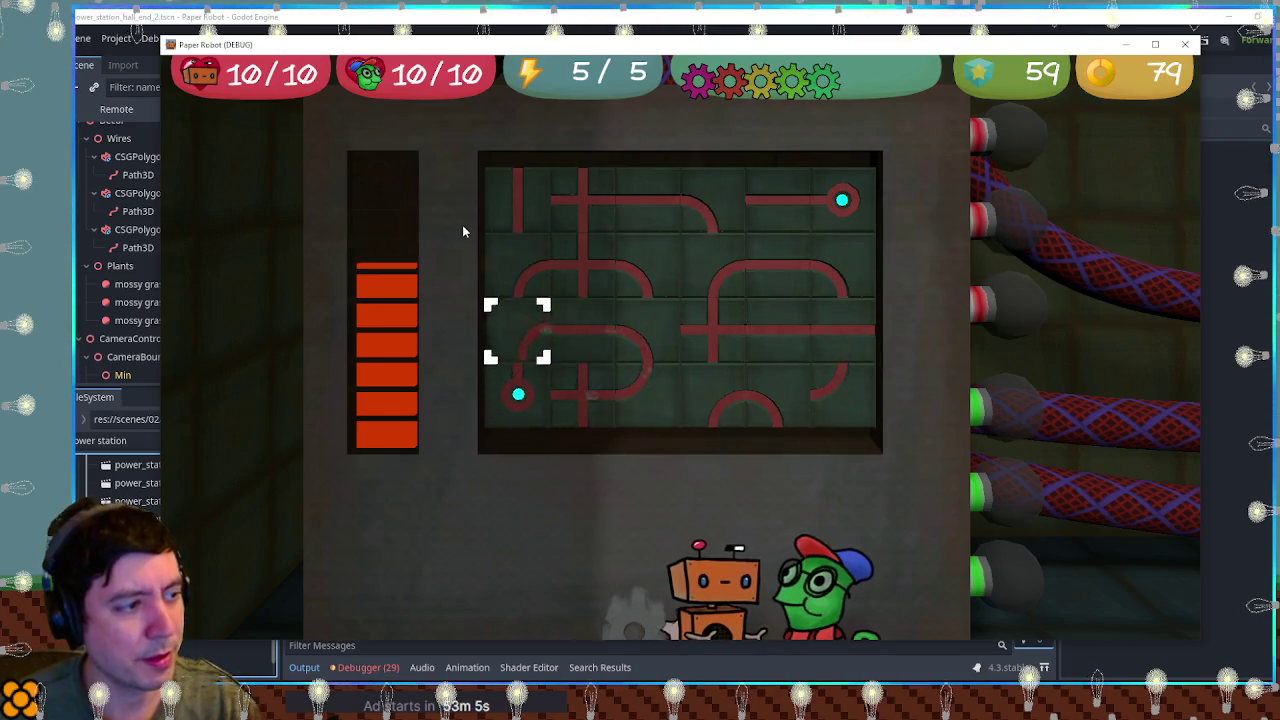
{"action": "key", "text": "d"}
{"action": "key", "text": "d"}
{"action": "key", "text": "e"}
{"action": "key", "text": "w"}
{"action": "key", "text": "e"}
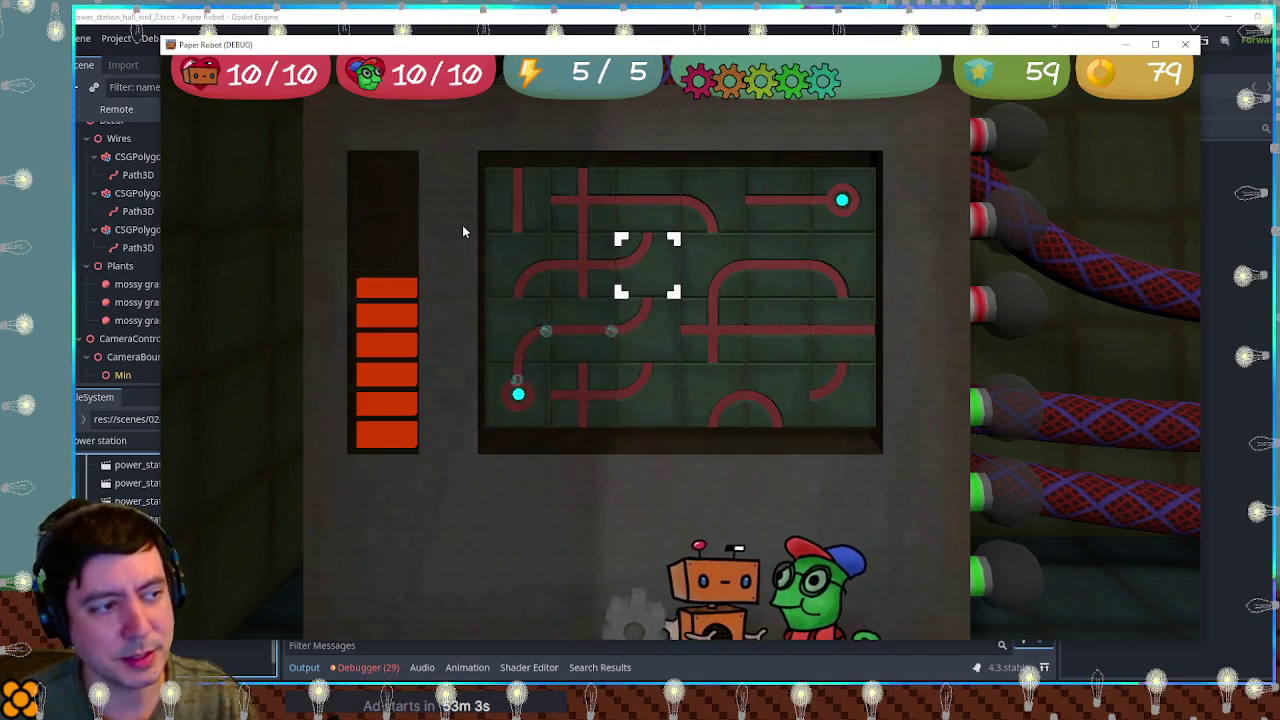
{"action": "key", "text": "d"}
{"action": "key", "text": "w"}
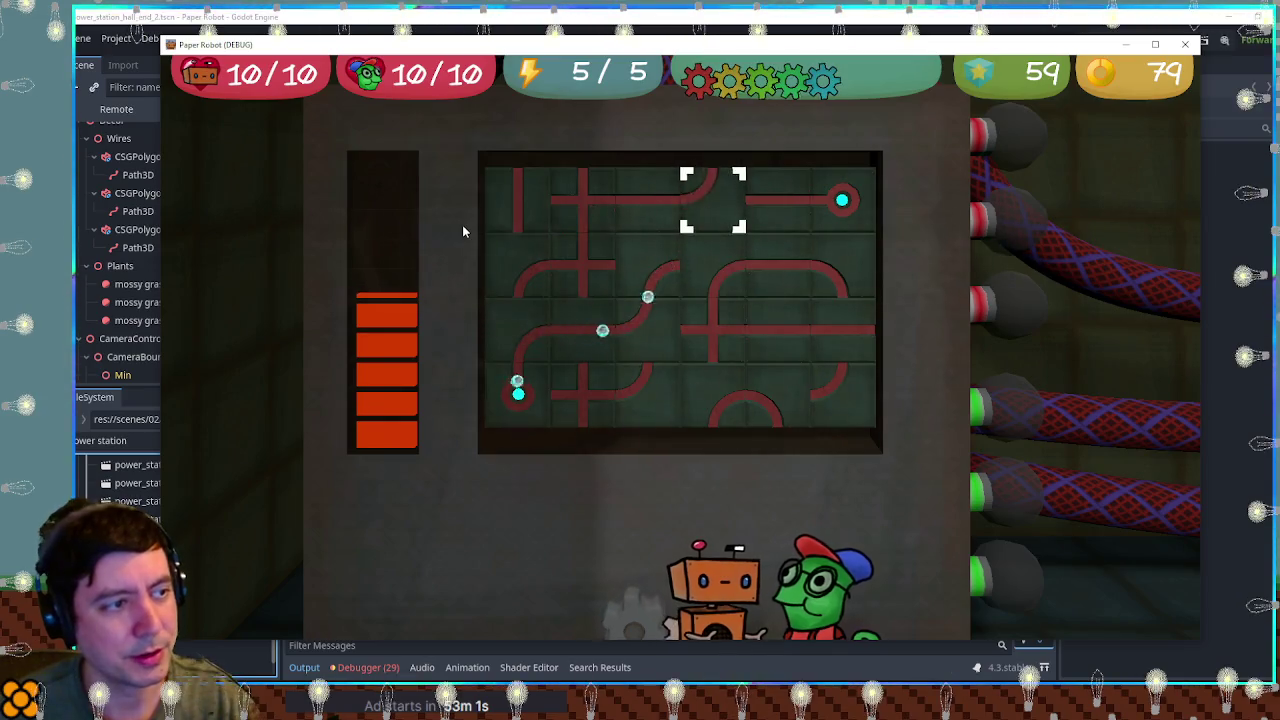
{"action": "key", "text": "e"}
{"action": "key", "text": "s"}
{"action": "key", "text": "e"}
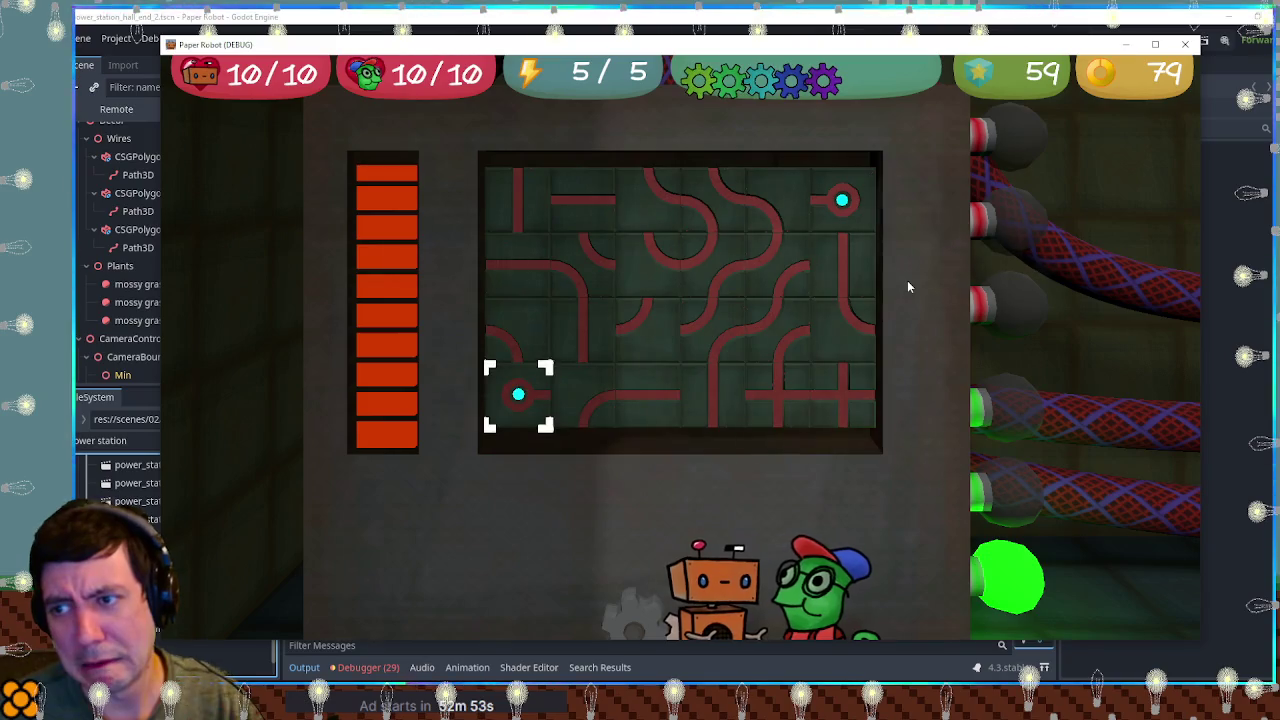
Rotate the top-right pipe tiles with the arrow keys and space toward completing the circuit.
{"action": "key", "text": "Up"}
{"action": "key", "text": "Up"}
{"action": "key", "text": "Up"}
{"action": "key", "text": "Right"}
{"action": "key", "text": "Right"}
{"action": "key", "text": "Right"}
{"action": "key", "text": "space"}
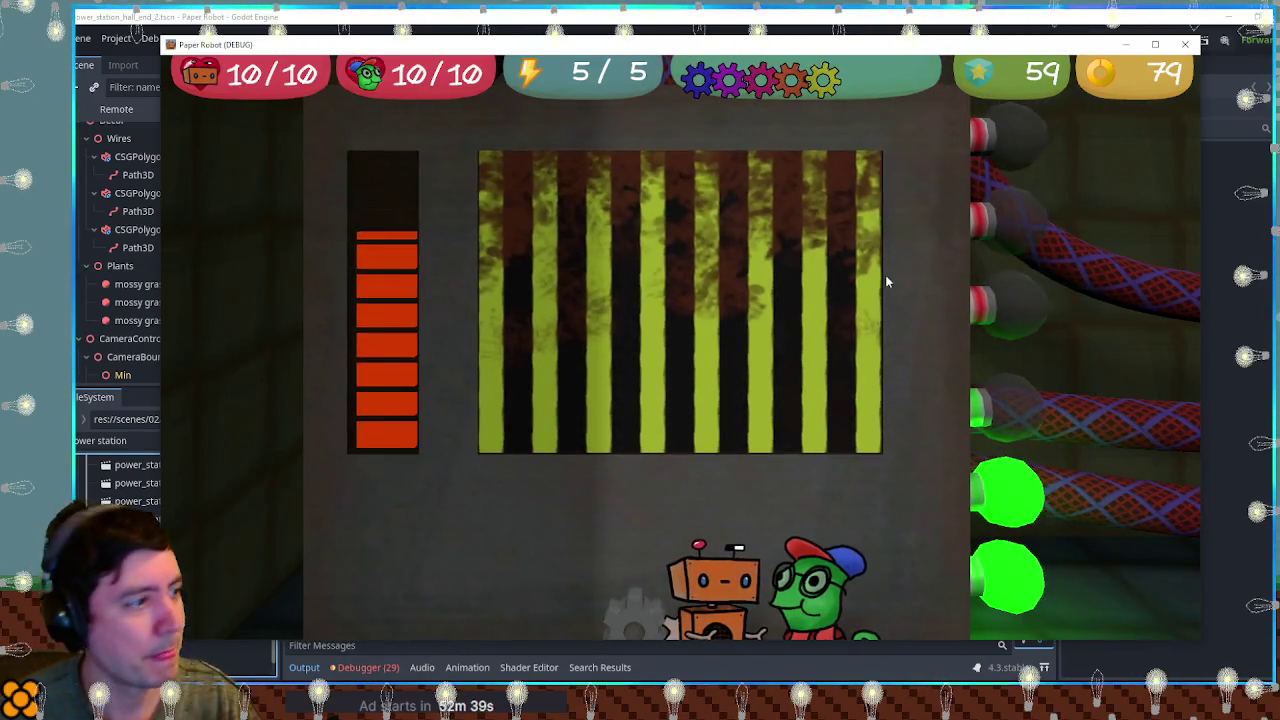
{"action": "key", "text": "Right"}
{"action": "key", "text": "Right"}
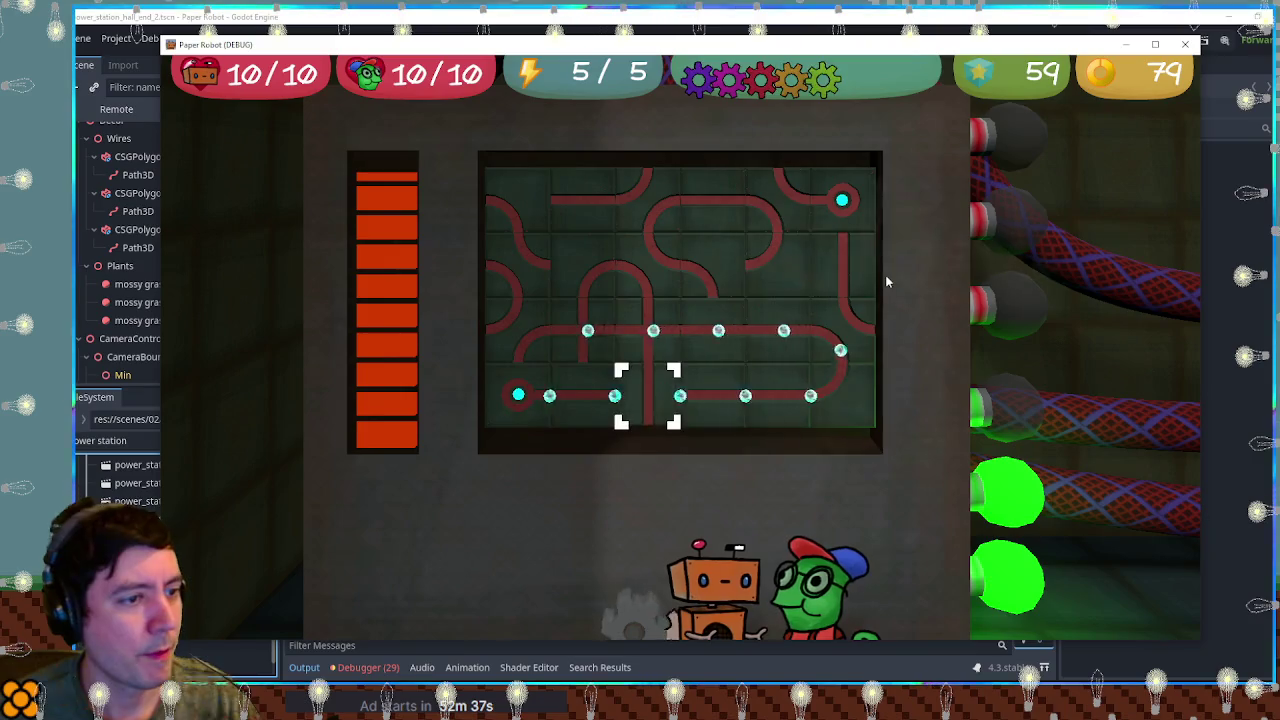
{"action": "key", "text": "Up"}
{"action": "key", "text": "Right"}
{"action": "key", "text": "Up"}
{"action": "key", "text": "Up"}
{"action": "key", "text": "Right"}
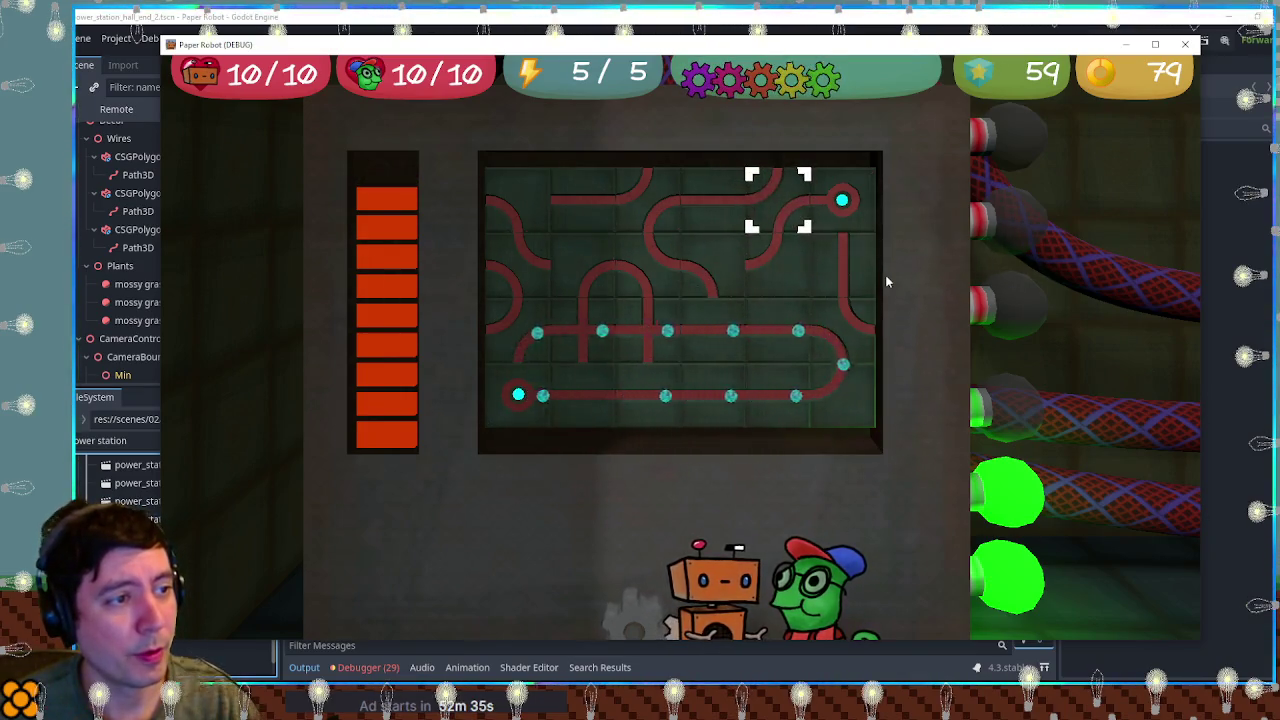
{"action": "key", "text": "Left"}
{"action": "key", "text": "Down"}
{"action": "key", "text": "space"}
{"action": "key", "text": "space"}
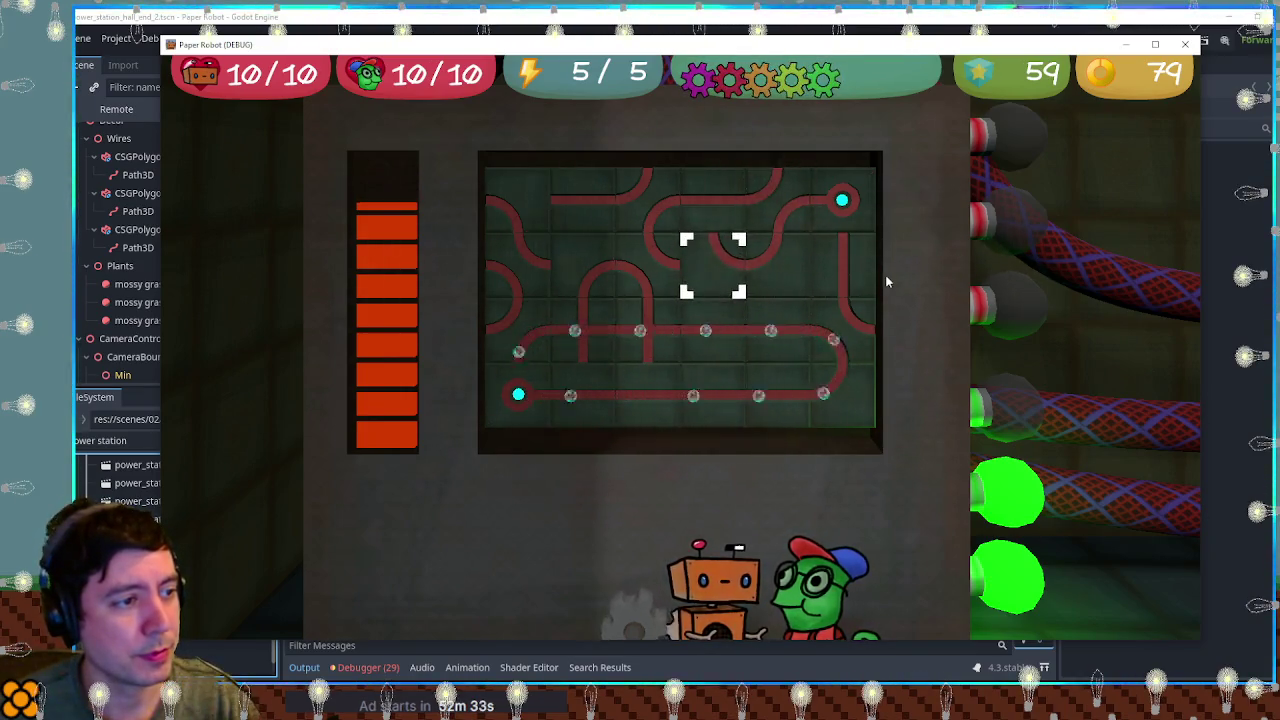
{"action": "key", "text": "space"}
Rotate the right-edge and top-right pipes to complete the circuit, then close the game.
{"action": "key", "text": "Left"}
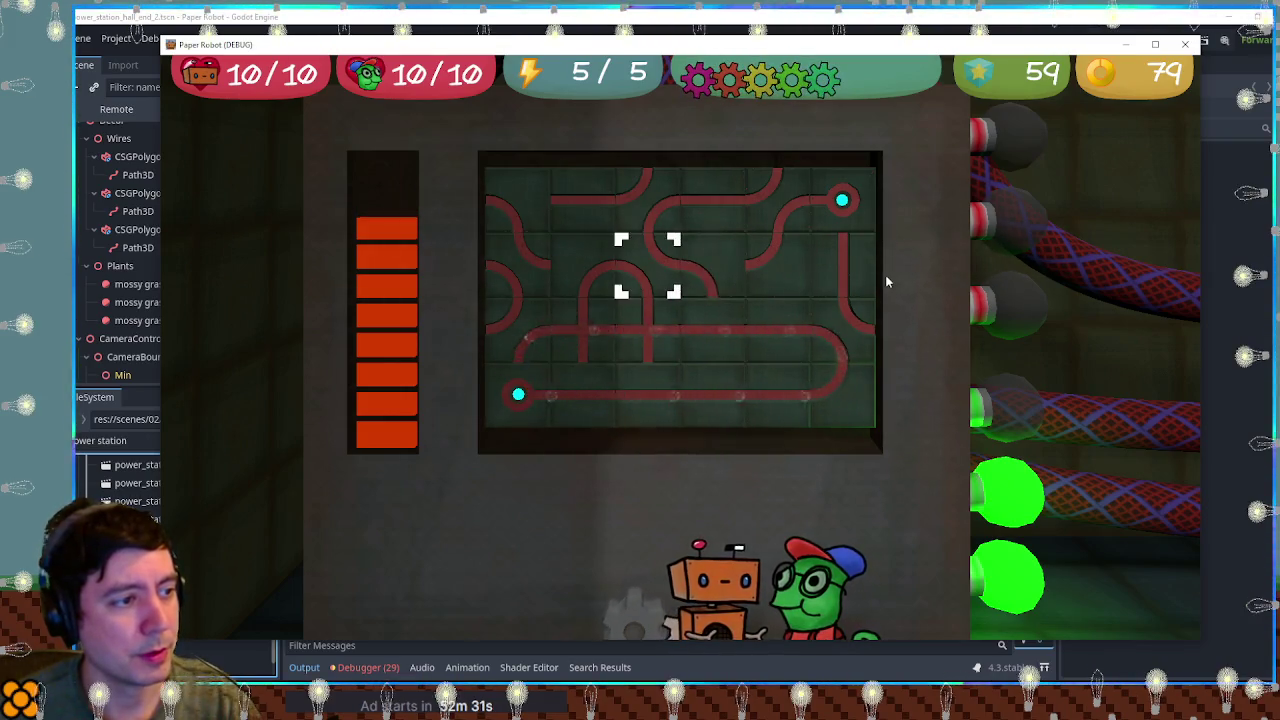
{"action": "key", "text": "space"}
{"action": "key", "text": "Down"}
{"action": "key", "text": "Down"}
{"action": "key", "text": "Left"}
{"action": "key", "text": "Left"}
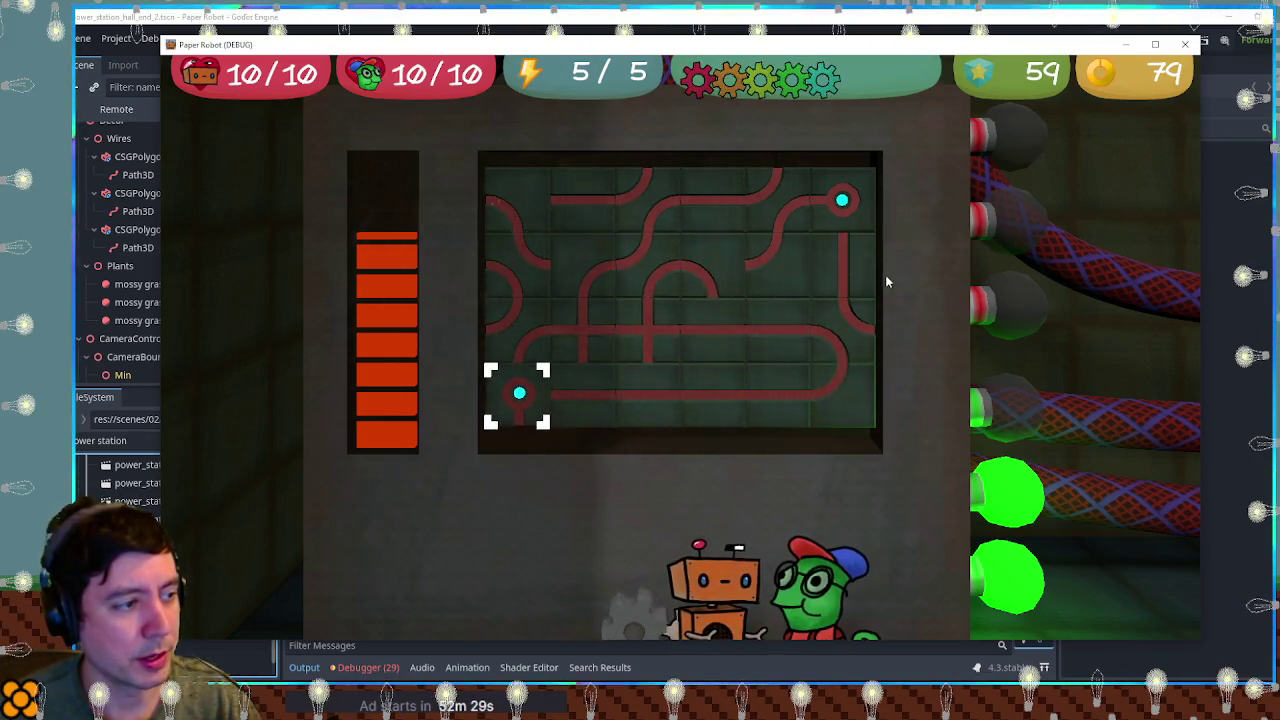
{"action": "key", "text": "Up"}
{"action": "key", "text": "Right"}
{"action": "key", "text": "Right"}
{"action": "key", "text": "Right"}
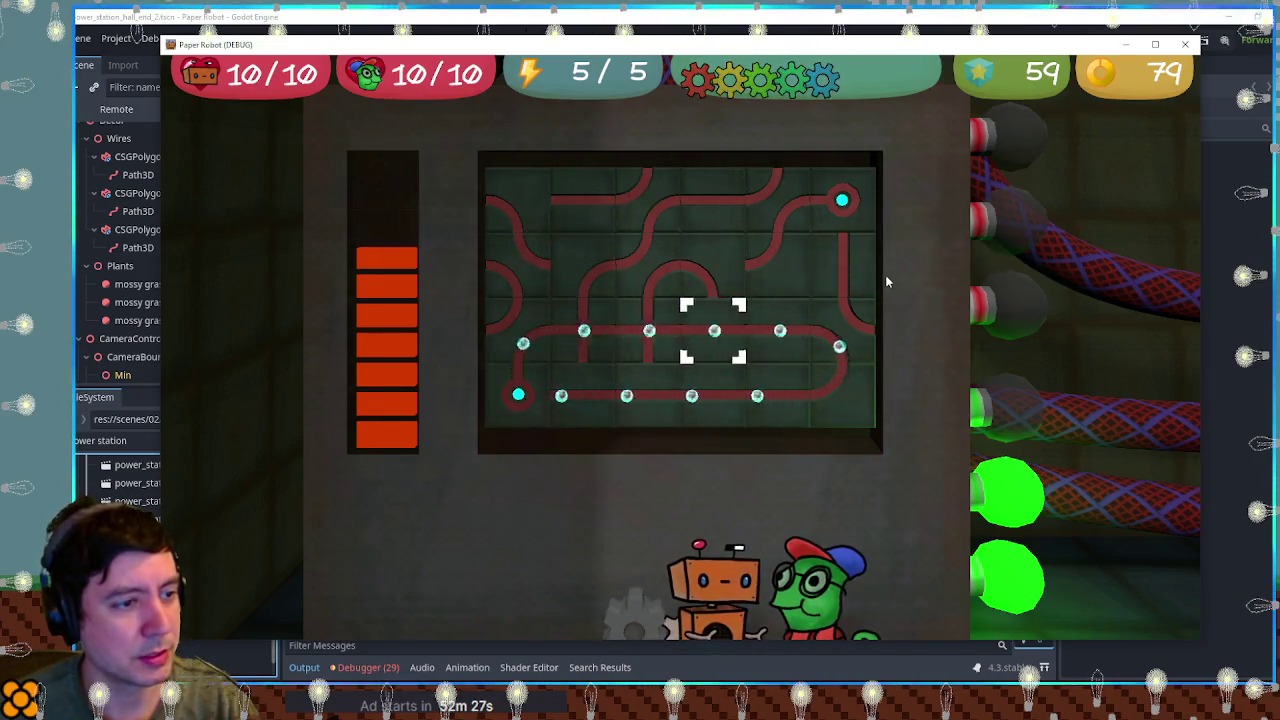
{"action": "key", "text": "Right"}
{"action": "key", "text": "Right"}
{"action": "key", "text": "space"}
{"action": "key", "text": "Up"}
{"action": "key", "text": "Up"}
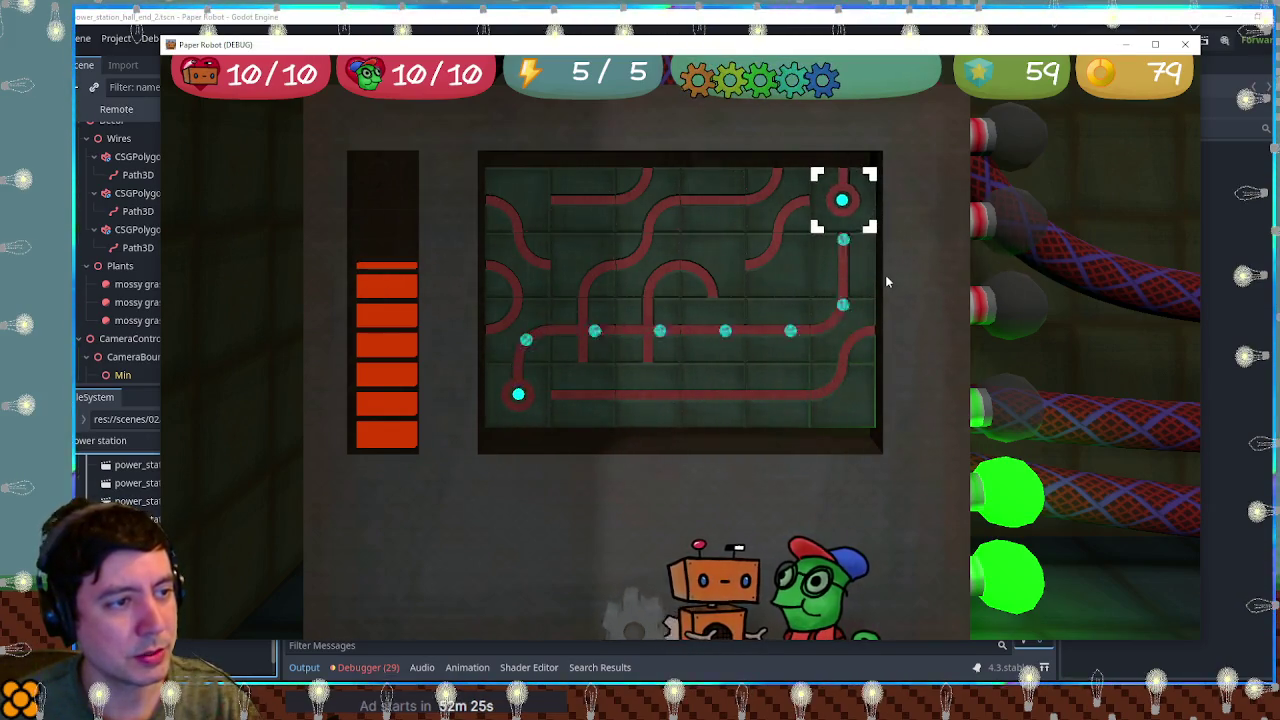
{"action": "key", "text": "space"}
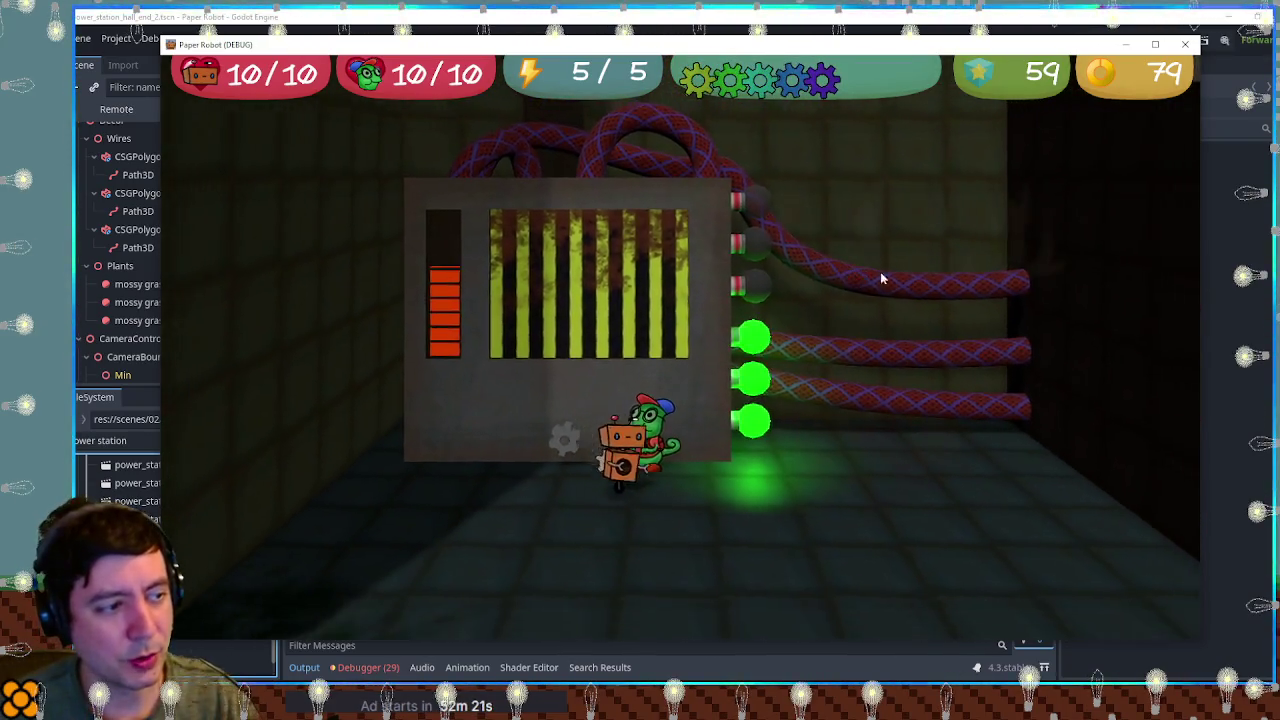
{"action": "left_click", "coordinate": [1185, 44]}
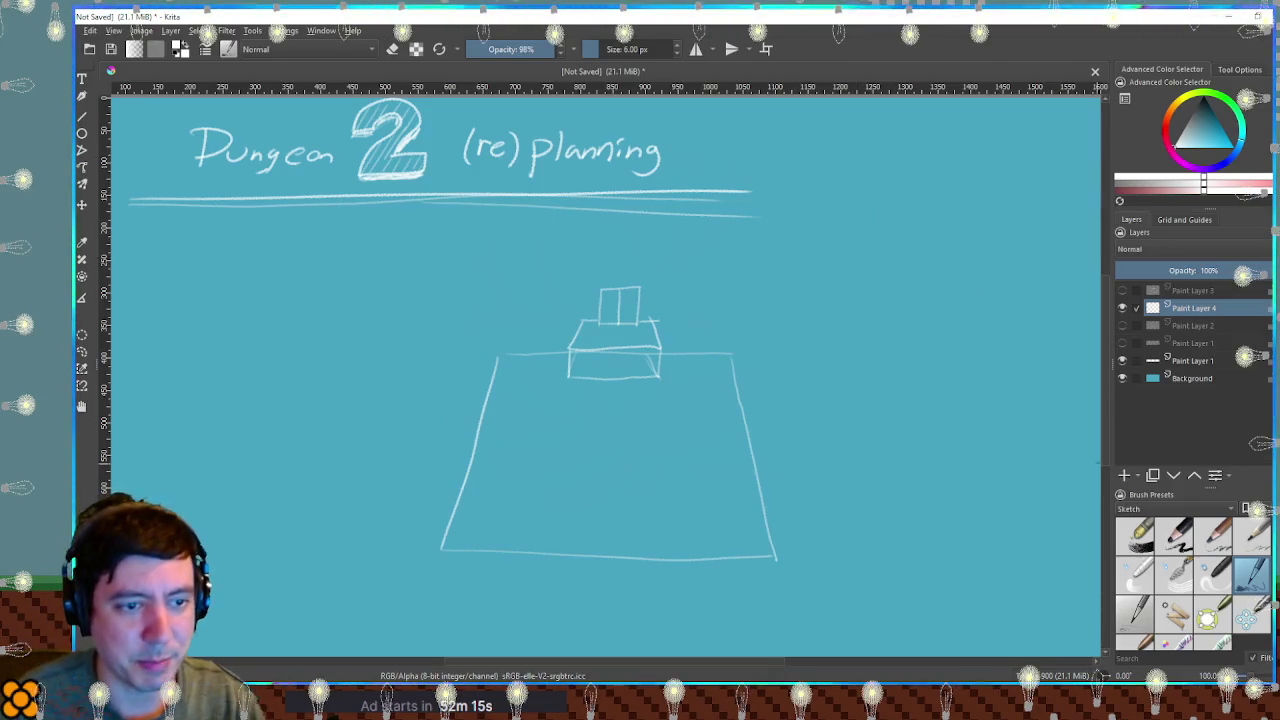
Add a new paint layer, hide the old room sketch, and brush the grid edges and row dividers.
{"action": "key", "text": "Insert"}
{"action": "left_click", "coordinate": [1122, 325]}
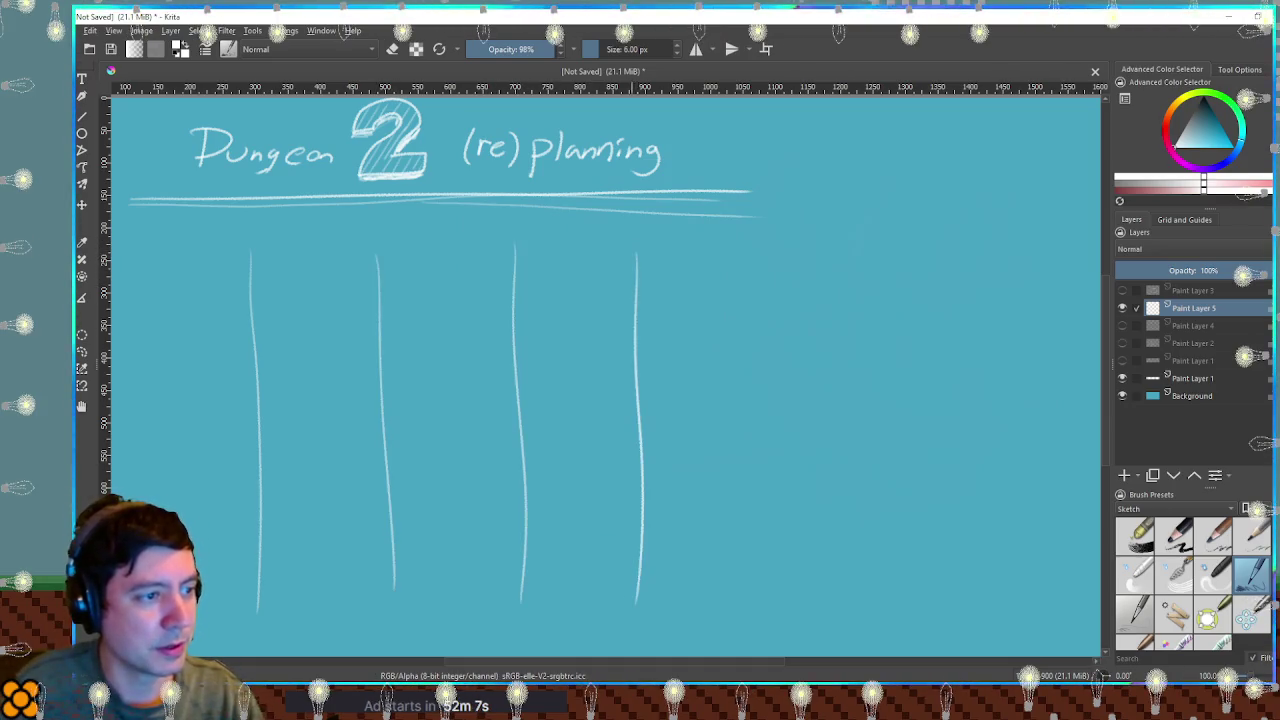
{"action": "left_click_drag", "start_coordinate": [262, 262], "coordinate": [620, 253]}
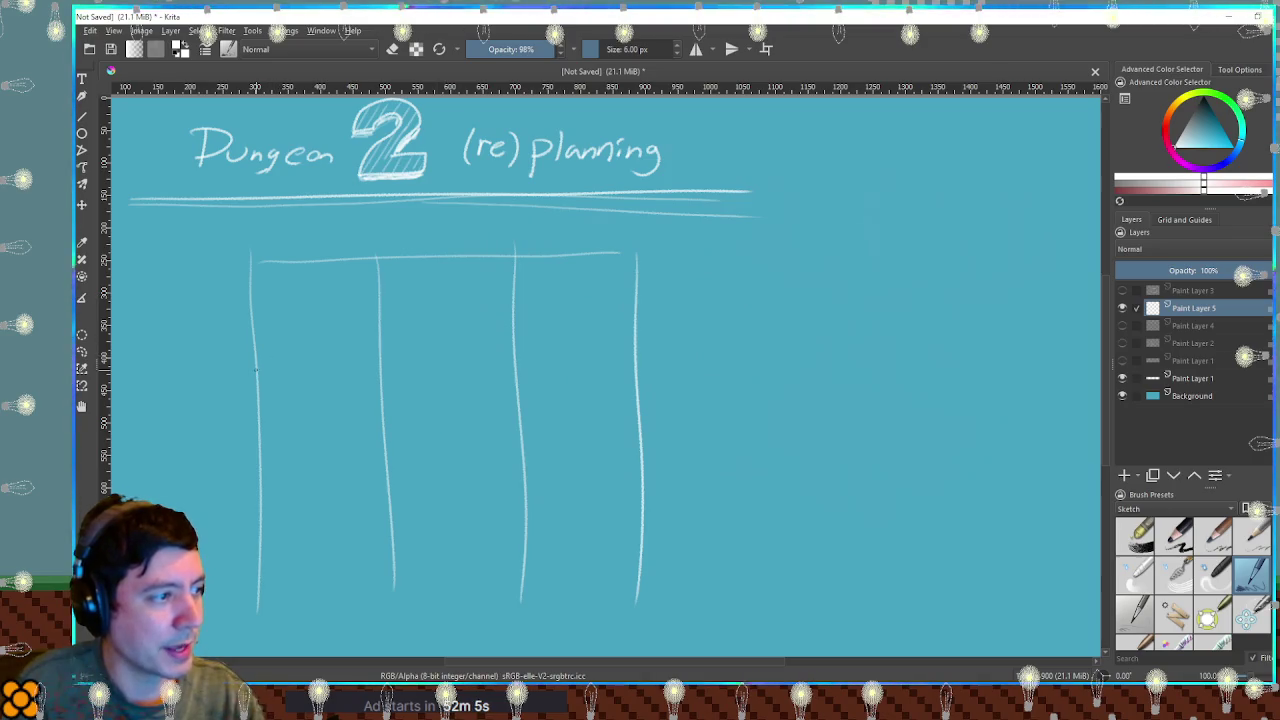
{"action": "left_click_drag", "start_coordinate": [258, 370], "coordinate": [518, 370]}
{"action": "left_click_drag", "start_coordinate": [270, 478], "coordinate": [376, 474]}
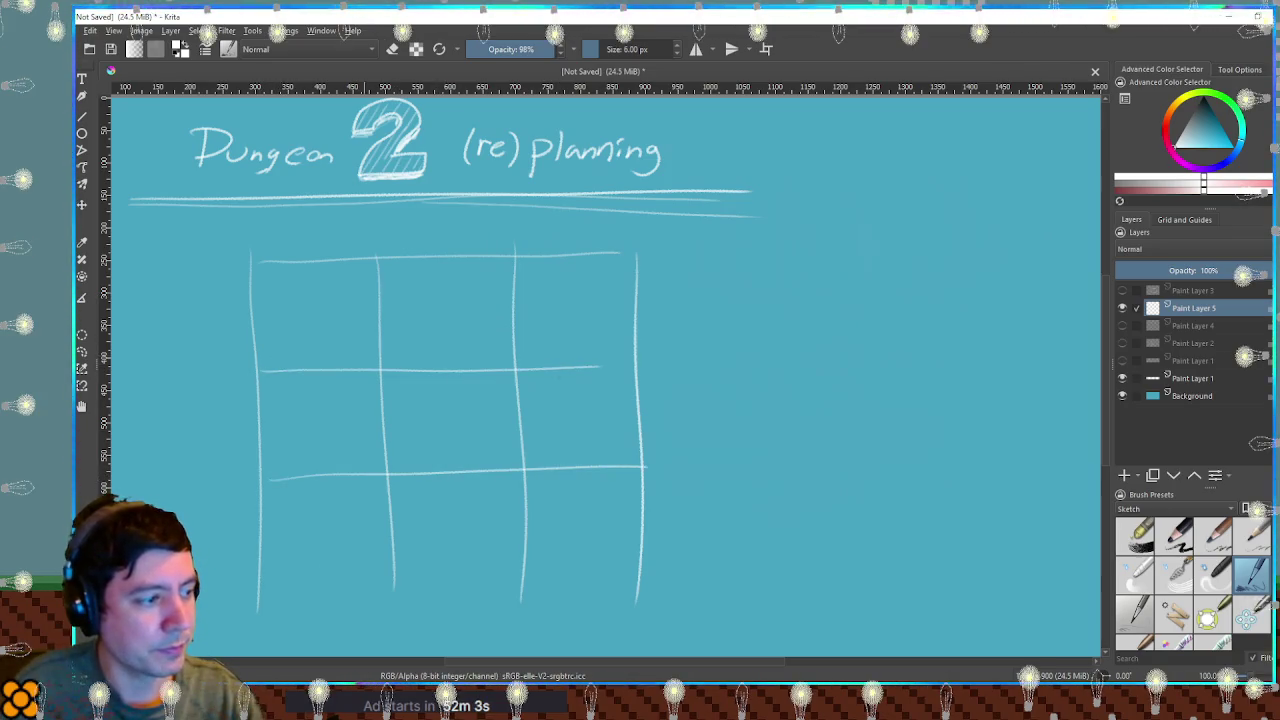
{"action": "left_click_drag", "start_coordinate": [610, 588], "coordinate": [655, 587]}
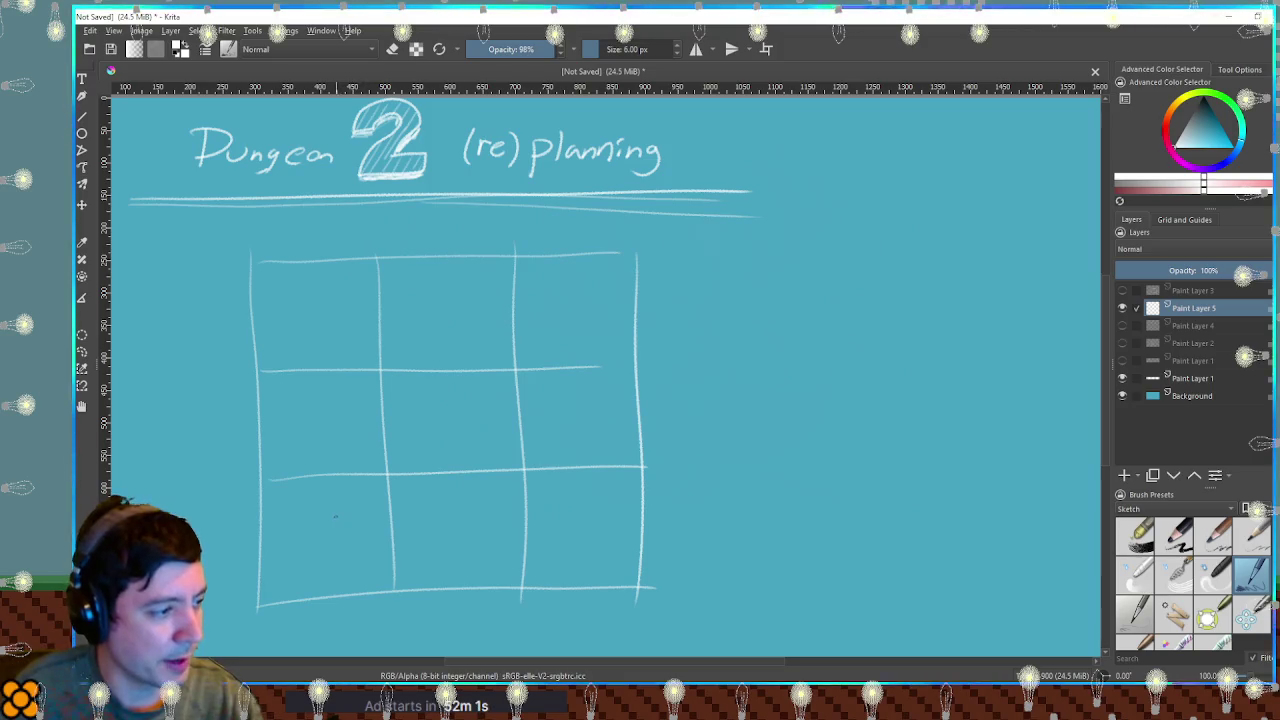
Sketch a round room, cross junction, curved corridor, balloon room and straight corridor in the grid cells.
{"action": "left_click_drag", "start_coordinate": [330, 568], "coordinate": [380, 535]}
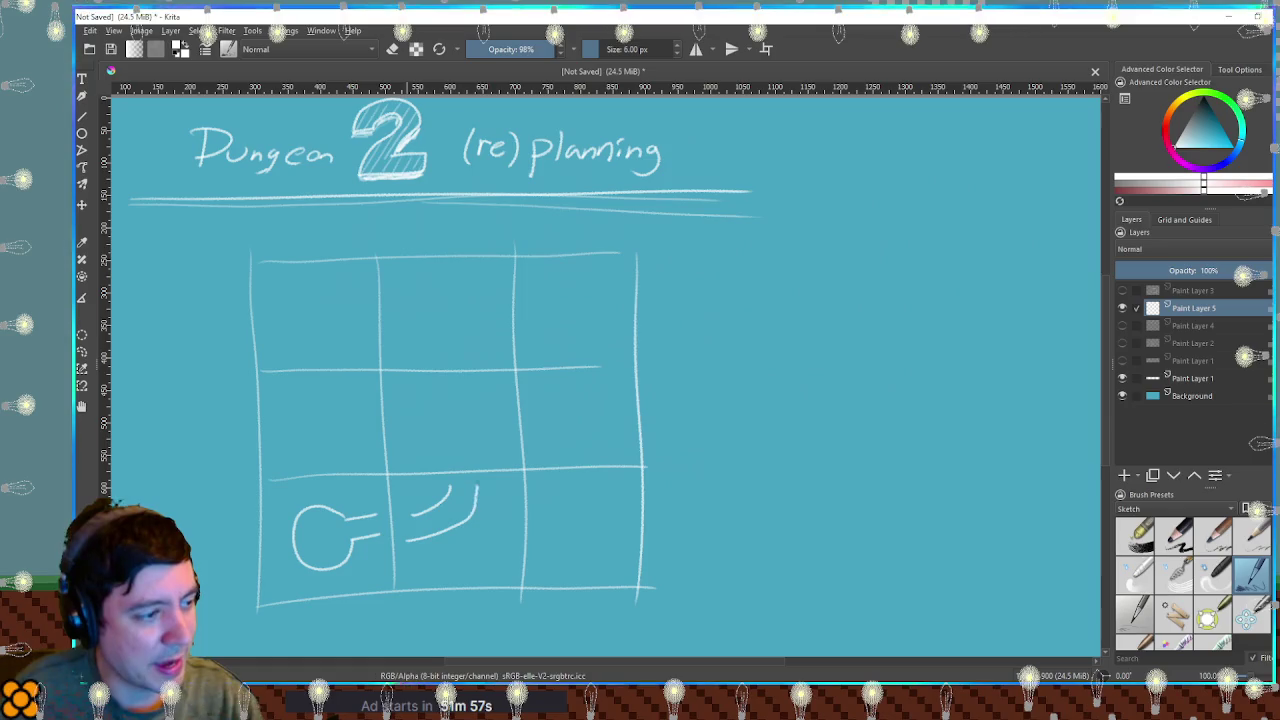
{"action": "mouse_move", "coordinate": [441, 393]}
{"action": "left_mouse_down"}
{"action": "mouse_move", "coordinate": [392, 411]}
{"action": "mouse_move", "coordinate": [447, 472]}
{"action": "left_mouse_up"}
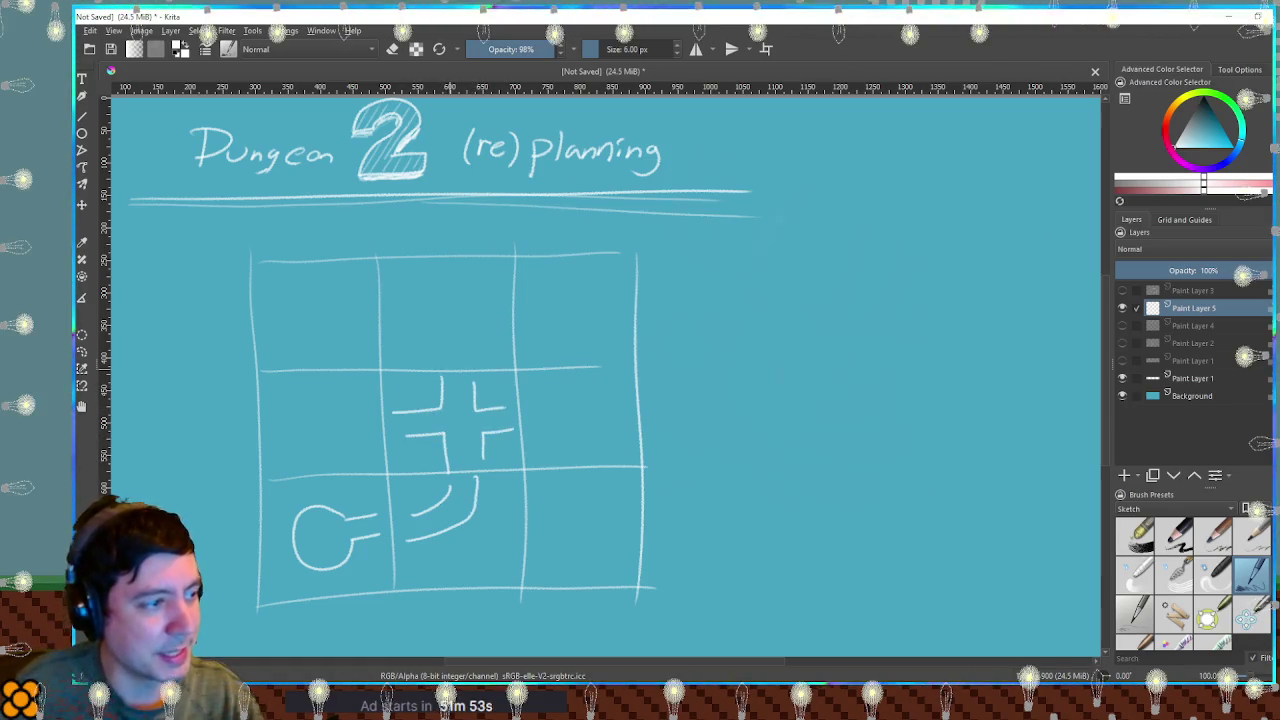
{"action": "mouse_move", "coordinate": [402, 336]}
{"action": "left_mouse_down"}
{"action": "mouse_move", "coordinate": [429, 337]}
{"action": "mouse_move", "coordinate": [345, 352]}
{"action": "left_mouse_up"}
{"action": "mouse_move", "coordinate": [372, 299]}
{"action": "left_mouse_down"}
{"action": "mouse_move", "coordinate": [298, 370]}
{"action": "mouse_move", "coordinate": [376, 410]}
{"action": "mouse_move", "coordinate": [390, 439]}
{"action": "left_mouse_up"}
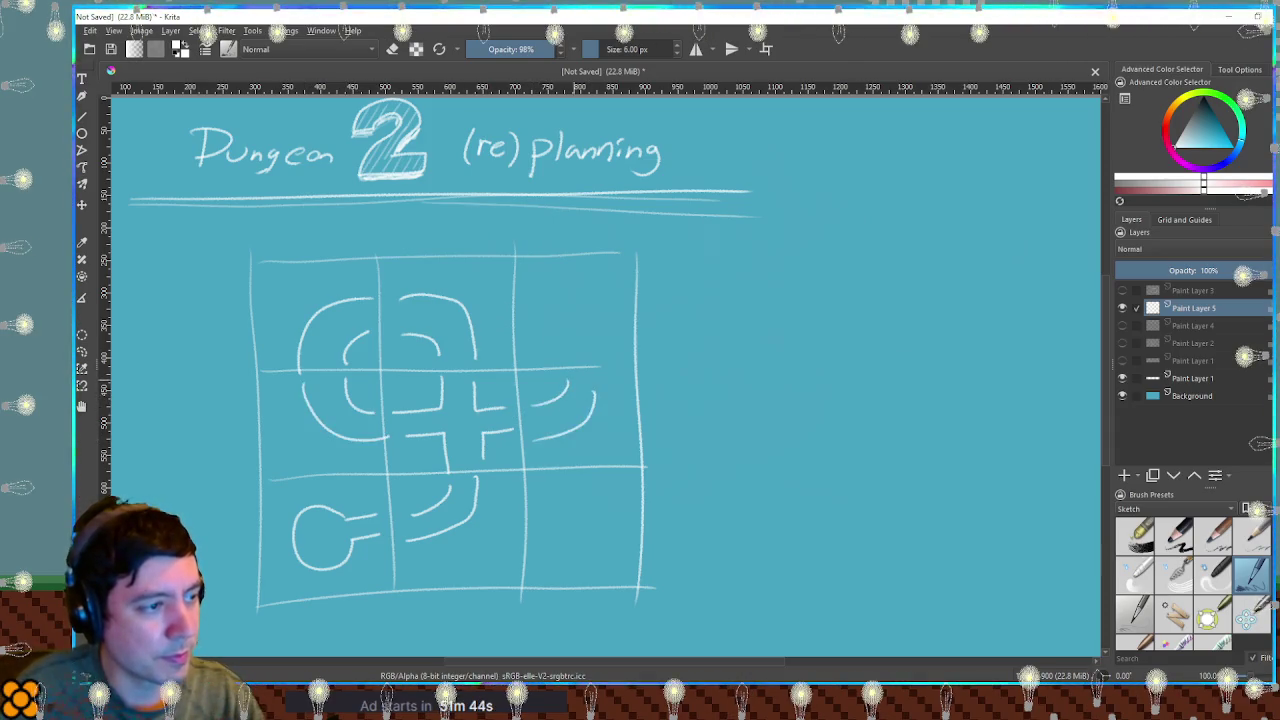
{"action": "left_click_drag", "start_coordinate": [565, 338], "coordinate": [597, 279]}
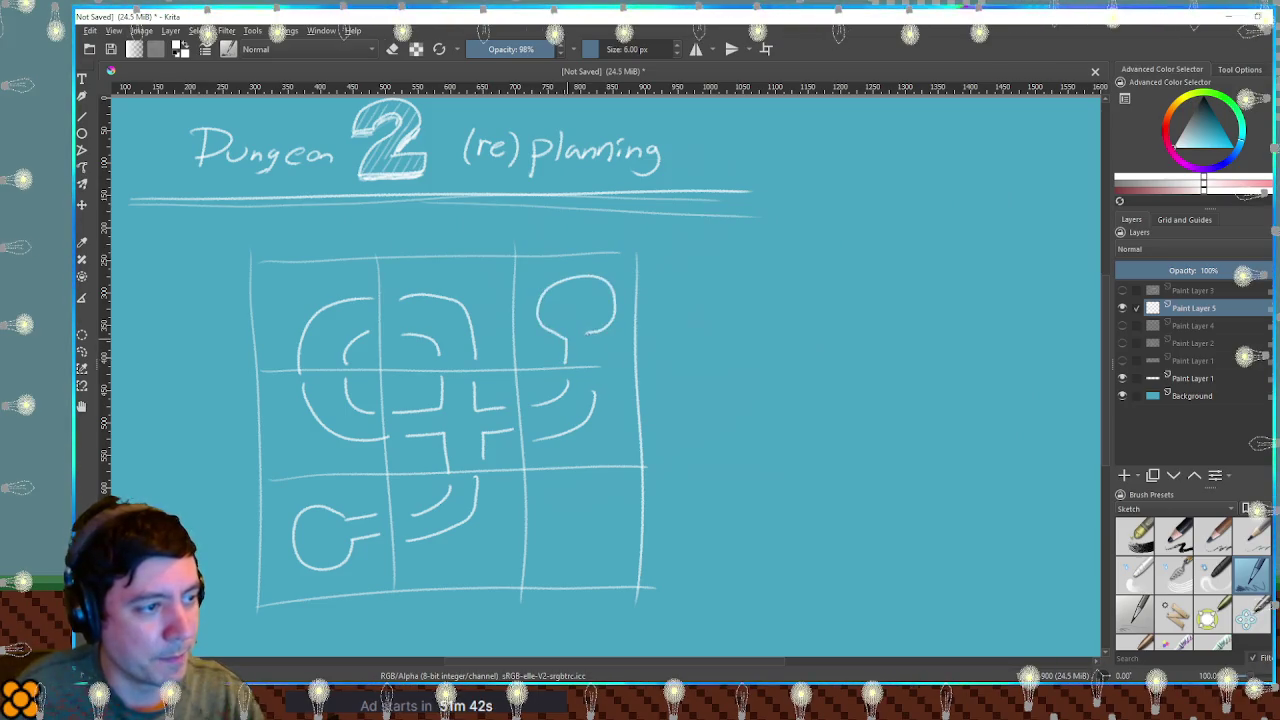
{"action": "left_click_drag", "start_coordinate": [587, 331], "coordinate": [588, 358]}
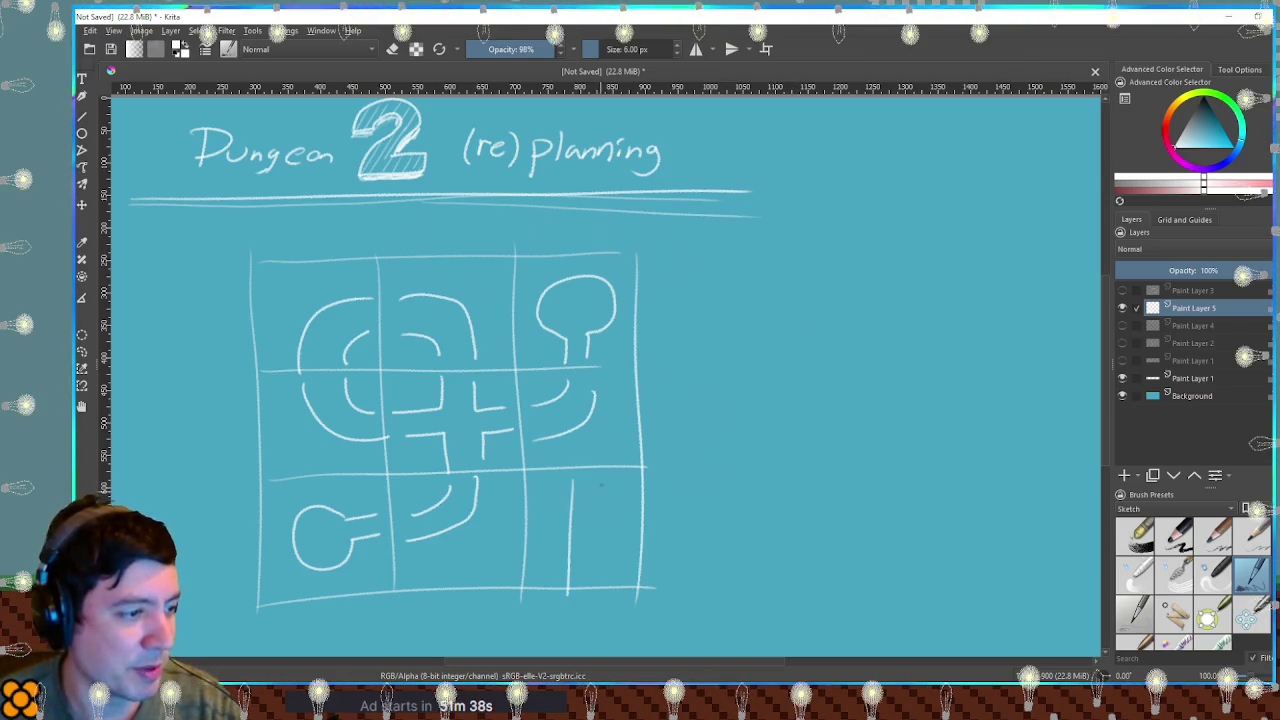
{"action": "left_click_drag", "start_coordinate": [603, 476], "coordinate": [598, 578]}
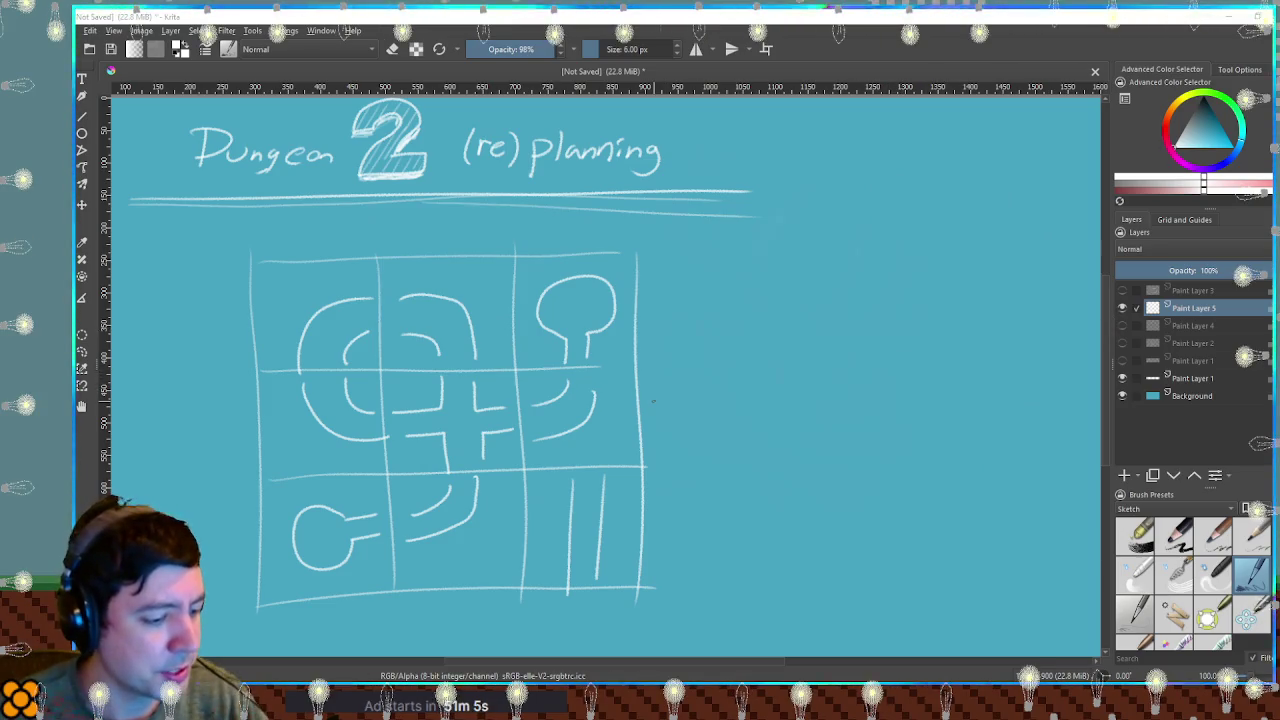
Shift the grid sketch left and draw a perspective floor plane plus a second slab beside it.
{"action": "key", "text": "t"}
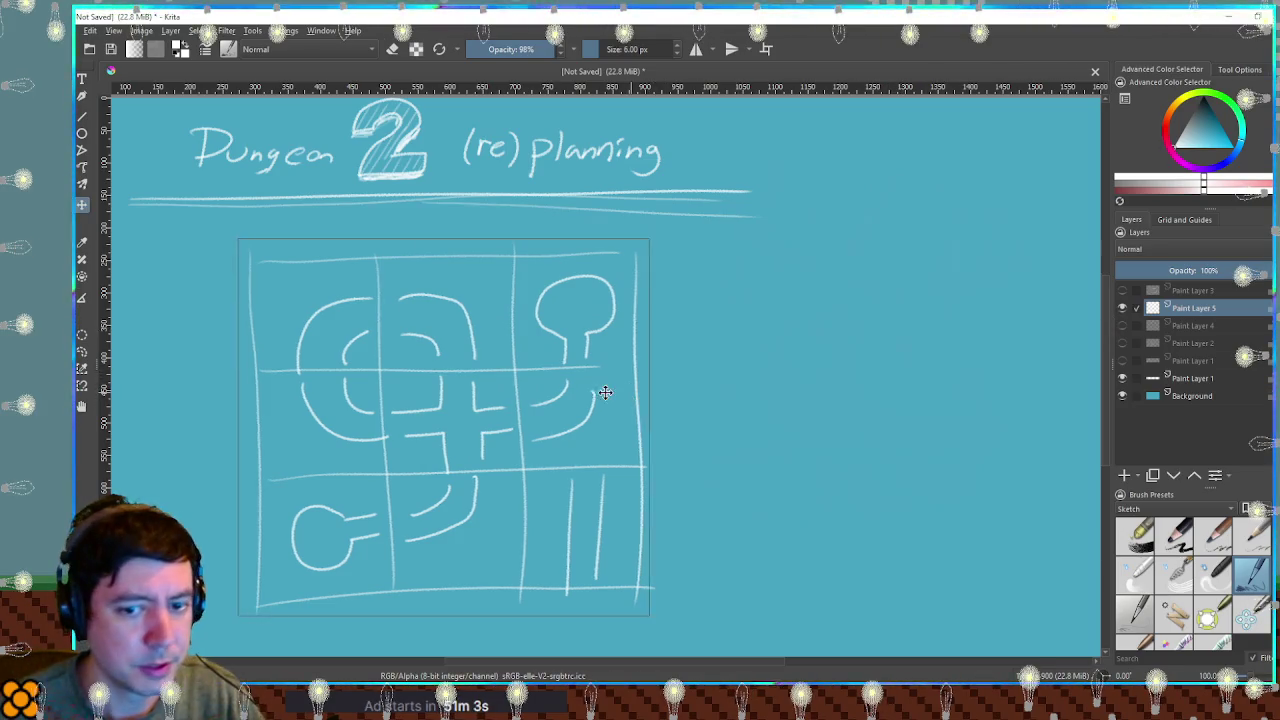
{"action": "left_click_drag", "start_coordinate": [626, 388], "coordinate": [531, 388]}
{"action": "key", "text": "b"}
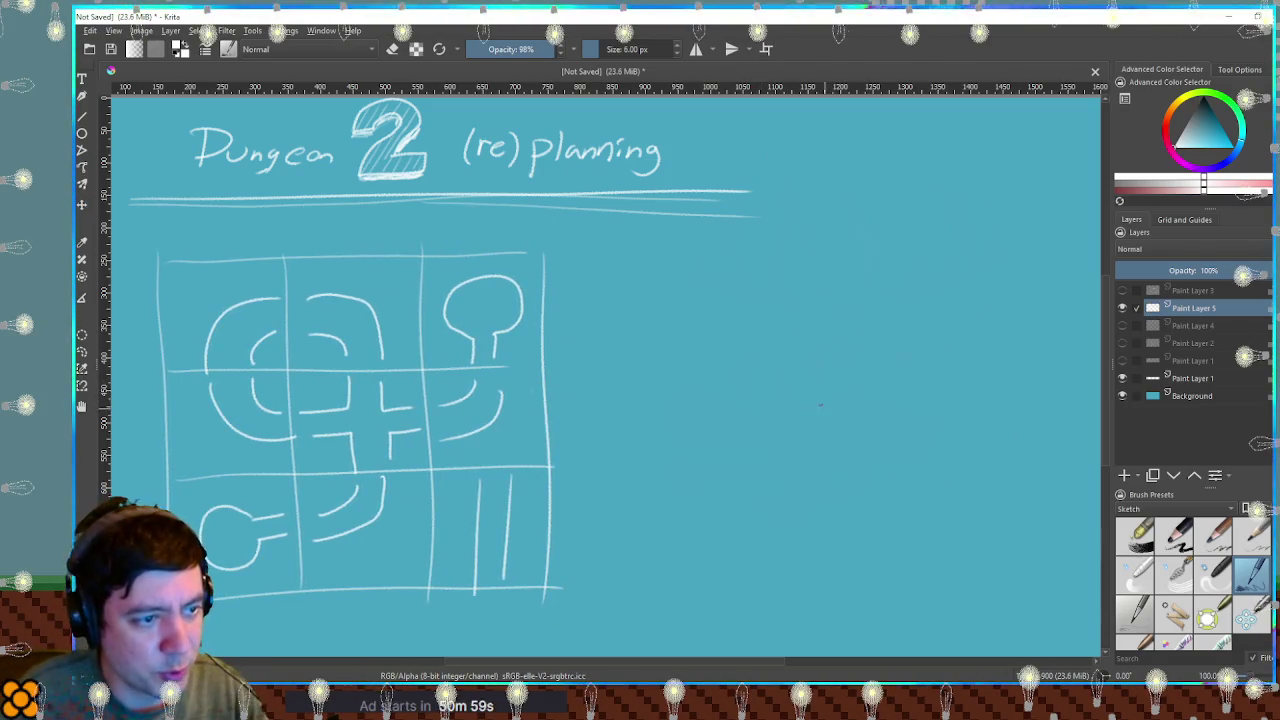
{"action": "left_click_drag", "start_coordinate": [810, 403], "coordinate": [736, 462]}
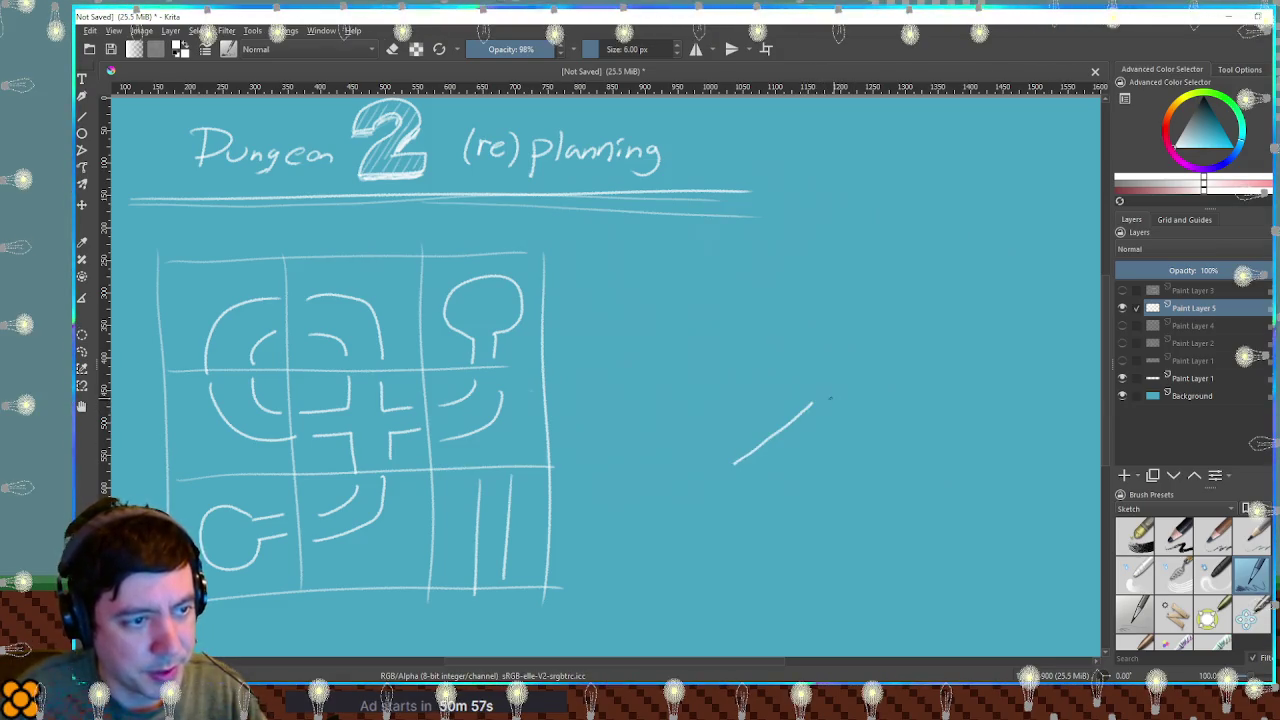
{"action": "left_click_drag", "start_coordinate": [816, 400], "coordinate": [866, 399]}
{"action": "left_click_drag", "start_coordinate": [945, 401], "coordinate": [993, 472]}
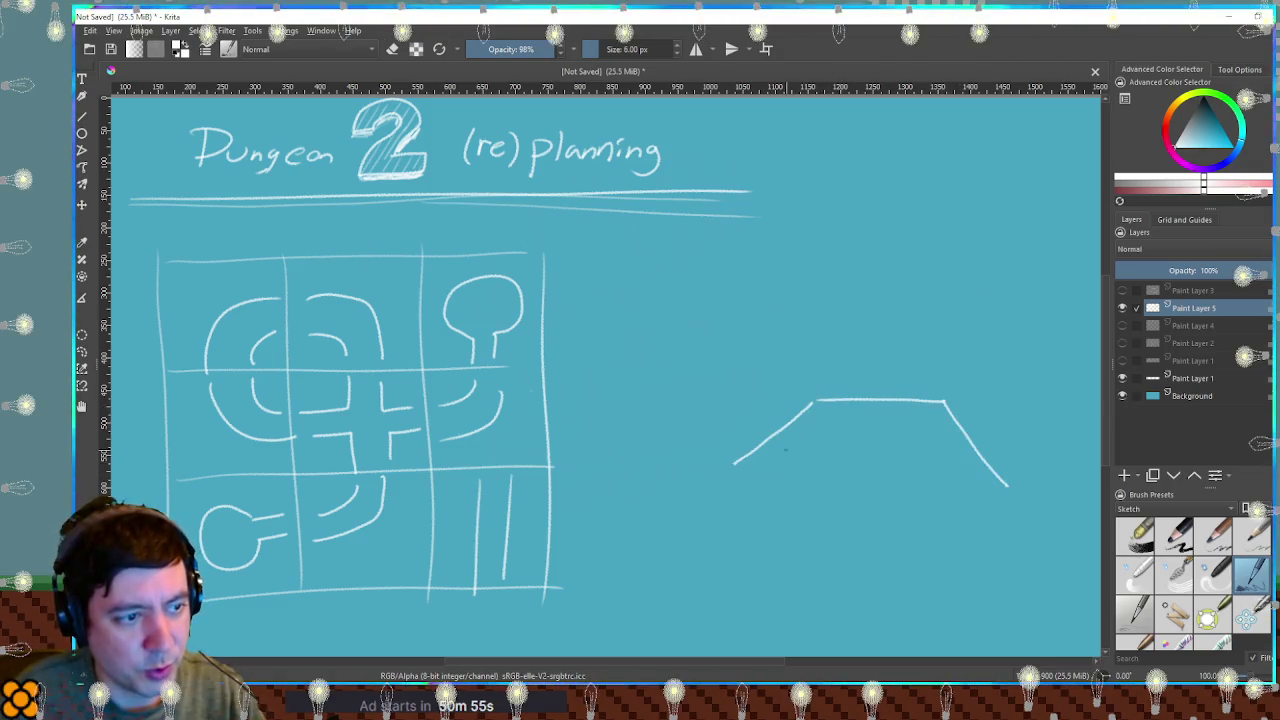
{"action": "left_click_drag", "start_coordinate": [732, 473], "coordinate": [936, 488]}
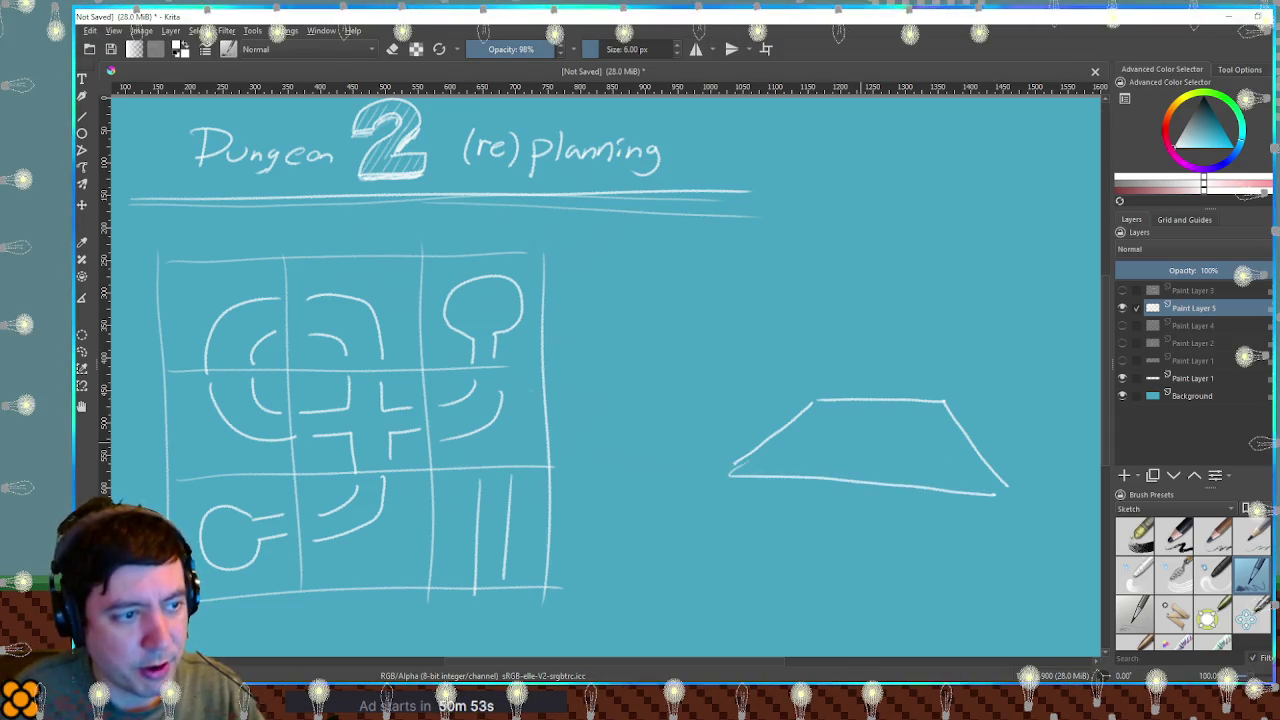
{"action": "left_click_drag", "start_coordinate": [704, 391], "coordinate": [690, 393]}
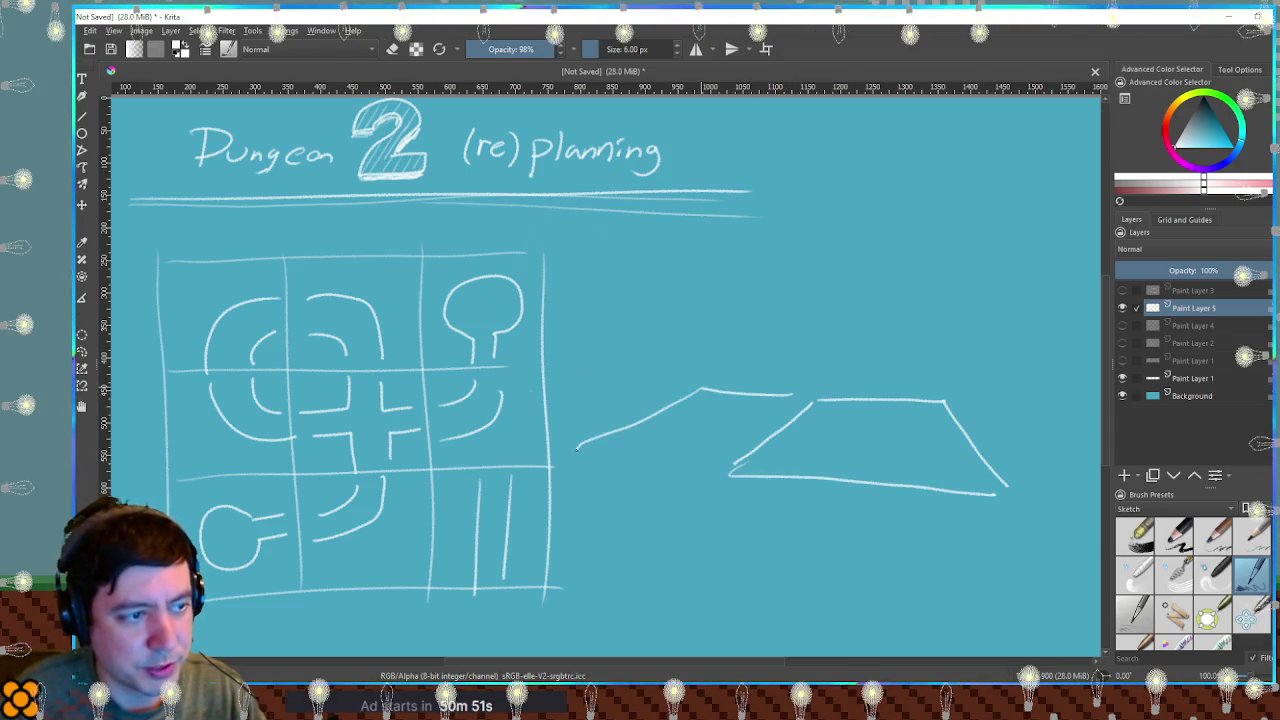
{"action": "left_click_drag", "start_coordinate": [577, 451], "coordinate": [700, 471]}
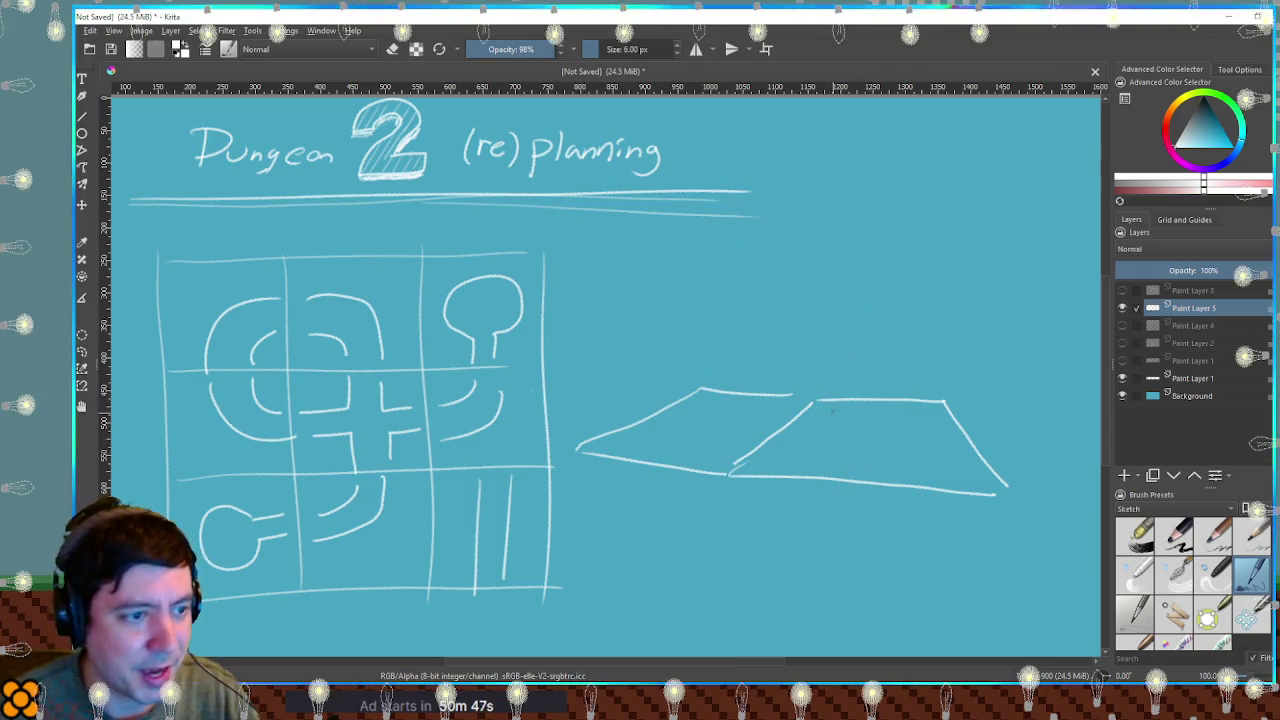
Sketch a small box standing on the floor plane.
{"action": "left_click_drag", "start_coordinate": [819, 382], "coordinate": [846, 381]}
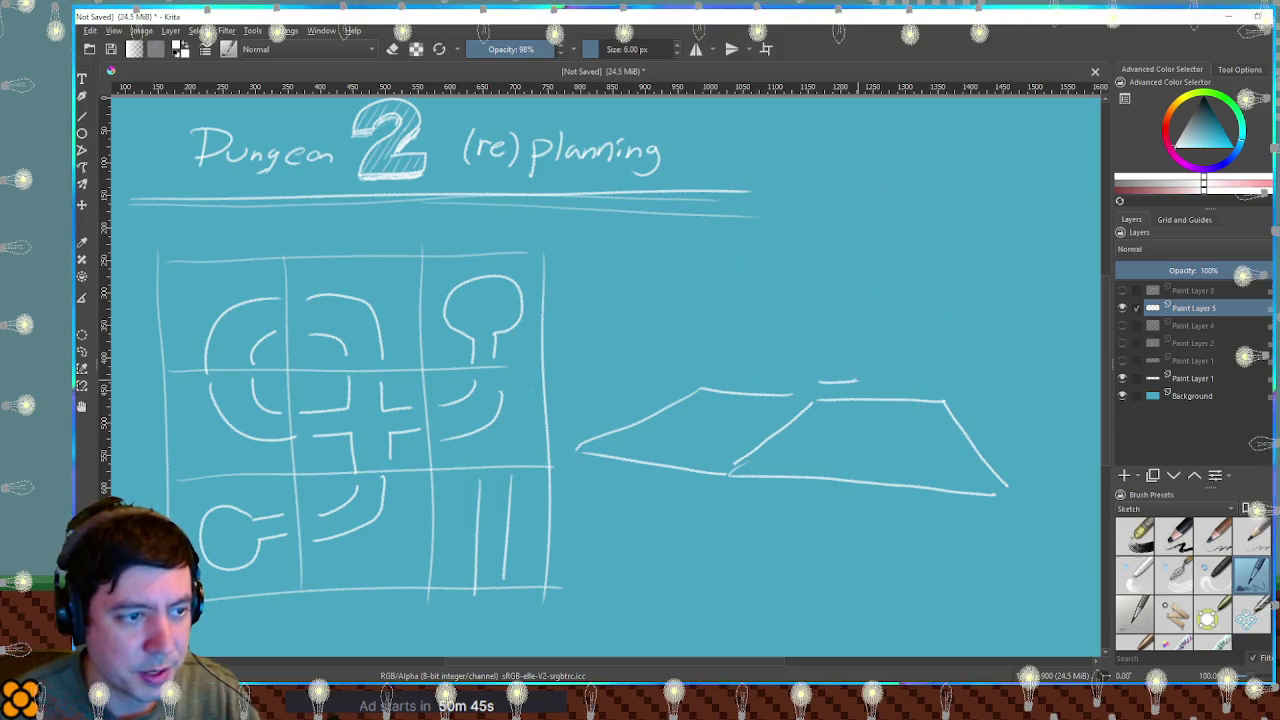
{"action": "mouse_move", "coordinate": [798, 418]}
{"action": "left_mouse_down"}
{"action": "mouse_move", "coordinate": [840, 420]}
{"action": "mouse_move", "coordinate": [864, 377]}
{"action": "left_mouse_up"}
{"action": "key", "text": "e"}
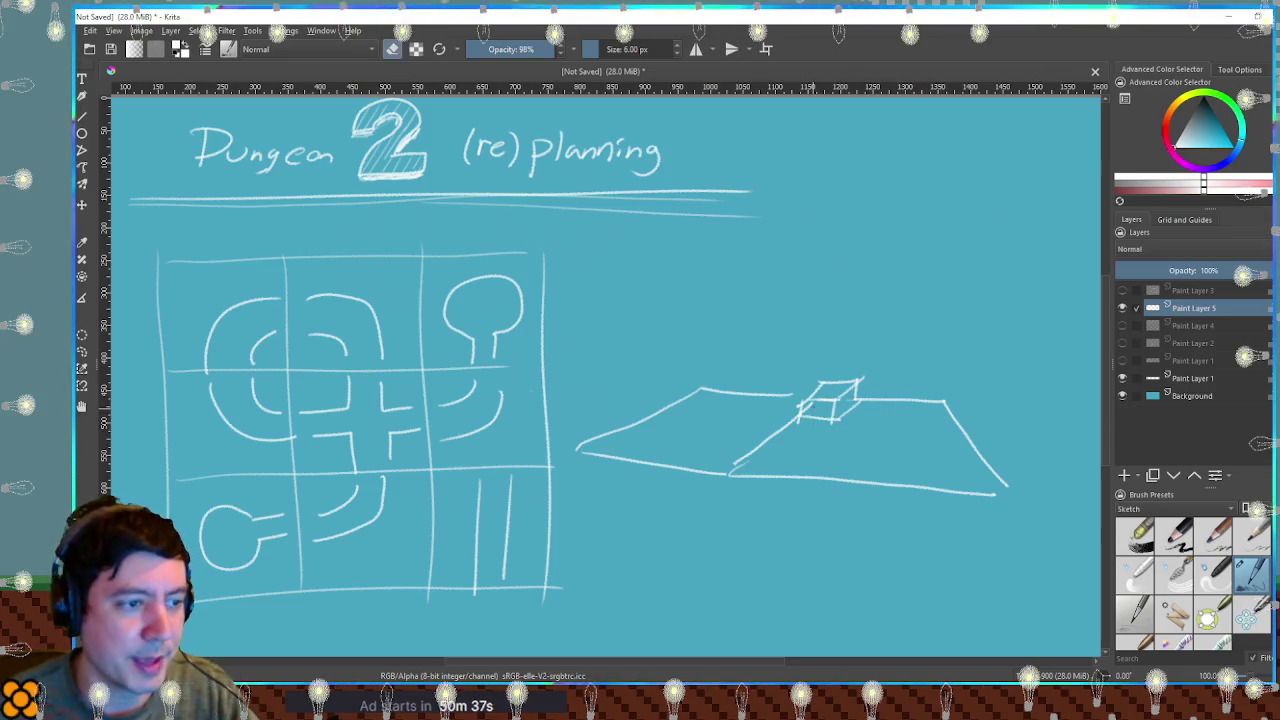
{"action": "key", "text": "e"}
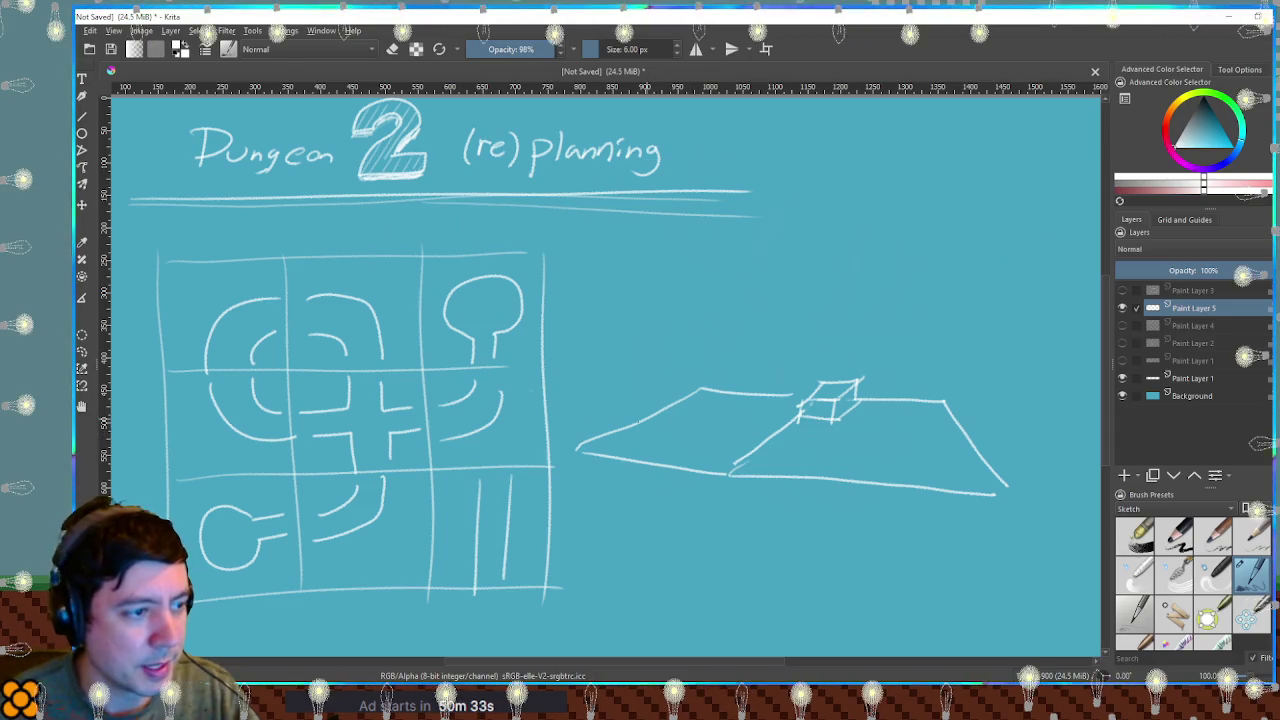
Draw a tall box on the left slab, erase a stray mark, and add a curved arrow above the block.
{"action": "mouse_move", "coordinate": [590, 432]}
{"action": "left_mouse_down"}
{"action": "mouse_move", "coordinate": [588, 384]}
{"action": "mouse_move", "coordinate": [629, 406]}
{"action": "mouse_move", "coordinate": [658, 389]}
{"action": "mouse_move", "coordinate": [632, 463]}
{"action": "left_mouse_up"}
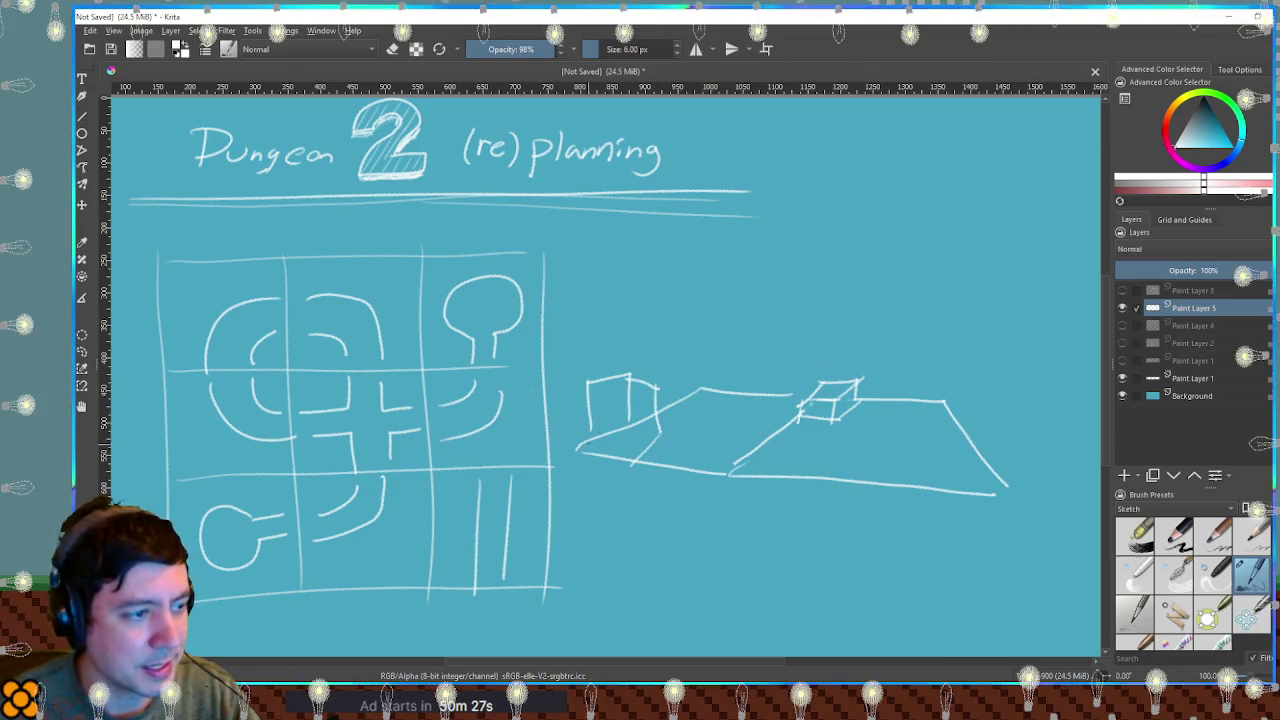
{"action": "left_click_drag", "start_coordinate": [608, 408], "coordinate": [652, 390]}
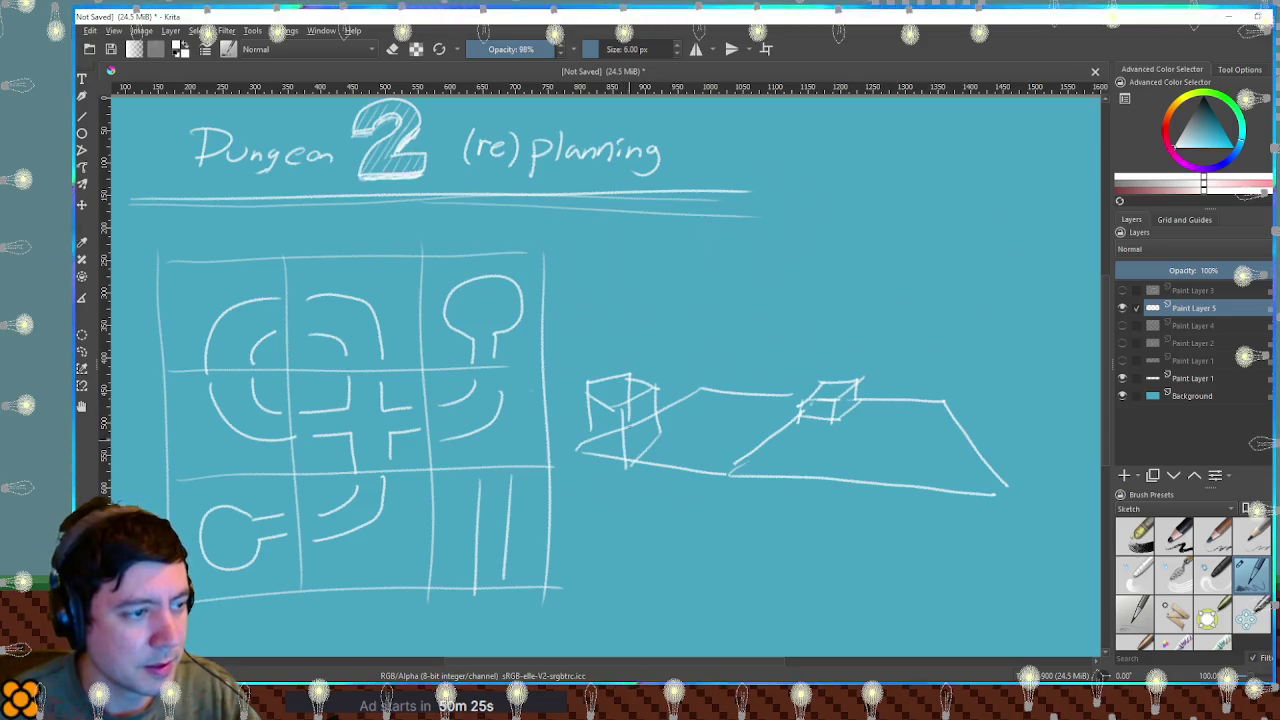
{"action": "key", "text": "e"}
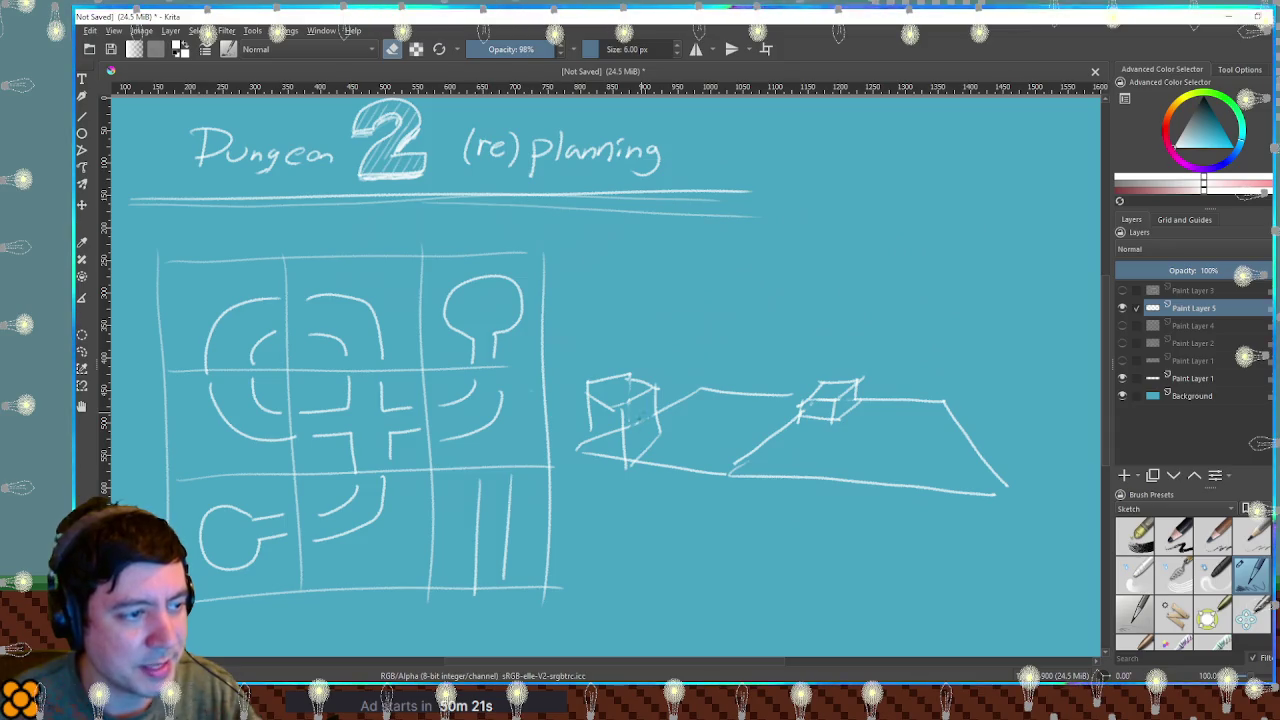
{"action": "left_click_drag", "start_coordinate": [610, 433], "coordinate": [587, 441]}
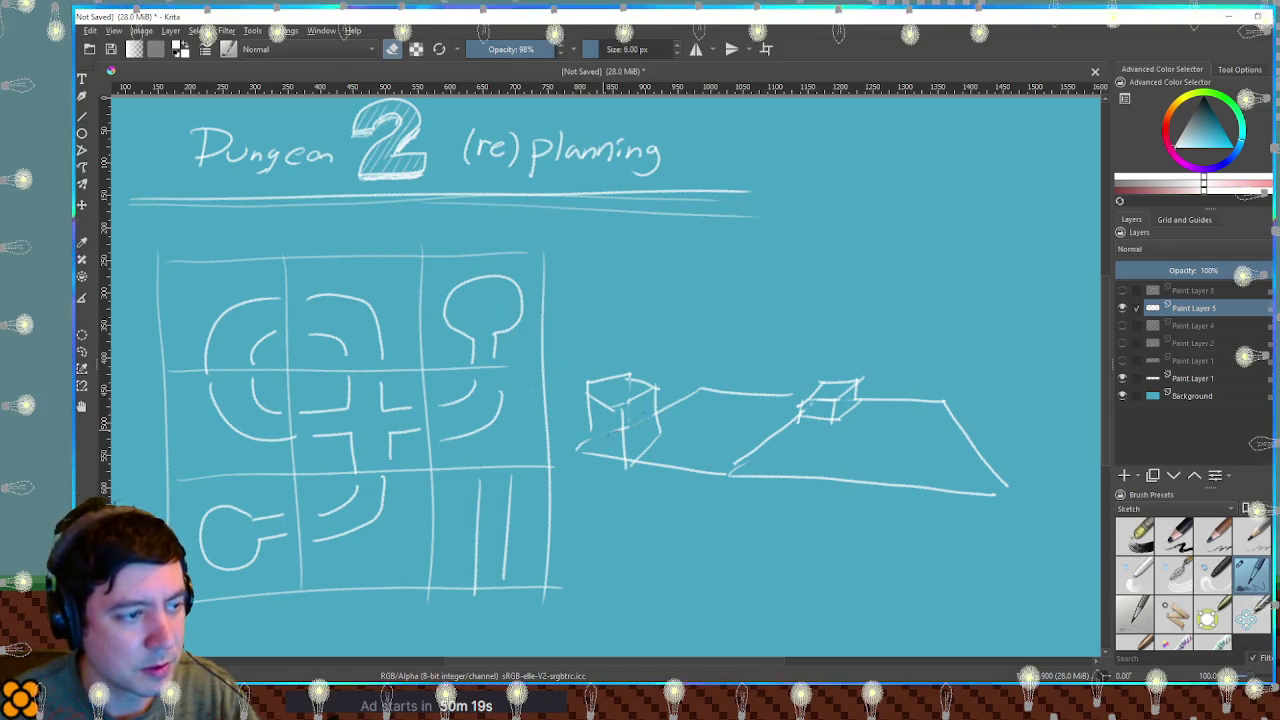
{"action": "key", "text": "e"}
{"action": "key", "text": "e"}
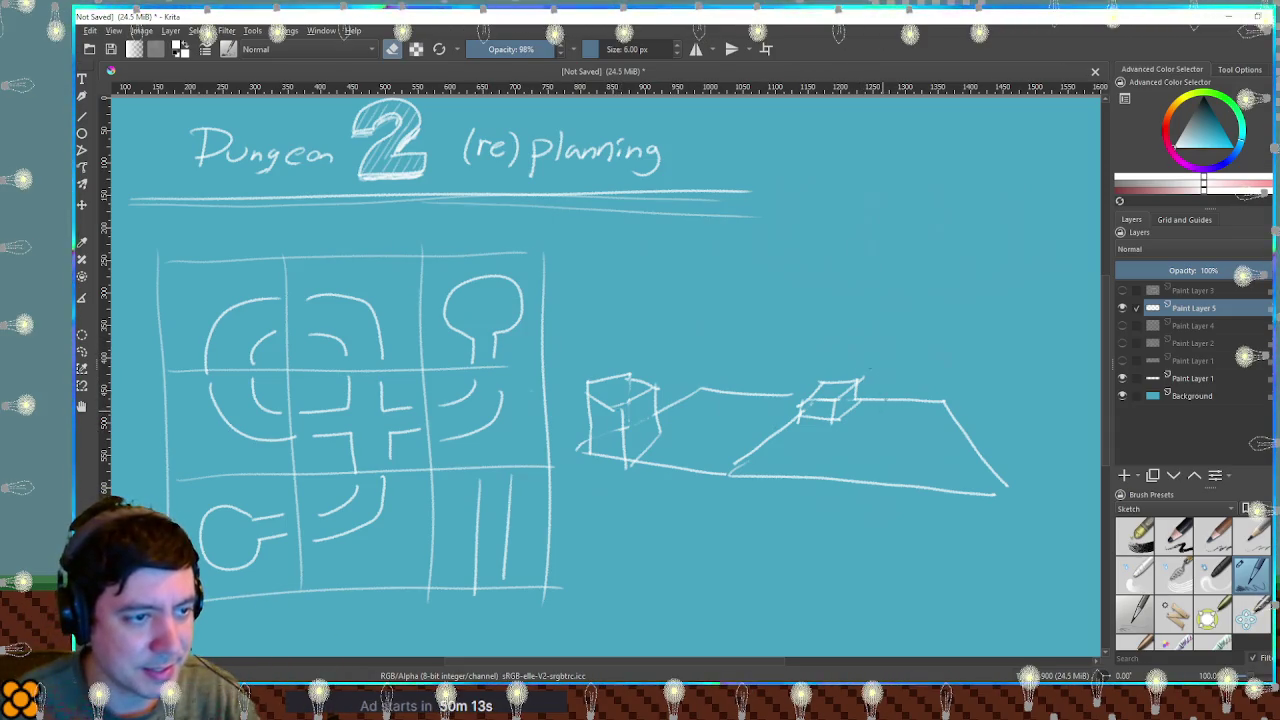
{"action": "key", "text": "e"}
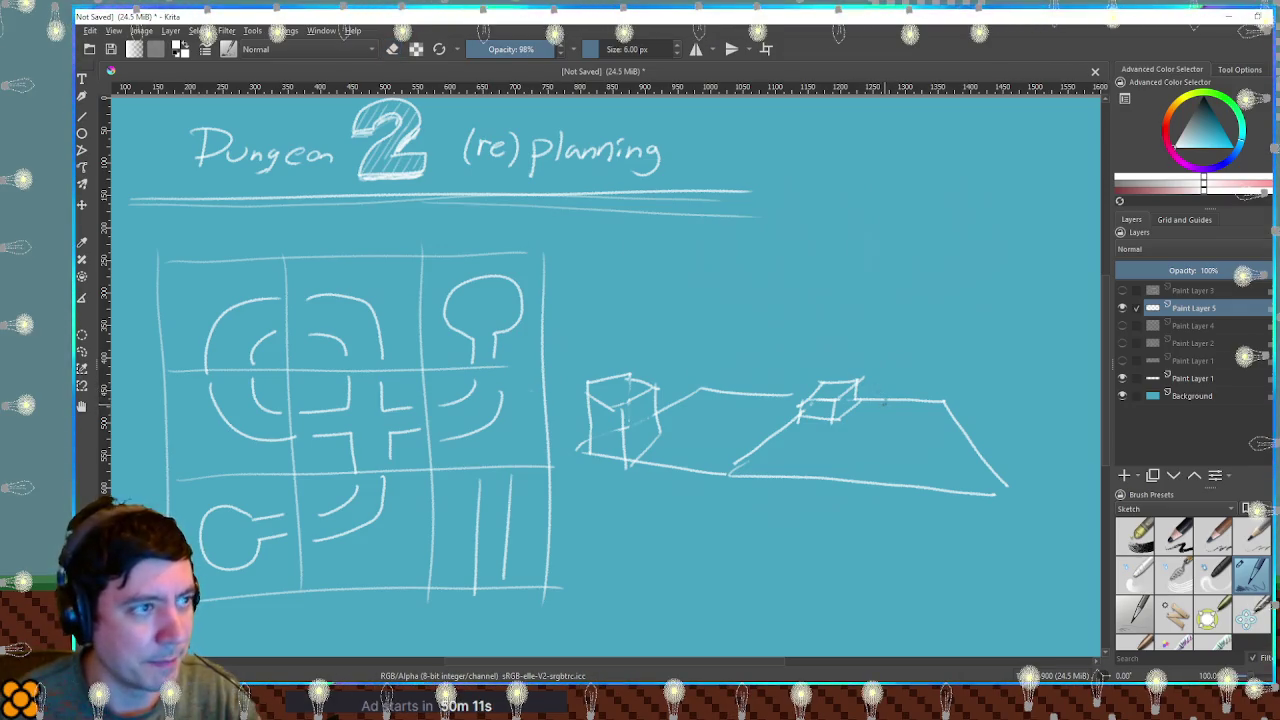
{"action": "mouse_move", "coordinate": [884, 402]}
{"action": "left_mouse_down"}
{"action": "mouse_move", "coordinate": [860, 364]}
{"action": "mouse_move", "coordinate": [849, 379]}
{"action": "mouse_move", "coordinate": [796, 342]}
{"action": "left_mouse_up"}
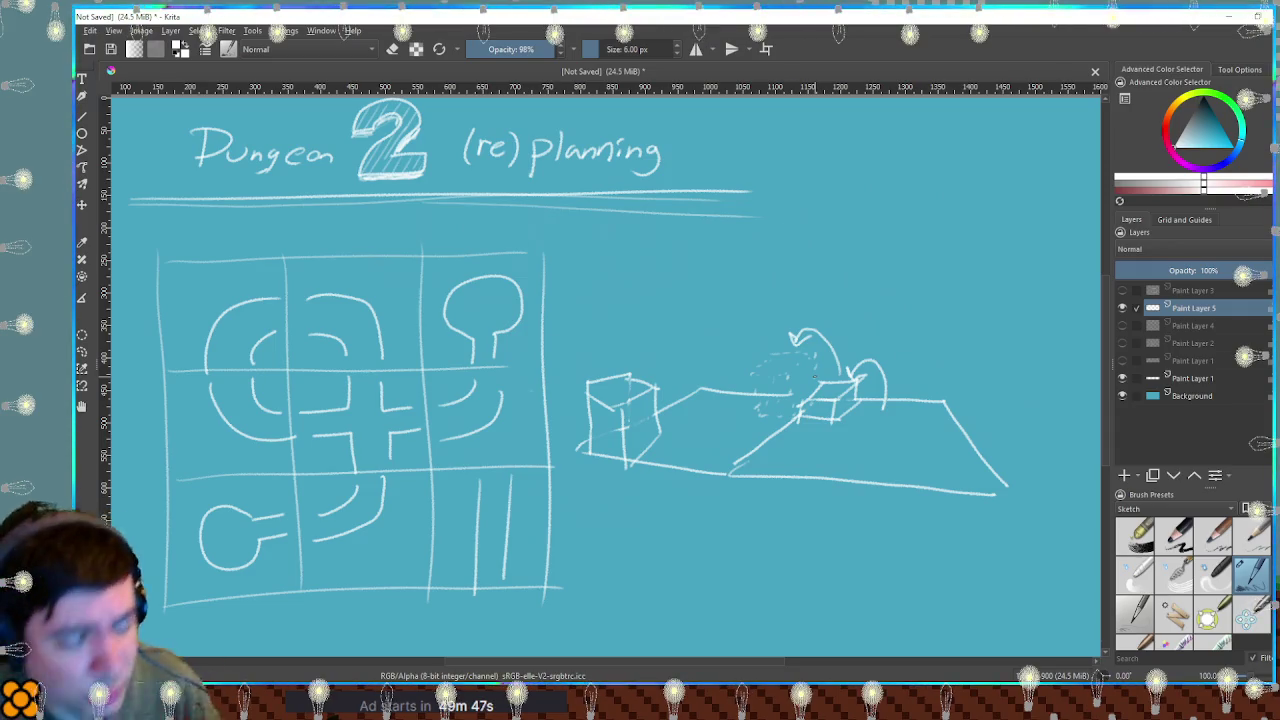
Undo a stray loop over the room grid and delete Paint Layer 4.
{"action": "left_click_drag", "start_coordinate": [436, 305], "coordinate": [540, 510]}
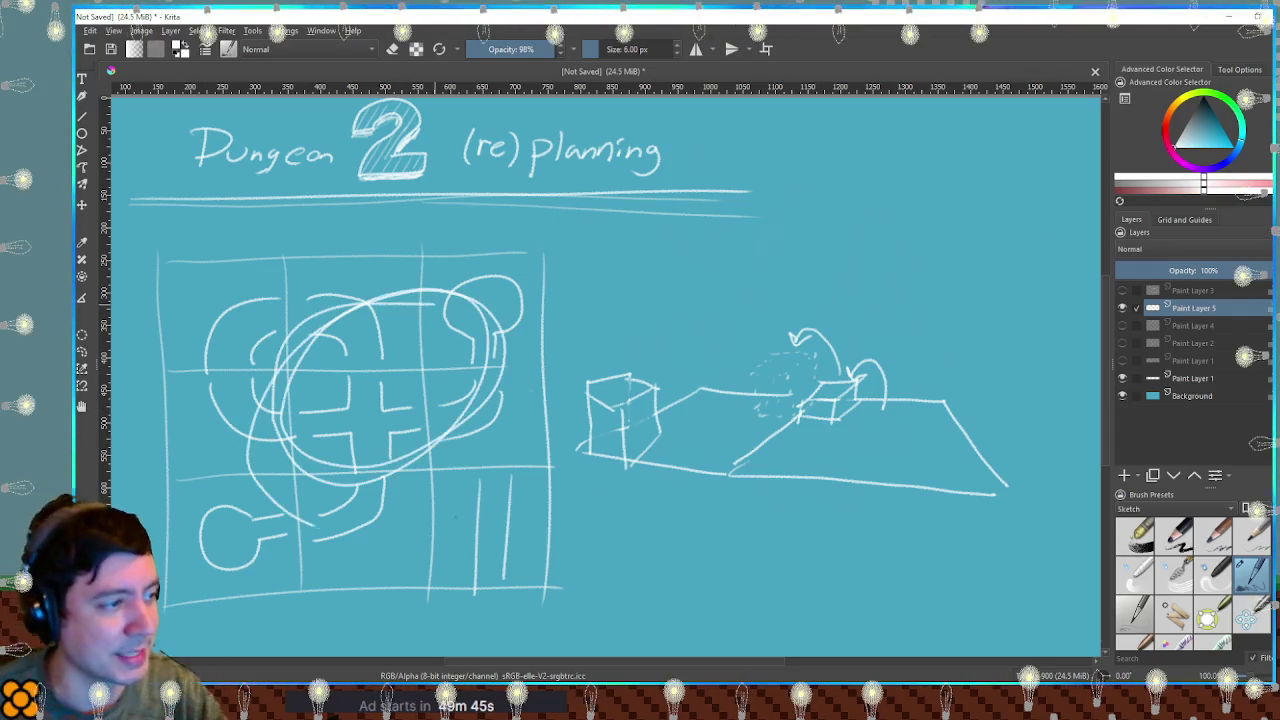
{"action": "key", "text": "ctrl+z"}
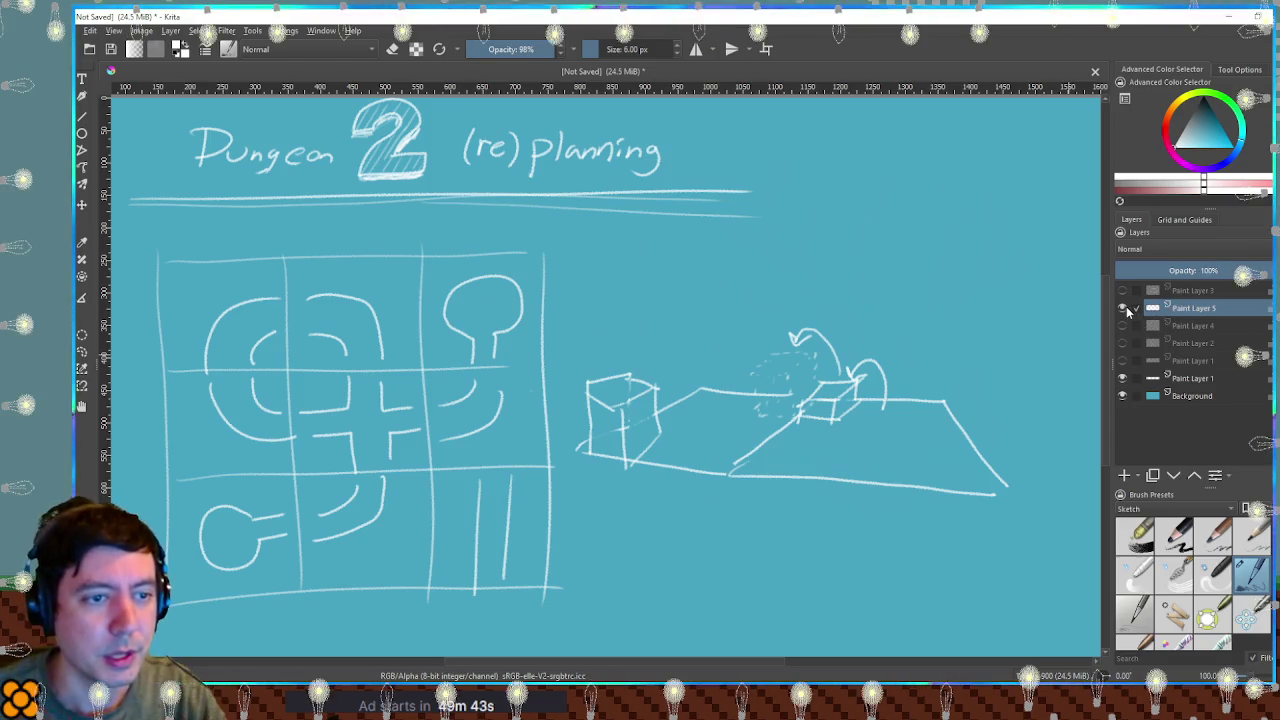
{"action": "key", "text": "ctrl+e"}
Rectangle-select the cube-and-floor sketch on the right and delete it.
{"action": "key", "text": "ctrl+r"}
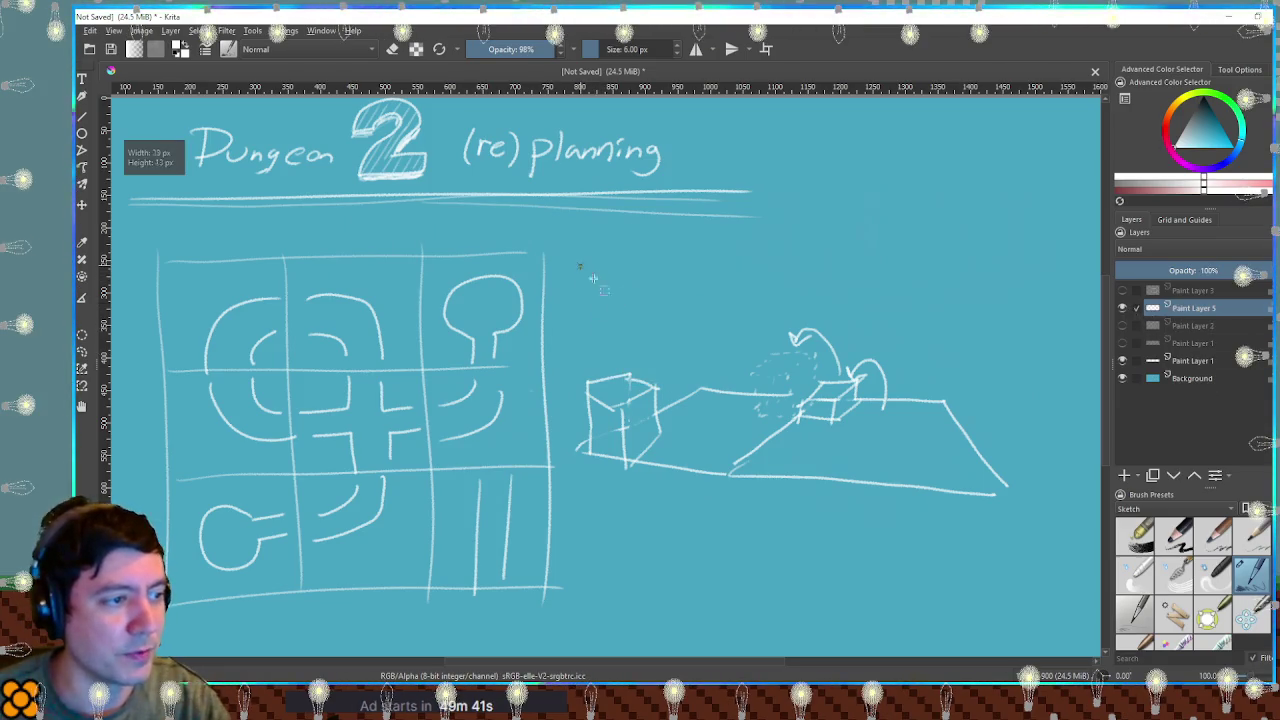
{"action": "left_click_drag", "start_coordinate": [584, 267], "coordinate": [1032, 562]}
{"action": "key", "text": "Delete"}
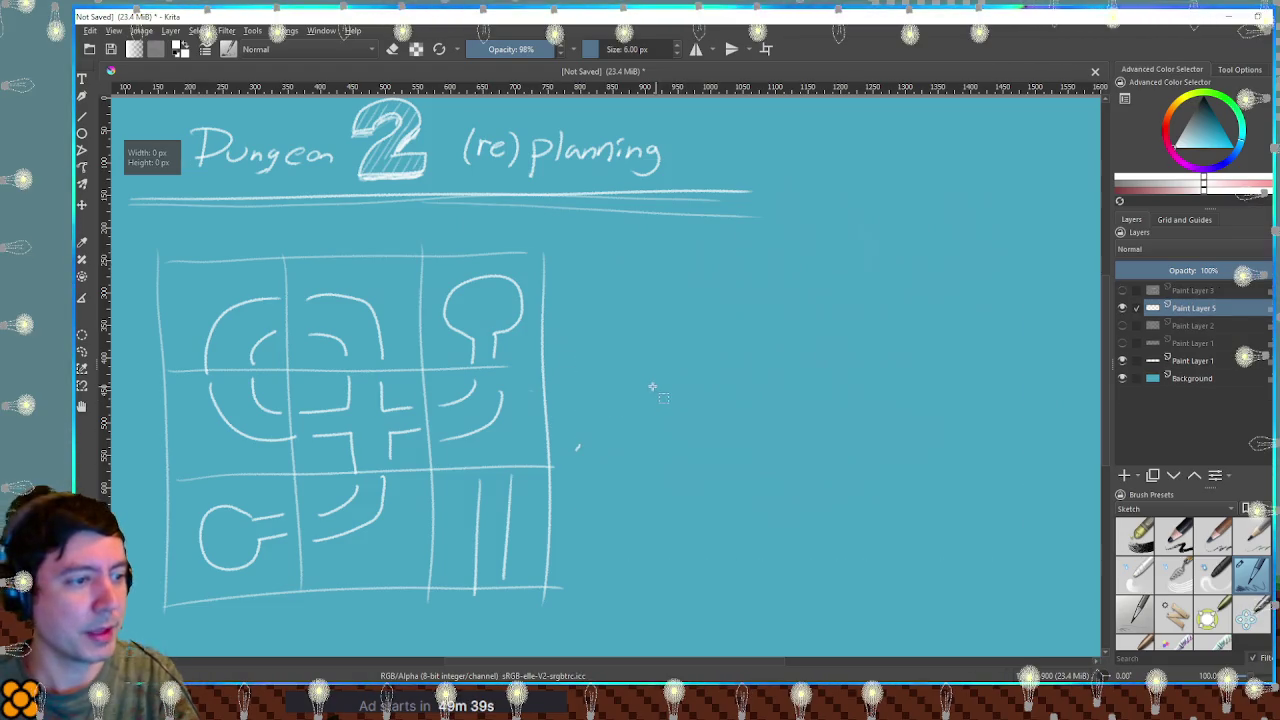
{"action": "left_click_drag", "start_coordinate": [607, 469], "coordinate": [580, 415]}
{"action": "left_click", "coordinate": [581, 437]}
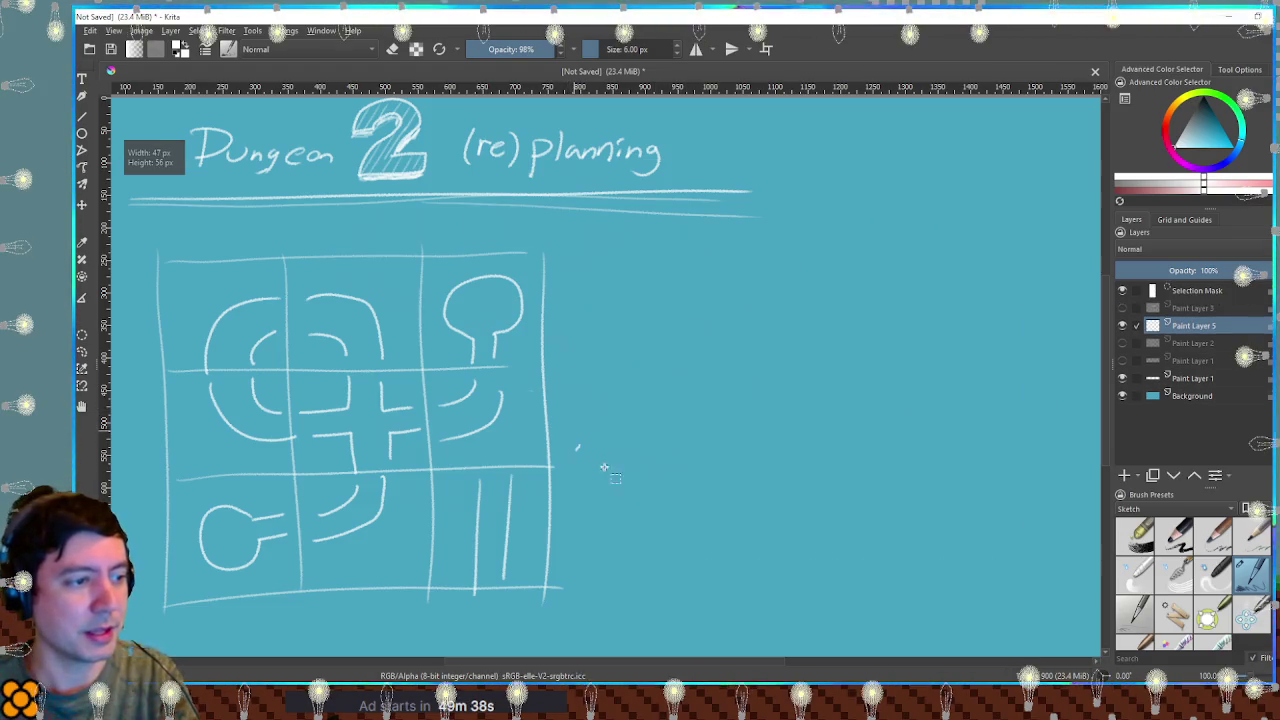
{"action": "left_click", "coordinate": [650, 433]}
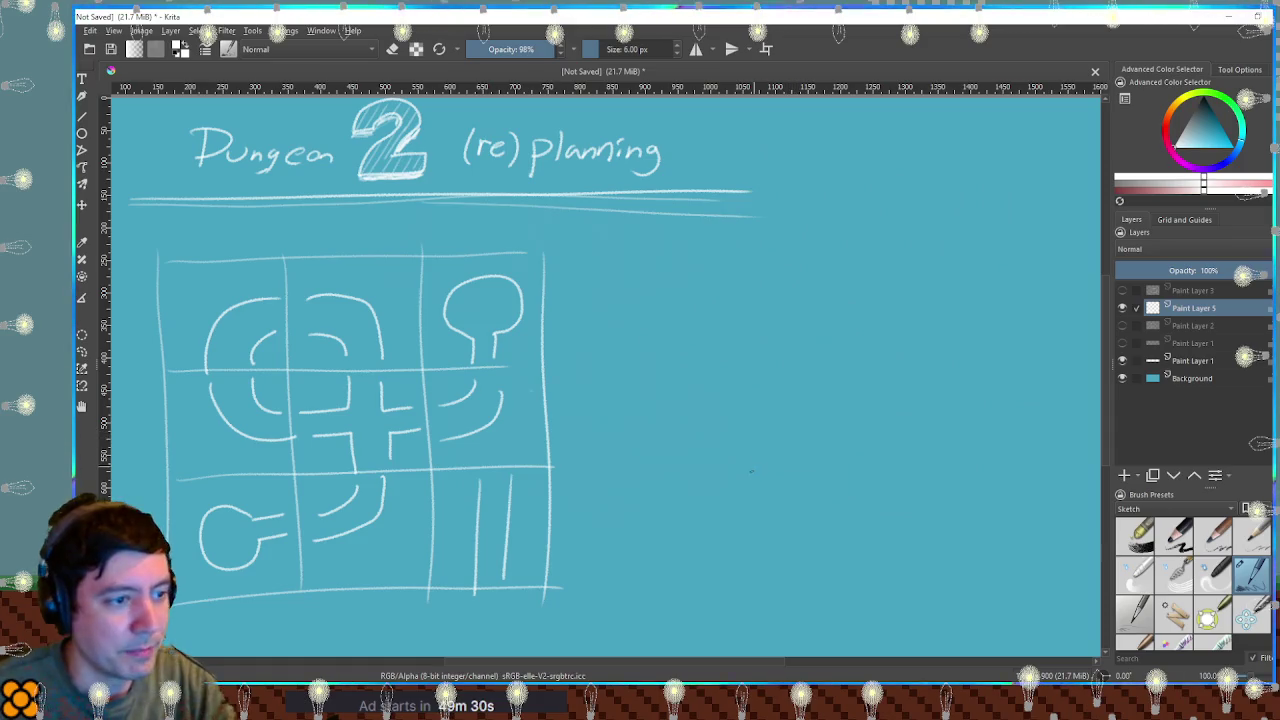
{"action": "mouse_move", "coordinate": [800, 552]}
{"action": "left_mouse_down"}
{"action": "mouse_move", "coordinate": [936, 431]}
{"action": "mouse_move", "coordinate": [853, 552]}
{"action": "mouse_move", "coordinate": [820, 556]}
{"action": "left_mouse_up"}
{"action": "left_click_drag", "start_coordinate": [938, 429], "coordinate": [940, 466]}
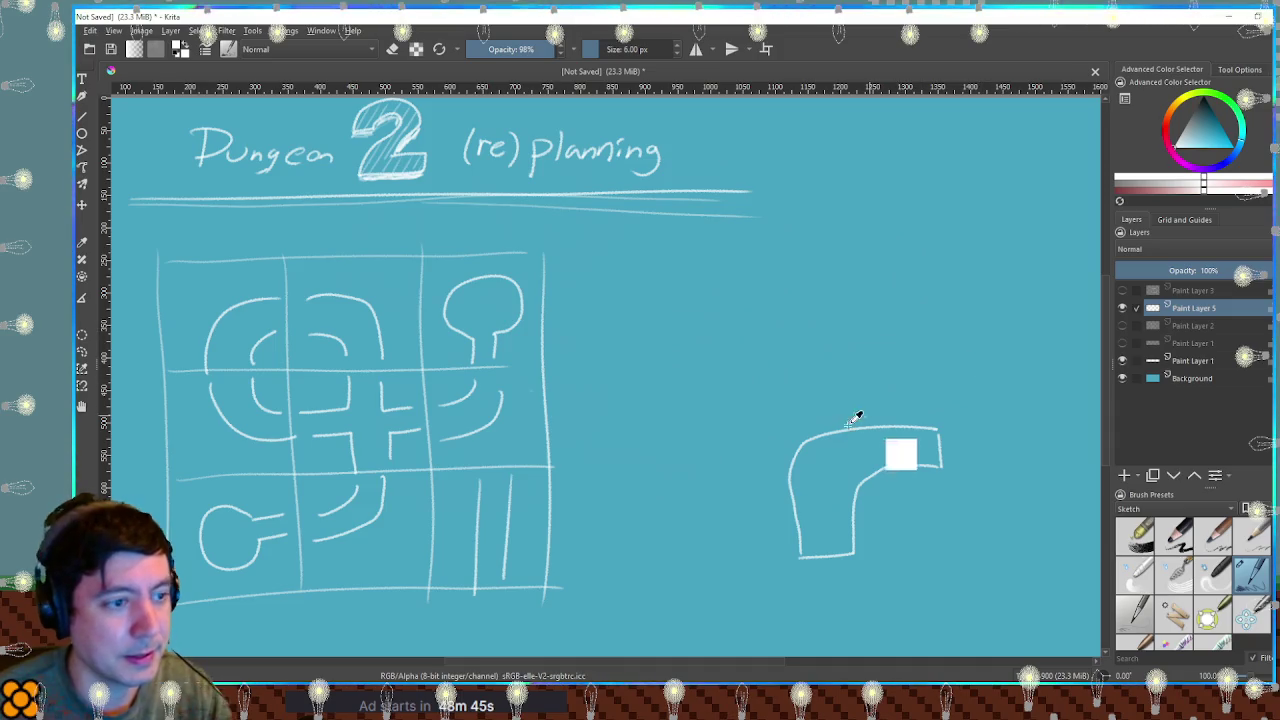
{"action": "left_click_drag", "start_coordinate": [727, 391], "coordinate": [1006, 595]}
{"action": "key", "text": "Delete"}
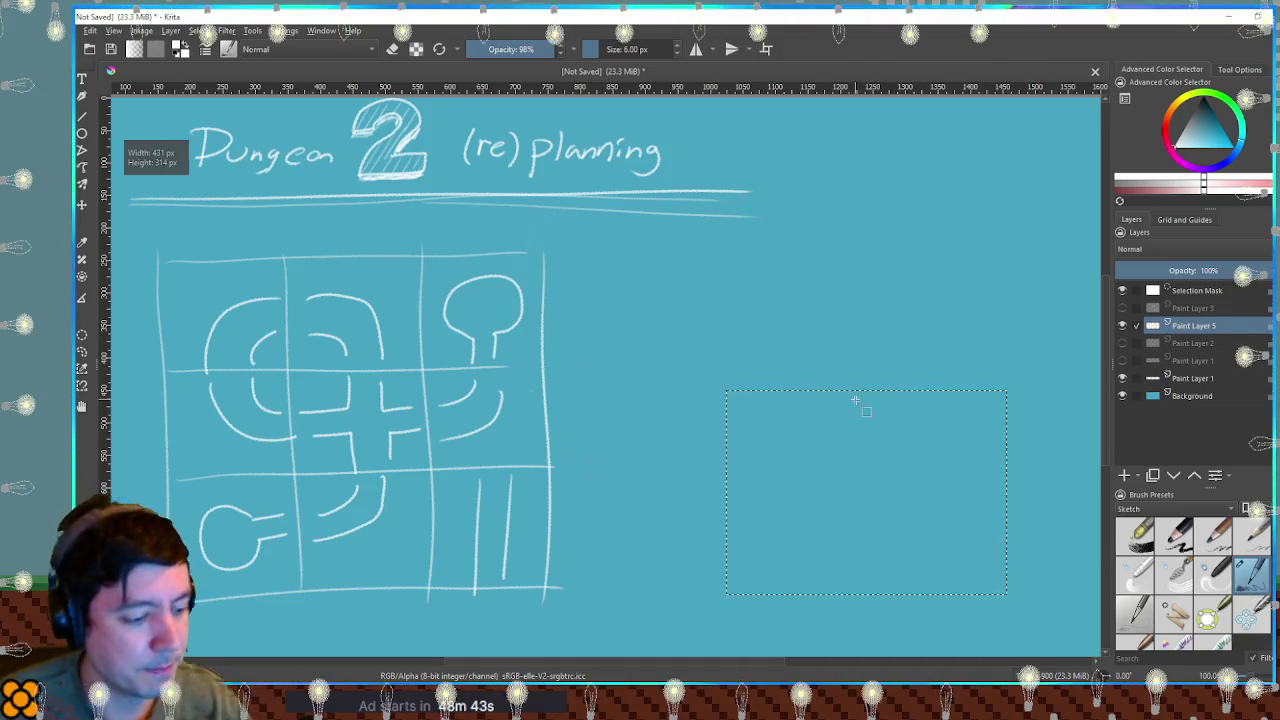
{"action": "key", "text": "ctrl+shift+a"}
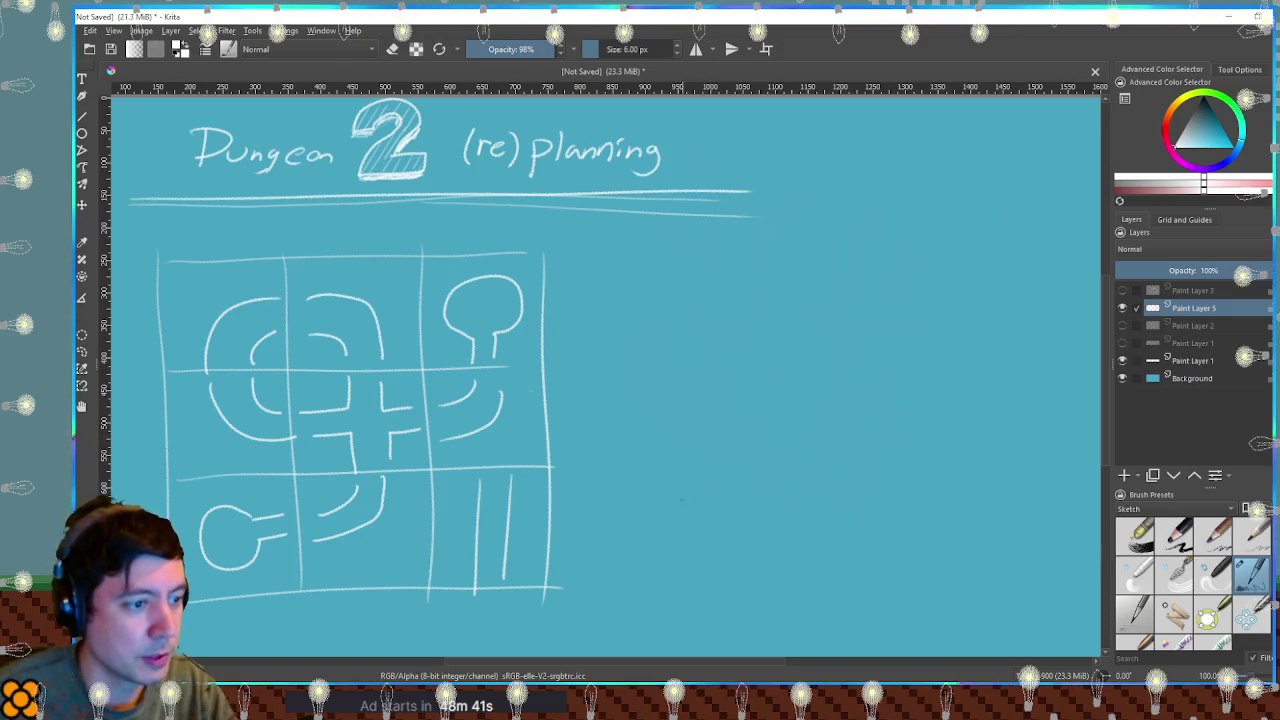
Draw the room's floor trapezoid with a small box and dot on it.
{"action": "left_click_drag", "start_coordinate": [742, 462], "coordinate": [958, 459]}
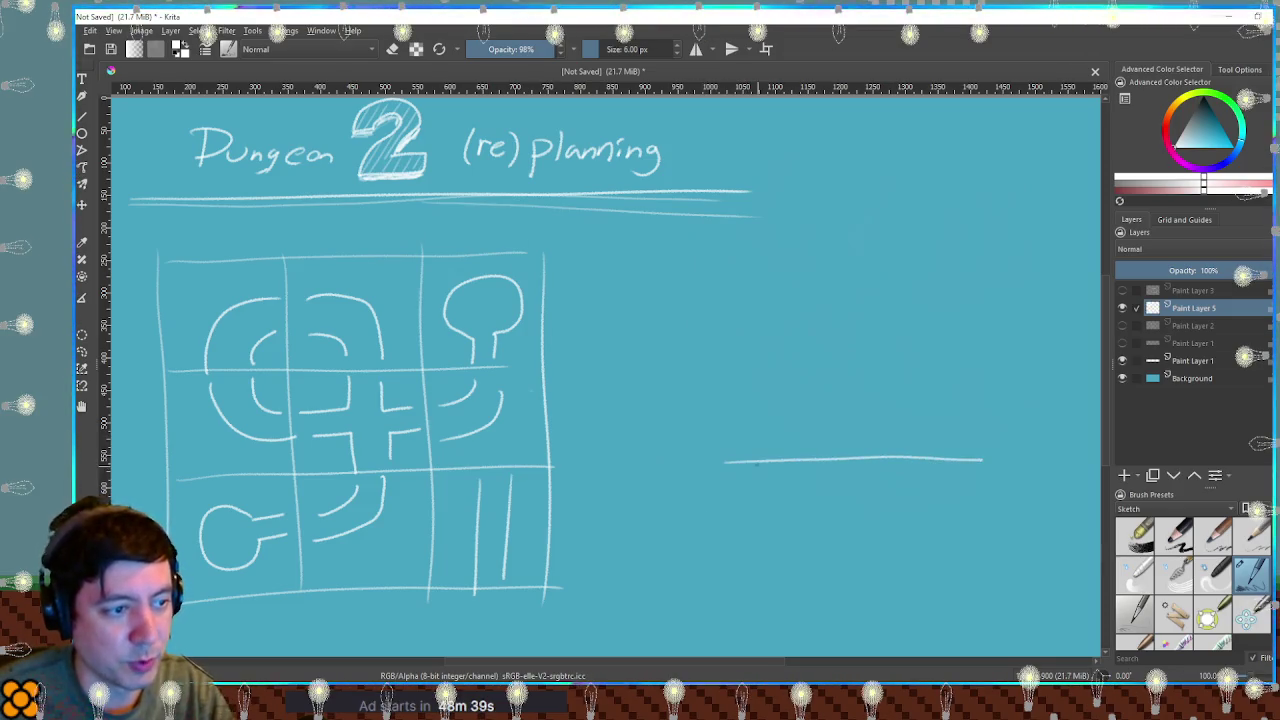
{"action": "left_click_drag", "start_coordinate": [738, 462], "coordinate": [702, 497]}
{"action": "left_click_drag", "start_coordinate": [612, 585], "coordinate": [1026, 594]}
{"action": "left_click_drag", "start_coordinate": [991, 469], "coordinate": [1064, 579]}
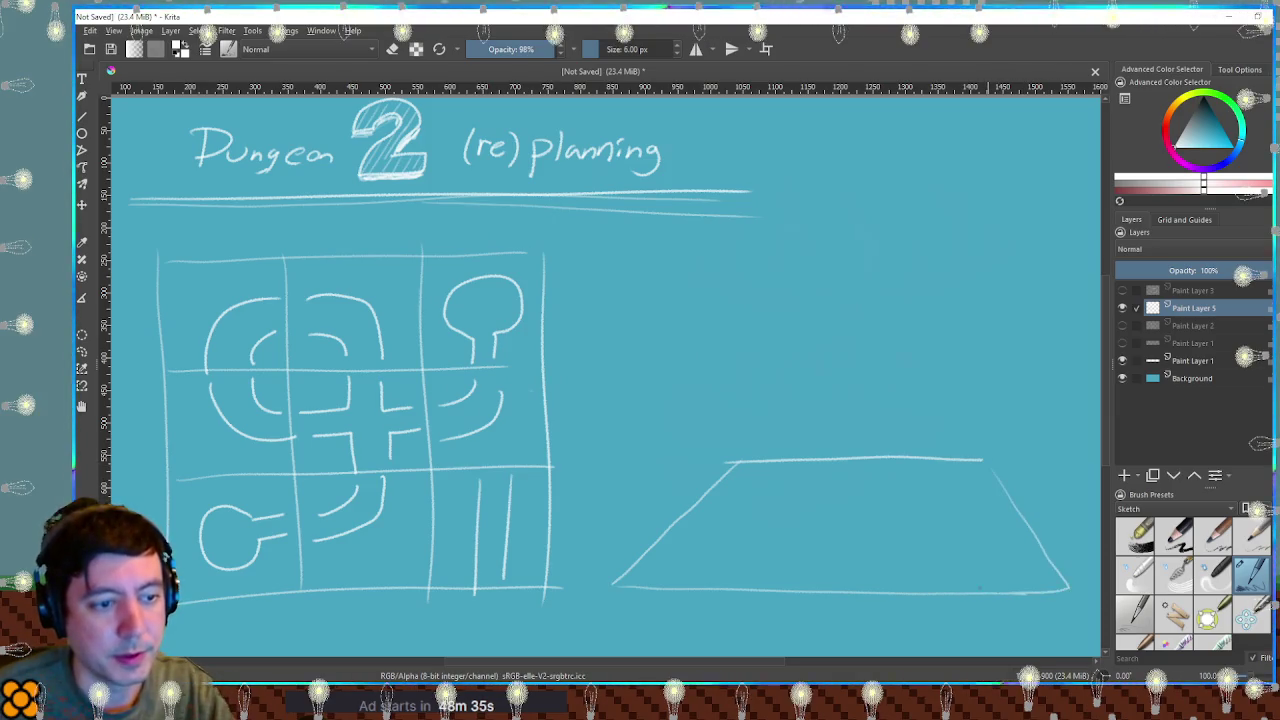
{"action": "mouse_move", "coordinate": [860, 539]}
{"action": "left_mouse_down"}
{"action": "mouse_move", "coordinate": [848, 538]}
{"action": "mouse_move", "coordinate": [860, 544]}
{"action": "left_mouse_up"}
{"action": "left_click", "coordinate": [853, 556]}
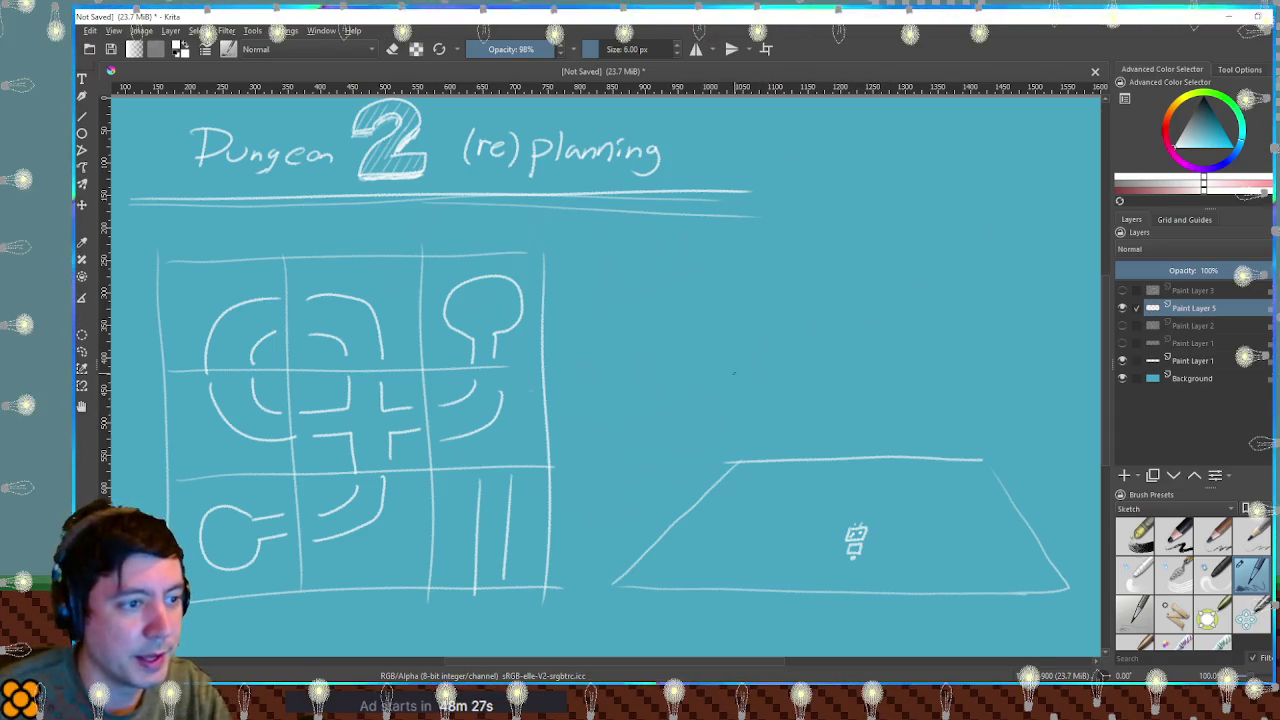
Raise the back and front-left wall edges, add a short tick, and shade a white block on the back wall.
{"action": "left_click_drag", "start_coordinate": [734, 460], "coordinate": [734, 402]}
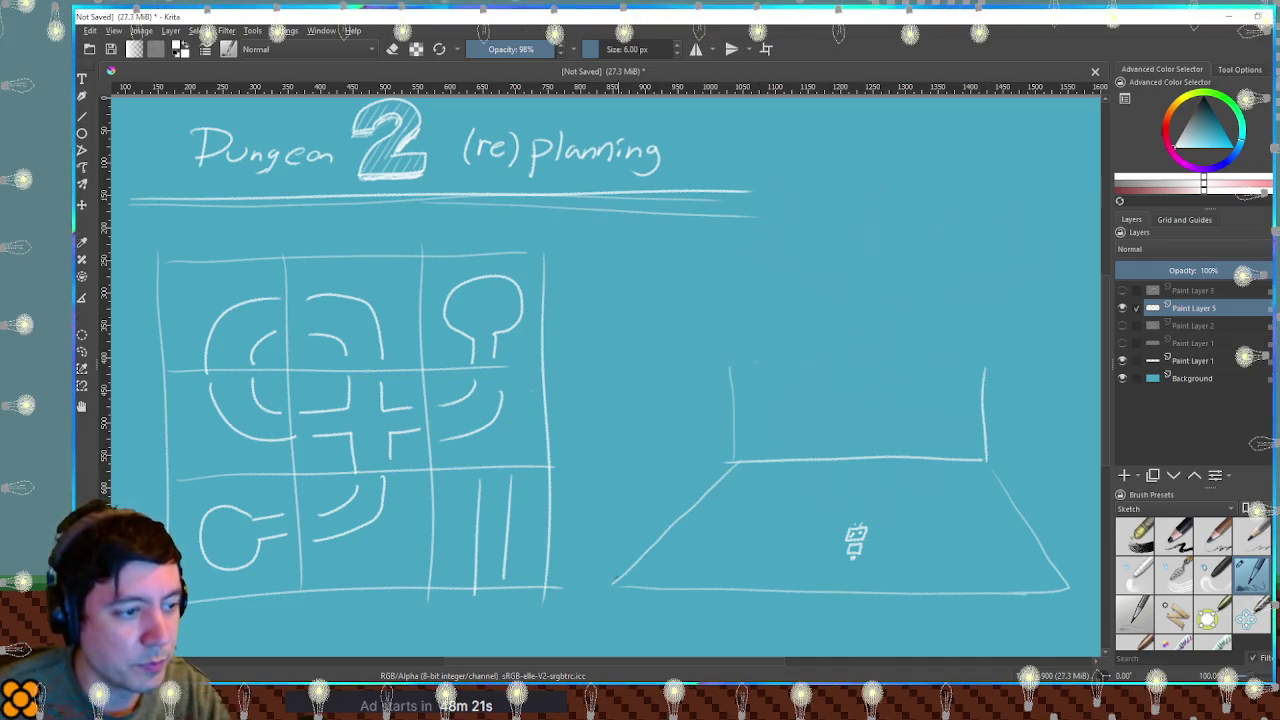
{"action": "left_click_drag", "start_coordinate": [614, 579], "coordinate": [610, 503]}
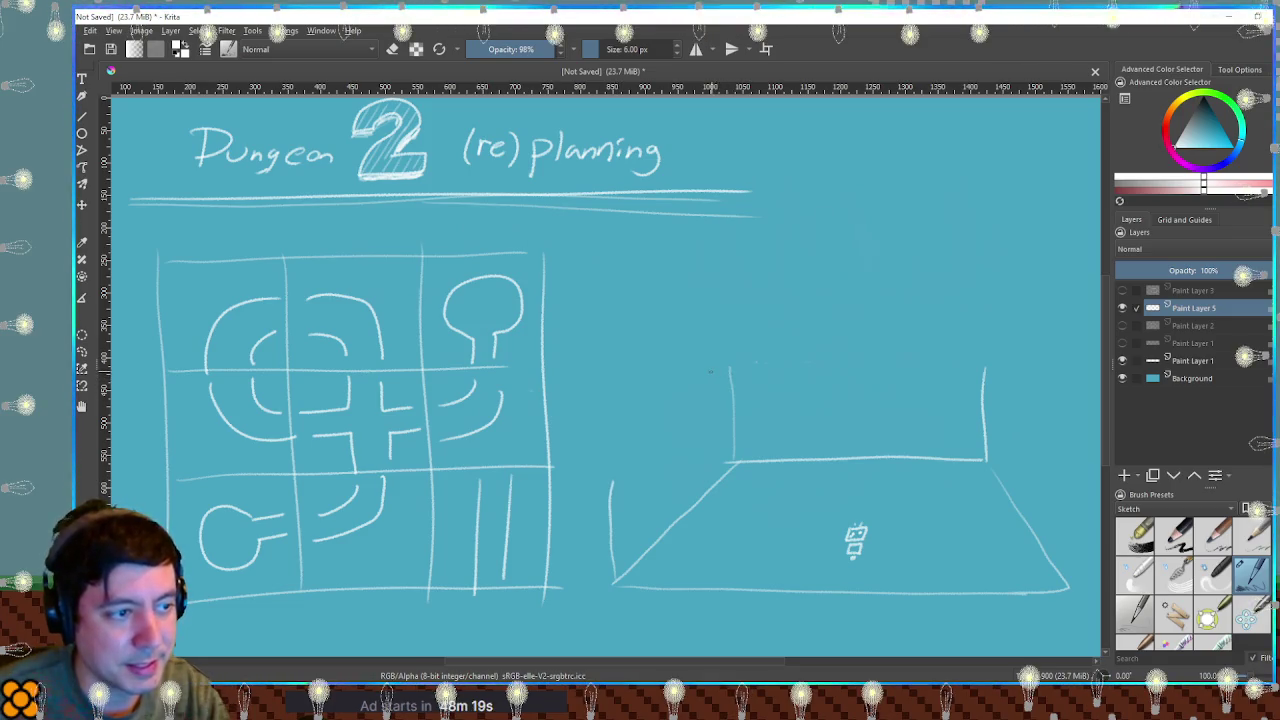
{"action": "mouse_move", "coordinate": [754, 370]}
{"action": "left_mouse_down"}
{"action": "mouse_move", "coordinate": [779, 373]}
{"action": "mouse_move", "coordinate": [762, 406]}
{"action": "mouse_move", "coordinate": [742, 381]}
{"action": "mouse_move", "coordinate": [780, 404]}
{"action": "mouse_move", "coordinate": [730, 428]}
{"action": "mouse_move", "coordinate": [797, 441]}
{"action": "left_mouse_up"}
{"action": "key", "text": "ctrl+z"}
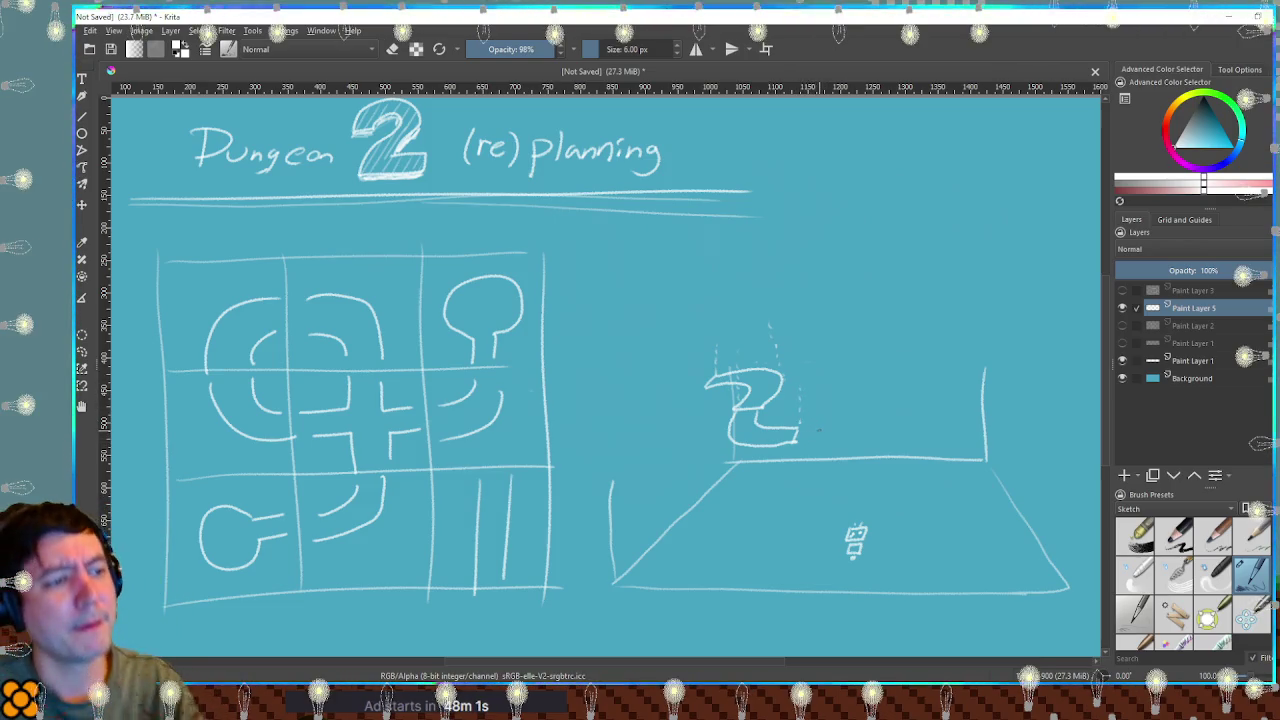
{"action": "left_click_drag", "start_coordinate": [700, 355], "coordinate": [710, 376]}
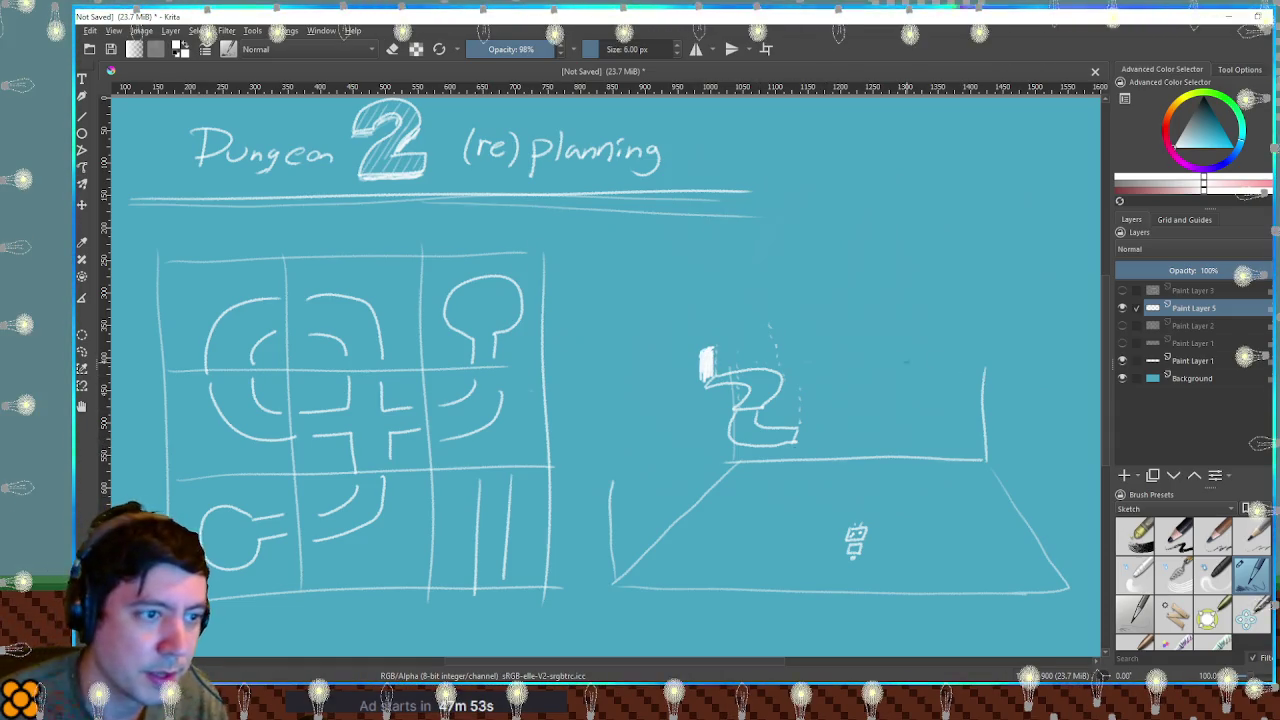
{"action": "mouse_move", "coordinate": [848, 330]}
{"action": "left_mouse_down"}
{"action": "mouse_move", "coordinate": [875, 331]}
{"action": "mouse_move", "coordinate": [858, 364]}
{"action": "left_mouse_up"}
{"action": "left_click_drag", "start_coordinate": [866, 334], "coordinate": [868, 364]}
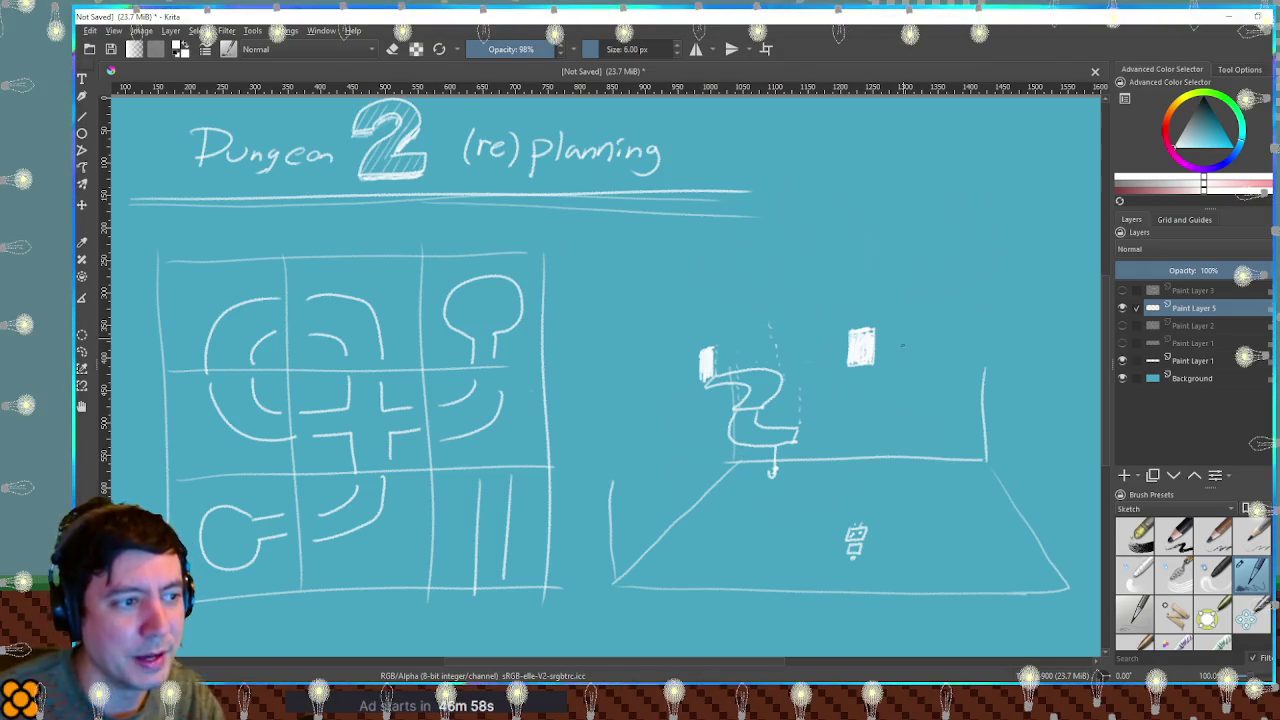
Draw the back wall's top edge, right wall, ceiling line and left wall edge, then select the walls.
{"action": "left_click_drag", "start_coordinate": [710, 290], "coordinate": [985, 378]}
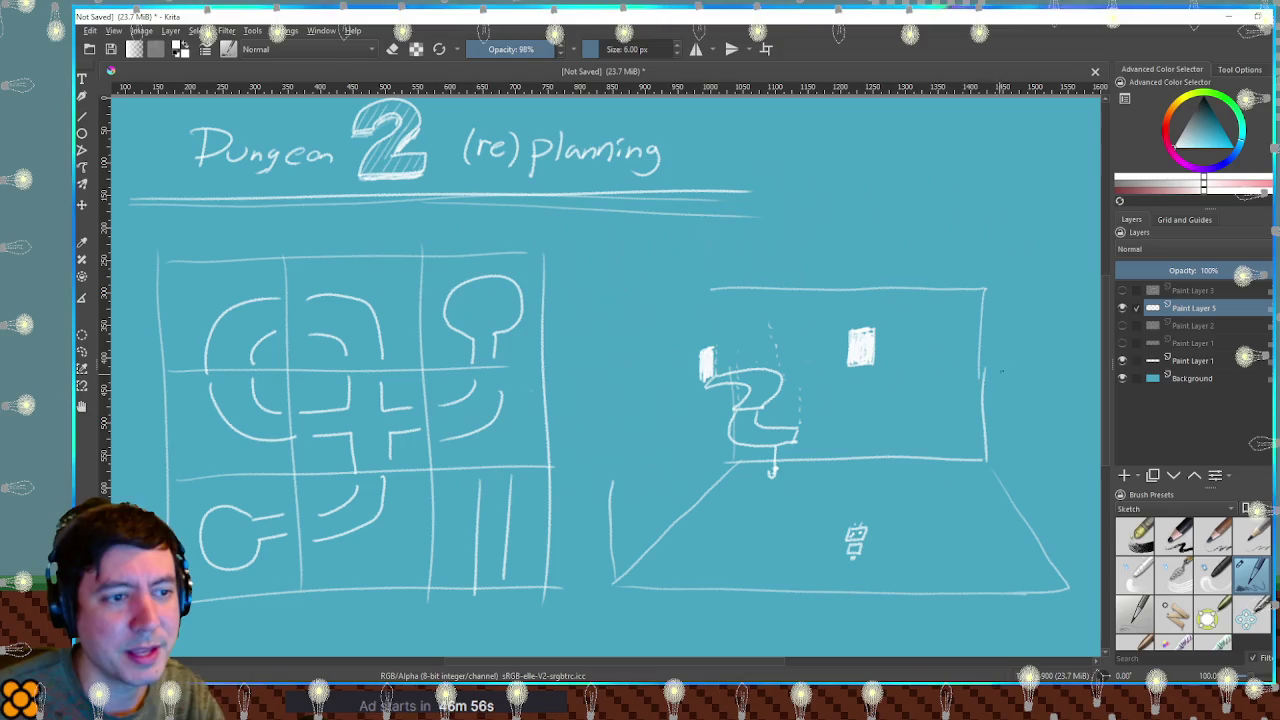
{"action": "key", "text": "ctrl+z"}
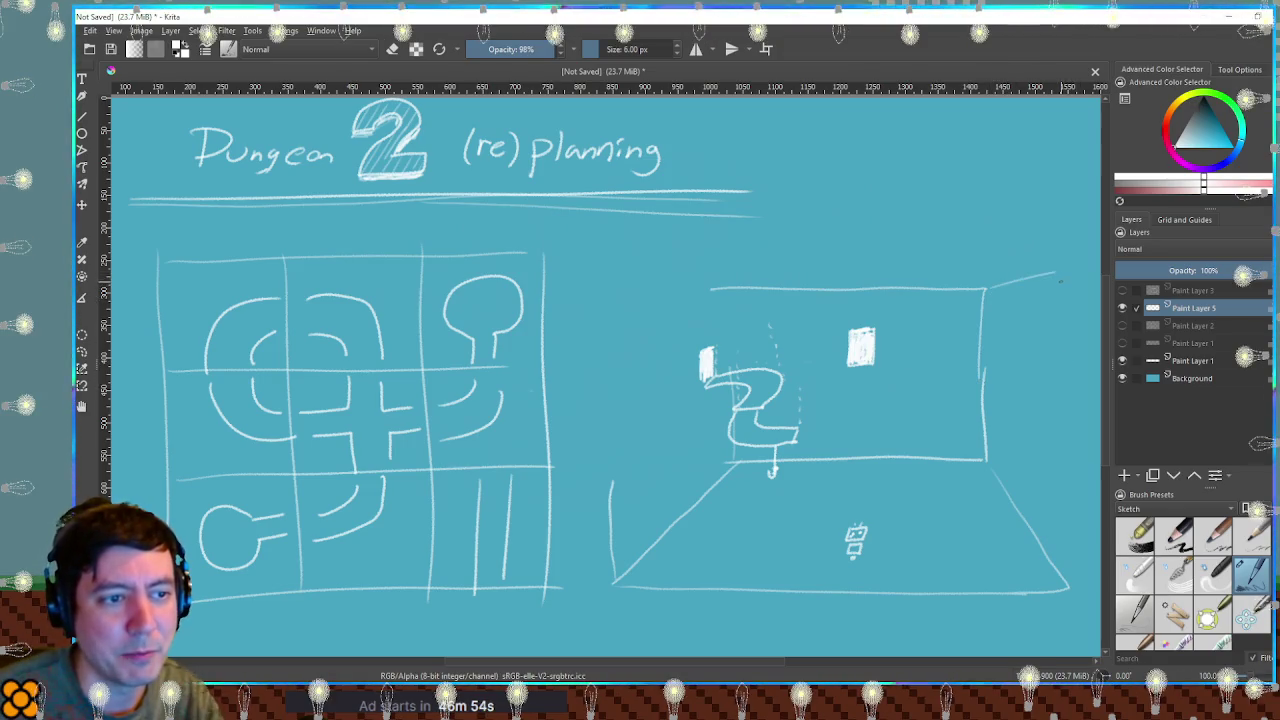
{"action": "left_click_drag", "start_coordinate": [1056, 273], "coordinate": [1062, 583]}
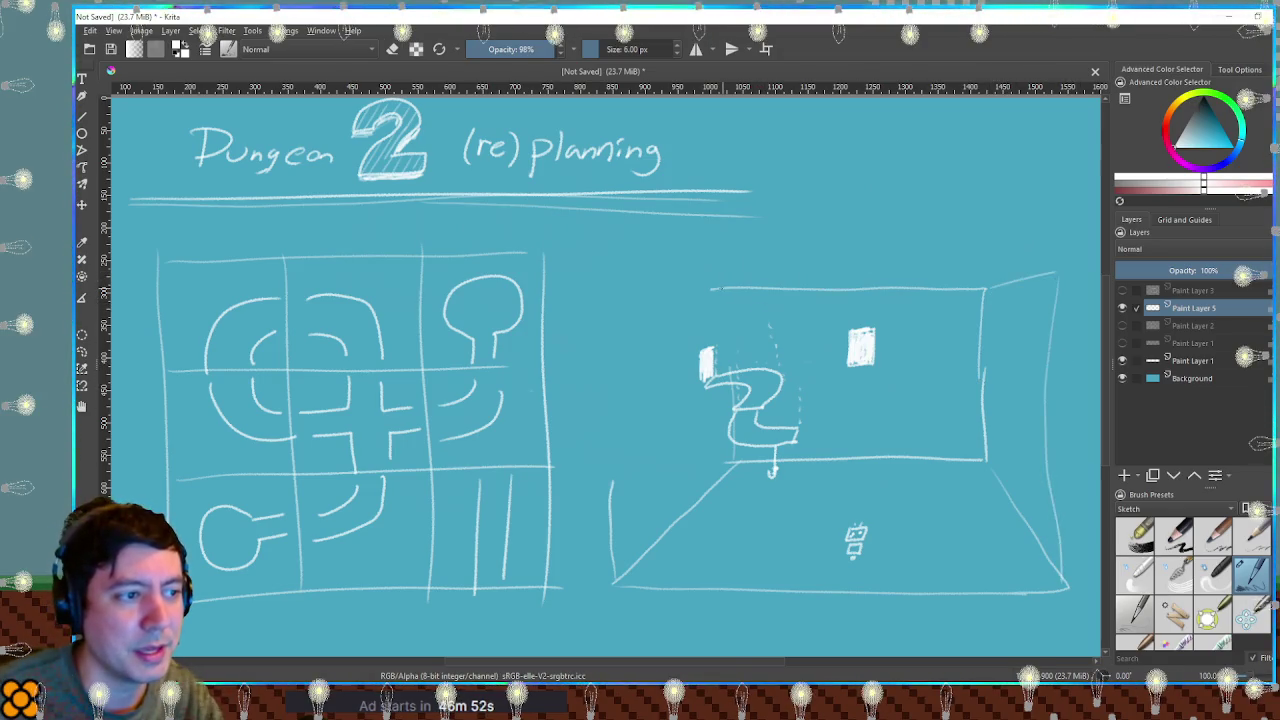
{"action": "left_click_drag", "start_coordinate": [712, 288], "coordinate": [618, 267]}
{"action": "left_click_drag", "start_coordinate": [616, 368], "coordinate": [613, 484]}
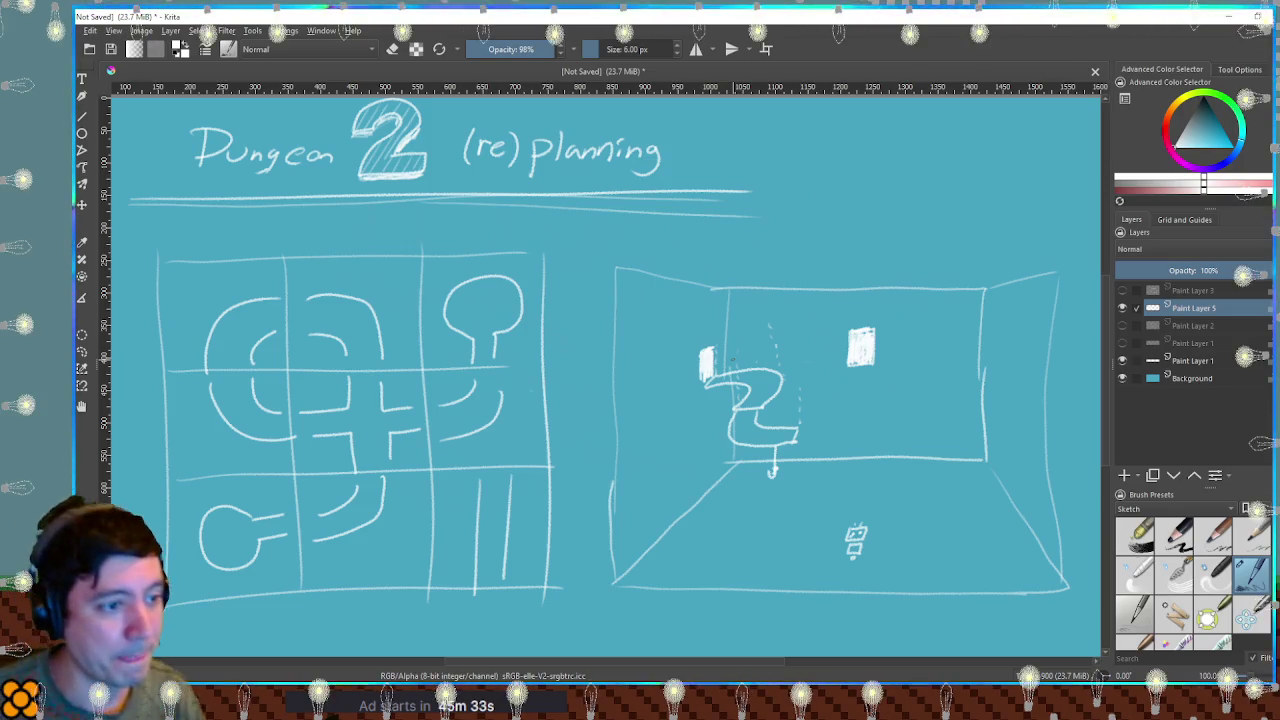
{"action": "left_click_drag", "start_coordinate": [592, 243], "coordinate": [1077, 455]}
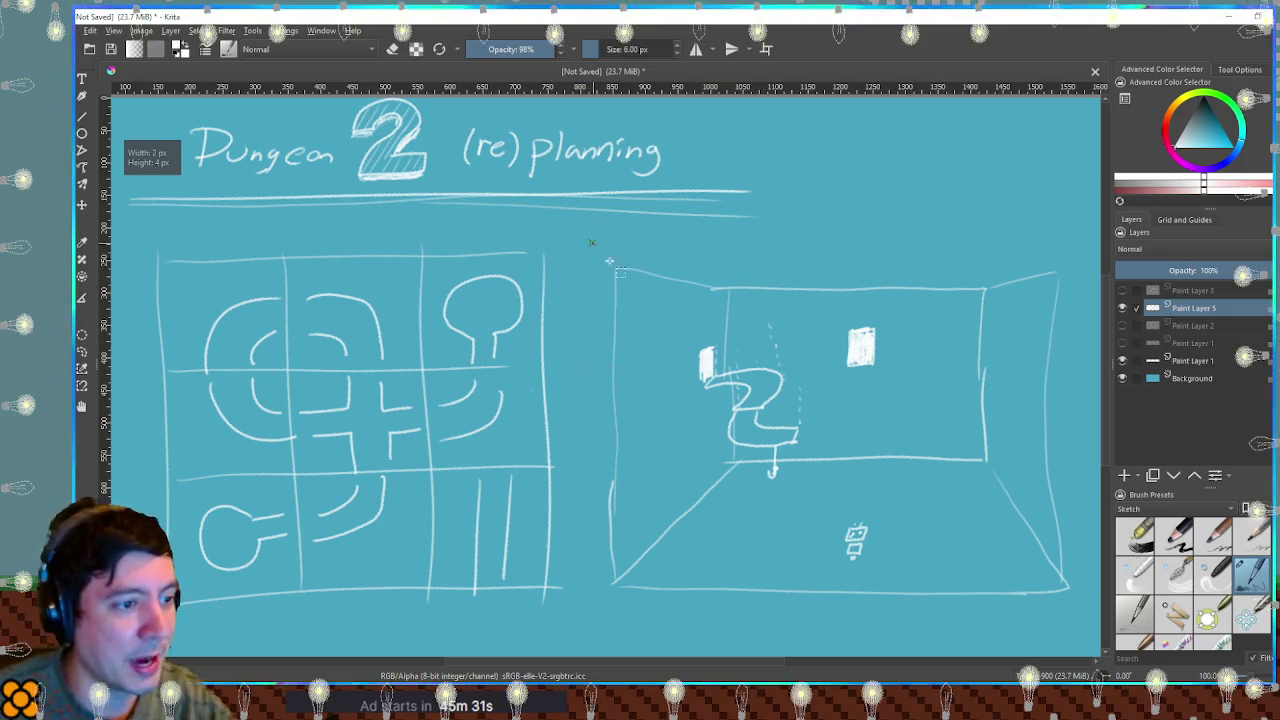
{"action": "key", "text": "Delete"}
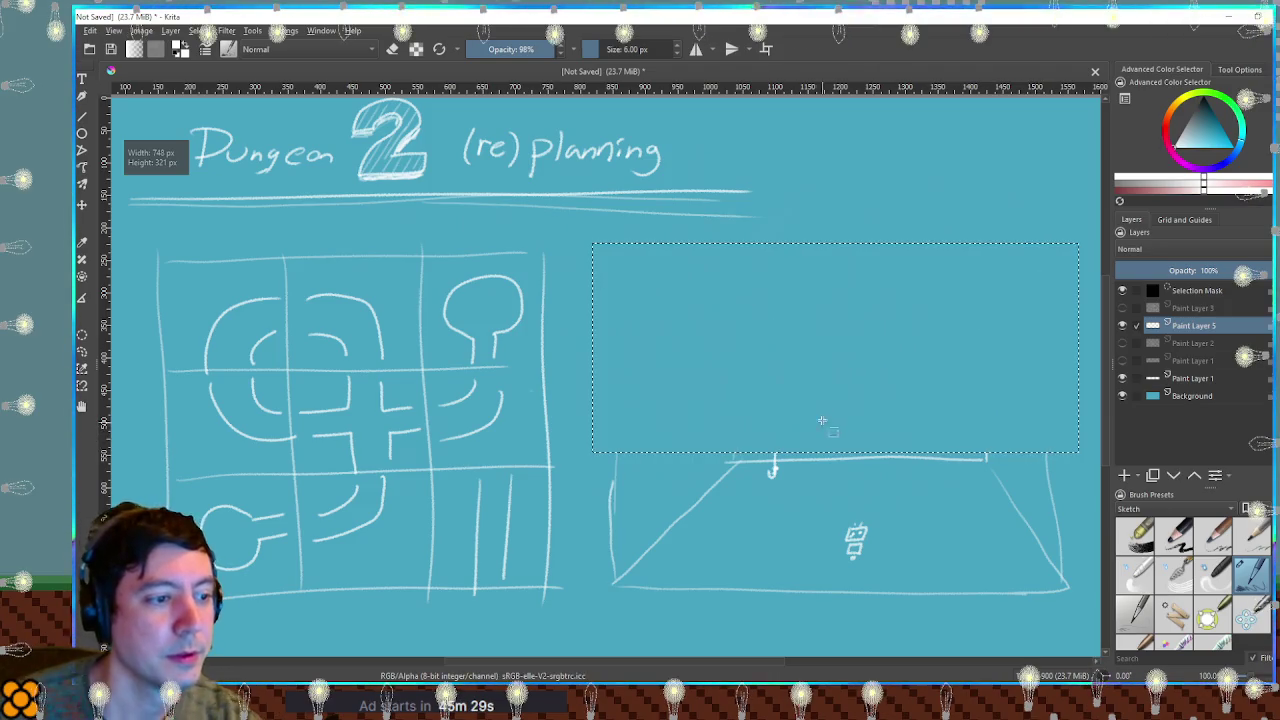
{"action": "key", "text": "ctrl+shift+a"}
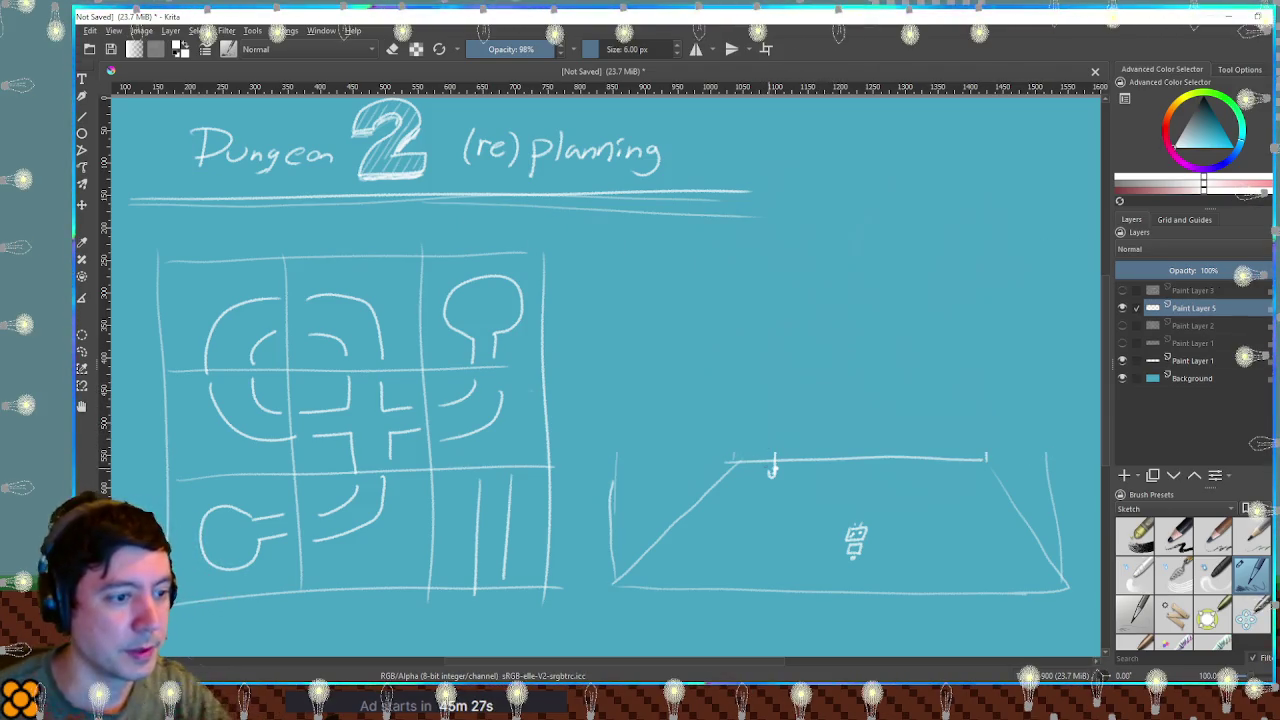
{"action": "key", "text": "e"}
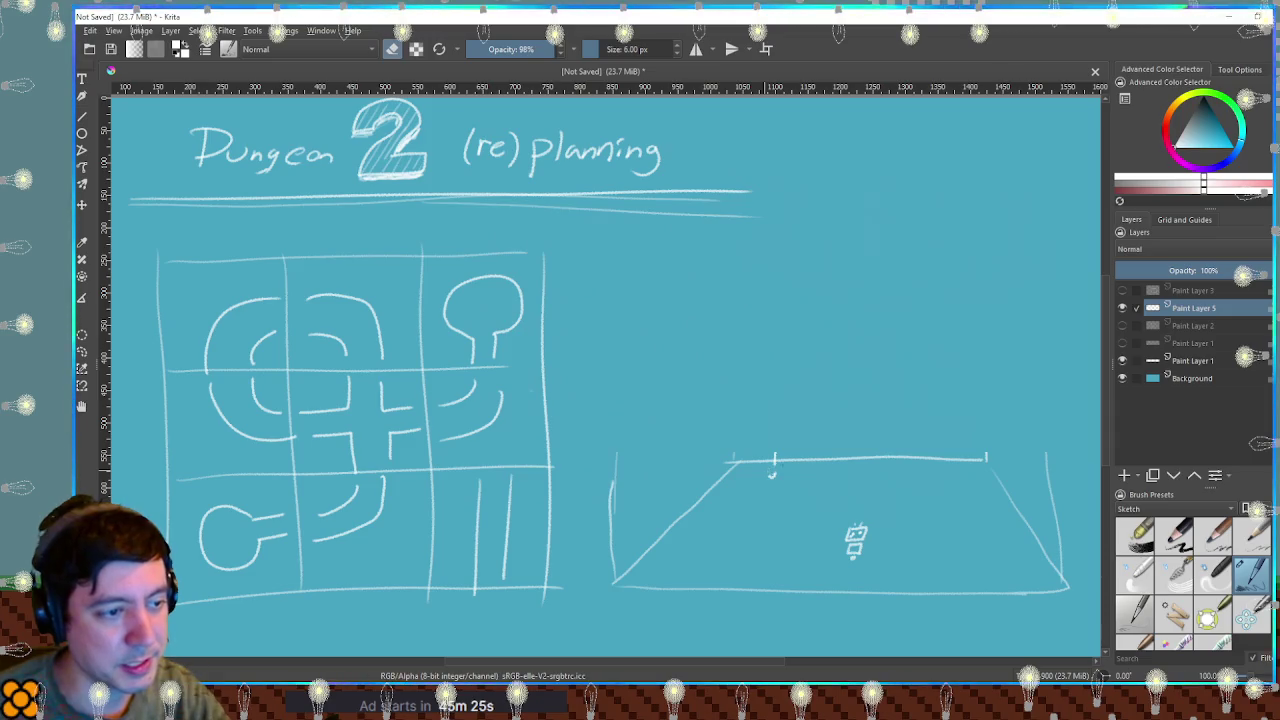
{"action": "key", "text": "e"}
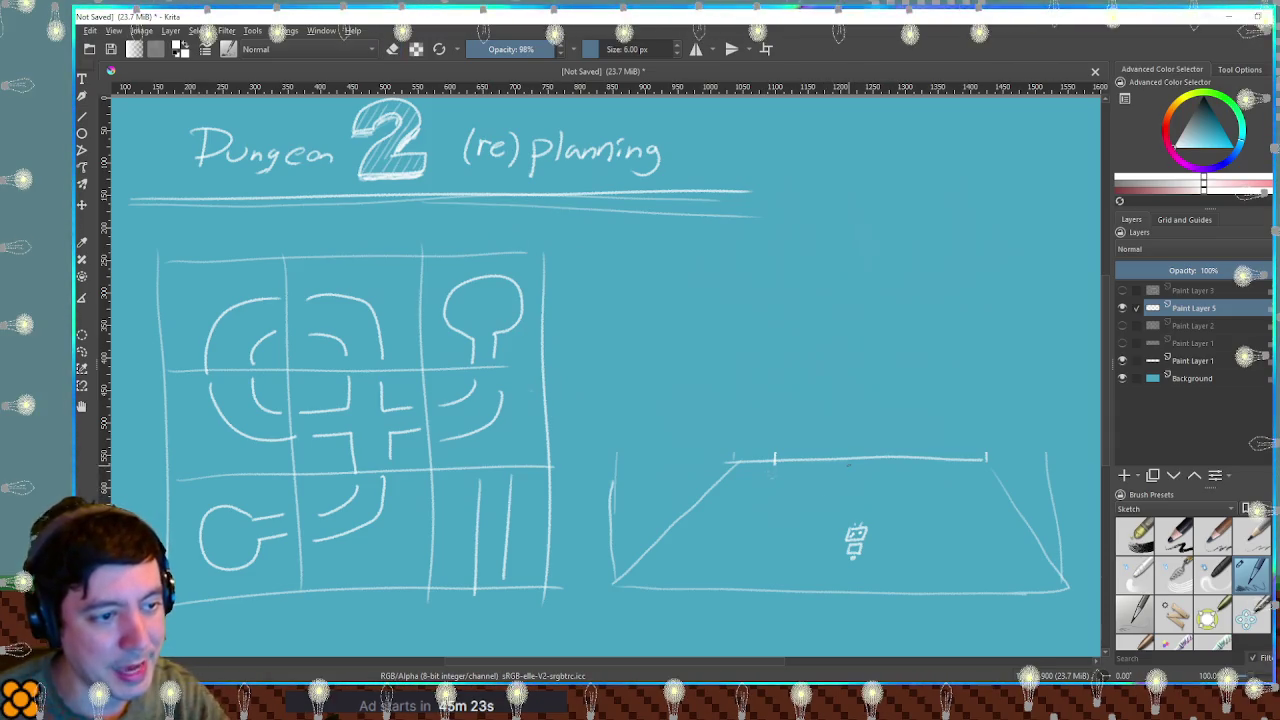
{"action": "mouse_move", "coordinate": [840, 482]}
{"action": "left_mouse_down"}
{"action": "mouse_move", "coordinate": [800, 496]}
{"action": "mouse_move", "coordinate": [848, 500]}
{"action": "mouse_move", "coordinate": [872, 466]}
{"action": "mouse_move", "coordinate": [840, 460]}
{"action": "left_mouse_up"}
{"action": "key", "text": "ctrl+z"}
{"action": "key", "text": "ctrl+z"}
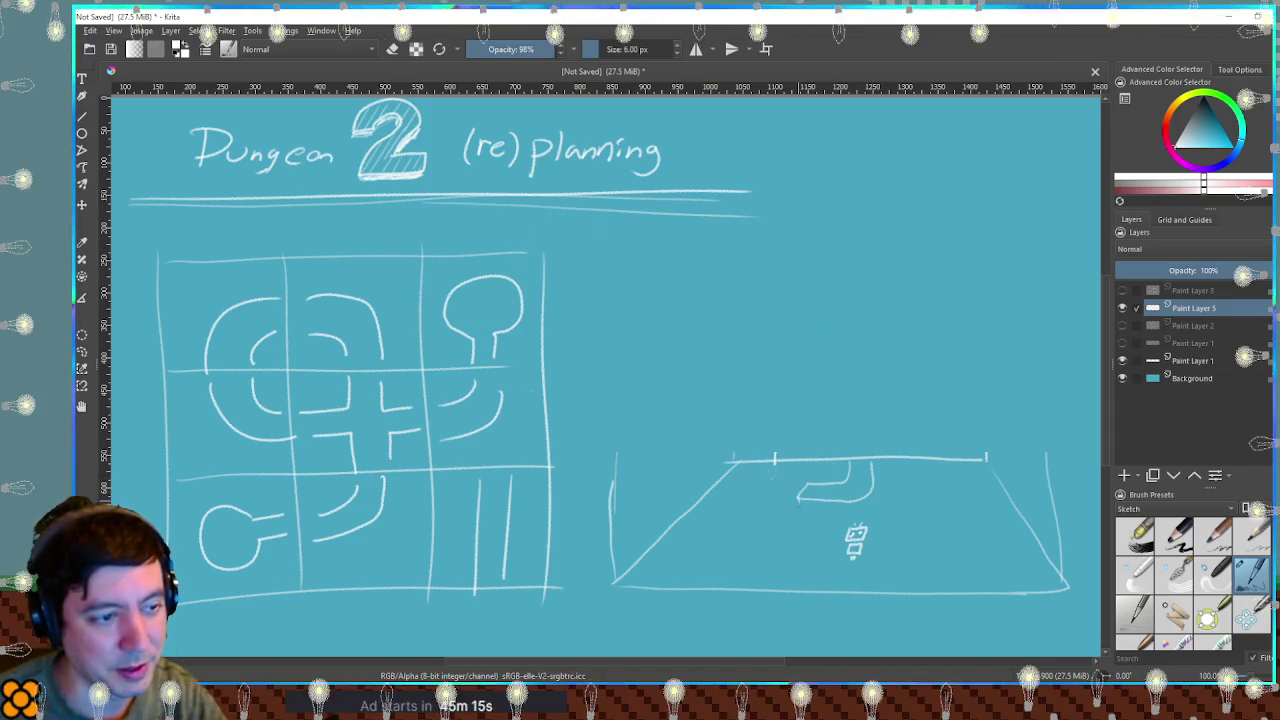
{"action": "left_click_drag", "start_coordinate": [798, 498], "coordinate": [798, 516]}
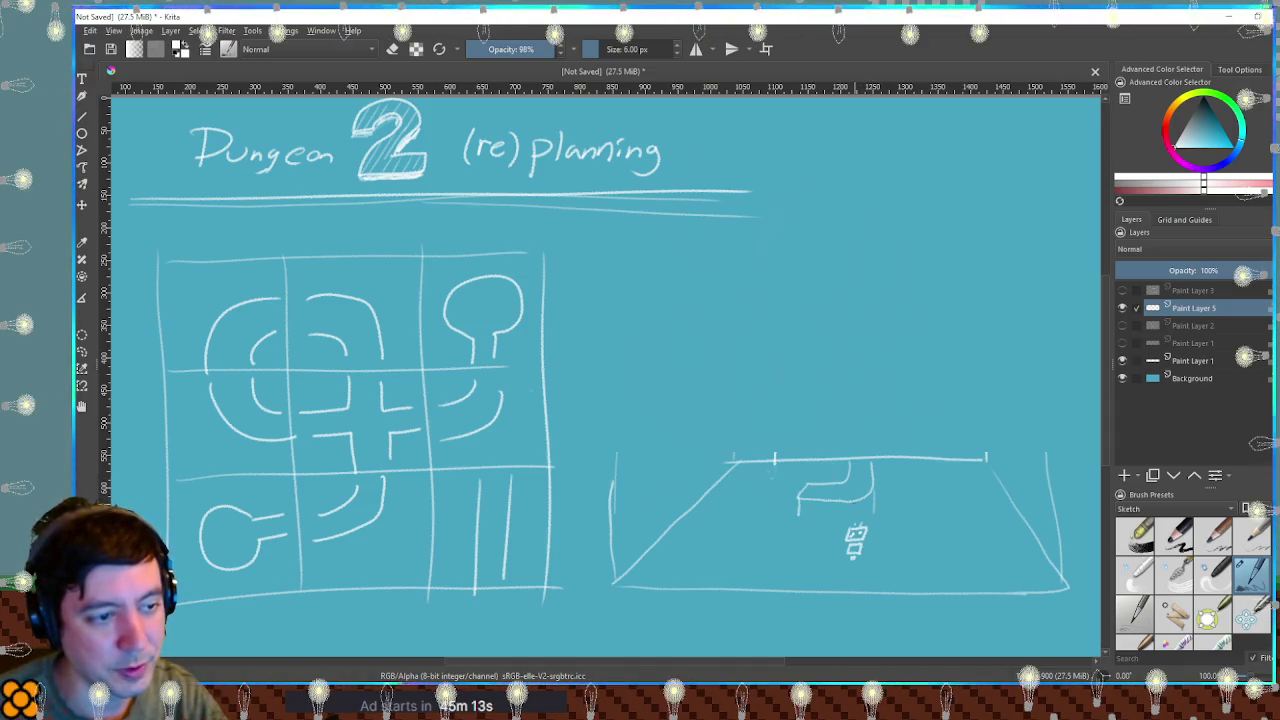
{"action": "left_click_drag", "start_coordinate": [854, 506], "coordinate": [800, 516]}
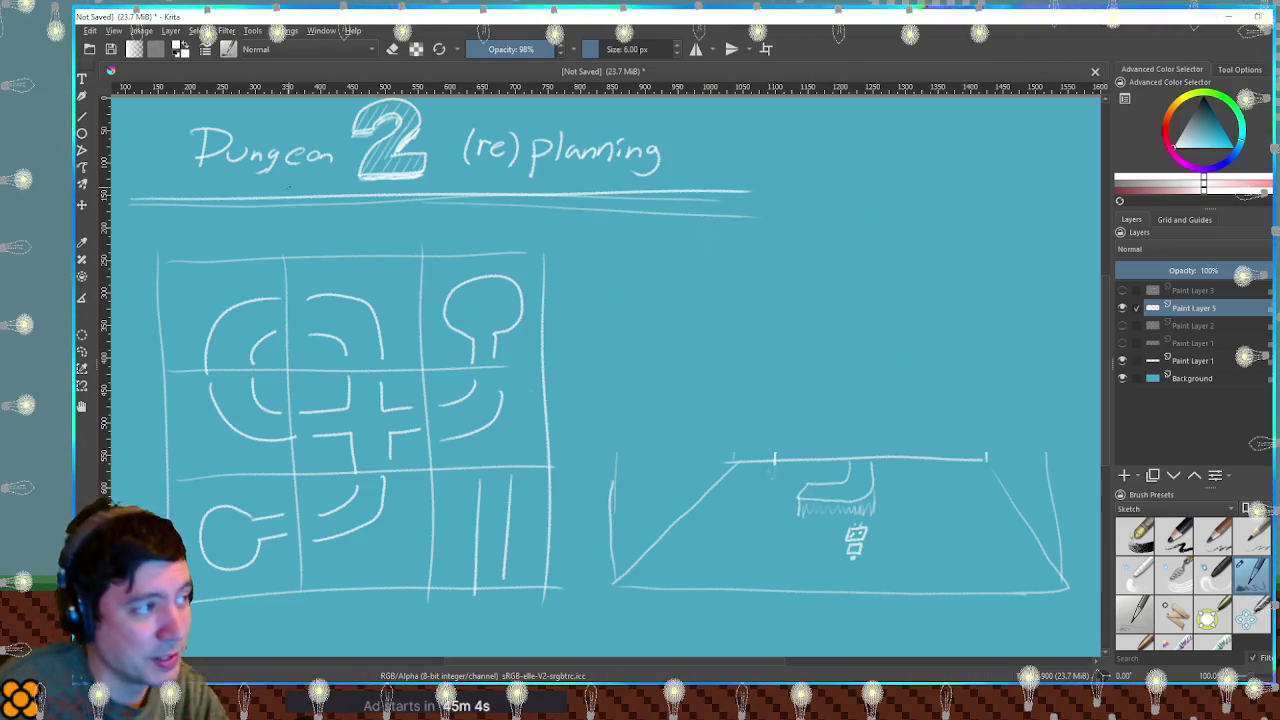
{"action": "left_click_drag", "start_coordinate": [200, 112], "coordinate": [335, 128]}
{"action": "key", "text": "ctrl+z"}
{"action": "left_click", "coordinate": [338, 130], "text": "ctrl"}
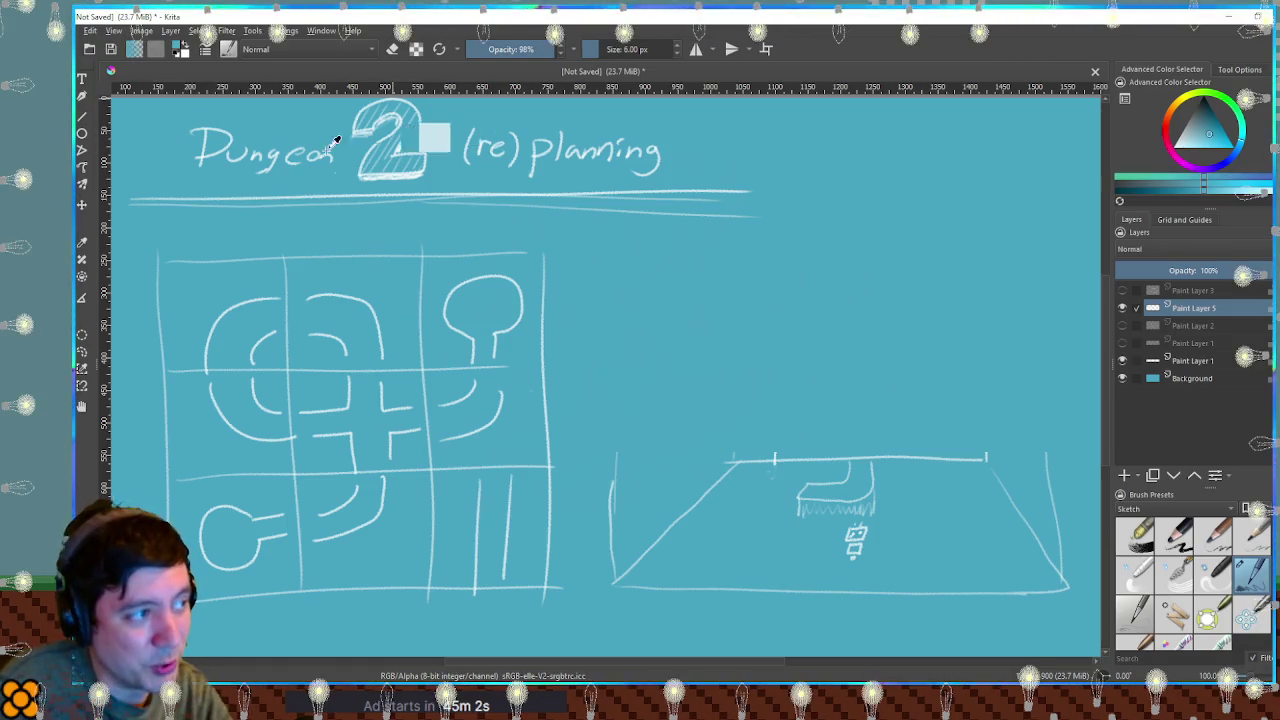
{"action": "left_click", "coordinate": [476, 150], "text": "ctrl"}
{"action": "left_click_drag", "start_coordinate": [470, 118], "coordinate": [452, 135]}
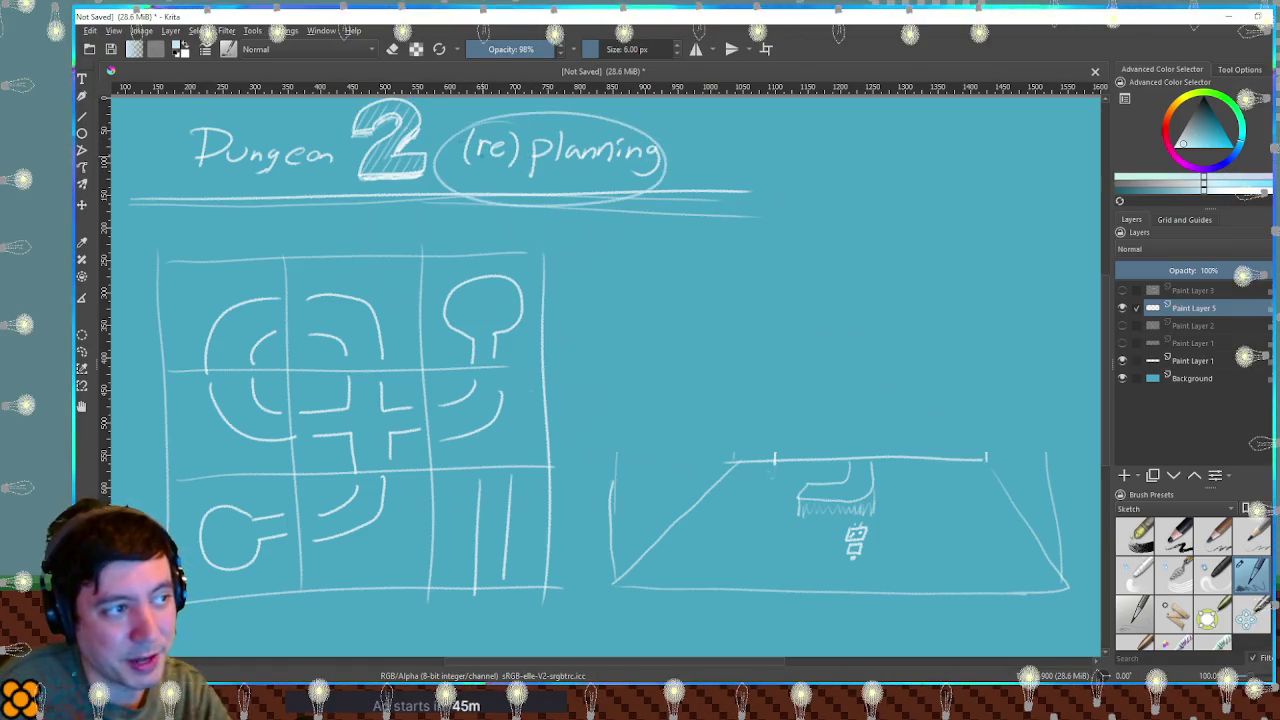
{"action": "key", "text": "ctrl+z"}
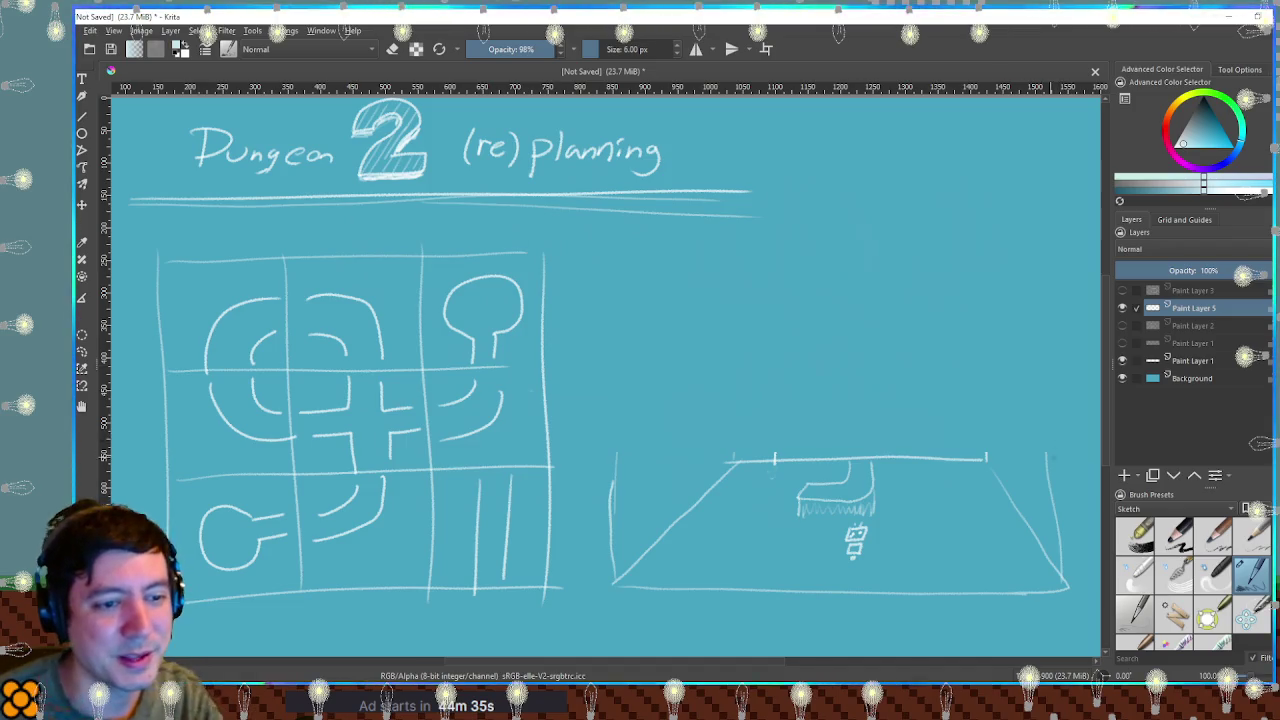
{"action": "left_click", "coordinate": [1125, 476]}
Hide the dungeon sketch and title layers, then handwrite the label 'Time I spend'.
{"action": "left_click", "coordinate": [1123, 326]}
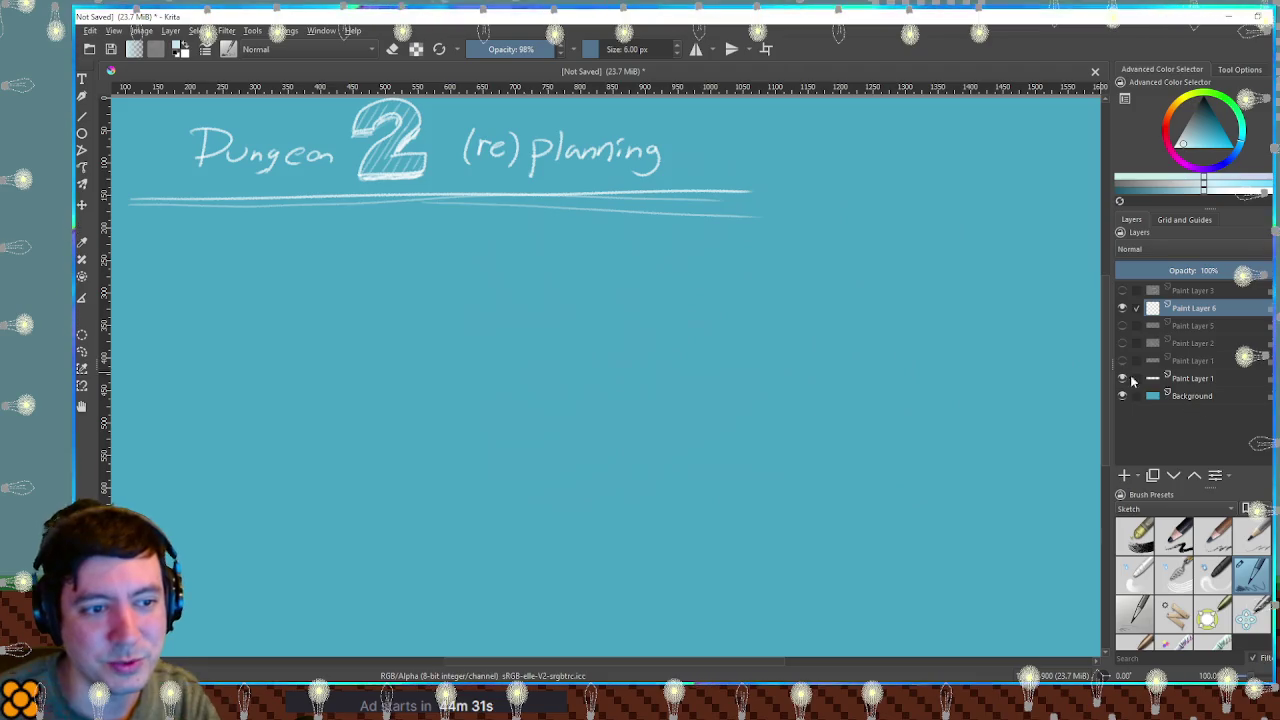
{"action": "left_click", "coordinate": [1122, 378]}
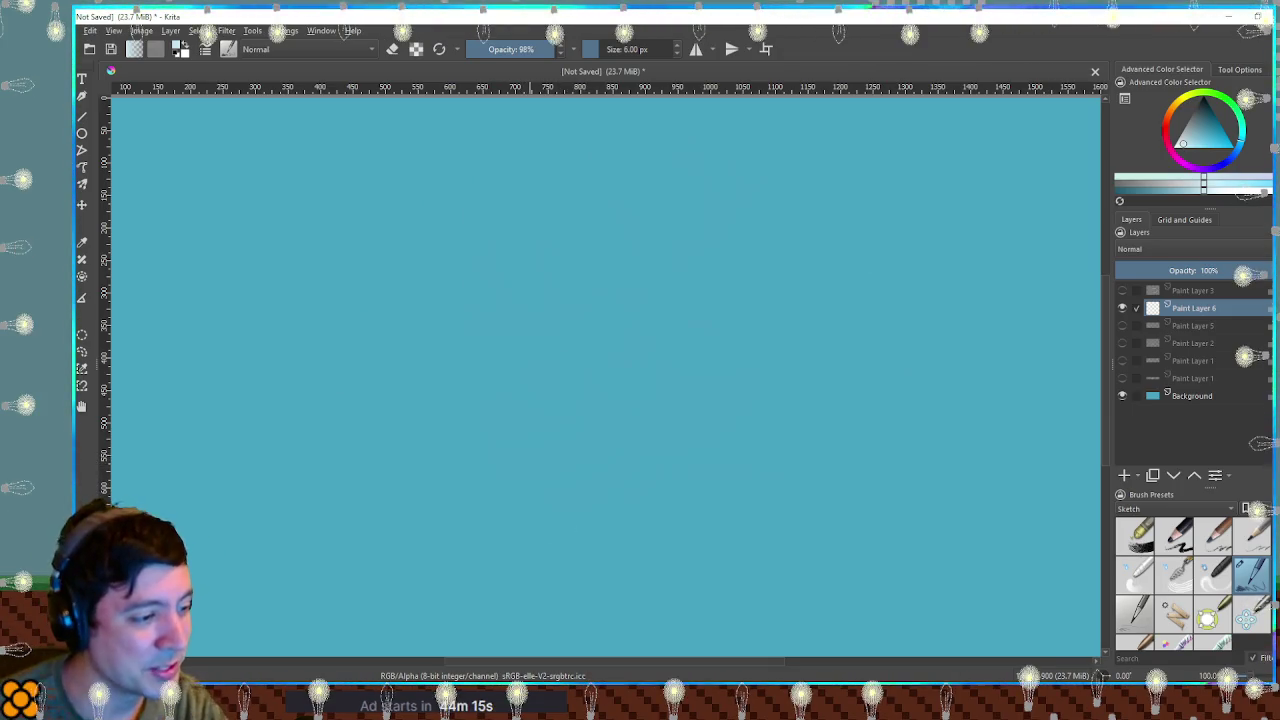
{"action": "left_click_drag", "start_coordinate": [503, 537], "coordinate": [606, 517]}
{"action": "mouse_move", "coordinate": [594, 519]}
{"action": "left_mouse_down"}
{"action": "mouse_move", "coordinate": [596, 534]}
{"action": "mouse_move", "coordinate": [695, 527]}
{"action": "left_mouse_up"}
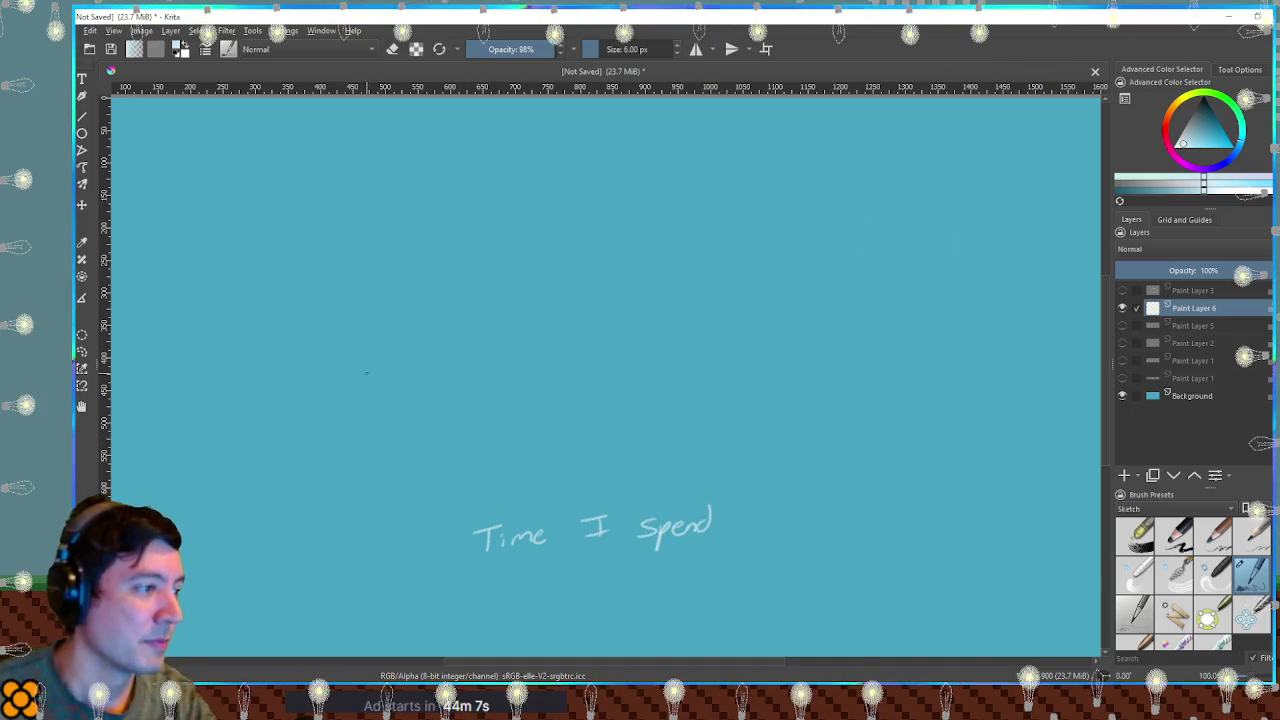
Handwrite the second label 'Time people play' above it.
{"action": "left_click_drag", "start_coordinate": [360, 273], "coordinate": [390, 271]}
{"action": "mouse_move", "coordinate": [376, 273]}
{"action": "left_mouse_down"}
{"action": "mouse_move", "coordinate": [377, 295]}
{"action": "mouse_move", "coordinate": [424, 285]}
{"action": "left_mouse_up"}
{"action": "mouse_move", "coordinate": [466, 280]}
{"action": "left_mouse_down"}
{"action": "mouse_move", "coordinate": [500, 290]}
{"action": "mouse_move", "coordinate": [506, 274]}
{"action": "left_mouse_up"}
{"action": "left_click_drag", "start_coordinate": [510, 268], "coordinate": [592, 268]}
{"action": "left_click_drag", "start_coordinate": [594, 262], "coordinate": [606, 278]}
Rotate the 'Time people play' label to run vertically, reposition it, and draw the vertical axis.
{"action": "key", "text": "ctrl+t"}
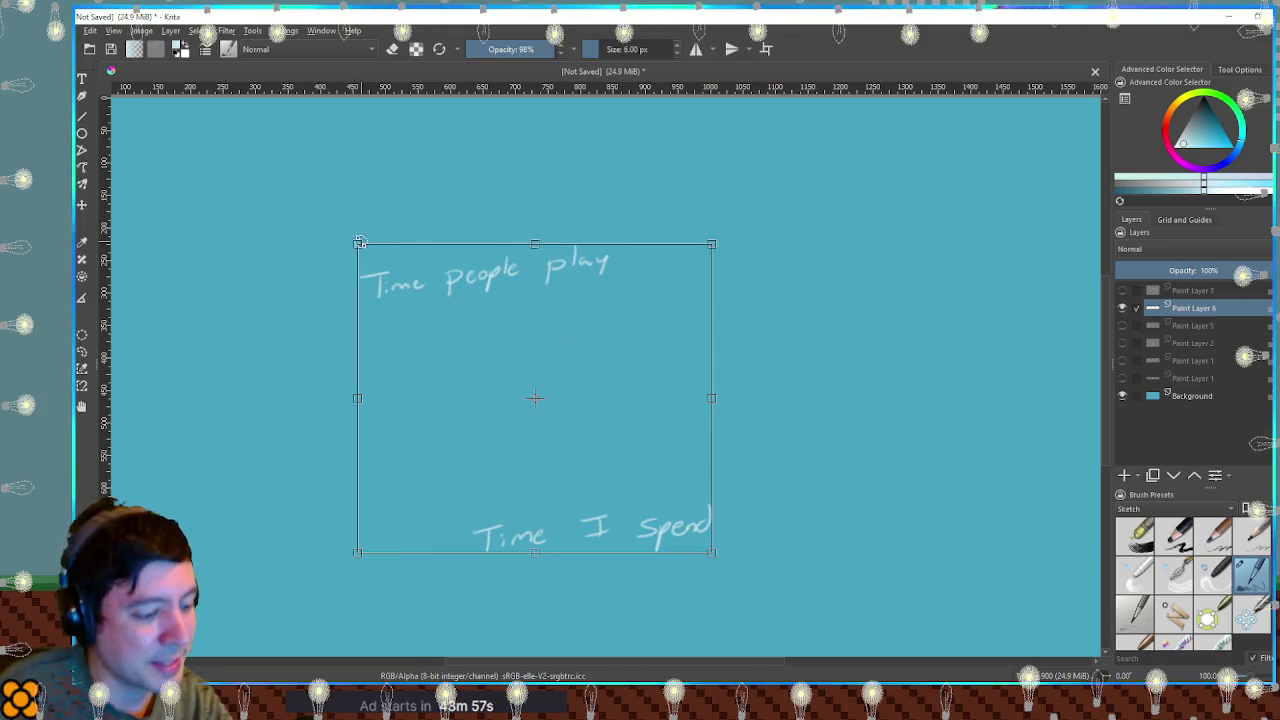
{"action": "key", "text": "ctrl+r"}
{"action": "mouse_move", "coordinate": [330, 230]}
{"action": "left_mouse_down"}
{"action": "mouse_move", "coordinate": [642, 308]}
{"action": "mouse_move", "coordinate": [480, 188]}
{"action": "left_mouse_up"}
{"action": "key", "text": "ctrl+t"}
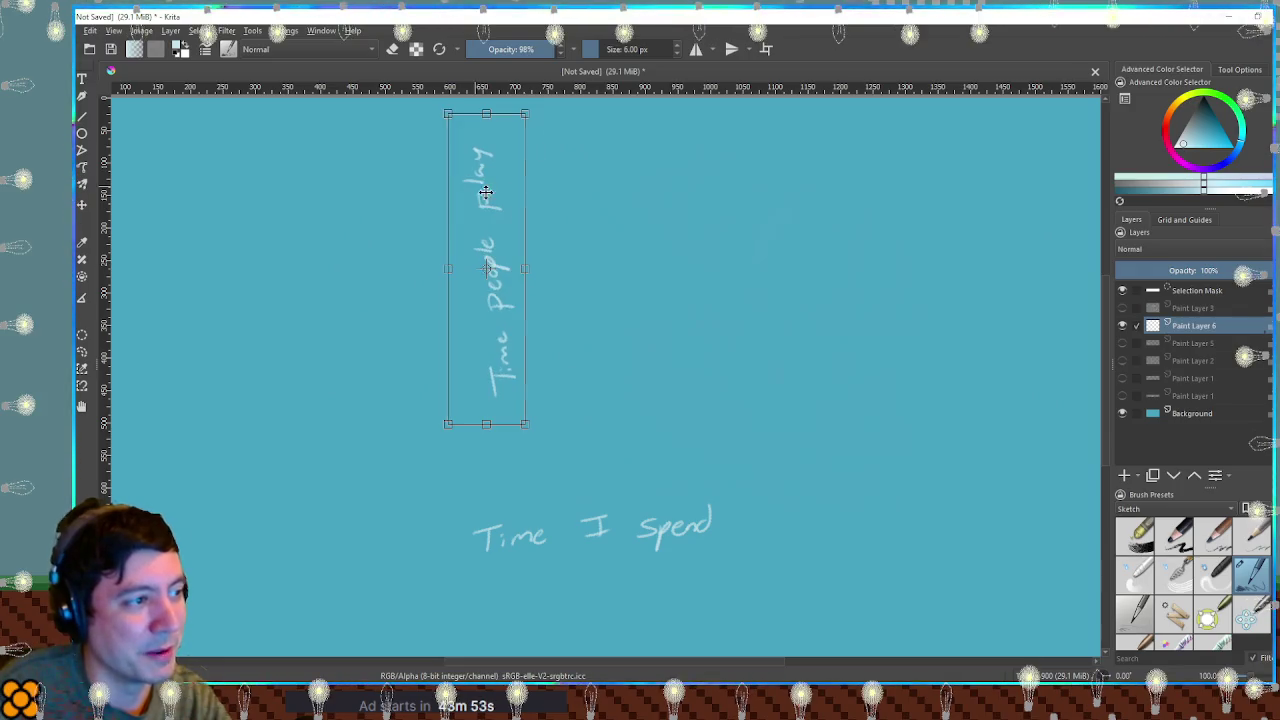
{"action": "key", "text": "t"}
{"action": "mouse_move", "coordinate": [486, 246]}
{"action": "left_mouse_down"}
{"action": "mouse_move", "coordinate": [414, 320]}
{"action": "mouse_move", "coordinate": [515, 287]}
{"action": "left_mouse_up"}
{"action": "key", "text": "ctrl+t"}
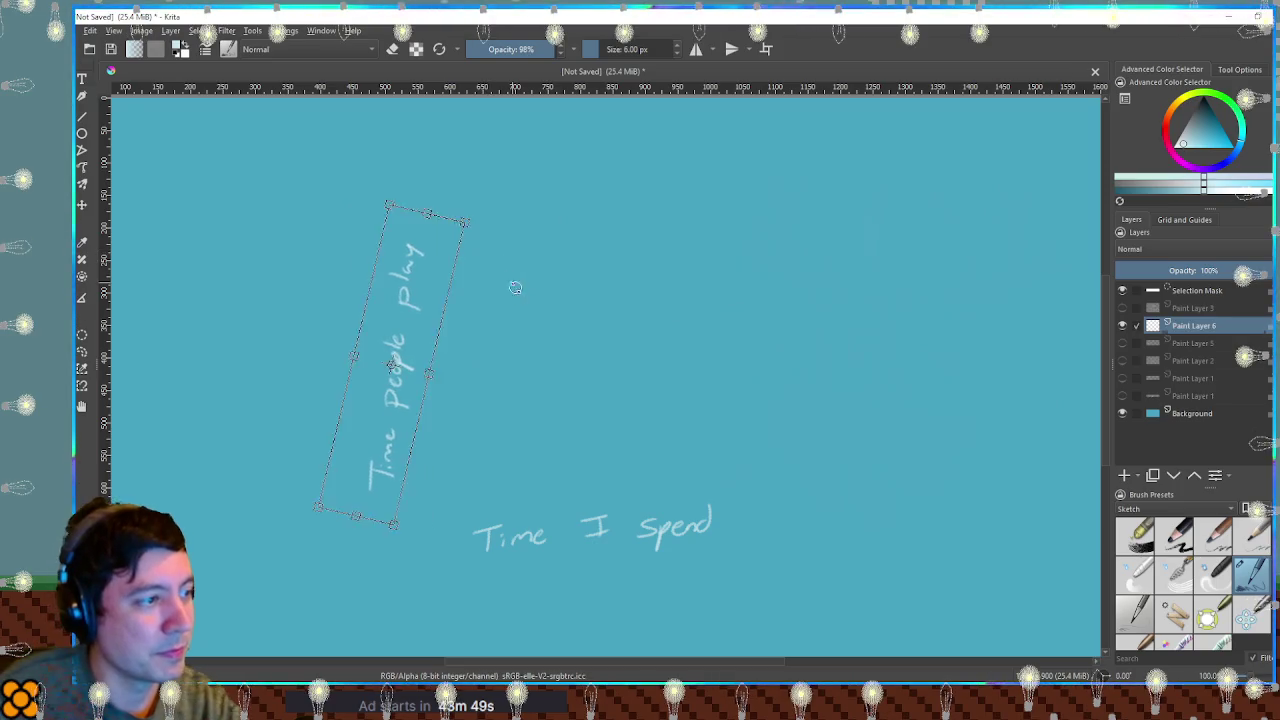
{"action": "key", "text": "Return"}
{"action": "key", "text": "ctrl+shift+a"}
{"action": "mouse_move", "coordinate": [452, 222]}
{"action": "left_mouse_down"}
{"action": "mouse_move", "coordinate": [444, 482]}
{"action": "mouse_move", "coordinate": [831, 484]}
{"action": "left_mouse_up"}
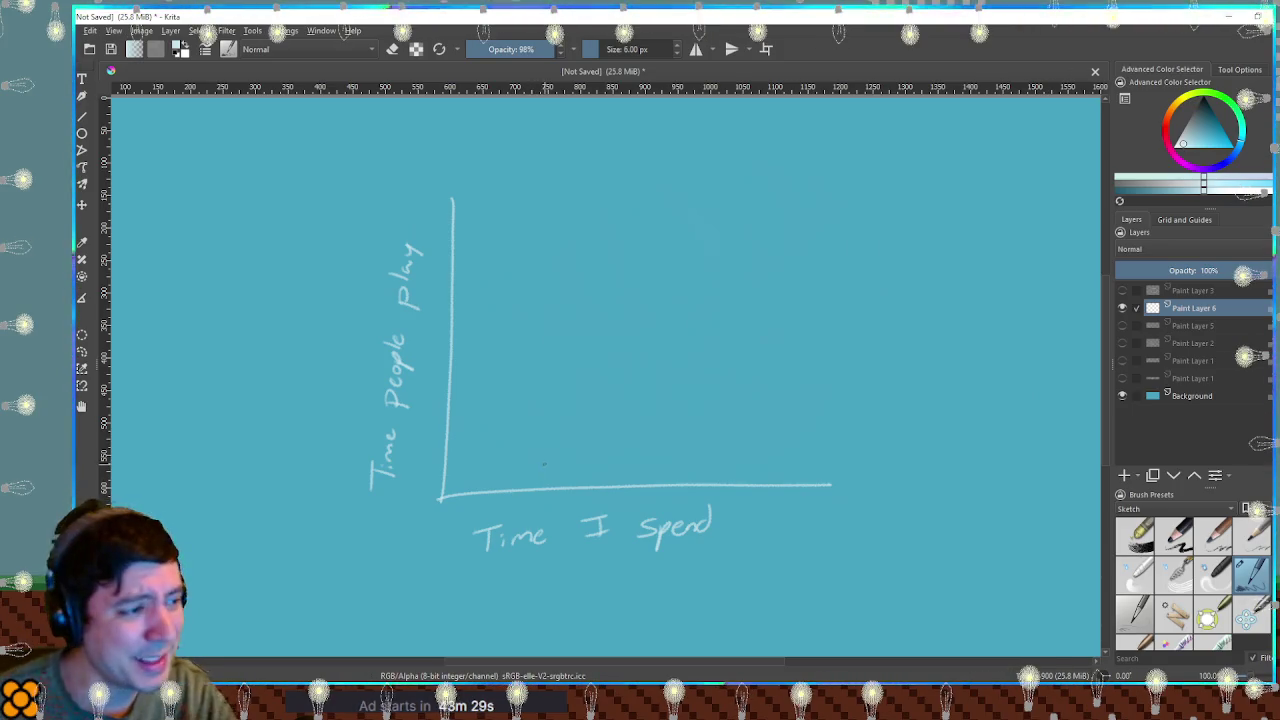
Plot a dot on the graph labelled 'Pen Pals'.
{"action": "left_click", "coordinate": [541, 291]}
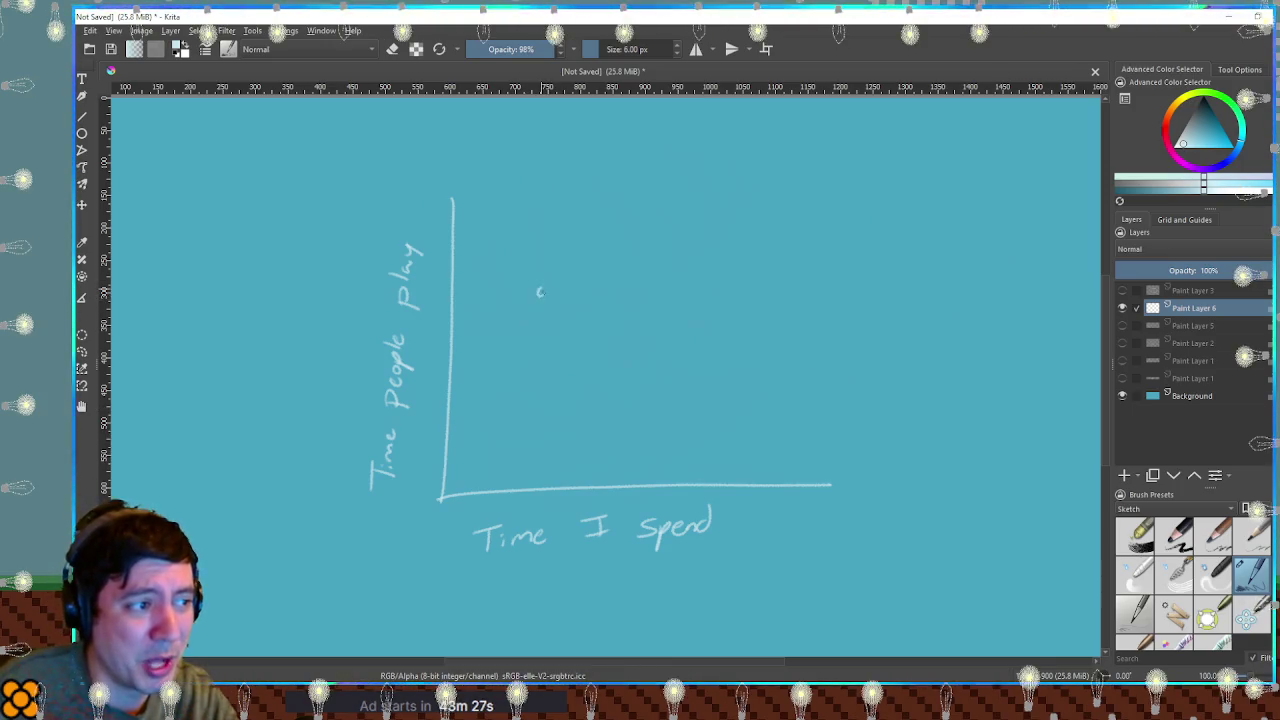
{"action": "left_click", "coordinate": [541, 291]}
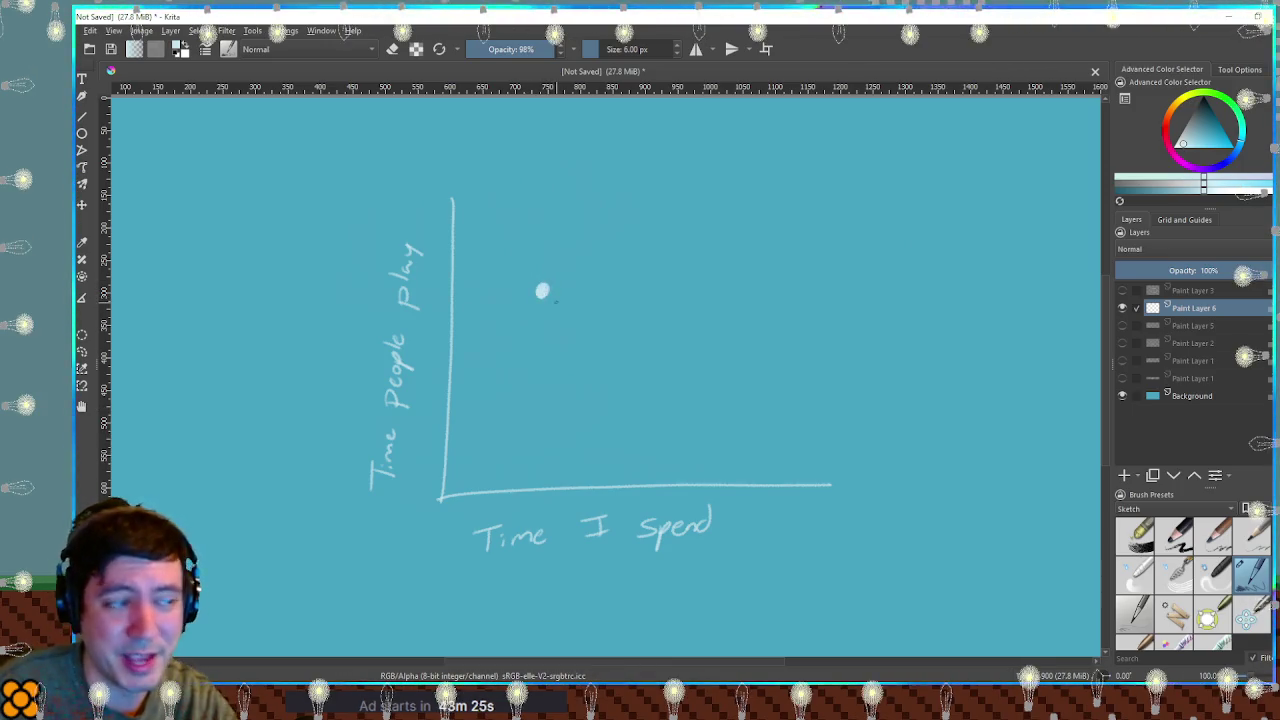
{"action": "mouse_move", "coordinate": [560, 283]}
{"action": "left_mouse_down"}
{"action": "mouse_move", "coordinate": [558, 264]}
{"action": "mouse_move", "coordinate": [591, 278]}
{"action": "mouse_move", "coordinate": [606, 249]}
{"action": "mouse_move", "coordinate": [610, 262]}
{"action": "mouse_move", "coordinate": [638, 262]}
{"action": "left_mouse_up"}
{"action": "left_click_drag", "start_coordinate": [649, 251], "coordinate": [642, 262]}
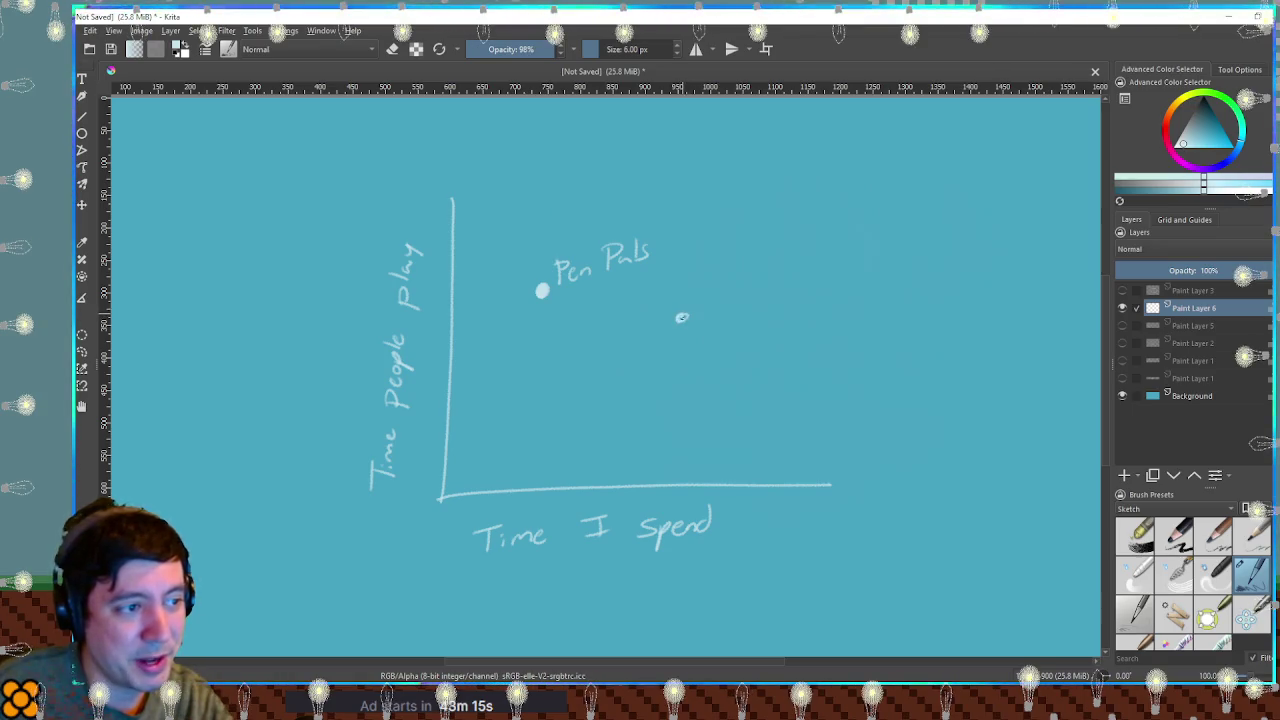
Plot a 'Dubble' dot lower right and a 'BCP' dot near the vertical axis.
{"action": "left_click", "coordinate": [681, 317]}
{"action": "mouse_move", "coordinate": [701, 292]}
{"action": "left_mouse_down"}
{"action": "mouse_move", "coordinate": [701, 314]}
{"action": "mouse_move", "coordinate": [744, 312]}
{"action": "left_mouse_up"}
{"action": "mouse_move", "coordinate": [749, 306]}
{"action": "left_mouse_down"}
{"action": "mouse_move", "coordinate": [792, 283]}
{"action": "mouse_move", "coordinate": [836, 288]}
{"action": "left_mouse_up"}
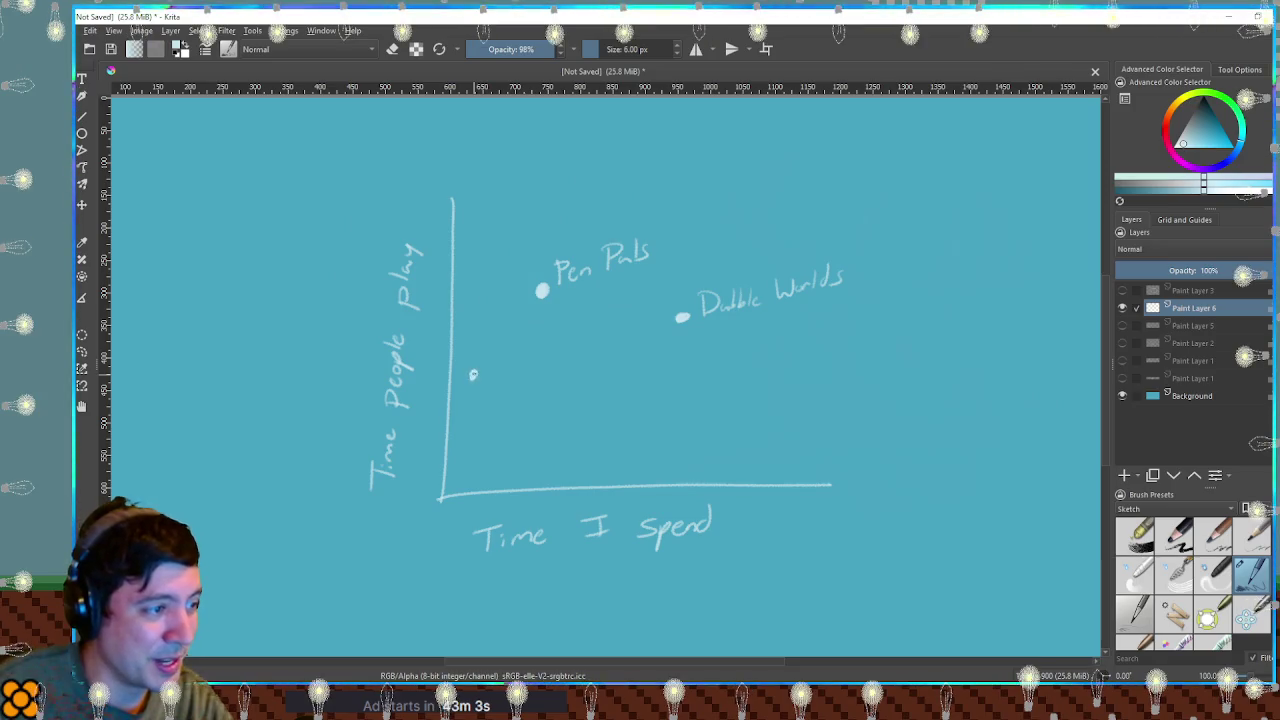
{"action": "left_click", "coordinate": [473, 375]}
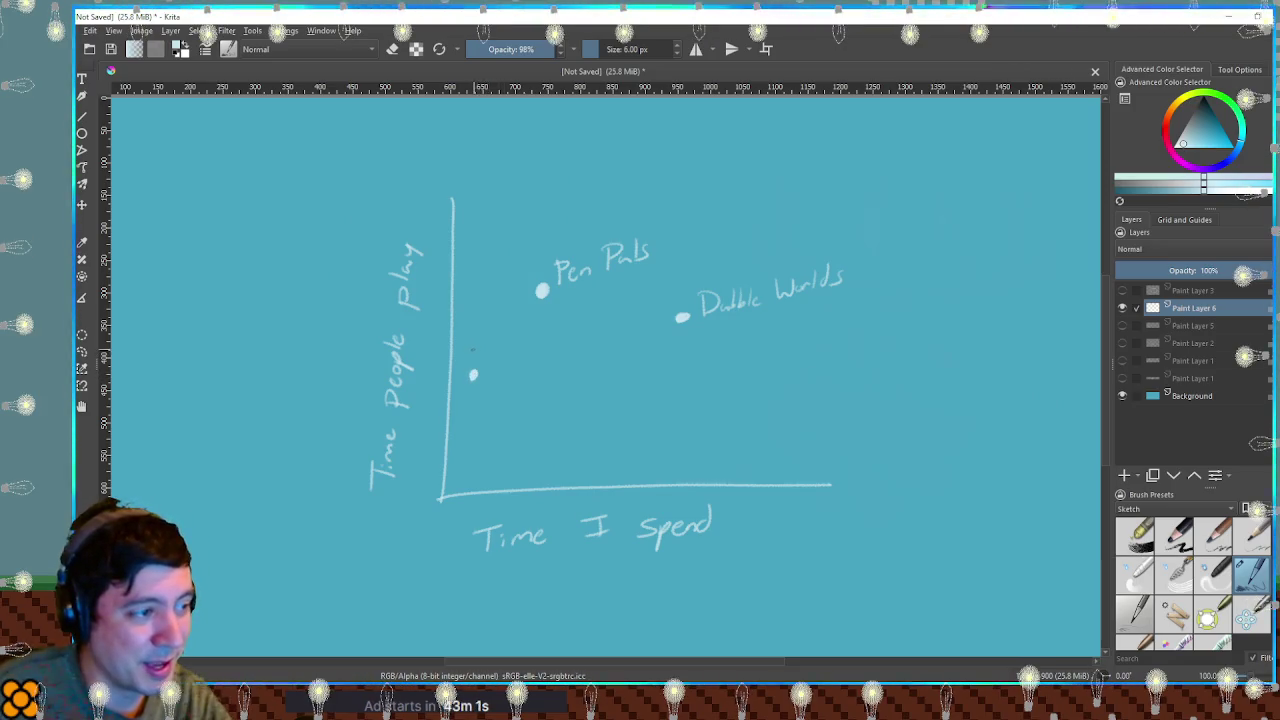
{"action": "mouse_move", "coordinate": [472, 345]}
{"action": "left_mouse_down"}
{"action": "mouse_move", "coordinate": [474, 362]}
{"action": "mouse_move", "coordinate": [505, 356]}
{"action": "left_mouse_up"}
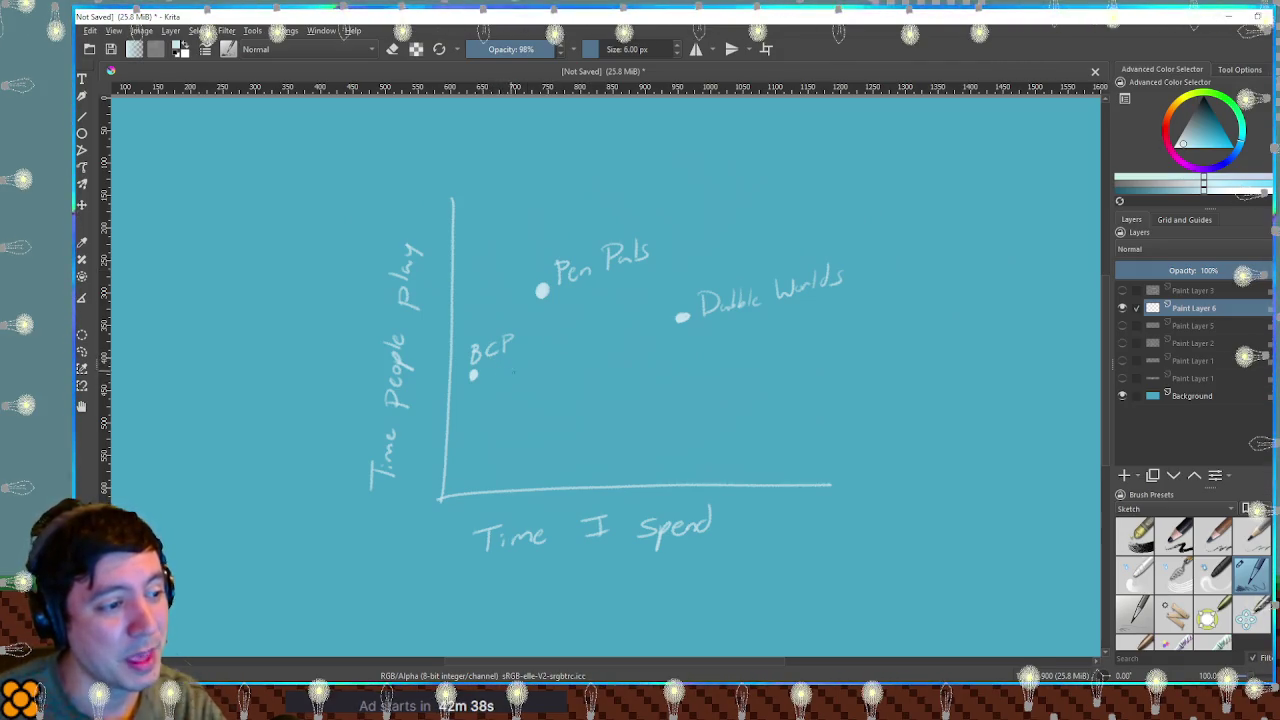
{"action": "left_click_drag", "start_coordinate": [952, 440], "coordinate": [952, 460]}
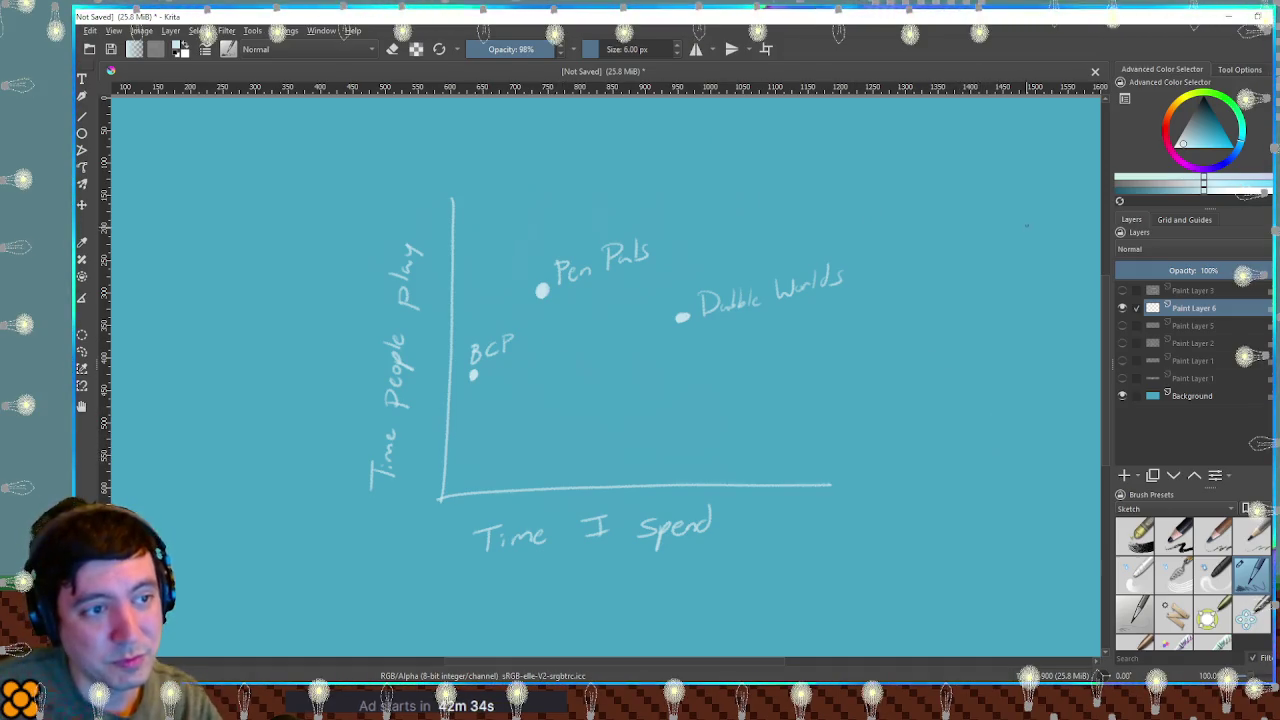
Lengthen the time axis and add a dashed vertical line at right labelled 'Robot'.
{"action": "left_click_drag", "start_coordinate": [1029, 265], "coordinate": [1030, 292]}
{"action": "left_click_drag", "start_coordinate": [1029, 380], "coordinate": [1027, 425]}
{"action": "left_click_drag", "start_coordinate": [1025, 440], "coordinate": [1024, 485]}
{"action": "left_click_drag", "start_coordinate": [830, 485], "coordinate": [1060, 485]}
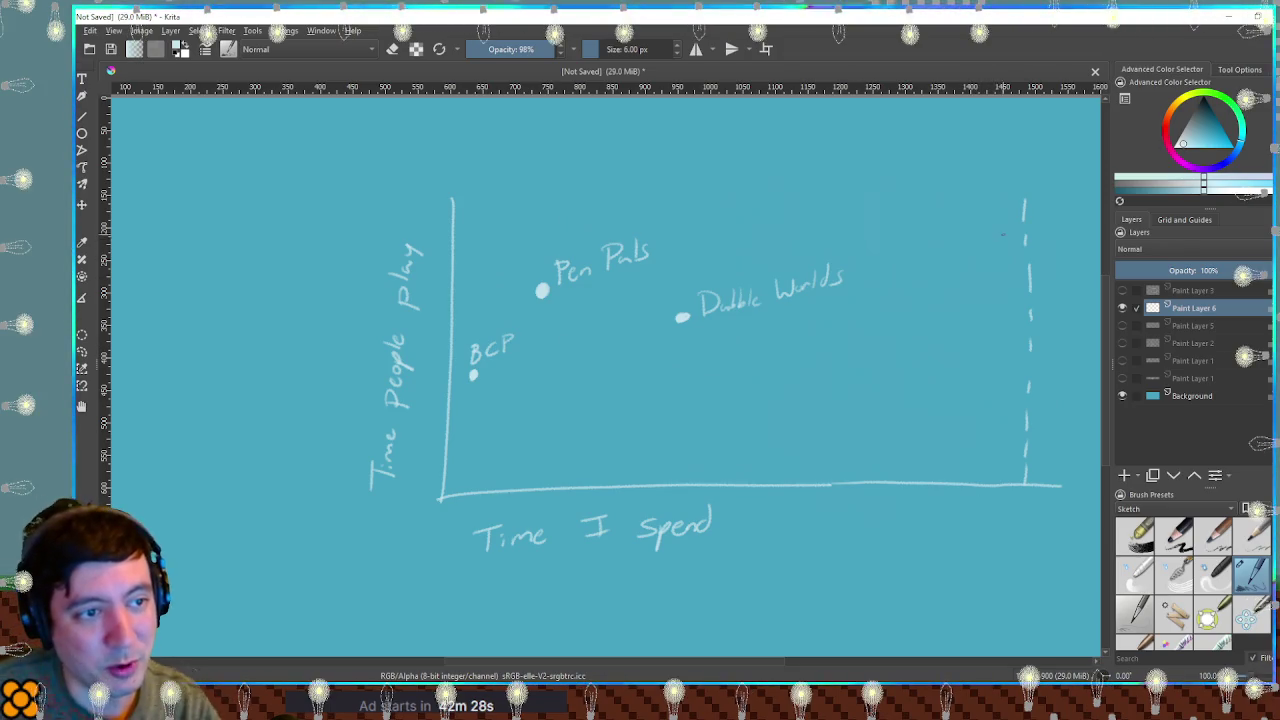
{"action": "mouse_move", "coordinate": [990, 238]}
{"action": "left_mouse_down"}
{"action": "mouse_move", "coordinate": [1004, 258]}
{"action": "mouse_move", "coordinate": [1027, 236]}
{"action": "left_mouse_up"}
{"action": "left_click_drag", "start_coordinate": [977, 270], "coordinate": [974, 291]}
{"action": "left_click_drag", "start_coordinate": [976, 270], "coordinate": [1014, 289]}
{"action": "left_click_drag", "start_coordinate": [1026, 280], "coordinate": [1030, 285]}
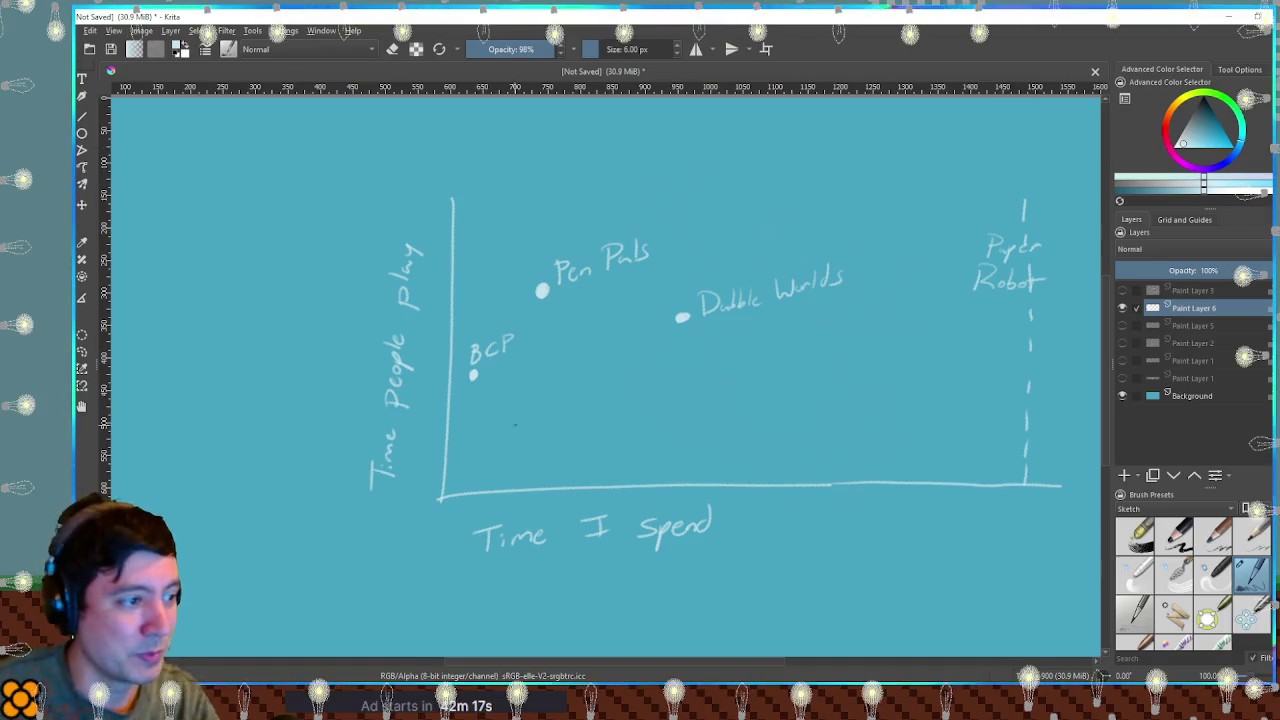
Dash a diagonal line from the origin to the upper right, then hide the graph layer.
{"action": "left_click_drag", "start_coordinate": [473, 459], "coordinate": [521, 407]}
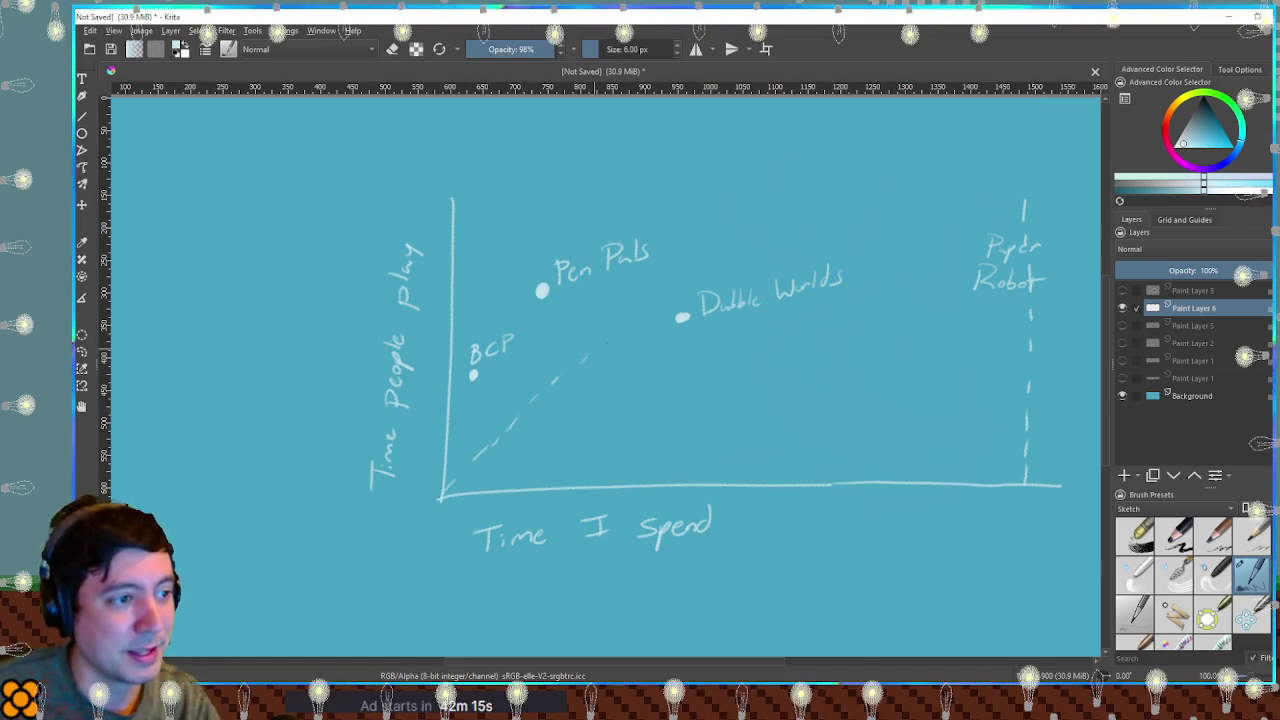
{"action": "left_click_drag", "start_coordinate": [612, 343], "coordinate": [625, 331]}
{"action": "key", "text": "ctrl+z"}
{"action": "key", "text": "ctrl+z"}
{"action": "key", "text": "ctrl+z"}
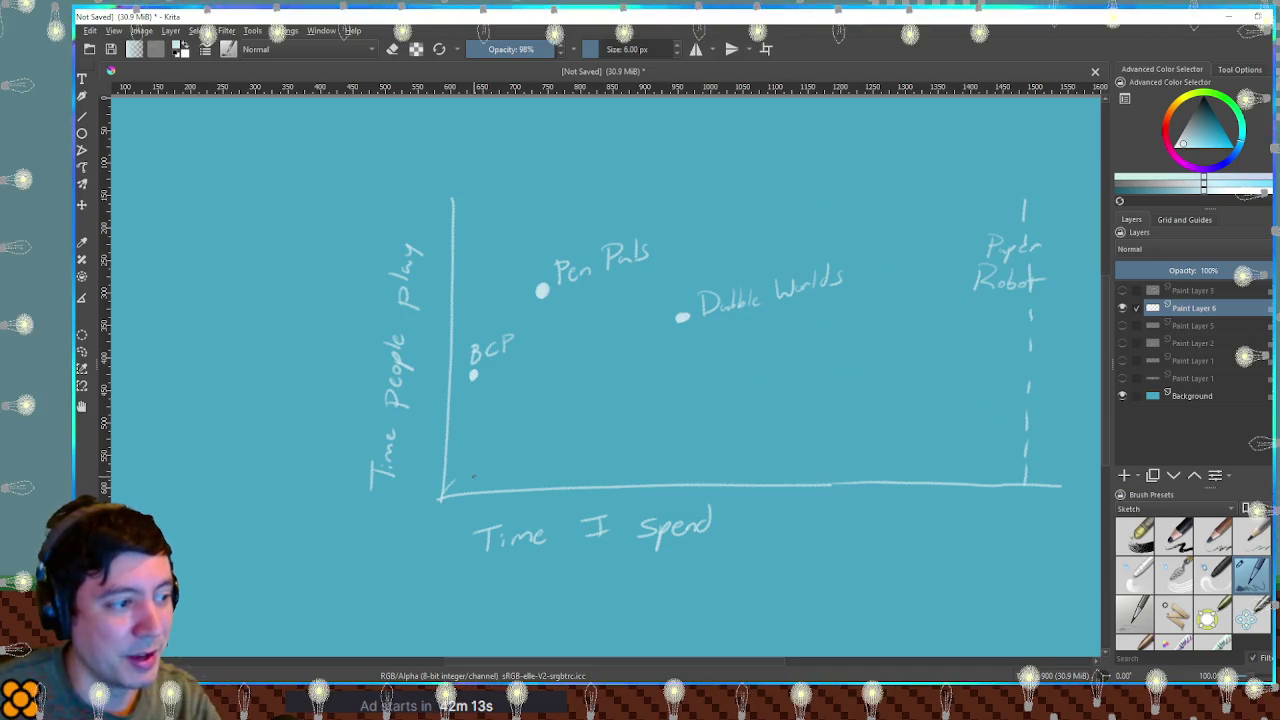
{"action": "left_click_drag", "start_coordinate": [486, 462], "coordinate": [497, 453]}
{"action": "left_click_drag", "start_coordinate": [506, 440], "coordinate": [516, 429]}
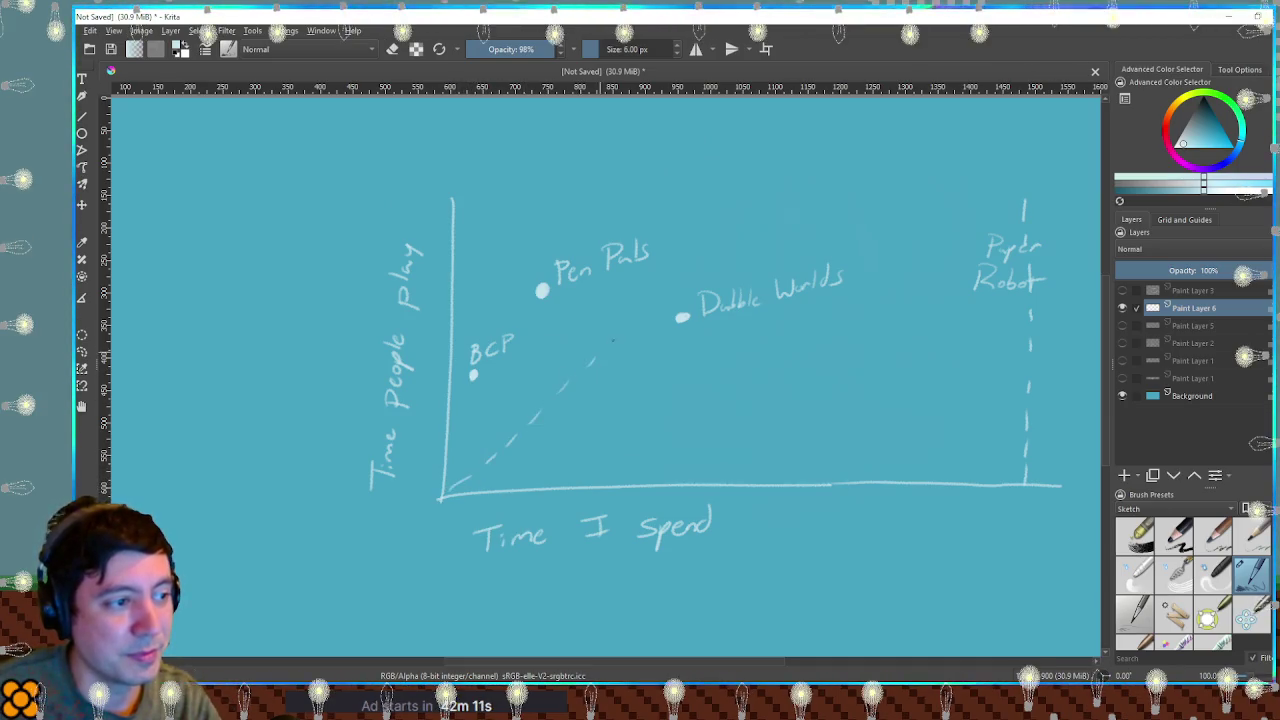
{"action": "left_click_drag", "start_coordinate": [612, 342], "coordinate": [620, 334]}
{"action": "left_click_drag", "start_coordinate": [637, 318], "coordinate": [645, 310]}
{"action": "left_click_drag", "start_coordinate": [664, 294], "coordinate": [672, 287]}
{"action": "left_click_drag", "start_coordinate": [832, 184], "coordinate": [843, 176]}
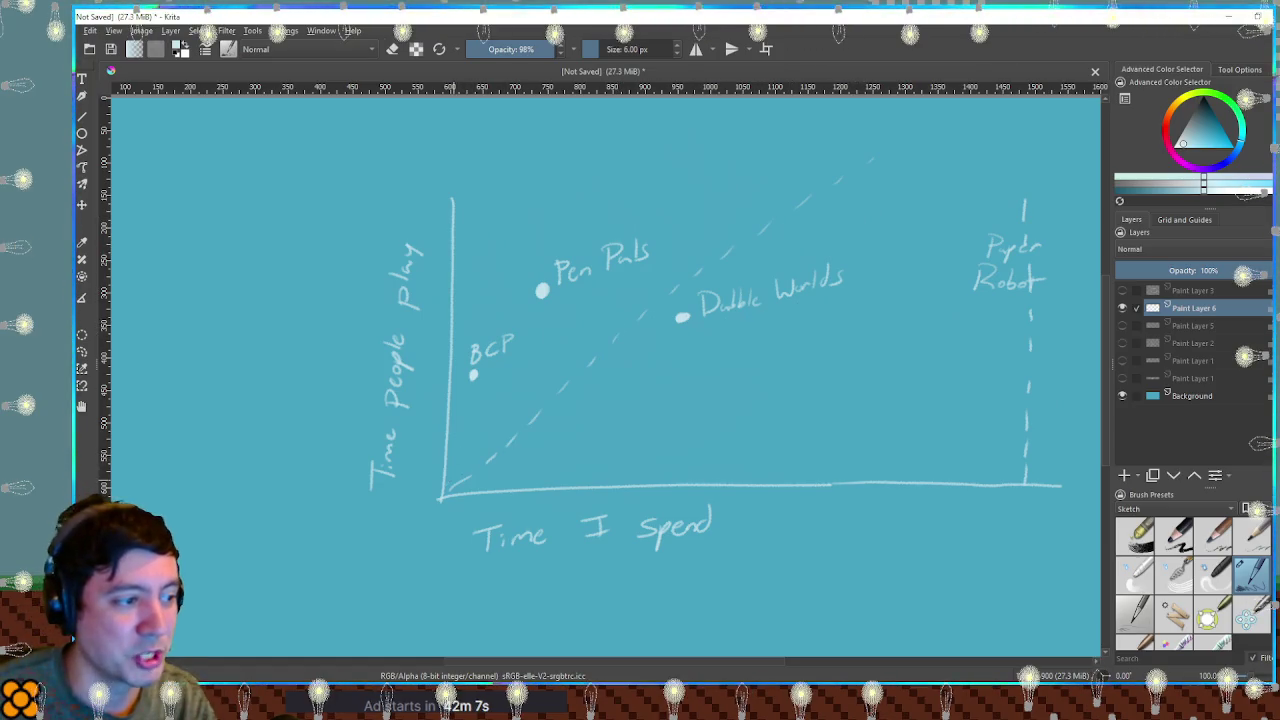
{"action": "left_click_drag", "start_coordinate": [452, 488], "coordinate": [489, 368]}
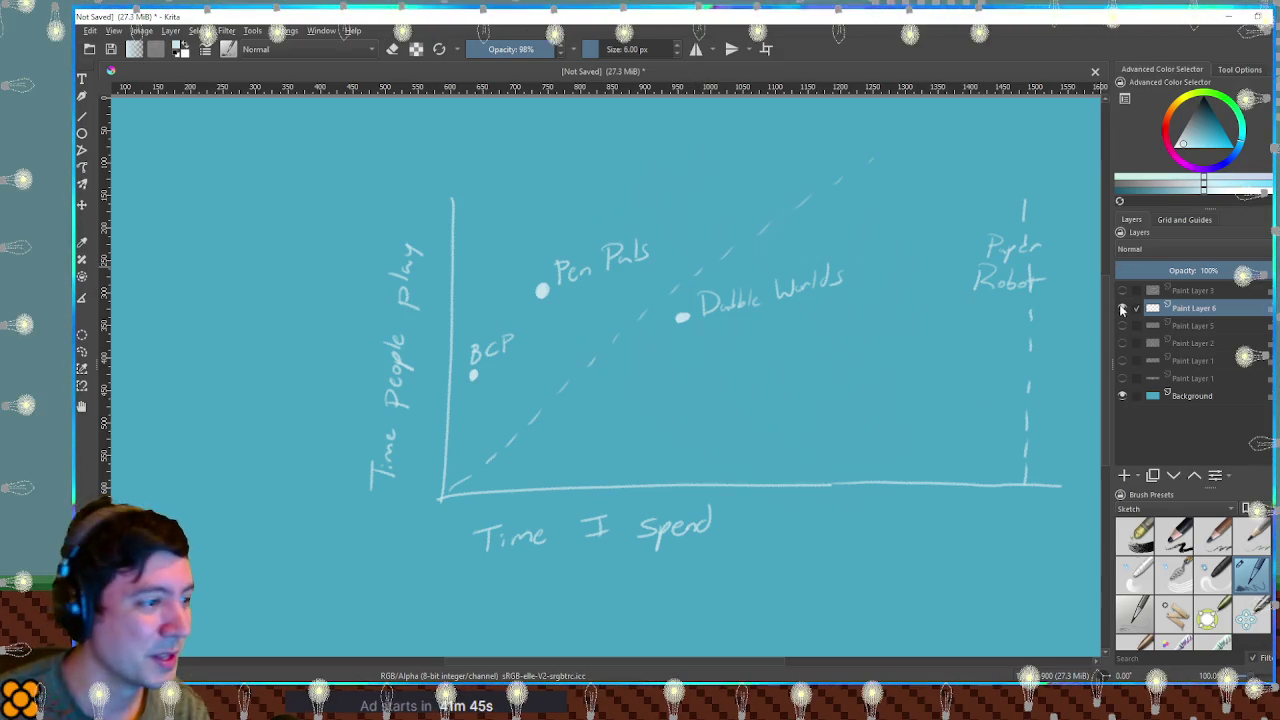
{"action": "left_click", "coordinate": [1122, 309]}
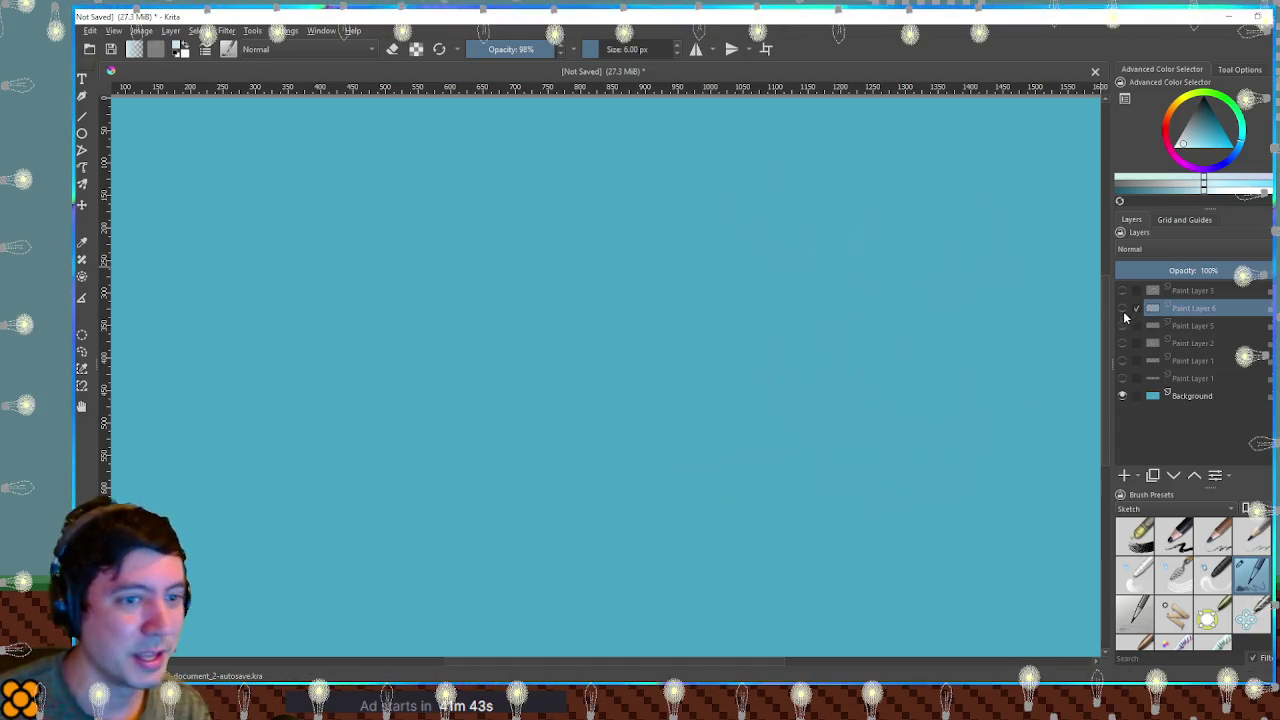
Show the dungeon sketch and title layers again and make the sketch layer active.
{"action": "left_click", "coordinate": [1122, 326]}
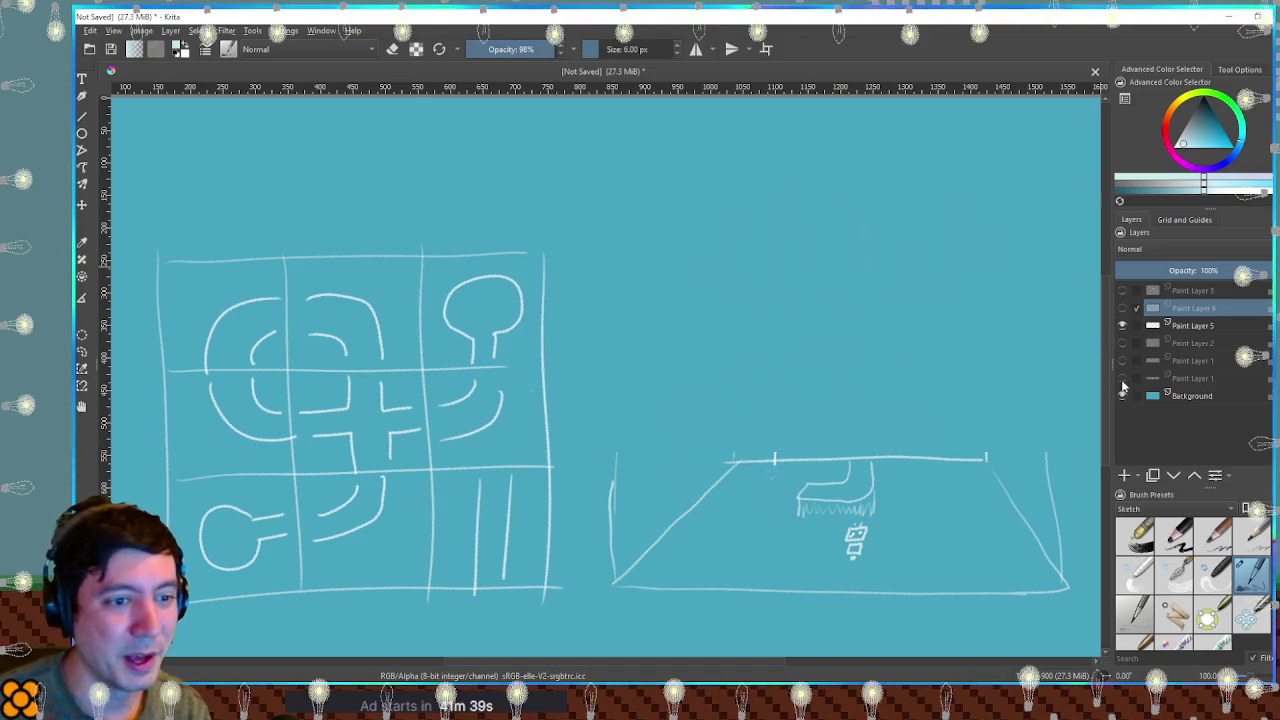
{"action": "left_click", "coordinate": [1122, 379]}
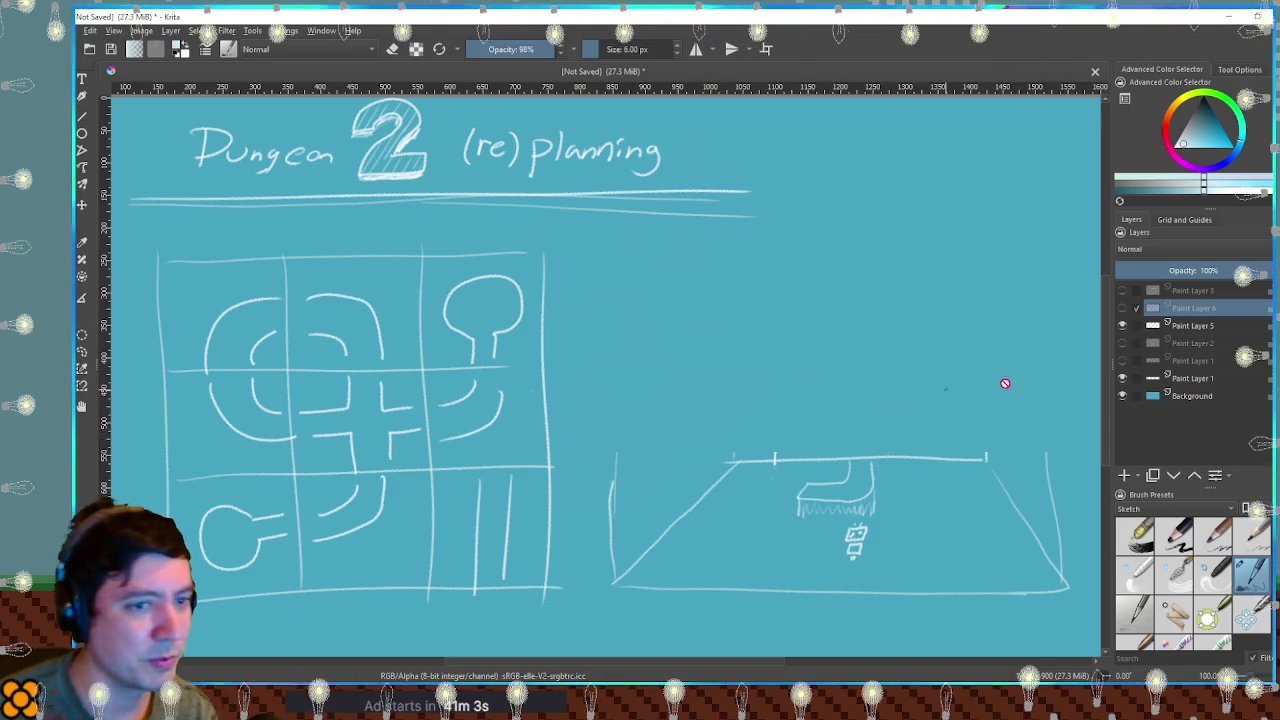
{"action": "left_click", "coordinate": [1190, 325]}
{"action": "left_click_drag", "start_coordinate": [886, 337], "coordinate": [902, 368]}
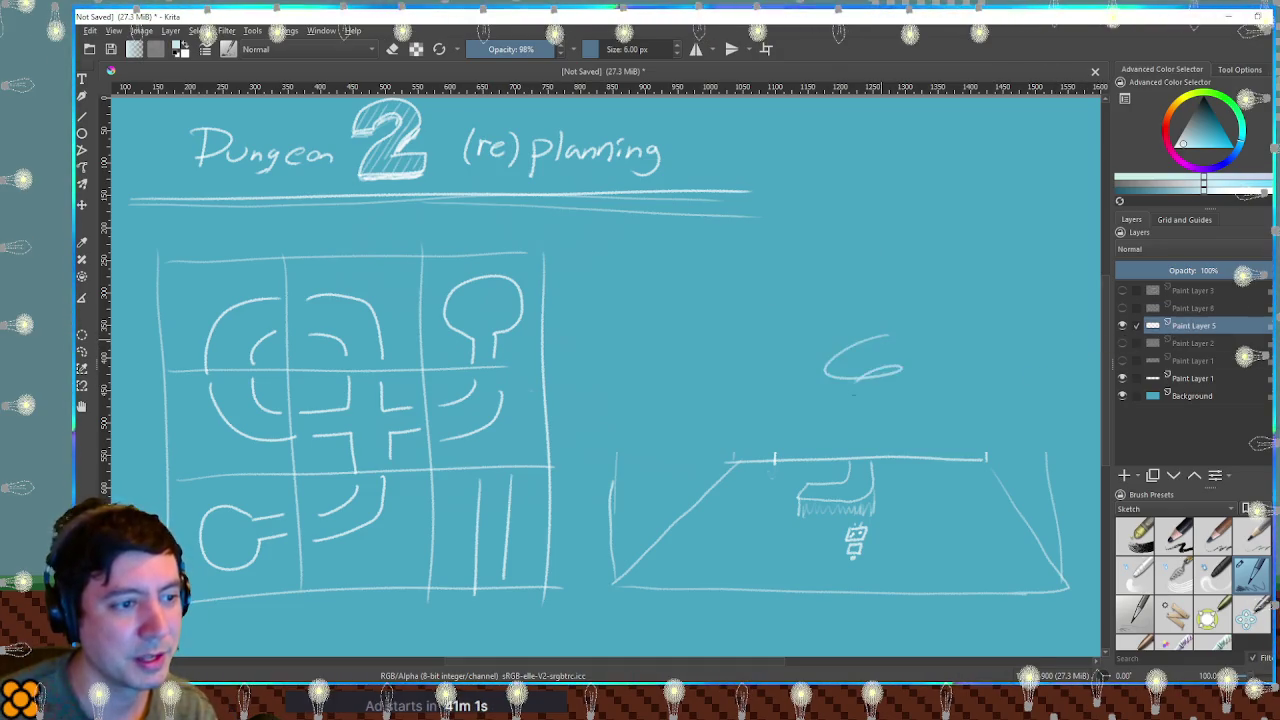
{"action": "key", "text": "ctrl+z"}
{"action": "key", "text": "t"}
{"action": "left_click_drag", "start_coordinate": [879, 417], "coordinate": [875, 399]}
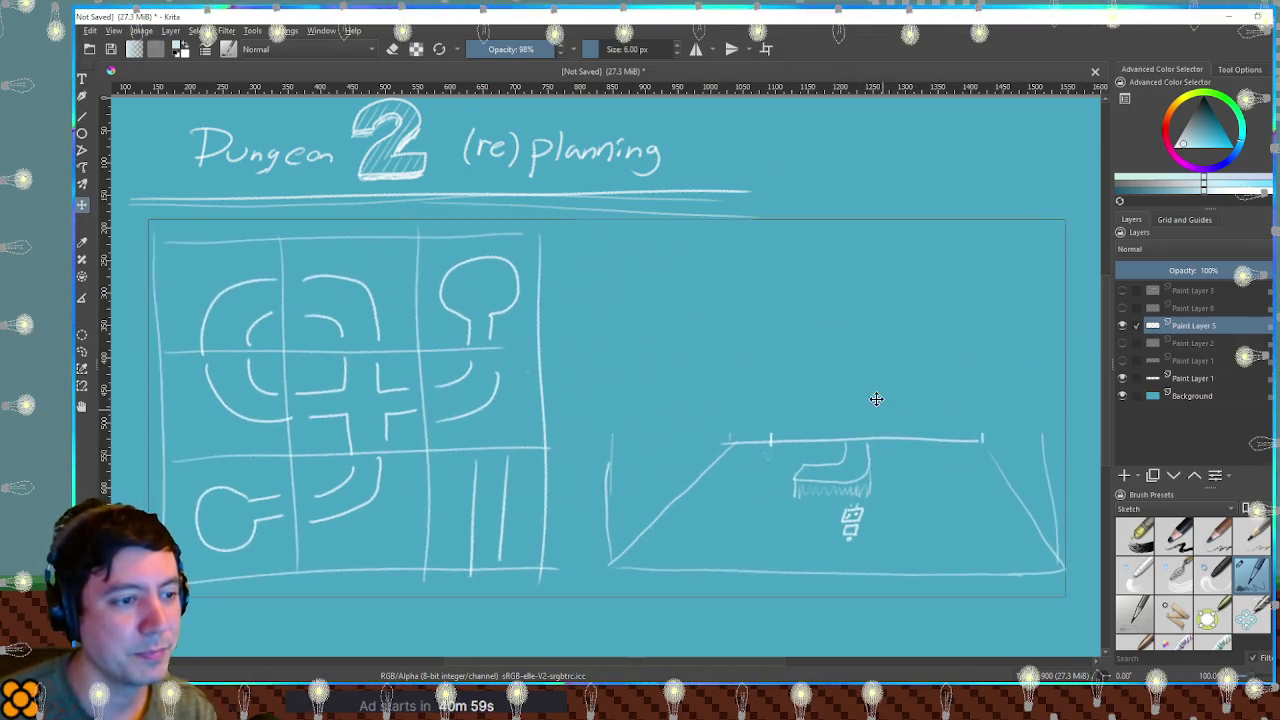
{"action": "key", "text": "ctrl+z"}
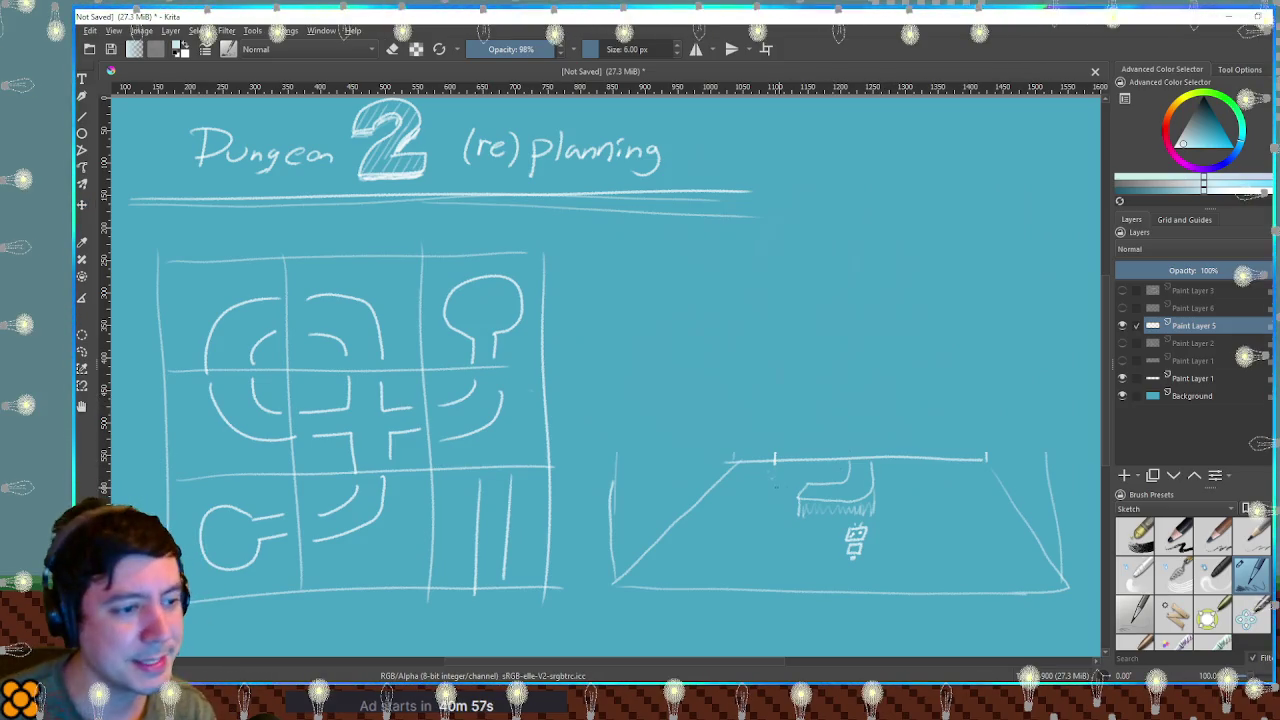
Add a curved pipe section to the perspective sketch, then create Paint Layer 7.
{"action": "mouse_move", "coordinate": [800, 481]}
{"action": "left_mouse_down"}
{"action": "mouse_move", "coordinate": [724, 512]}
{"action": "mouse_move", "coordinate": [791, 497]}
{"action": "mouse_move", "coordinate": [723, 510]}
{"action": "left_mouse_up"}
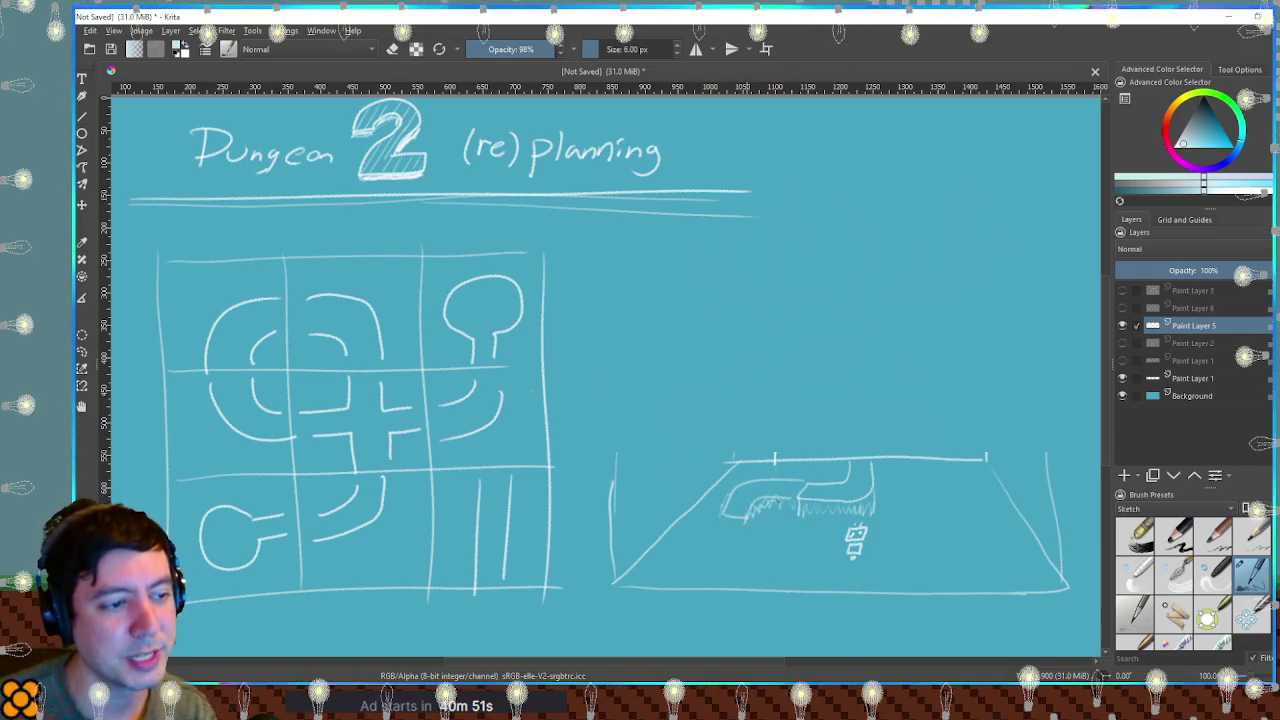
{"action": "left_click_drag", "start_coordinate": [849, 470], "coordinate": [877, 412]}
{"action": "key", "text": "ctrl+z"}
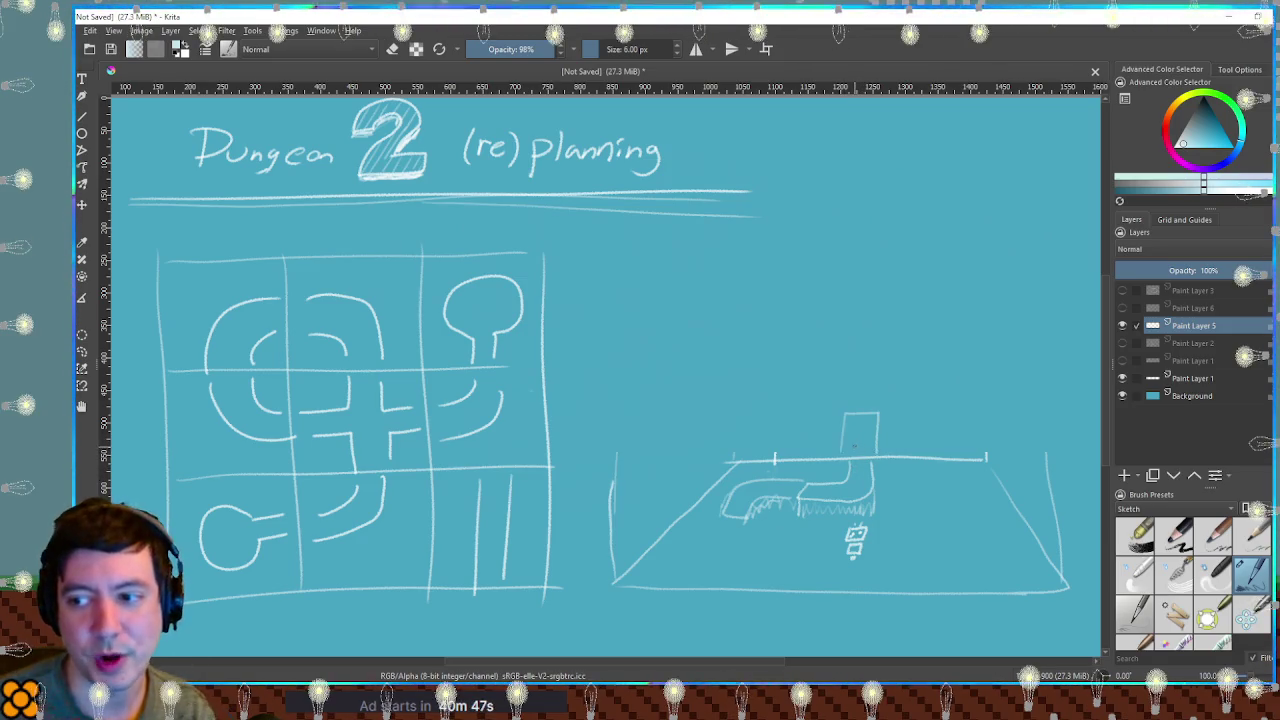
{"action": "left_click", "coordinate": [887, 476]}
{"action": "key", "text": "ctrl+z"}
{"action": "key", "text": "ctrl+z"}
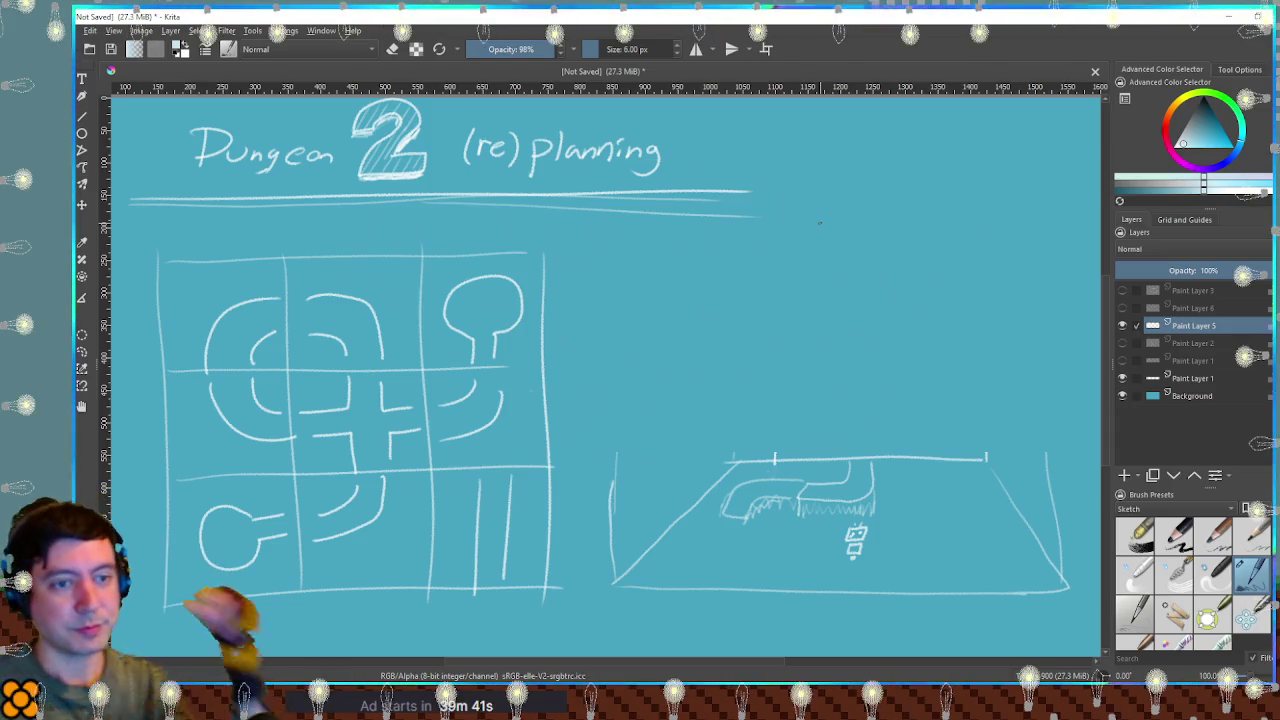
{"action": "left_click", "coordinate": [1124, 475]}
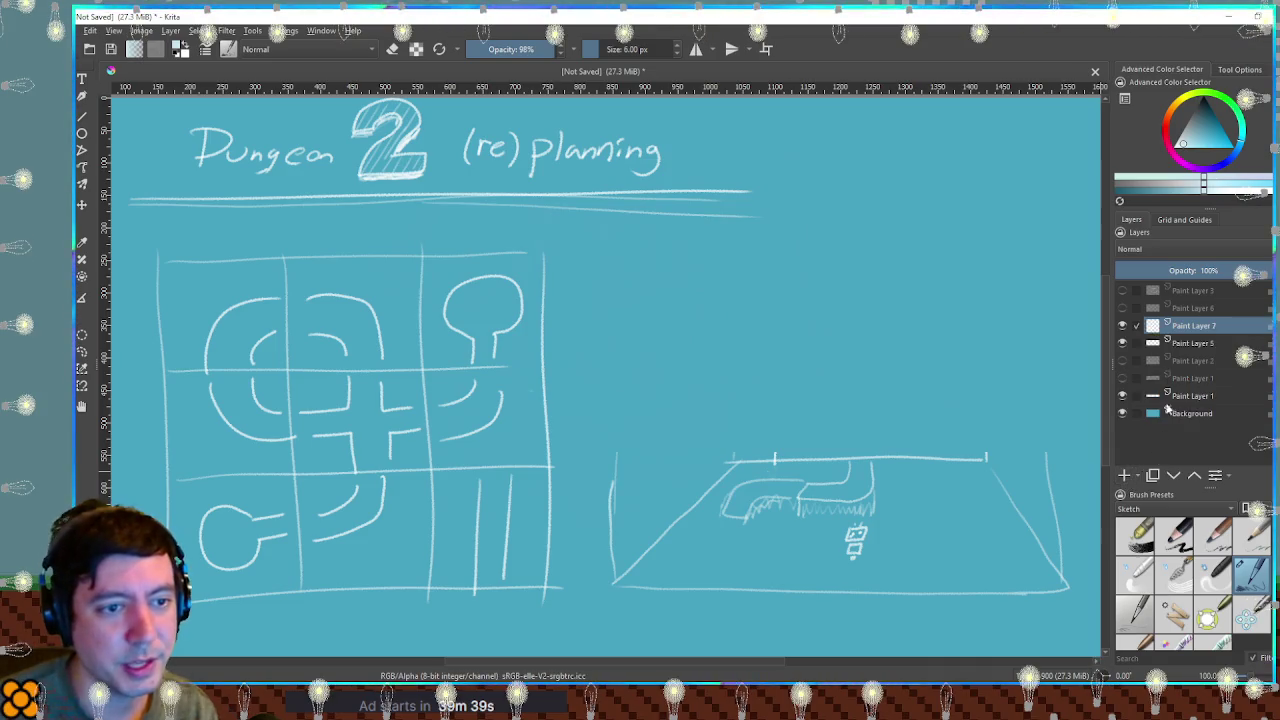
Hide Paint Layer 5 and draw the six vertical lines of the new grid.
{"action": "left_click", "coordinate": [1122, 343]}
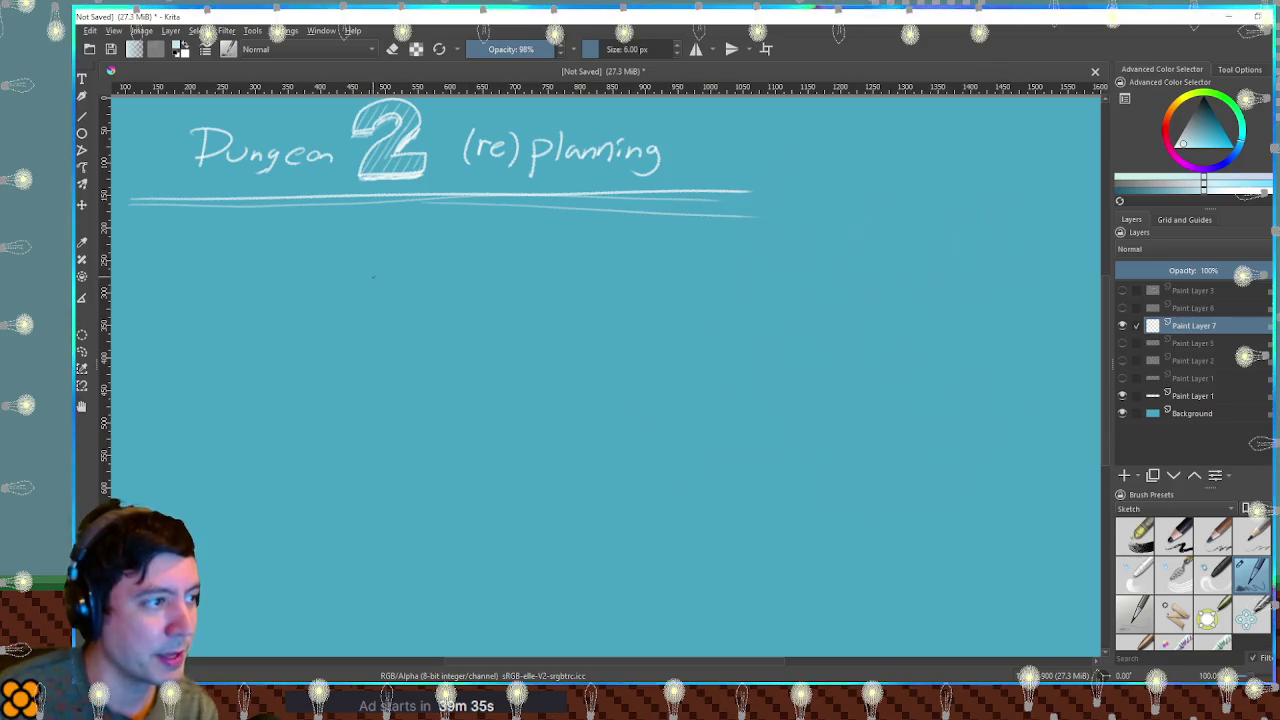
{"action": "left_click_drag", "start_coordinate": [372, 482], "coordinate": [357, 615]}
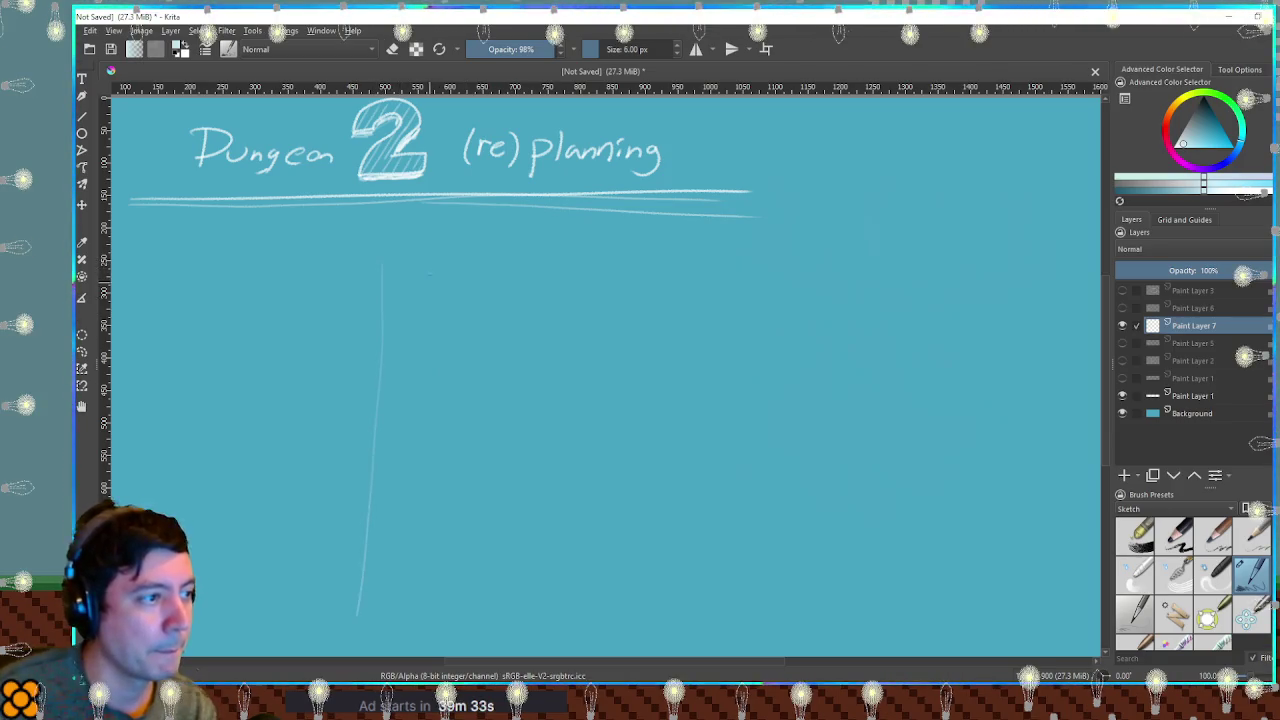
{"action": "left_click_drag", "start_coordinate": [452, 550], "coordinate": [447, 613]}
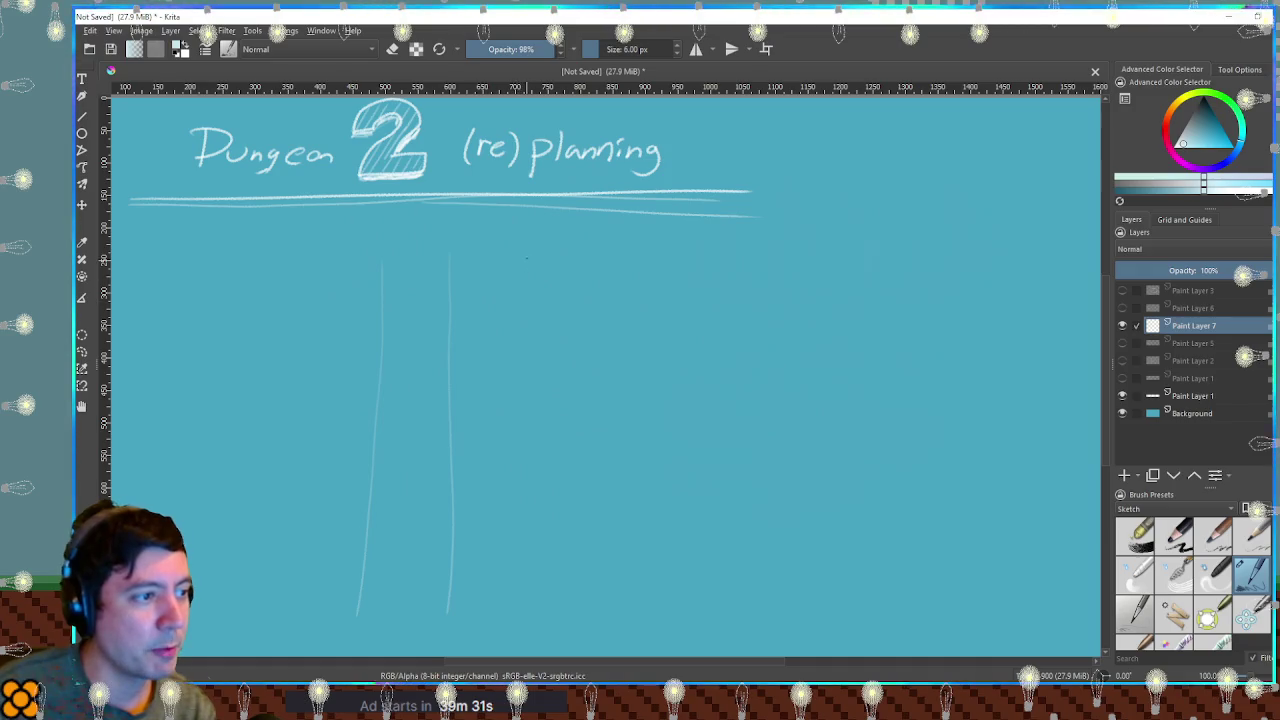
{"action": "left_click_drag", "start_coordinate": [527, 258], "coordinate": [524, 512]}
{"action": "left_click_drag", "start_coordinate": [593, 264], "coordinate": [591, 604]}
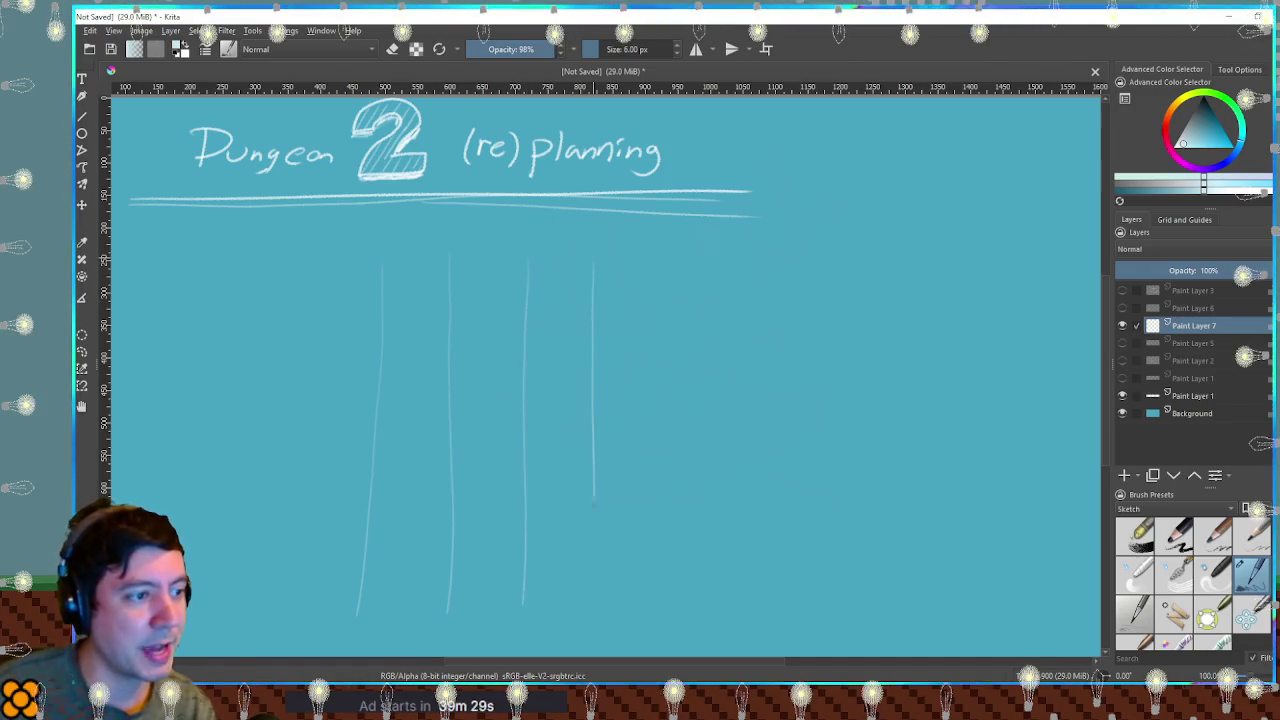
{"action": "left_click_drag", "start_coordinate": [670, 265], "coordinate": [648, 603]}
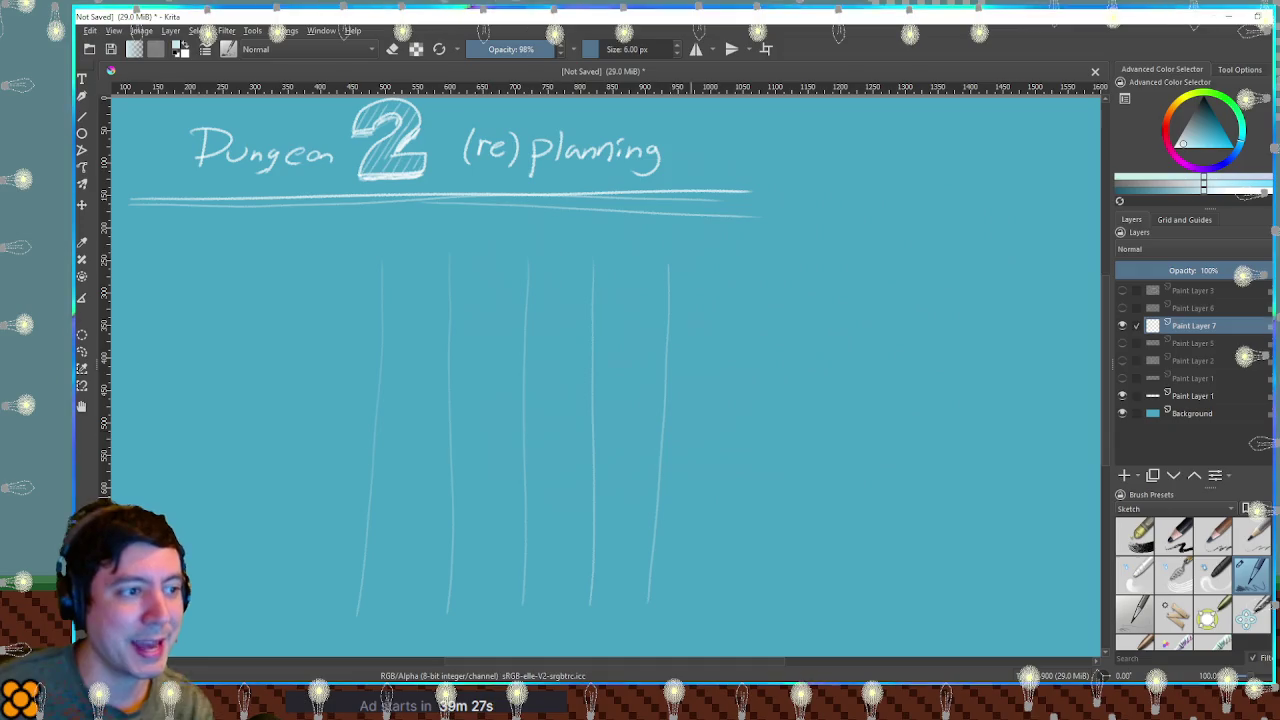
{"action": "left_click_drag", "start_coordinate": [741, 265], "coordinate": [732, 610]}
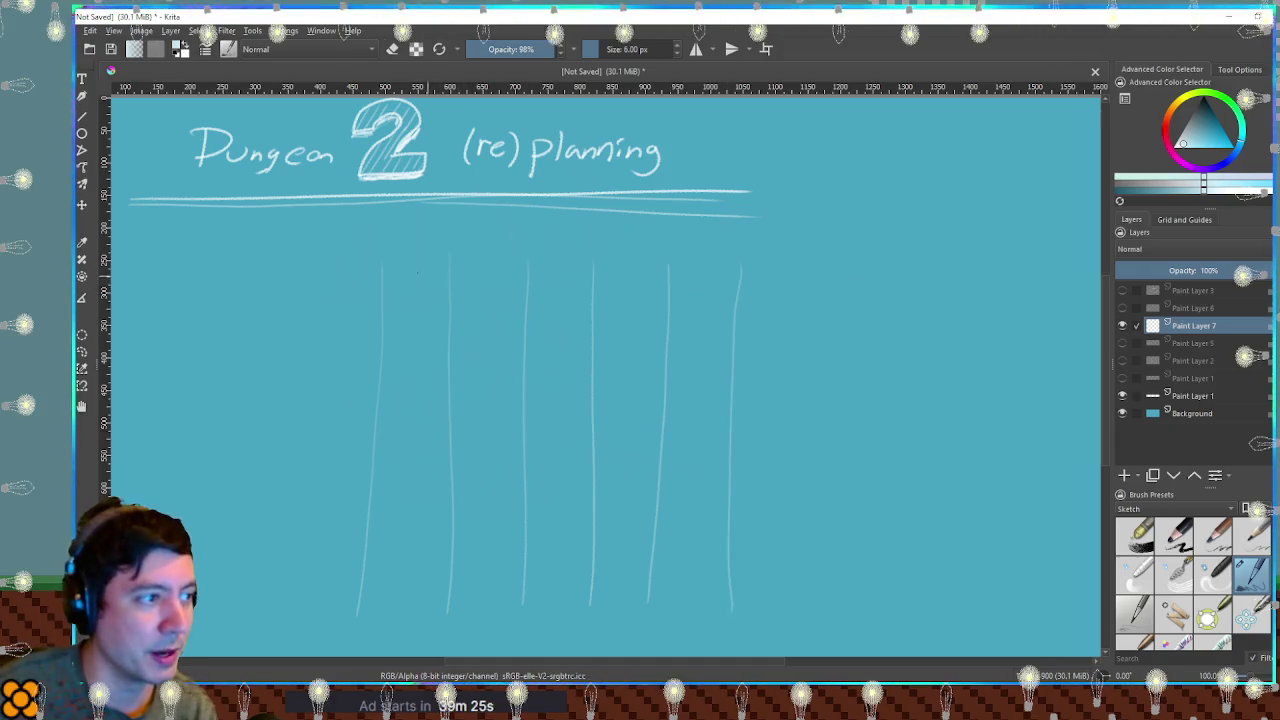
Draw the six horizontal lines, top edge to bottom edge, completing the 5-by-5 grid.
{"action": "left_click_drag", "start_coordinate": [381, 268], "coordinate": [720, 262]}
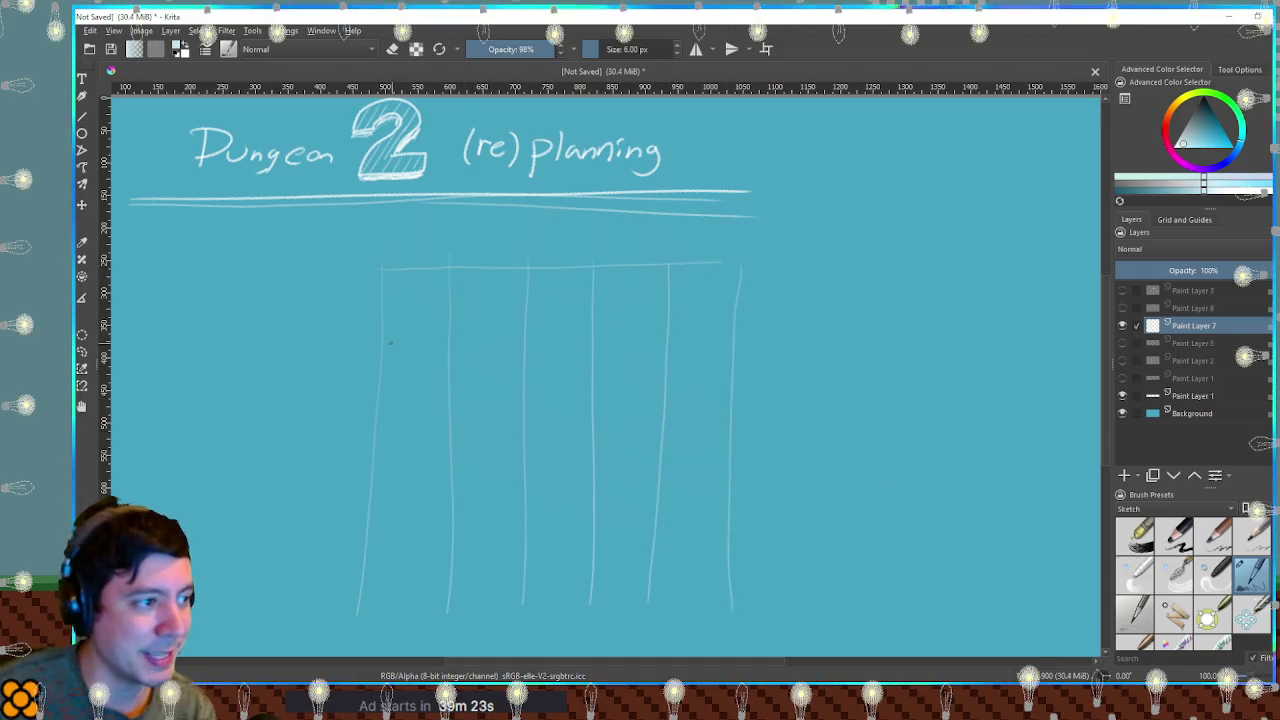
{"action": "left_click_drag", "start_coordinate": [383, 343], "coordinate": [425, 343]}
{"action": "left_click_drag", "start_coordinate": [636, 334], "coordinate": [726, 332]}
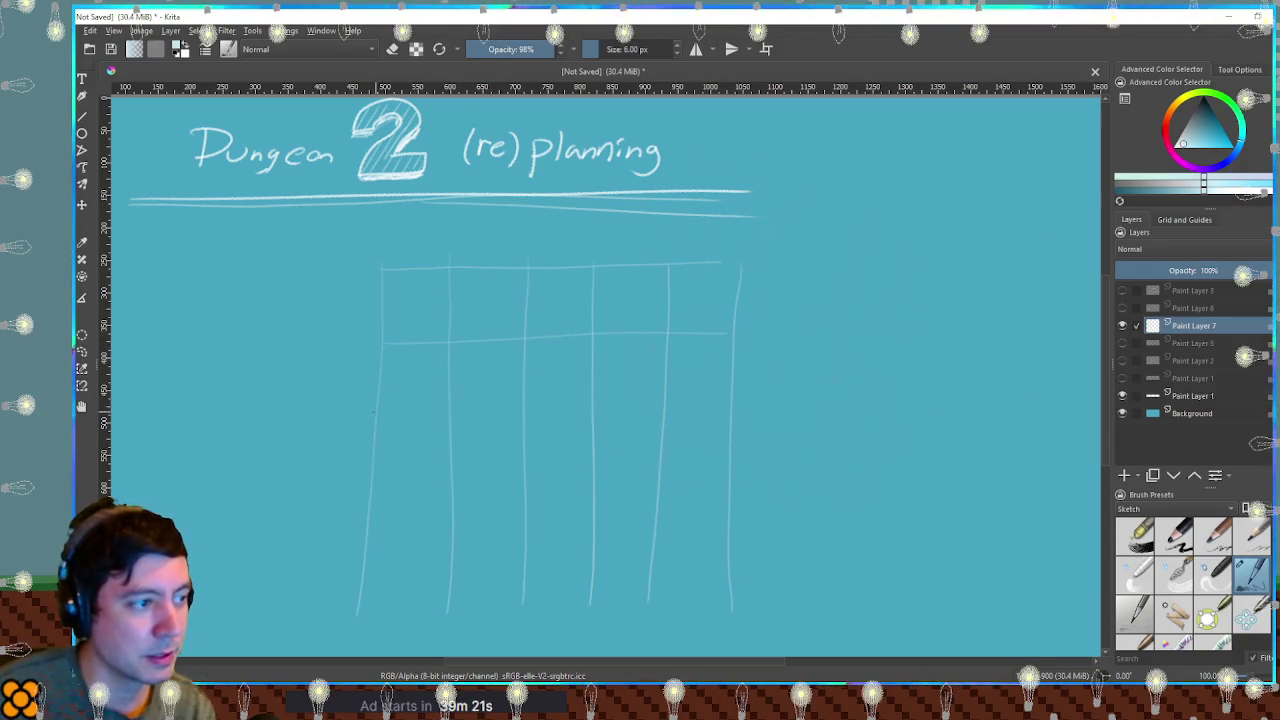
{"action": "left_click_drag", "start_coordinate": [377, 410], "coordinate": [720, 402]}
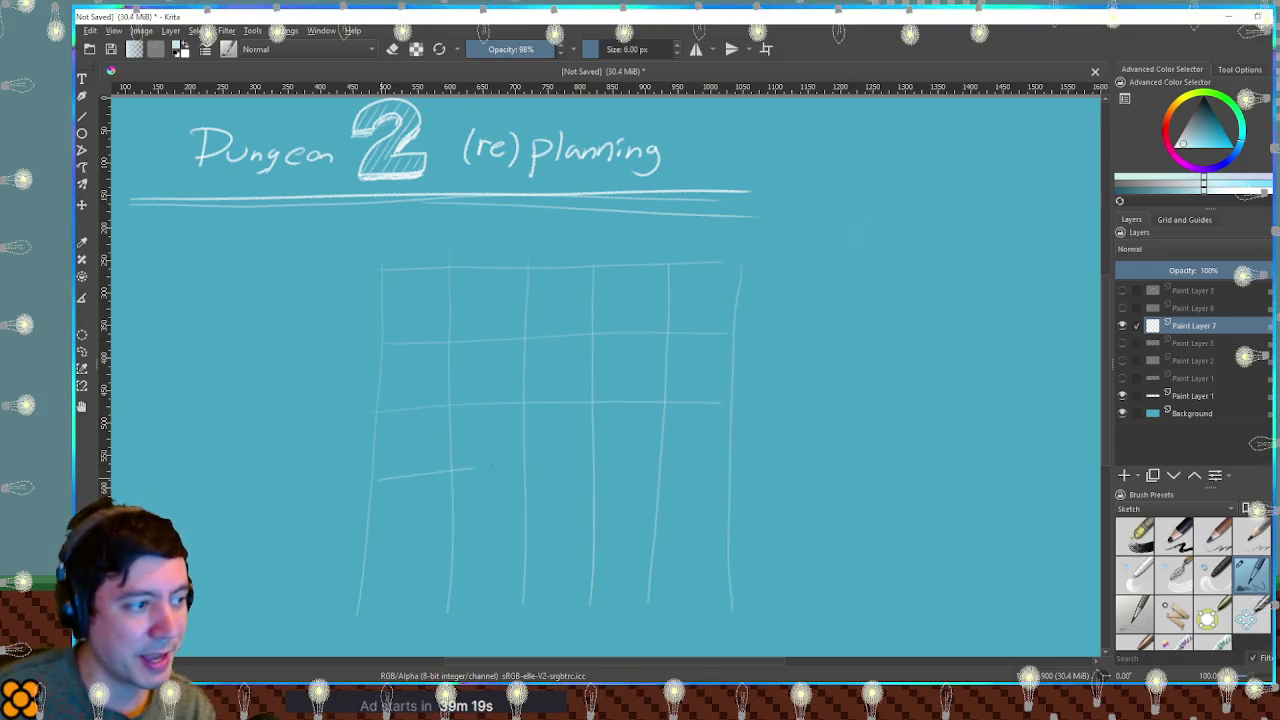
{"action": "left_click_drag", "start_coordinate": [483, 466], "coordinate": [729, 464]}
{"action": "left_click_drag", "start_coordinate": [368, 545], "coordinate": [752, 524]}
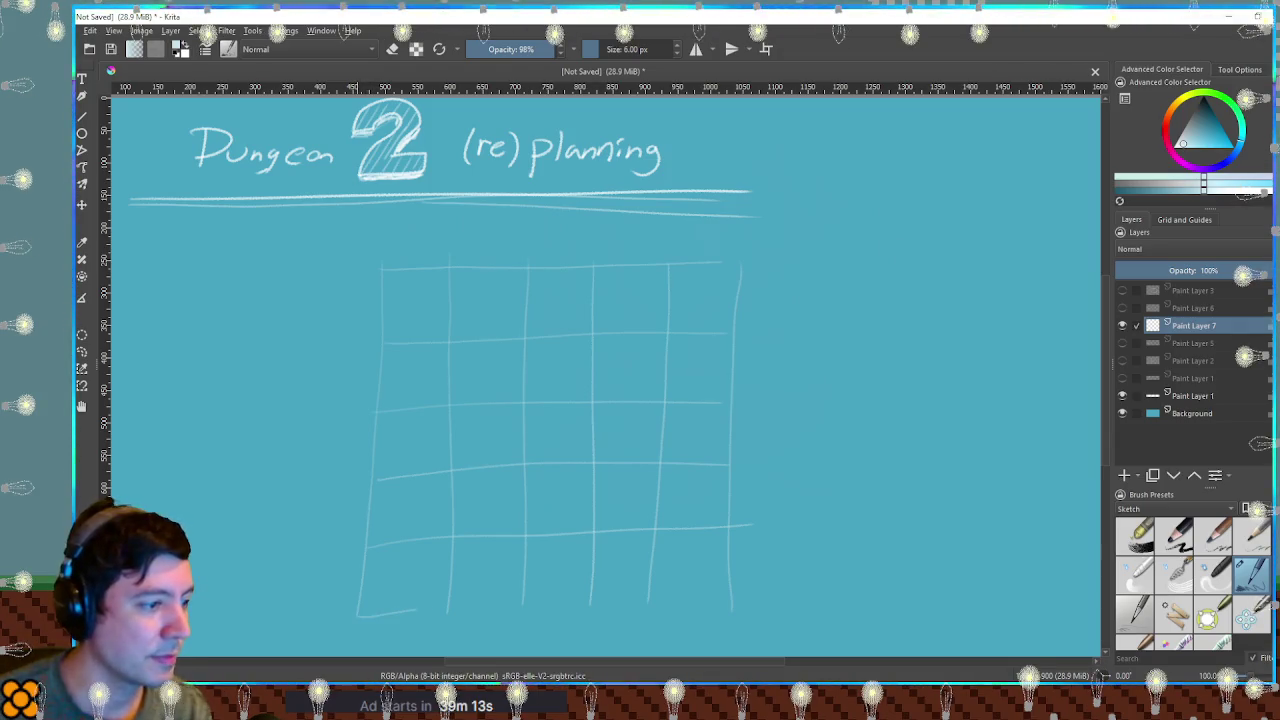
{"action": "left_click_drag", "start_coordinate": [400, 614], "coordinate": [732, 597]}
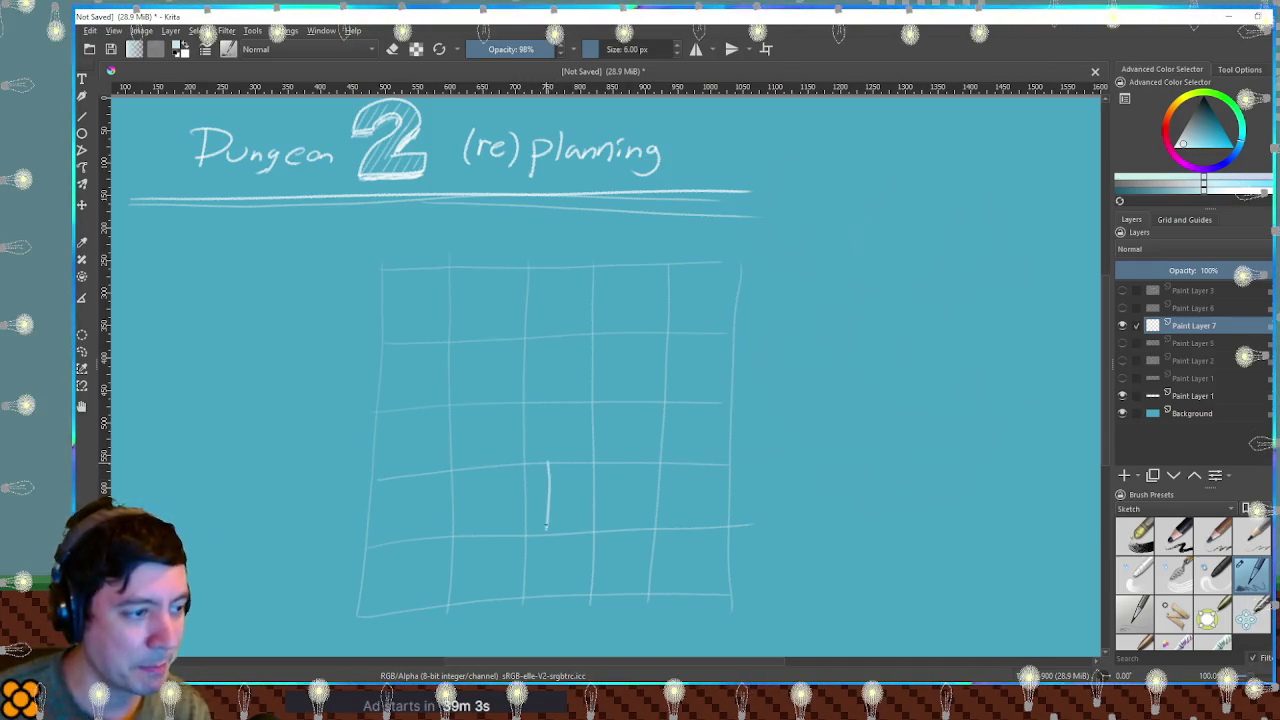
{"action": "left_click_drag", "start_coordinate": [574, 474], "coordinate": [574, 526]}
{"action": "key", "text": "ctrl+z"}
{"action": "key", "text": "ctrl+z"}
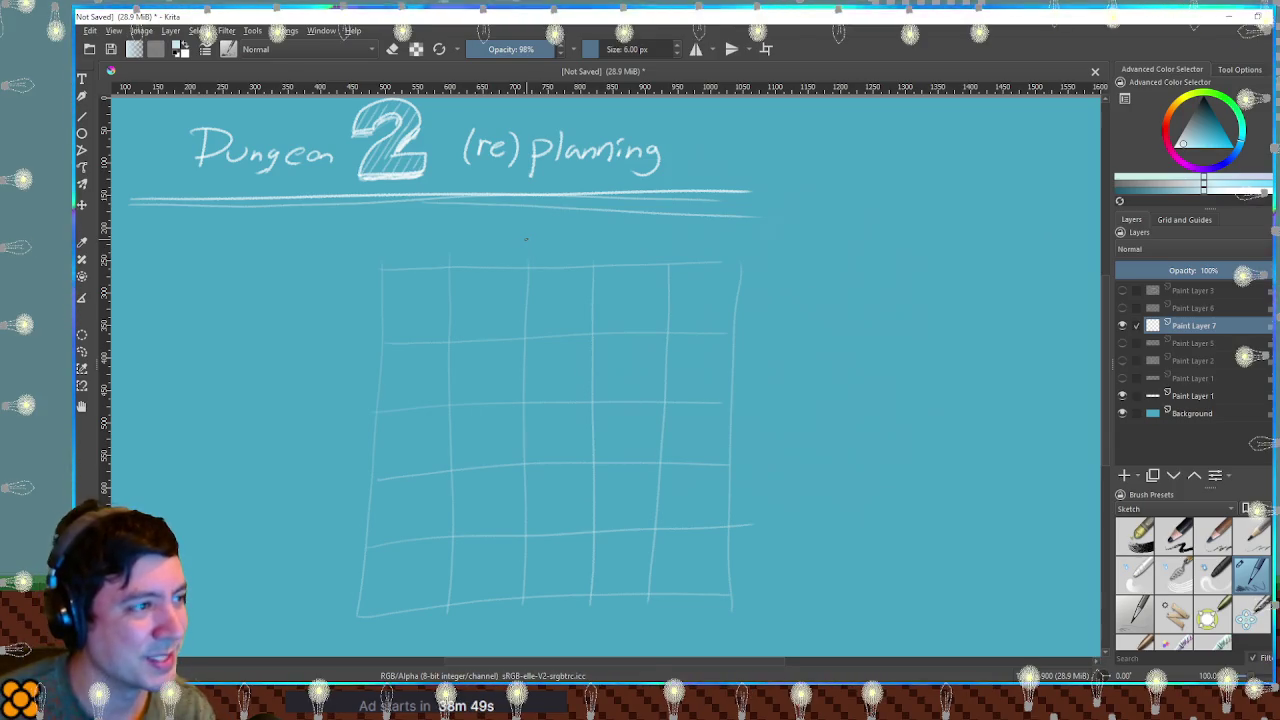
Move the grid up about 22 px, then begin sketching the corridor junction with the brush.
{"action": "key", "text": "t"}
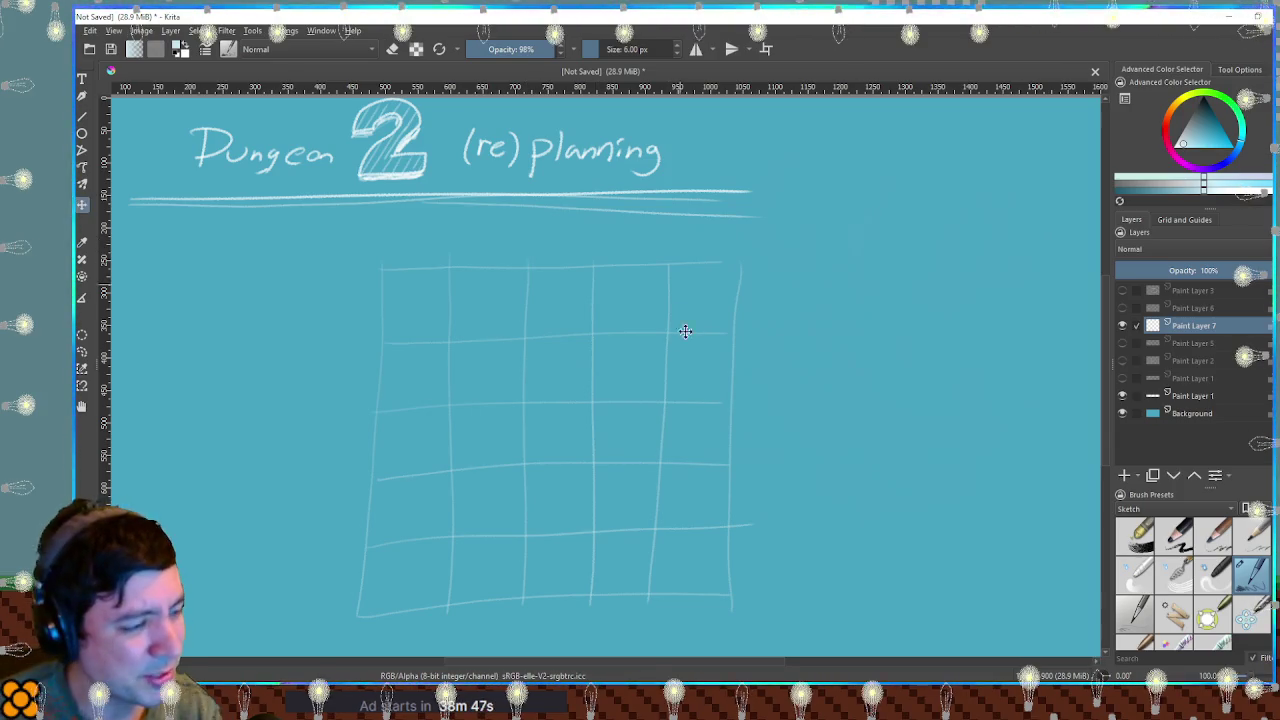
{"action": "left_click_drag", "start_coordinate": [668, 372], "coordinate": [670, 350]}
{"action": "key", "text": "b"}
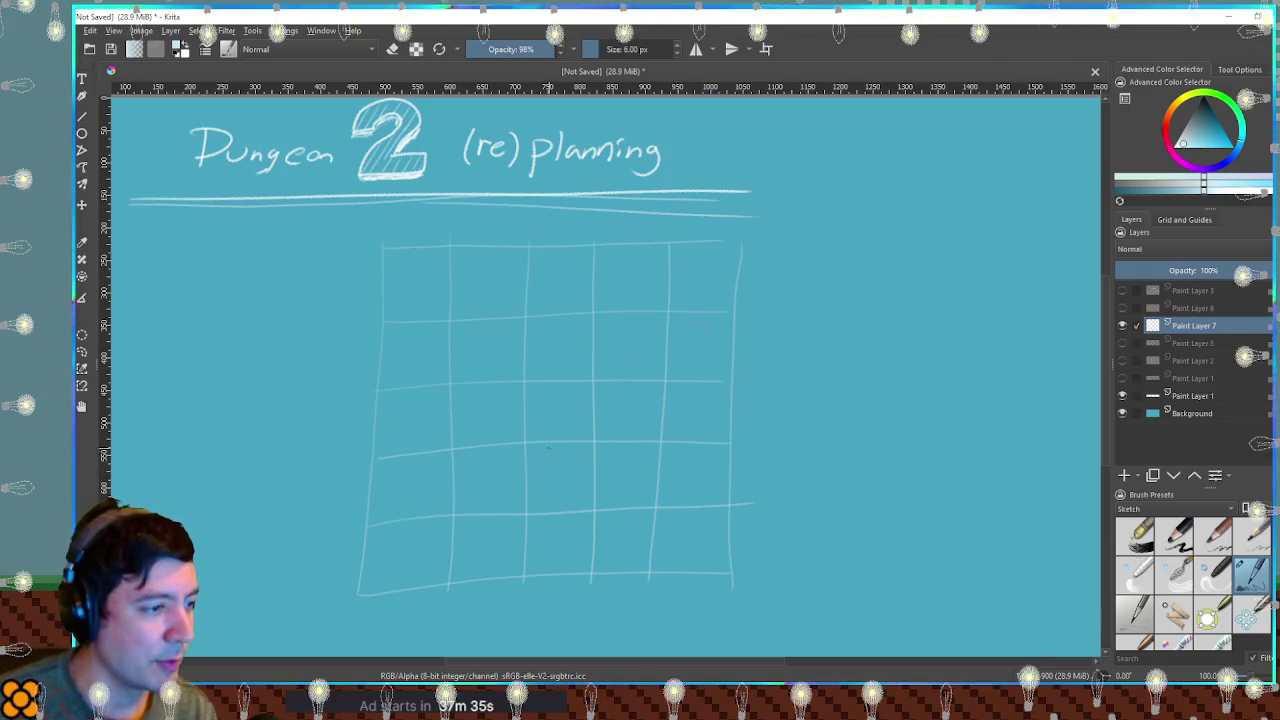
{"action": "mouse_move", "coordinate": [551, 447]}
{"action": "left_mouse_down"}
{"action": "mouse_move", "coordinate": [550, 516]}
{"action": "mouse_move", "coordinate": [597, 487]}
{"action": "mouse_move", "coordinate": [598, 462]}
{"action": "left_mouse_up"}
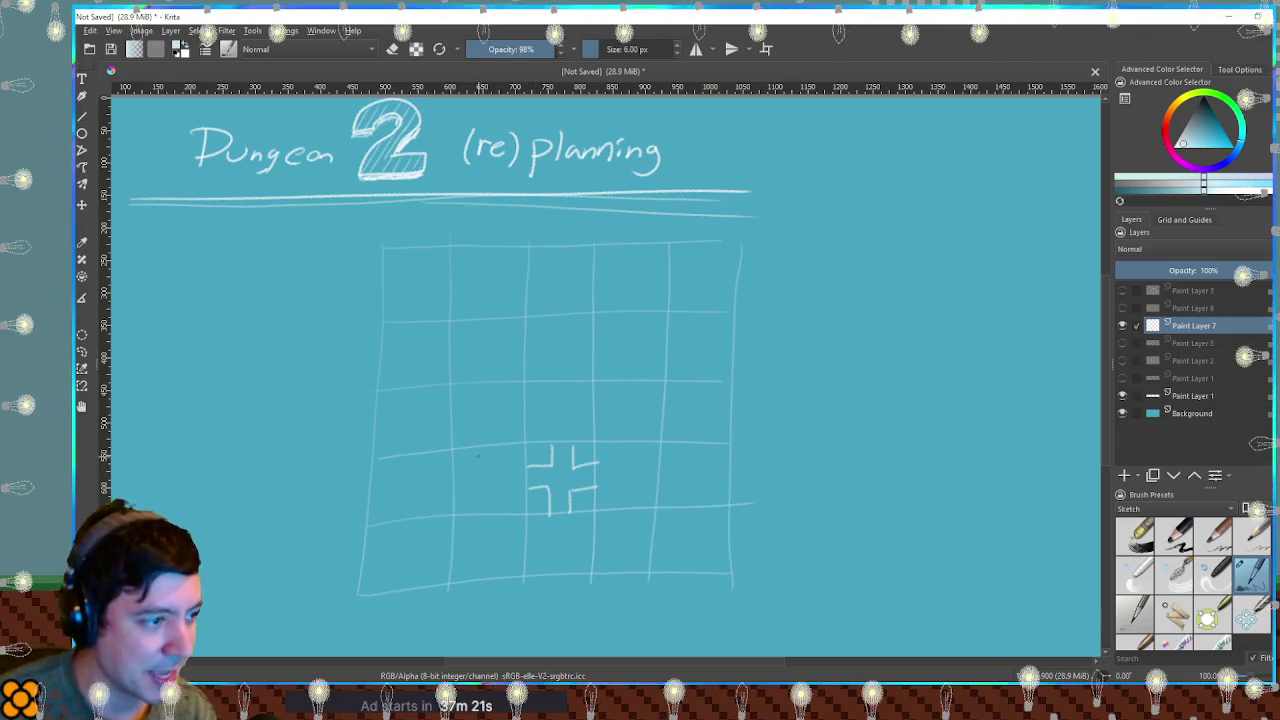
Try and undo corridor walls left of the junction, then draw a double-line opening on the left edge.
{"action": "mouse_move", "coordinate": [480, 450]}
{"action": "left_mouse_down"}
{"action": "mouse_move", "coordinate": [481, 472]}
{"action": "mouse_move", "coordinate": [505, 484]}
{"action": "left_mouse_up"}
{"action": "key", "text": "ctrl+z"}
{"action": "mouse_move", "coordinate": [479, 480]}
{"action": "left_mouse_down"}
{"action": "mouse_move", "coordinate": [506, 492]}
{"action": "mouse_move", "coordinate": [522, 468]}
{"action": "left_mouse_up"}
{"action": "key", "text": "ctrl+z"}
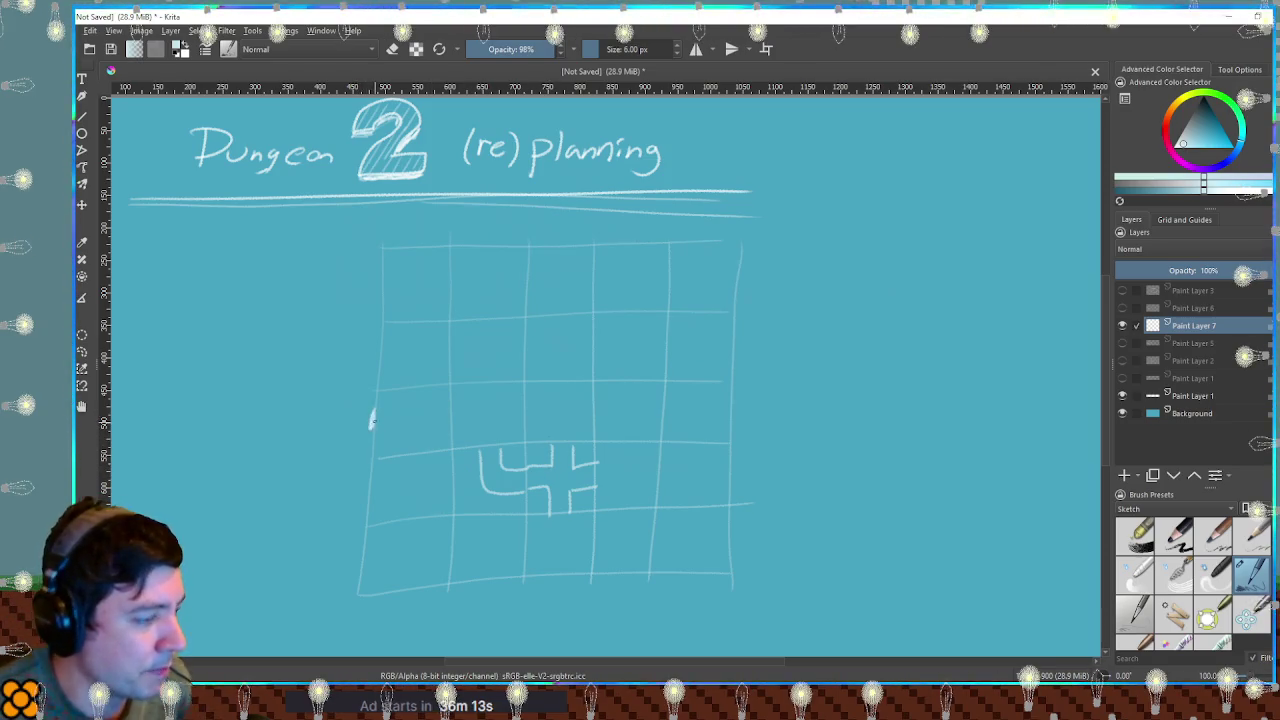
{"action": "left_click_drag", "start_coordinate": [346, 434], "coordinate": [372, 432]}
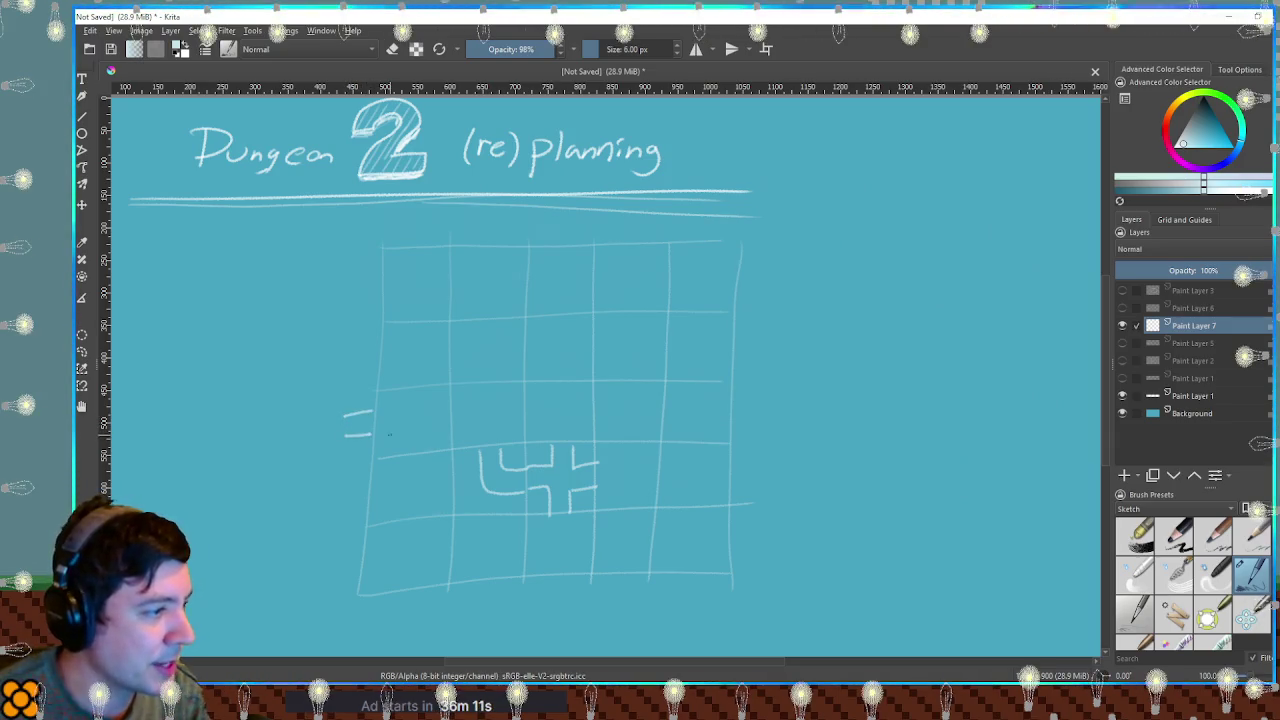
Add a right-edge opening, a mark above the top edge, and a corridor exiting the bottom.
{"action": "left_click_drag", "start_coordinate": [729, 430], "coordinate": [756, 427]}
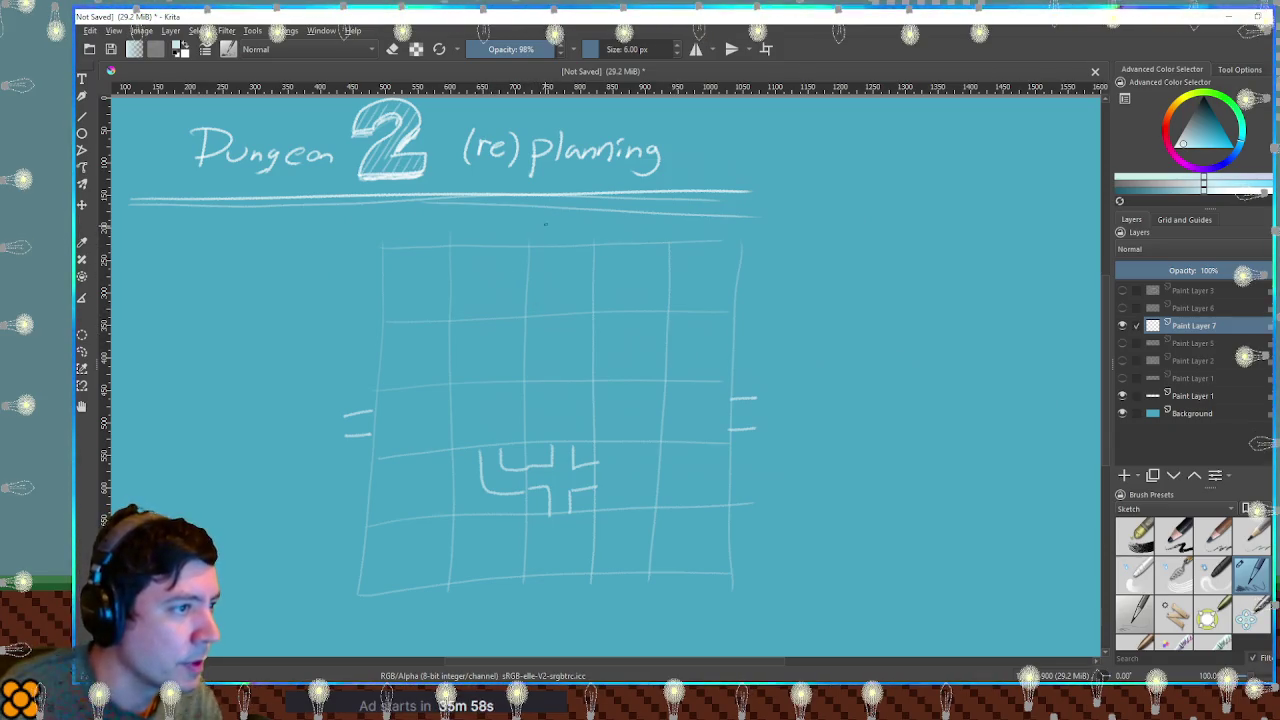
{"action": "mouse_move", "coordinate": [571, 227]}
{"action": "left_mouse_down"}
{"action": "mouse_move", "coordinate": [575, 249]}
{"action": "mouse_move", "coordinate": [571, 223]}
{"action": "left_mouse_up"}
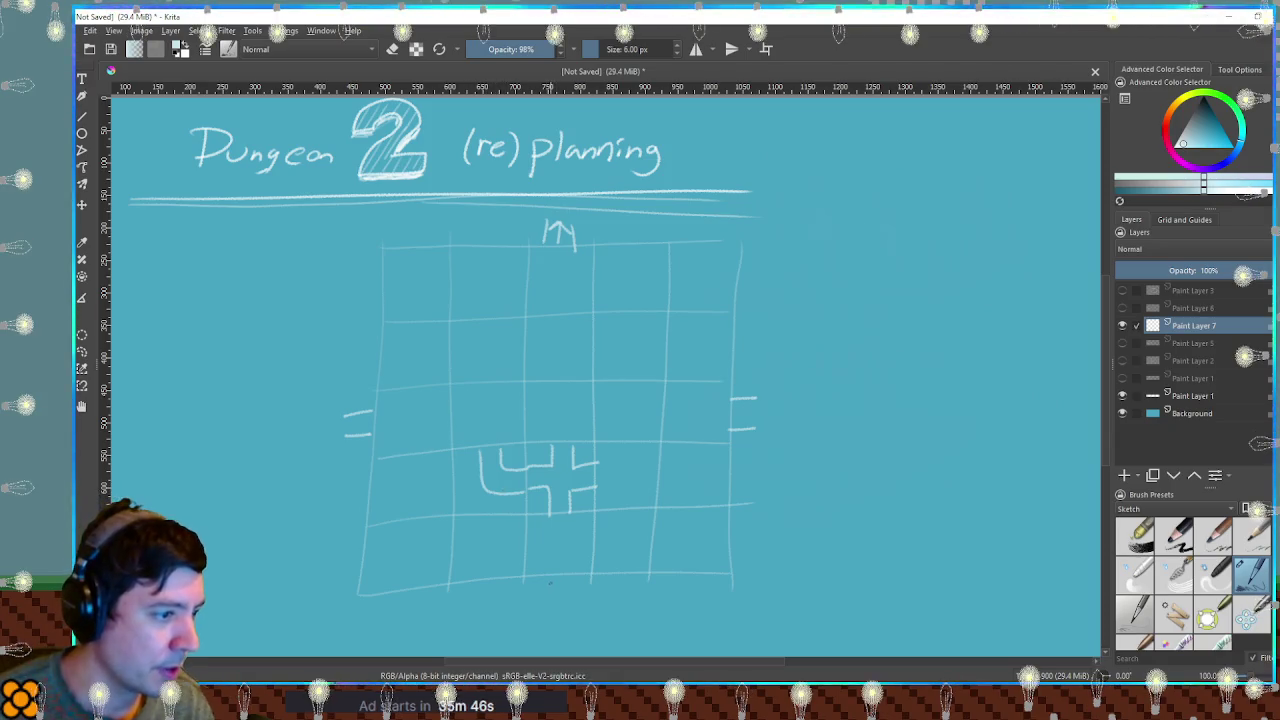
{"action": "left_click_drag", "start_coordinate": [549, 577], "coordinate": [548, 606]}
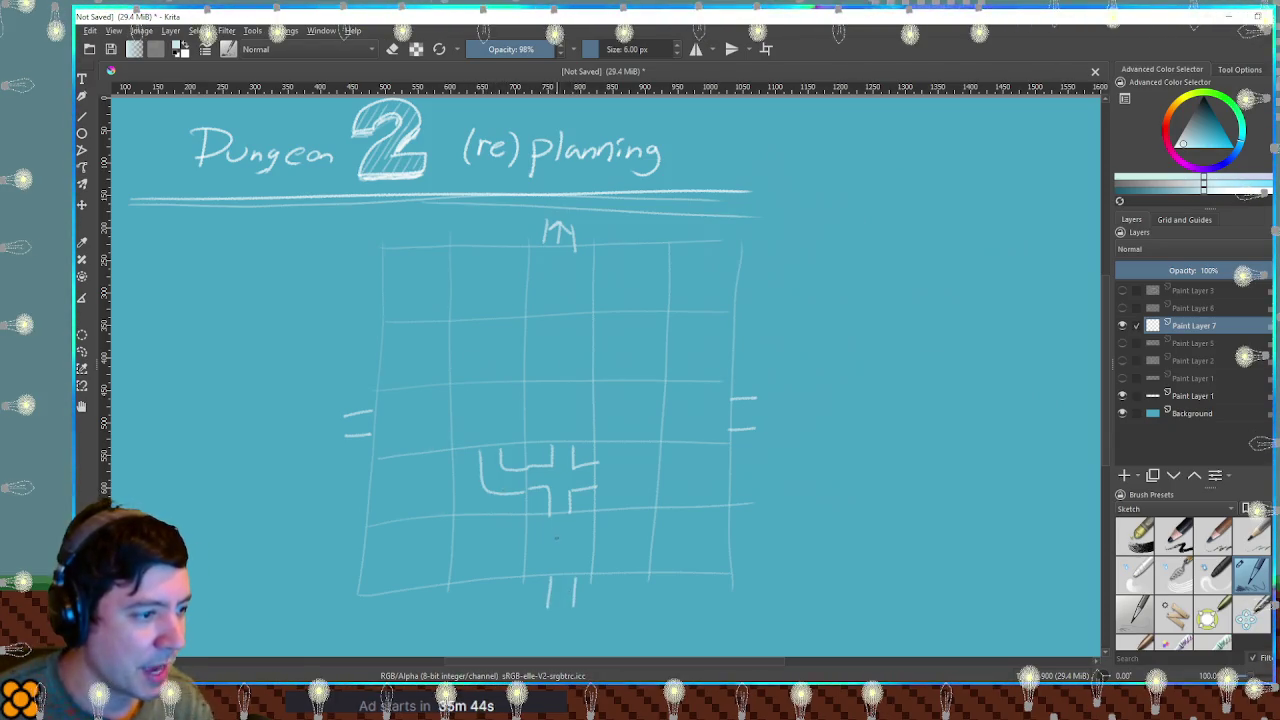
{"action": "left_click_drag", "start_coordinate": [572, 517], "coordinate": [572, 571]}
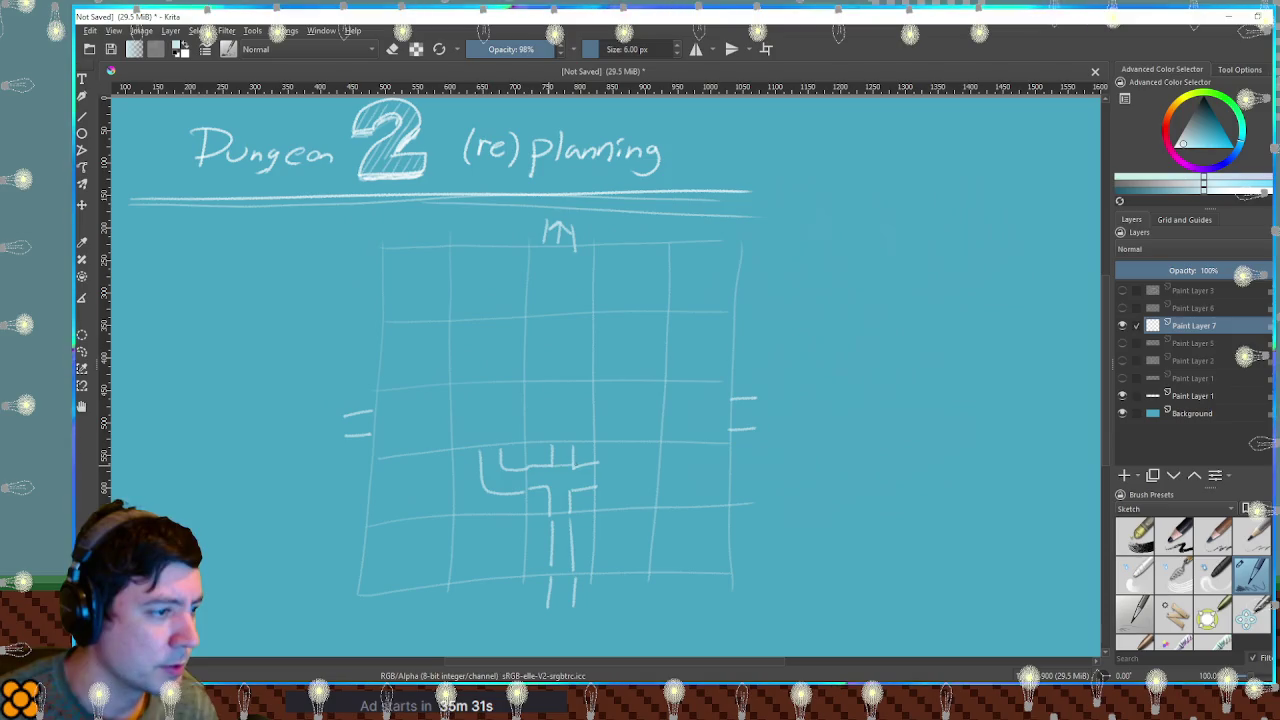
{"action": "left_click_drag", "start_coordinate": [582, 464], "coordinate": [551, 465]}
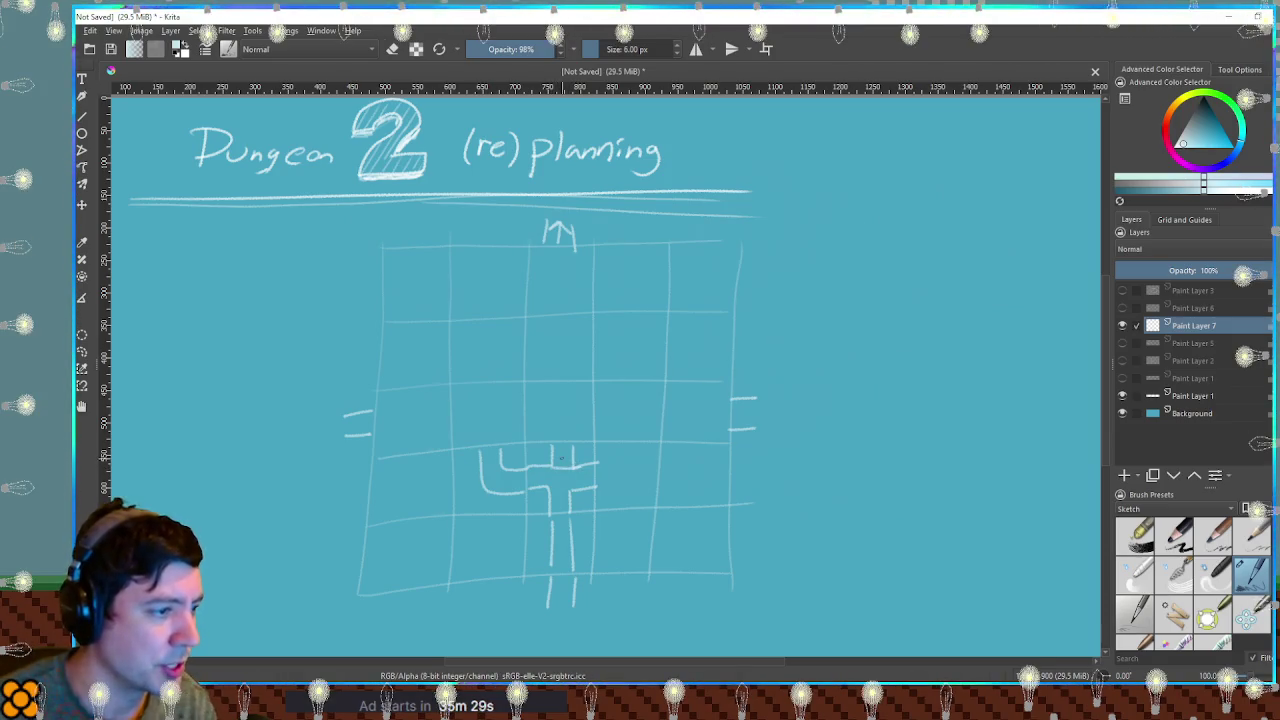
{"action": "key", "text": "ctrl+z"}
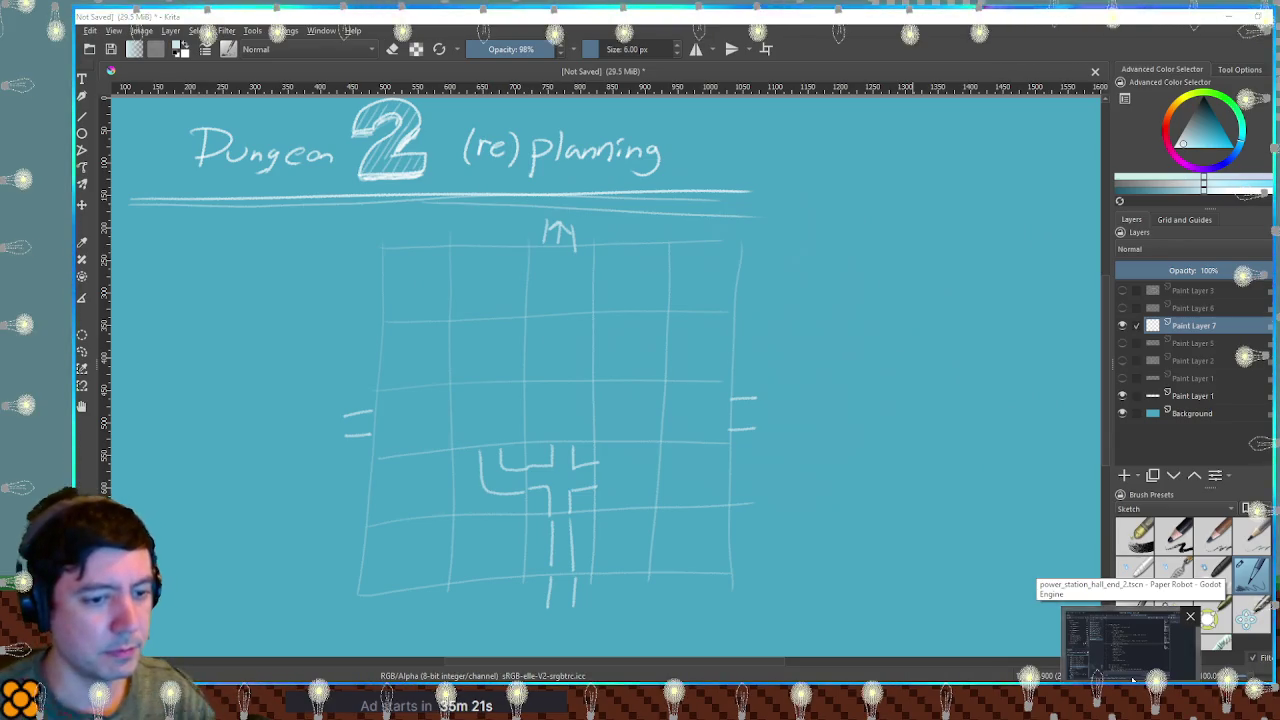
Launch the game with F6 and walk the chameleon left and right past the robot.
{"action": "left_click", "coordinate": [1130, 668]}
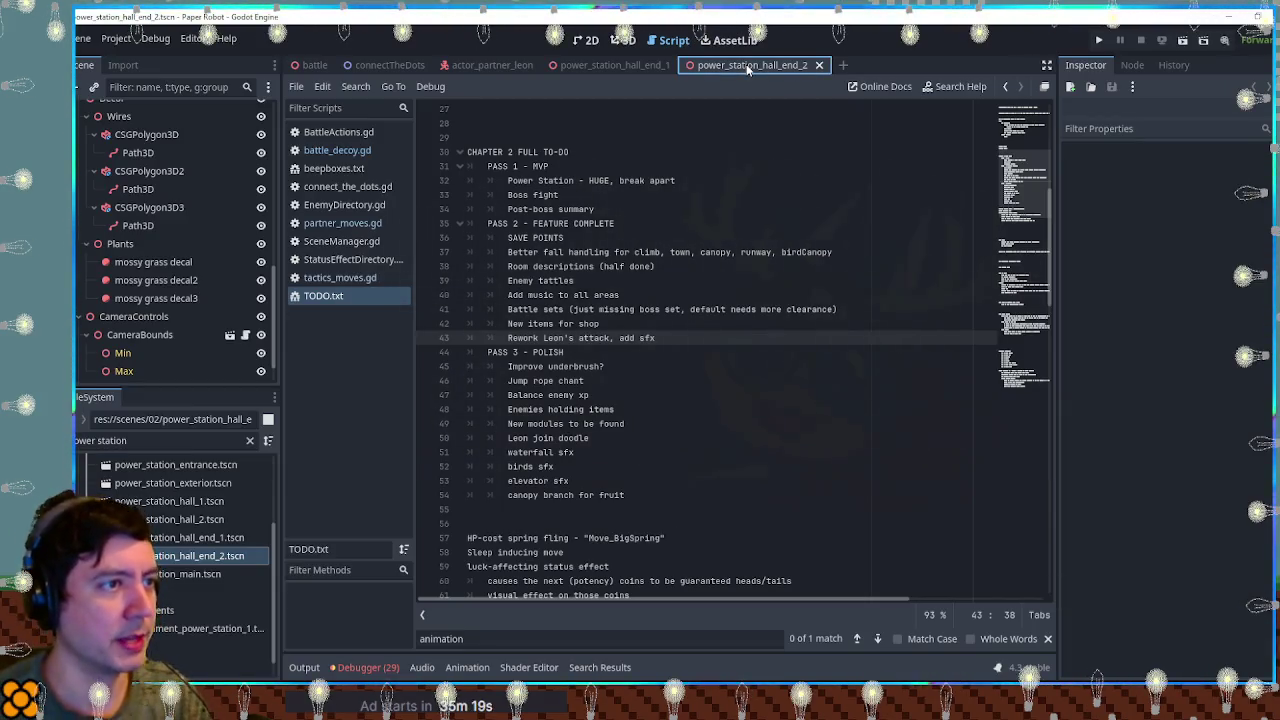
{"action": "key", "text": "F6"}
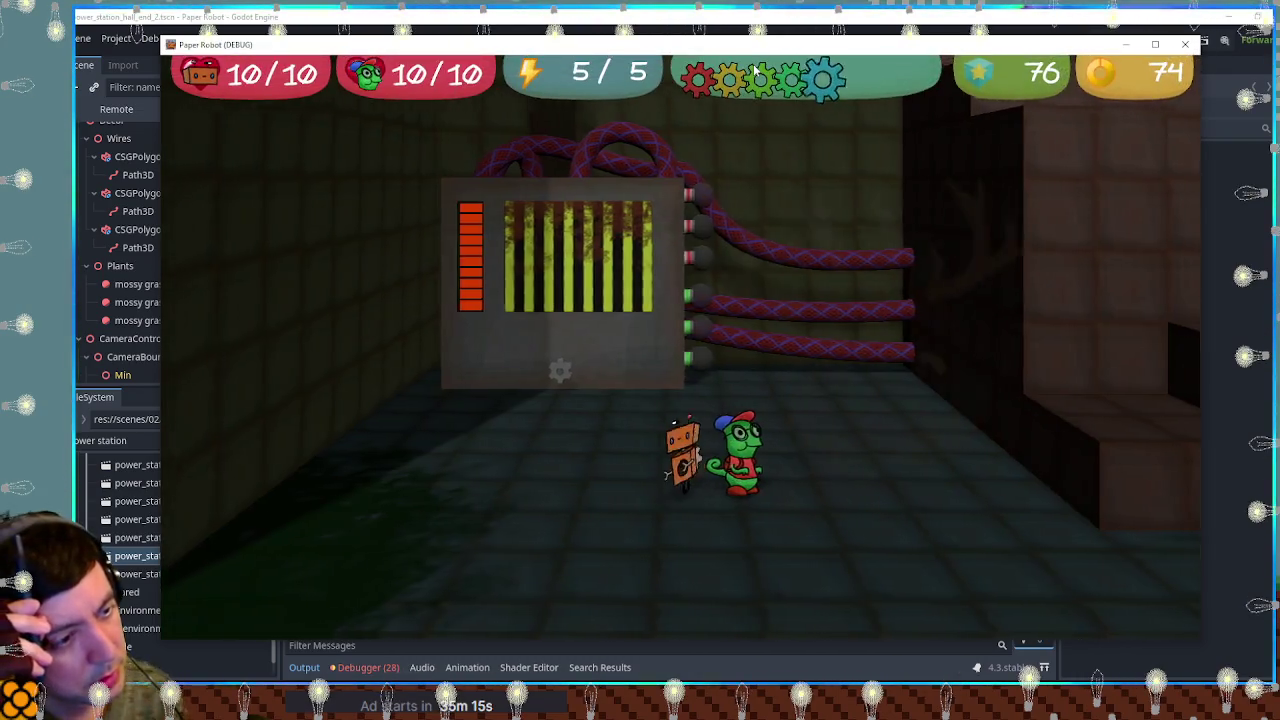
{"action": "key", "text": "a"}
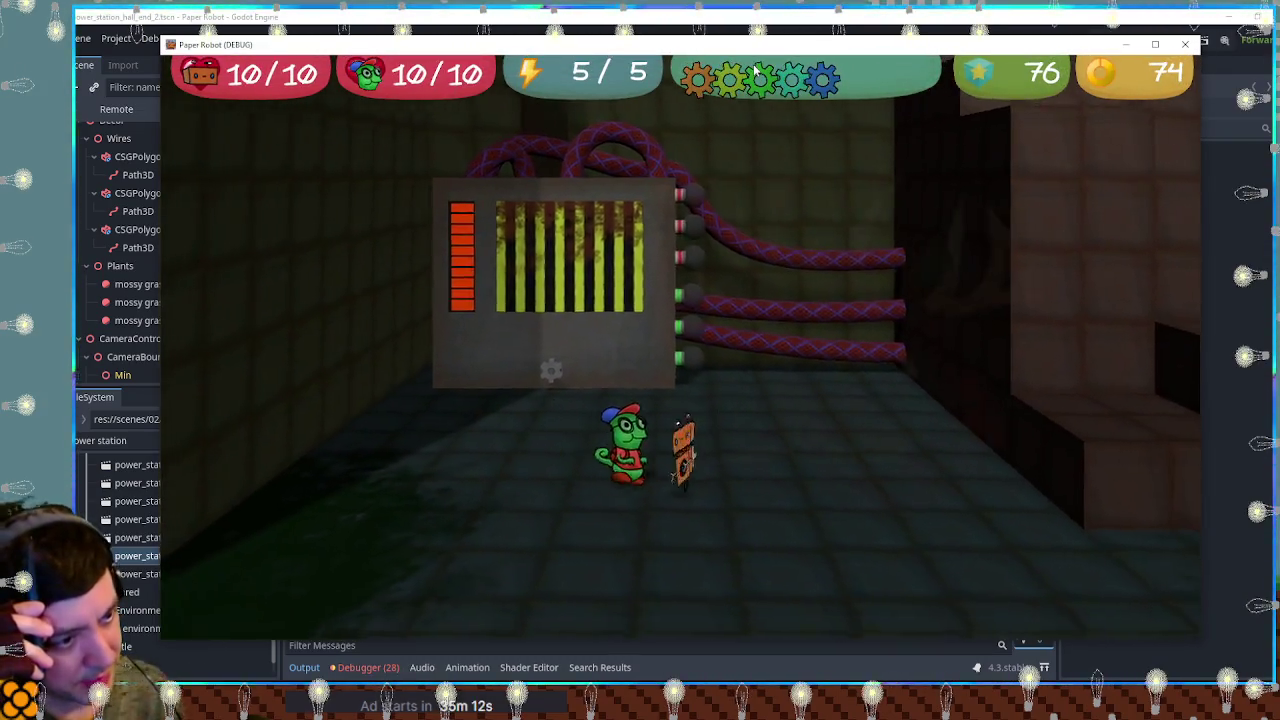
{"action": "key", "text": "d"}
{"action": "key", "text": "a"}
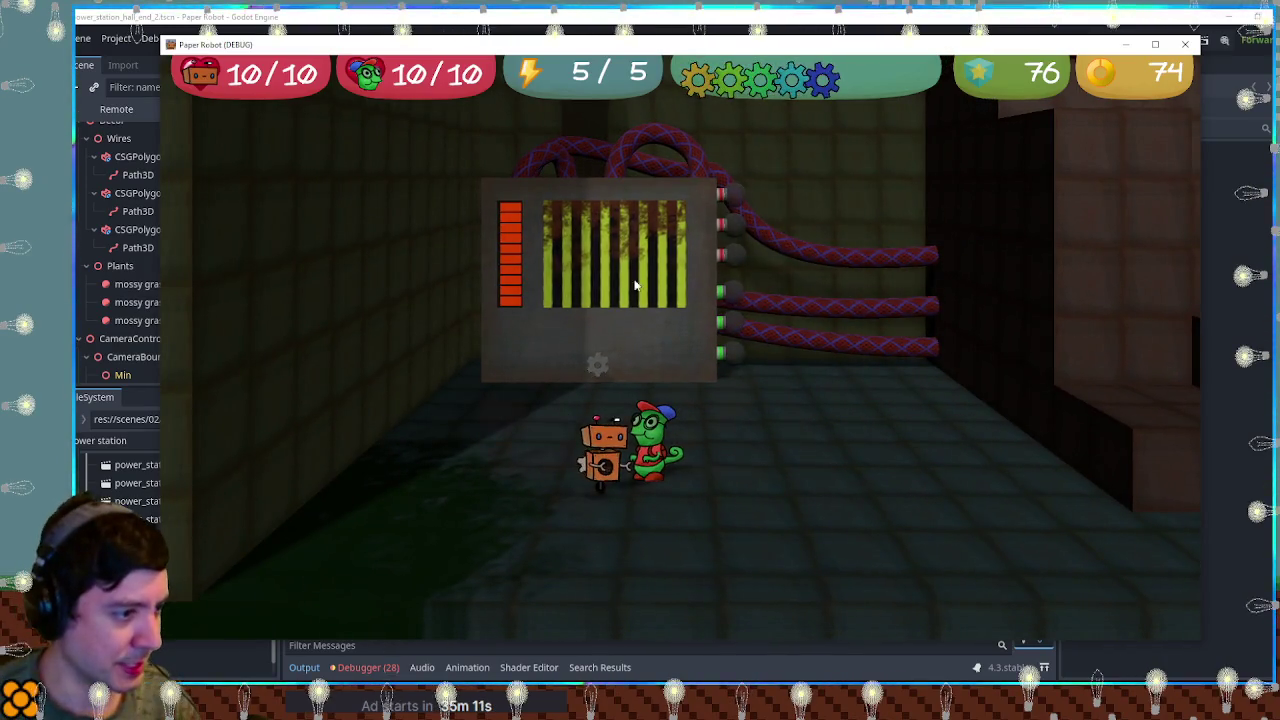
{"action": "key", "text": "d"}
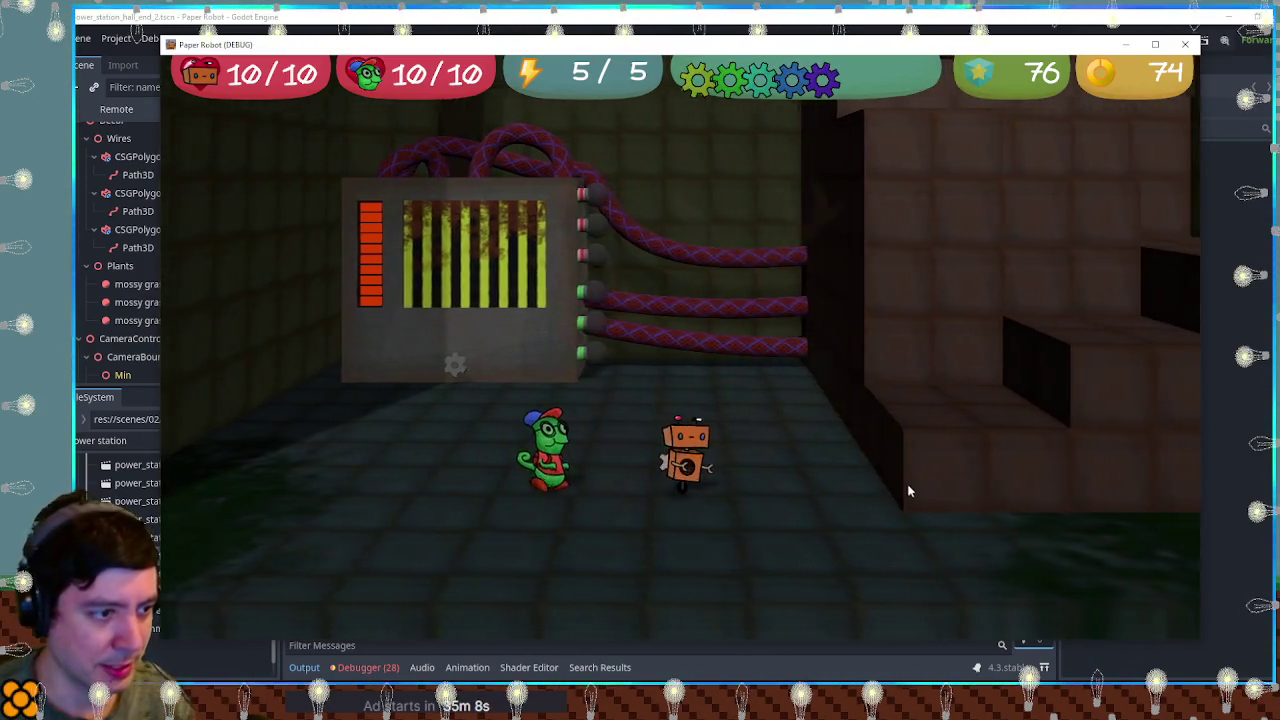
{"action": "key", "text": "d"}
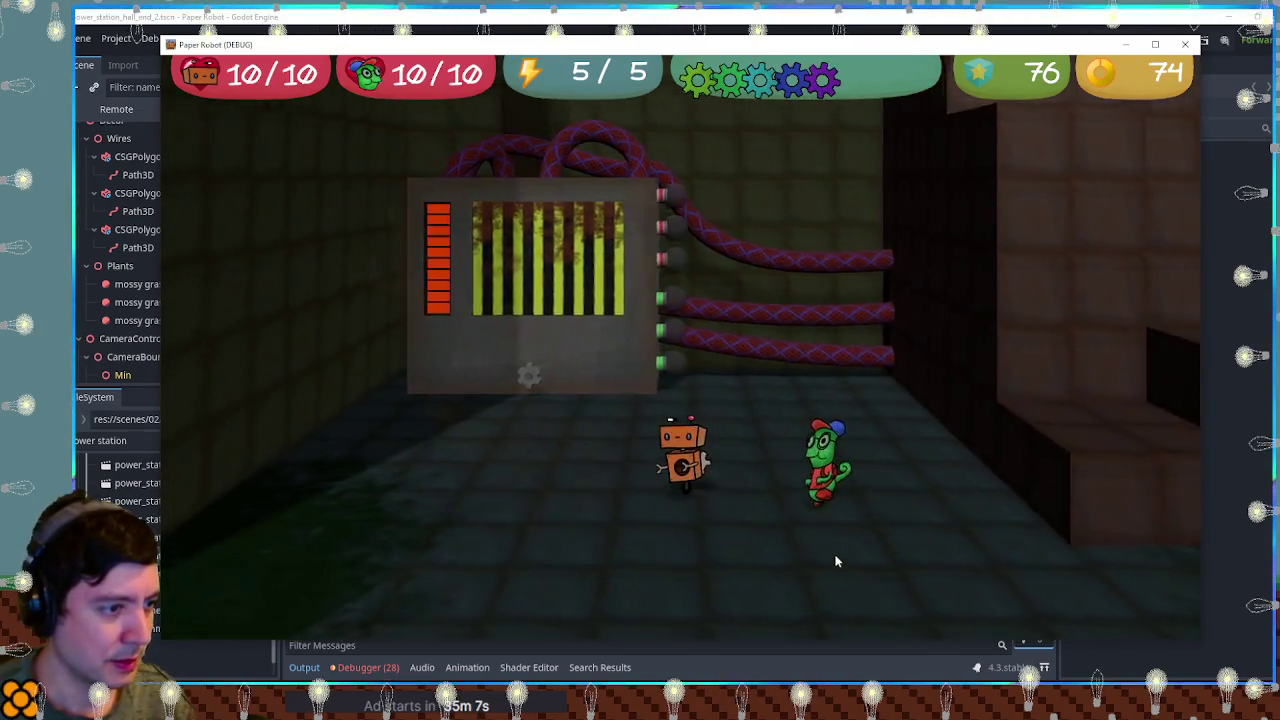
{"action": "key", "text": "a"}
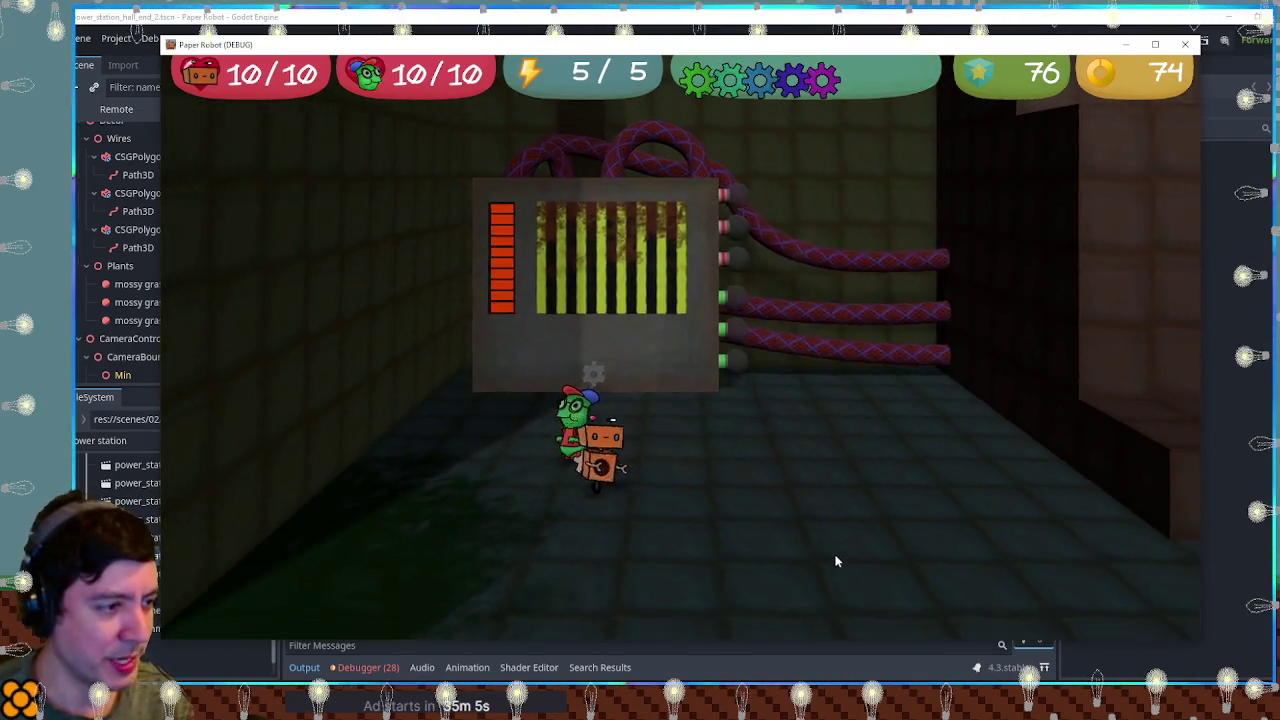
{"action": "key", "text": "d"}
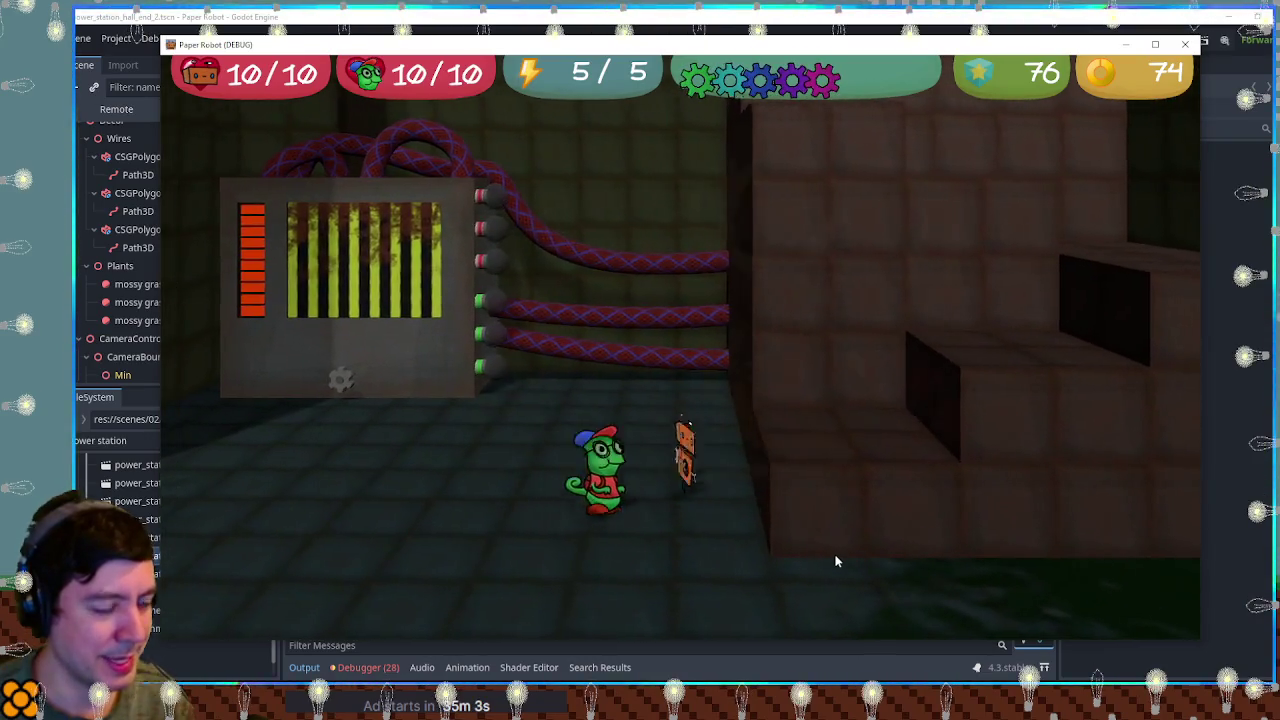
{"action": "key", "text": "a"}
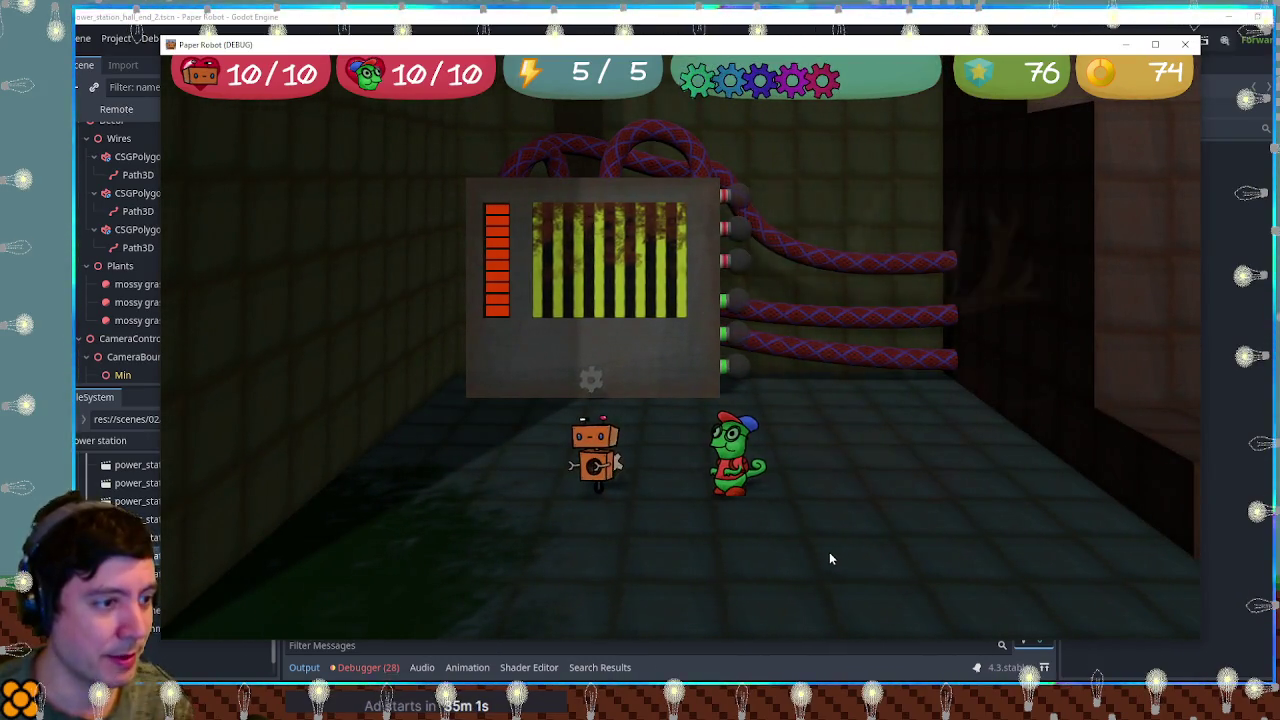
Fire the chameleon's tongue repeatedly, hop onto the robot, and stop the game with F8.
{"action": "key", "text": "a"}
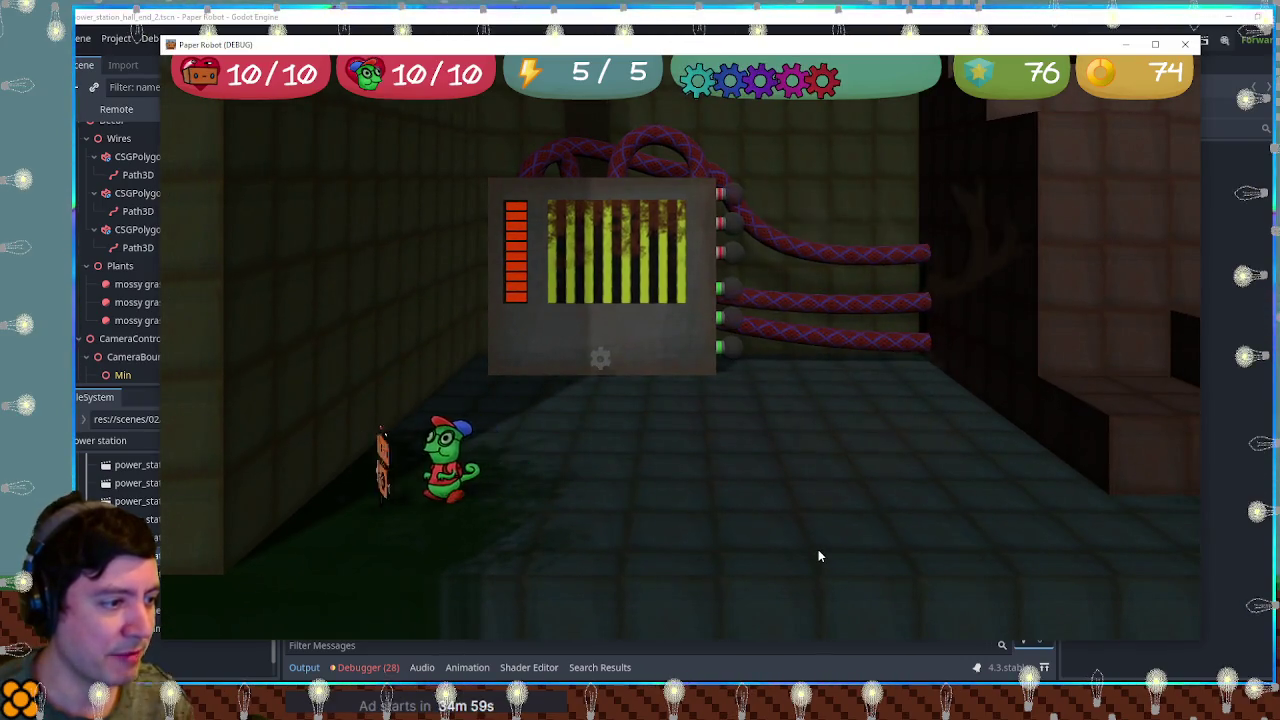
{"action": "left_click", "coordinate": [817, 549]}
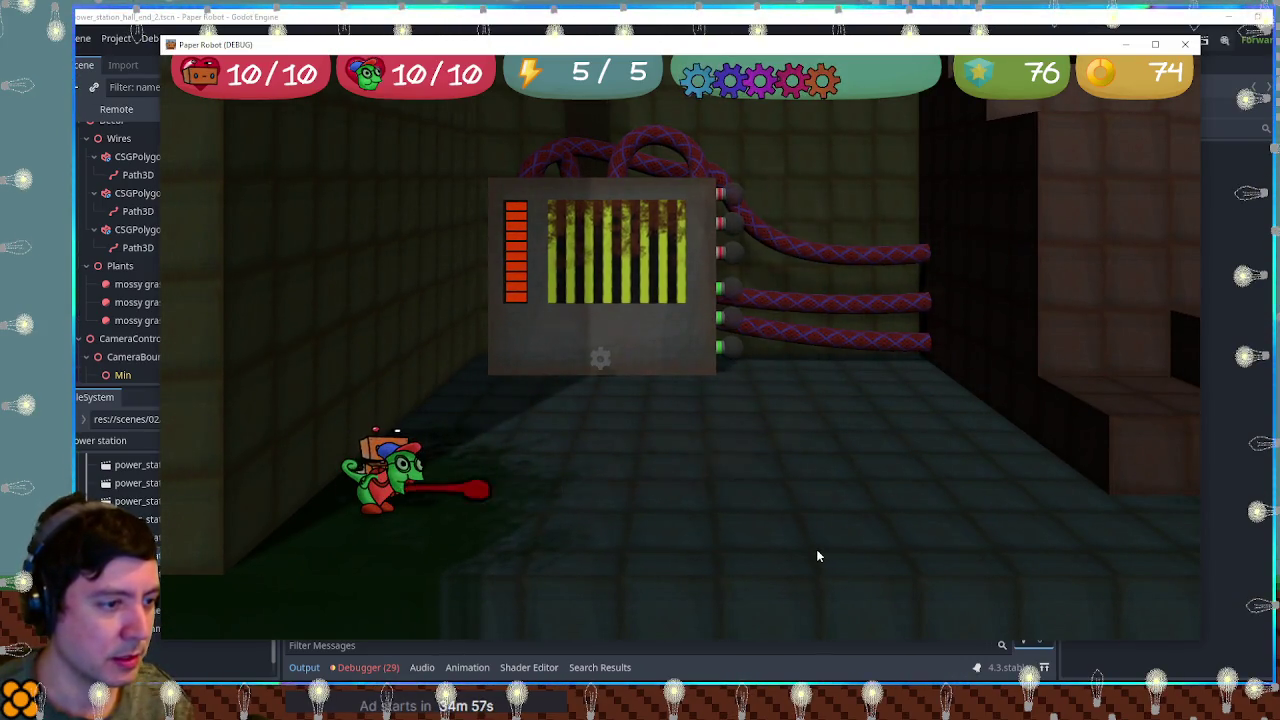
{"action": "key", "text": "d"}
{"action": "left_click", "coordinate": [816, 550]}
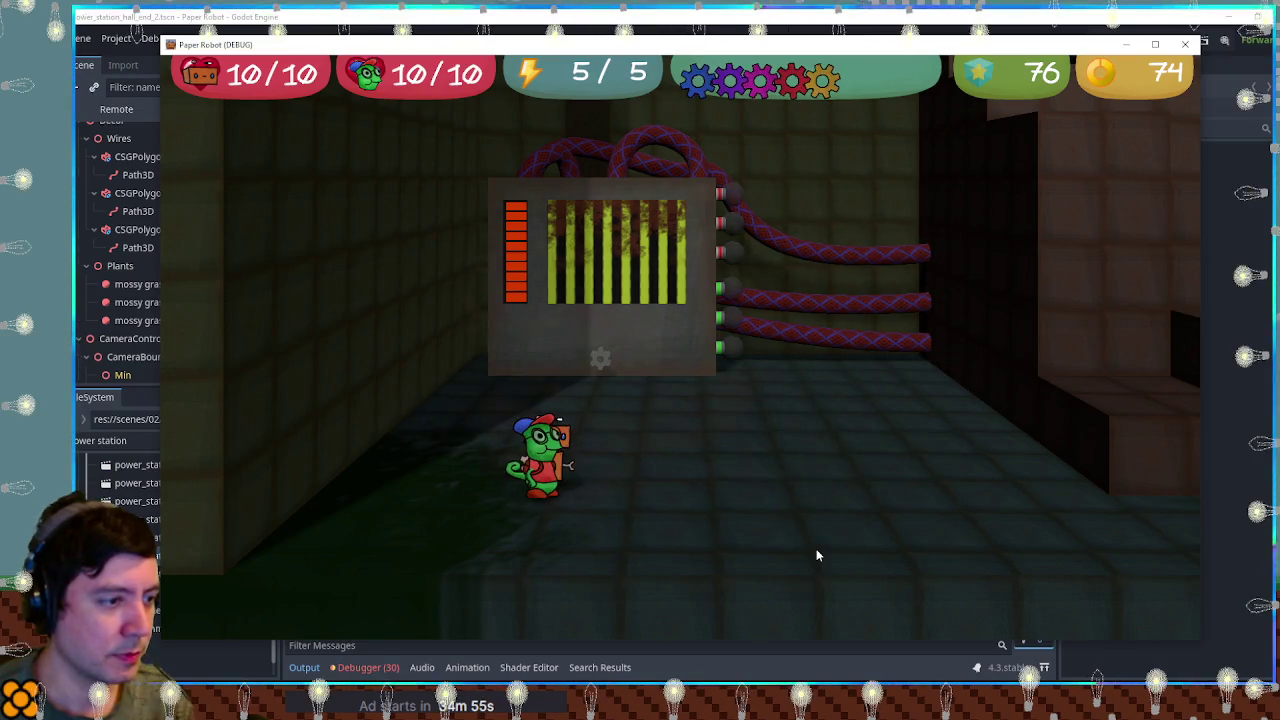
{"action": "left_click", "coordinate": [816, 550]}
{"action": "key", "text": "s"}
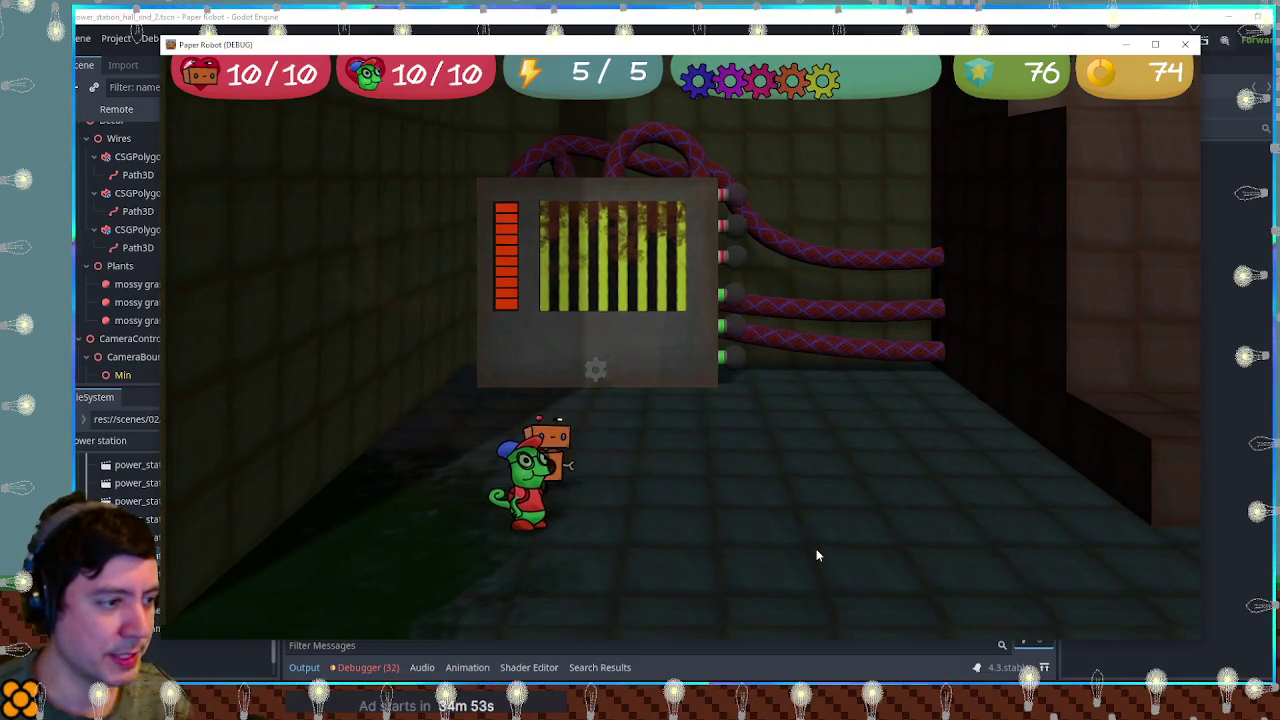
{"action": "left_click", "coordinate": [816, 548]}
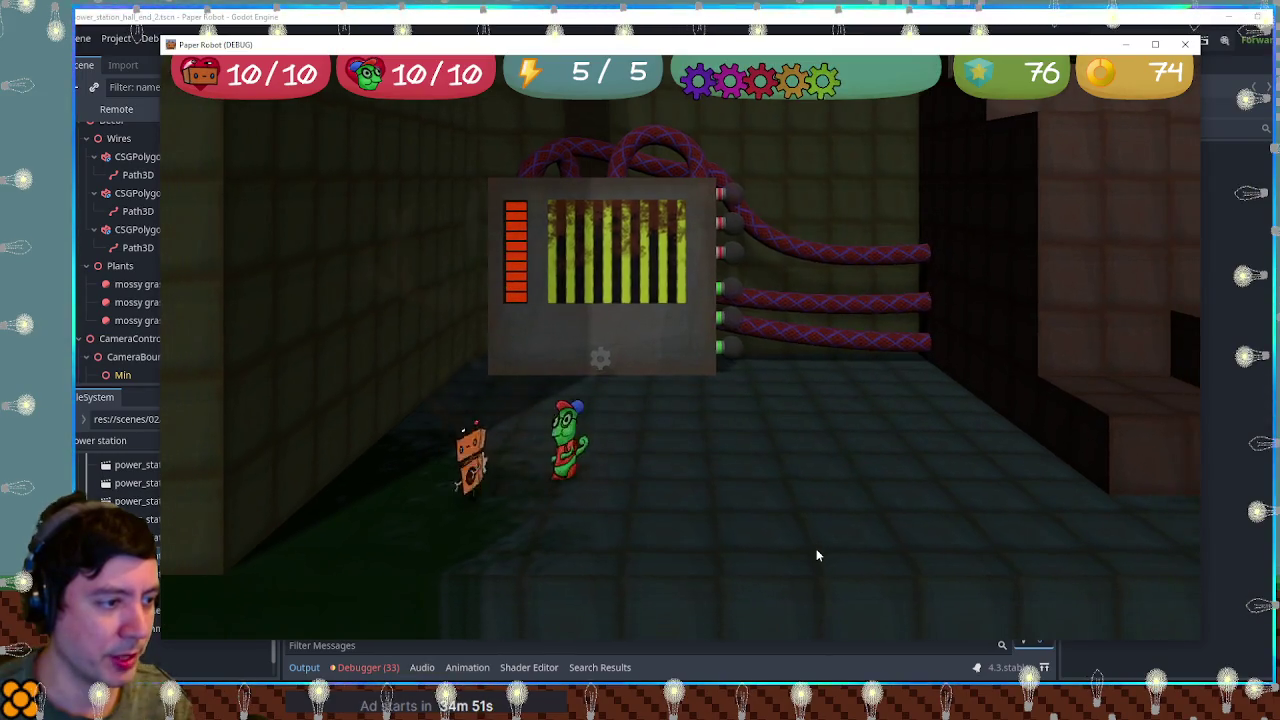
{"action": "left_click", "coordinate": [816, 548]}
{"action": "left_click", "coordinate": [815, 548]}
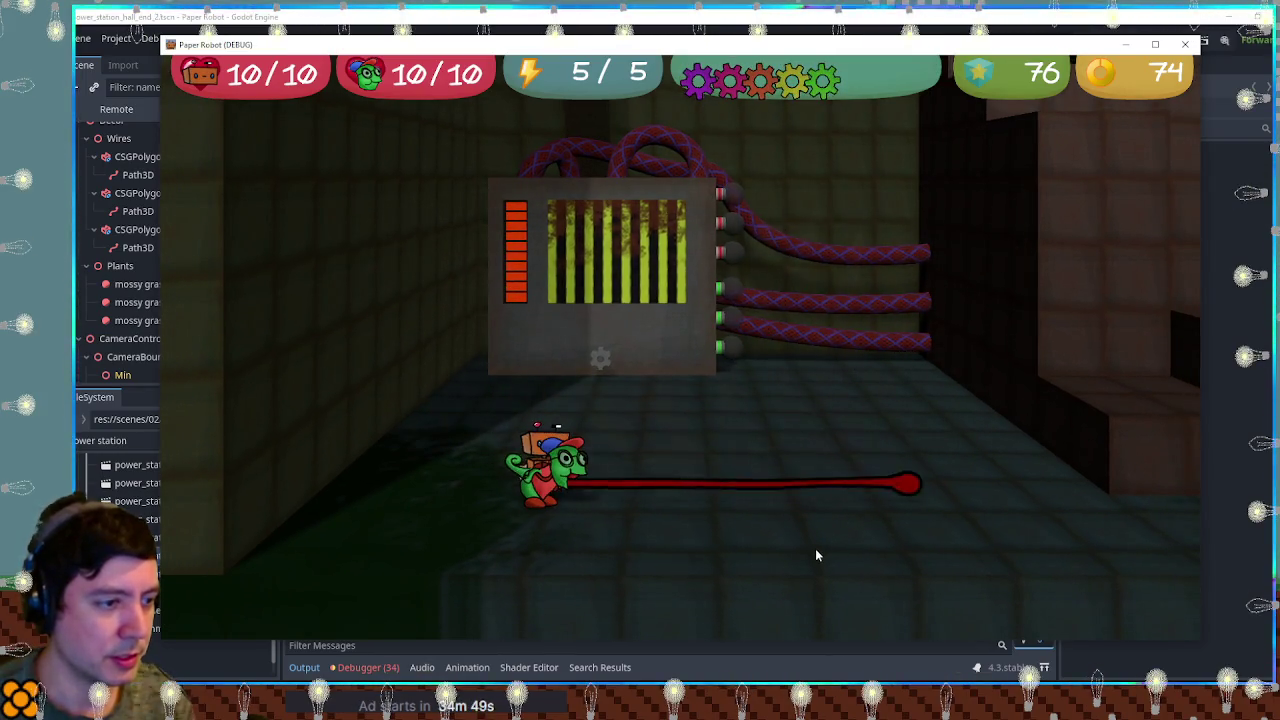
{"action": "key", "text": "d"}
{"action": "left_click", "coordinate": [814, 548]}
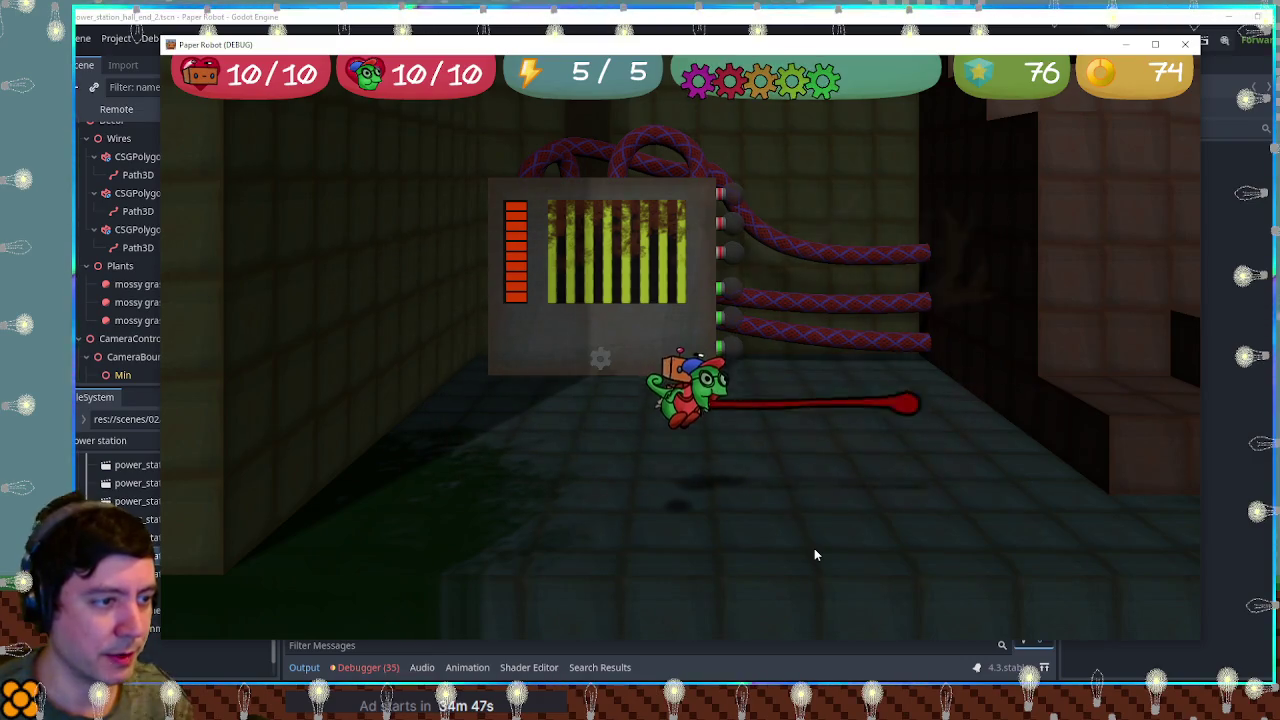
{"action": "key", "text": "a"}
{"action": "key", "text": "space"}
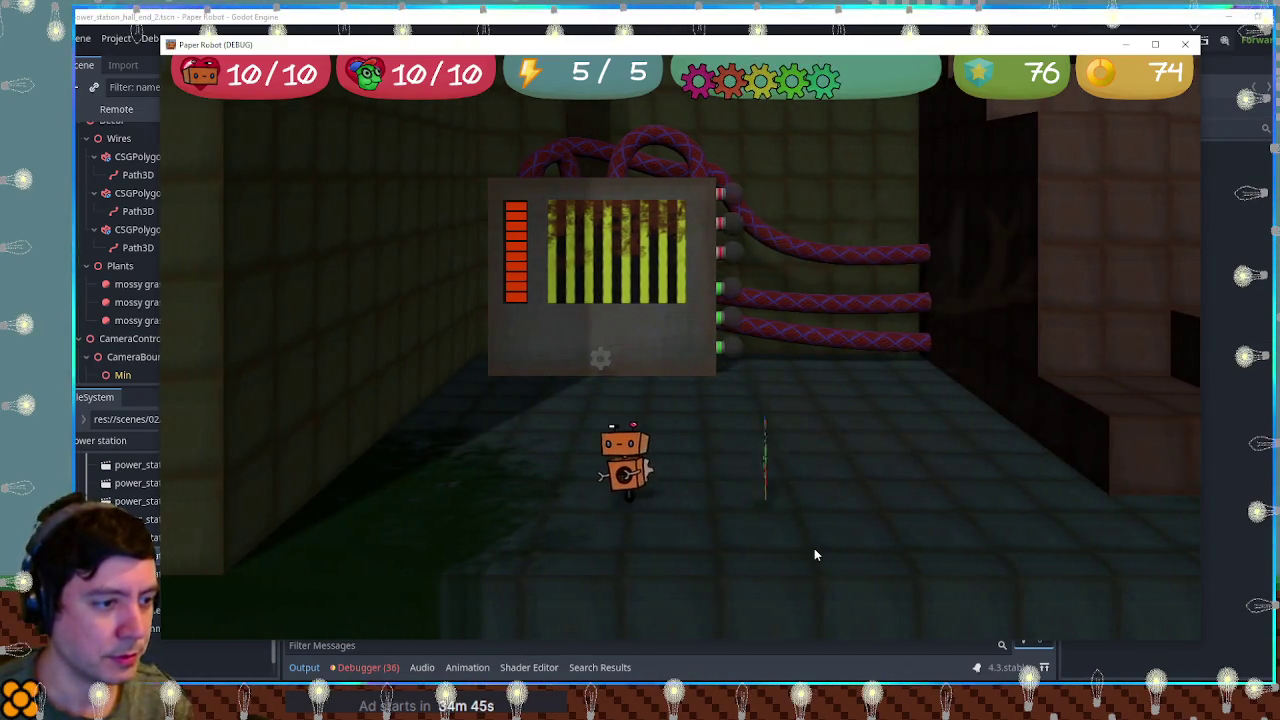
{"action": "key", "text": "F8"}
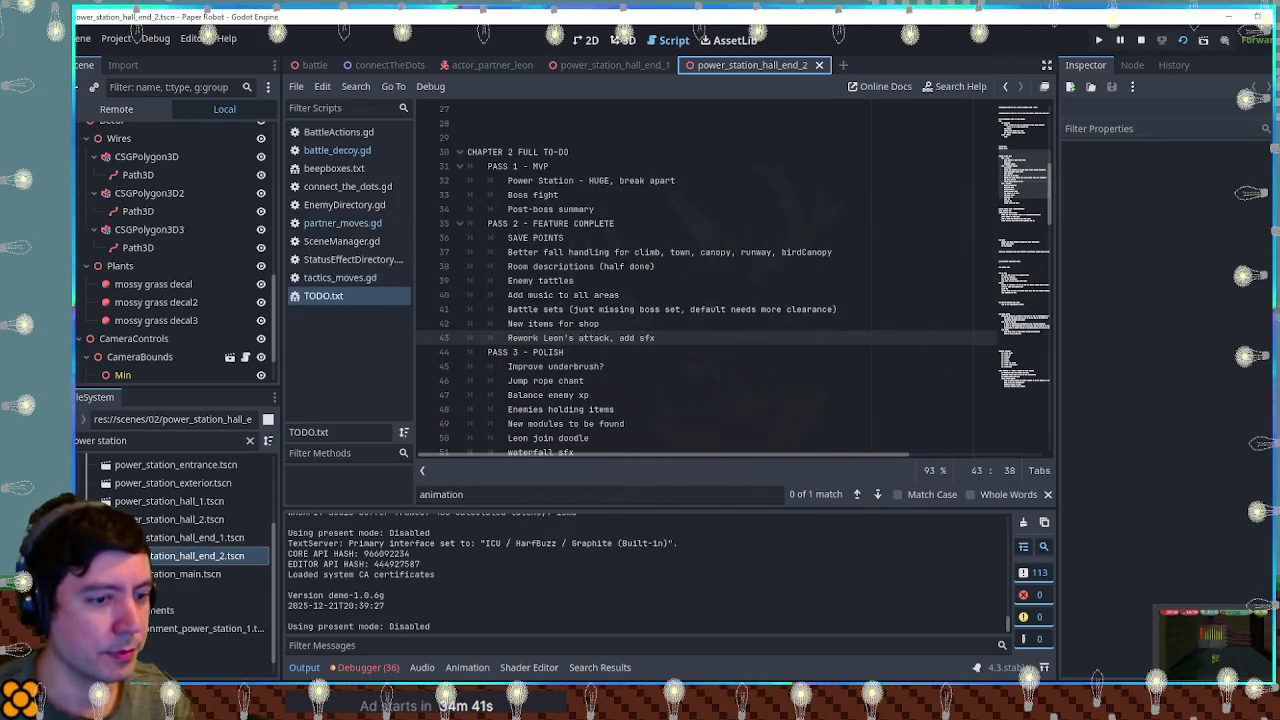
Switch from Godot back to the Krita 'Dungeon 2 (re)planning' sketch with Alt+Tab.
{"action": "key", "text": "alt+Tab"}
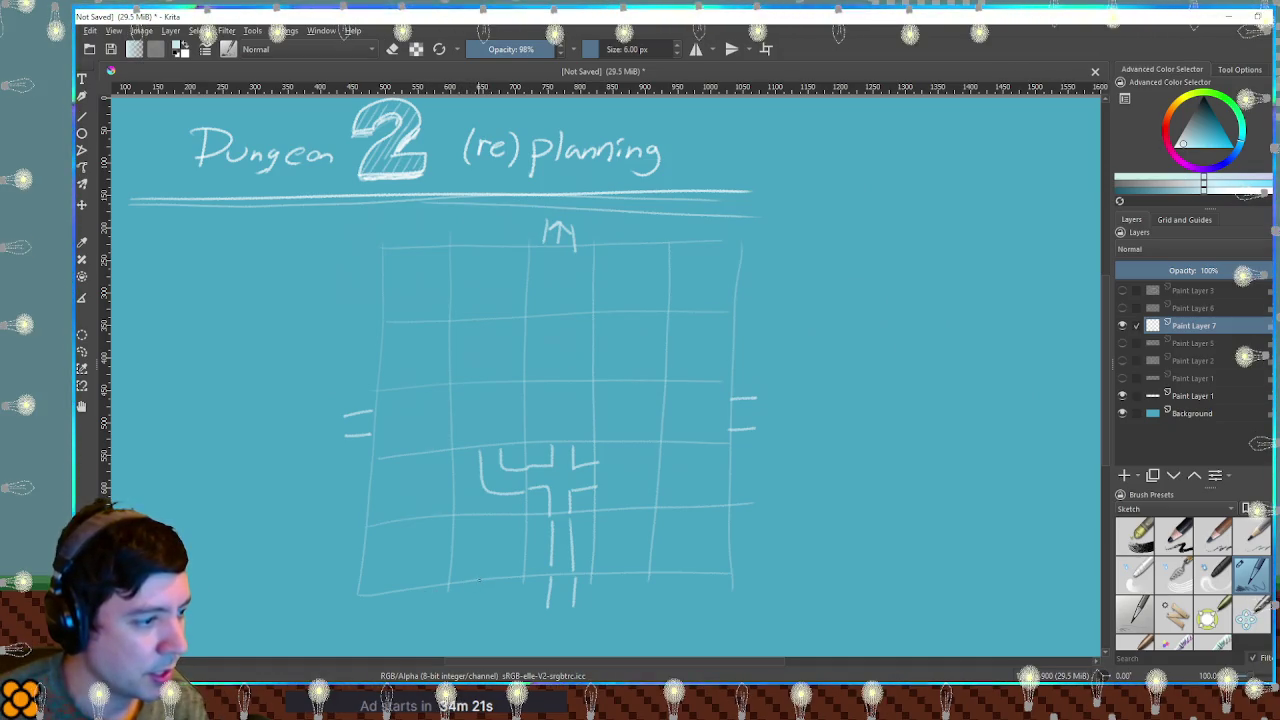
Undo the two stray strokes below the grid and erase the U-shaped corridor sketch.
{"action": "key", "text": "ctrl+z"}
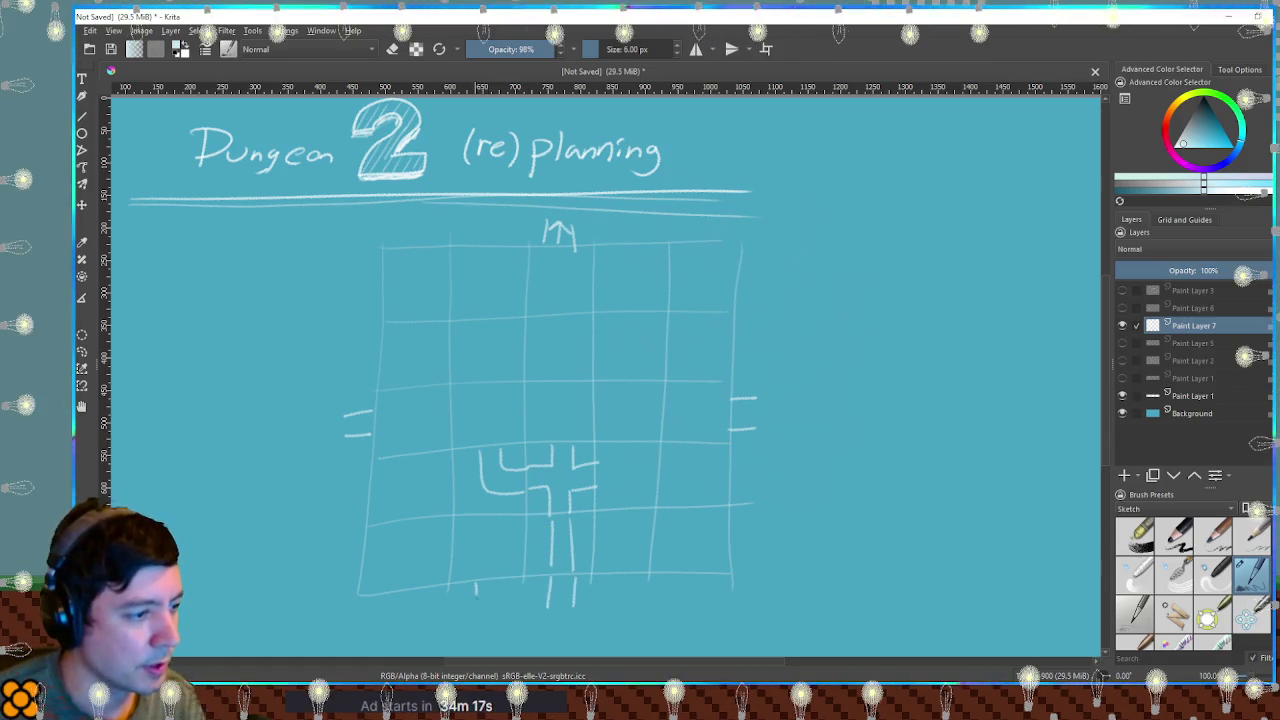
{"action": "key", "text": "ctrl+z"}
{"action": "key", "text": "ctrl+r"}
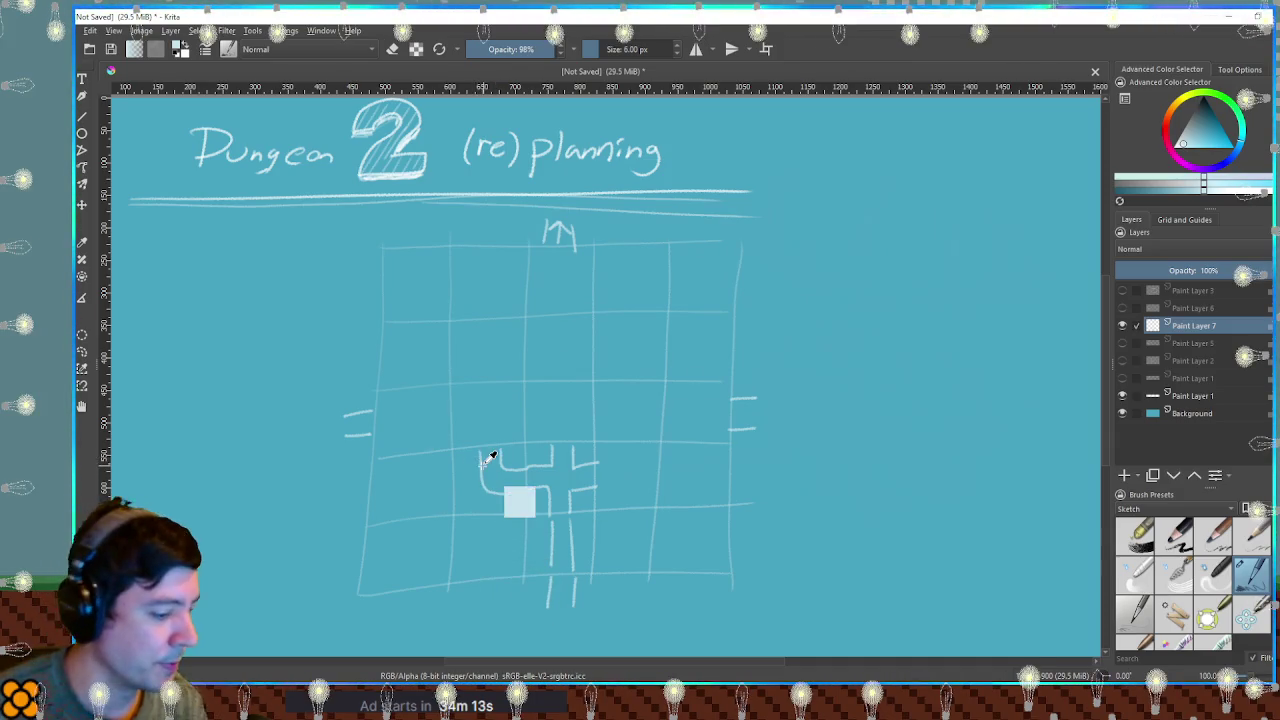
{"action": "left_click_drag", "start_coordinate": [469, 448], "coordinate": [523, 505]}
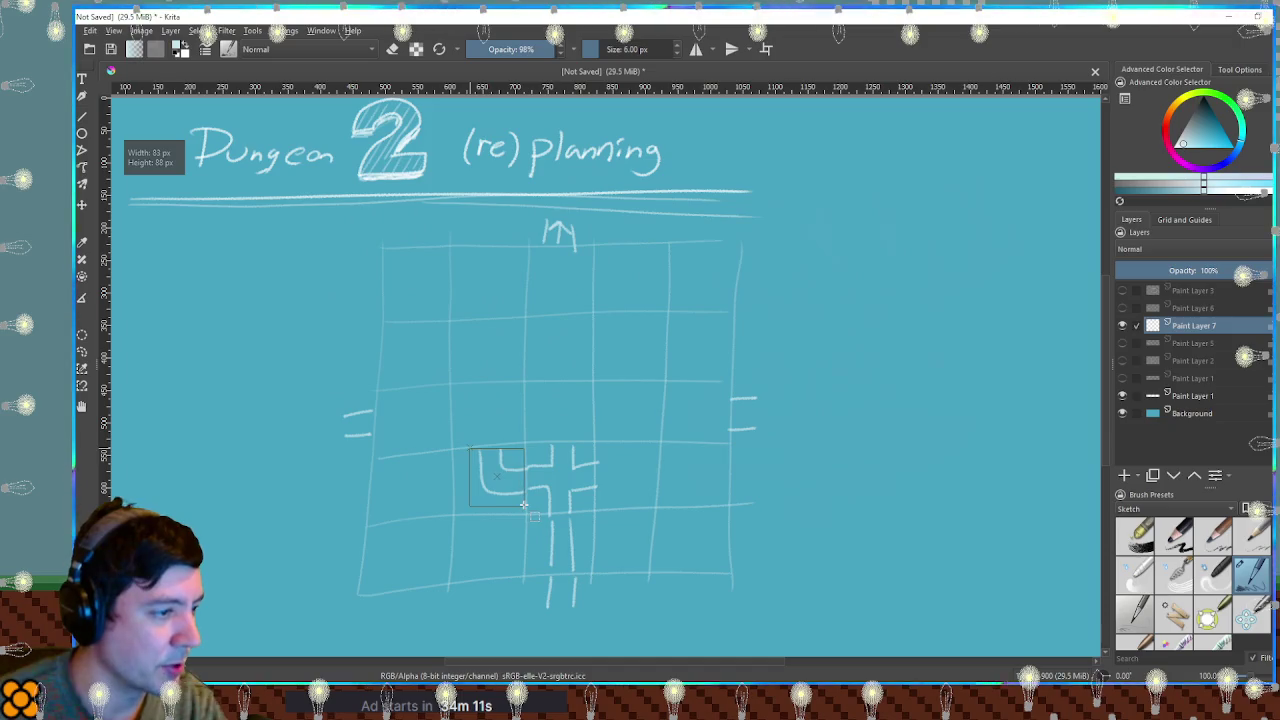
{"action": "key", "text": "Delete"}
Erase the cross-shaped junction and the corridor lines at the grid bottom.
{"action": "mouse_move", "coordinate": [528, 448]}
{"action": "left_mouse_down"}
{"action": "mouse_move", "coordinate": [595, 508]}
{"action": "mouse_move", "coordinate": [585, 562]}
{"action": "left_mouse_up"}
{"action": "key", "text": "Delete"}
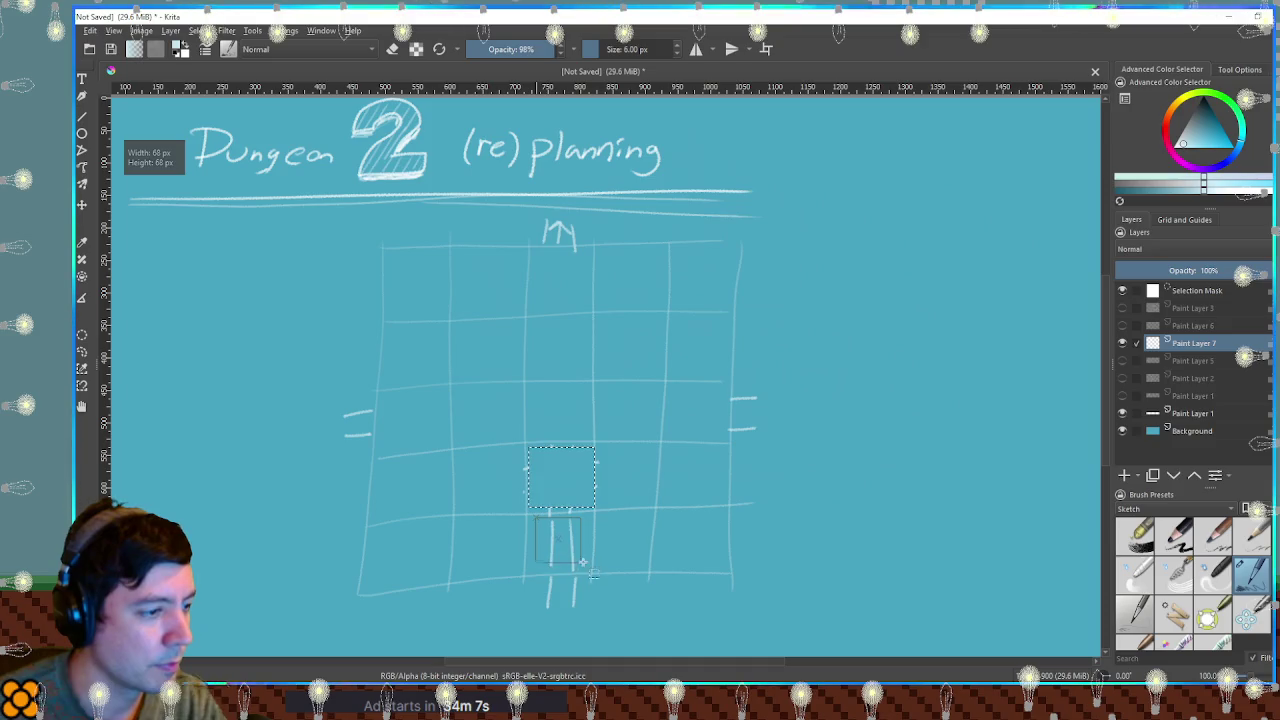
{"action": "key", "text": "Delete"}
{"action": "left_click_drag", "start_coordinate": [581, 612], "coordinate": [589, 616]}
{"action": "left_click", "coordinate": [561, 598]}
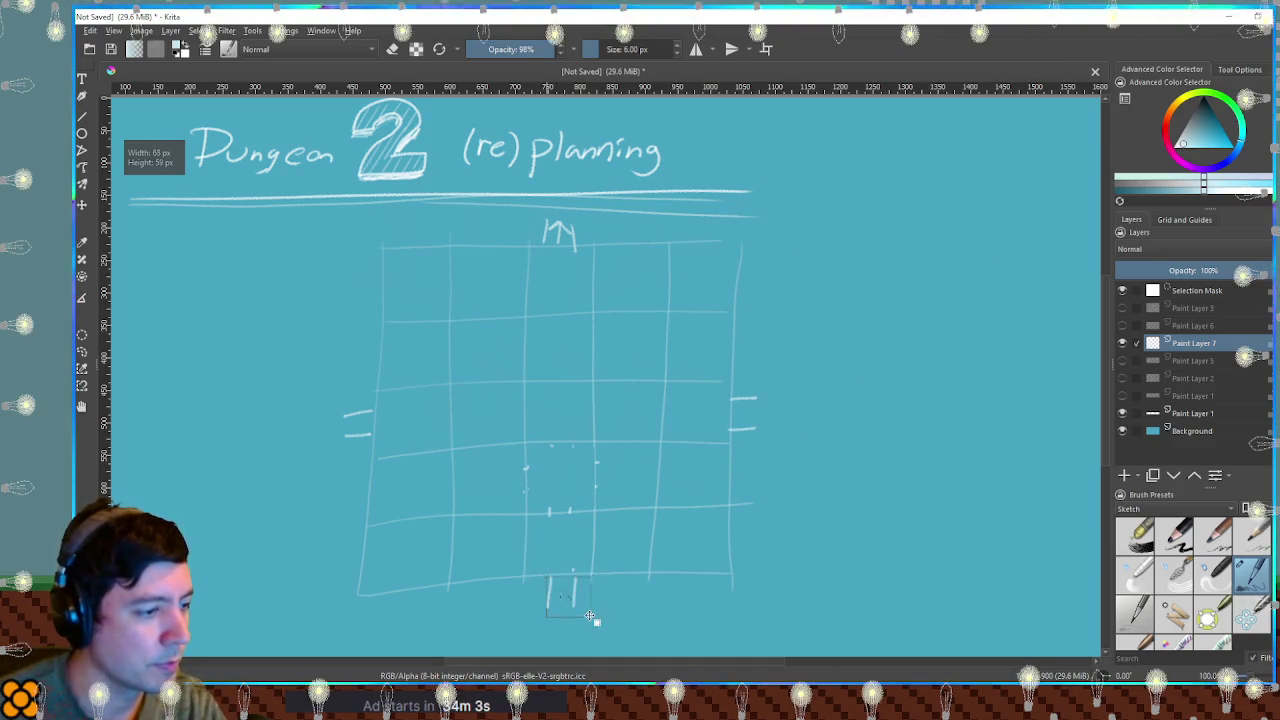
{"action": "key", "text": "ctrl+c"}
{"action": "key", "text": "ctrl+v"}
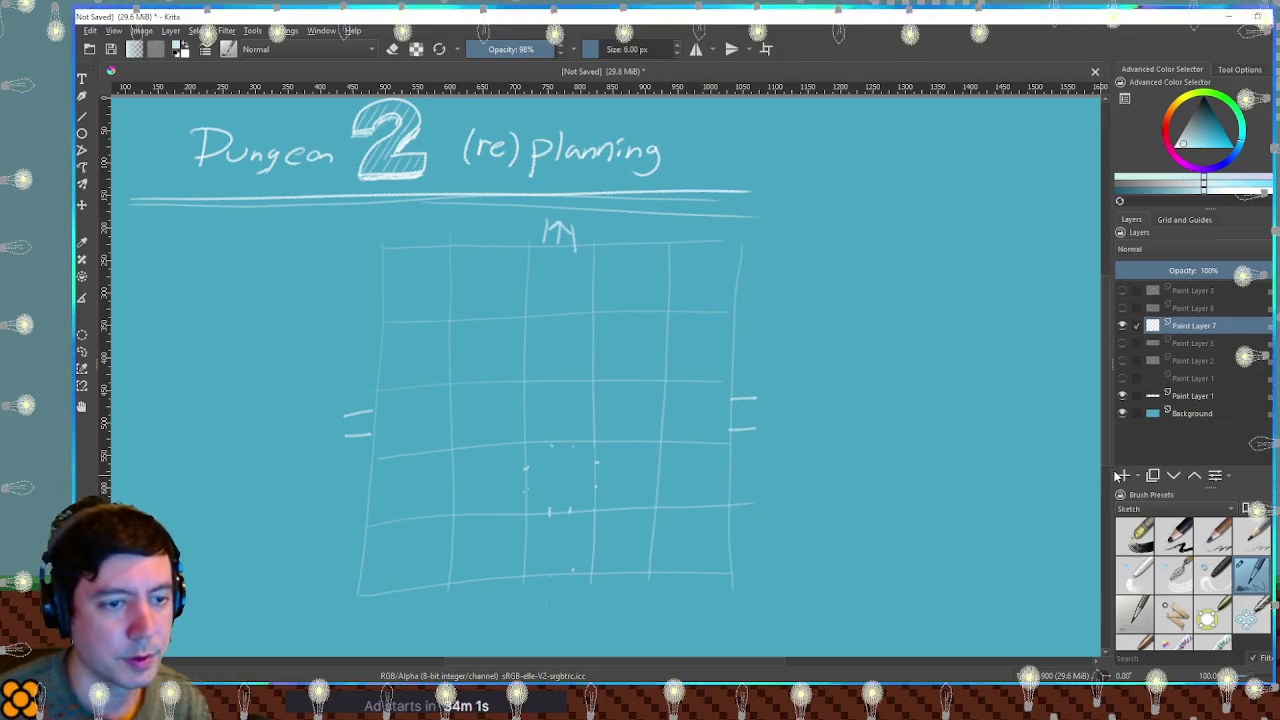
{"action": "left_click_drag", "start_coordinate": [869, 374], "coordinate": [885, 374]}
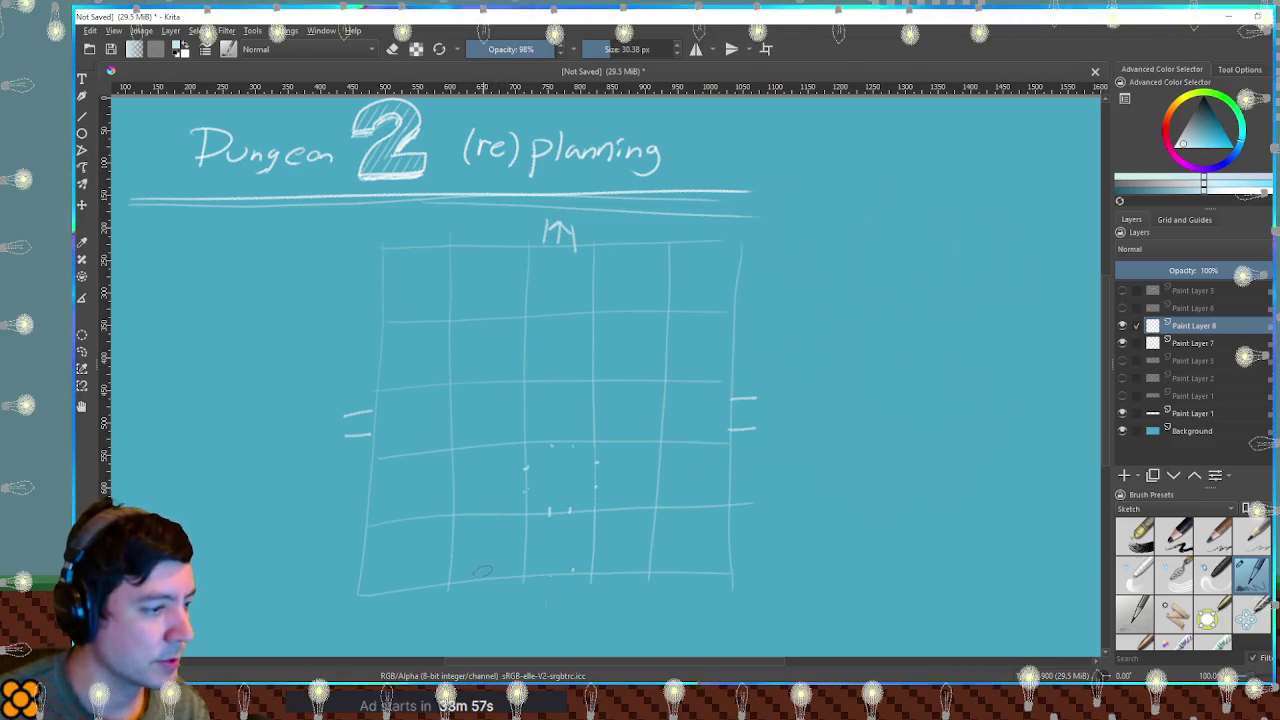
{"action": "mouse_move", "coordinate": [486, 572]}
{"action": "left_mouse_down"}
{"action": "mouse_move", "coordinate": [492, 488]}
{"action": "mouse_move", "coordinate": [522, 474]}
{"action": "mouse_move", "coordinate": [495, 480]}
{"action": "left_mouse_up"}
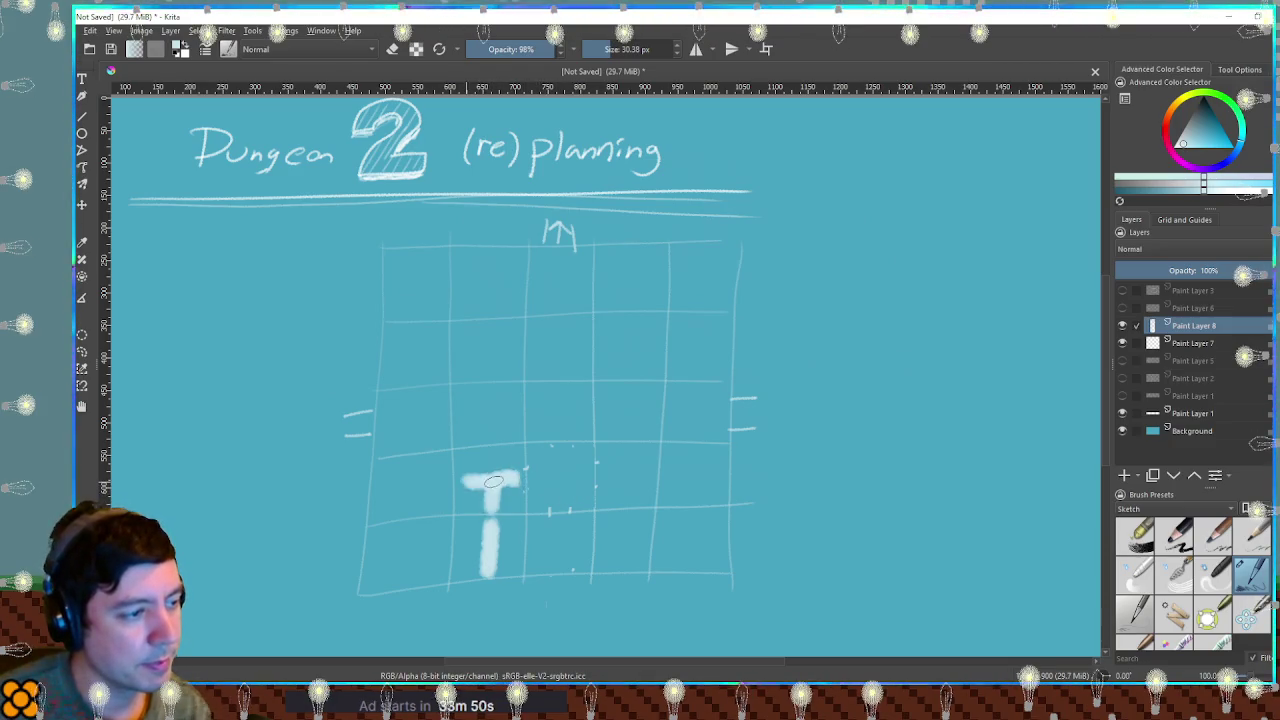
{"action": "key", "text": "ctrl+z"}
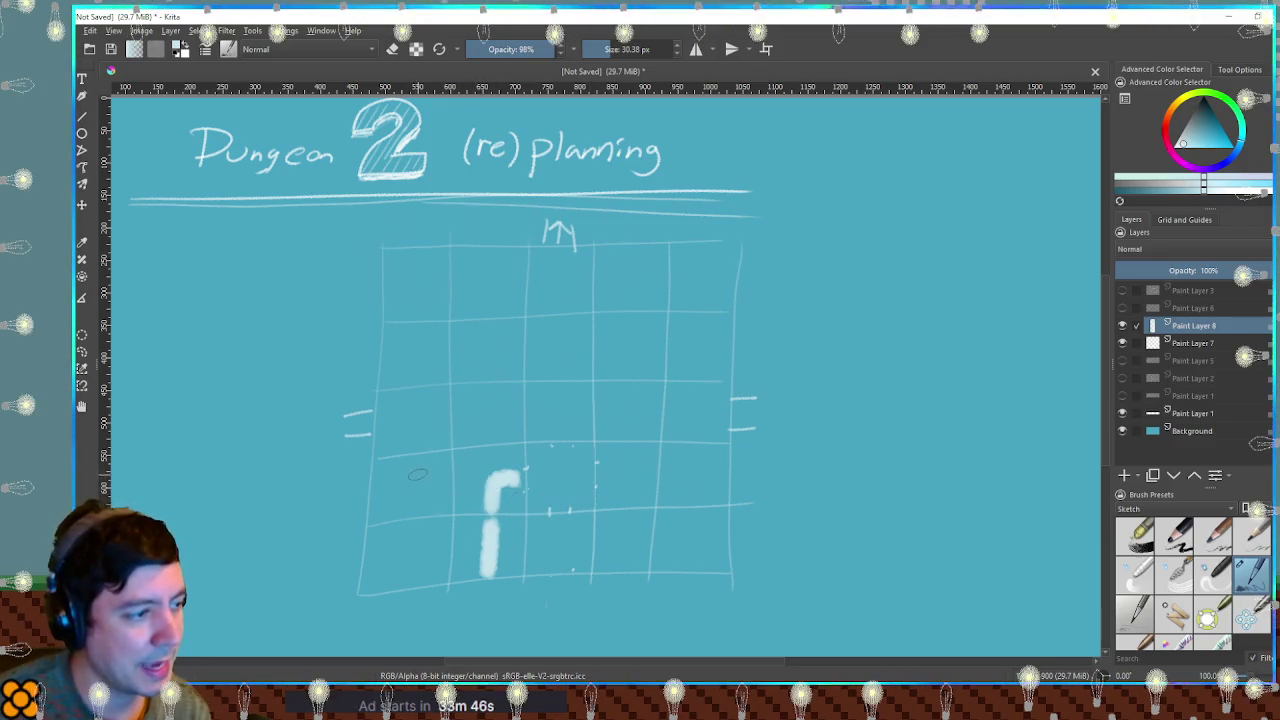
{"action": "left_click_drag", "start_coordinate": [438, 483], "coordinate": [416, 485]}
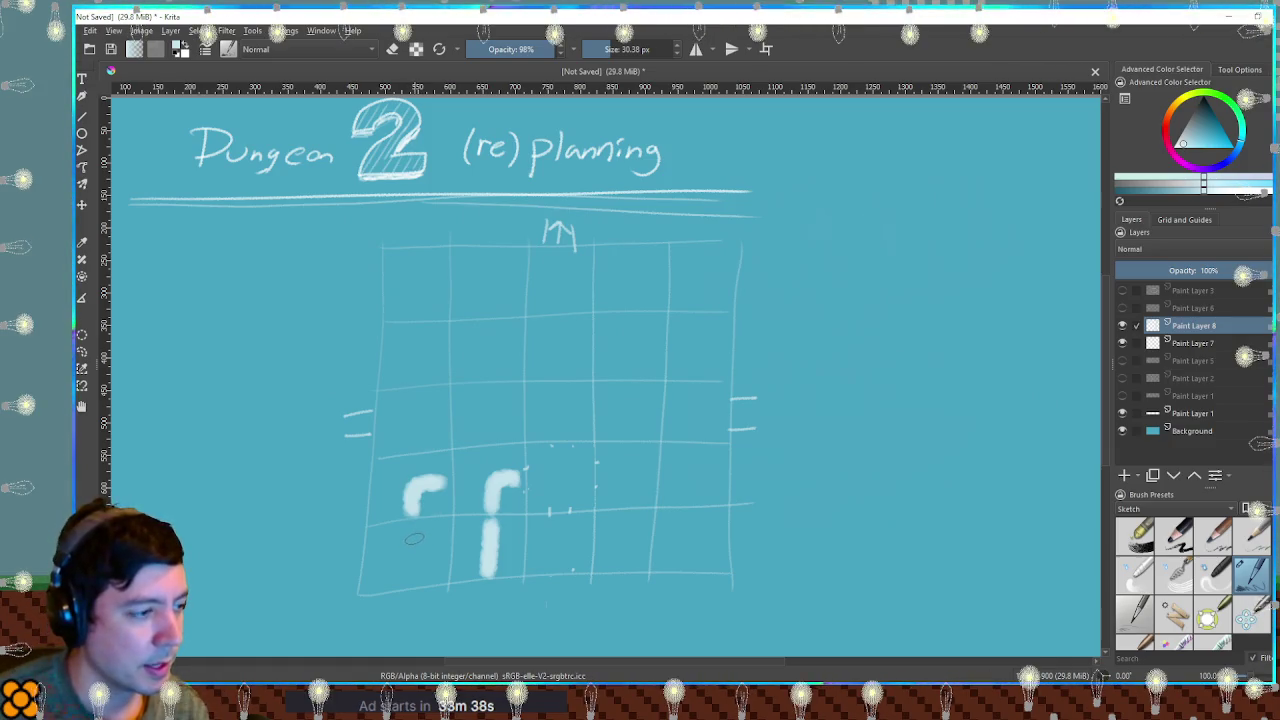
{"action": "mouse_move", "coordinate": [376, 551]}
{"action": "left_mouse_down"}
{"action": "mouse_move", "coordinate": [420, 549]}
{"action": "mouse_move", "coordinate": [416, 572]}
{"action": "left_mouse_up"}
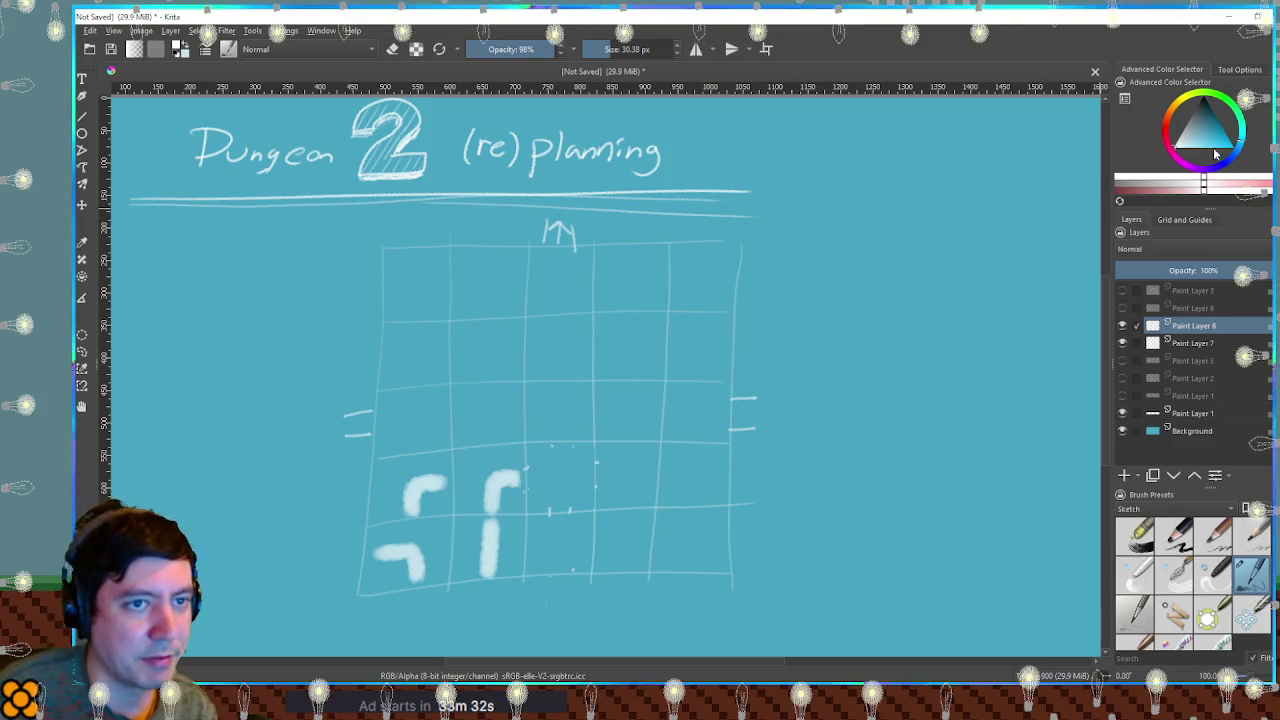
{"action": "left_click", "coordinate": [1168, 126]}
{"action": "left_click_drag", "start_coordinate": [1222, 146], "coordinate": [1231, 164]}
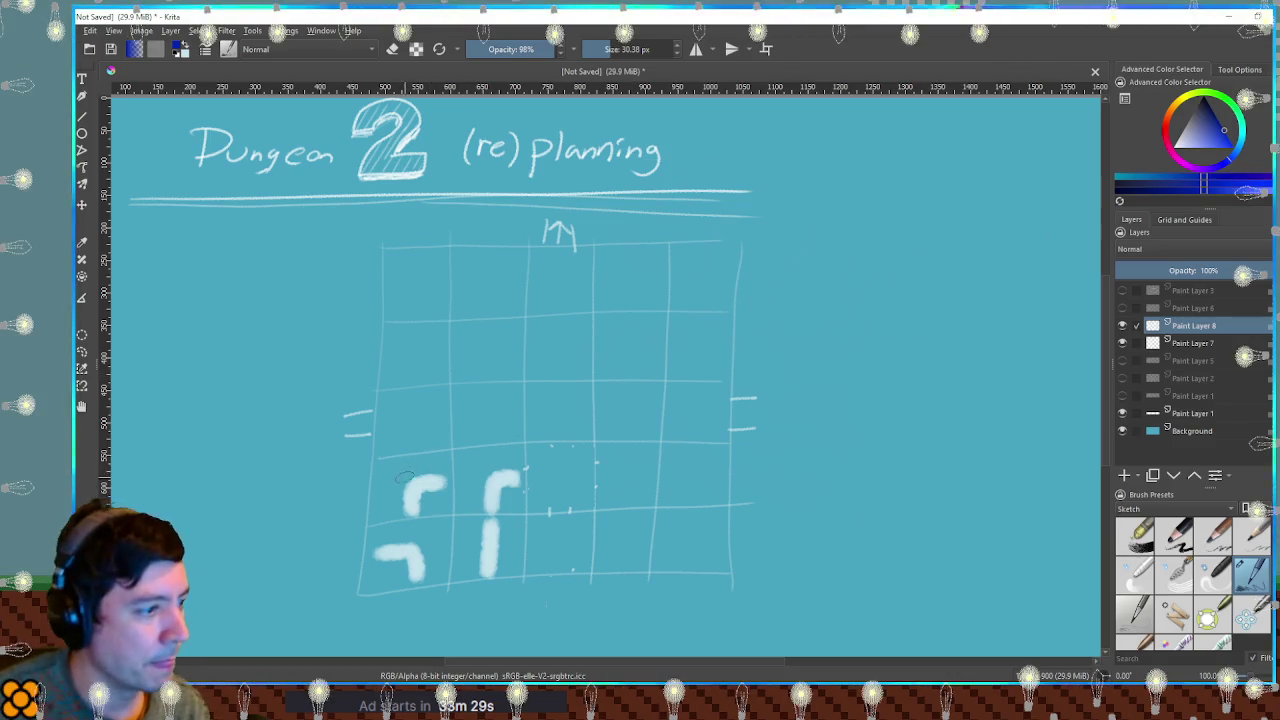
{"action": "left_click_drag", "start_coordinate": [410, 485], "coordinate": [413, 488]}
{"action": "left_click", "coordinate": [425, 486], "text": "ctrl"}
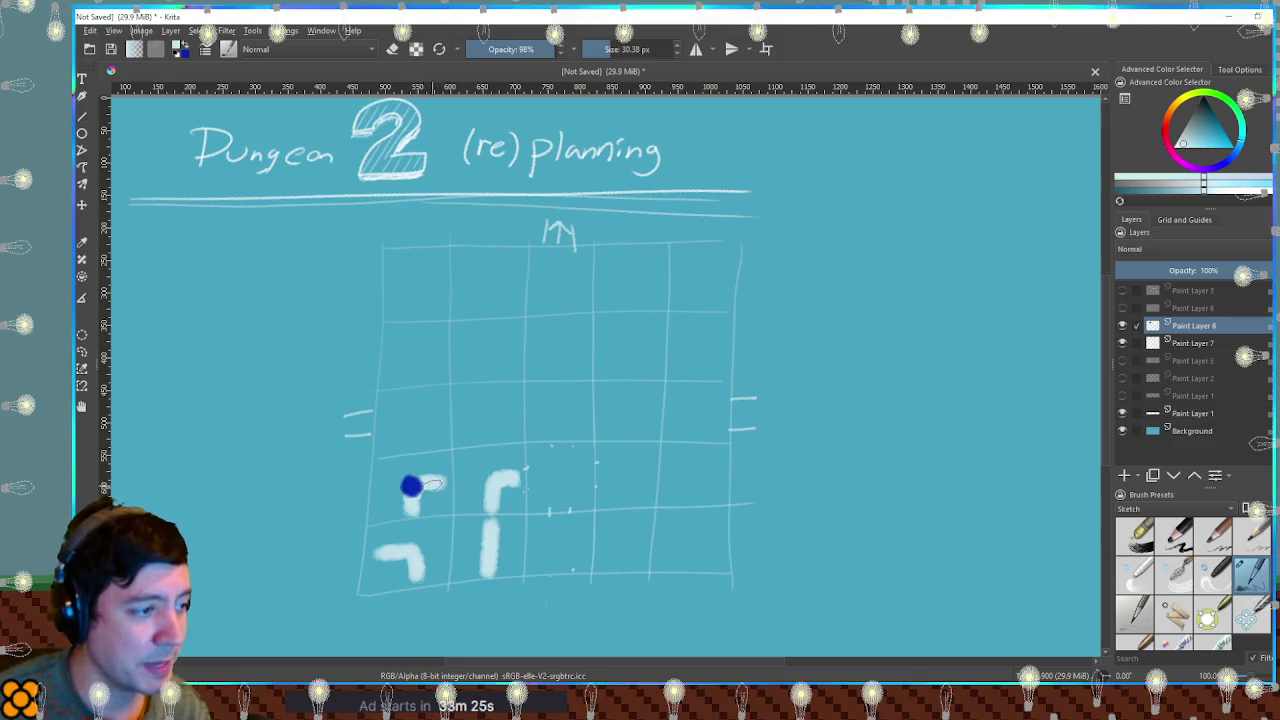
{"action": "left_click_drag", "start_coordinate": [455, 482], "coordinate": [495, 480]}
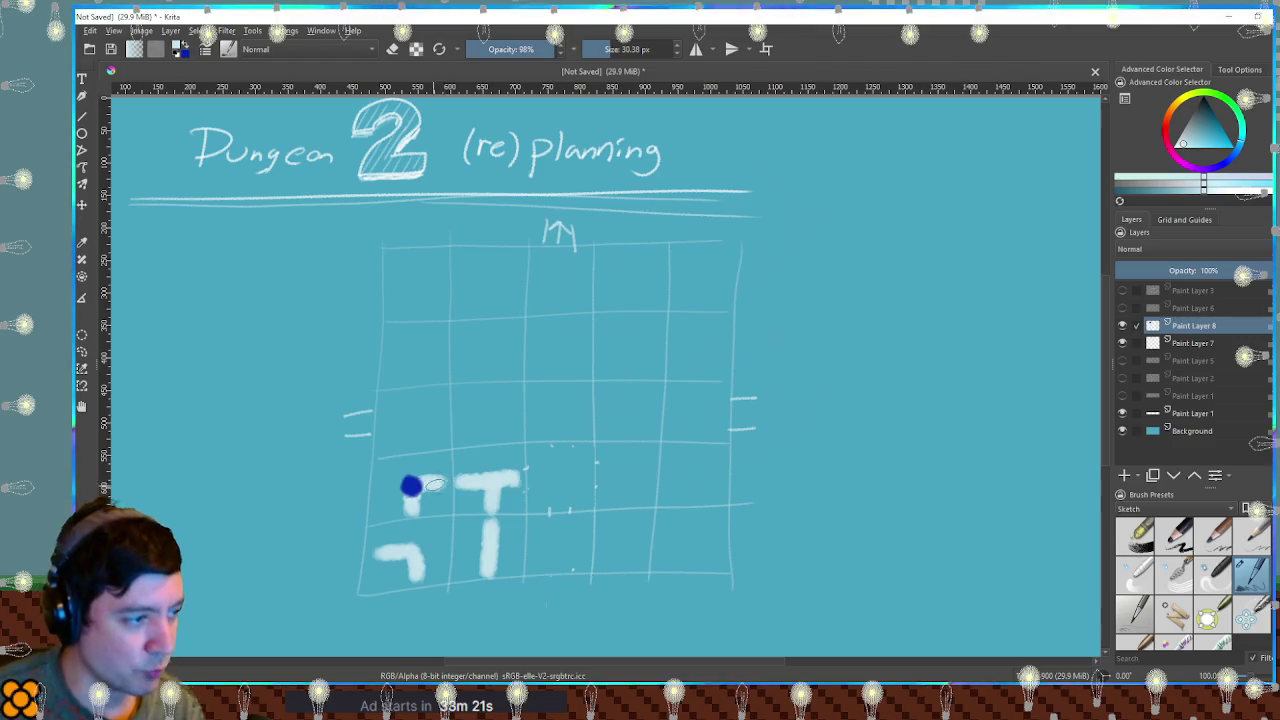
{"action": "left_click_drag", "start_coordinate": [415, 456], "coordinate": [447, 483]}
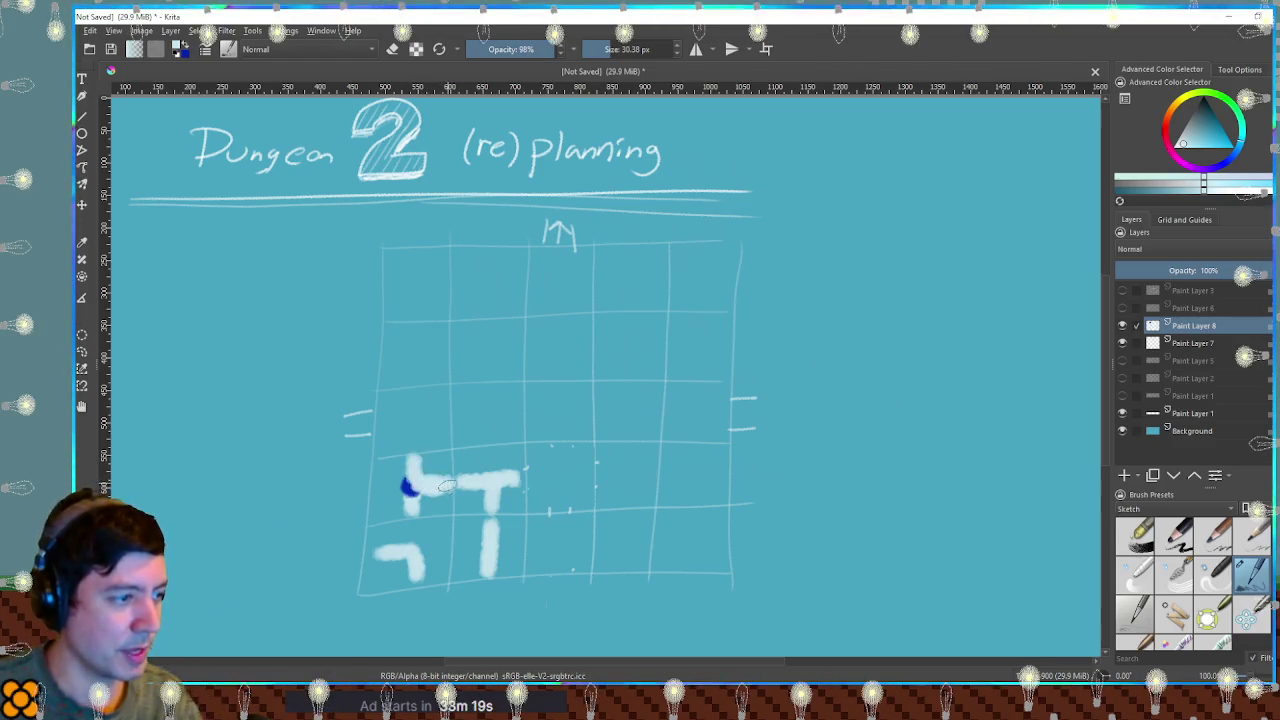
{"action": "key", "text": "ctrl+z"}
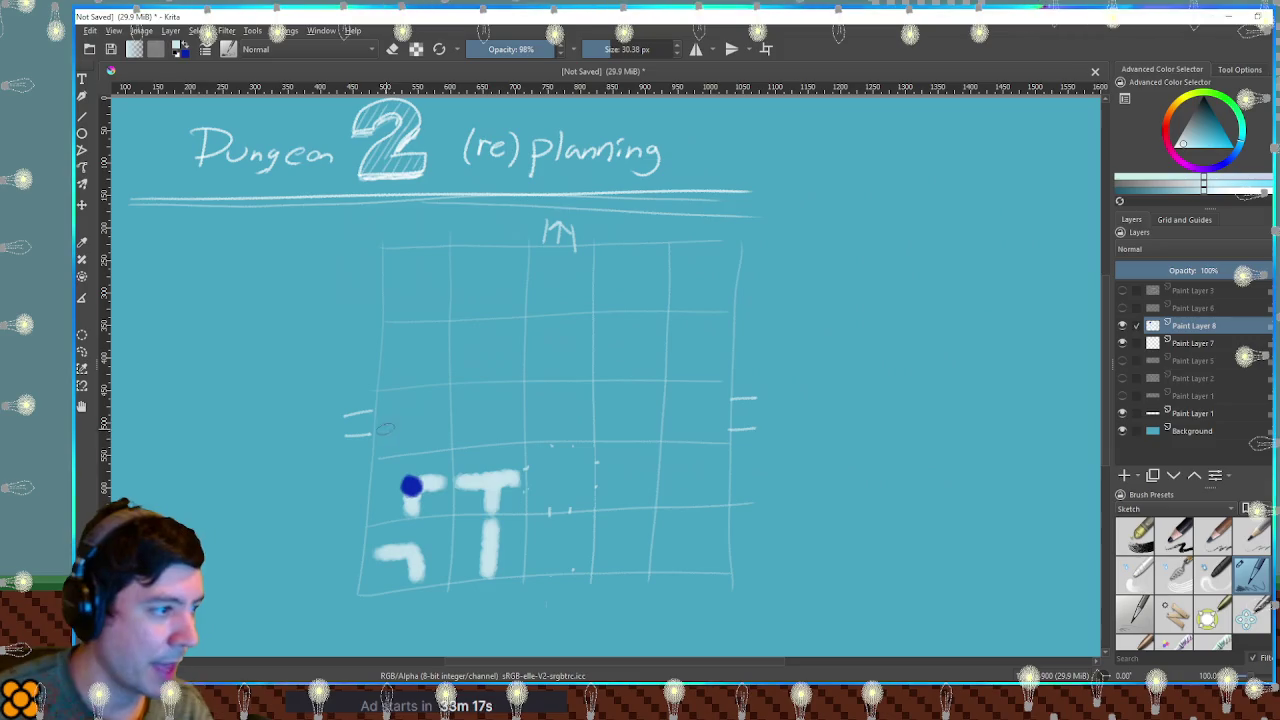
{"action": "left_click_drag", "start_coordinate": [383, 423], "coordinate": [424, 417]}
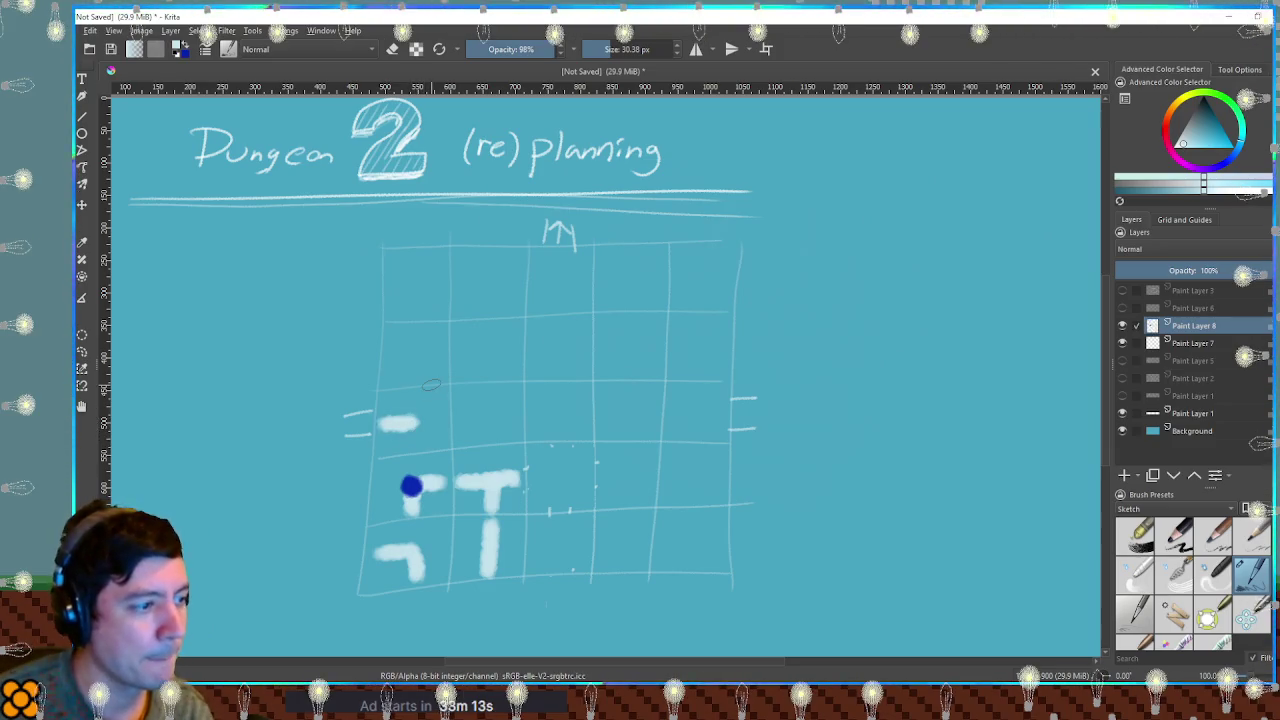
{"action": "key", "text": "ctrl+z"}
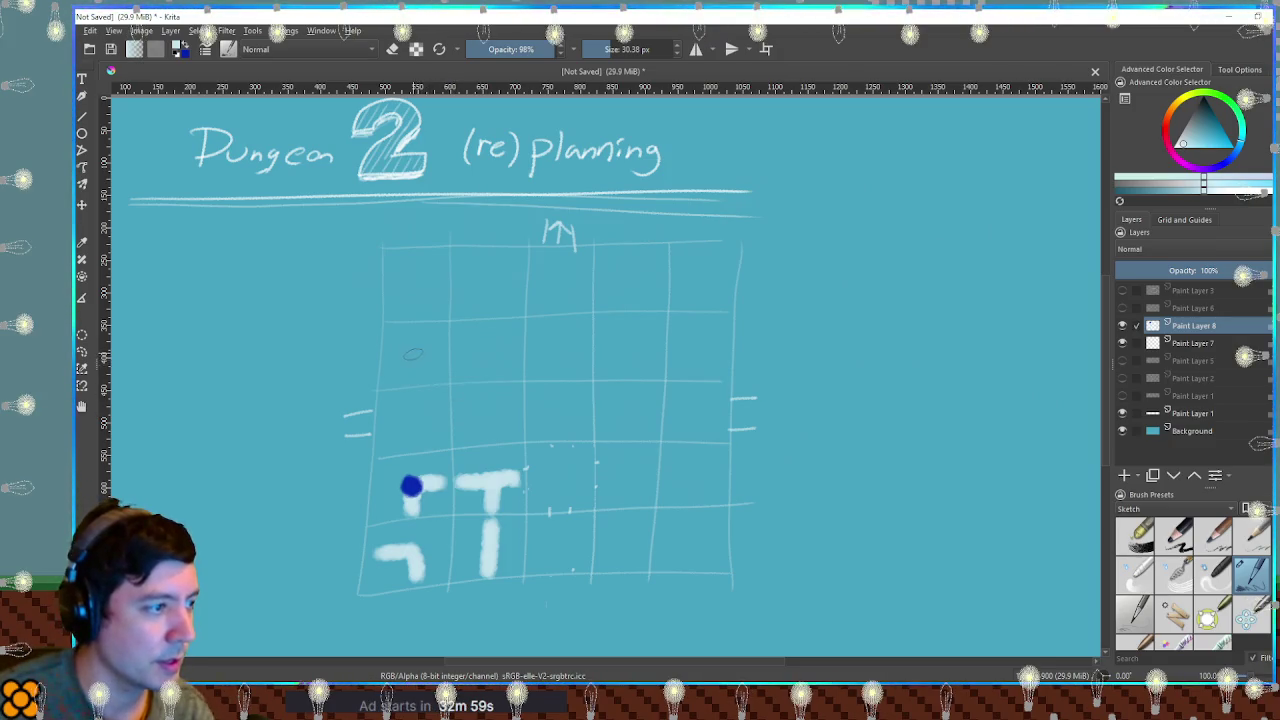
Paint orange marker dots in the upper-left and lower-right grid cells.
{"action": "left_click", "coordinate": [1220, 145]}
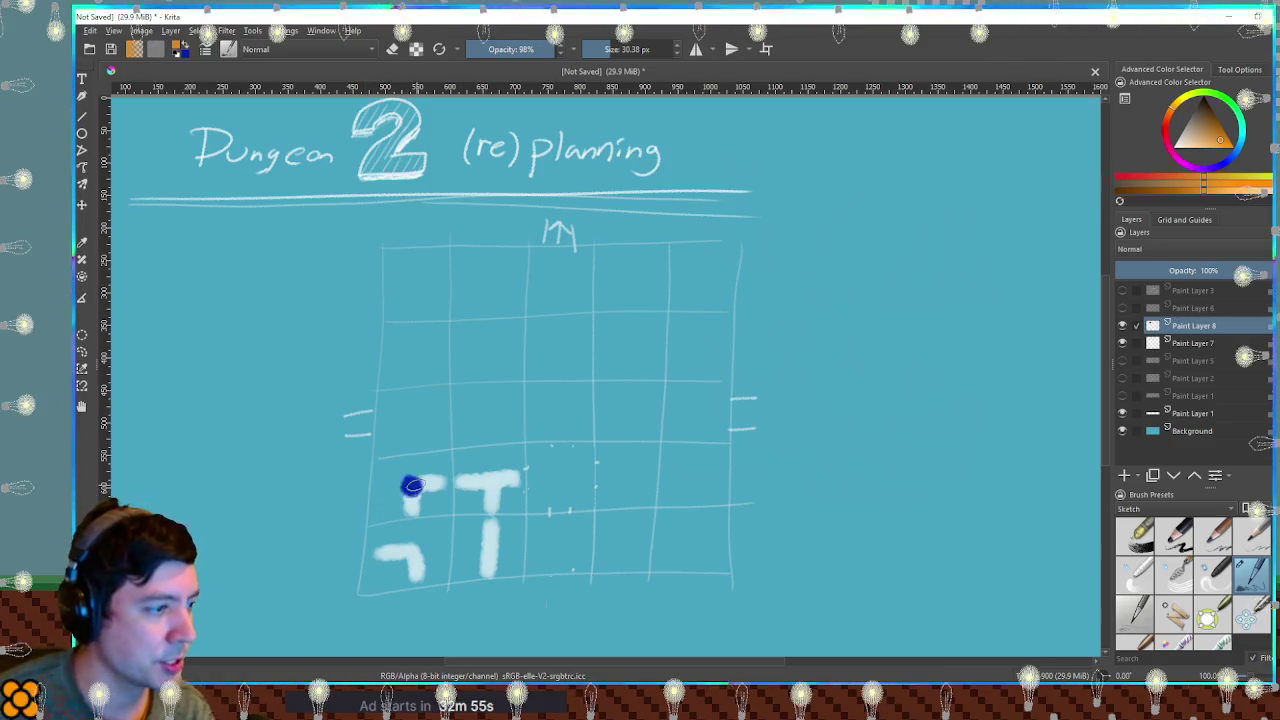
{"action": "left_click", "coordinate": [413, 352]}
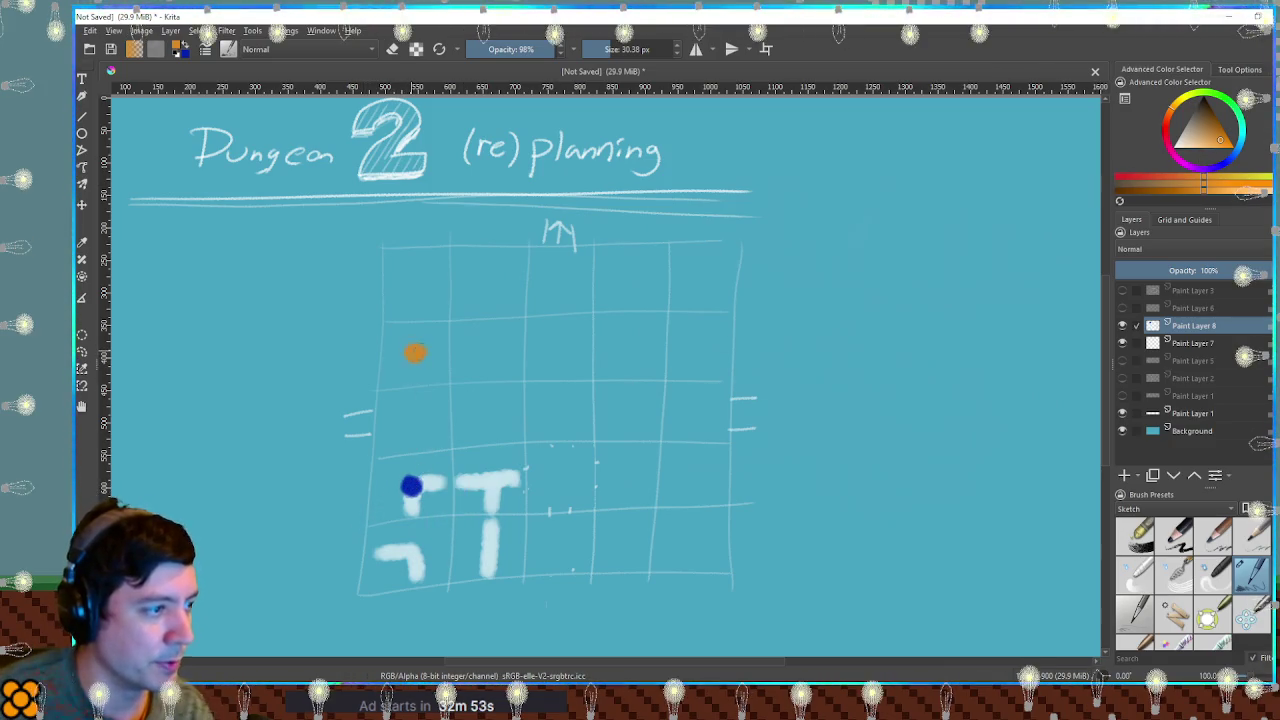
{"action": "left_click", "coordinate": [411, 486], "text": "ctrl"}
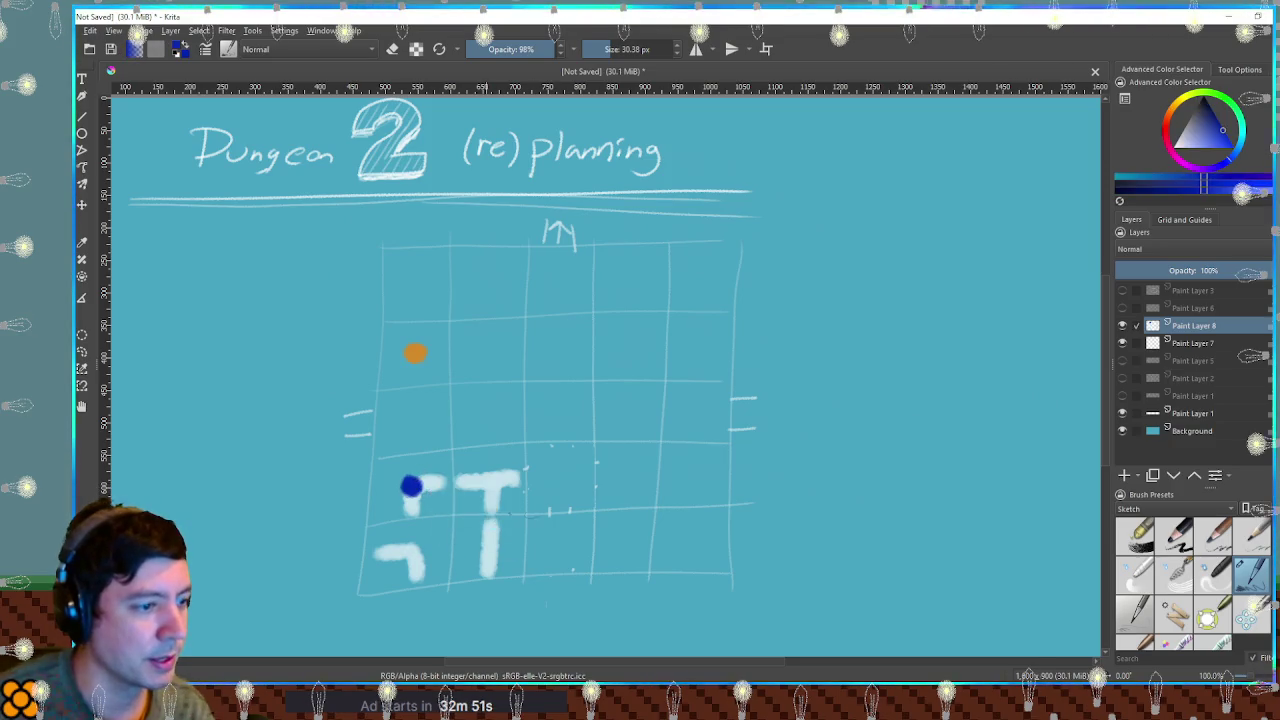
{"action": "left_click", "coordinate": [694, 542]}
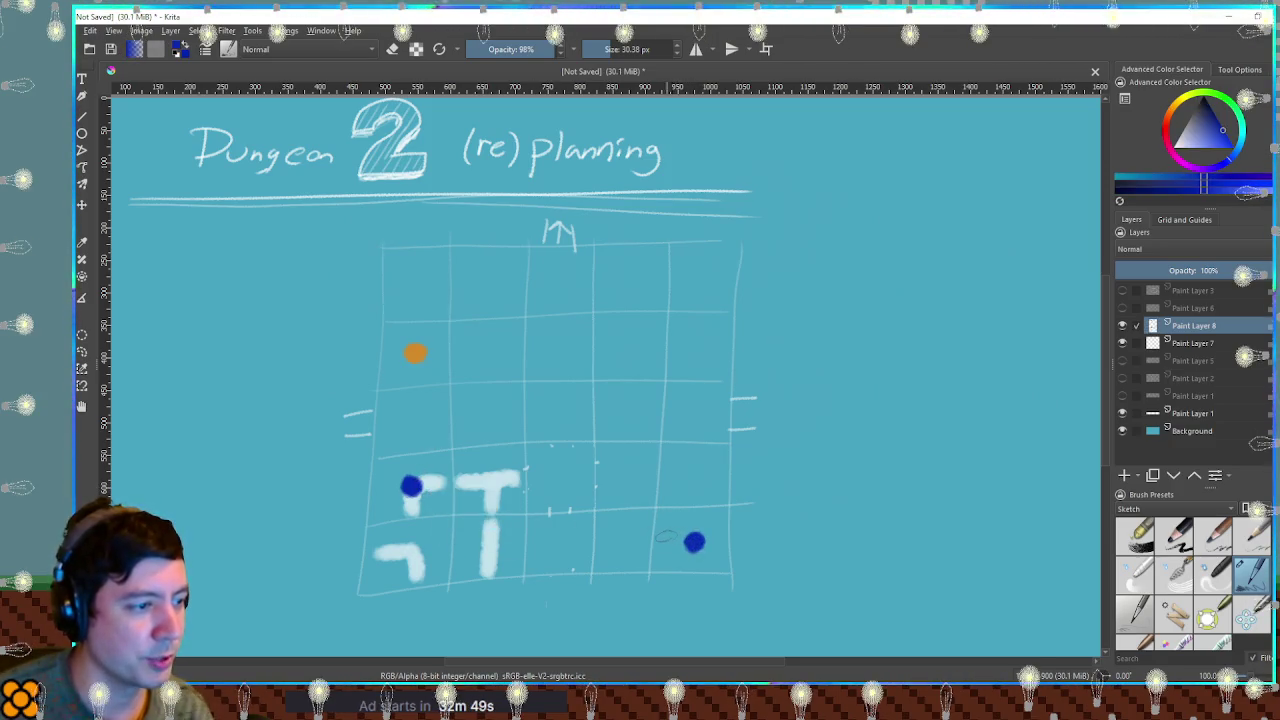
{"action": "left_click", "coordinate": [457, 396]}
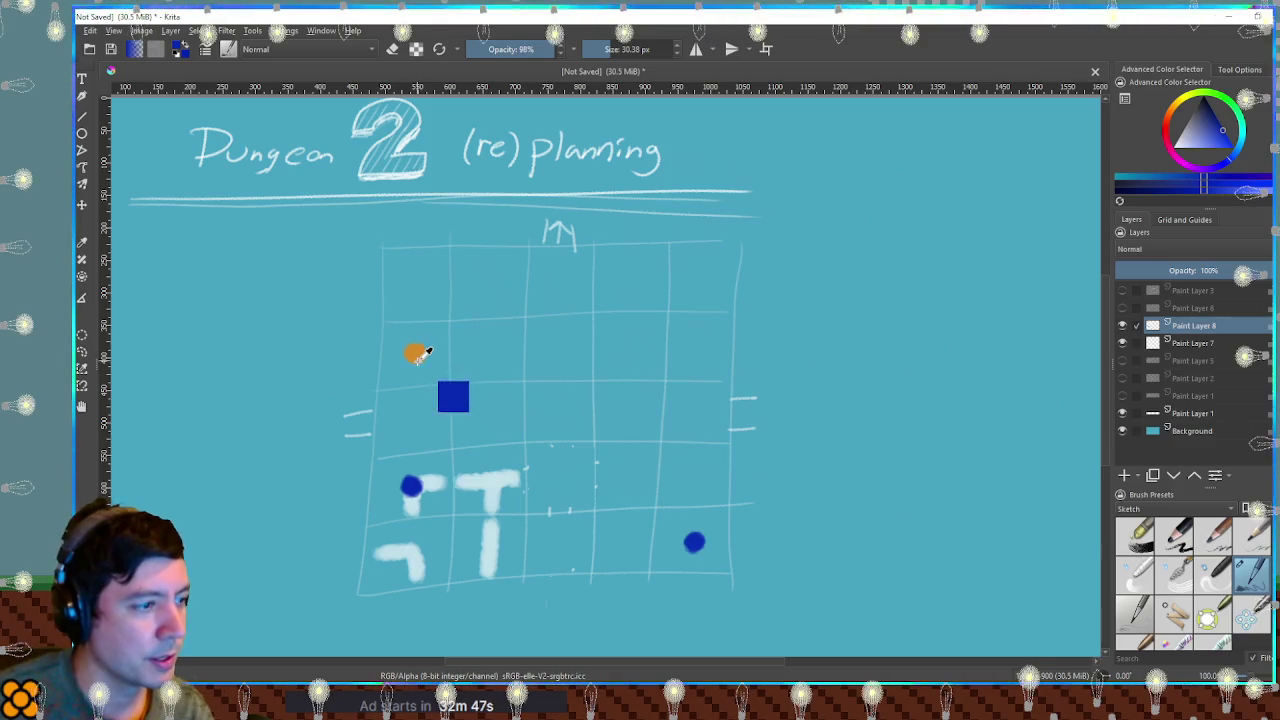
{"action": "left_click", "coordinate": [418, 351], "text": "ctrl"}
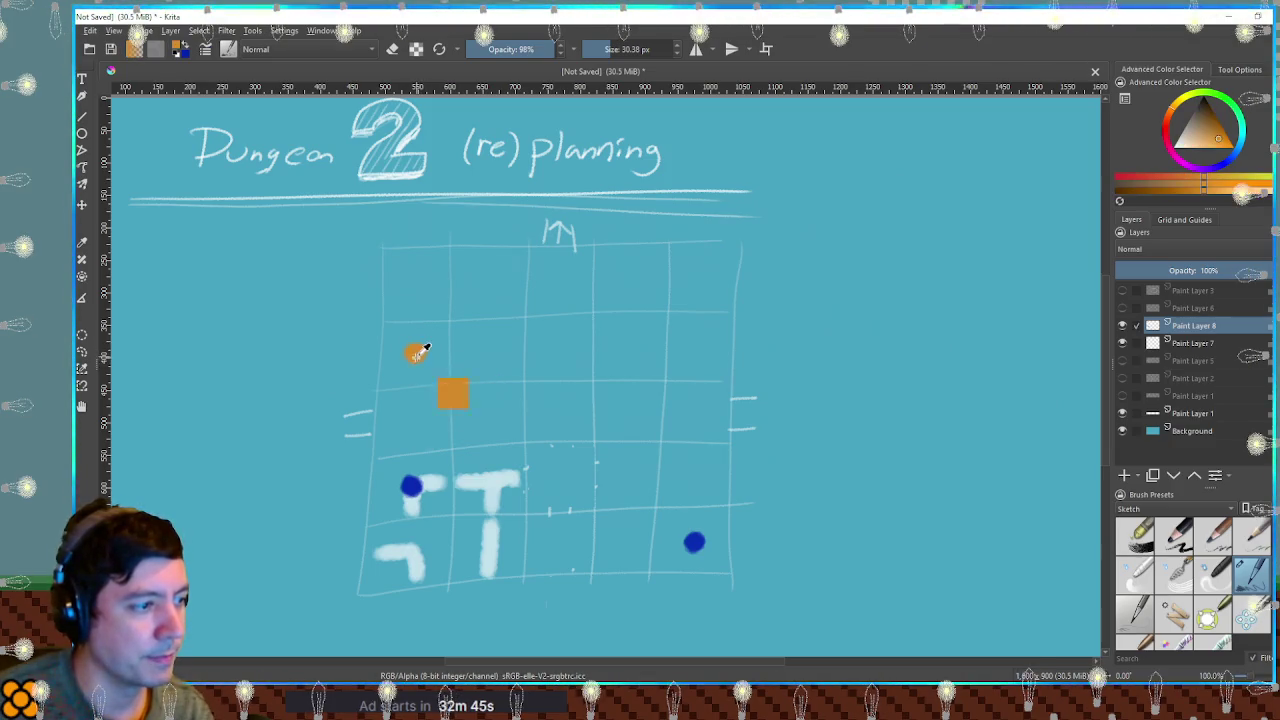
{"action": "left_click", "coordinate": [694, 542]}
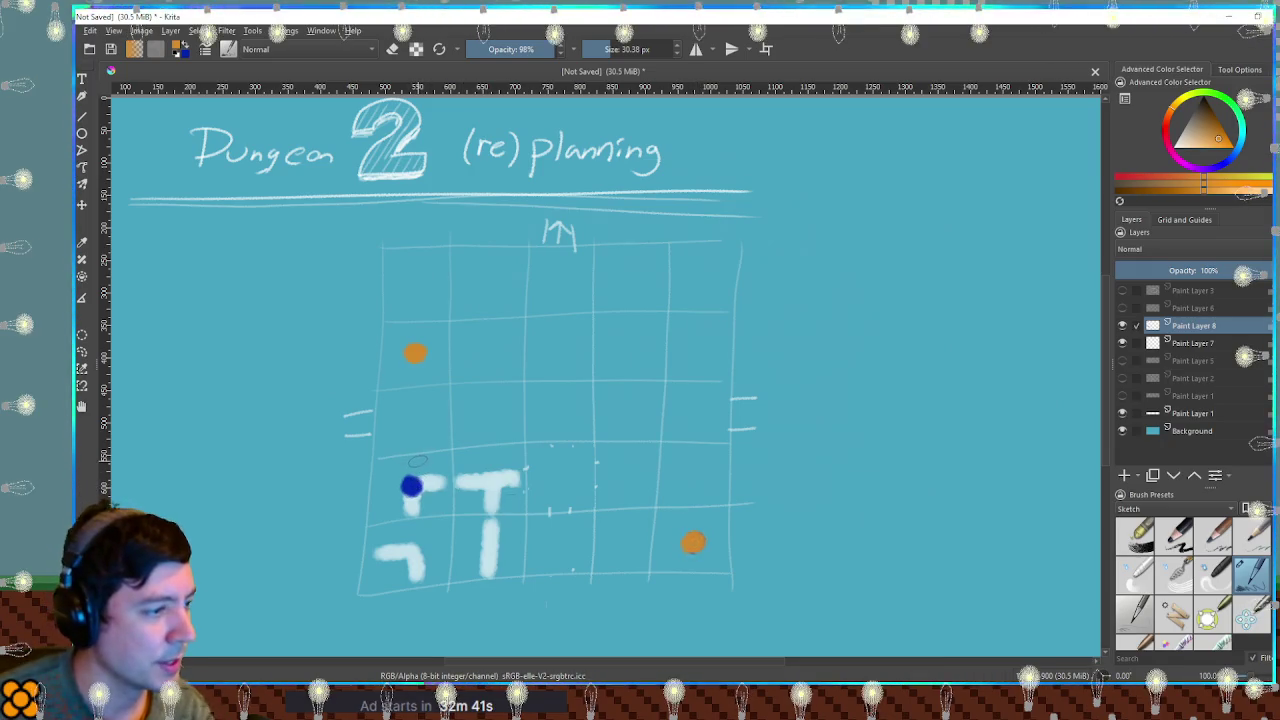
Add a blue dot in the lower-left cell and re-pick the corridor white.
{"action": "left_click", "coordinate": [497, 470], "text": "ctrl"}
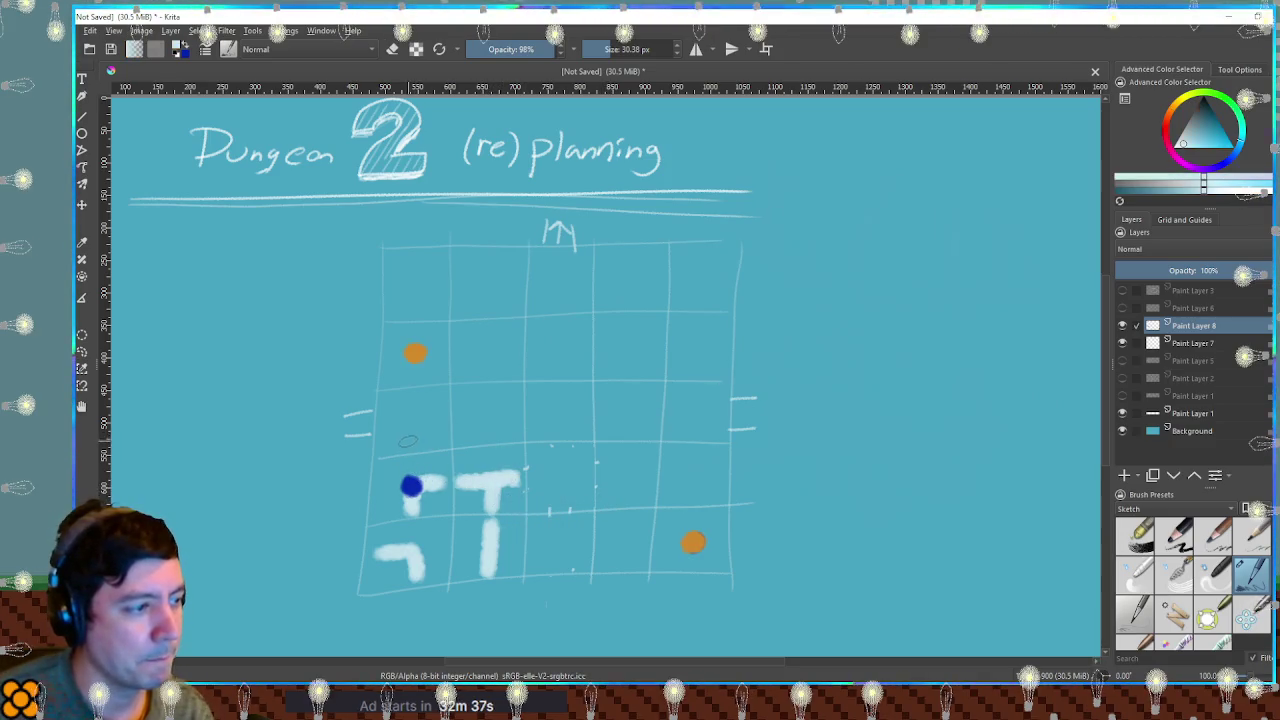
{"action": "left_click", "coordinate": [411, 485], "text": "ctrl"}
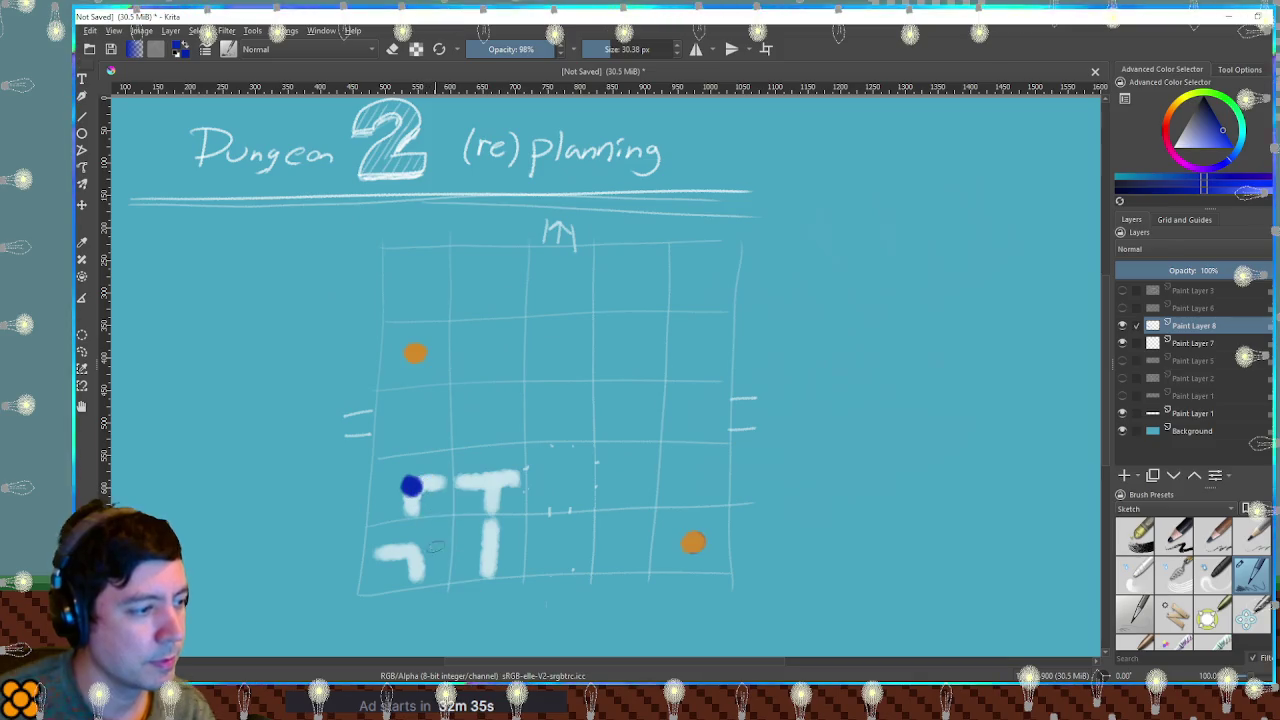
{"action": "left_click", "coordinate": [415, 551]}
{"action": "left_click", "coordinate": [428, 481], "text": "ctrl"}
Cover the upper blue dot in white and redraw the lower corridor rightward to the right post.
{"action": "mouse_move", "coordinate": [428, 481]}
{"action": "left_mouse_down"}
{"action": "mouse_move", "coordinate": [411, 492]}
{"action": "mouse_move", "coordinate": [420, 484]}
{"action": "left_mouse_up"}
{"action": "key", "text": "e"}
{"action": "left_click_drag", "start_coordinate": [428, 552], "coordinate": [390, 549]}
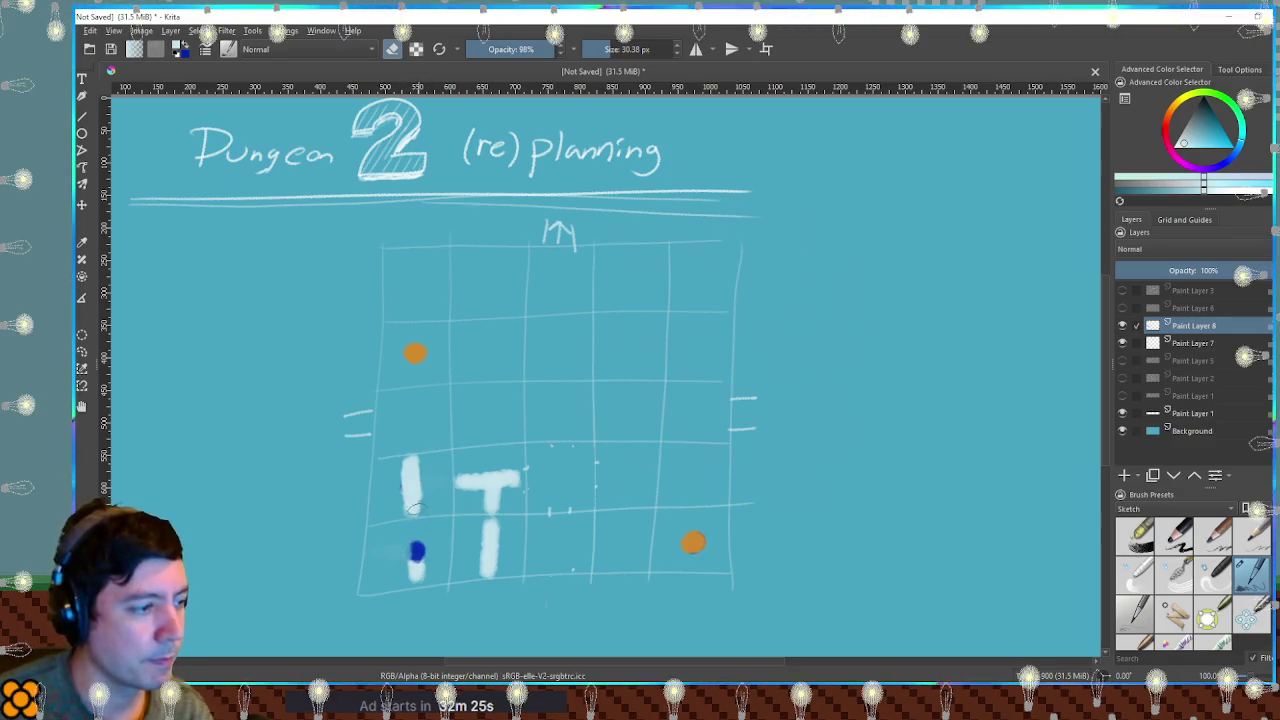
{"action": "key", "text": "e"}
{"action": "mouse_move", "coordinate": [380, 550]}
{"action": "left_mouse_down"}
{"action": "mouse_move", "coordinate": [447, 548]}
{"action": "mouse_move", "coordinate": [435, 566]}
{"action": "left_mouse_up"}
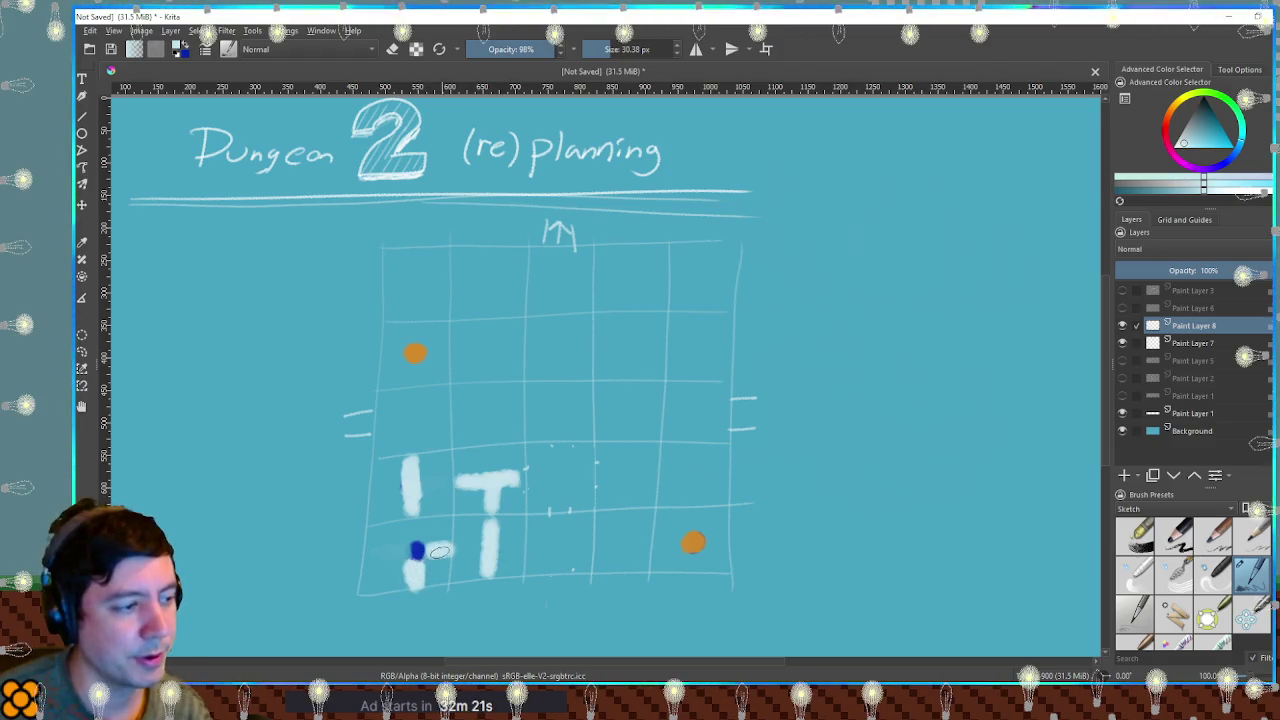
{"action": "left_click_drag", "start_coordinate": [462, 550], "coordinate": [507, 543]}
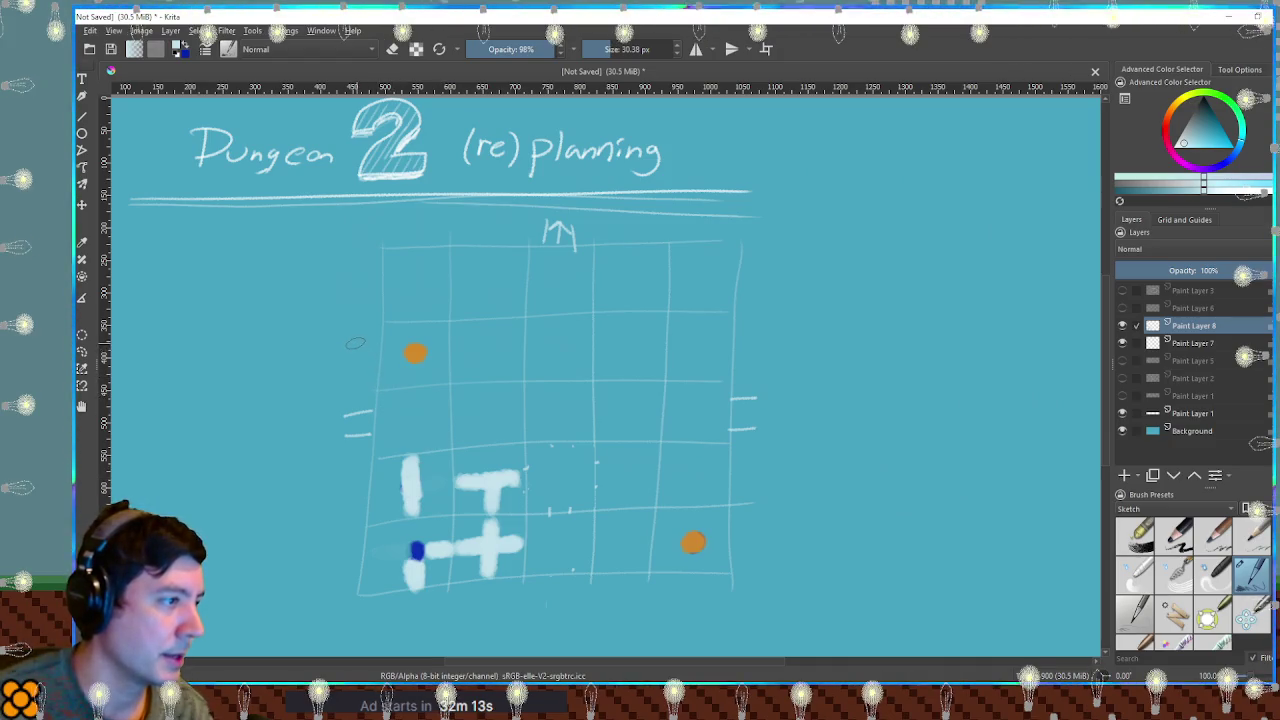
Paint a stub left of the orange dot, a left-column corridor, and an exit below the grid.
{"action": "left_click_drag", "start_coordinate": [358, 350], "coordinate": [332, 352]}
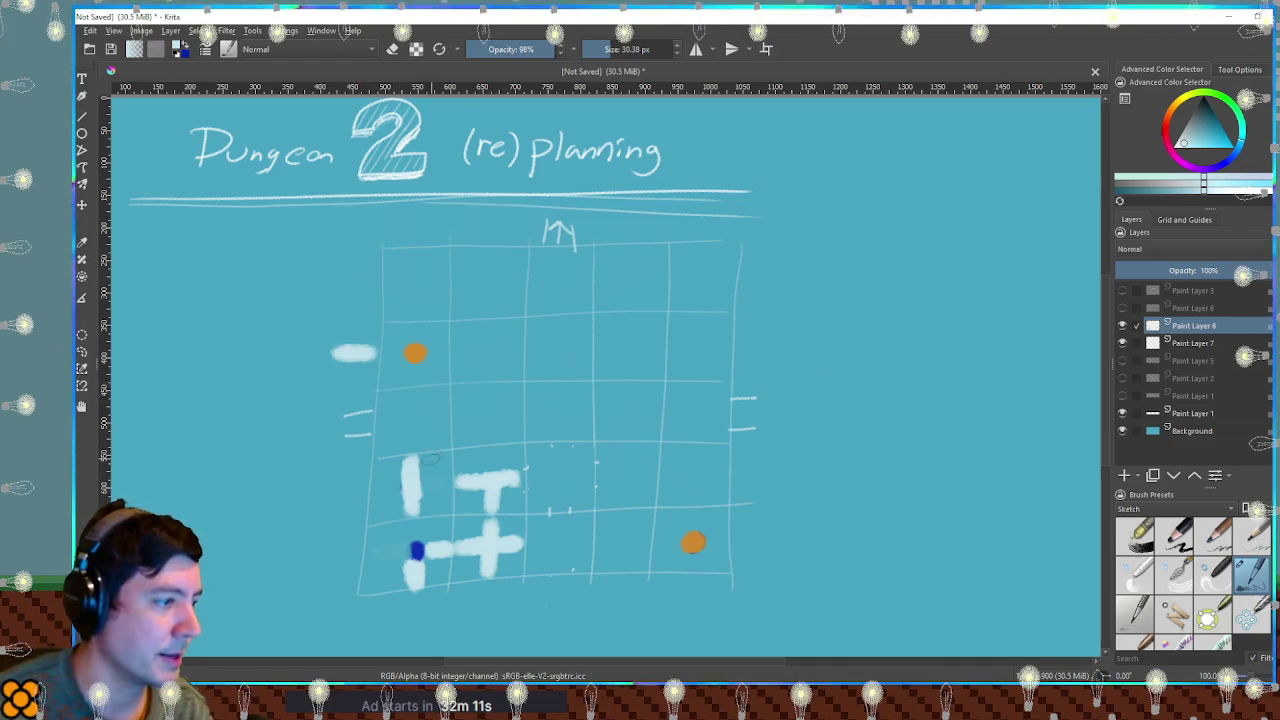
{"action": "key", "text": "e"}
{"action": "key", "text": "e"}
{"action": "mouse_move", "coordinate": [411, 396]}
{"action": "left_mouse_down"}
{"action": "mouse_move", "coordinate": [411, 445]}
{"action": "mouse_move", "coordinate": [438, 481]}
{"action": "mouse_move", "coordinate": [411, 476]}
{"action": "left_mouse_up"}
{"action": "key", "text": "e"}
{"action": "left_click", "coordinate": [411, 485]}
{"action": "left_click", "coordinate": [424, 559], "text": "ctrl"}
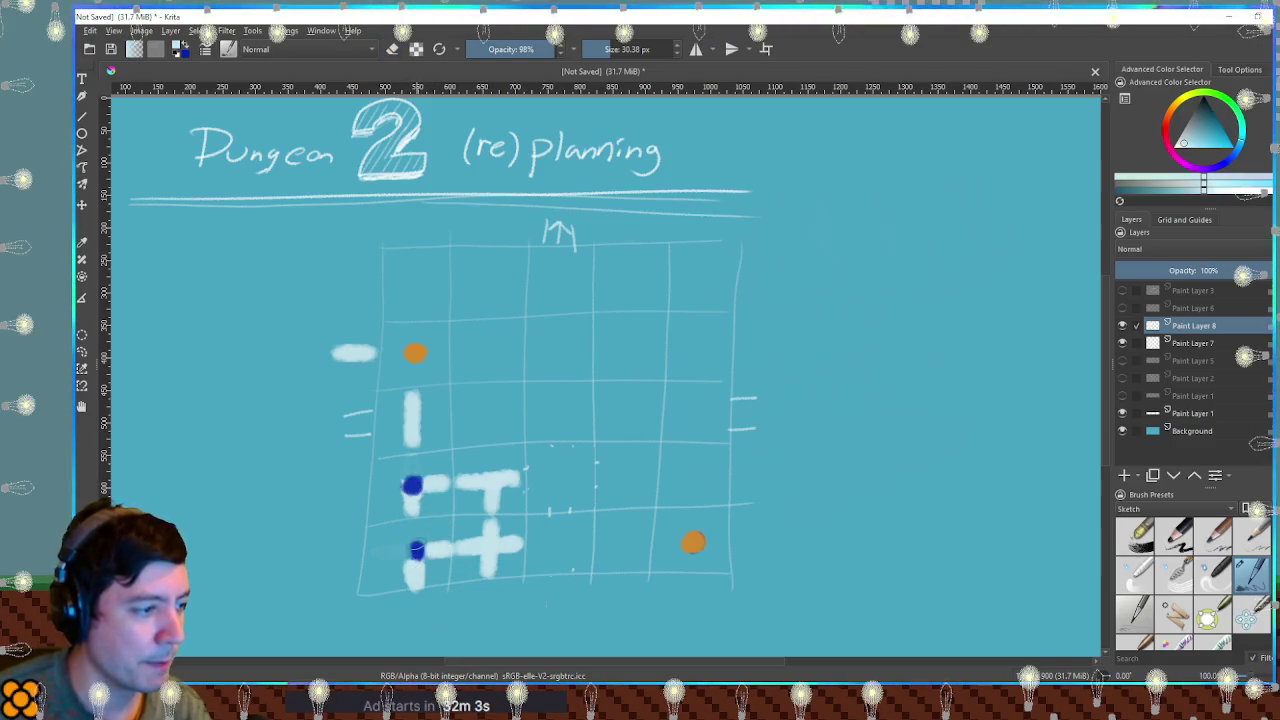
{"action": "left_click_drag", "start_coordinate": [413, 594], "coordinate": [413, 640]}
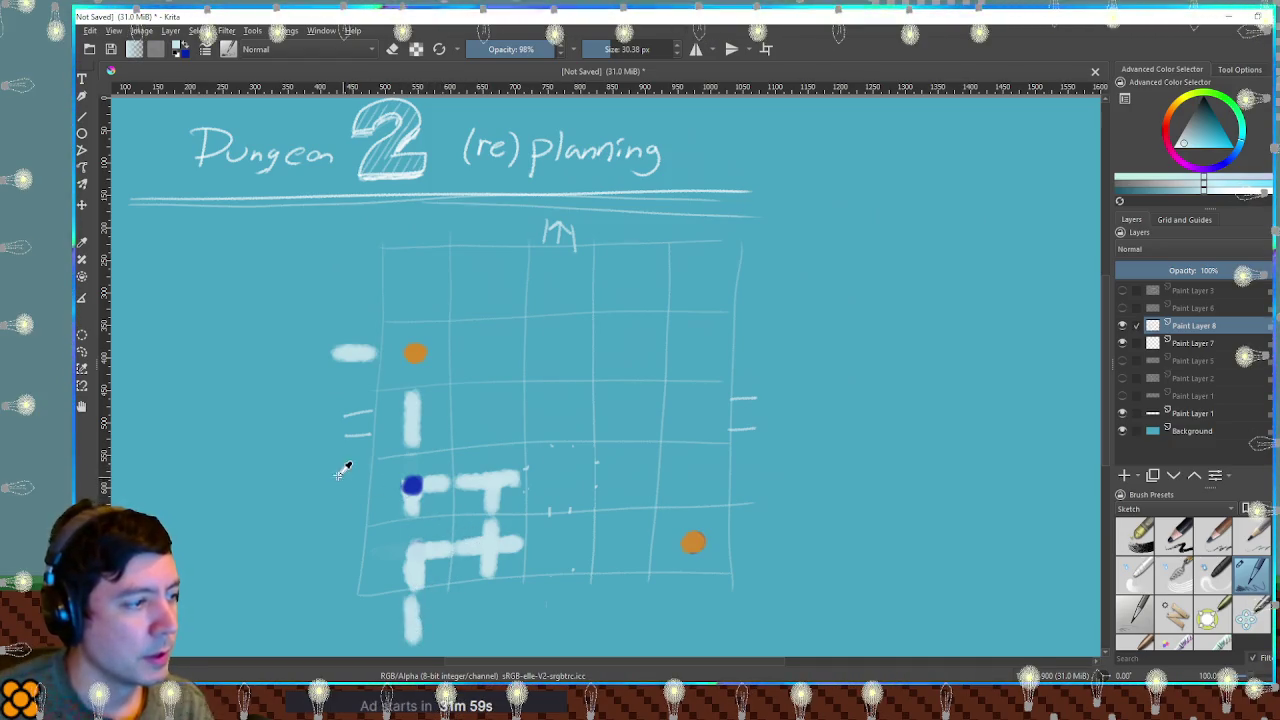
Cover leftover marks with teal background and join the upper bar down to the lower corridor.
{"action": "left_click", "coordinate": [350, 410], "text": "ctrl"}
{"action": "left_click_drag", "start_coordinate": [350, 410], "coordinate": [358, 414]}
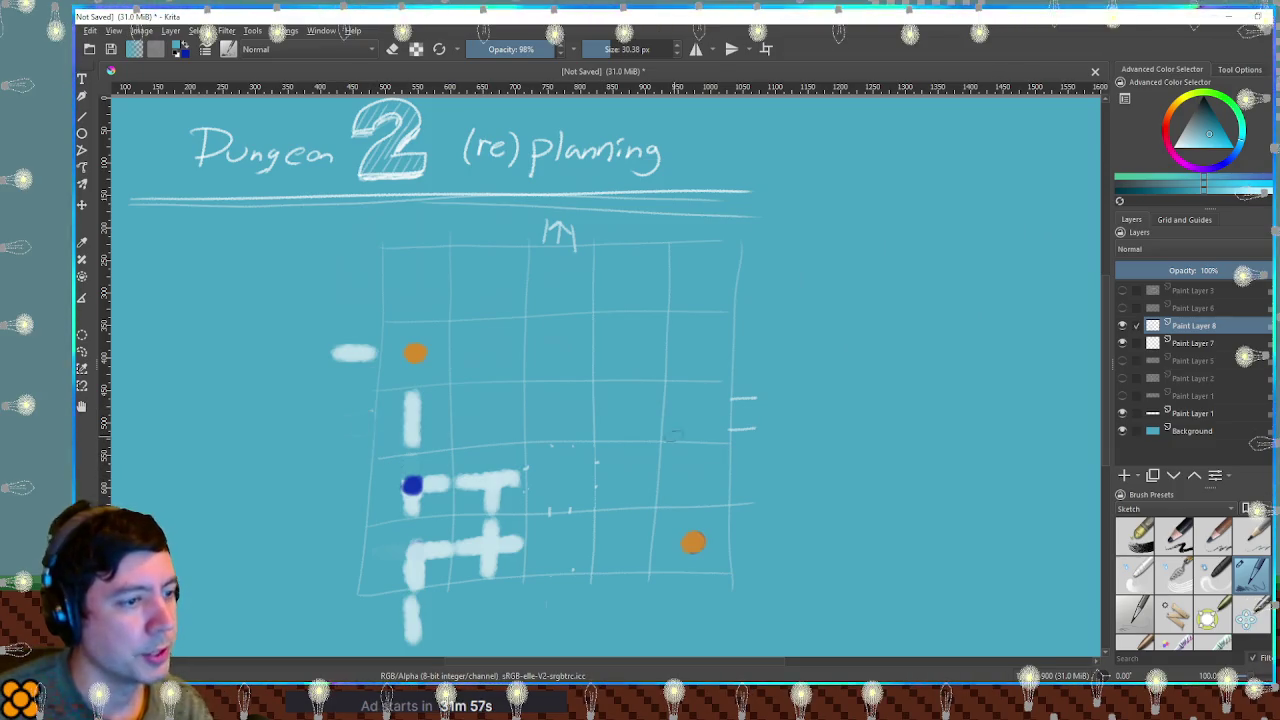
{"action": "left_click", "coordinate": [365, 350], "text": "ctrl"}
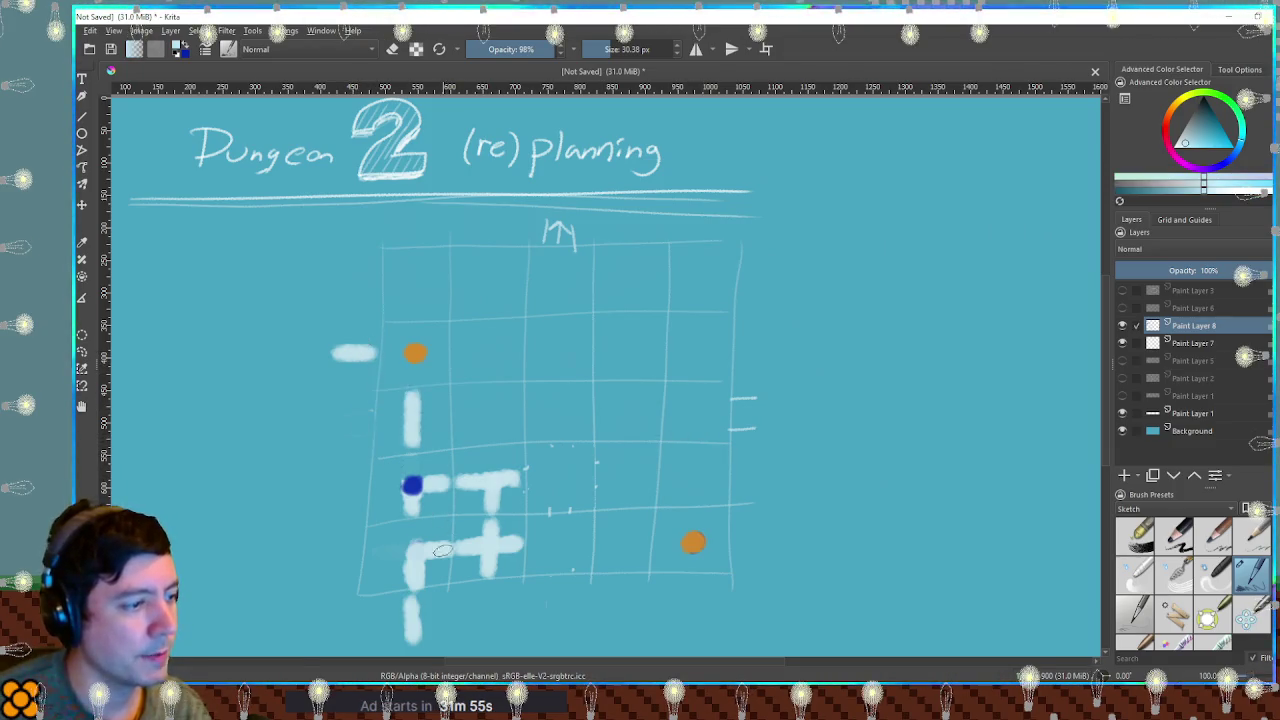
{"action": "left_click", "coordinate": [504, 564], "text": "ctrl"}
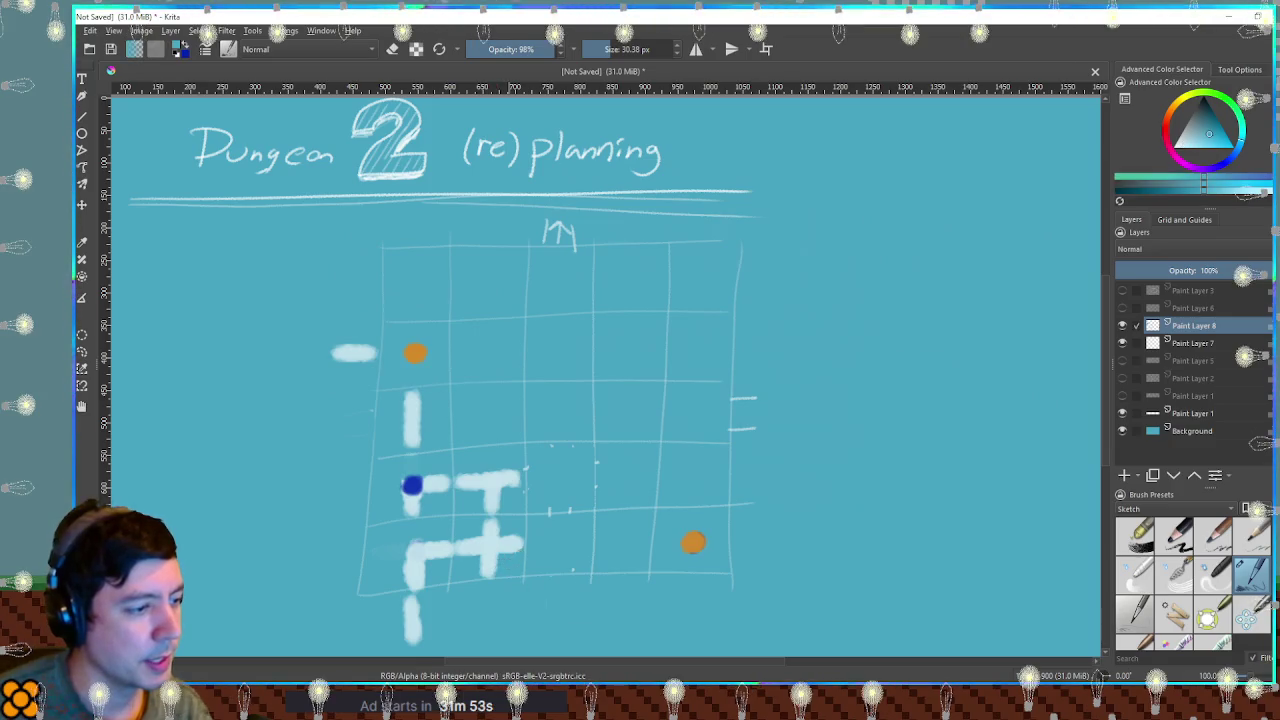
{"action": "left_click", "coordinate": [485, 568]}
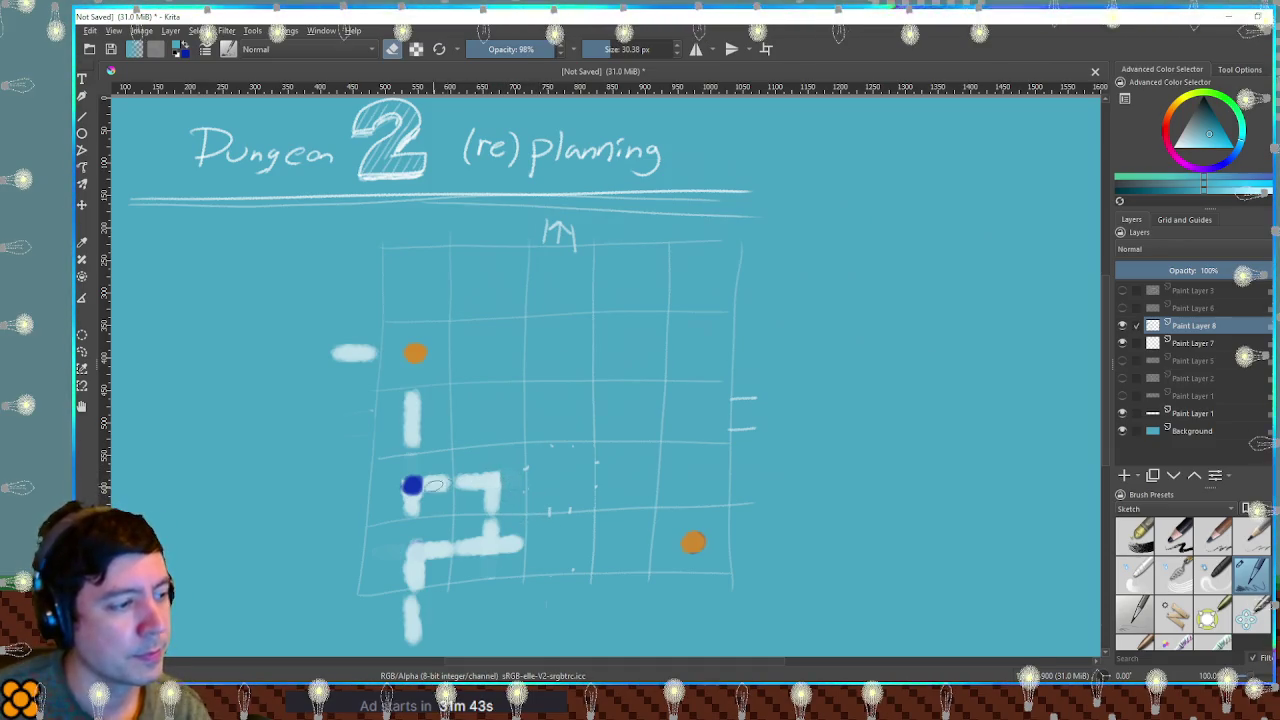
{"action": "left_click", "coordinate": [412, 485]}
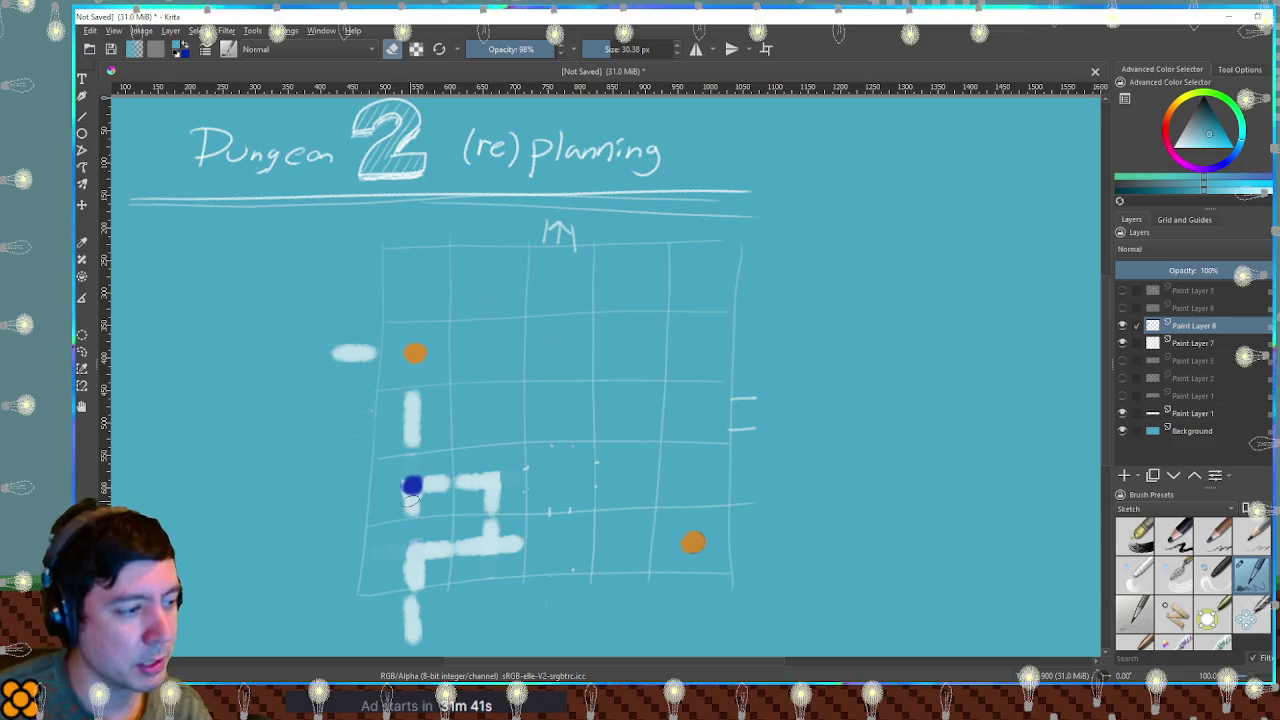
{"action": "left_click_drag", "start_coordinate": [491, 510], "coordinate": [491, 542]}
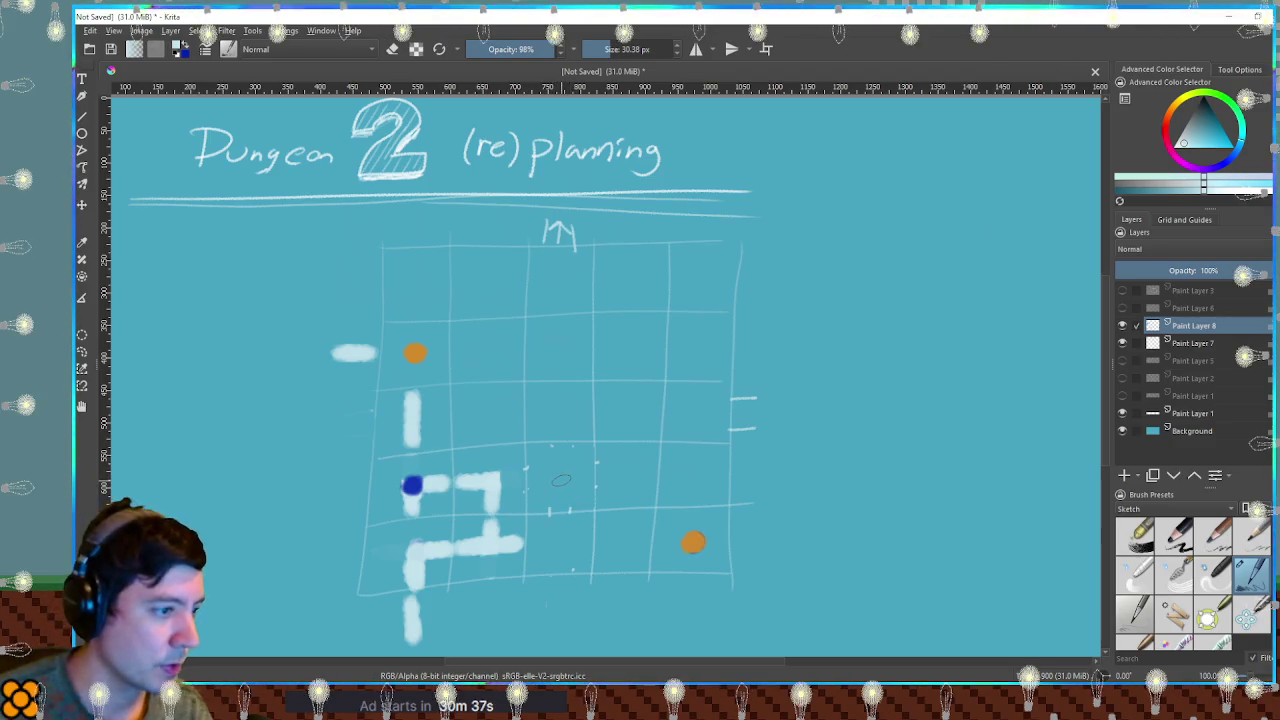
Paint a bright pink dot inside the r-shaped corridor in the middle cell.
{"action": "mouse_move", "coordinate": [561, 476]}
{"action": "left_mouse_down"}
{"action": "mouse_move", "coordinate": [562, 506]}
{"action": "mouse_move", "coordinate": [586, 476]}
{"action": "mouse_move", "coordinate": [561, 504]}
{"action": "left_mouse_up"}
{"action": "key", "text": "ctrl+z"}
{"action": "key", "text": "ctrl+z"}
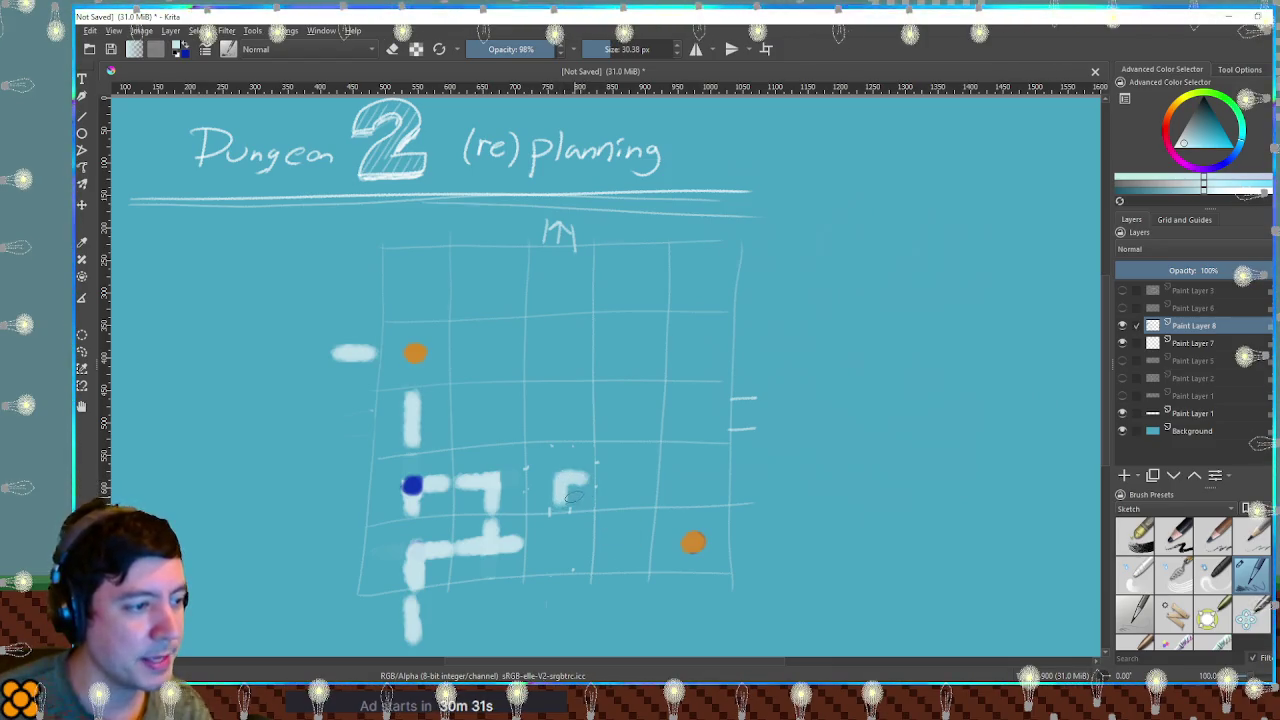
{"action": "left_click", "coordinate": [1200, 125]}
{"action": "left_click", "coordinate": [1195, 115]}
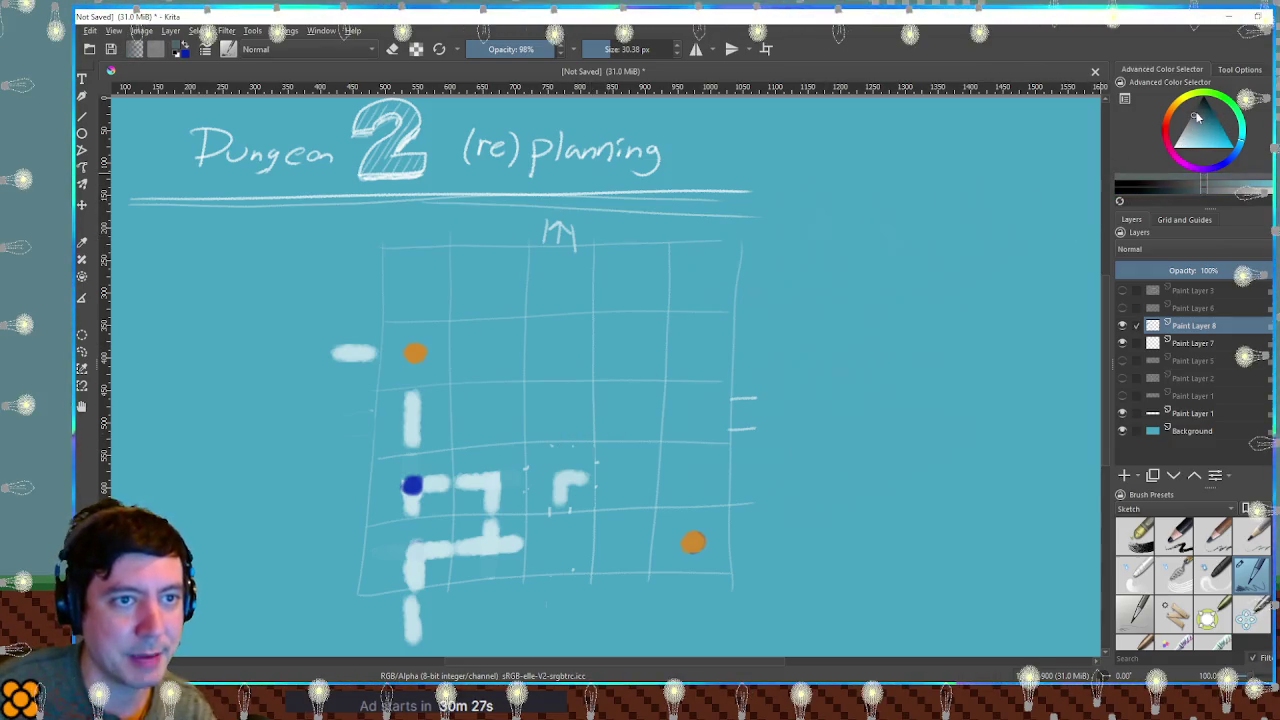
{"action": "left_click", "coordinate": [1176, 158]}
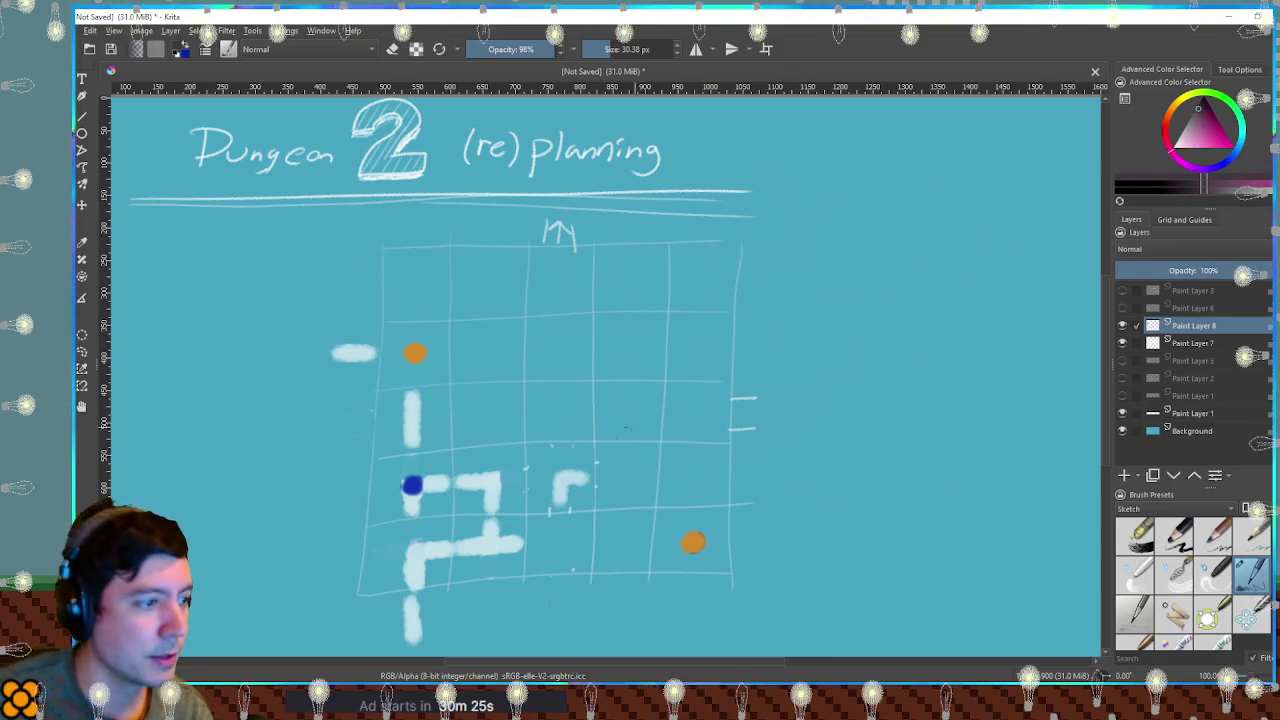
{"action": "left_click", "coordinate": [1204, 133]}
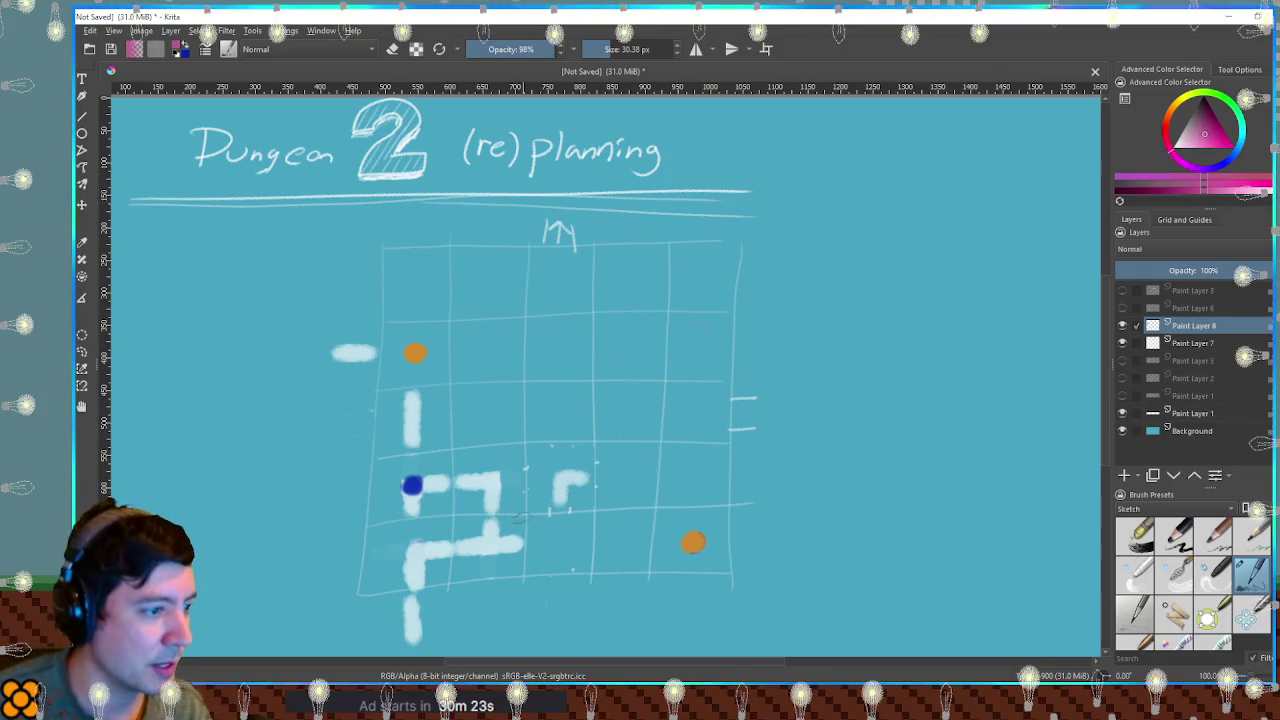
{"action": "left_click", "coordinate": [558, 478]}
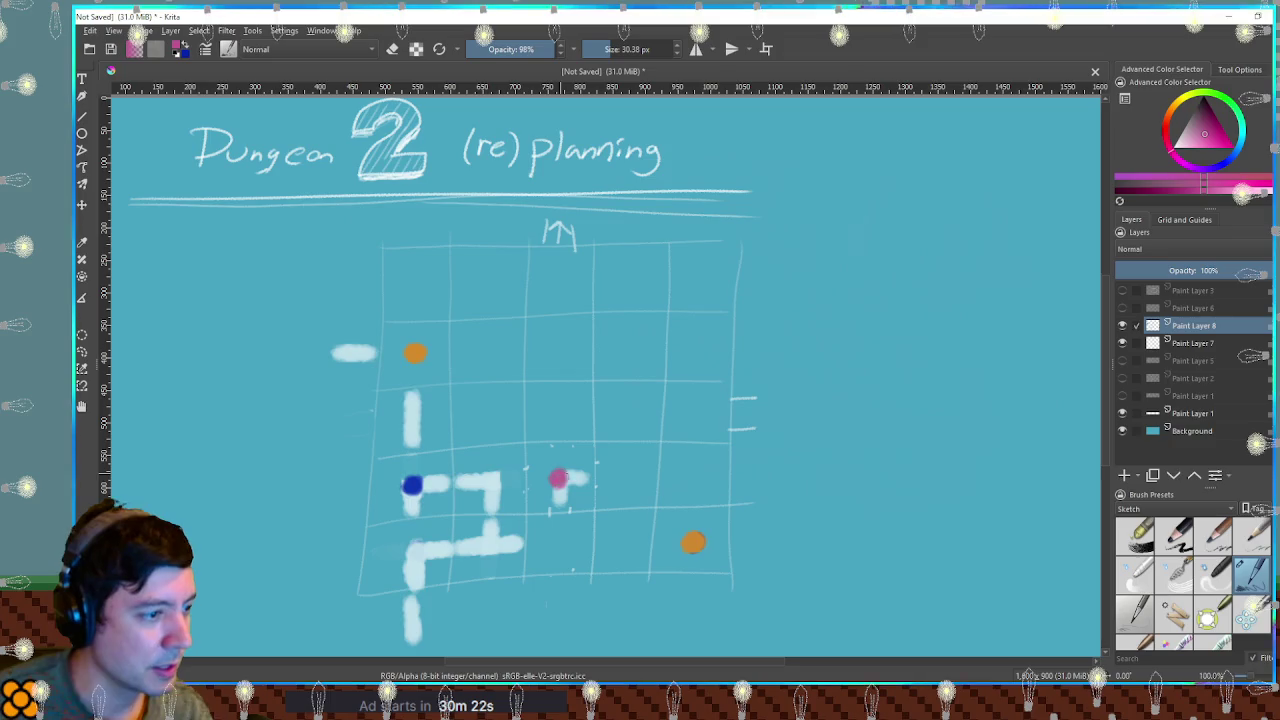
Extend the lower corridor slightly to the right in the sampled pale white.
{"action": "left_click", "coordinate": [542, 544], "text": "ctrl"}
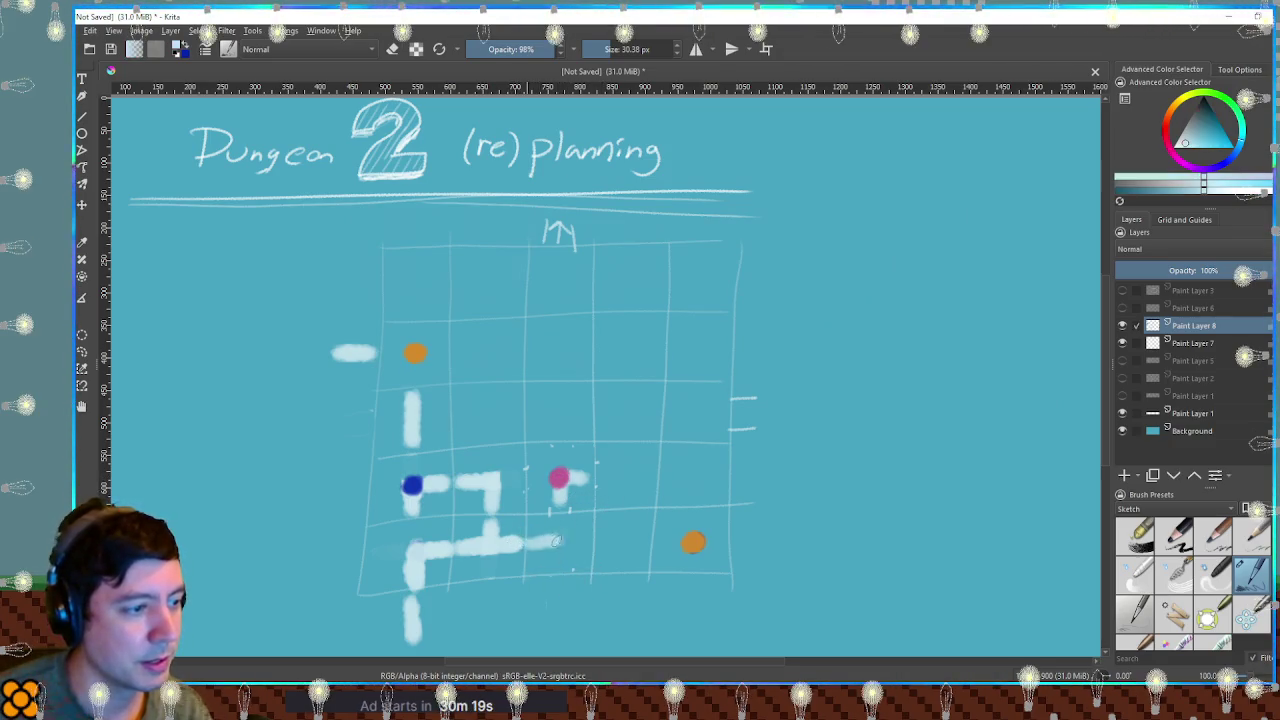
{"action": "left_click_drag", "start_coordinate": [545, 541], "coordinate": [558, 540]}
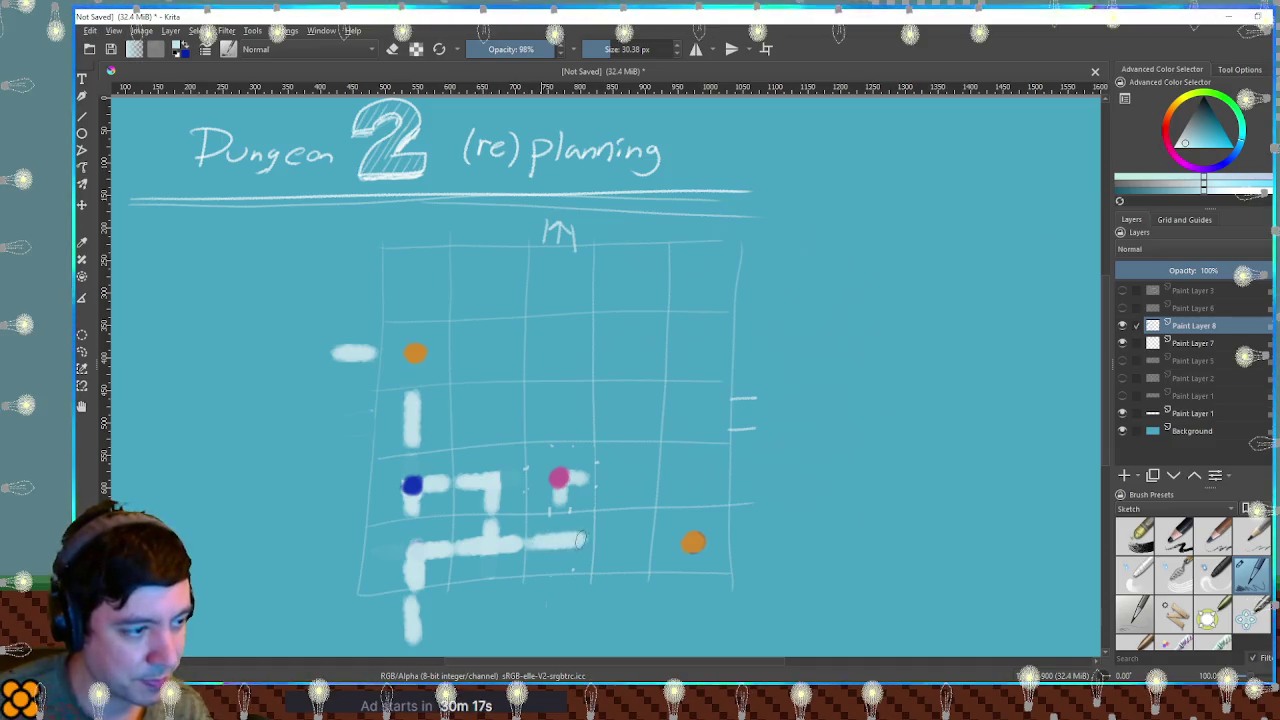
{"action": "left_click", "coordinate": [570, 539], "text": "ctrl"}
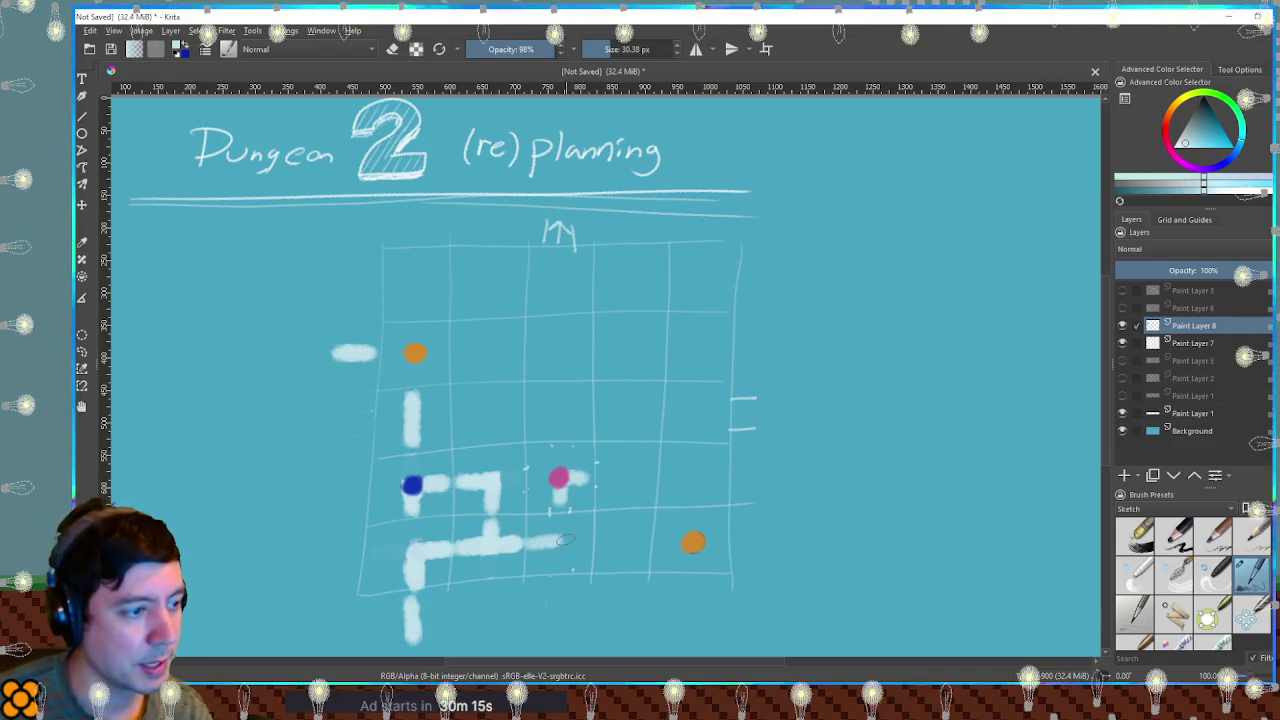
{"action": "left_click_drag", "start_coordinate": [535, 453], "coordinate": [598, 515]}
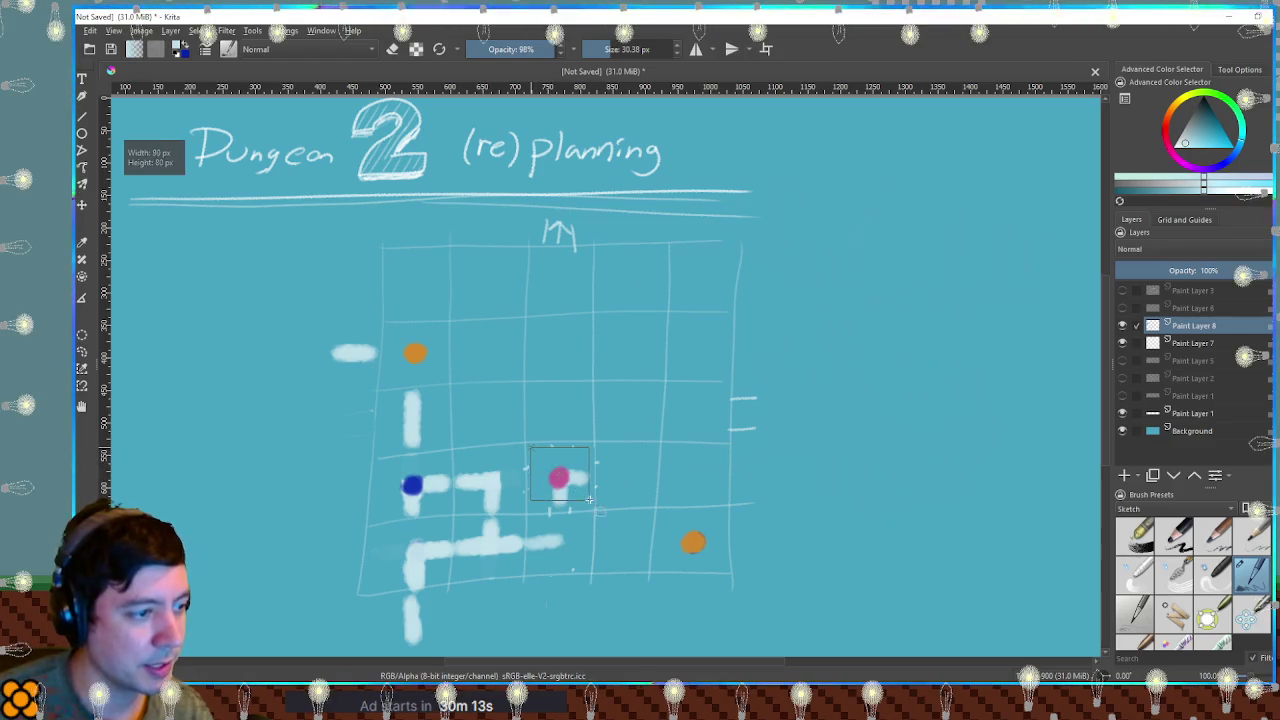
Transform the pink dot slightly lower, then lengthen the lower corridor further right.
{"action": "key", "text": "t"}
{"action": "left_click_drag", "start_coordinate": [620, 450], "coordinate": [593, 514]}
{"action": "key", "text": "ctrl+z"}
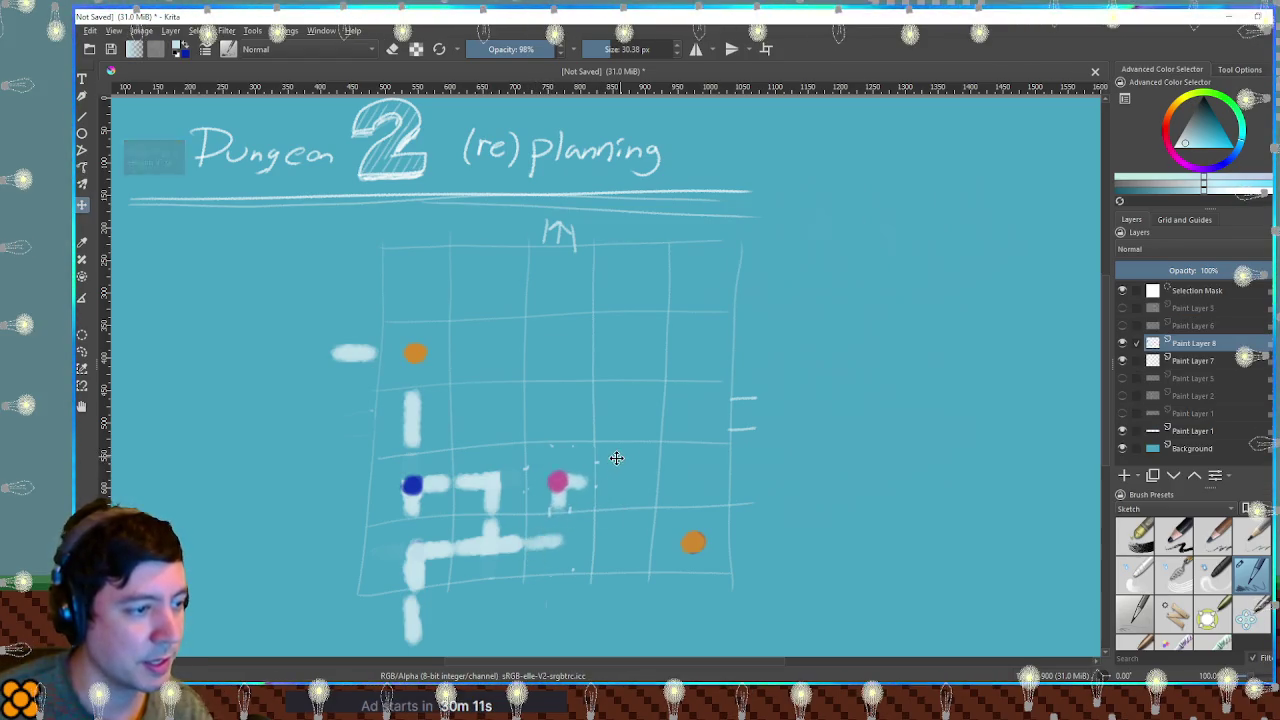
{"action": "left_click", "coordinate": [603, 447]}
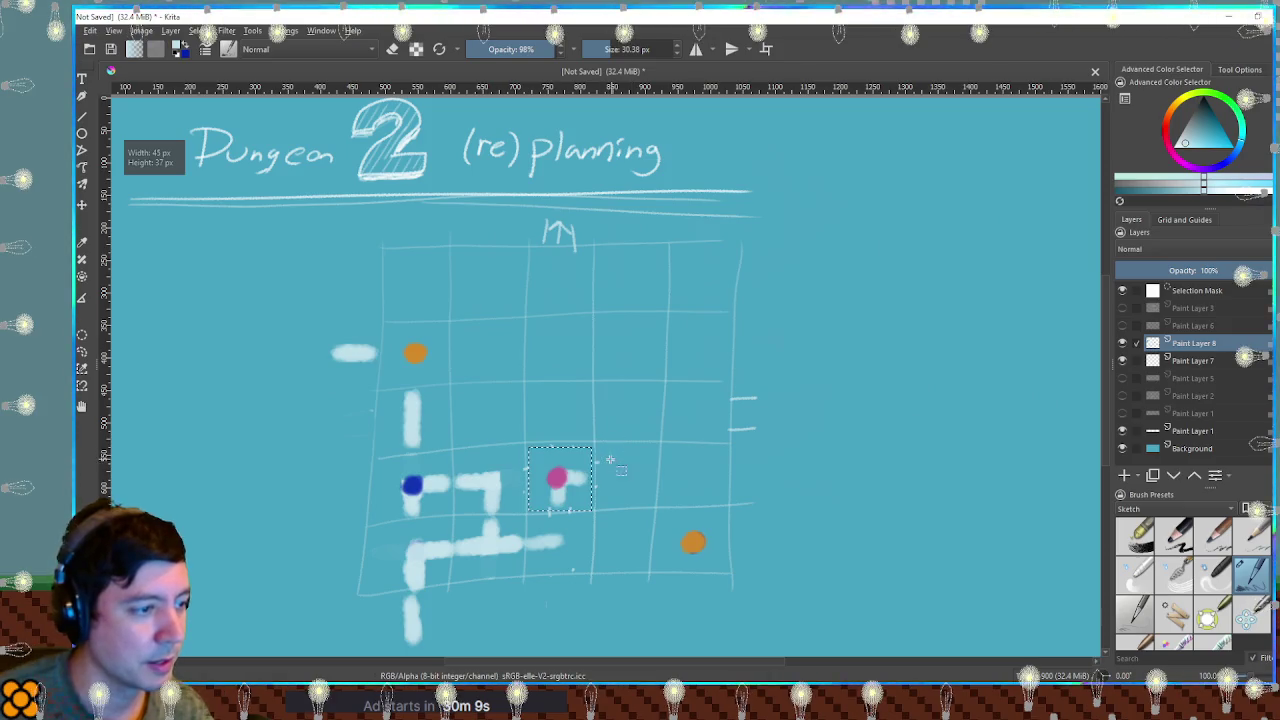
{"action": "key", "text": "ctrl+t"}
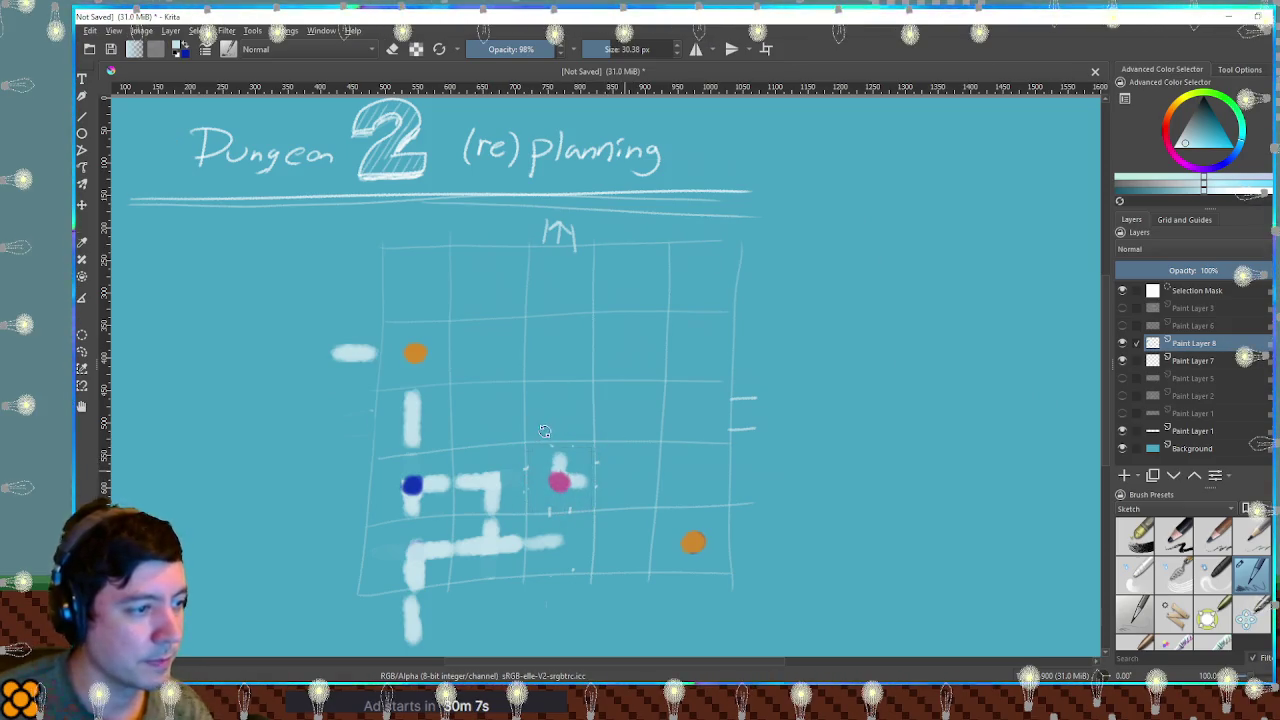
{"action": "key", "text": "Return"}
{"action": "key", "text": "ctrl+shift+a"}
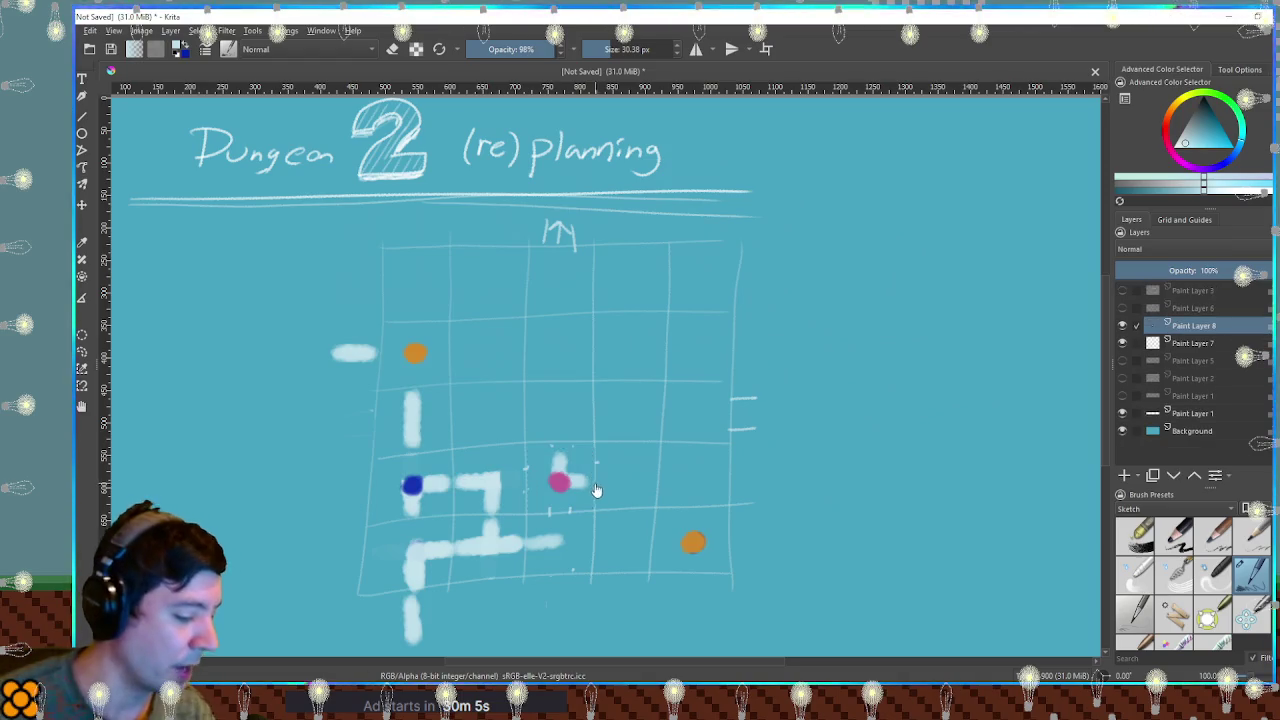
{"action": "left_click_drag", "start_coordinate": [581, 541], "coordinate": [605, 545]}
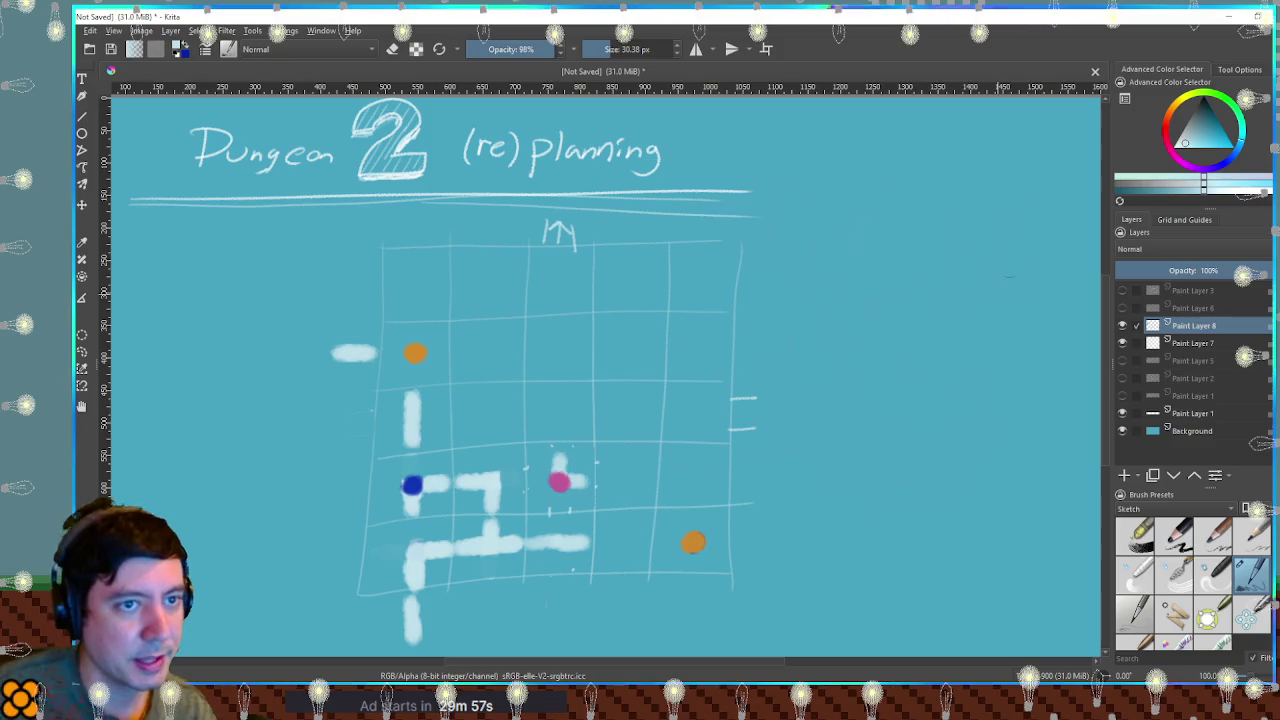
Place a yellow marker dot on the lower corridor with pale corridor paint beyond it.
{"action": "mouse_move", "coordinate": [1183, 105]}
{"action": "left_mouse_down"}
{"action": "mouse_move", "coordinate": [1174, 116]}
{"action": "mouse_move", "coordinate": [1186, 105]}
{"action": "mouse_move", "coordinate": [1211, 143]}
{"action": "left_mouse_up"}
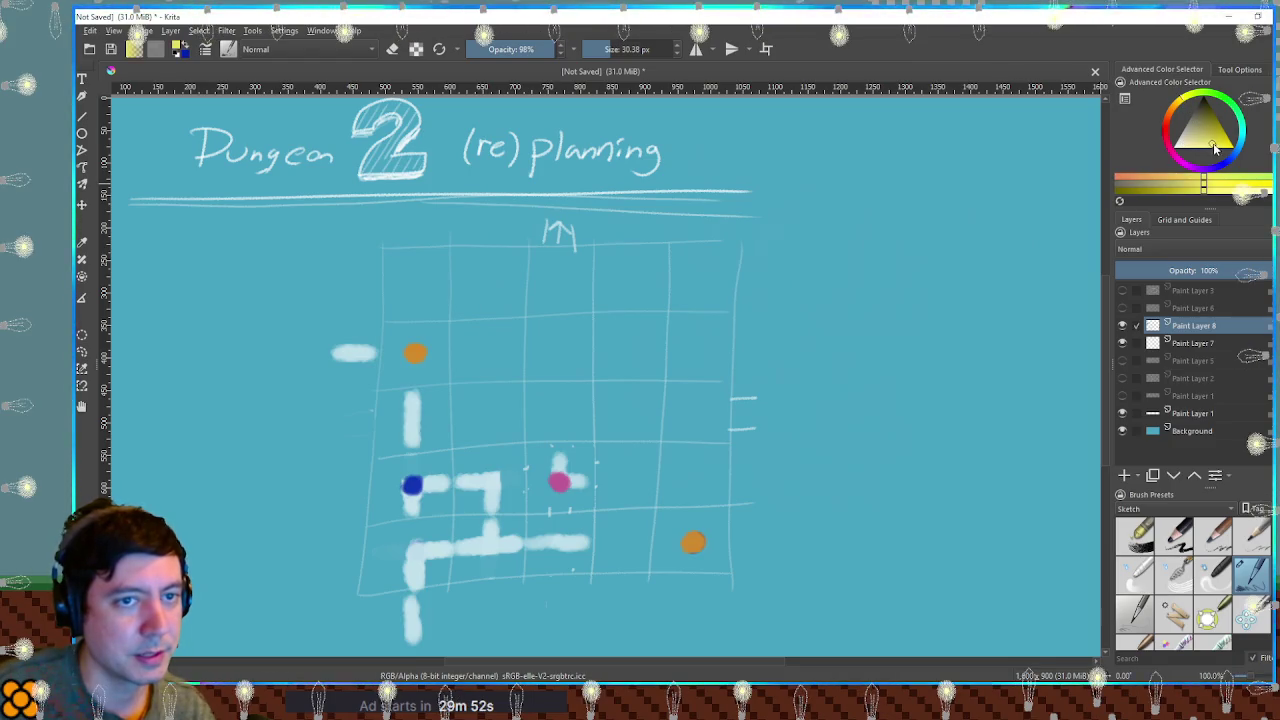
{"action": "left_click", "coordinate": [624, 539]}
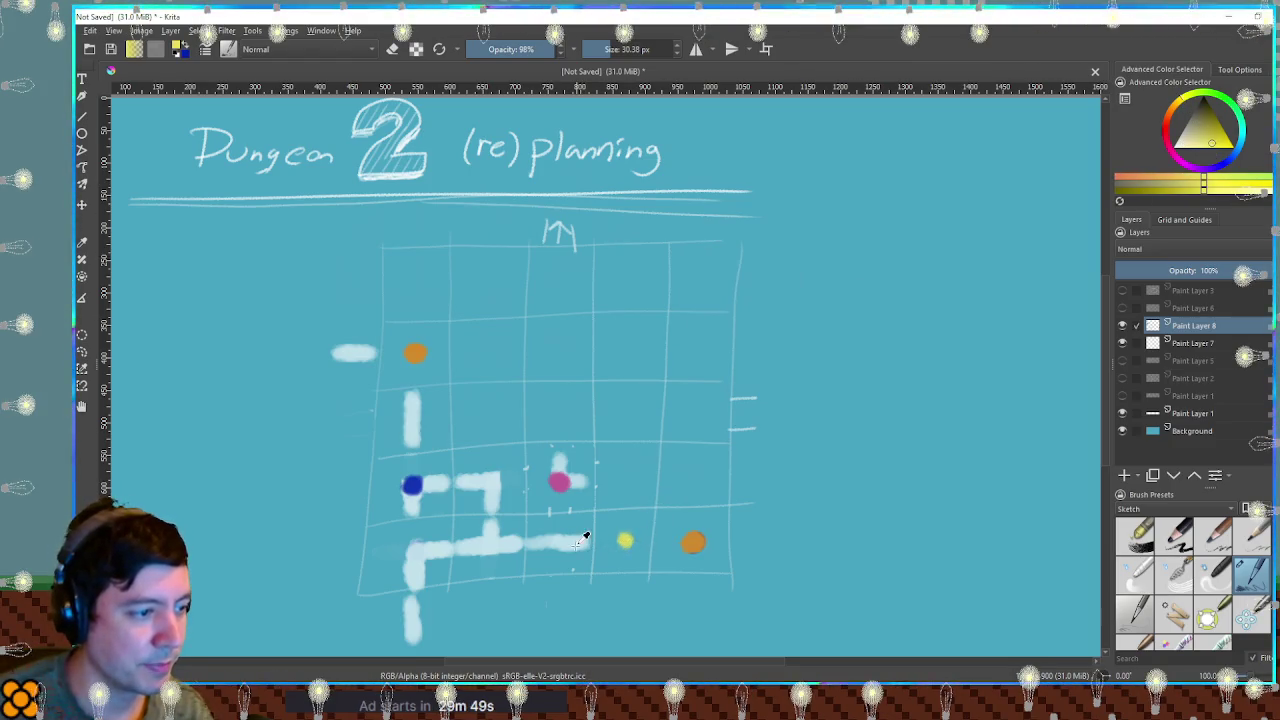
{"action": "left_click", "coordinate": [585, 541], "text": "ctrl"}
{"action": "left_click", "coordinate": [646, 541]}
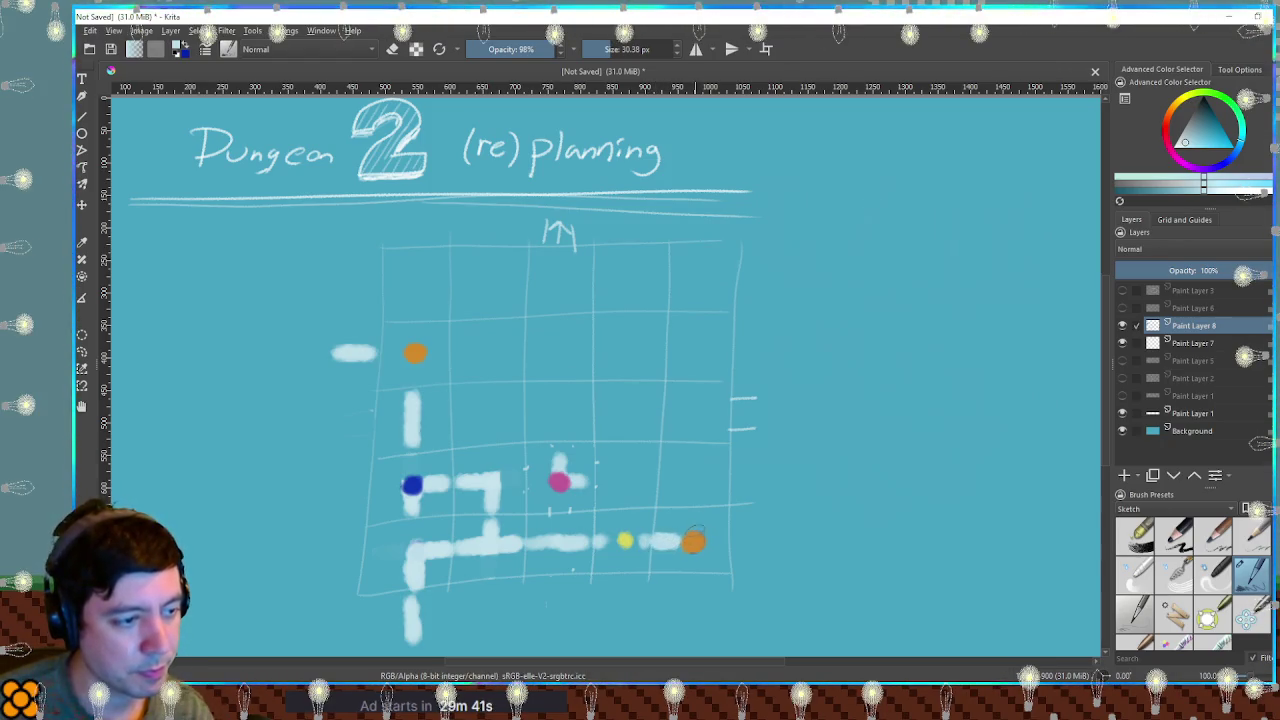
Run the corridor to the orange dot, repaint it orange, and draw a segment upward.
{"action": "left_click_drag", "start_coordinate": [698, 545], "coordinate": [694, 530]}
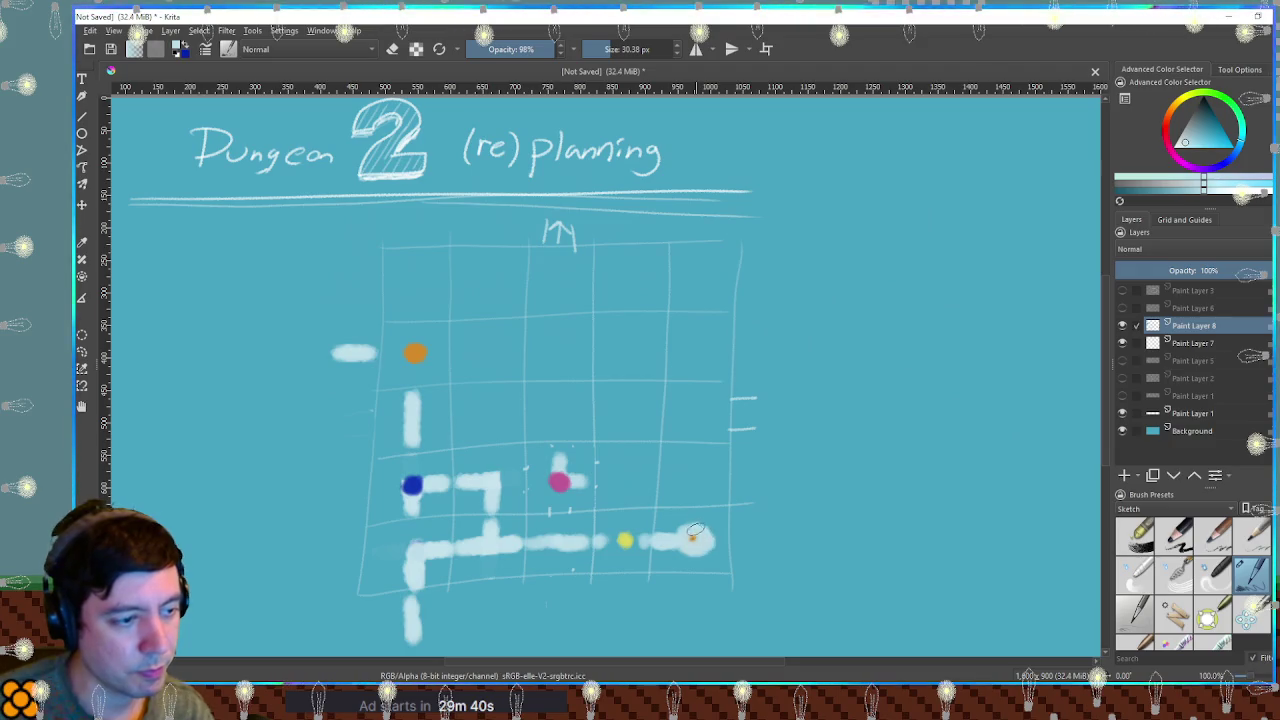
{"action": "left_click", "coordinate": [415, 352], "text": "ctrl"}
{"action": "left_click", "coordinate": [693, 538]}
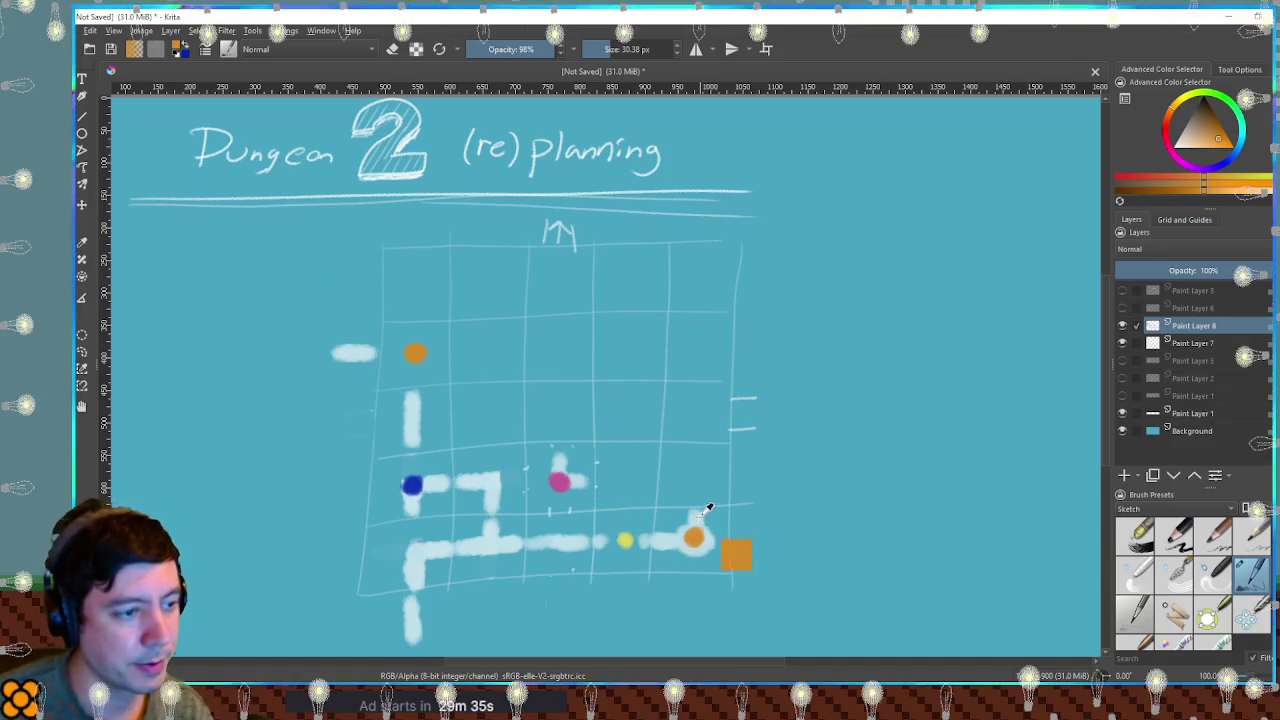
{"action": "left_click", "coordinate": [712, 540], "text": "ctrl"}
{"action": "mouse_move", "coordinate": [692, 477]}
{"action": "left_mouse_down"}
{"action": "mouse_move", "coordinate": [691, 505]}
{"action": "mouse_move", "coordinate": [667, 476]}
{"action": "mouse_move", "coordinate": [612, 479]}
{"action": "mouse_move", "coordinate": [663, 478]}
{"action": "left_mouse_up"}
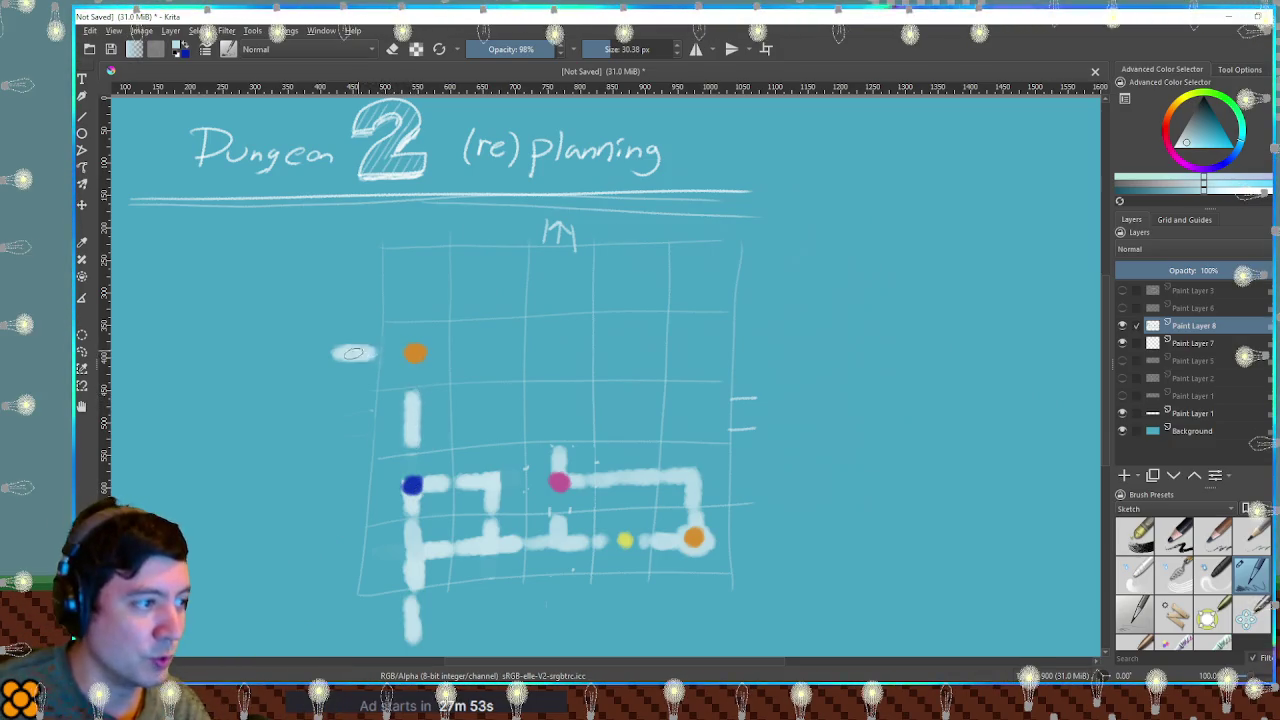
Move the upper-left orange dot up one cell, erasing the old dot.
{"action": "key", "text": "e"}
{"action": "key", "text": "e"}
{"action": "left_click", "coordinate": [415, 352], "text": "ctrl"}
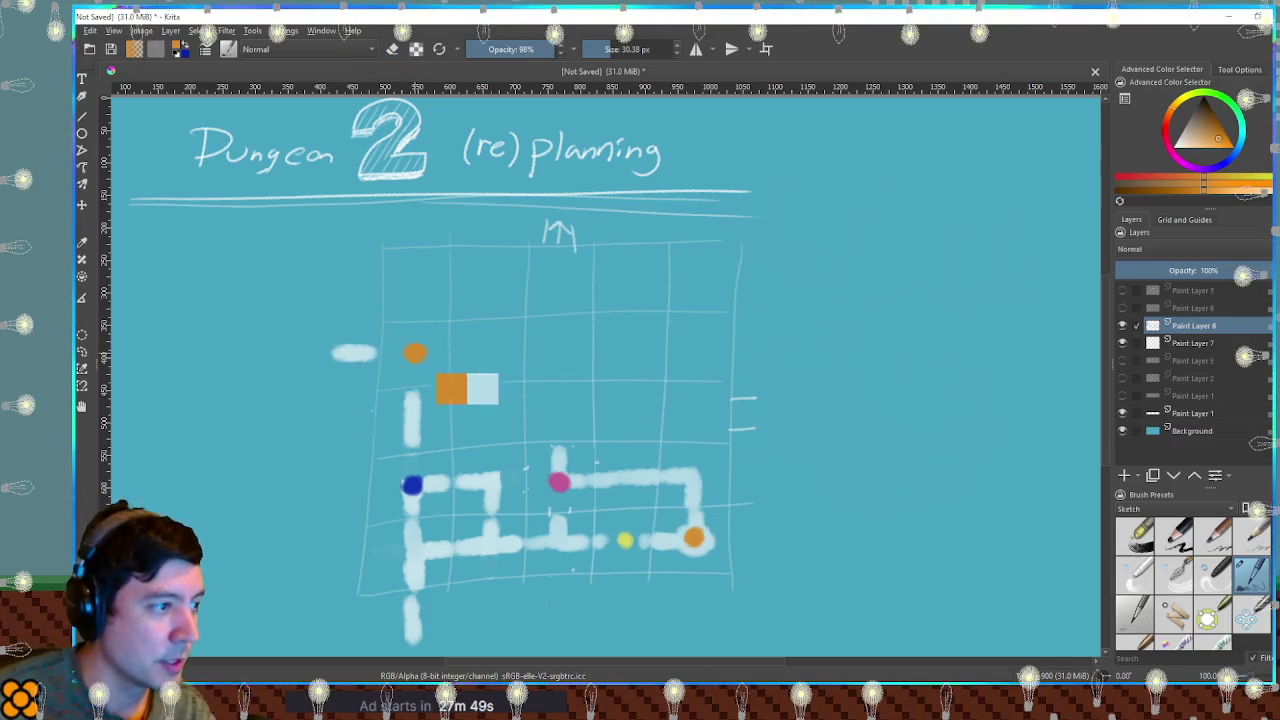
{"action": "left_click", "coordinate": [416, 284]}
{"action": "key", "text": "e"}
{"action": "left_click", "coordinate": [412, 356]}
{"action": "left_click", "coordinate": [414, 354]}
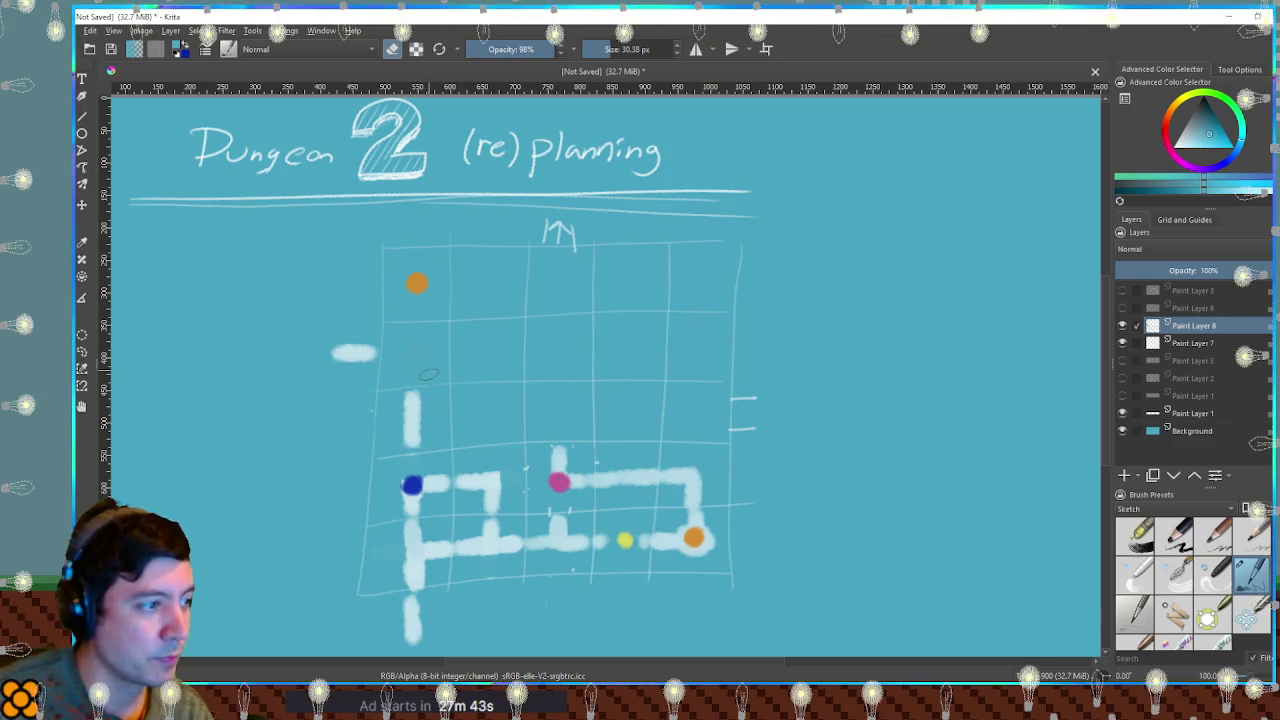
{"action": "left_click", "coordinate": [445, 445], "text": "ctrl"}
Write a small orange note beside the new dot and join the left corridor into a 7.
{"action": "key", "text": "e"}
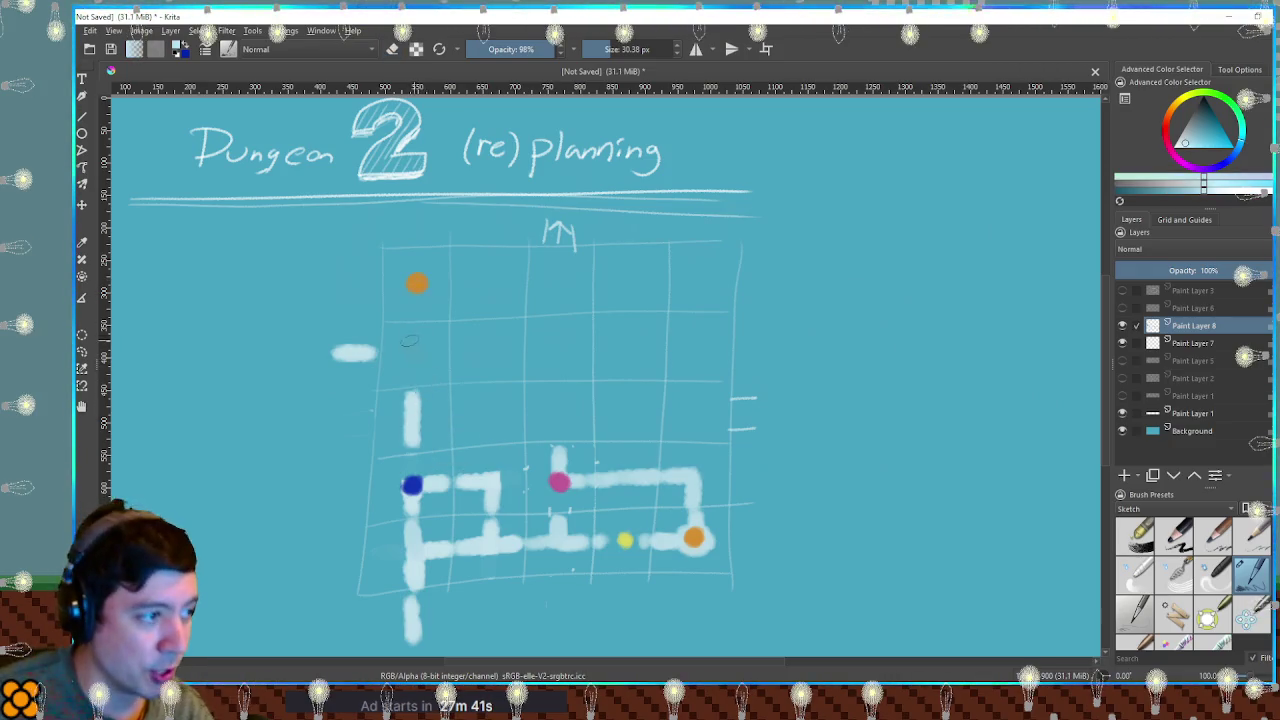
{"action": "left_click", "coordinate": [420, 280], "text": "ctrl"}
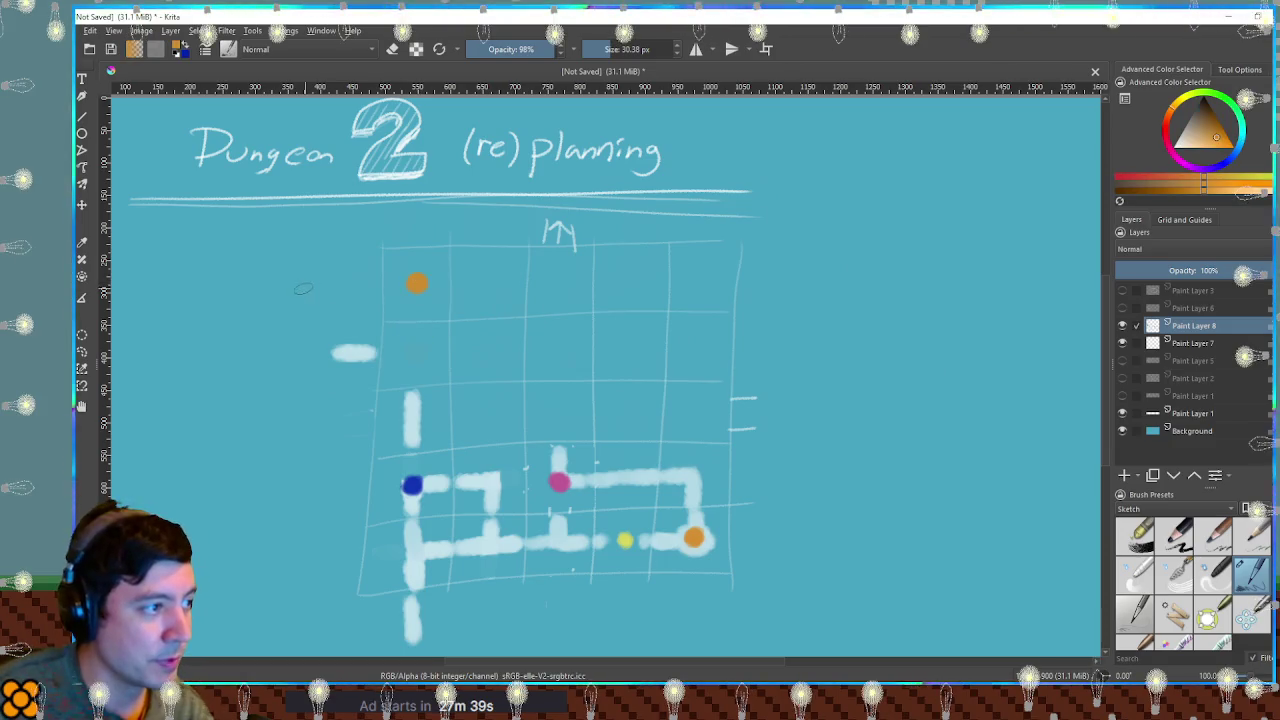
{"action": "left_click_drag", "start_coordinate": [322, 286], "coordinate": [408, 283]}
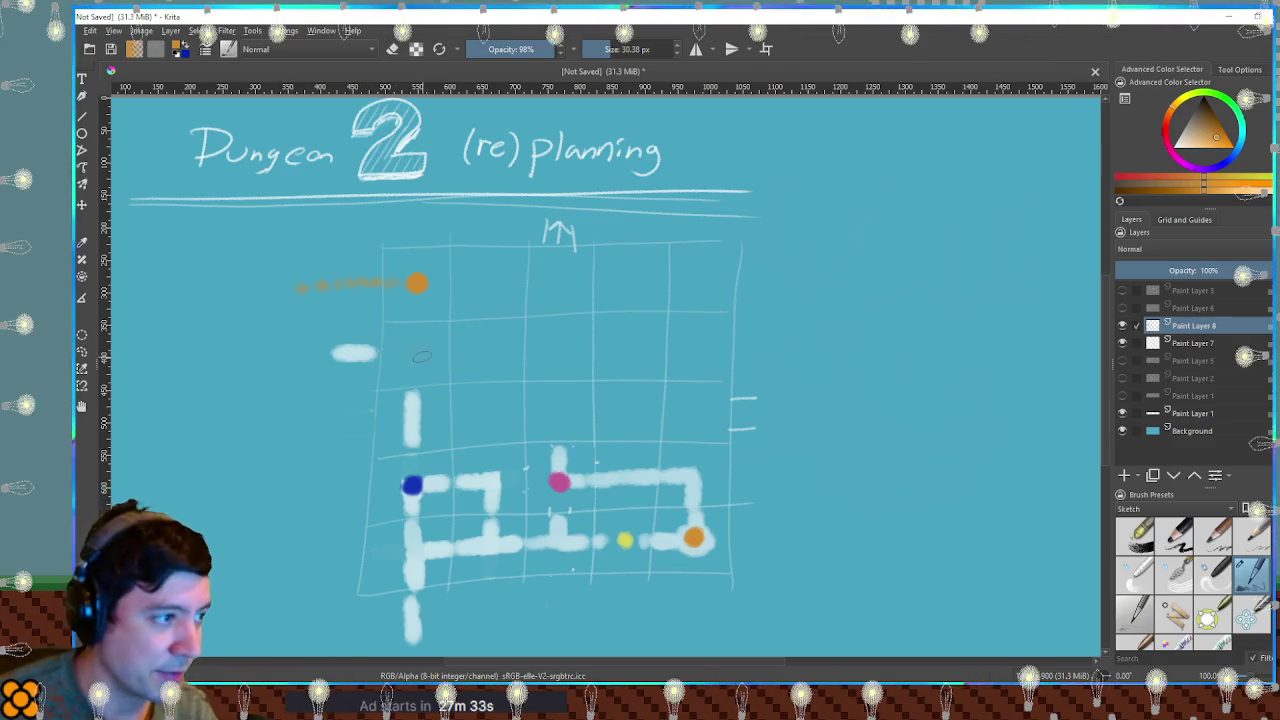
{"action": "left_click", "coordinate": [414, 388], "text": "ctrl"}
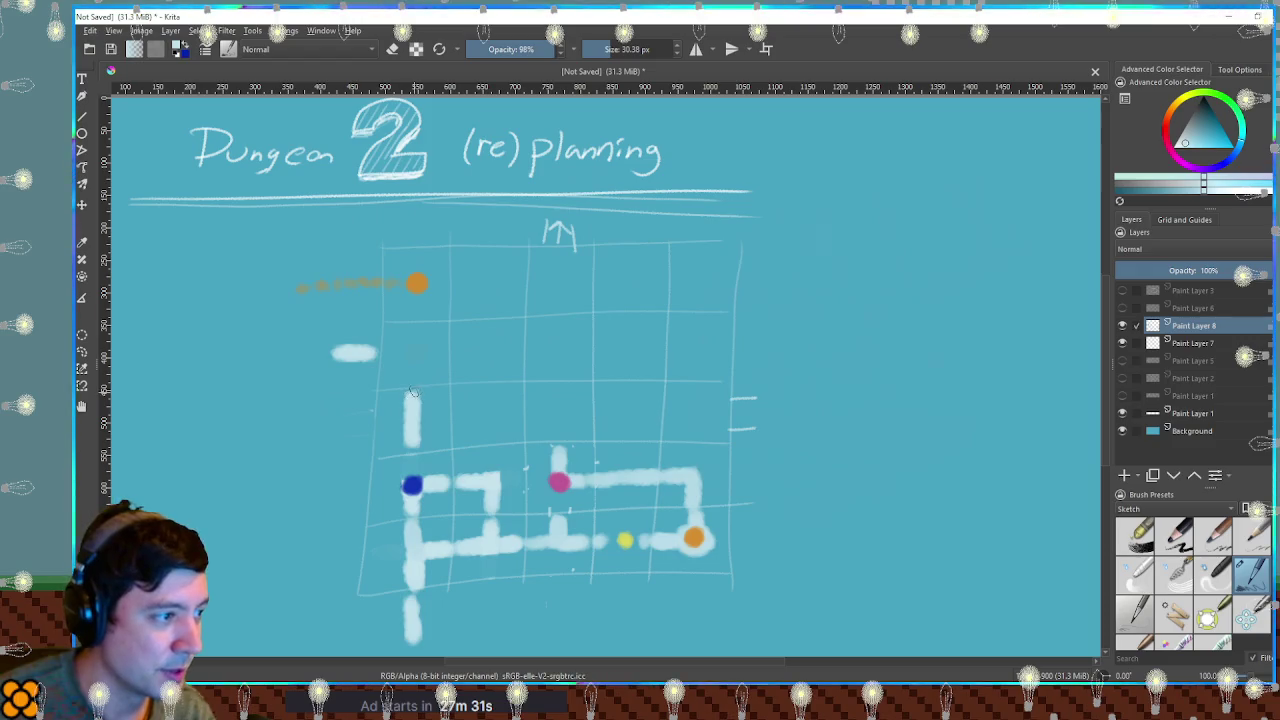
{"action": "left_click_drag", "start_coordinate": [384, 352], "coordinate": [414, 372]}
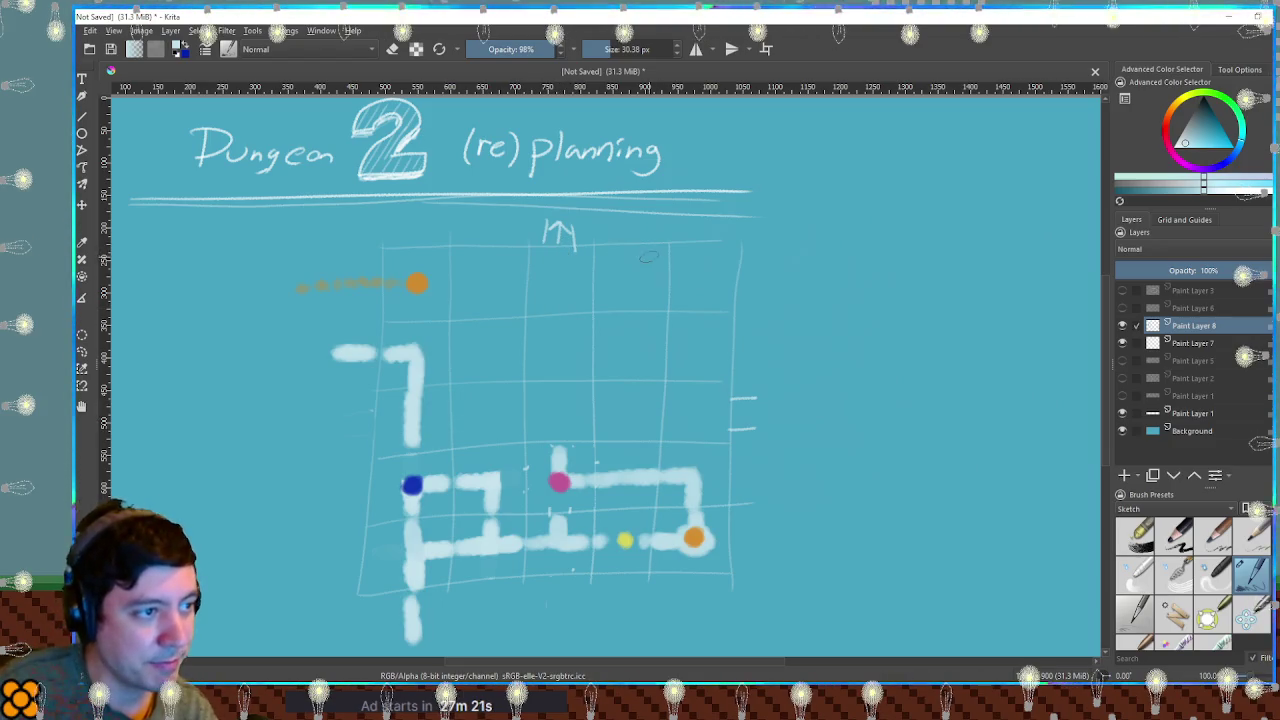
Add a right-edge orange dot with a small orange note and a white corridor over the right ticks.
{"action": "left_click_drag", "start_coordinate": [630, 222], "coordinate": [631, 237]}
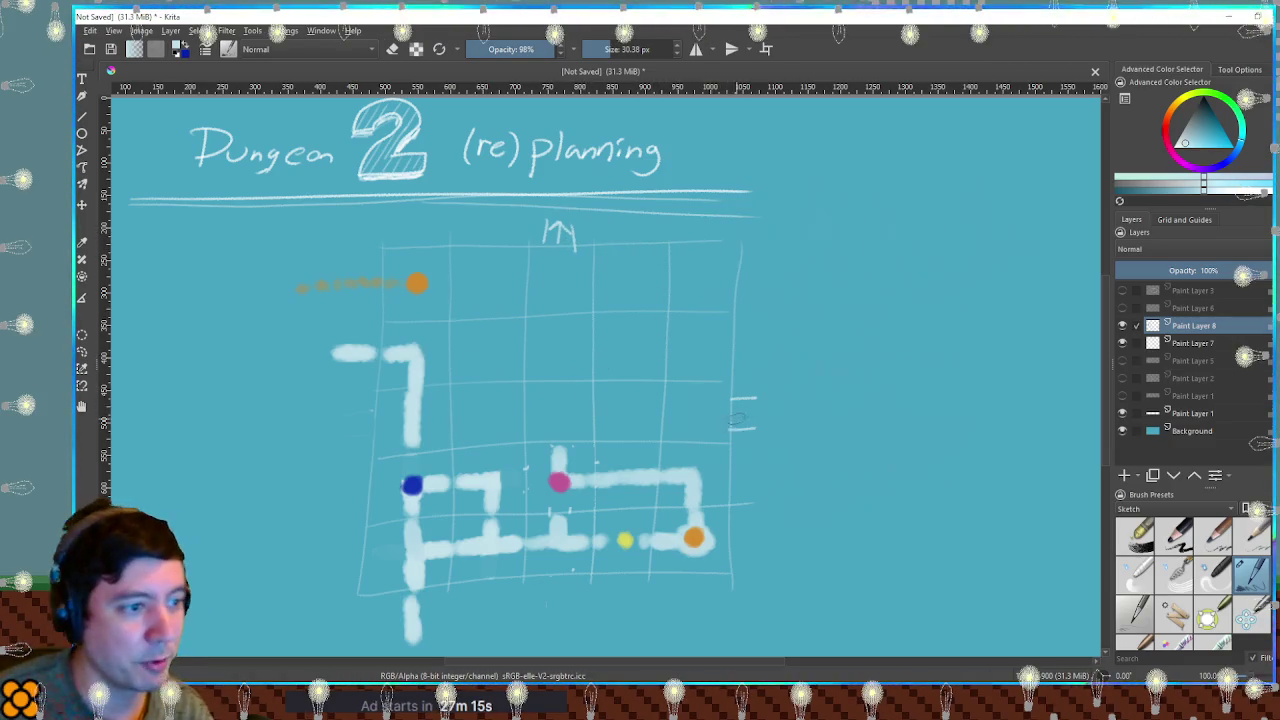
{"action": "left_click", "coordinate": [425, 272], "text": "ctrl"}
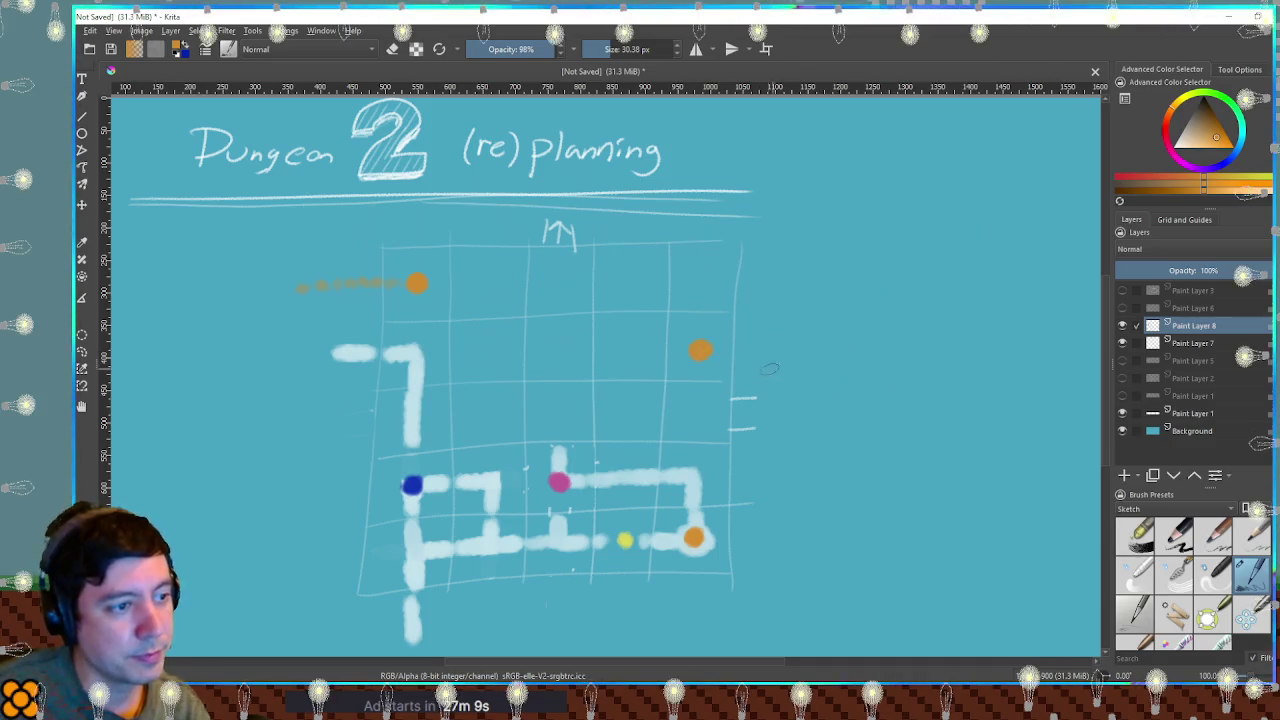
{"action": "left_click", "coordinate": [596, 485], "text": "ctrl"}
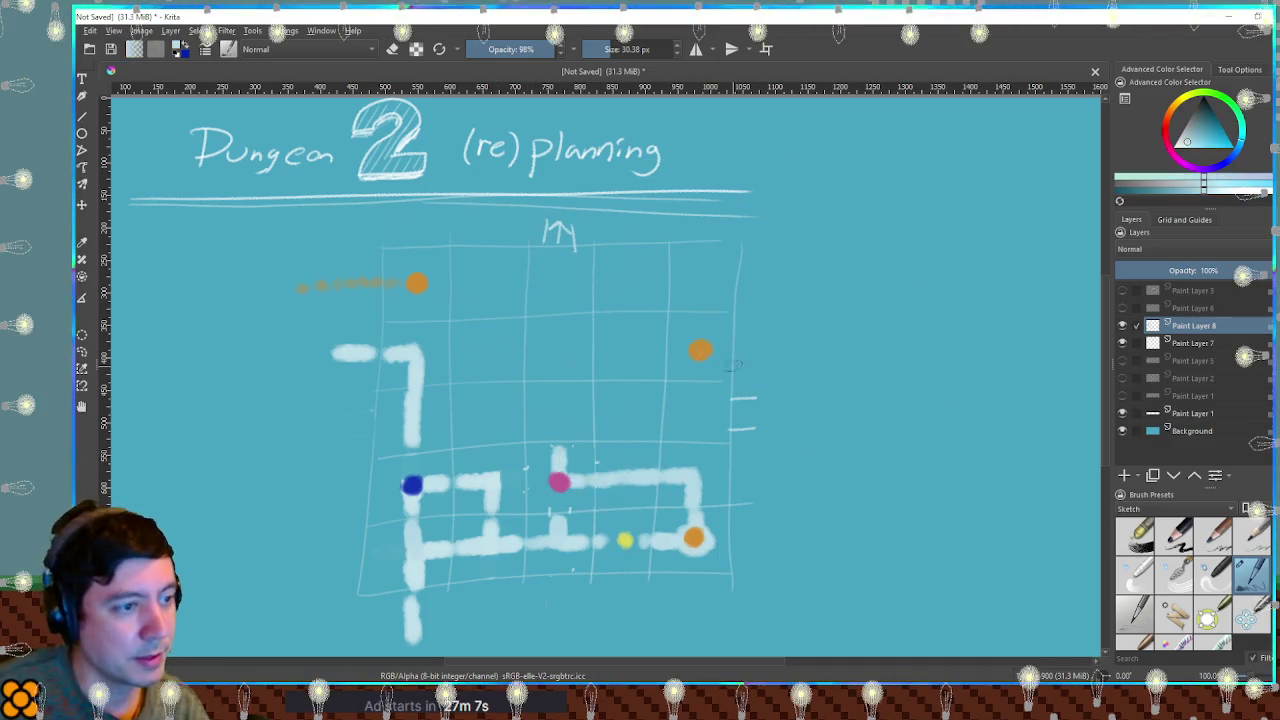
{"action": "left_click", "coordinate": [710, 350], "text": "ctrl"}
{"action": "left_click_drag", "start_coordinate": [729, 351], "coordinate": [779, 350]}
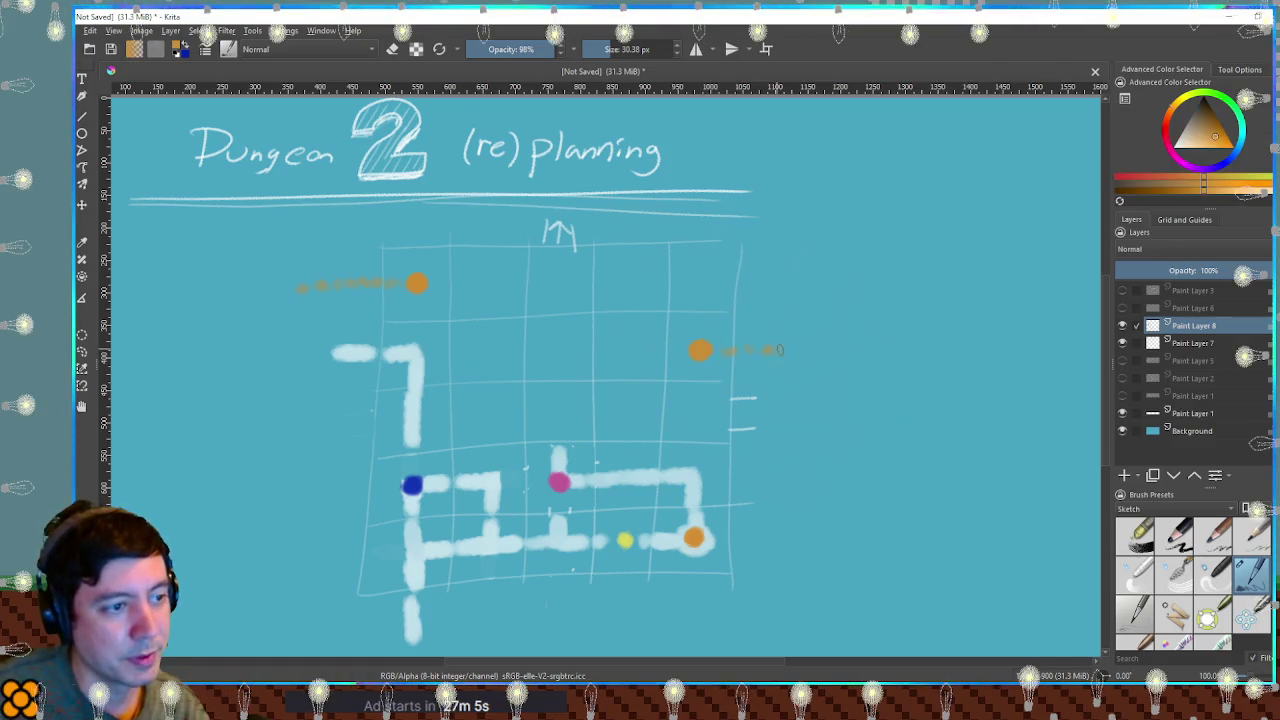
{"action": "left_click", "coordinate": [596, 485], "text": "ctrl"}
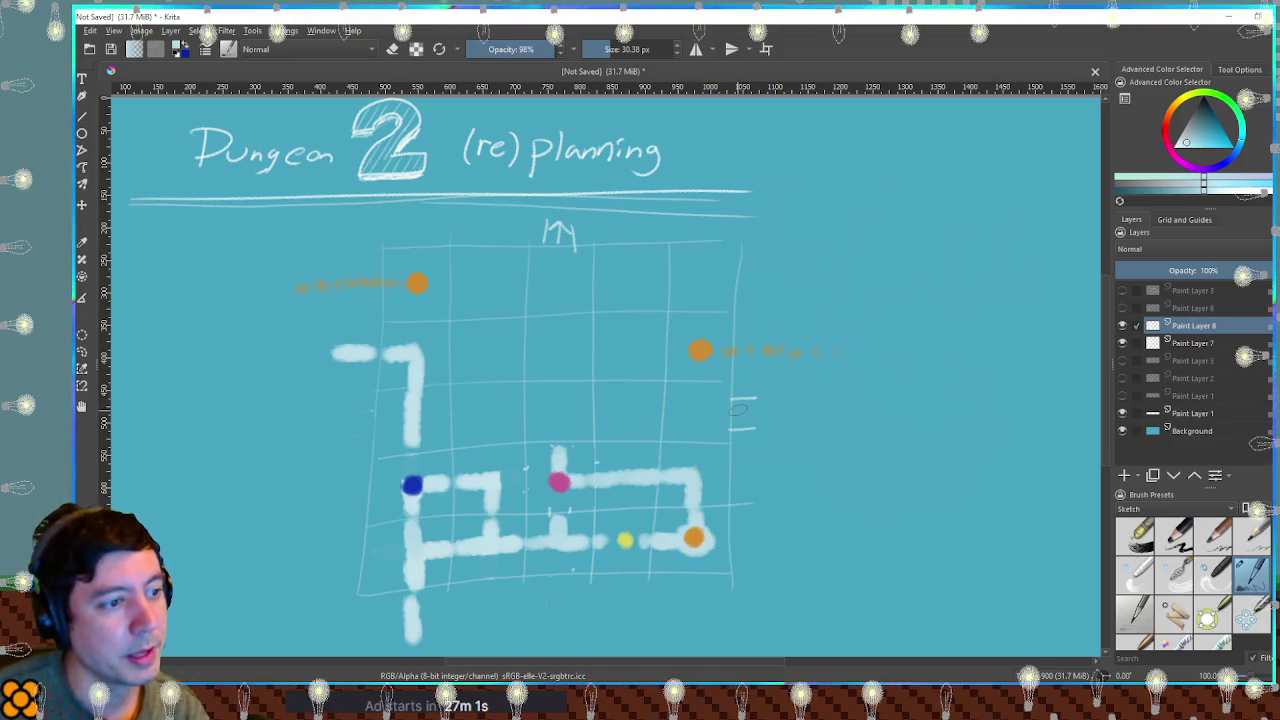
{"action": "mouse_move", "coordinate": [742, 409]}
{"action": "left_mouse_down"}
{"action": "mouse_move", "coordinate": [787, 420]}
{"action": "mouse_move", "coordinate": [700, 412]}
{"action": "left_mouse_up"}
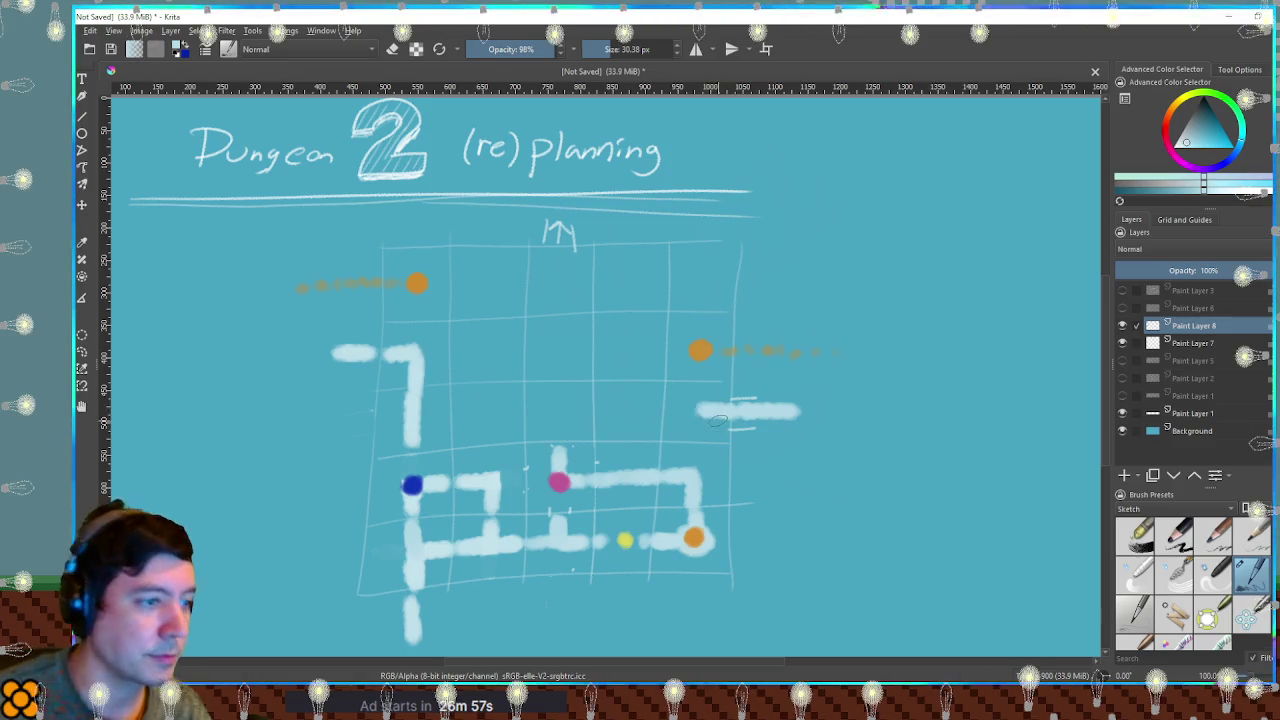
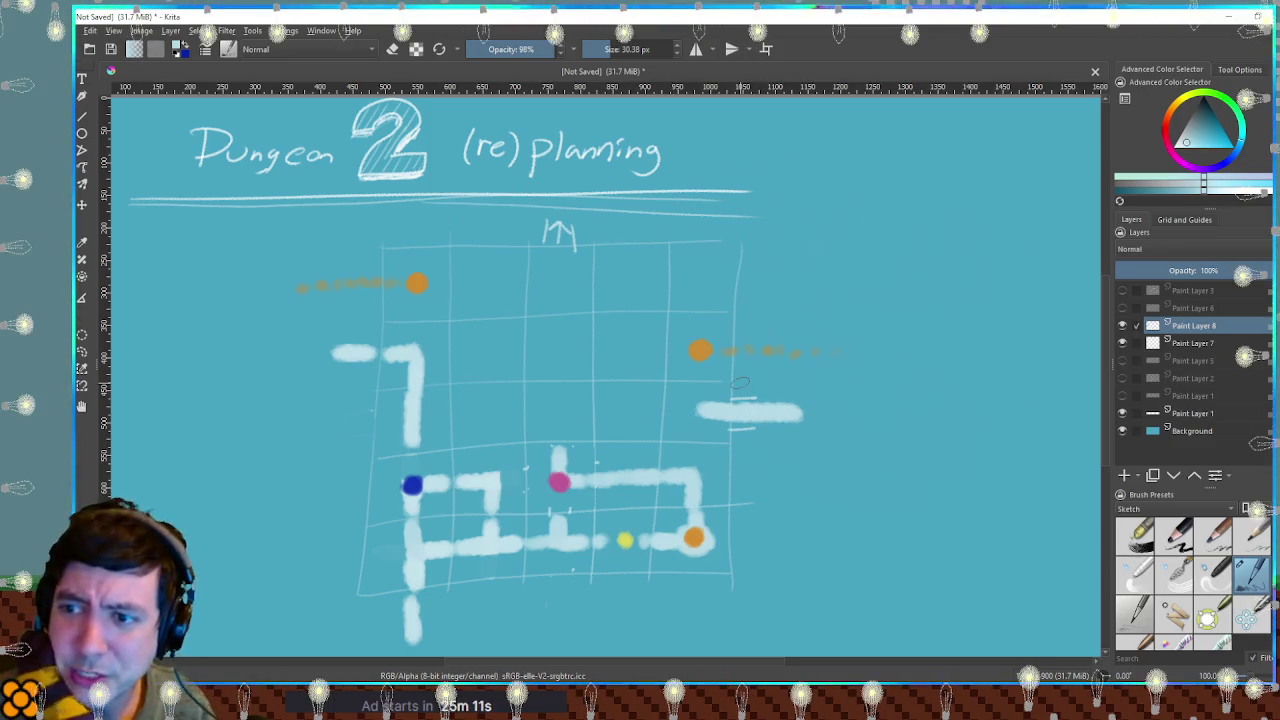
Sketch two extra corridor strokes on the grid and undo both.
{"action": "mouse_move", "coordinate": [705, 409]}
{"action": "left_mouse_down"}
{"action": "mouse_move", "coordinate": [572, 406]}
{"action": "mouse_move", "coordinate": [405, 430]}
{"action": "mouse_move", "coordinate": [488, 524]}
{"action": "left_mouse_up"}
{"action": "key", "text": "ctrl+z"}
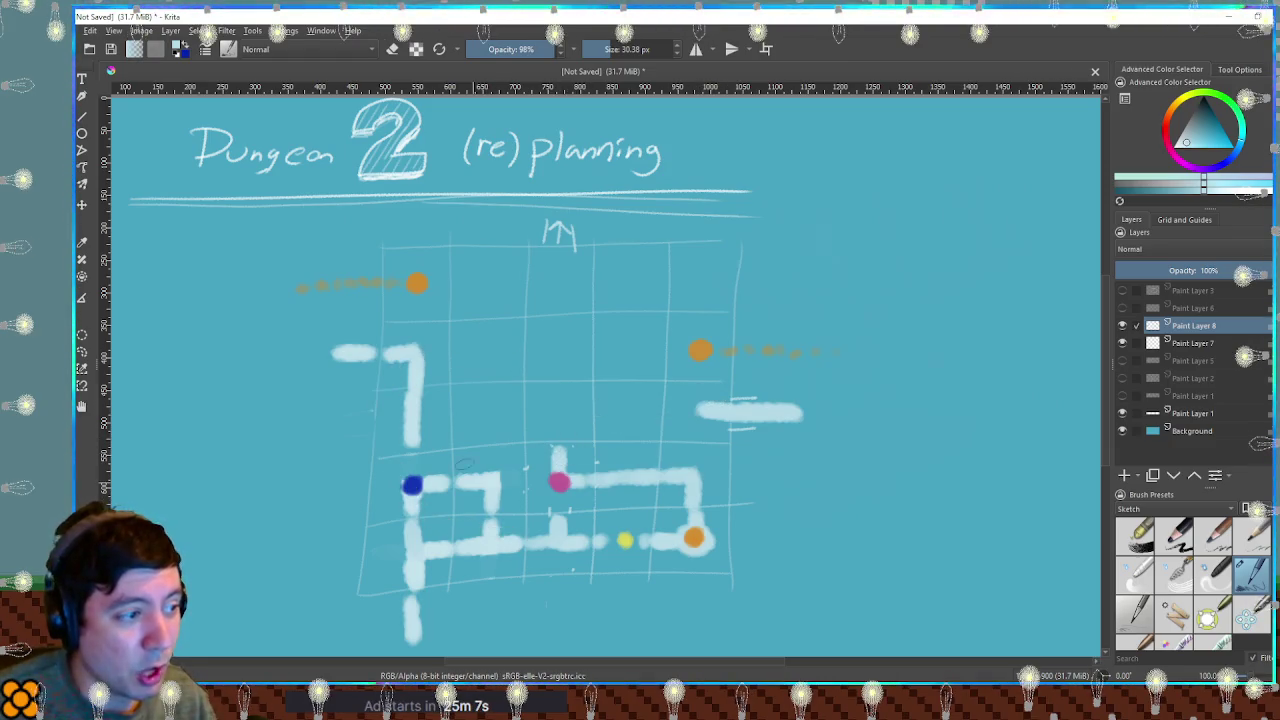
{"action": "mouse_move", "coordinate": [745, 412]}
{"action": "left_mouse_down"}
{"action": "mouse_move", "coordinate": [430, 492]}
{"action": "mouse_move", "coordinate": [450, 488]}
{"action": "mouse_move", "coordinate": [500, 540]}
{"action": "left_mouse_up"}
{"action": "key", "text": "ctrl+z"}
{"action": "key", "text": "ctrl+z"}
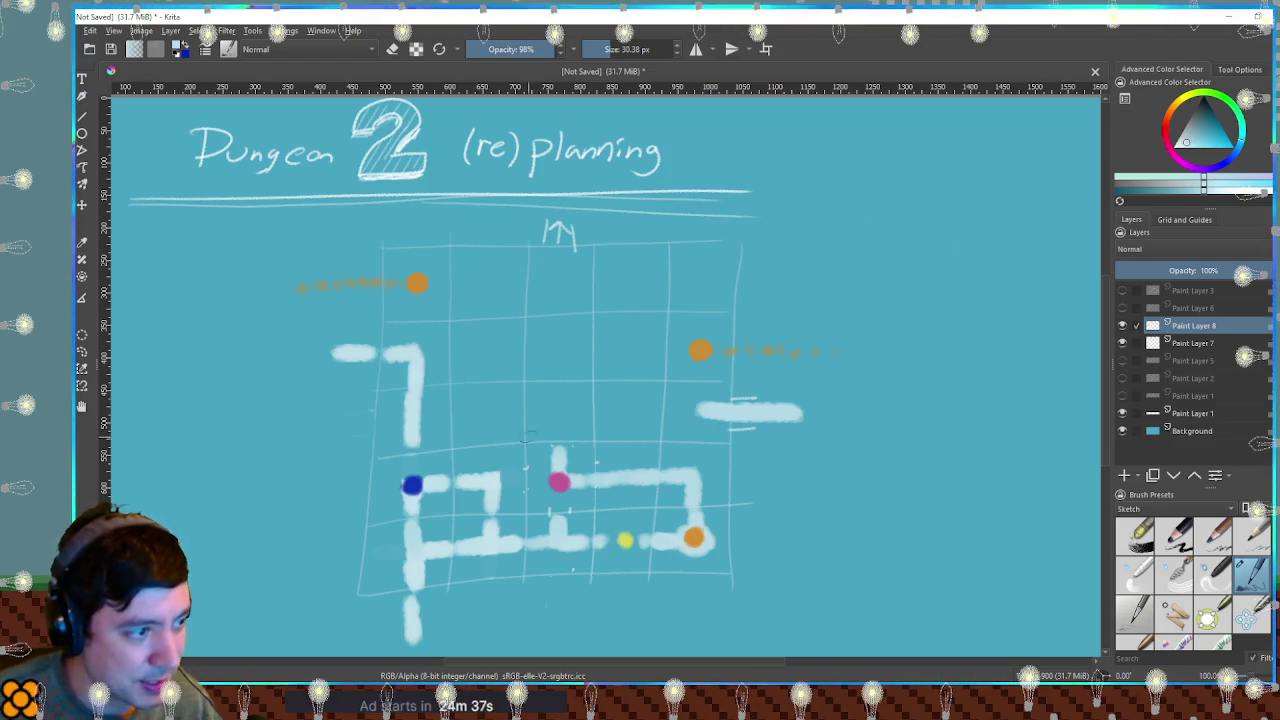
Sample the blue room dot, then make the middle dot's pink the current colour.
{"action": "left_click", "coordinate": [413, 485], "text": "ctrl"}
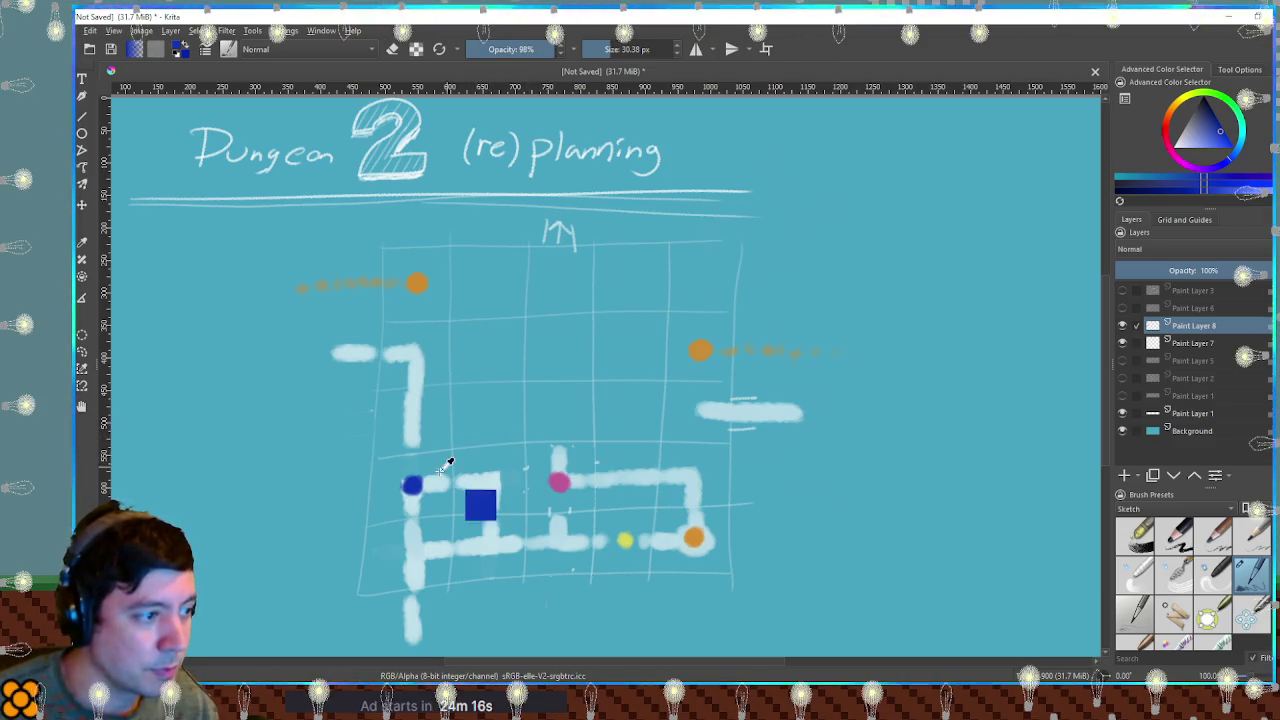
{"action": "left_click", "coordinate": [413, 484], "text": "ctrl"}
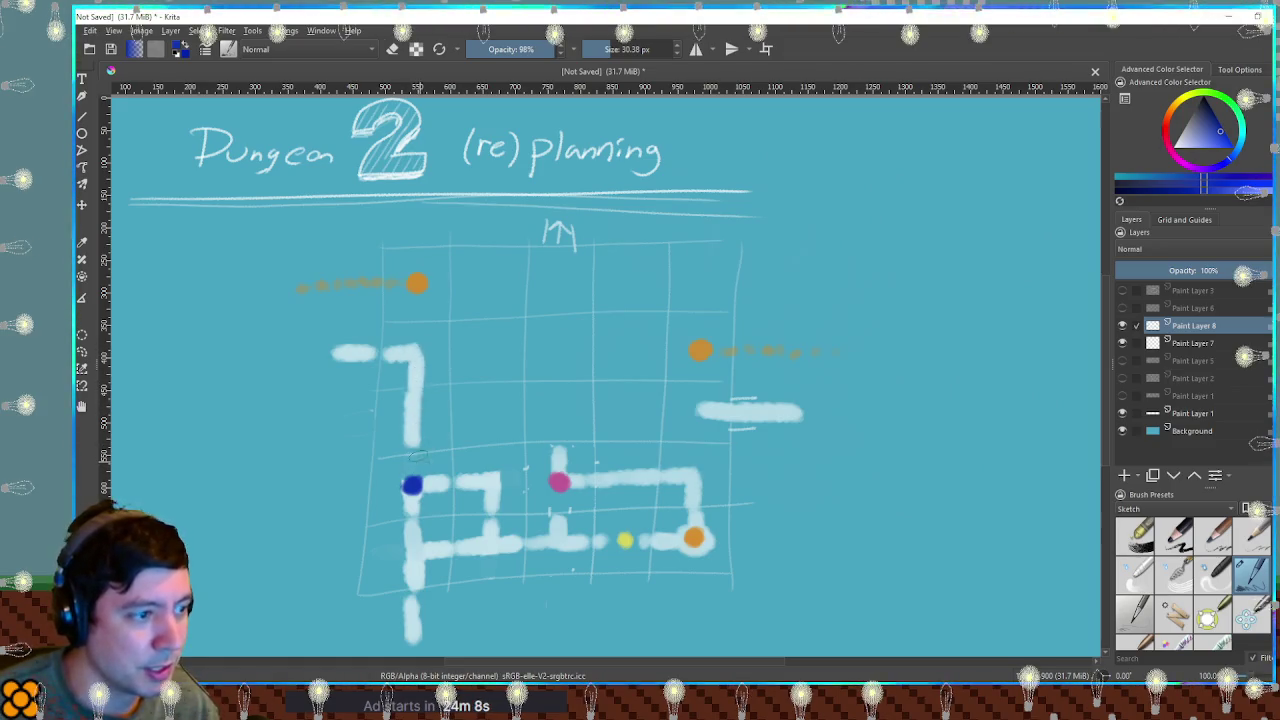
{"action": "left_click", "coordinate": [558, 483], "text": "ctrl"}
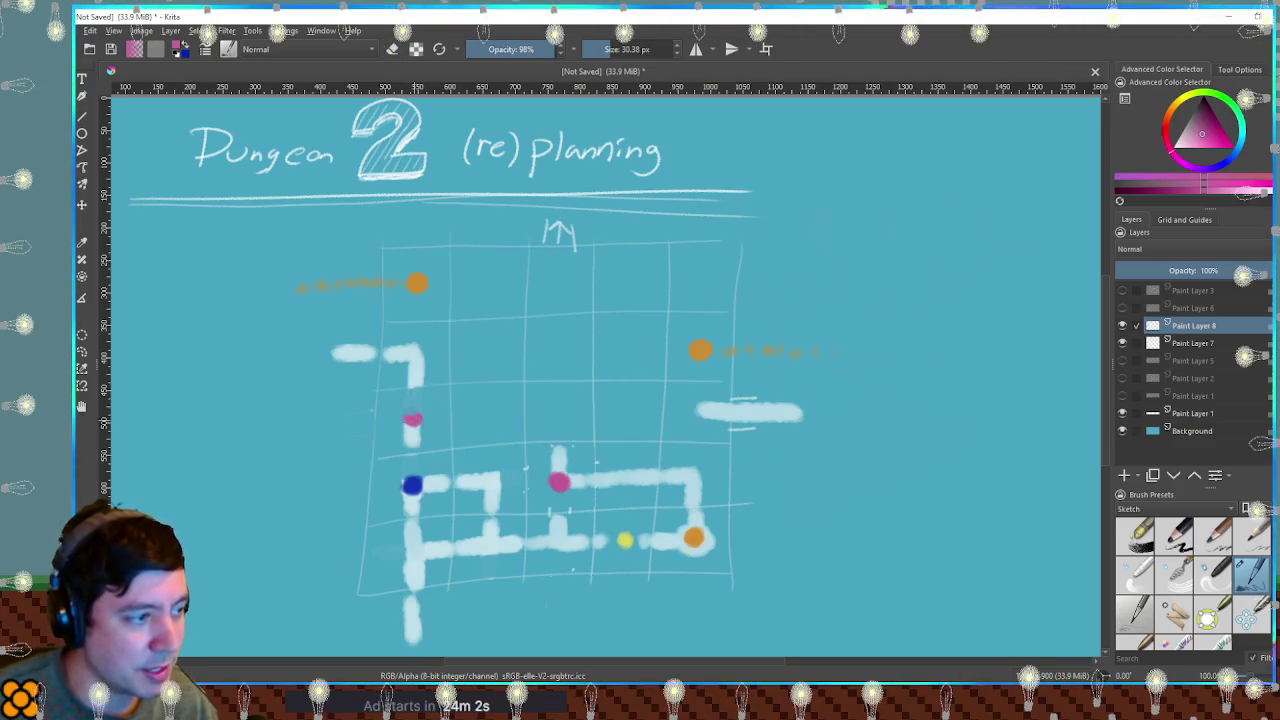
Switch back to painting, sample the pale corridor colour, and undo the stray mark near the pink dot.
{"action": "key", "text": "e"}
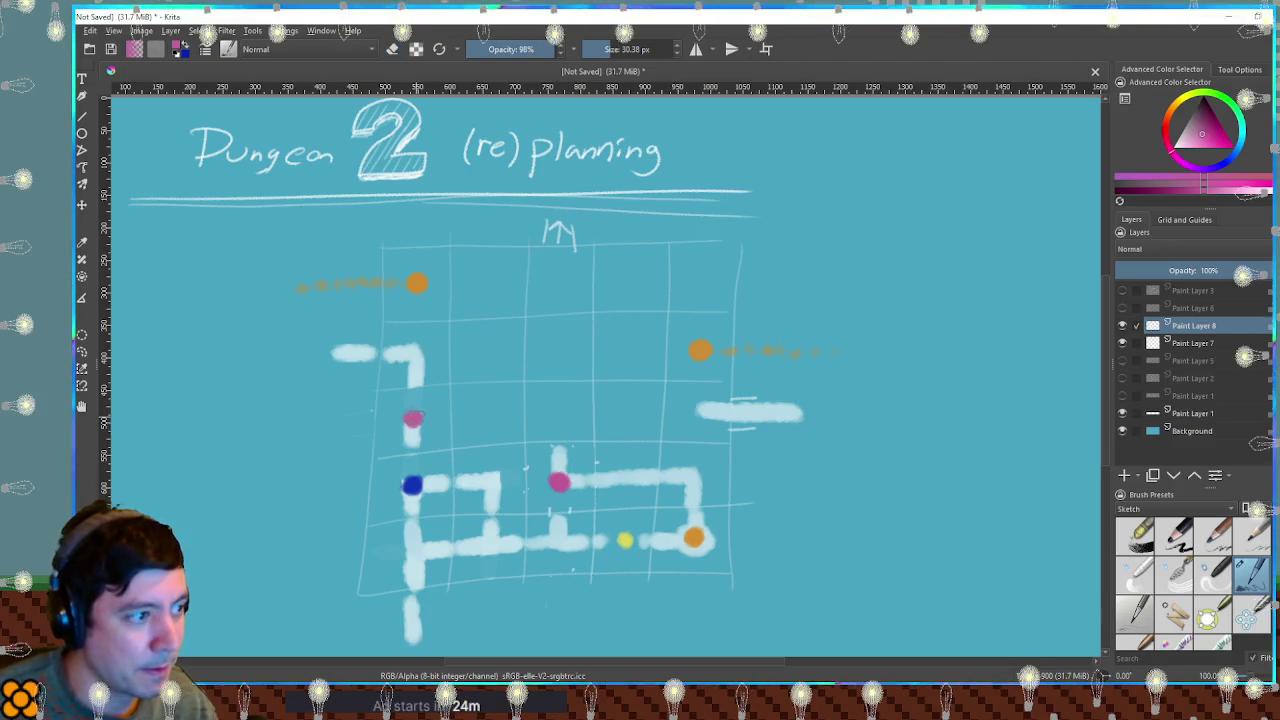
{"action": "left_click", "coordinate": [412, 440], "text": "ctrl"}
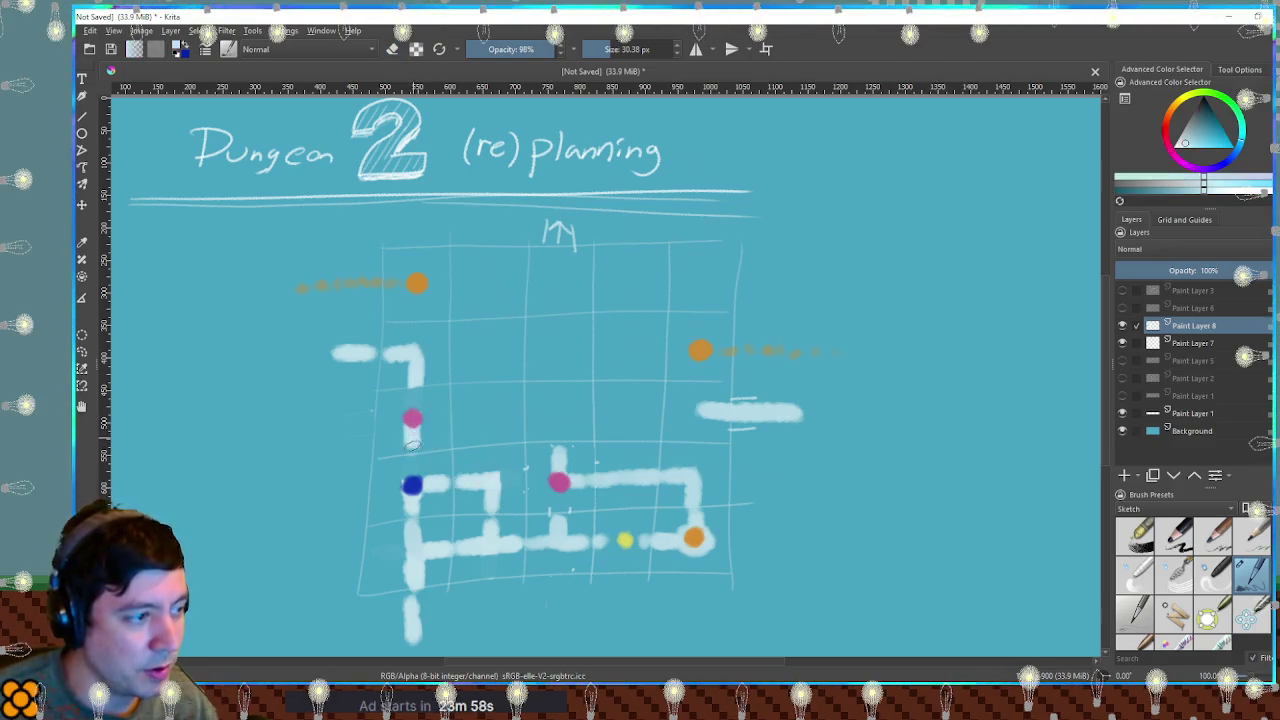
{"action": "key", "text": "ctrl+z"}
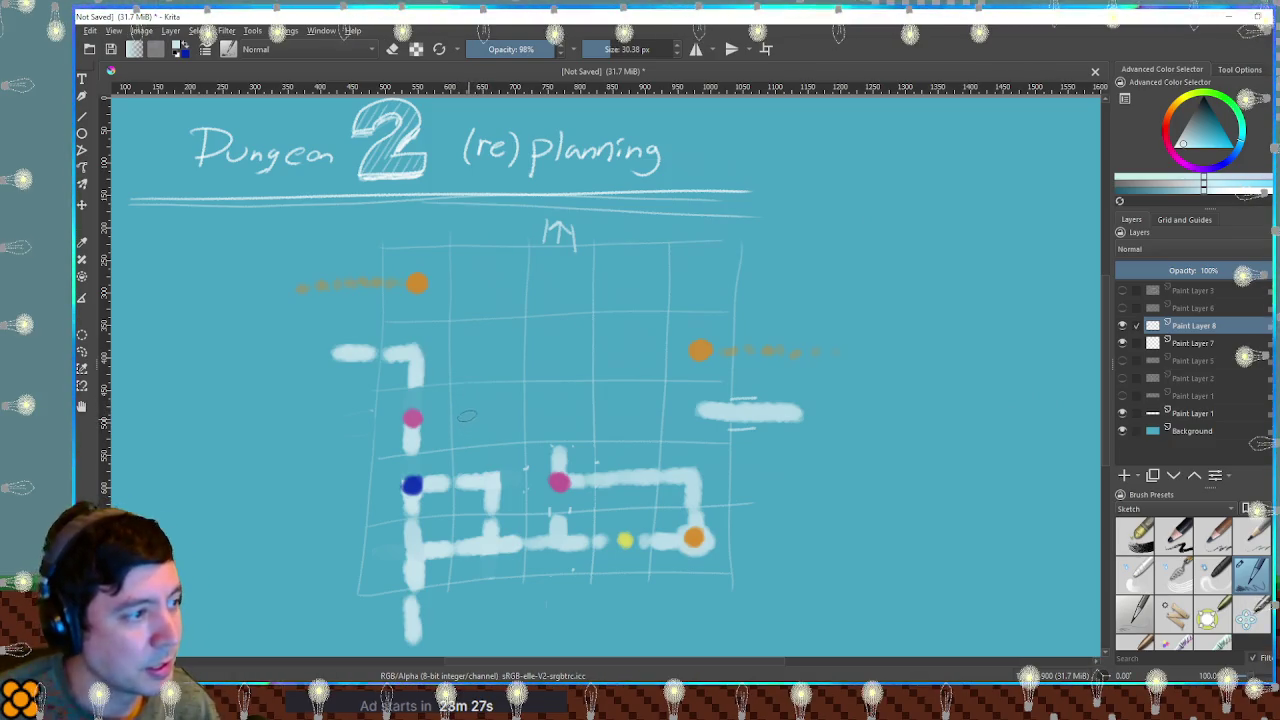
Sample the corridor white and draw a corridor right from the orange dot, bending downward.
{"action": "left_click", "coordinate": [416, 283], "text": "ctrl"}
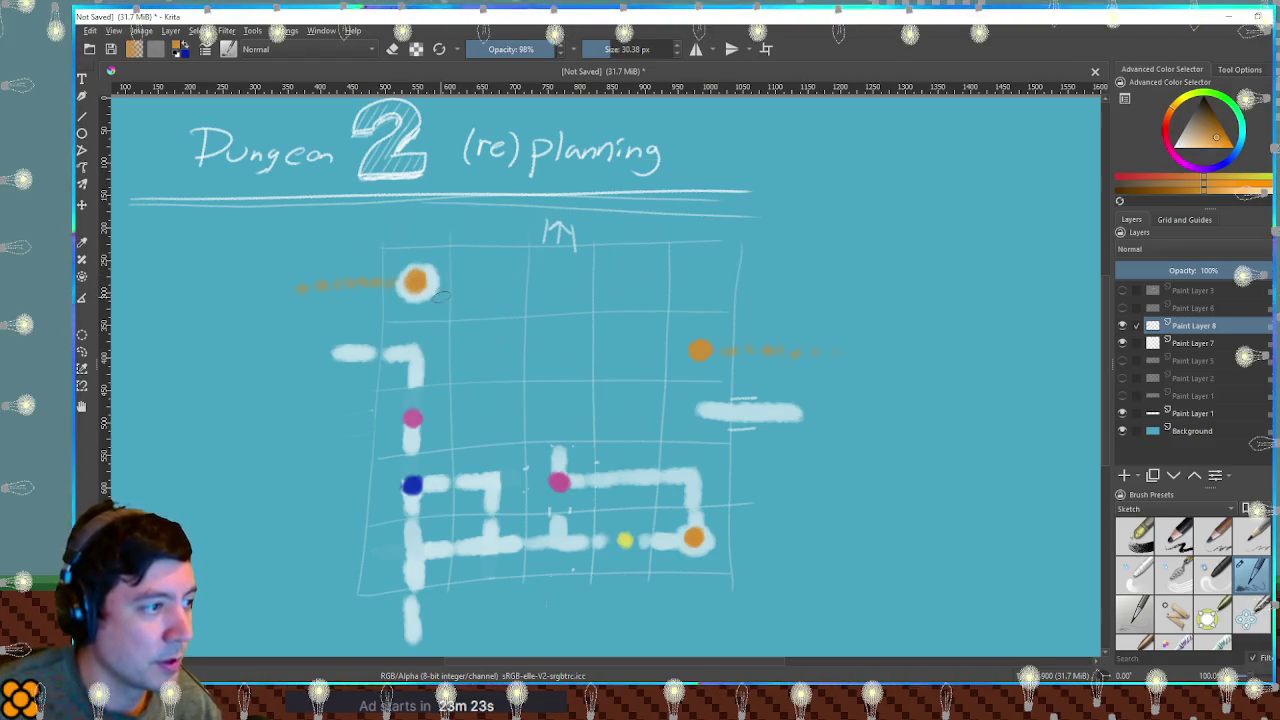
{"action": "left_click", "coordinate": [440, 285], "text": "ctrl"}
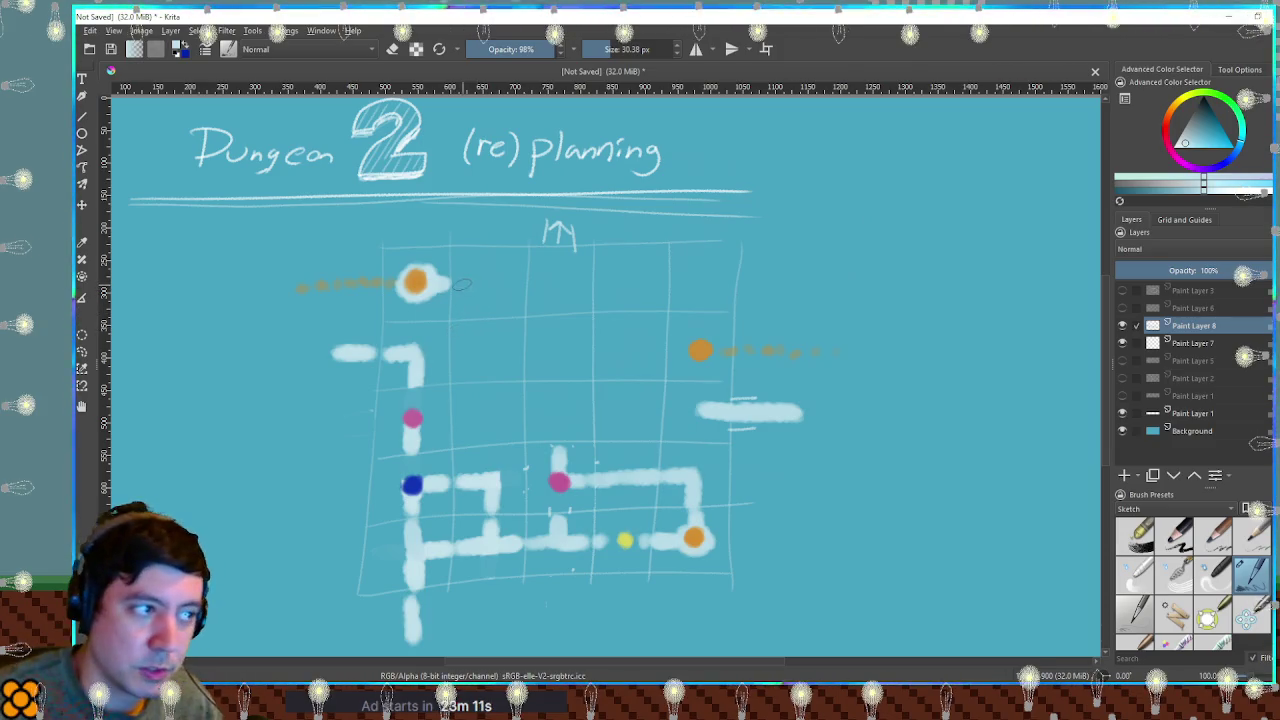
{"action": "left_click_drag", "start_coordinate": [455, 284], "coordinate": [487, 312]}
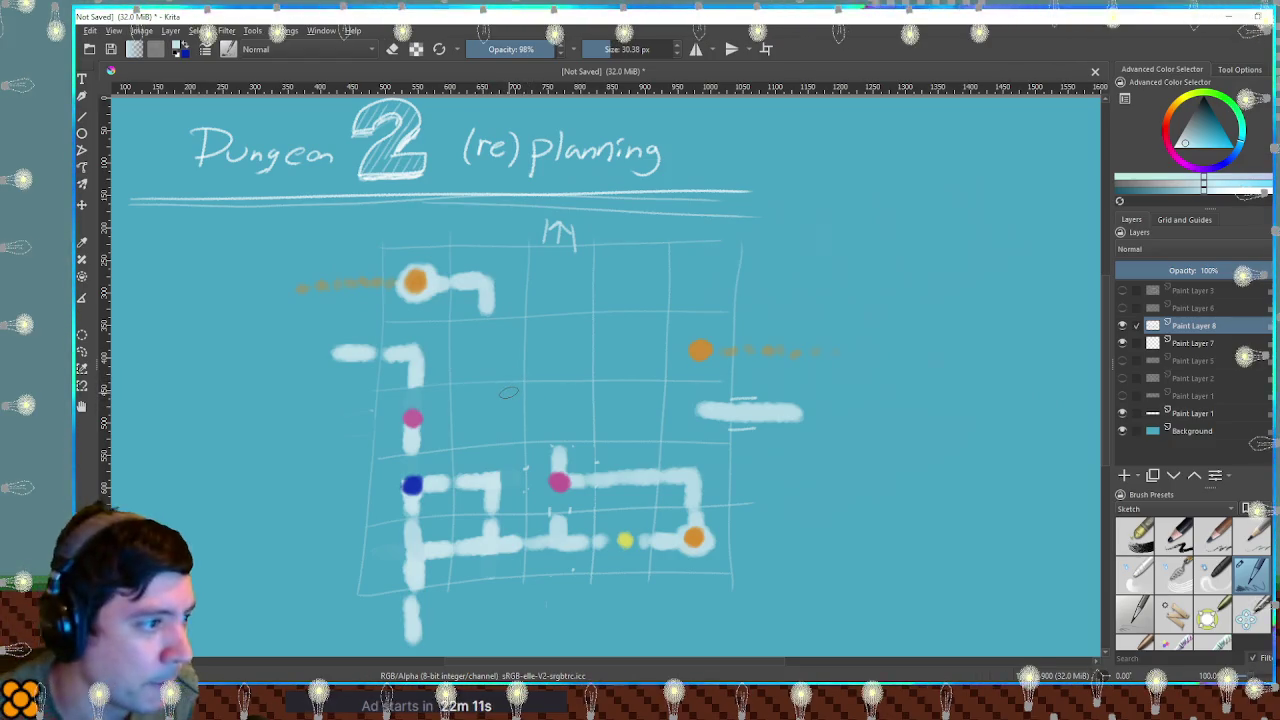
{"action": "key", "text": "alt+Tab"}
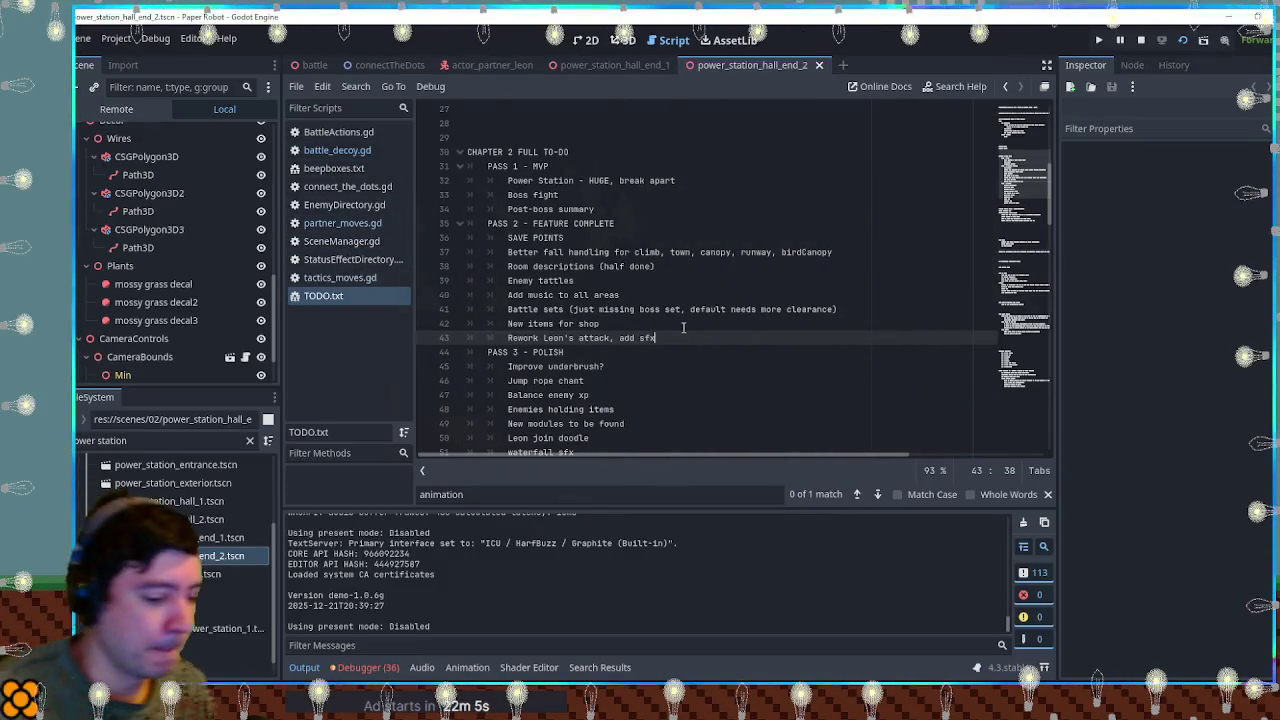
Add 'rework berricade intro' below the shop items line in TODO.txt, save, and return to Krita.
{"action": "key", "text": "Return"}
{"action": "type", "text": "rework berricade intro"}
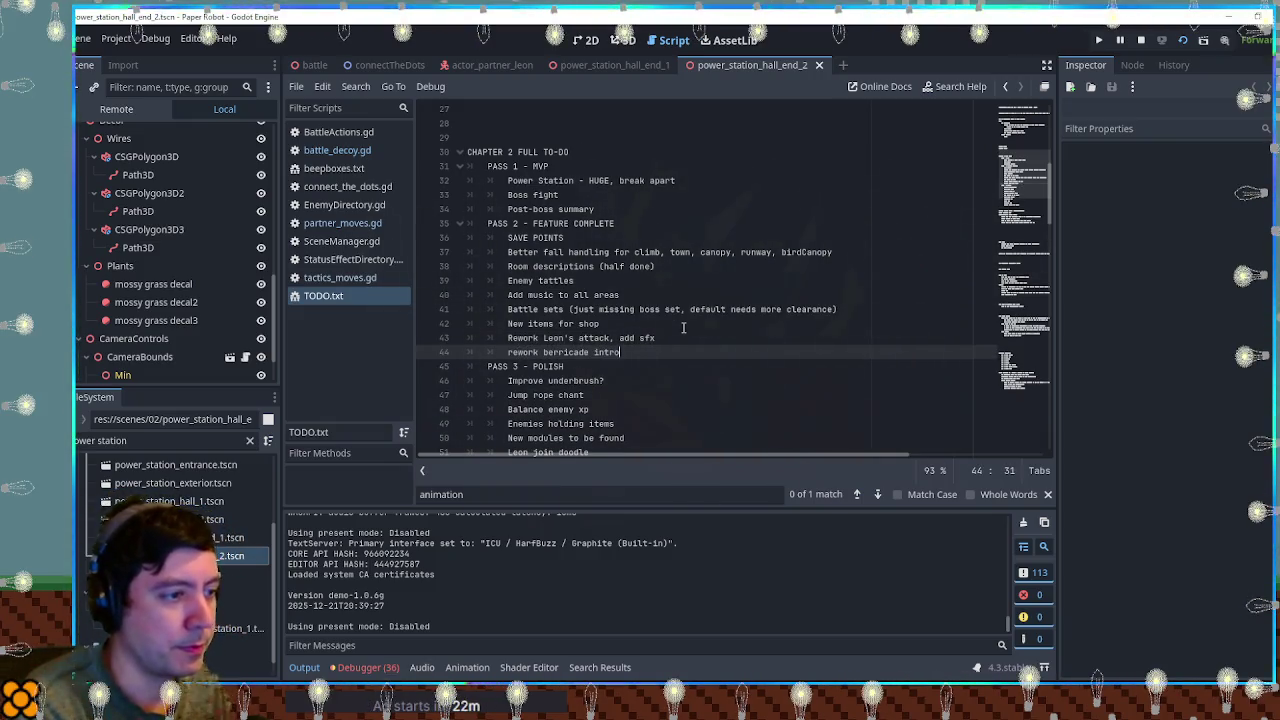
{"action": "key", "text": "ctrl+s"}
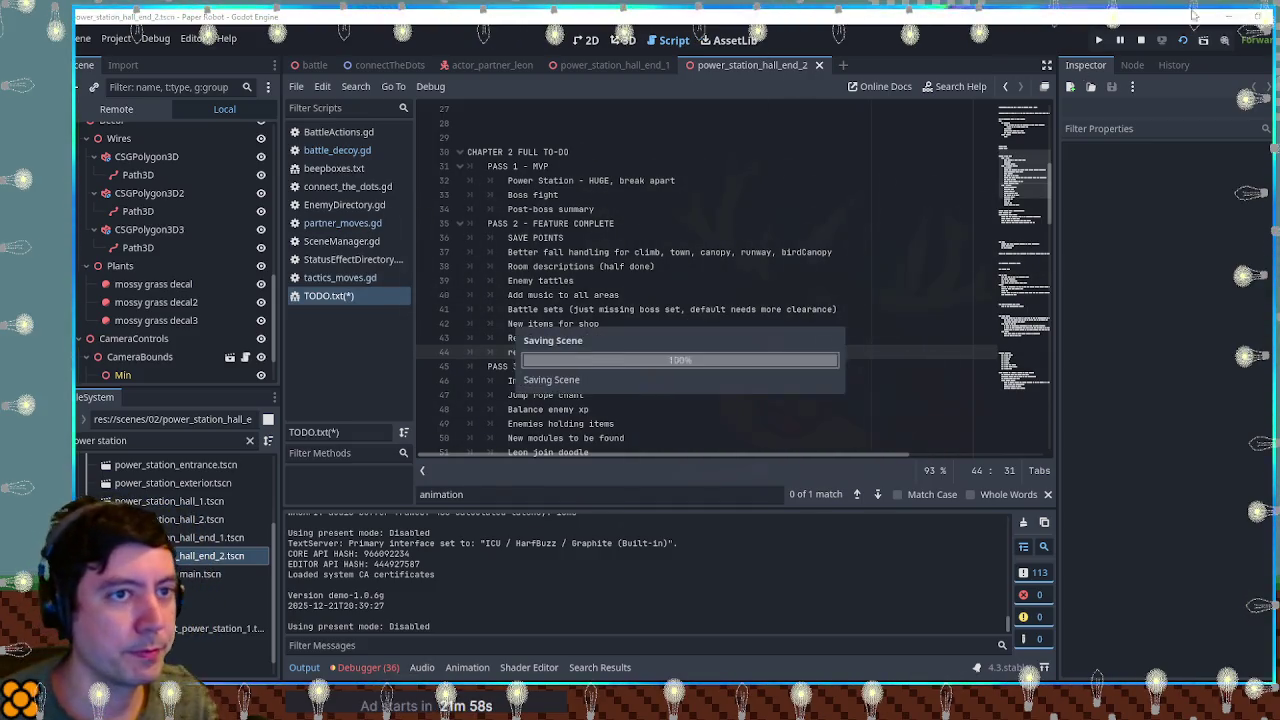
{"action": "left_click", "coordinate": [1226, 15]}
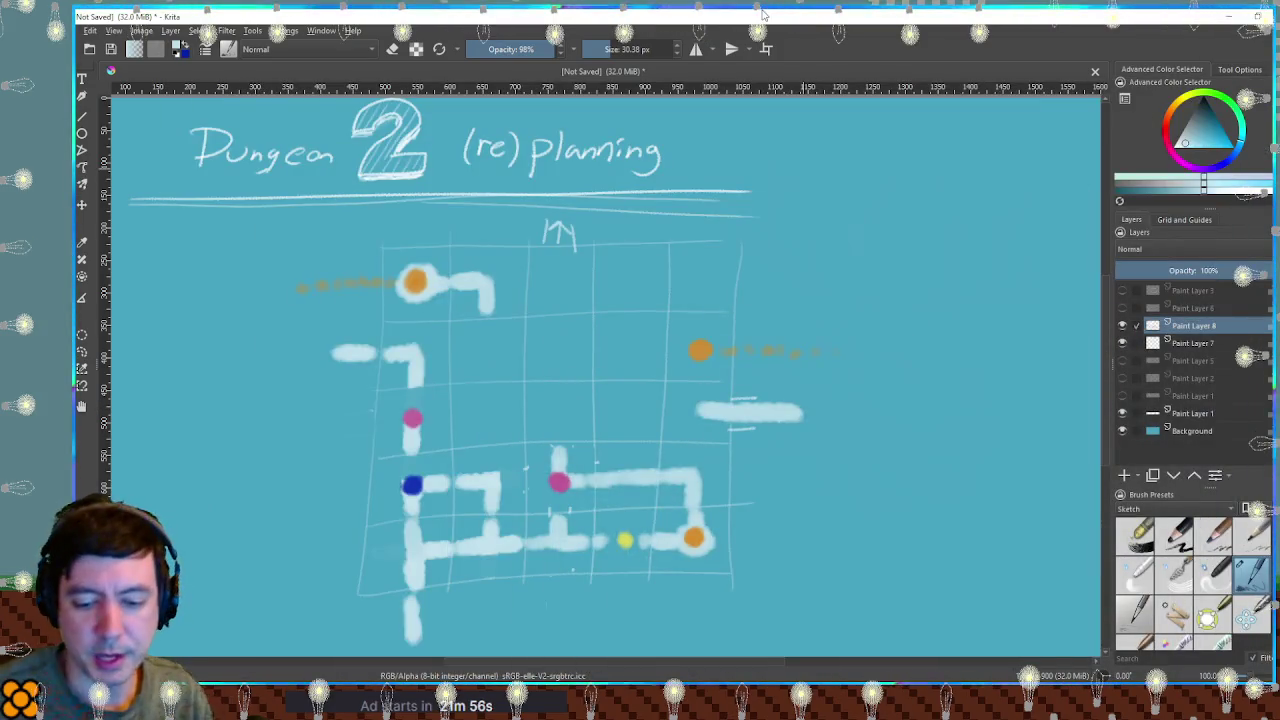